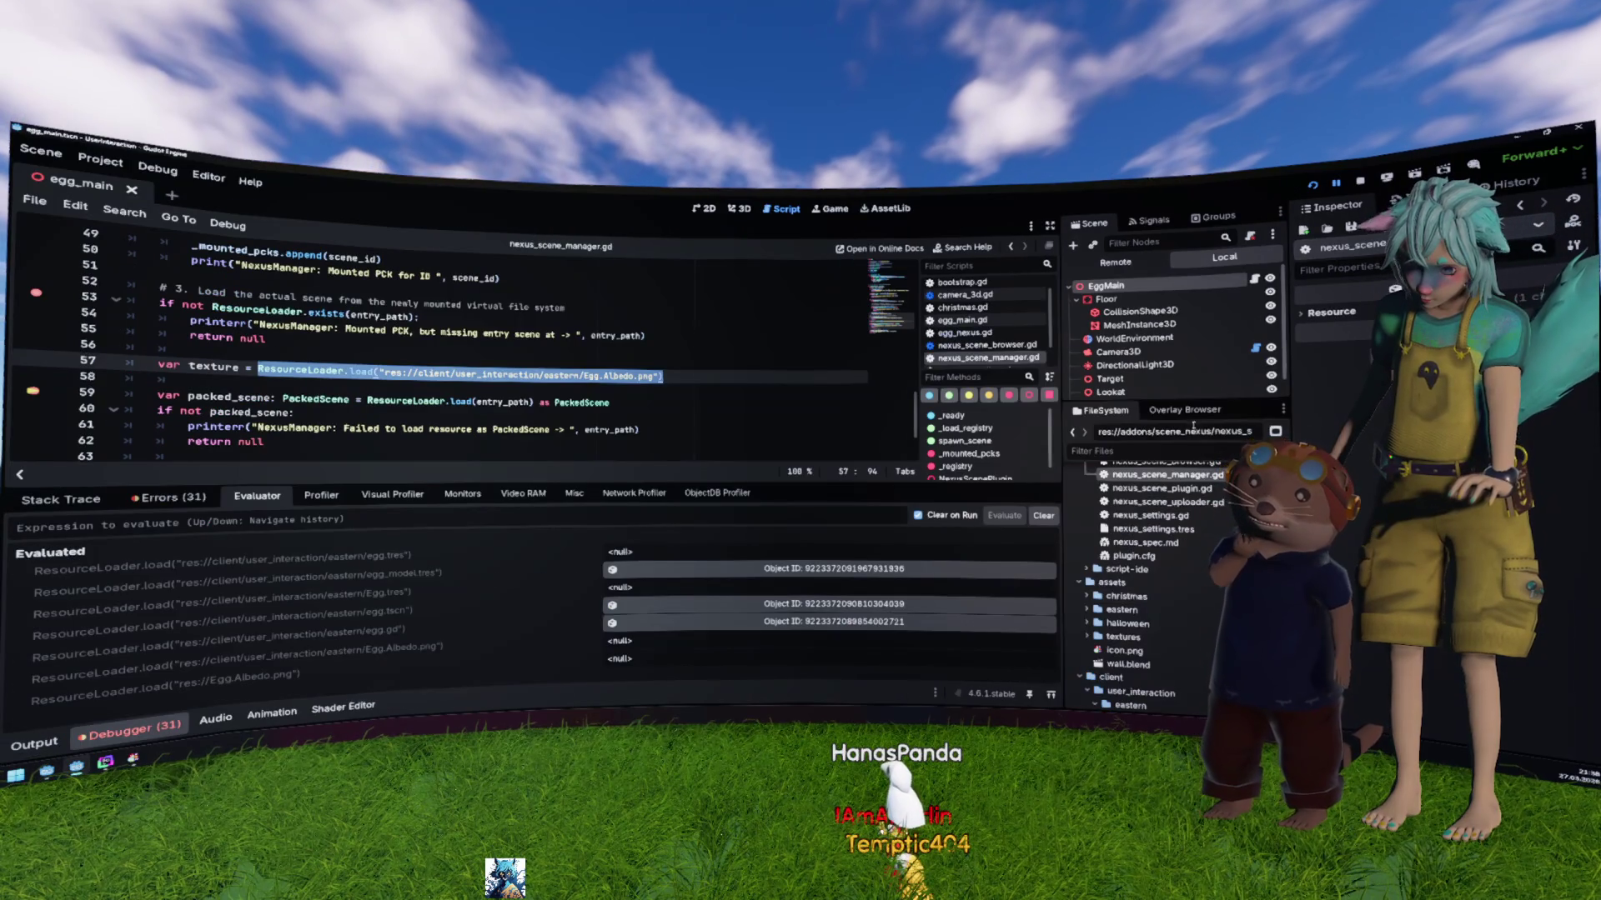
# Step: Run the egg project and continue past its breakpoints, removing the line 53 breakpoint
pyautogui.click(1189, 411)
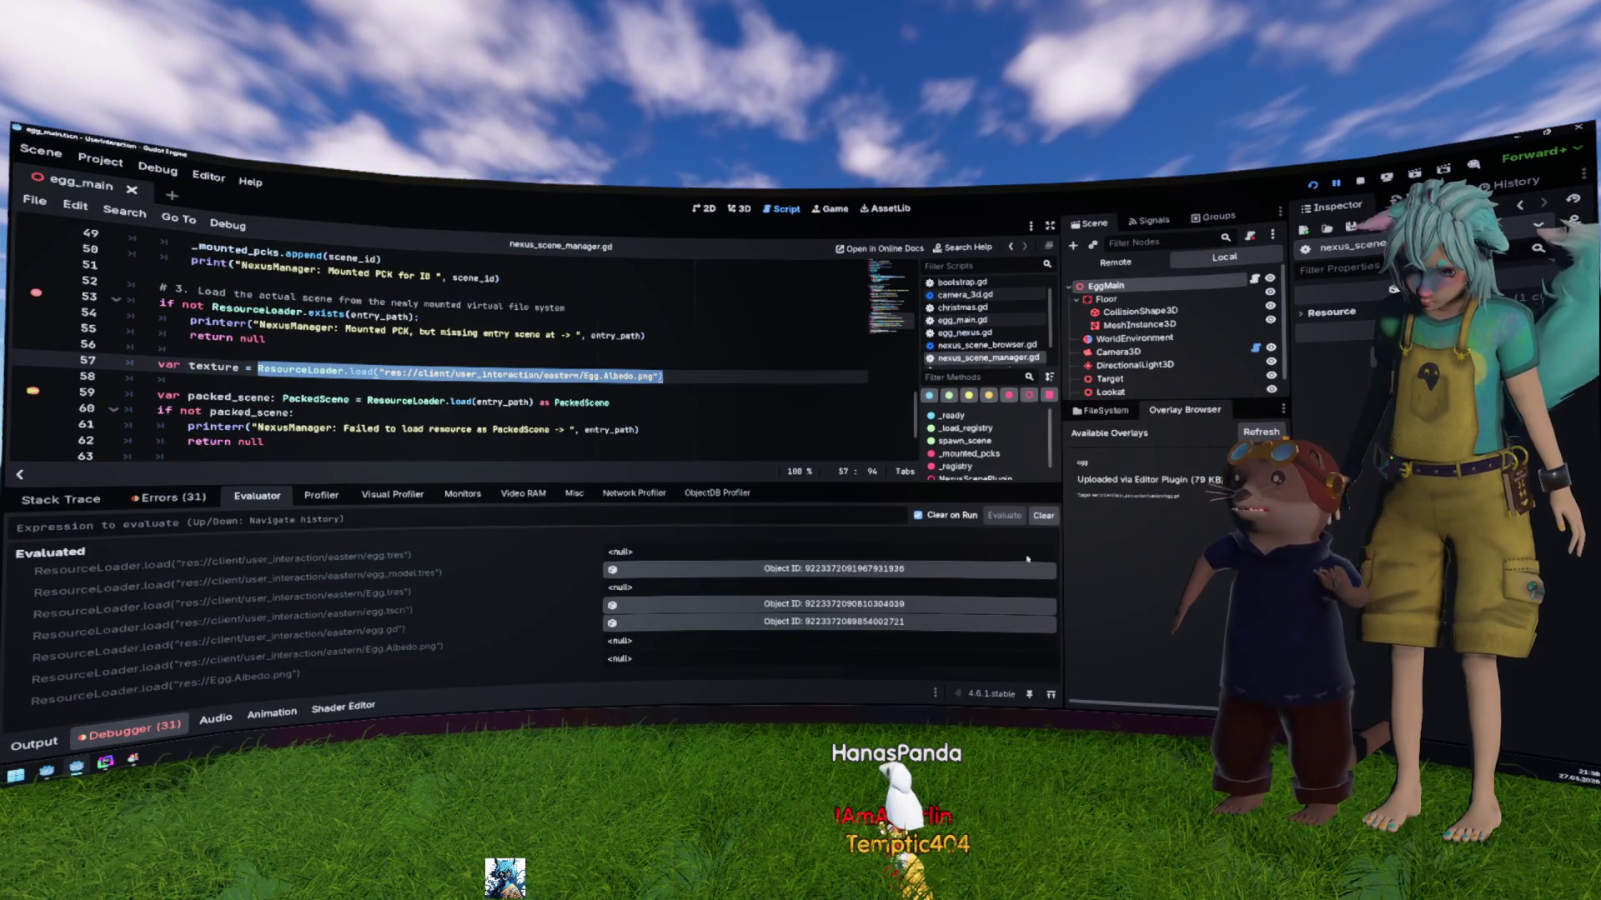
pyautogui.press('F5')
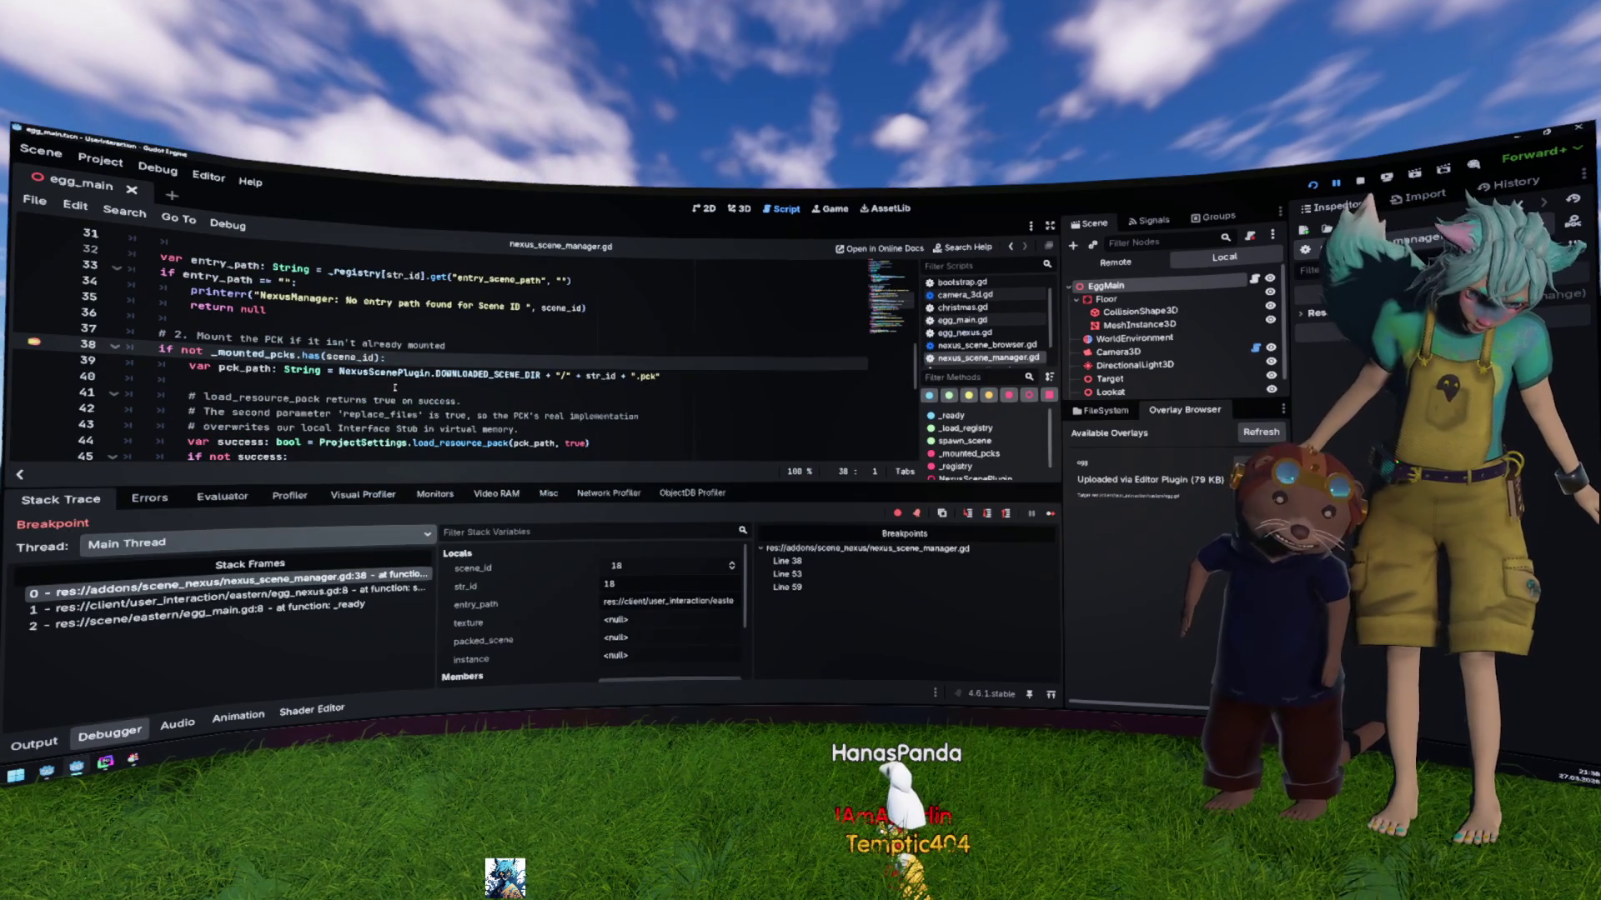
pyautogui.press('F12')
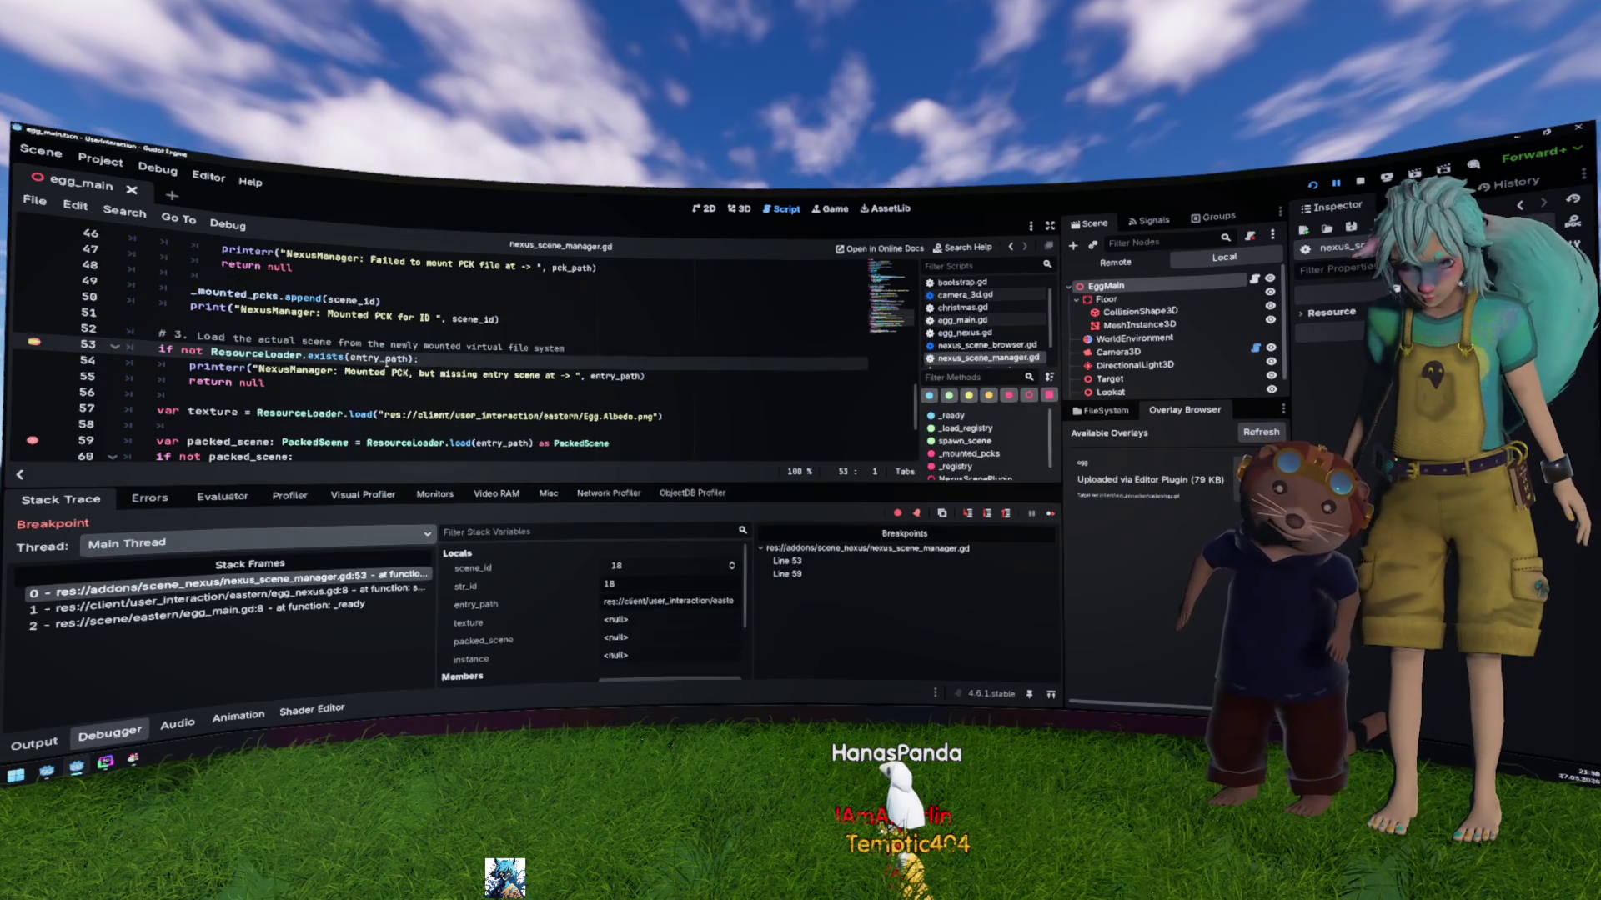
pyautogui.click(40, 343)
pyautogui.press('F12')
# Step: Evaluate ResourceLoader.load for egg.tres and egg_material.tres in the Evaluator; both return null
pyautogui.moveTo(211, 321)
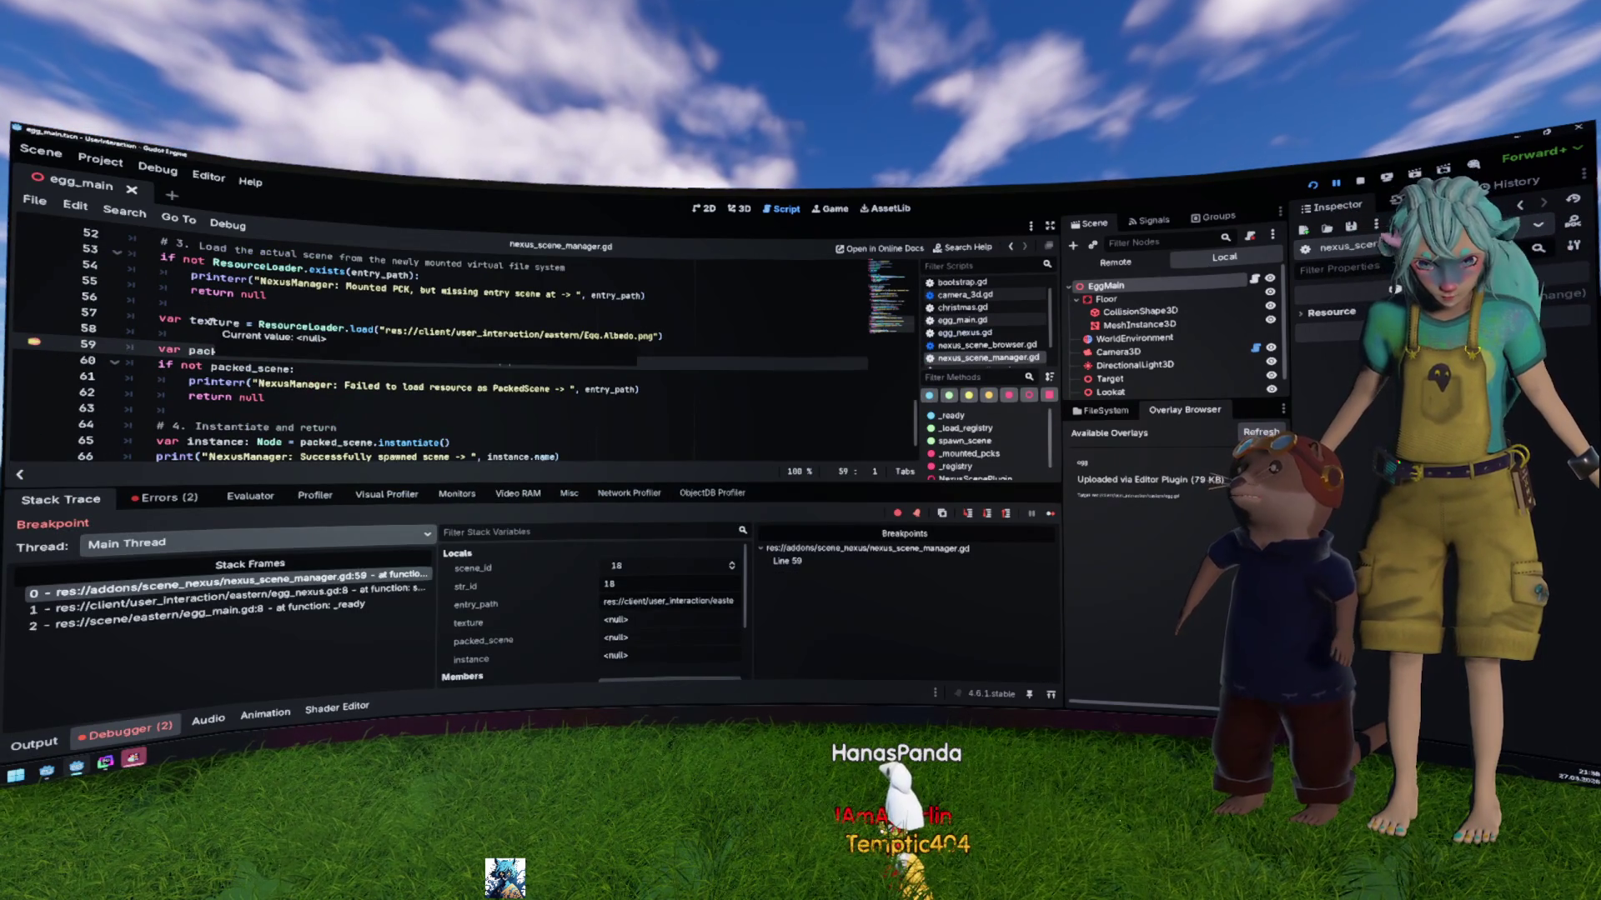
pyautogui.click(585, 335)
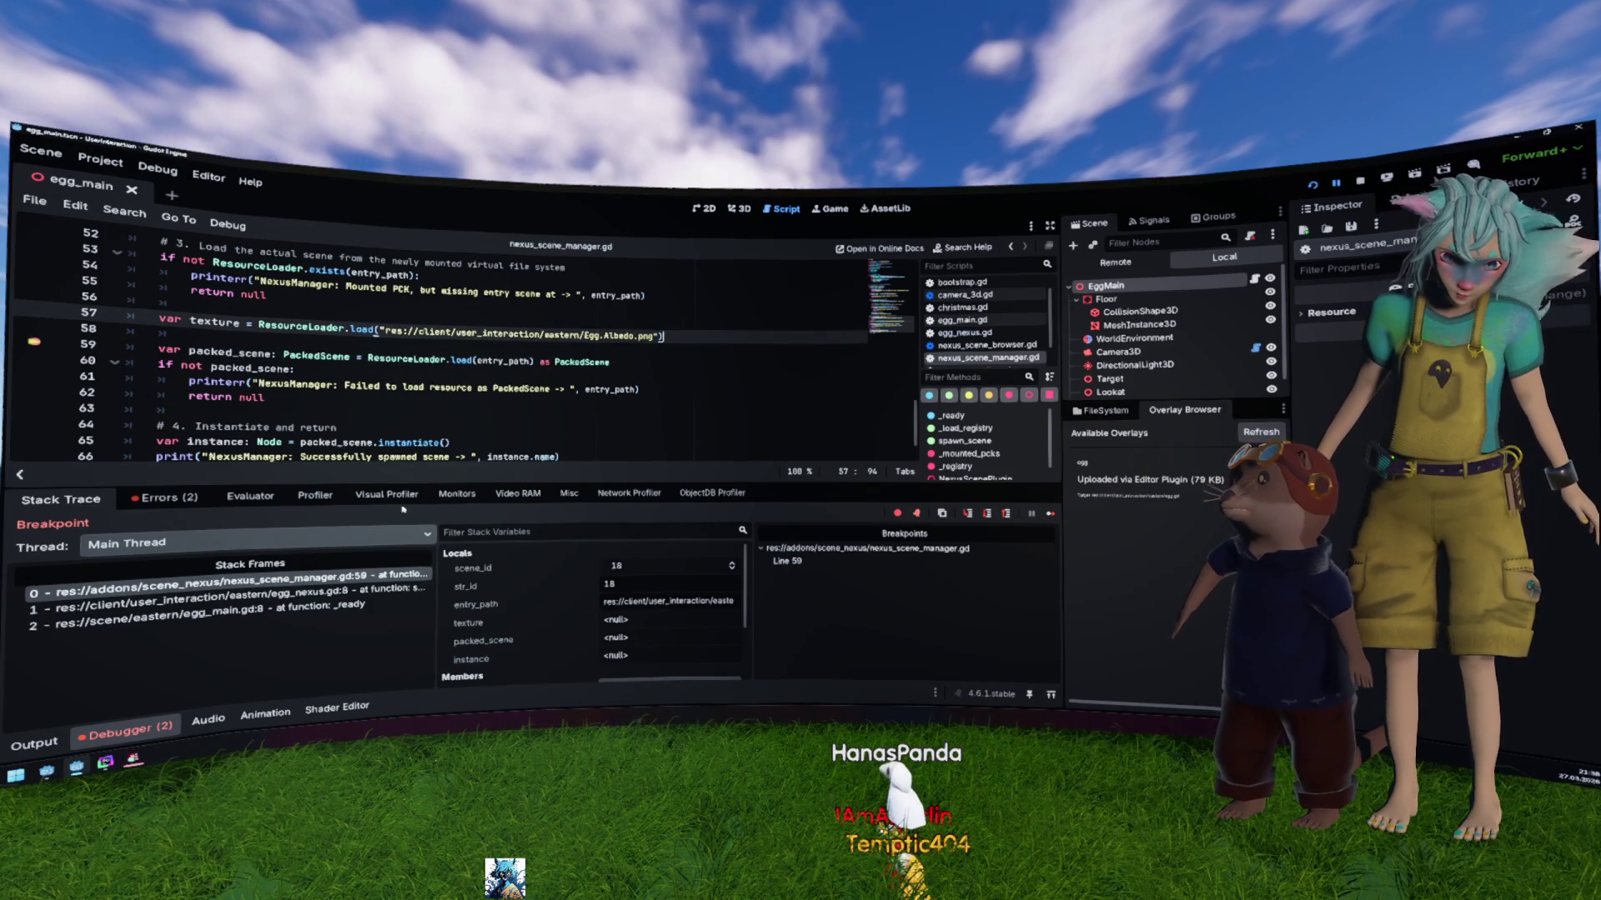
pyautogui.click(249, 496)
pyautogui.write('ResourceLoader.load("res://client/user_interaction/eastern/egg.tres")')
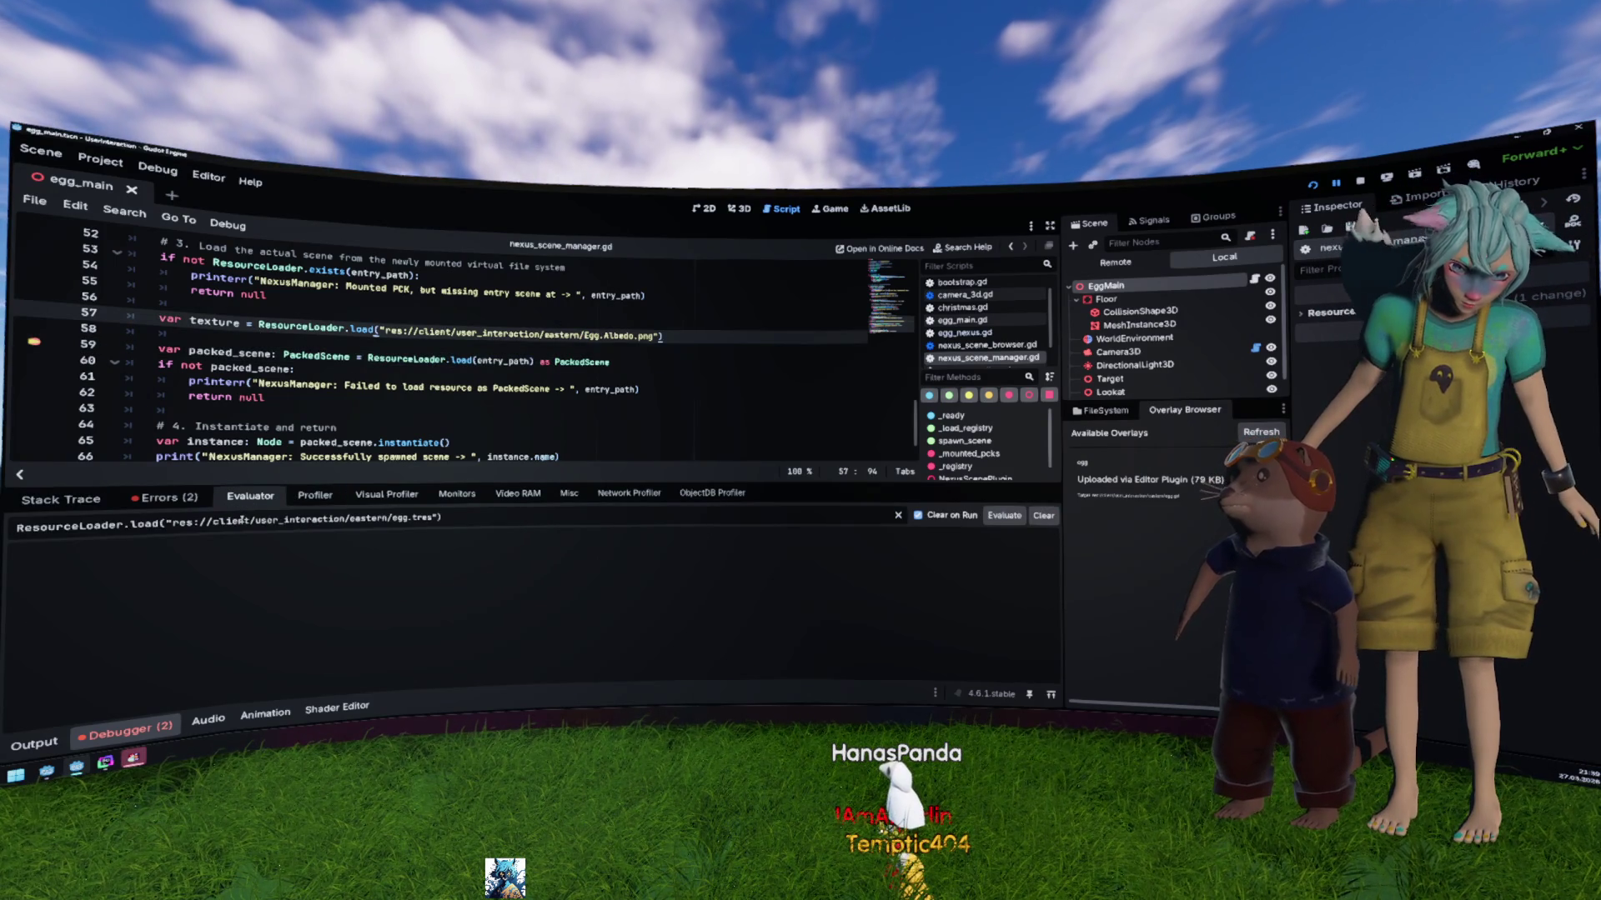
pyautogui.press('Return')
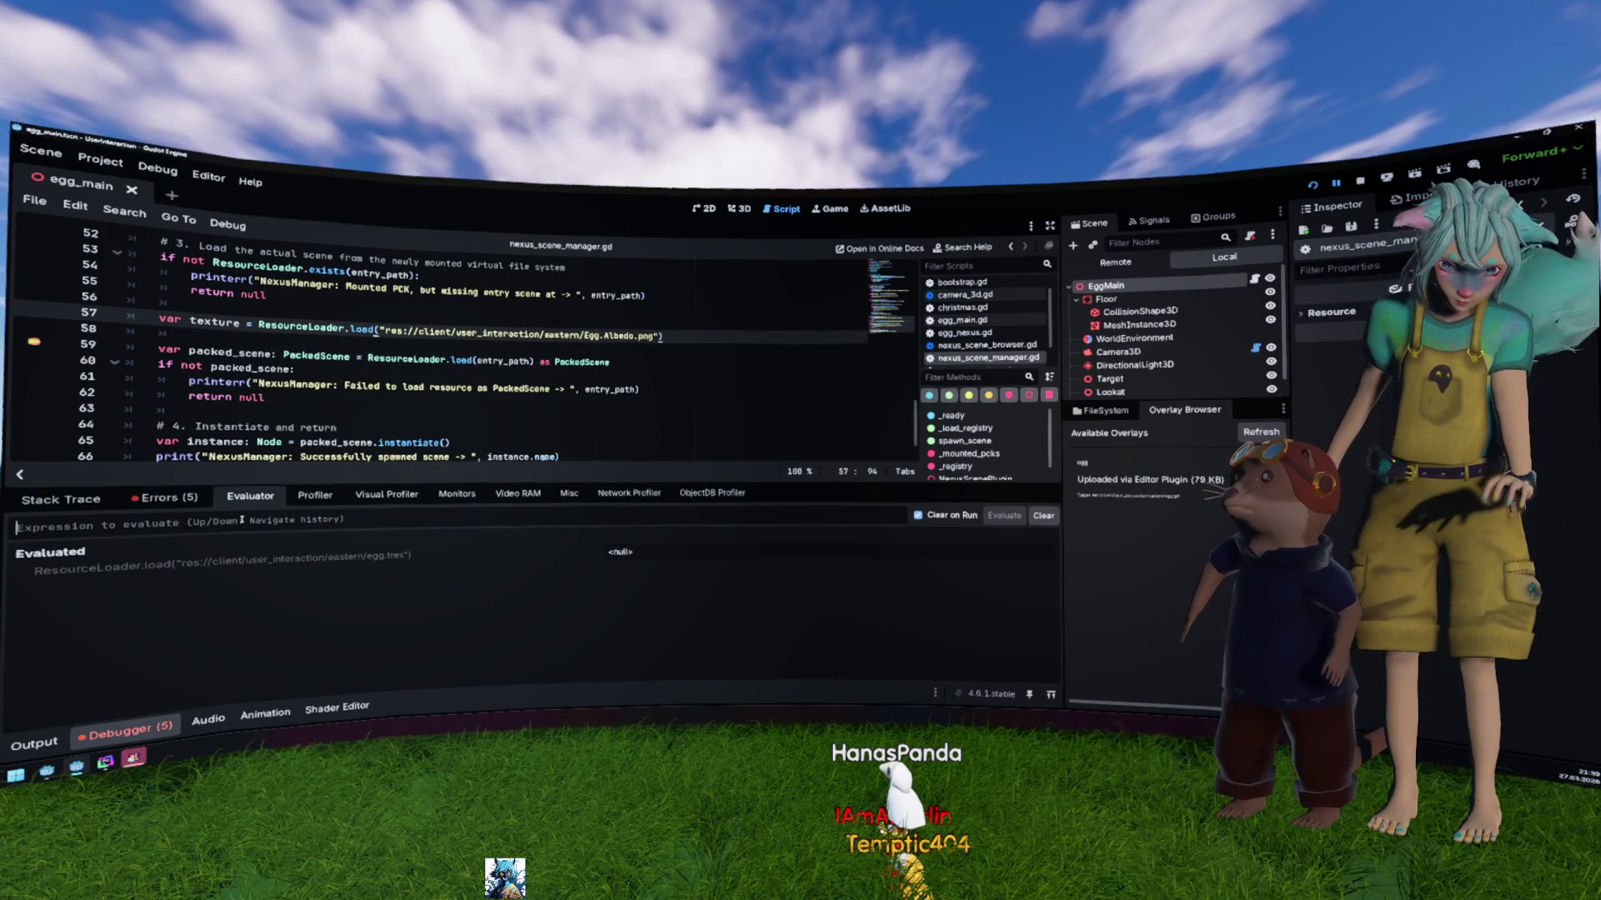
pyautogui.write('_material.tres")')
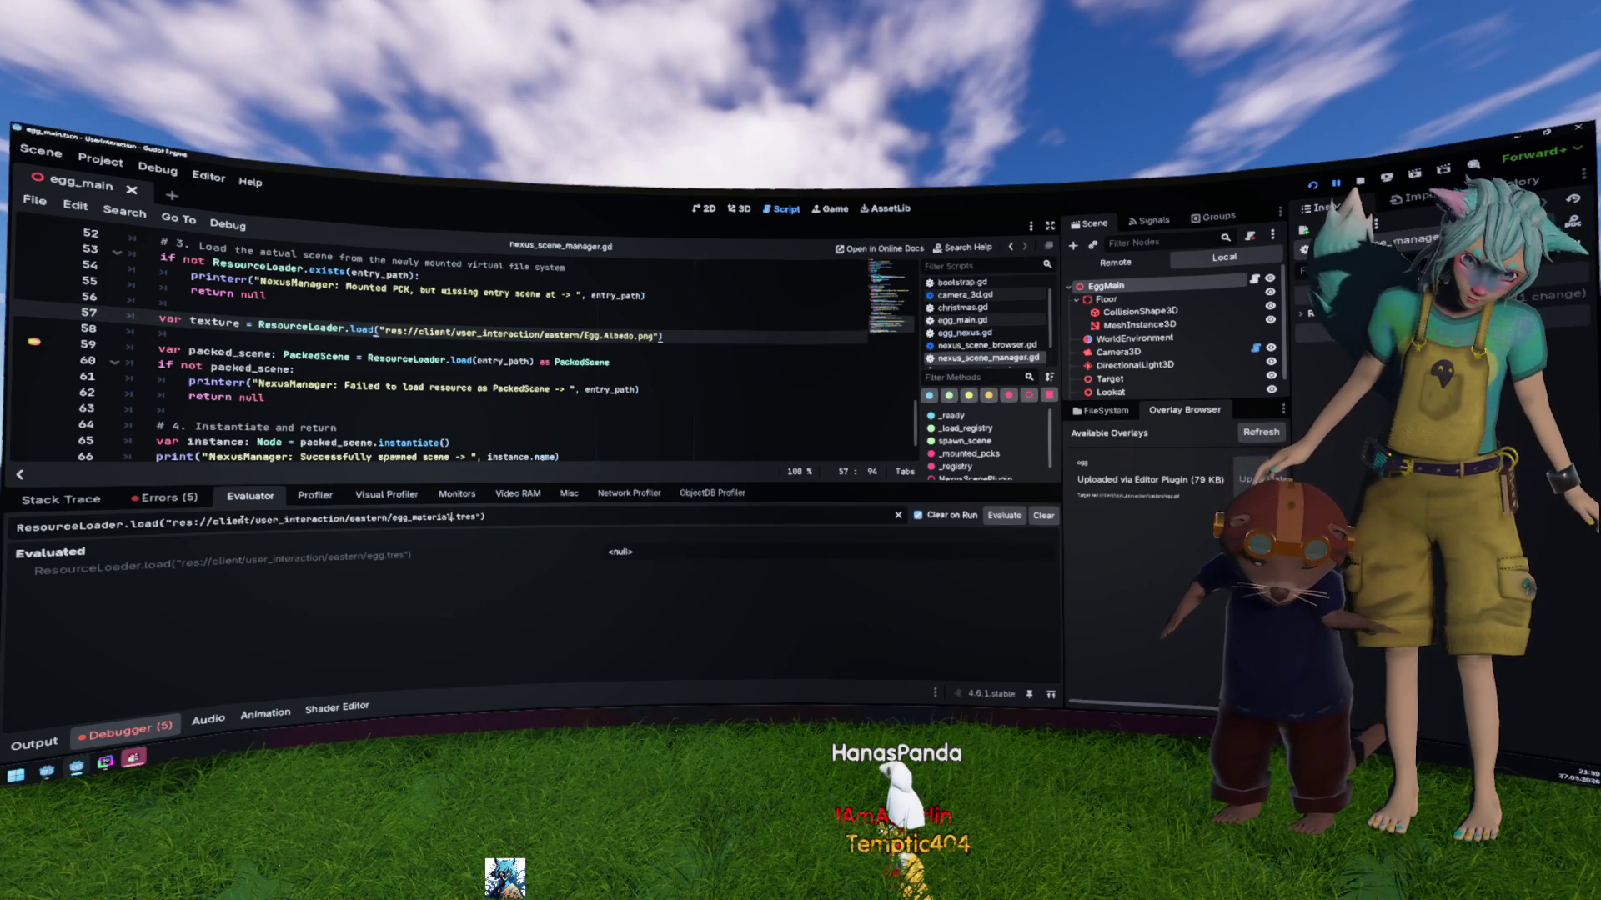
pyautogui.press('Return')
pyautogui.press('Up')
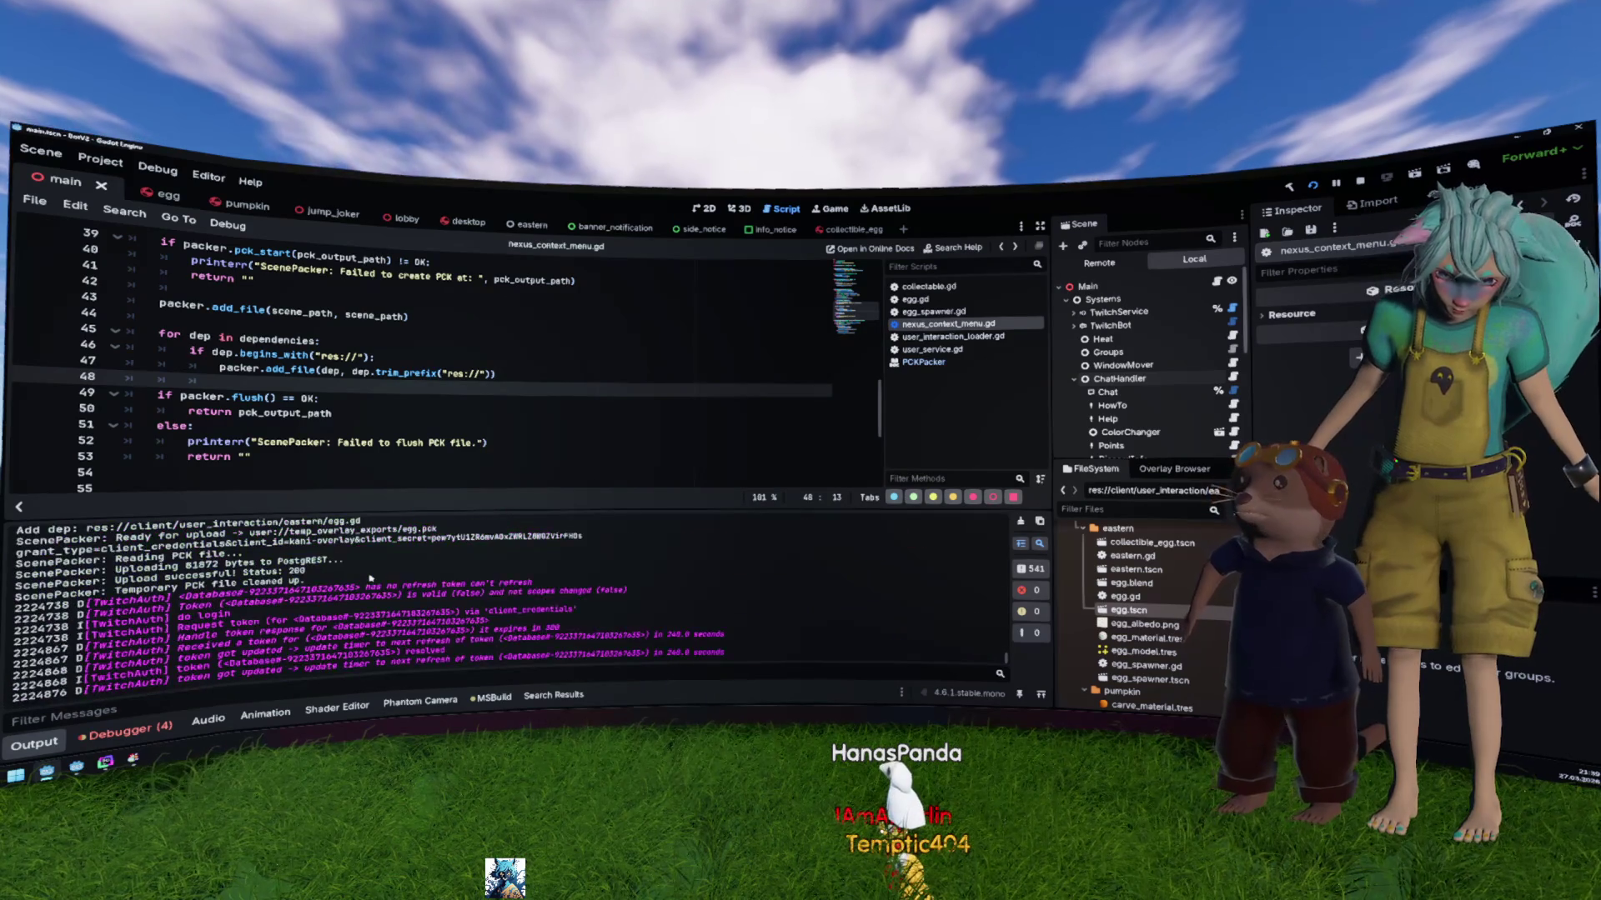
# Step: Evaluate ResourceLoader.load for egg_albedo.png, which still returns null
pyautogui.scroll(1, 370, 578)
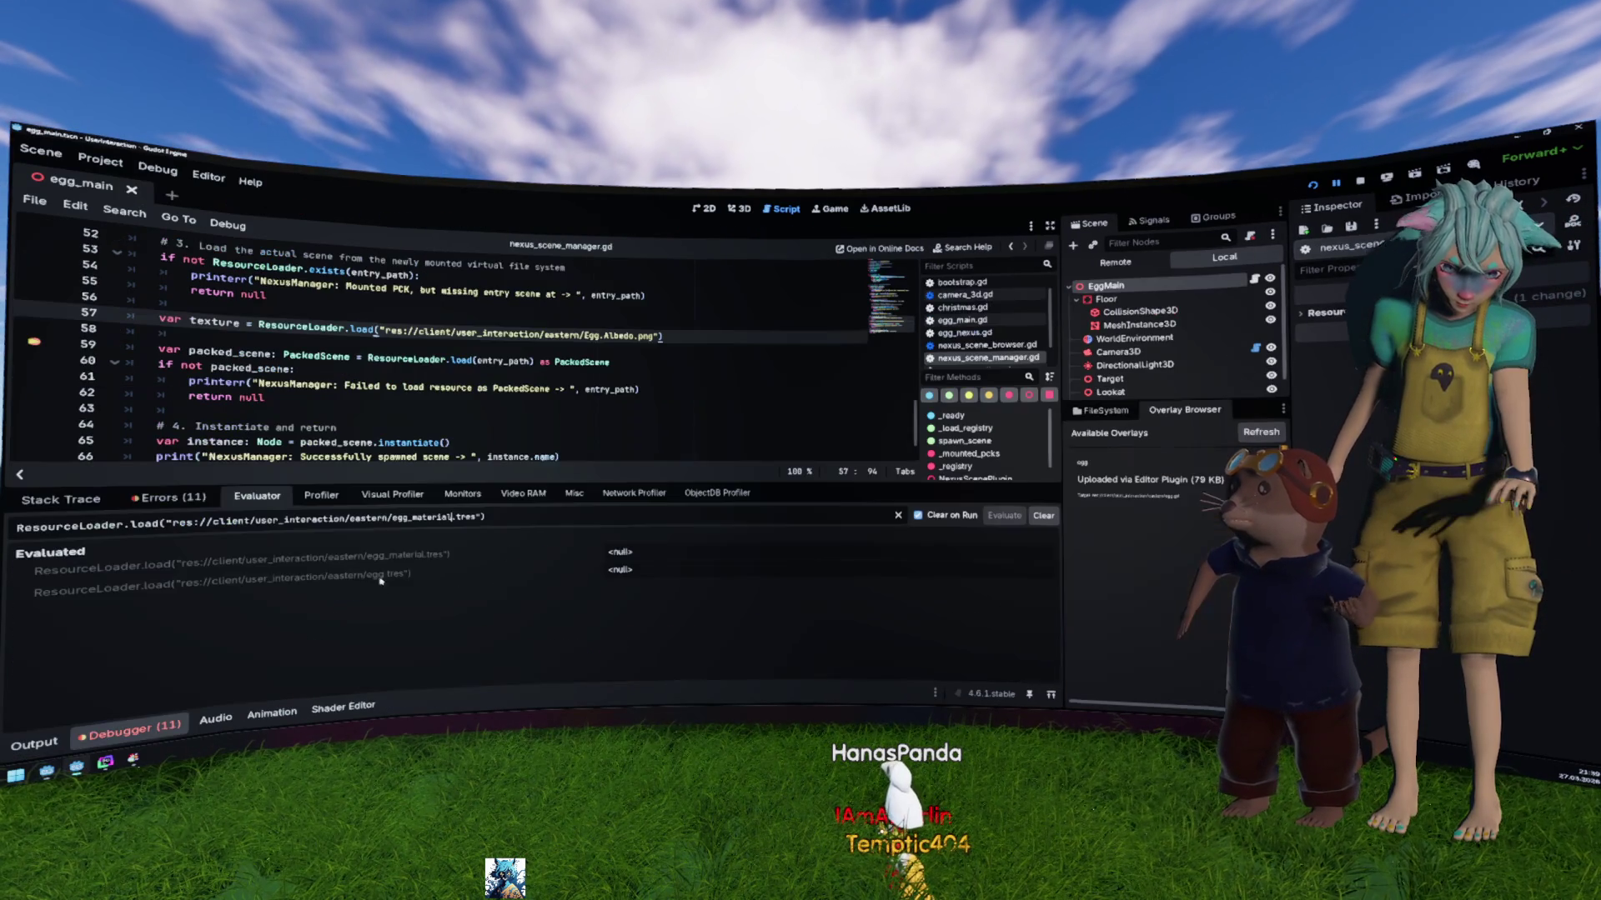
pyautogui.moveTo(400, 522); pyautogui.dragTo(461, 519)
pyautogui.write('albedo.png')
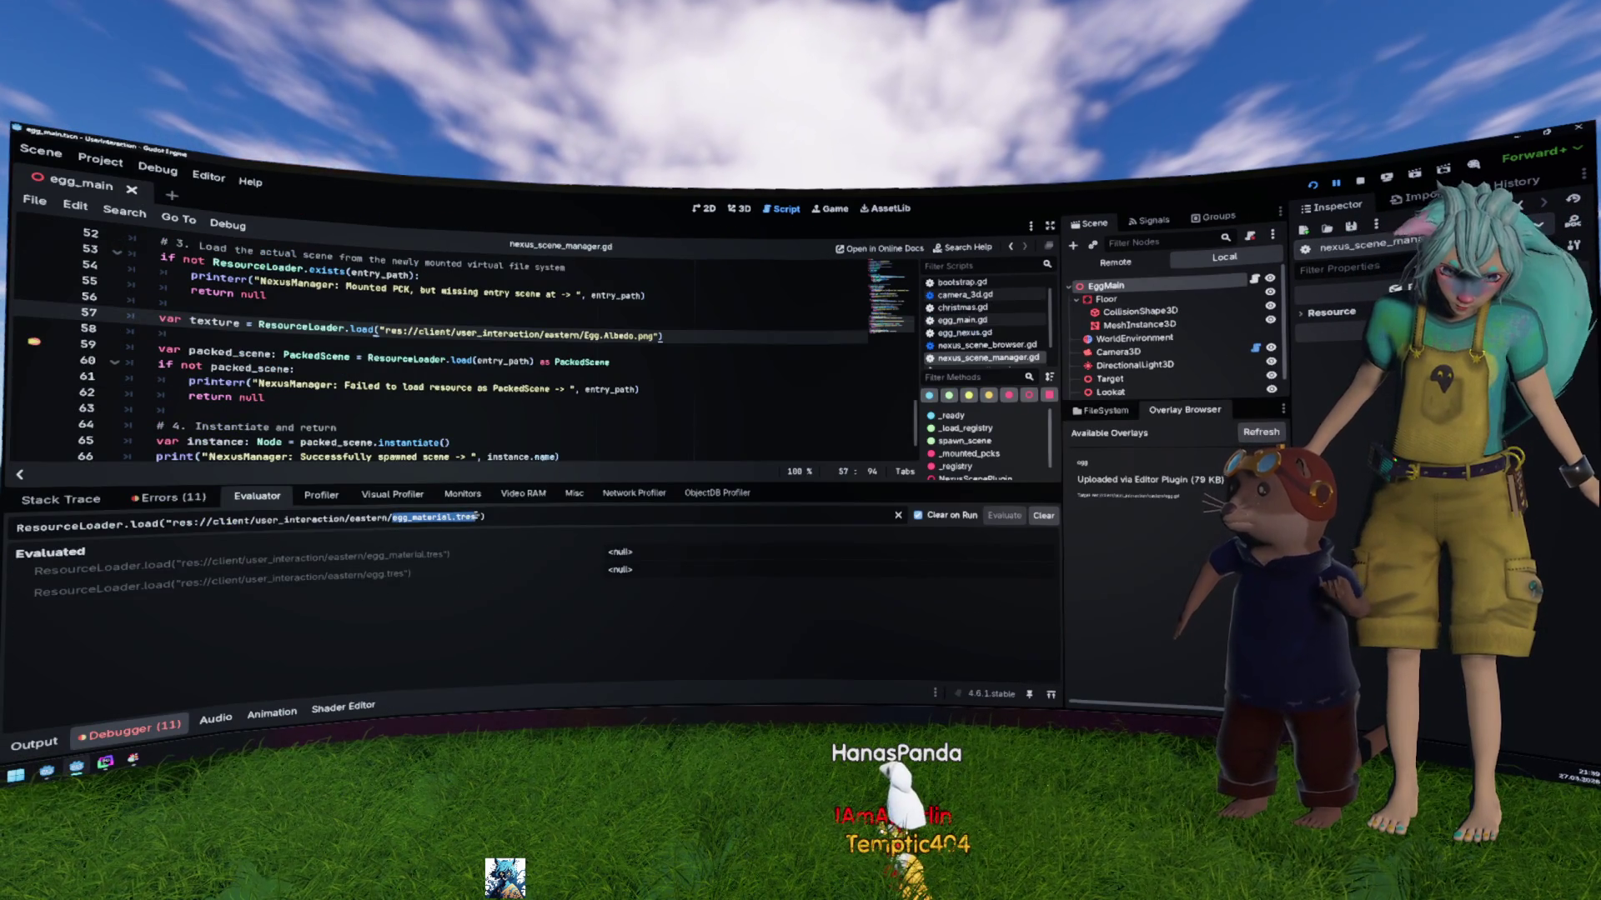
pyautogui.press('Return')
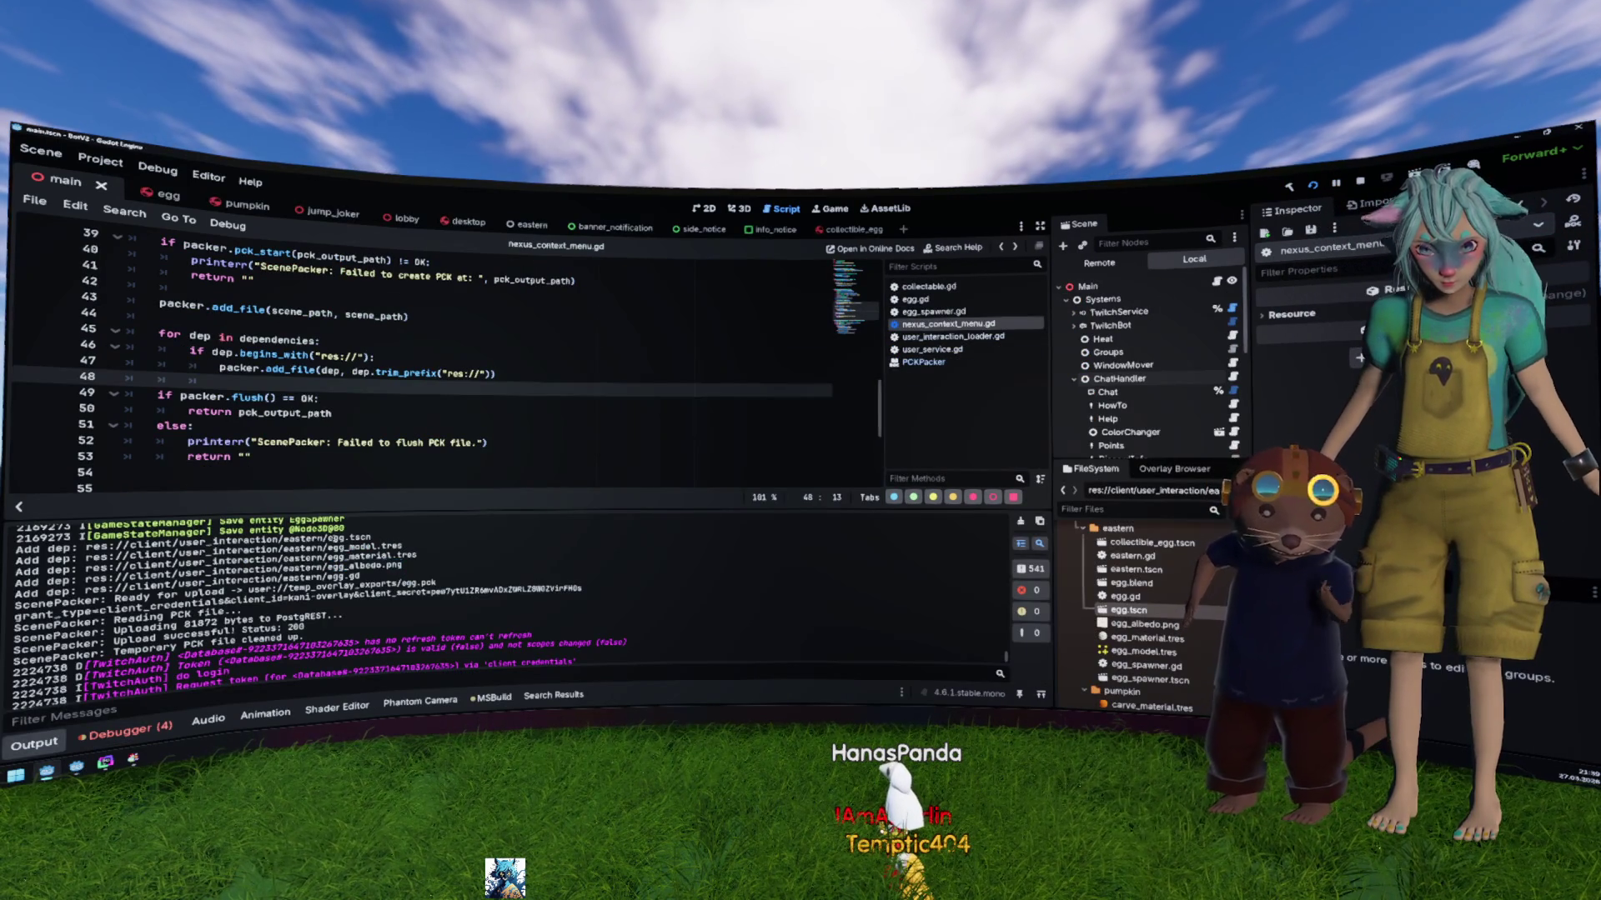
# Step: Copy the egg.tscn path from the Output log and evaluate loading it
pyautogui.moveTo(372, 538); pyautogui.dragTo(174, 542)
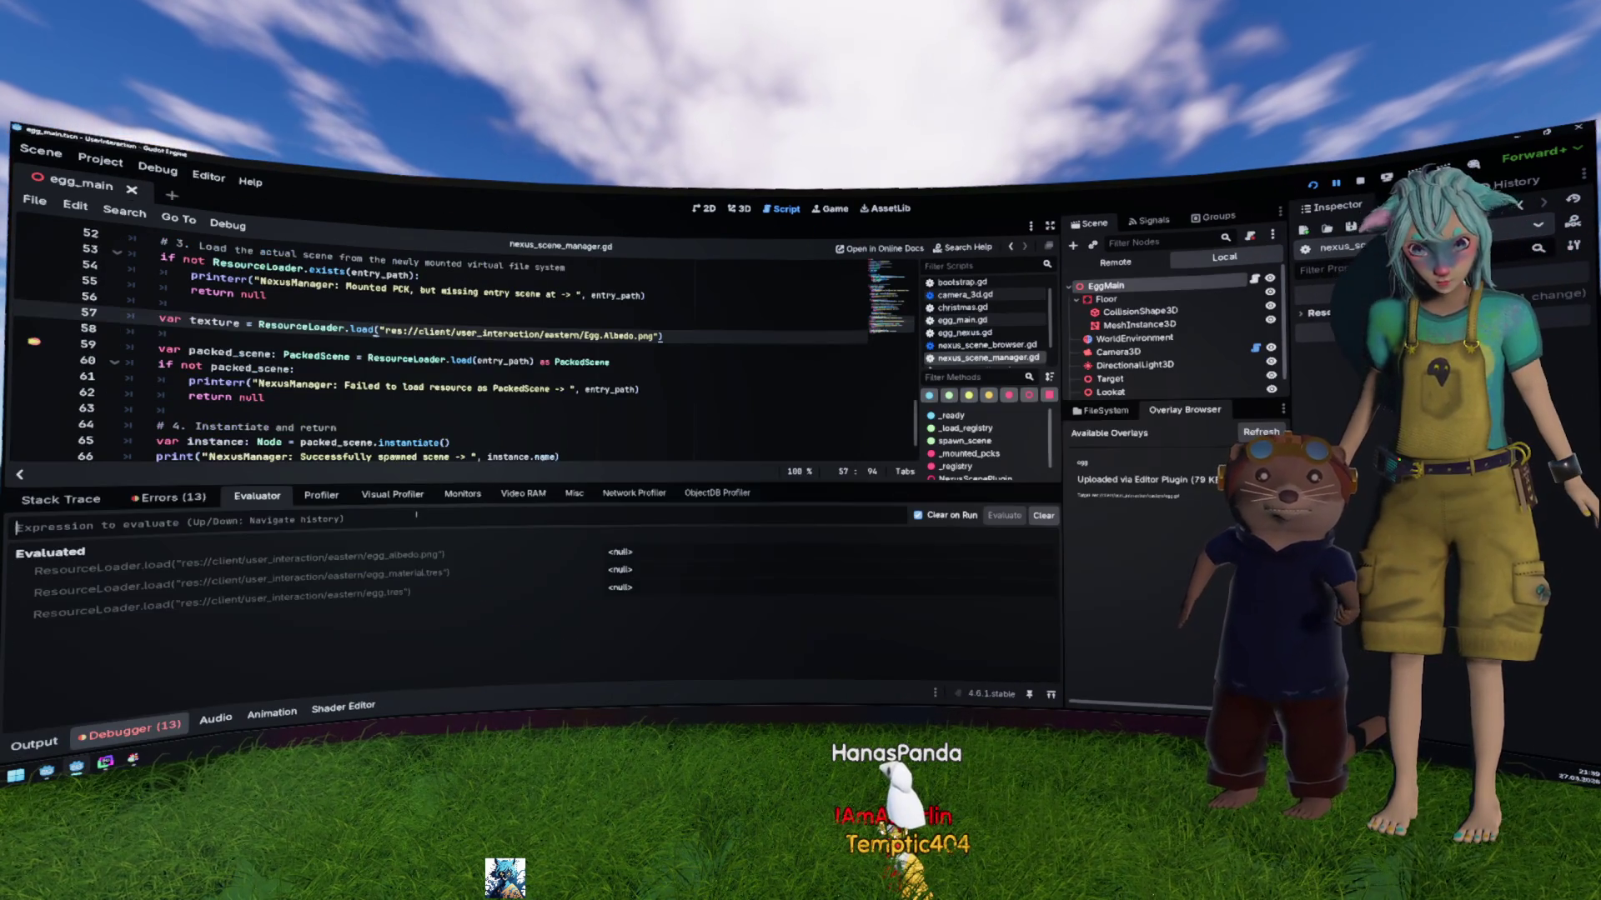
pyautogui.click(416, 521)
pyautogui.write('res://client/user_interaction/eastern/egg.tscn')
pyautogui.press('Return')
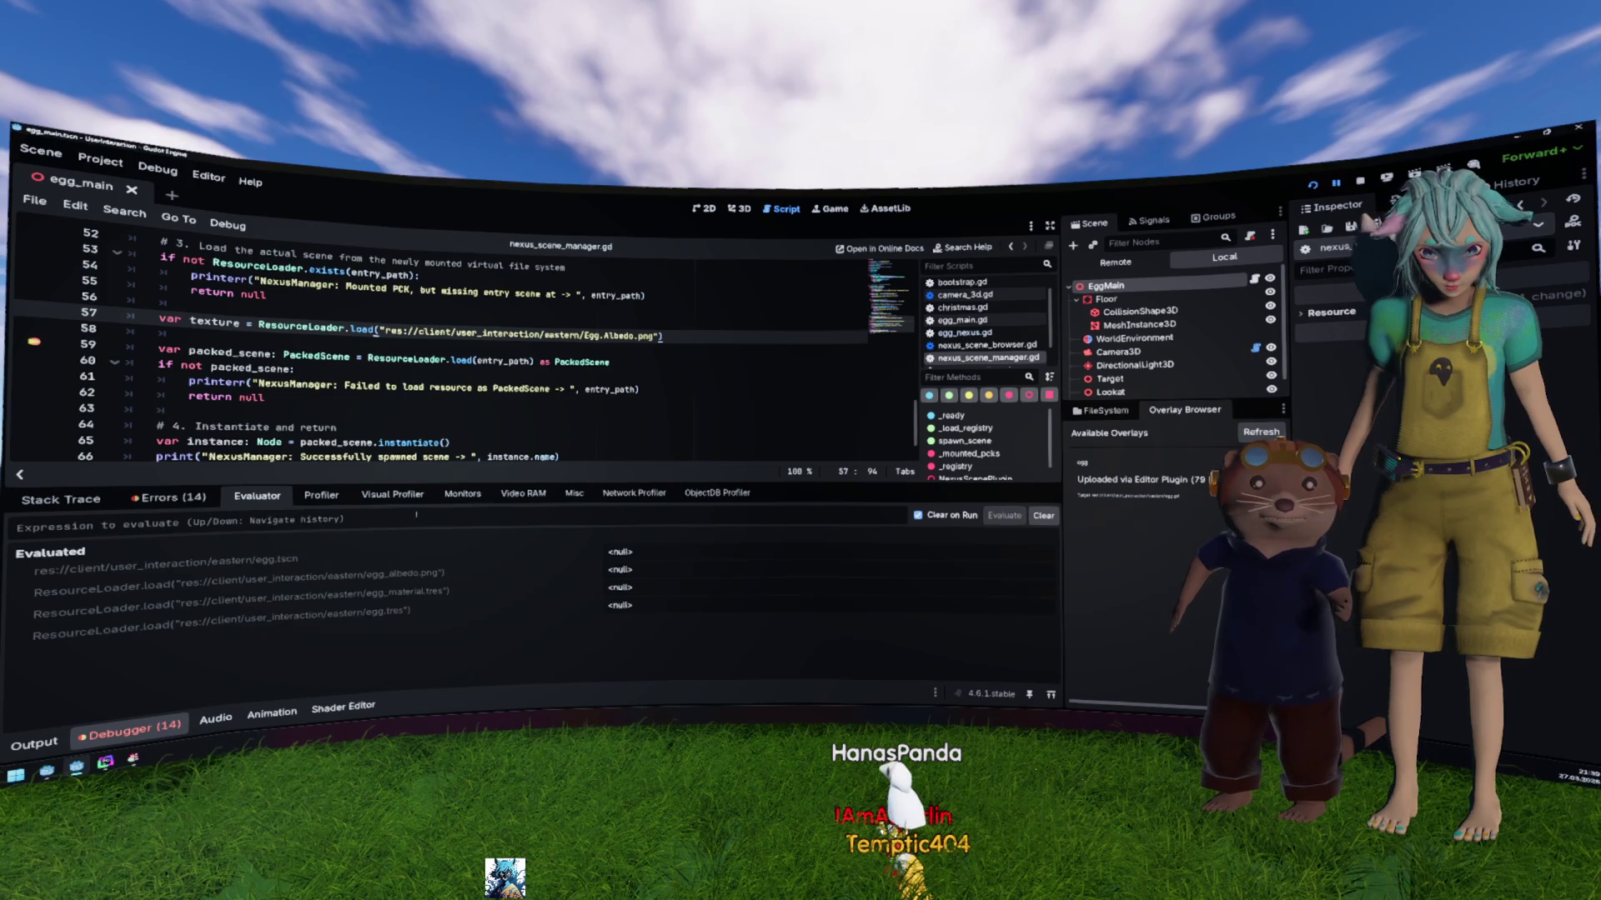
pyautogui.press('Up')
pyautogui.press('Up')
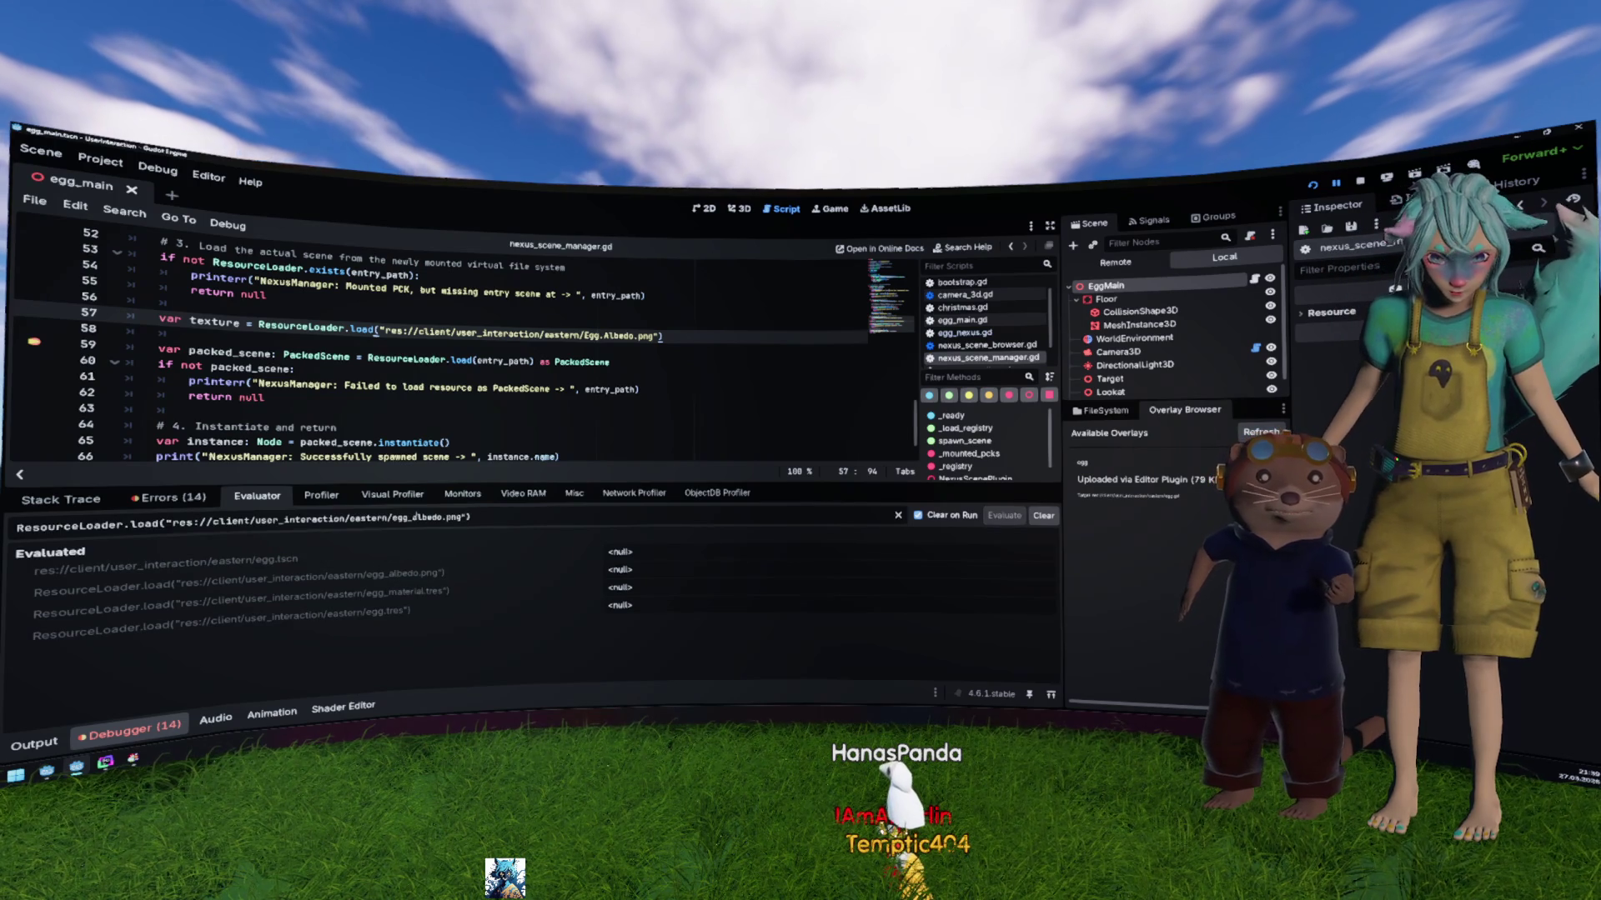
pyautogui.moveTo(461, 518); pyautogui.dragTo(172, 523)
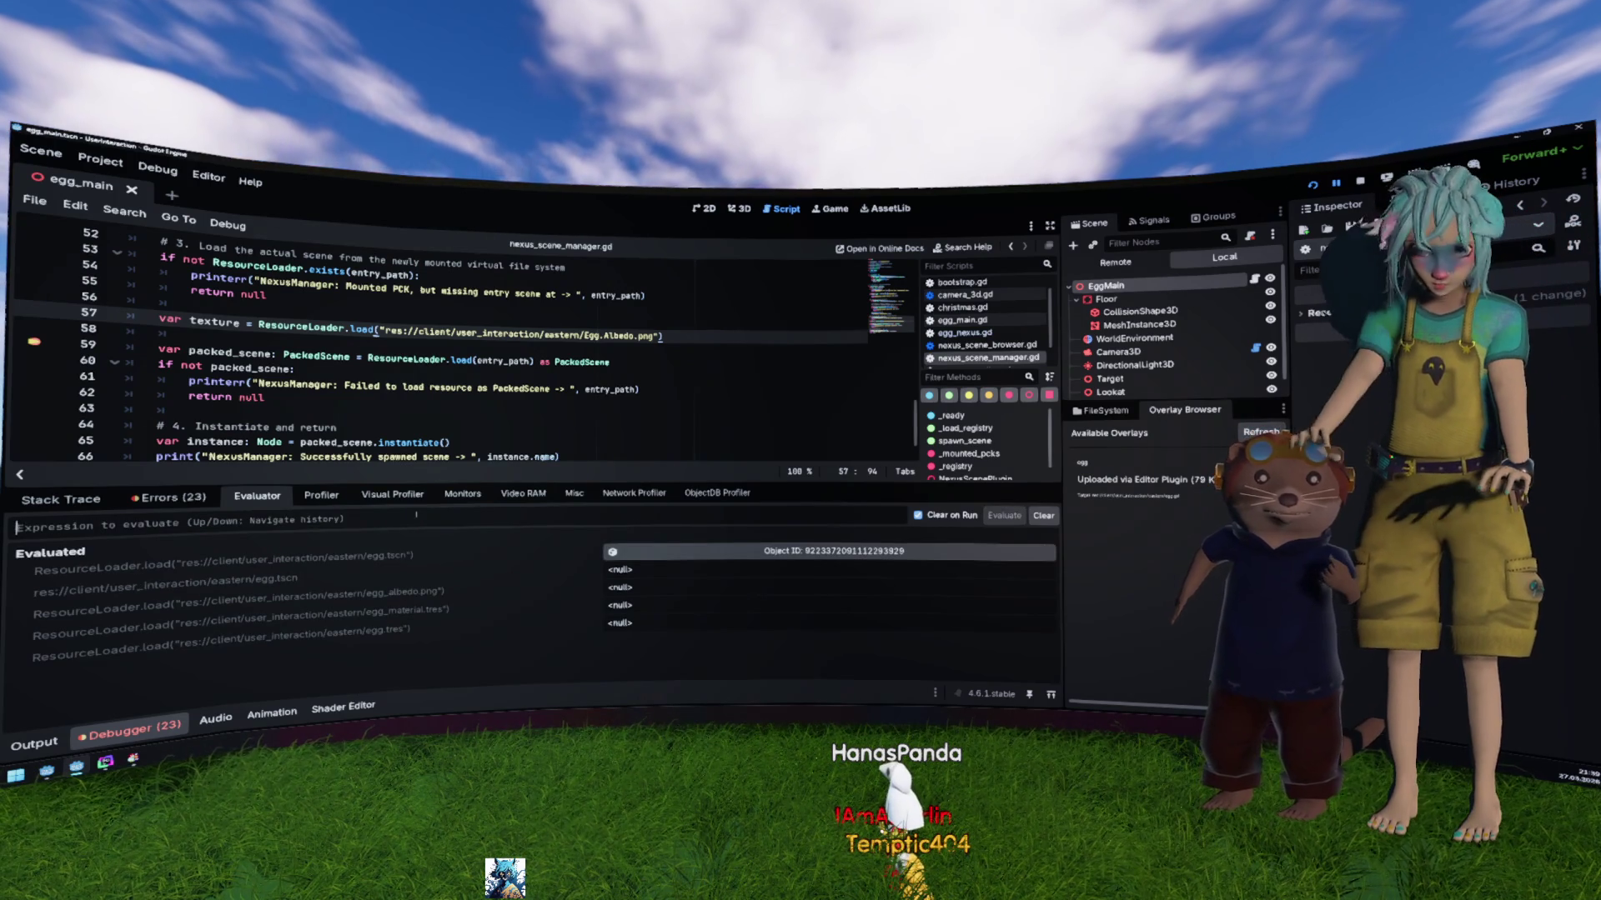
# Step: In the PCK packer project, check the debugger errors and return to the output log
pyautogui.hotkey('alt', 'Tab')
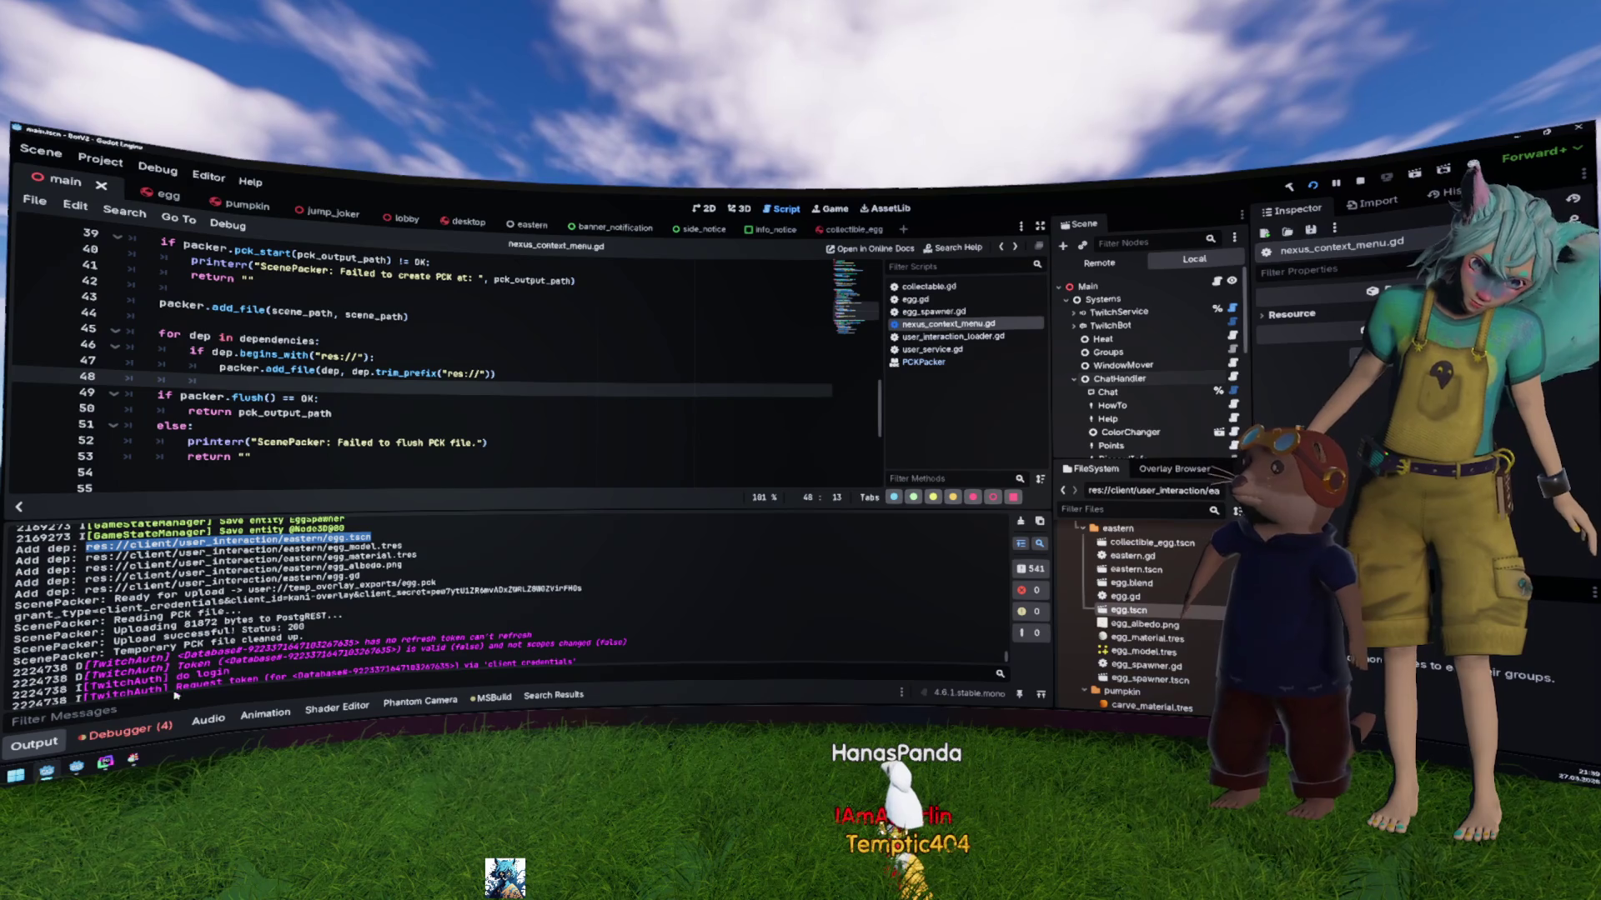
pyautogui.click(171, 723)
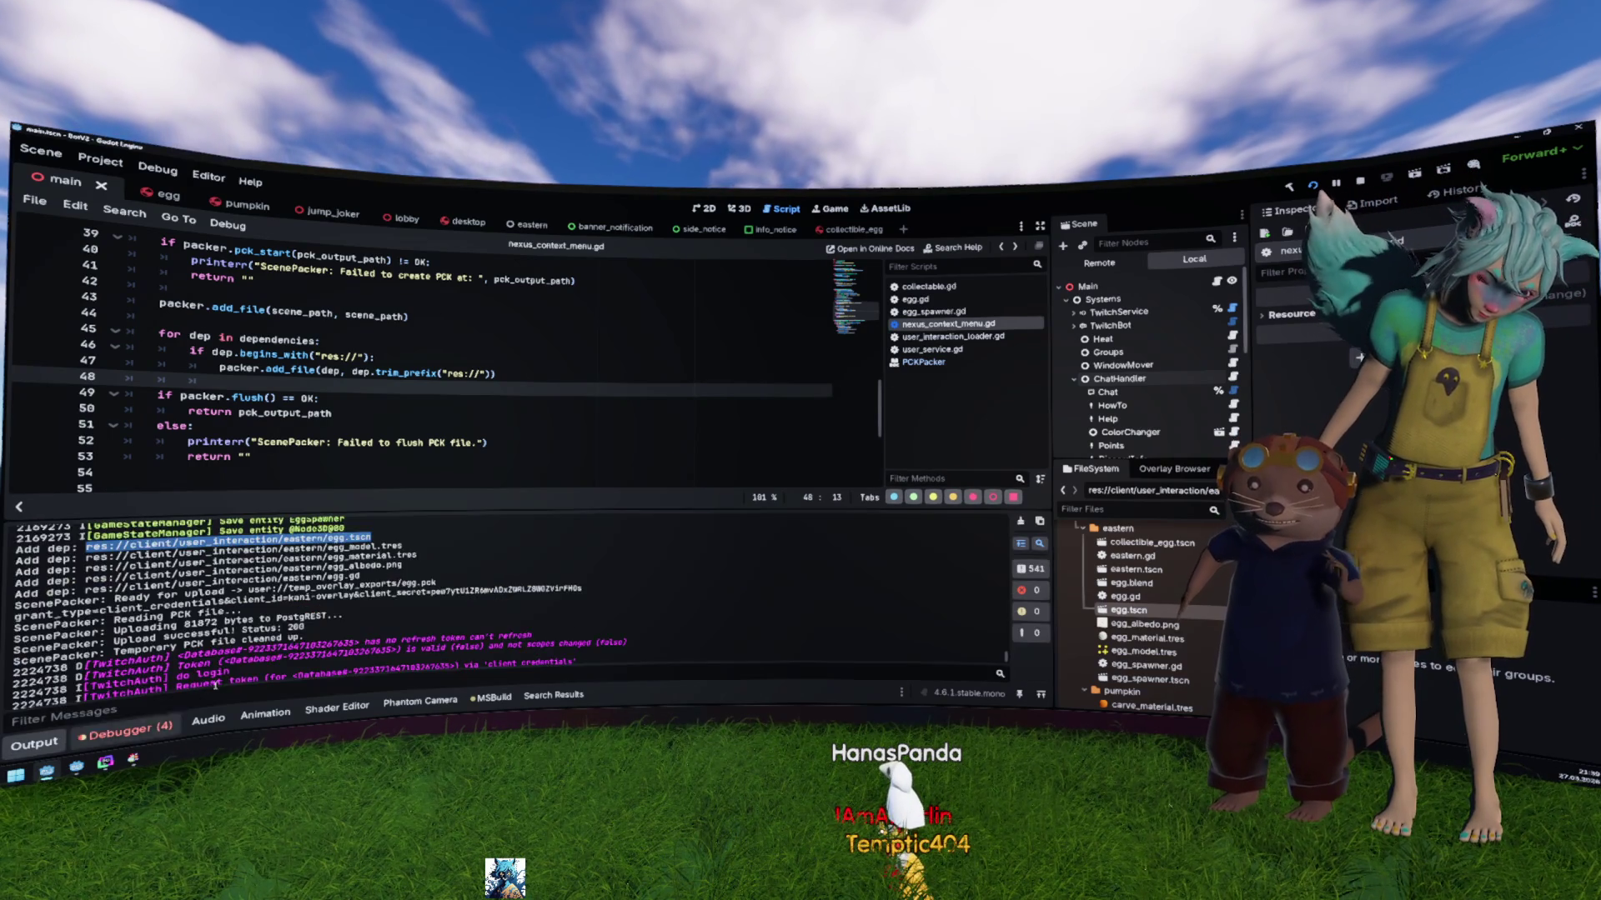
pyautogui.click(34, 742)
pyautogui.scroll(3, 280, 633)
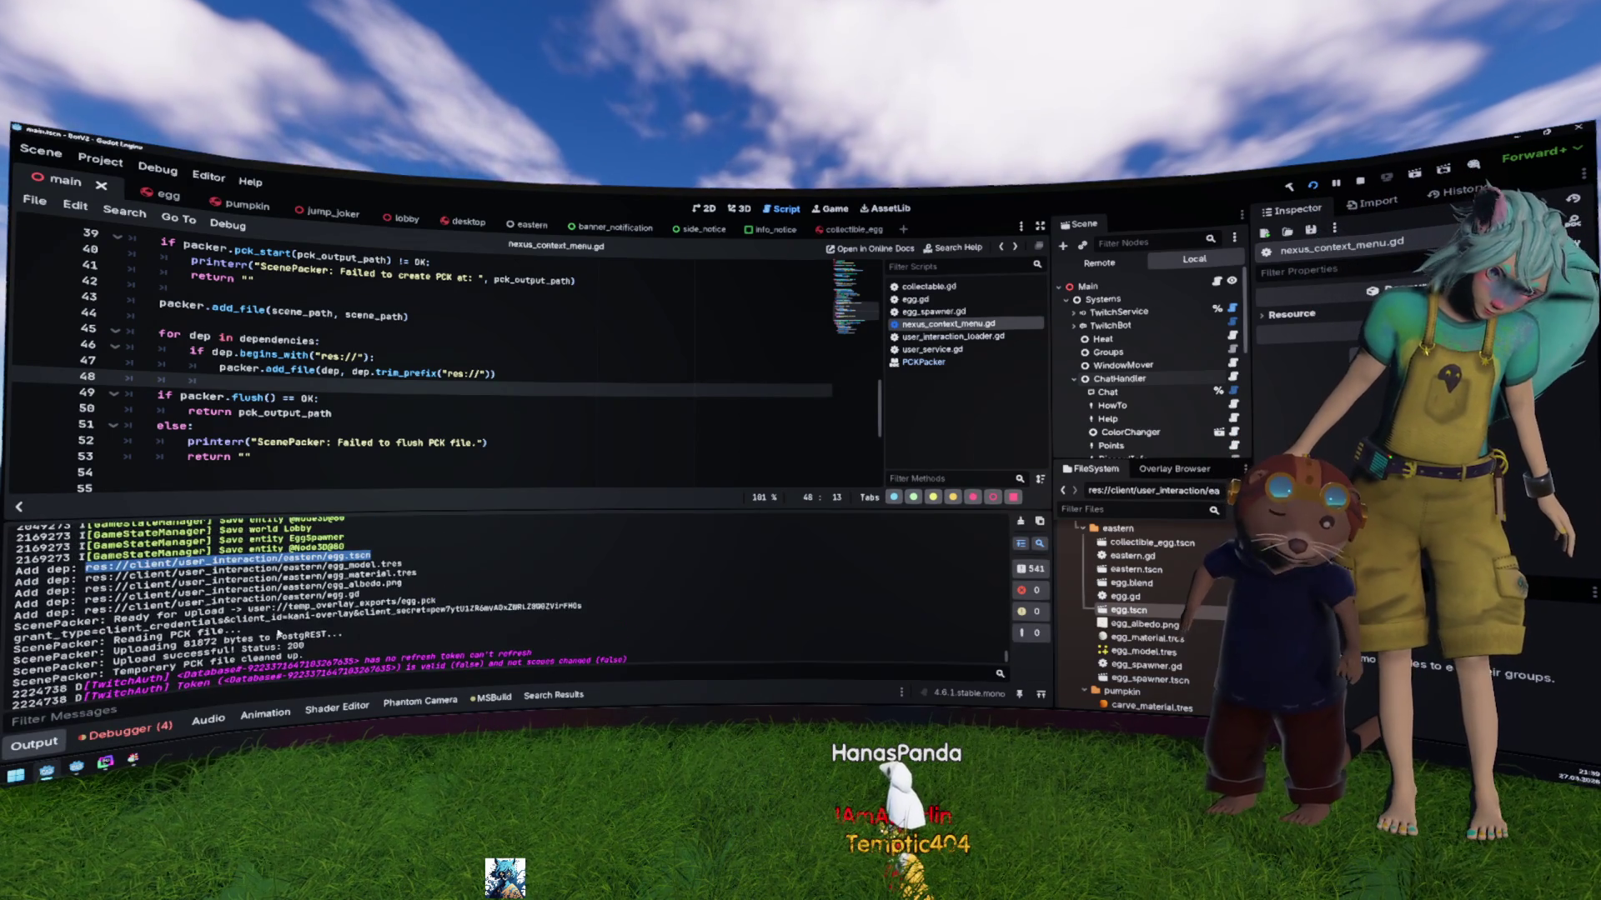
pyautogui.click(406, 575)
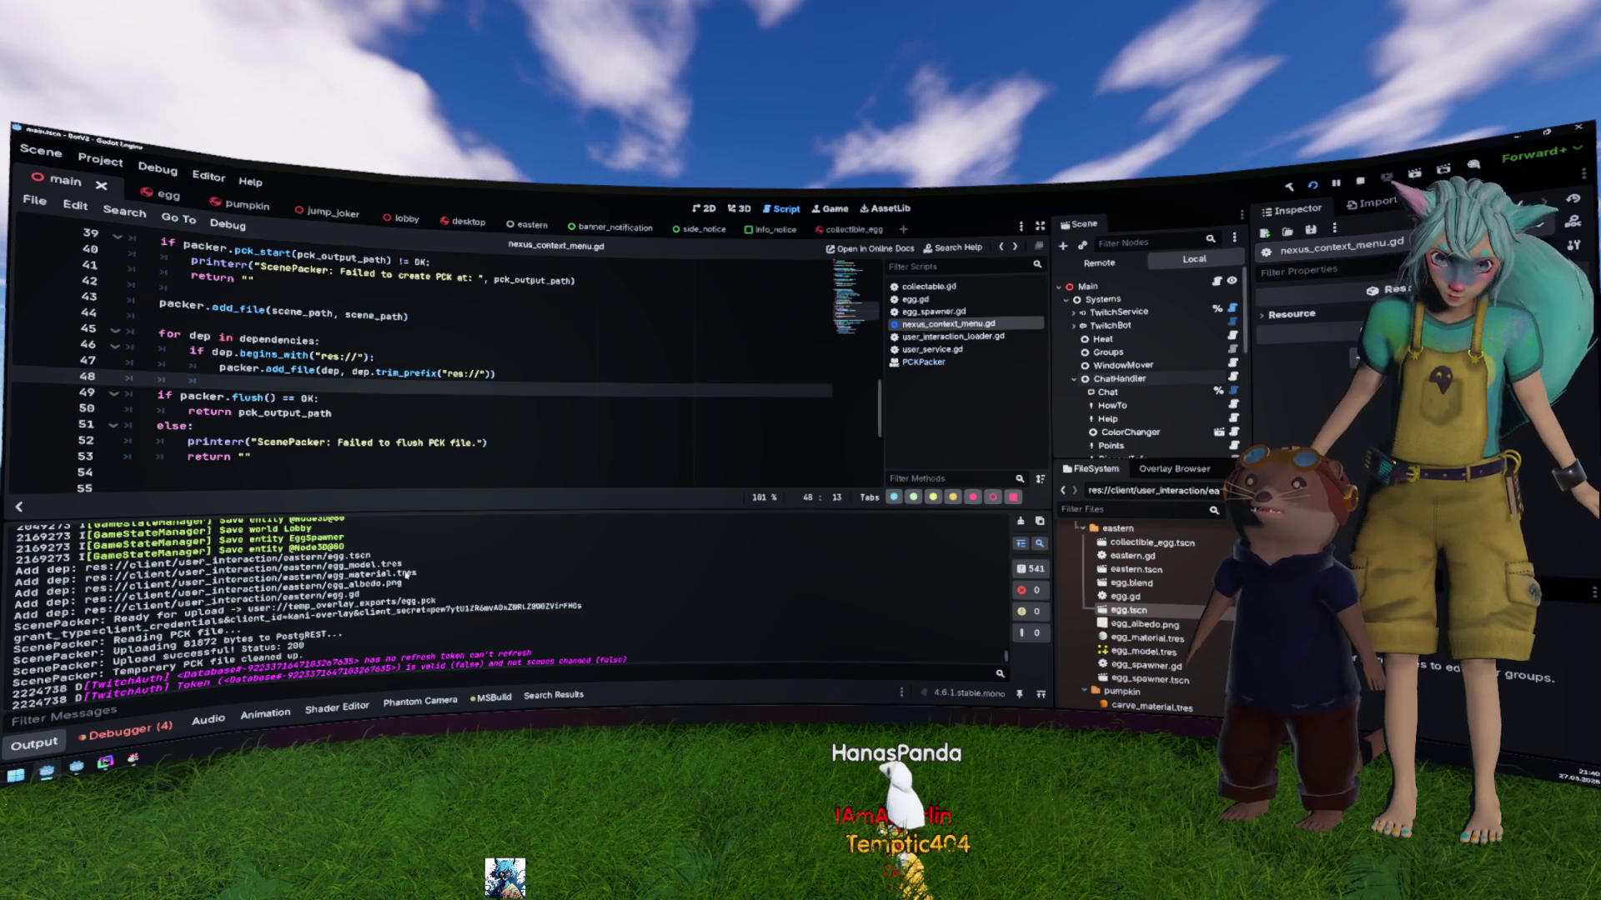
pyautogui.scroll(5, 288, 475)
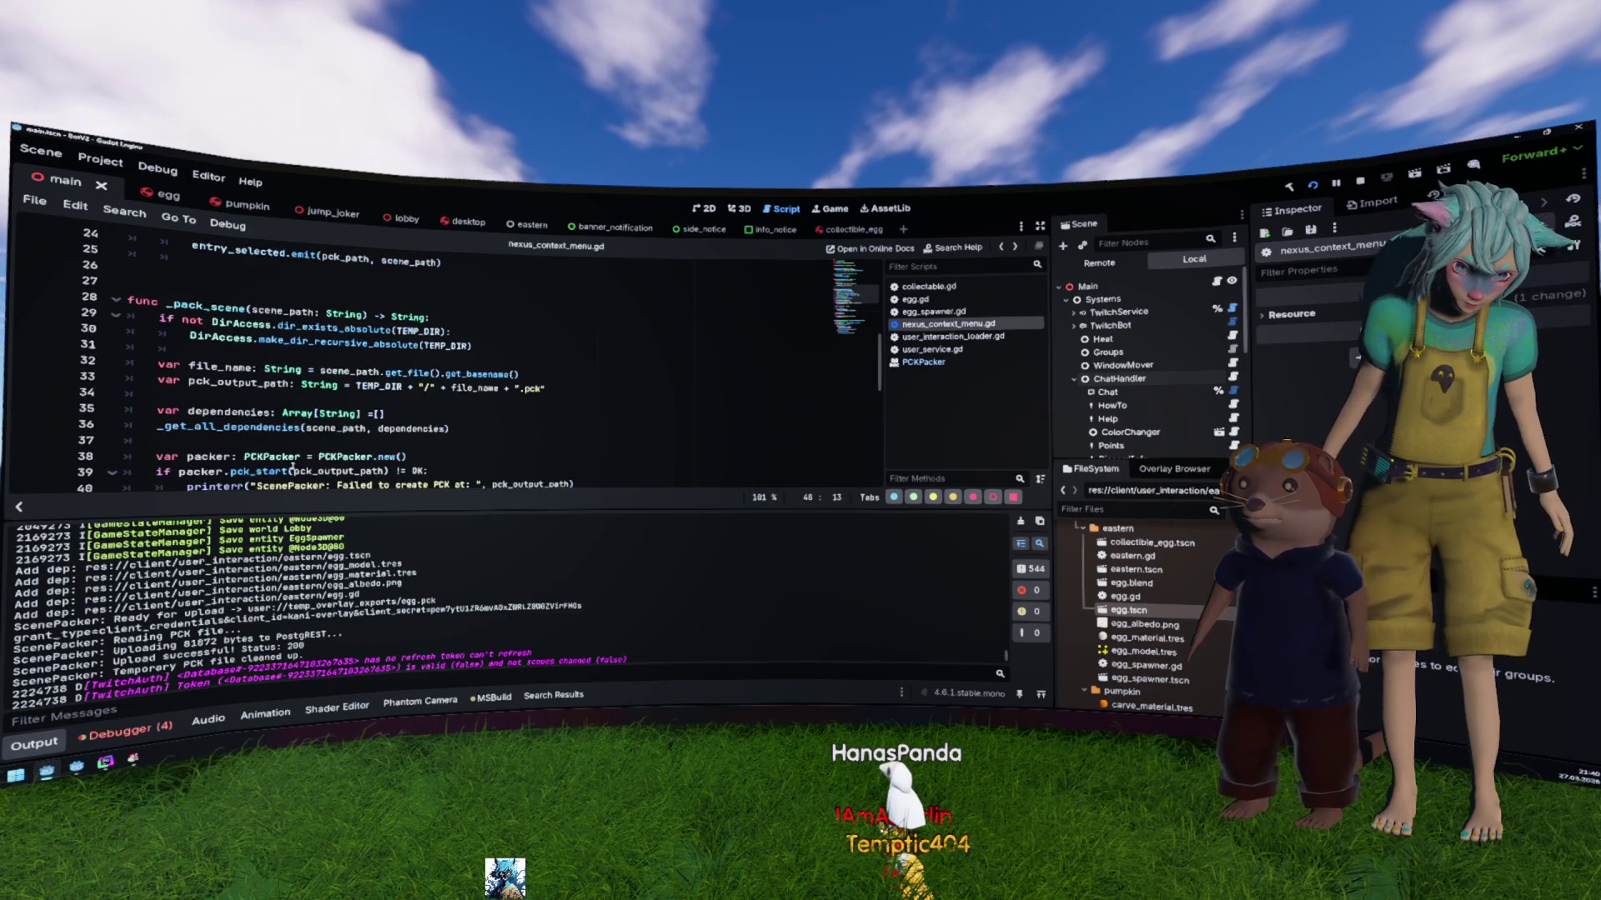
# Step: On line 47, replace dep.trim_prefix("res://") with dep in packer.add_file
pyautogui.scroll(3, 291, 468)
pyautogui.scroll(-5, 292, 469)
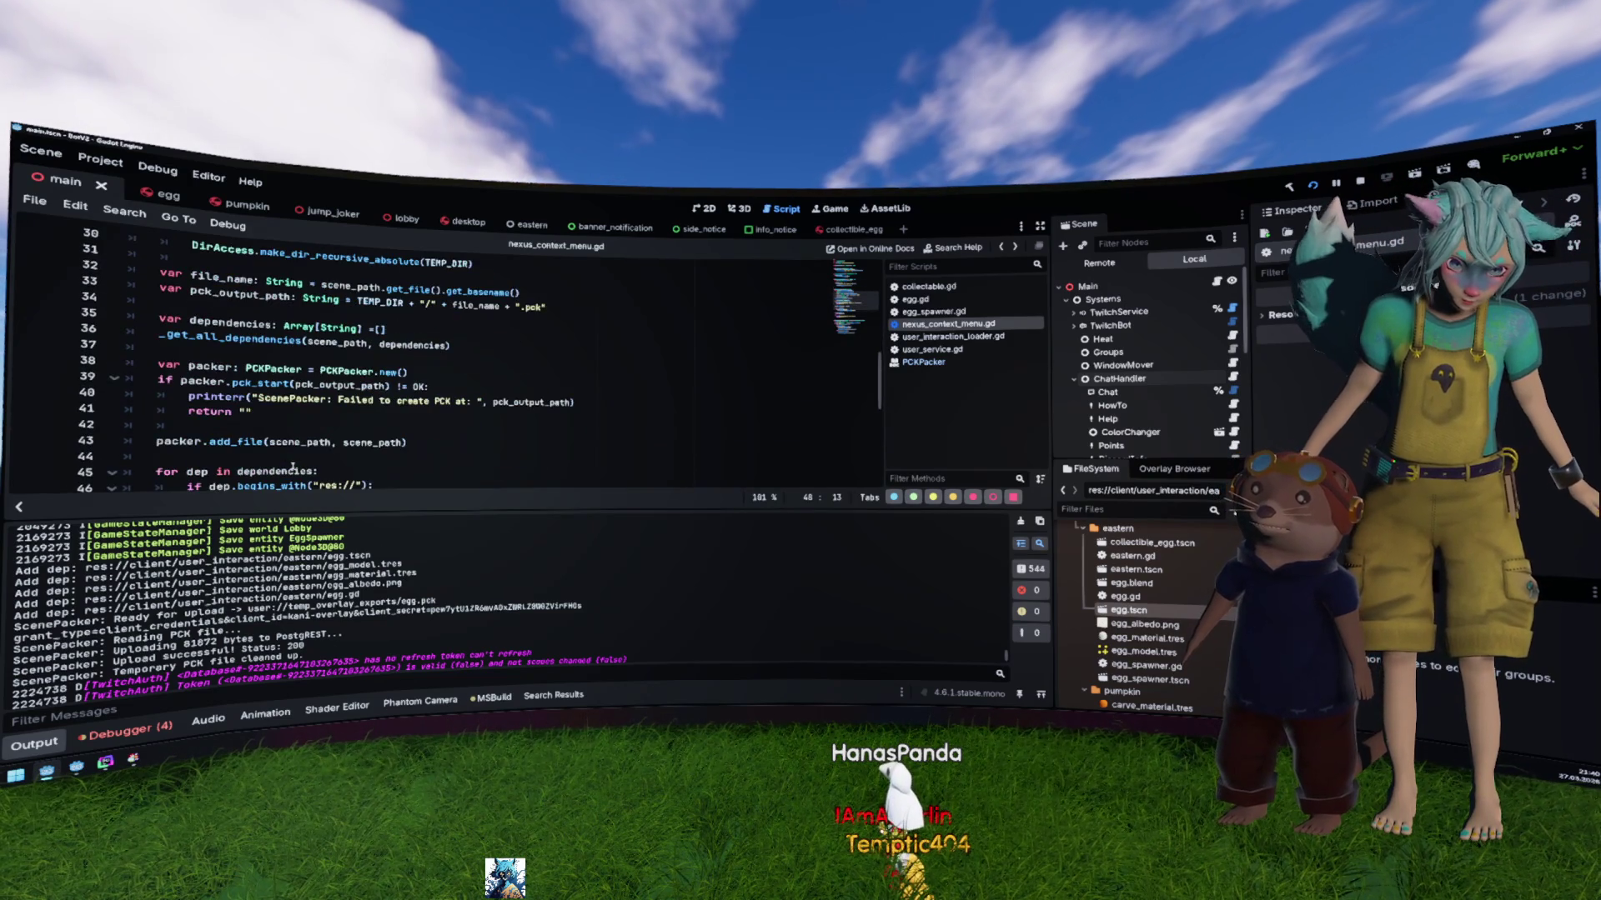
pyautogui.click(320, 412)
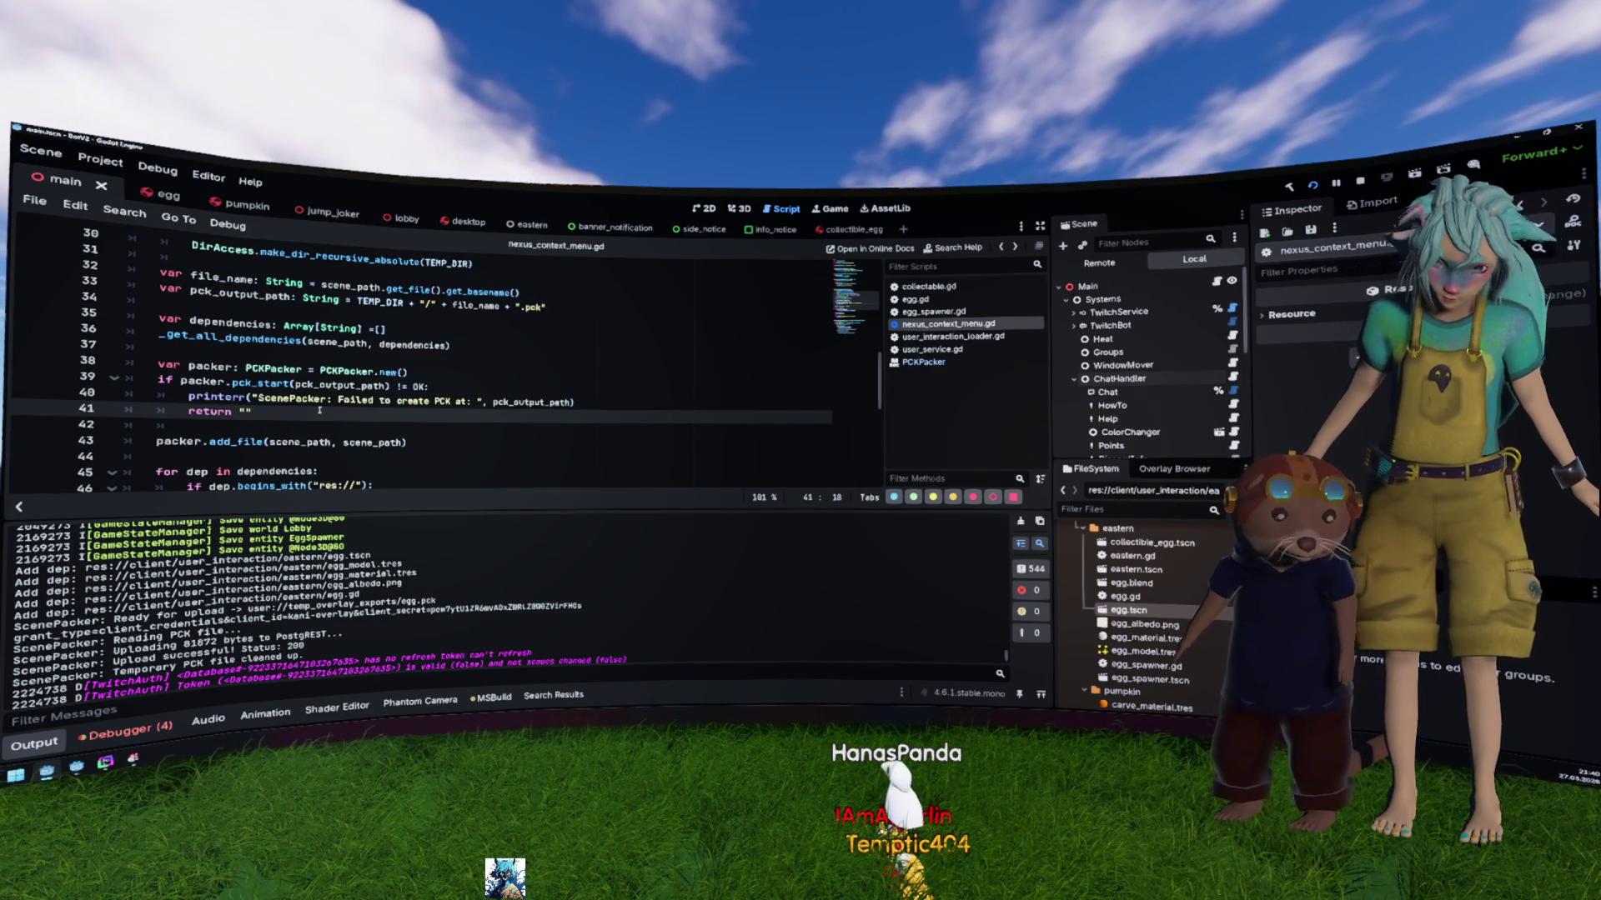
pyautogui.scroll(-2, 320, 411)
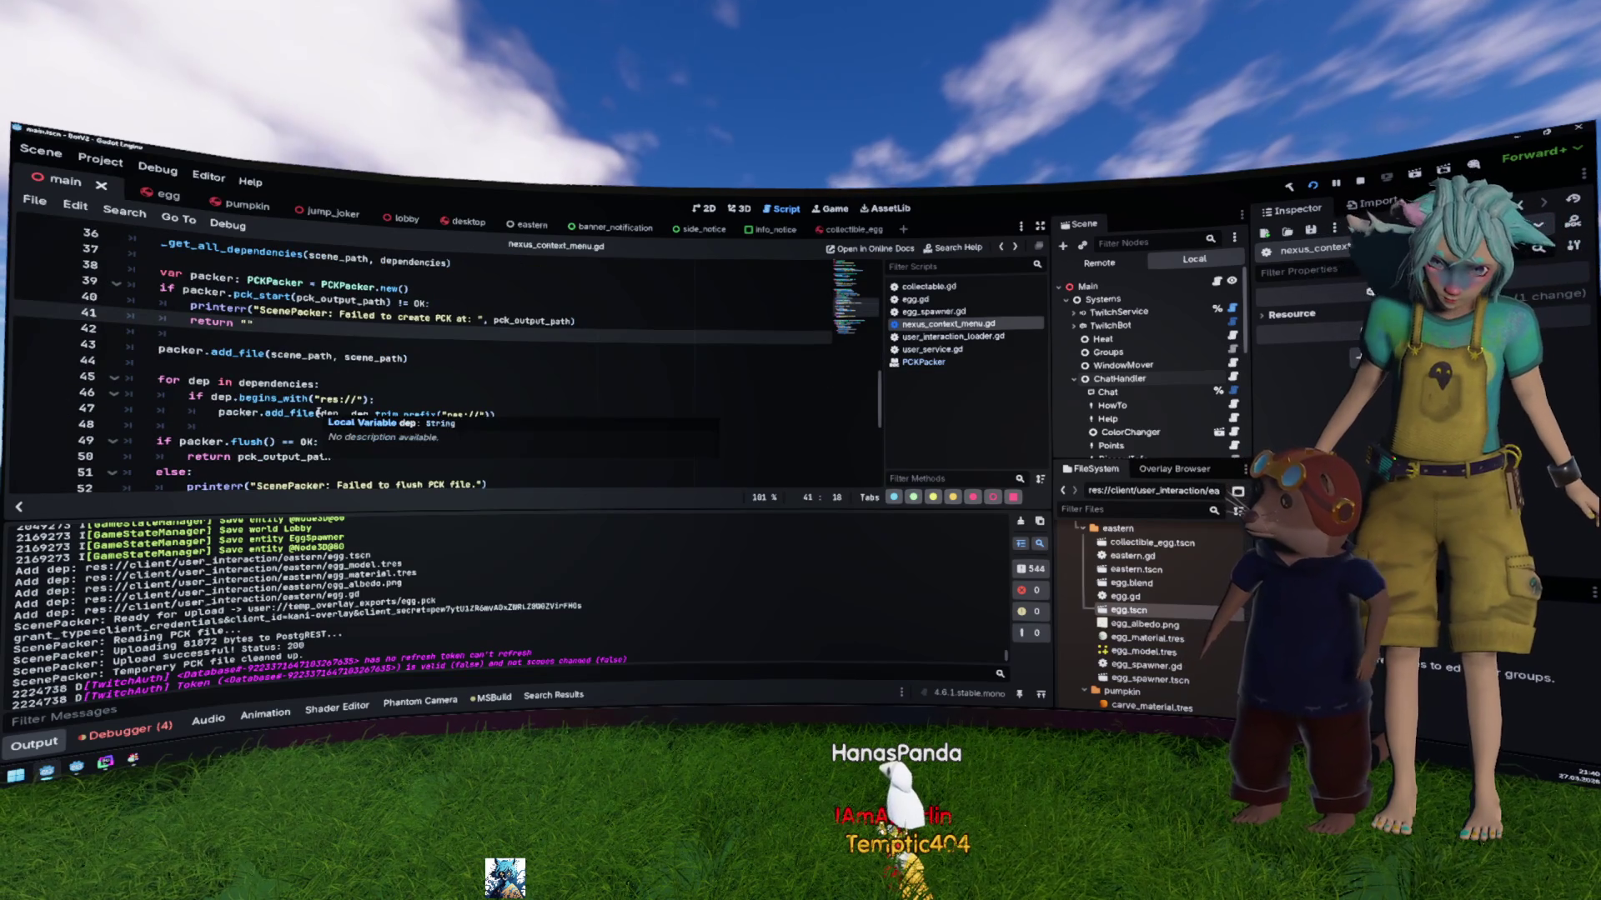
pyautogui.click(412, 372)
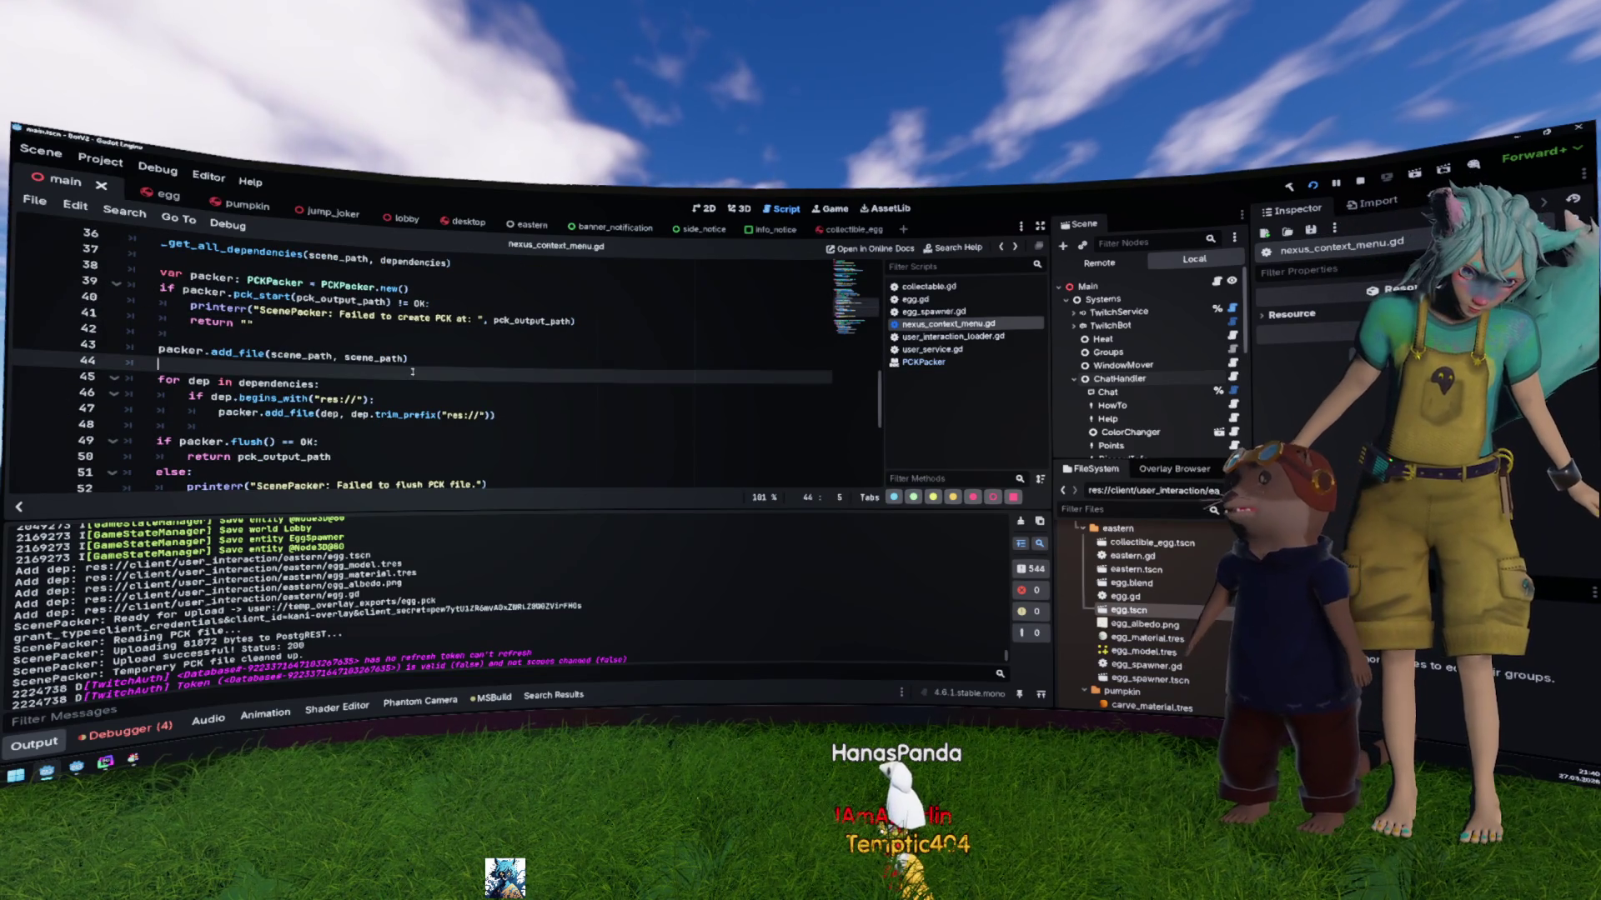
pyautogui.moveTo(353, 414); pyautogui.dragTo(481, 415)
pyautogui.write('deb')
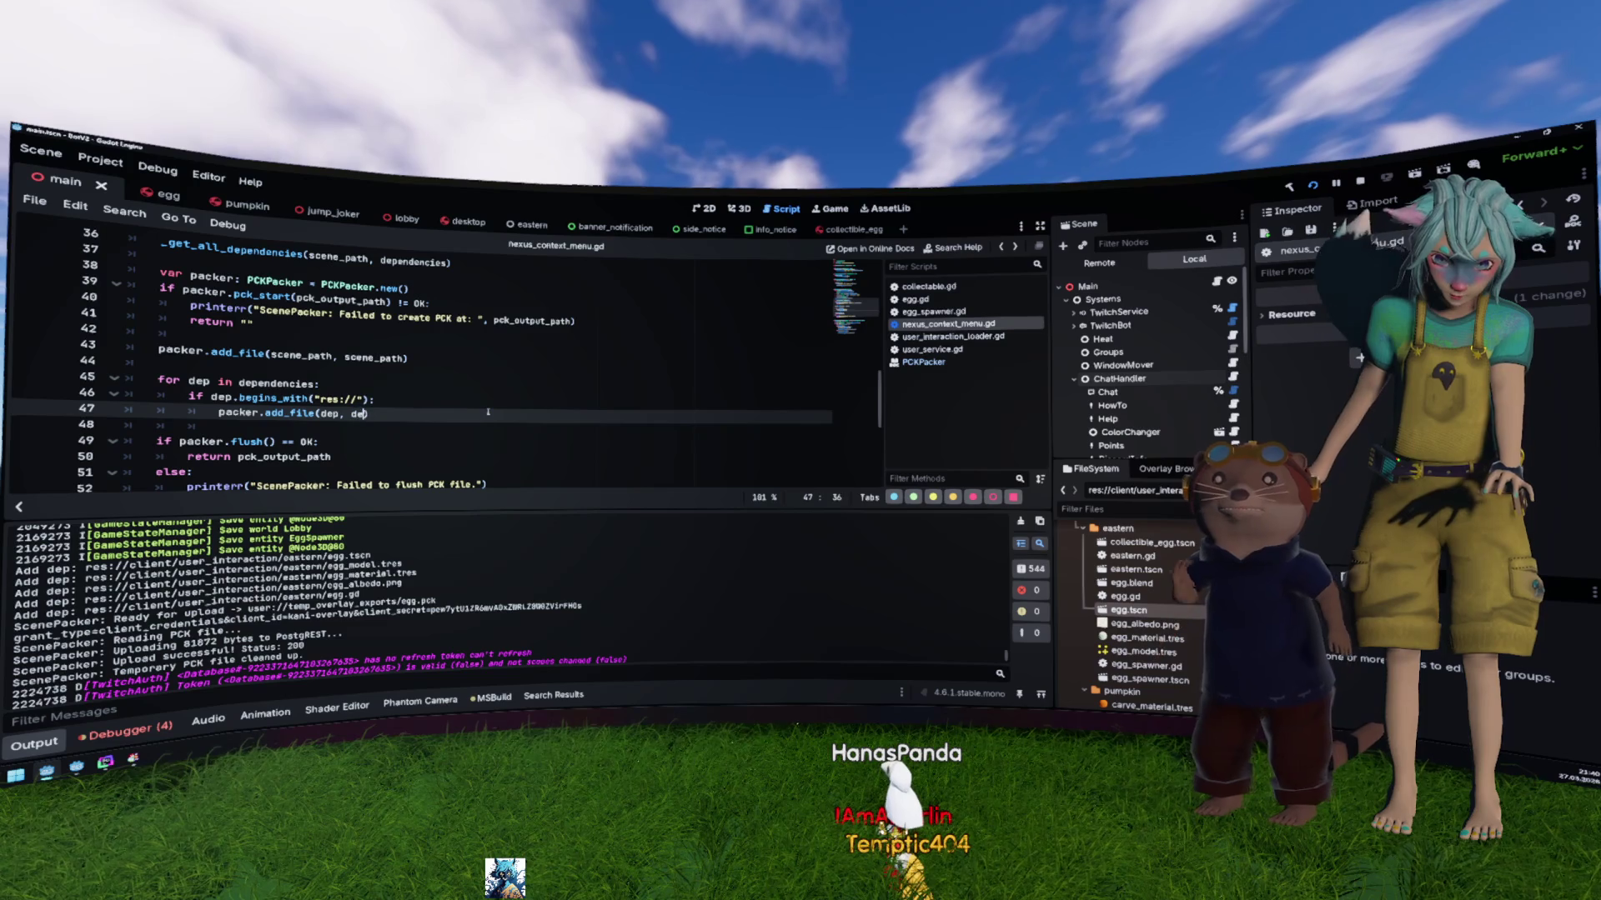
pyautogui.press('BackSpace')
pyautogui.write('p')
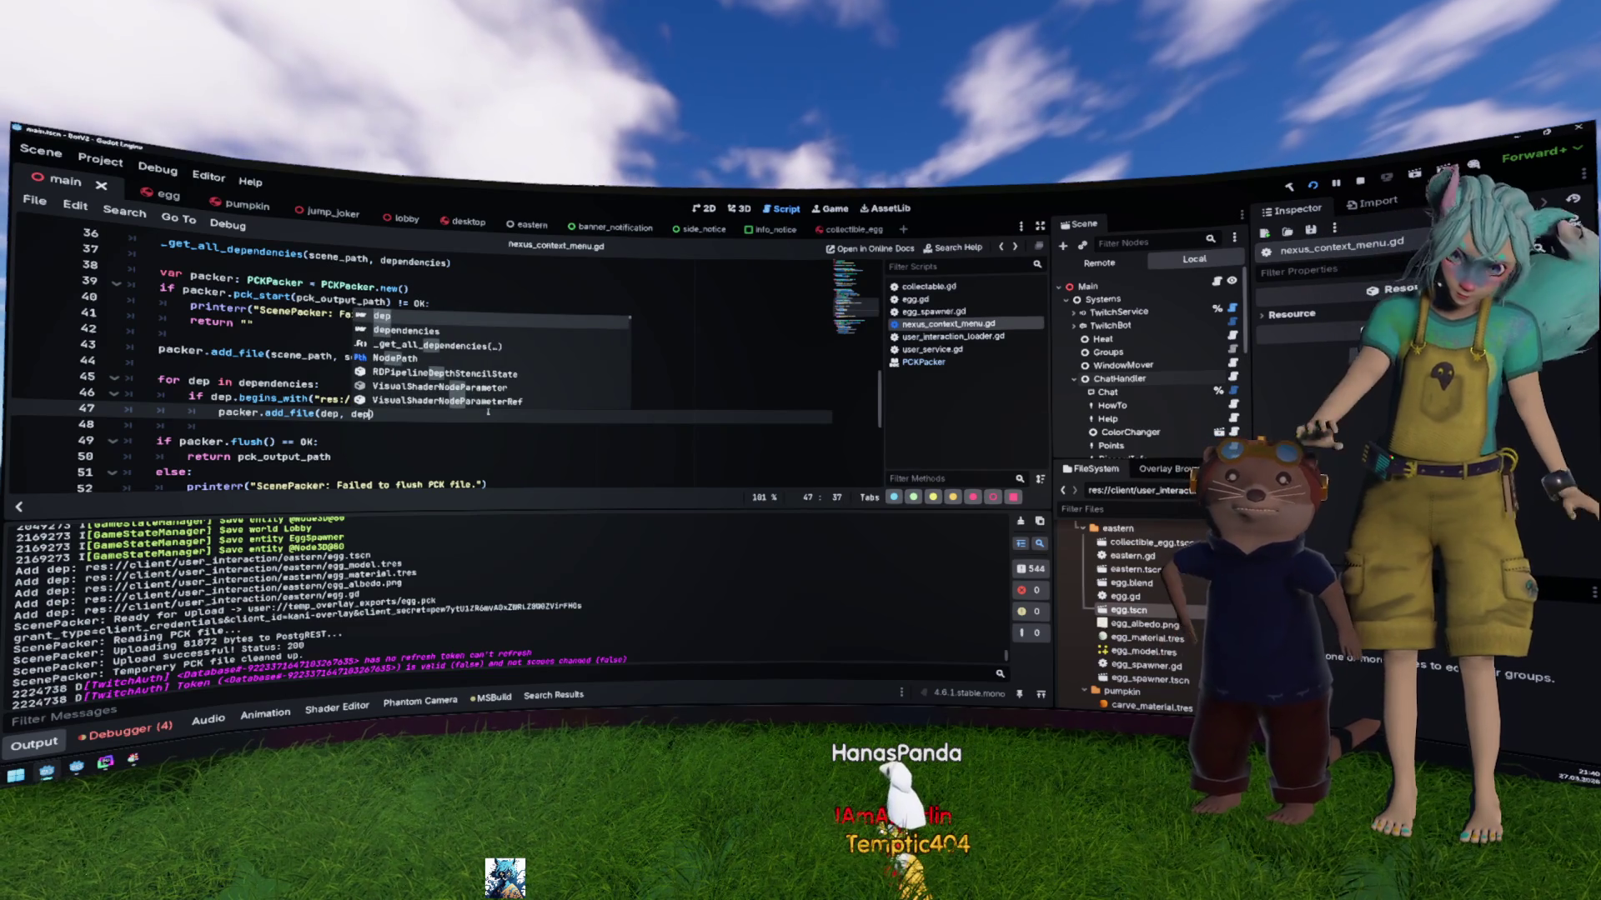
pyautogui.press('Escape')
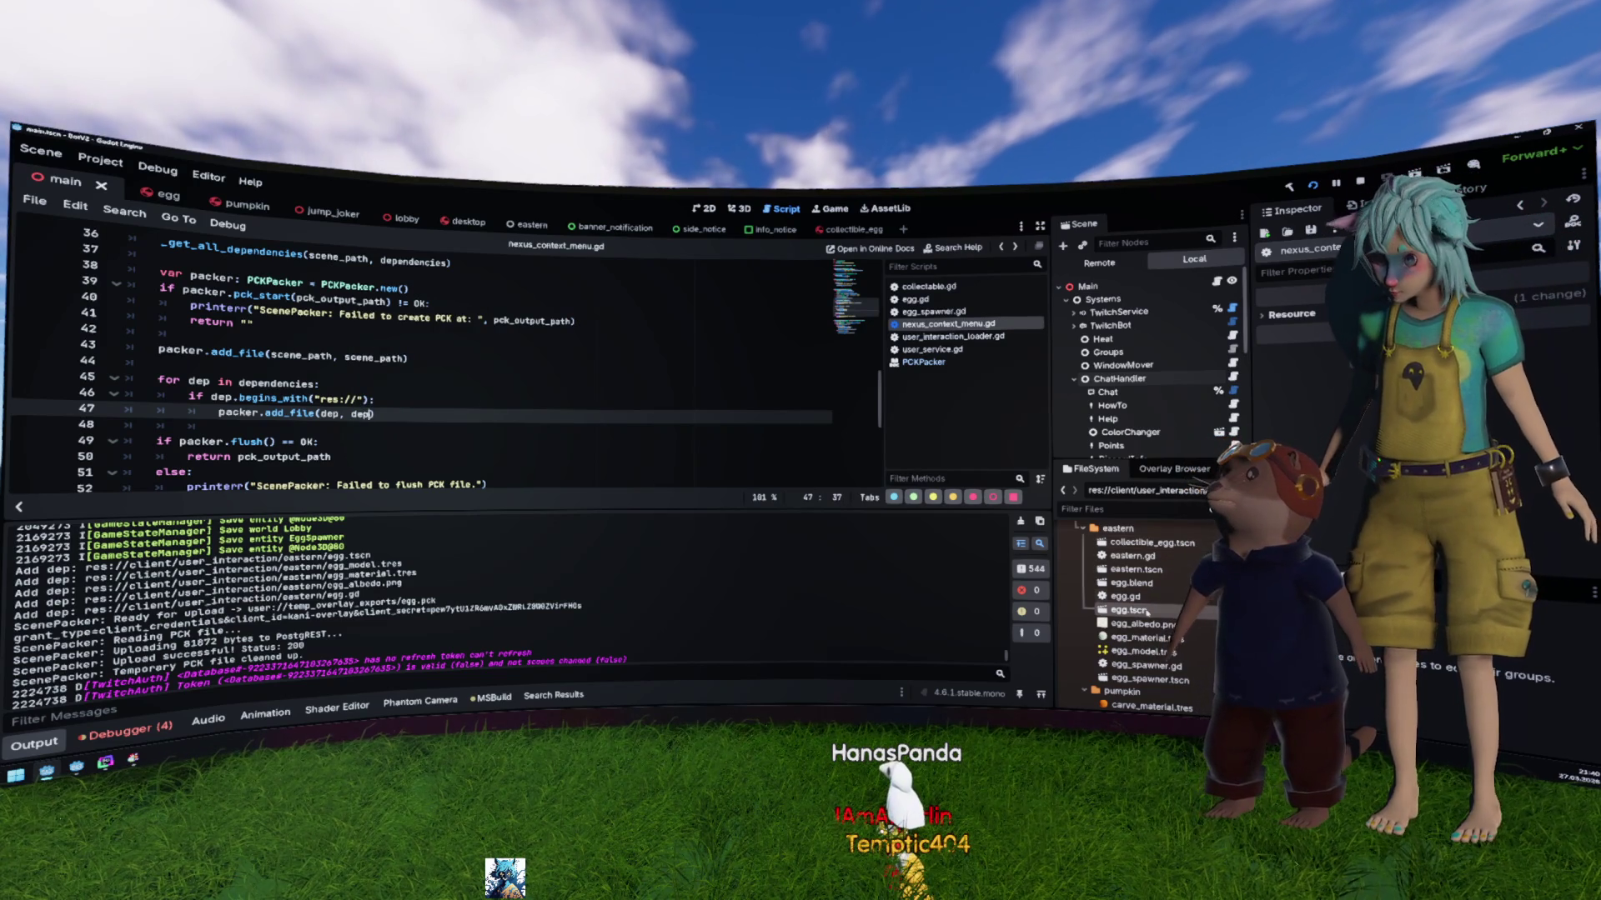
pyautogui.rightClick(1148, 614)
pyautogui.press('Escape')
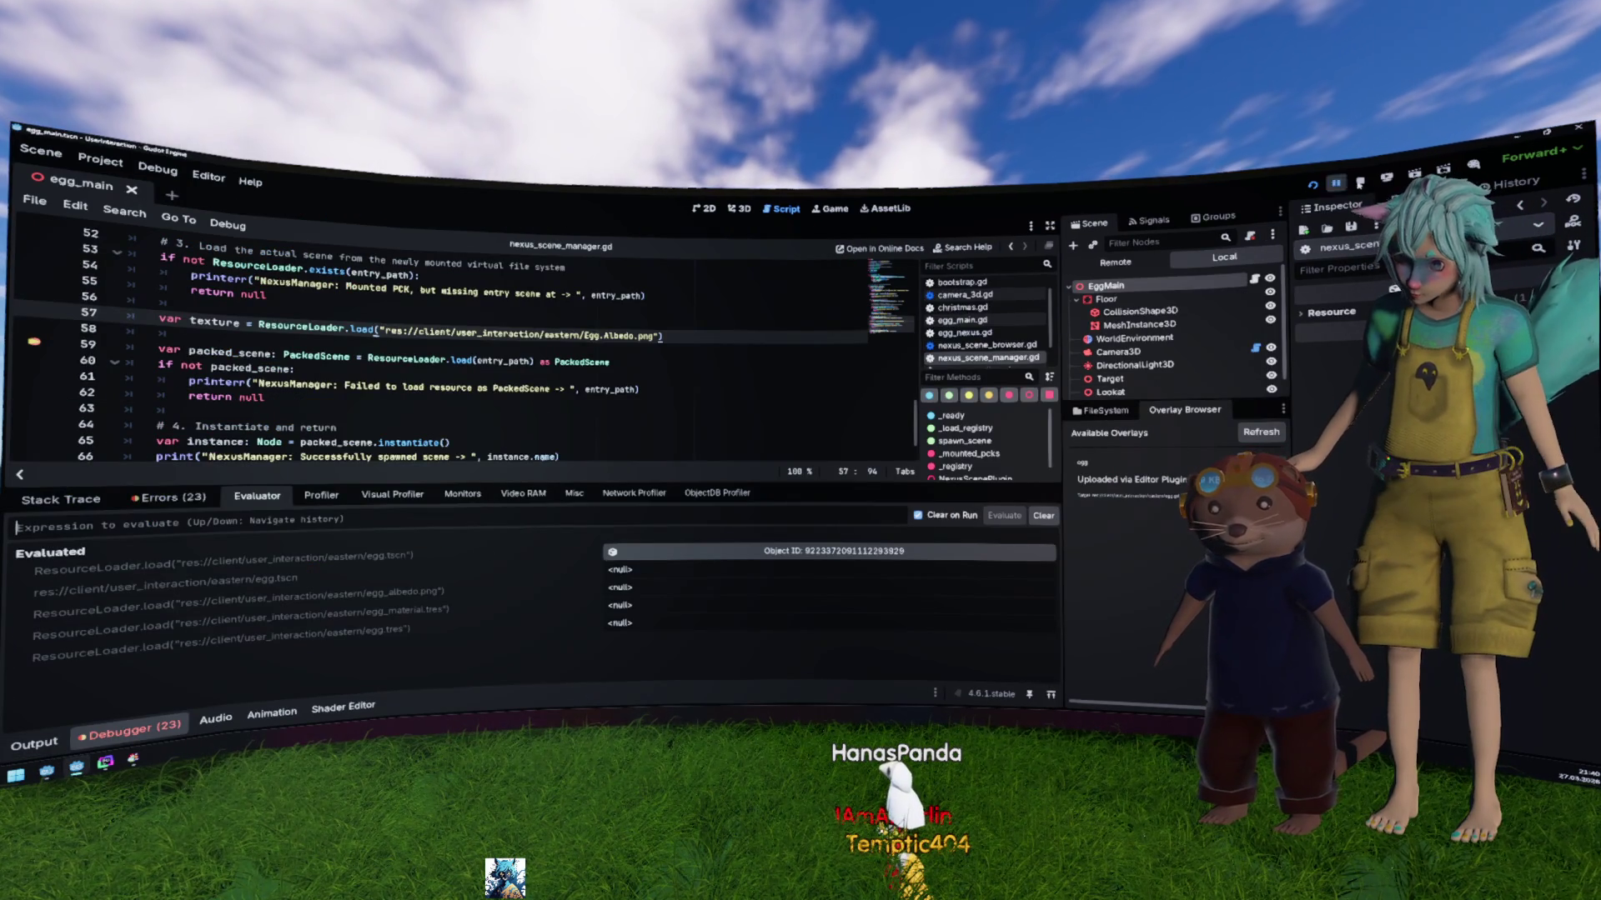
# Step: Stop the game and reload the current project
pyautogui.press('F8')
pyautogui.click(100, 160)
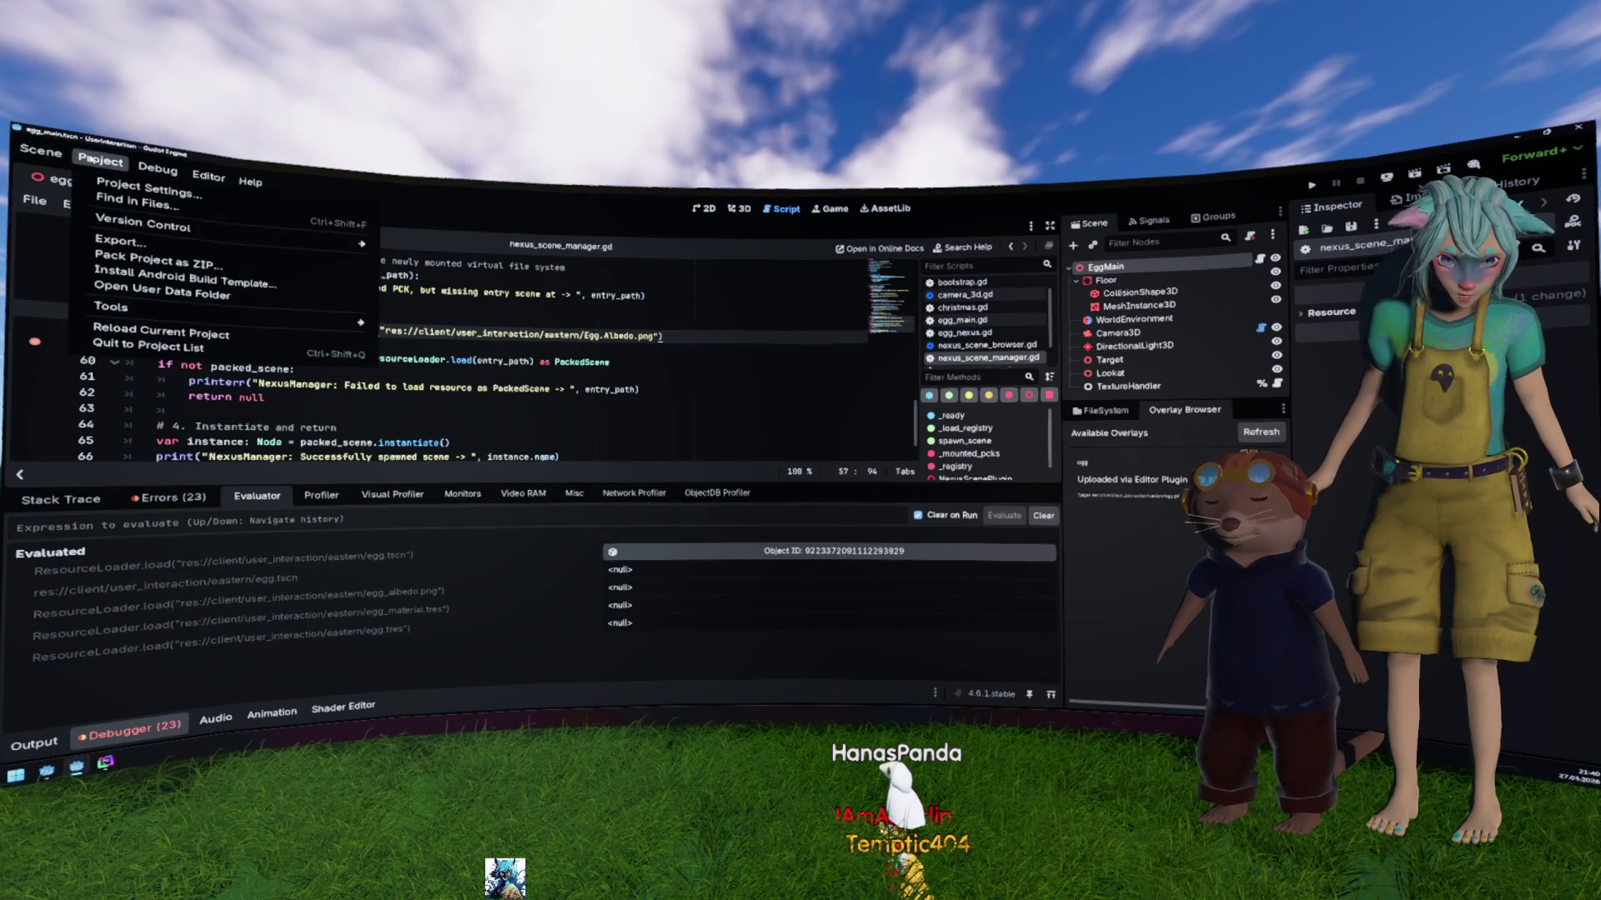
pyautogui.click(182, 332)
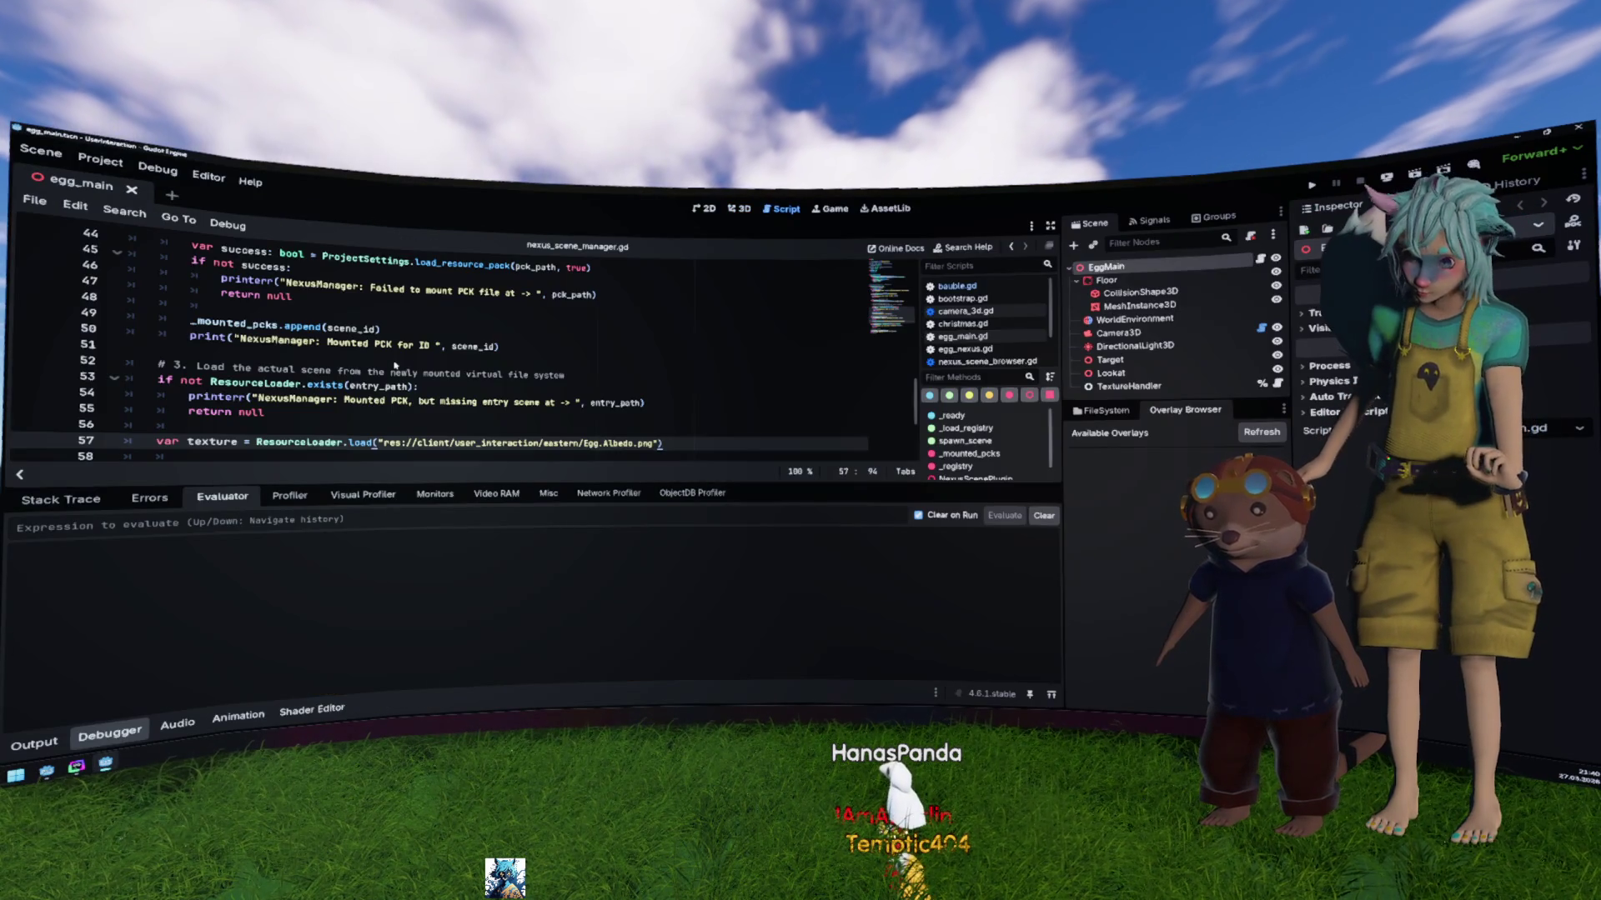
# Step: Rename line 57's texture file to egg_albedo and save the script
pyautogui.scroll(-2, 590, 382)
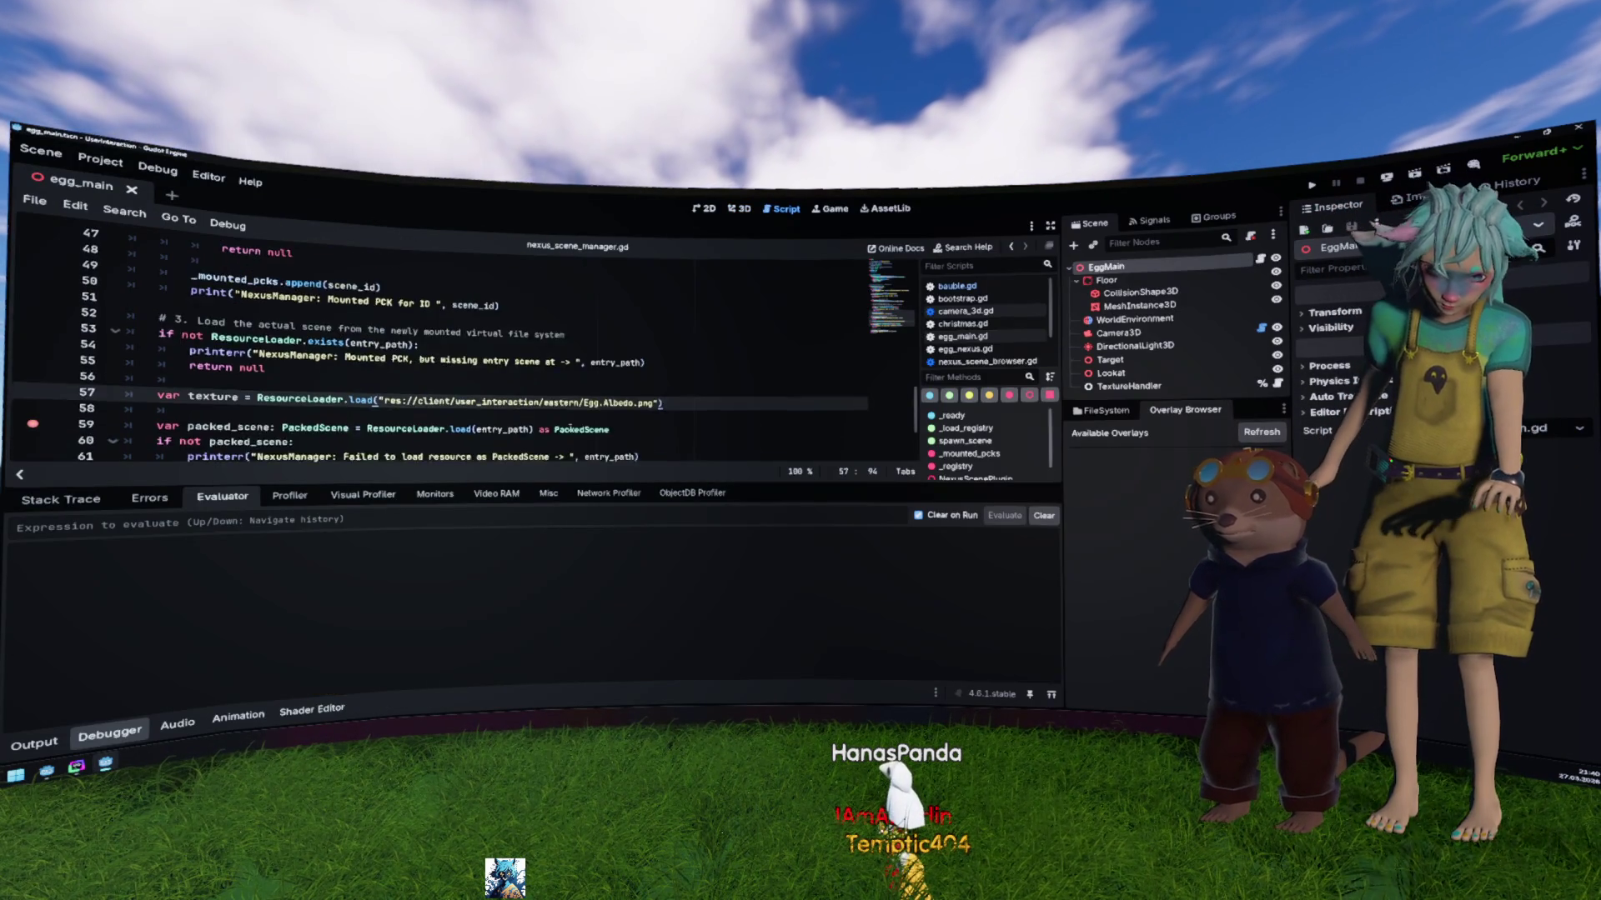
pyautogui.click(590, 362)
pyautogui.press('BackSpace')
pyautogui.press('BackSpace')
pyautogui.press('BackSpace')
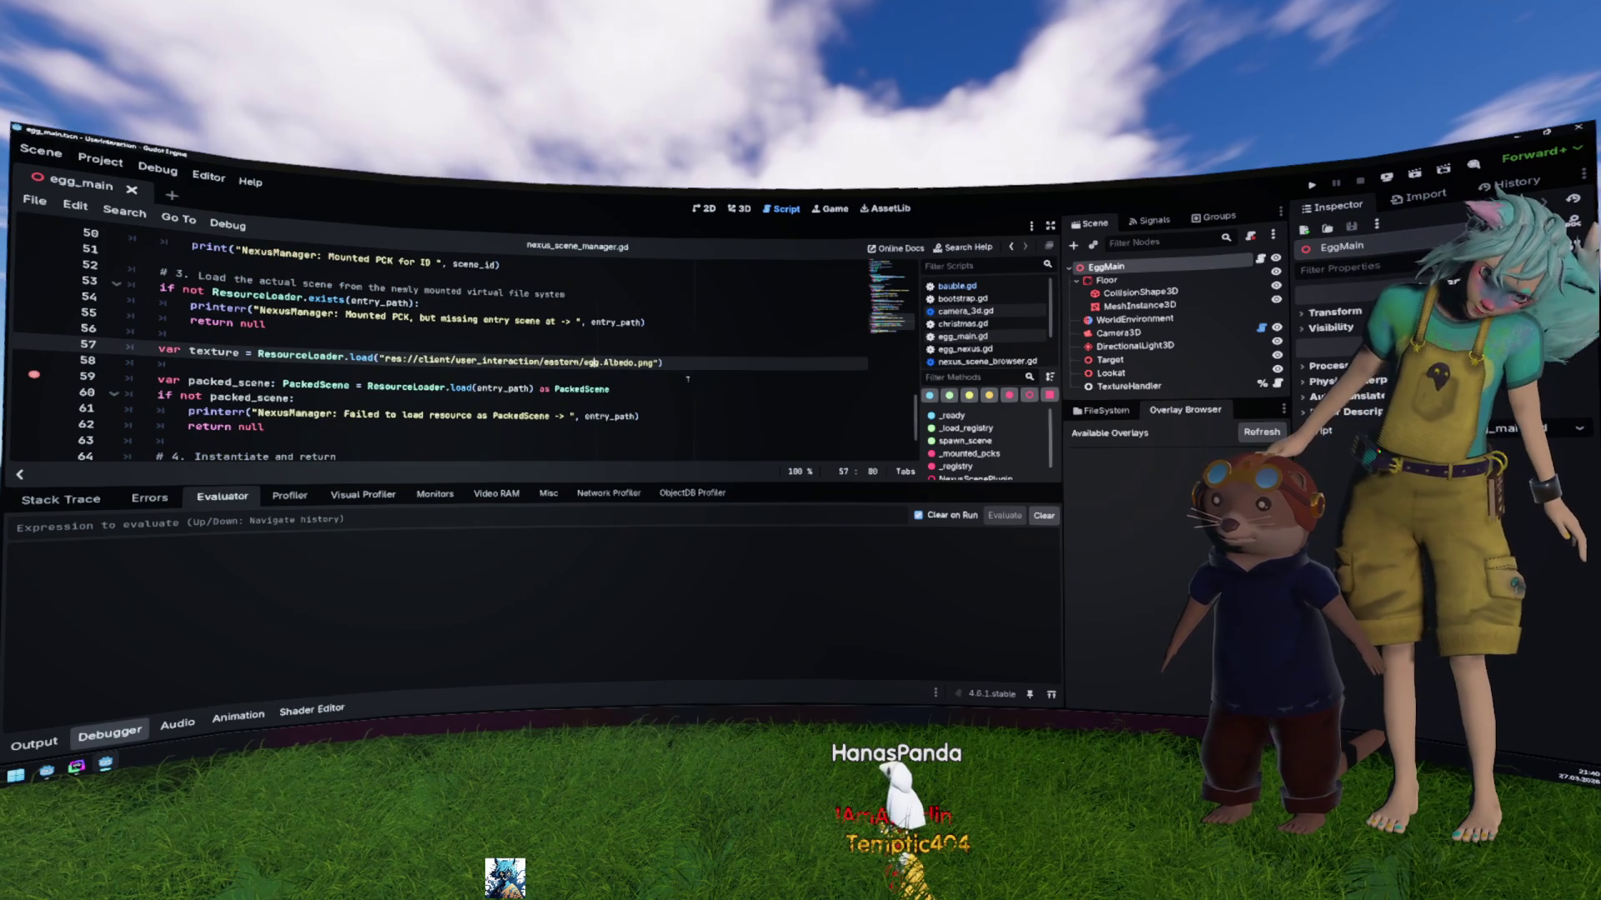
pyautogui.write('egg_')
pyautogui.press('Delete')
pyautogui.write('a')
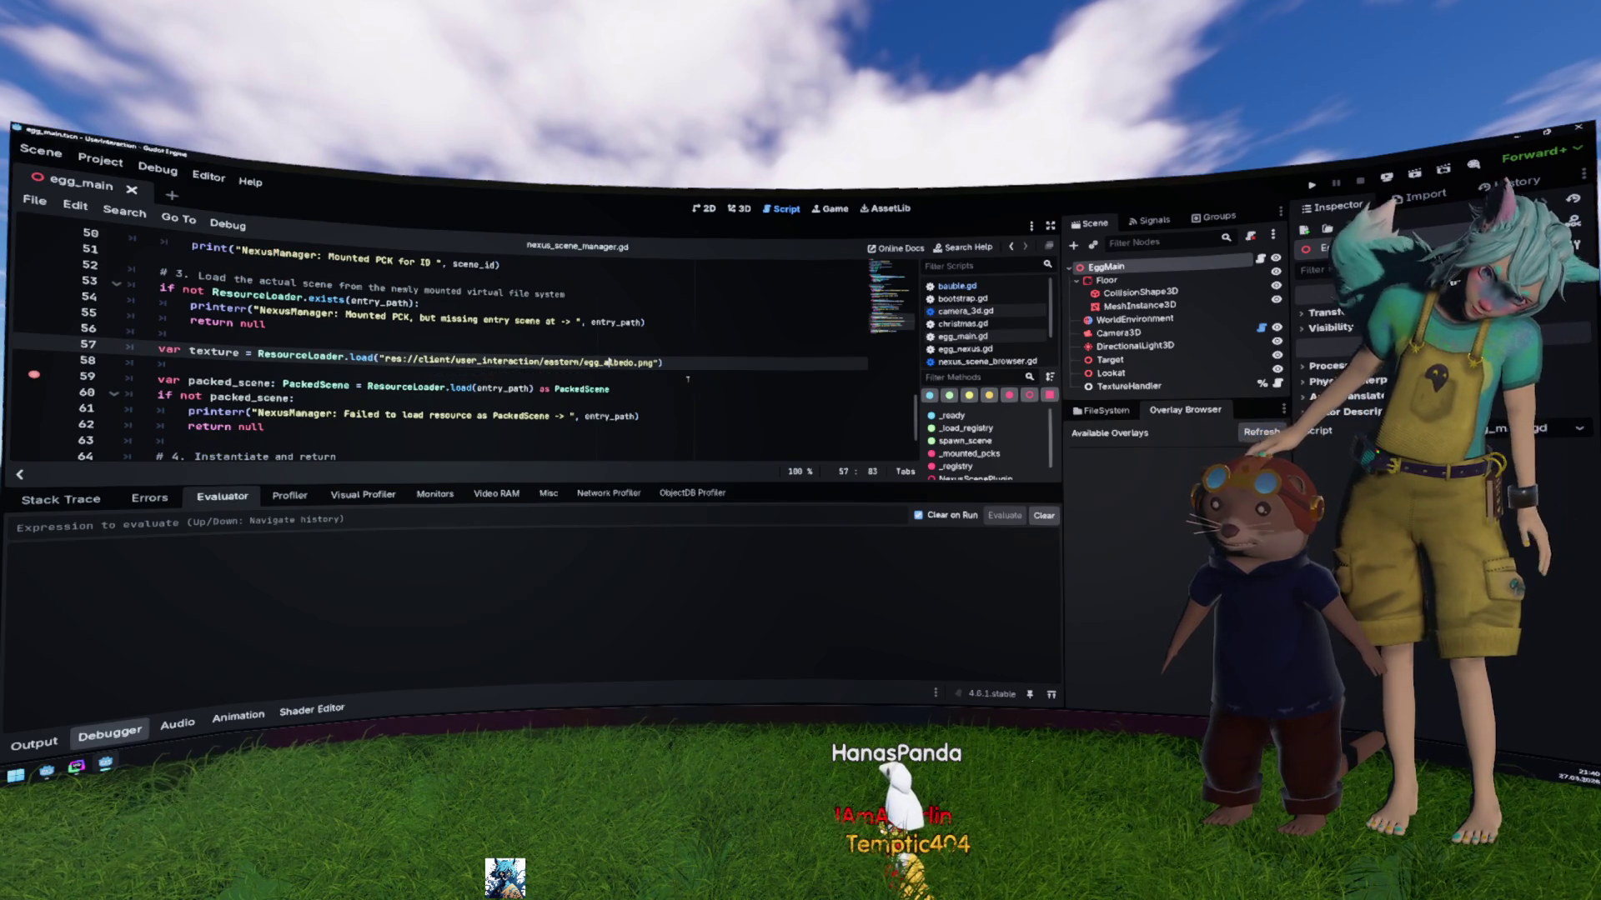
pyautogui.press('Down')
pyautogui.hotkey('ctrl', 's')
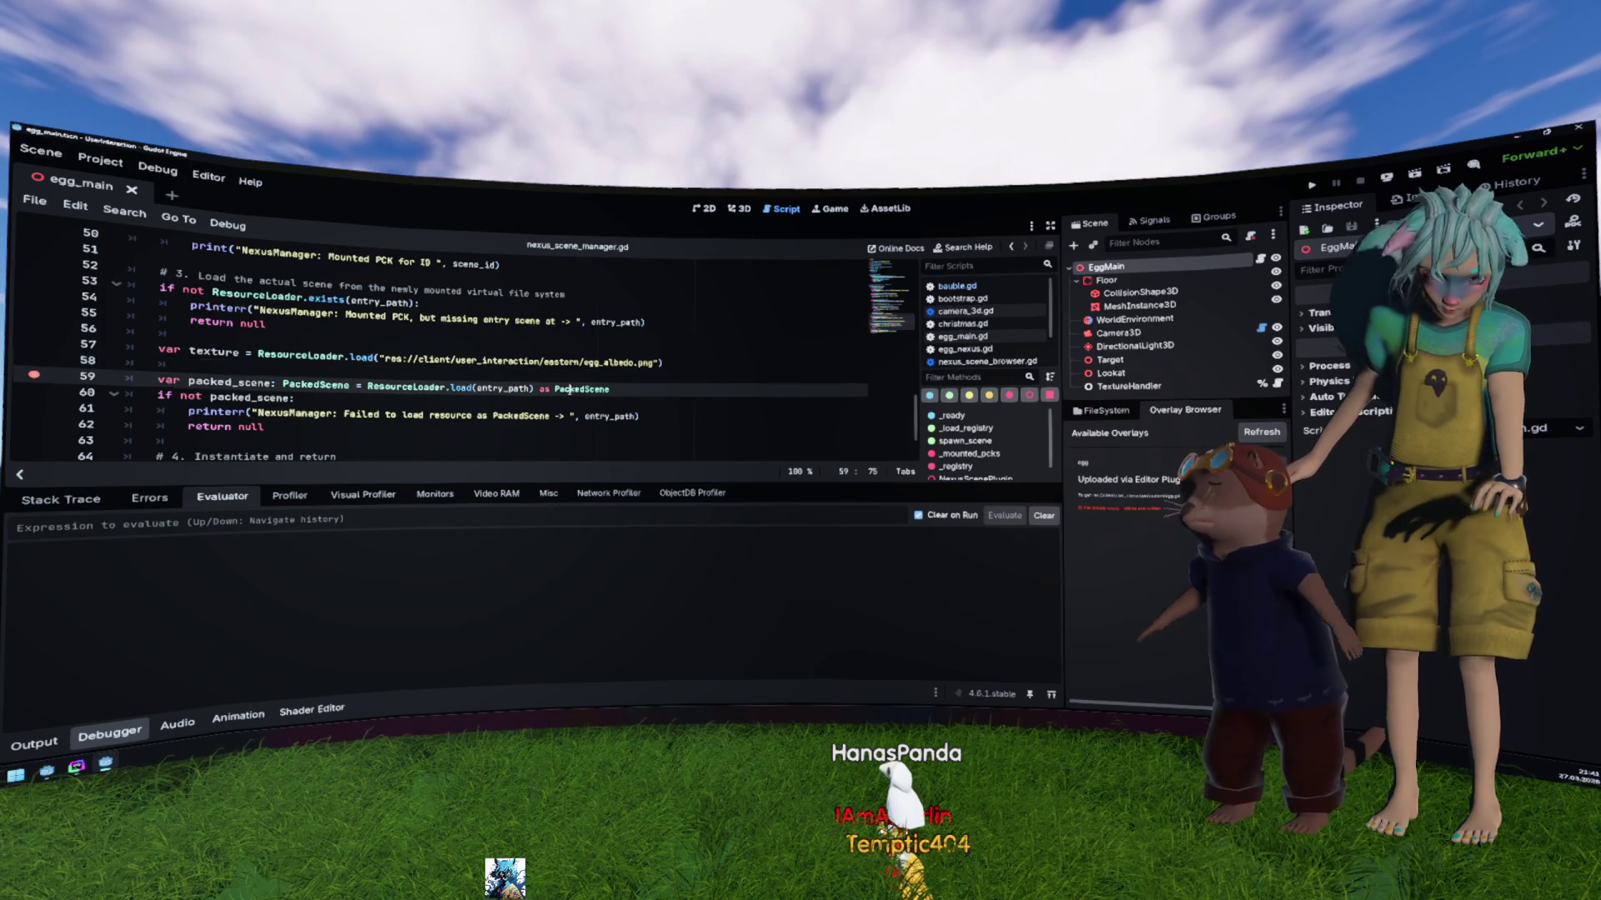
# Step: Paste the full res://client/user_interaction/eastern/egg_albedo.png path from BotV2's output over line 57's path
pyautogui.doubleClick(609, 363)
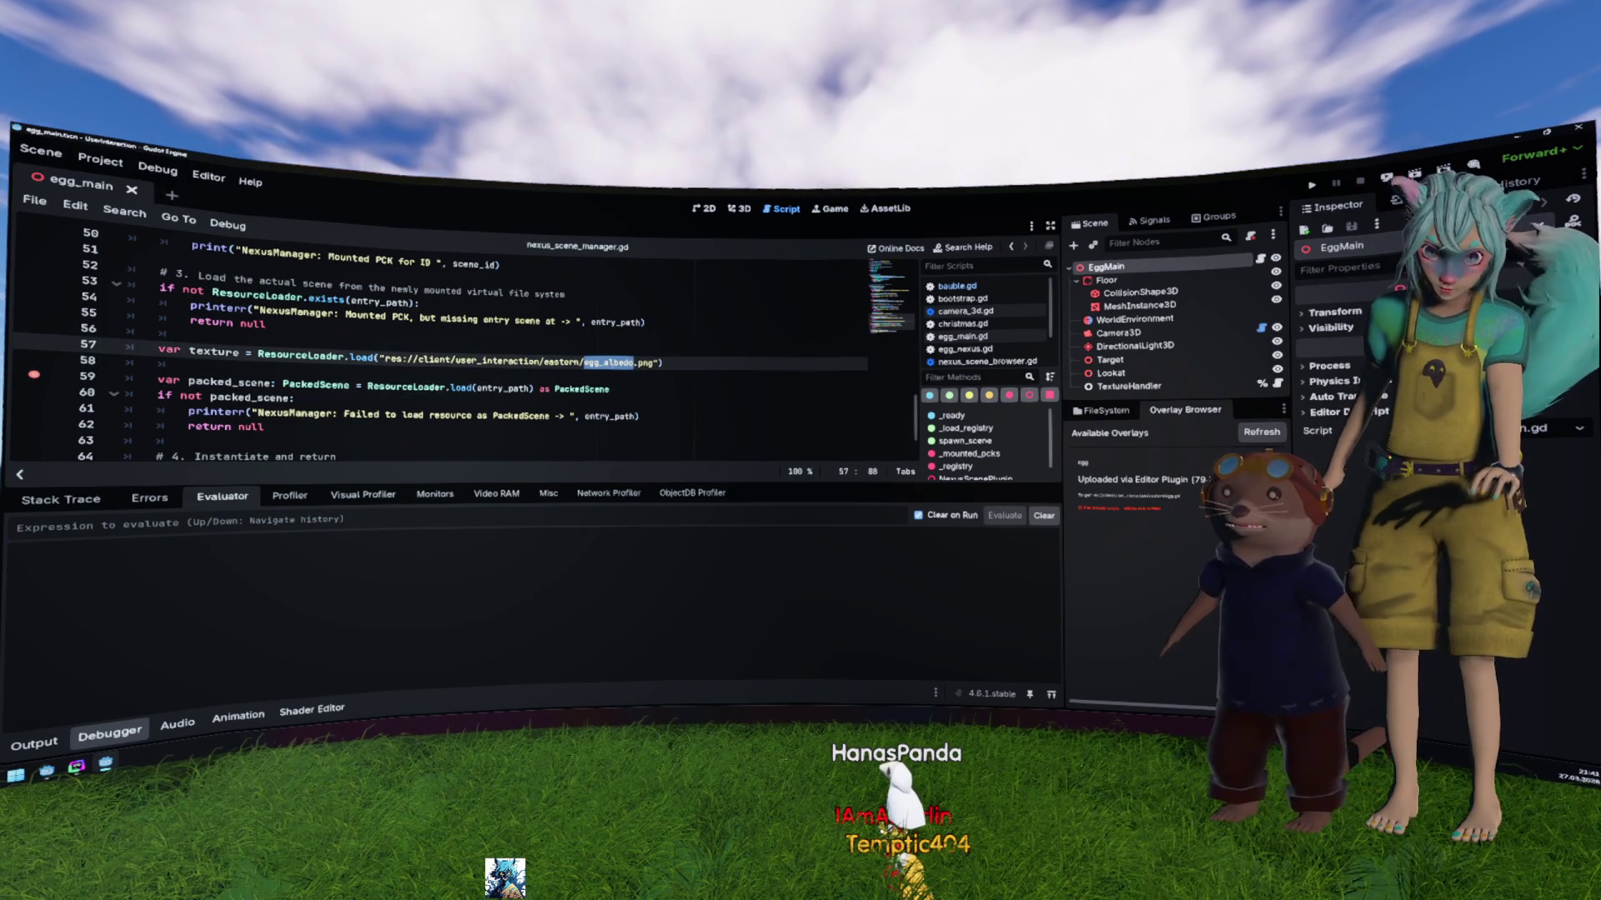
pyautogui.hotkey('alt', 'Tab')
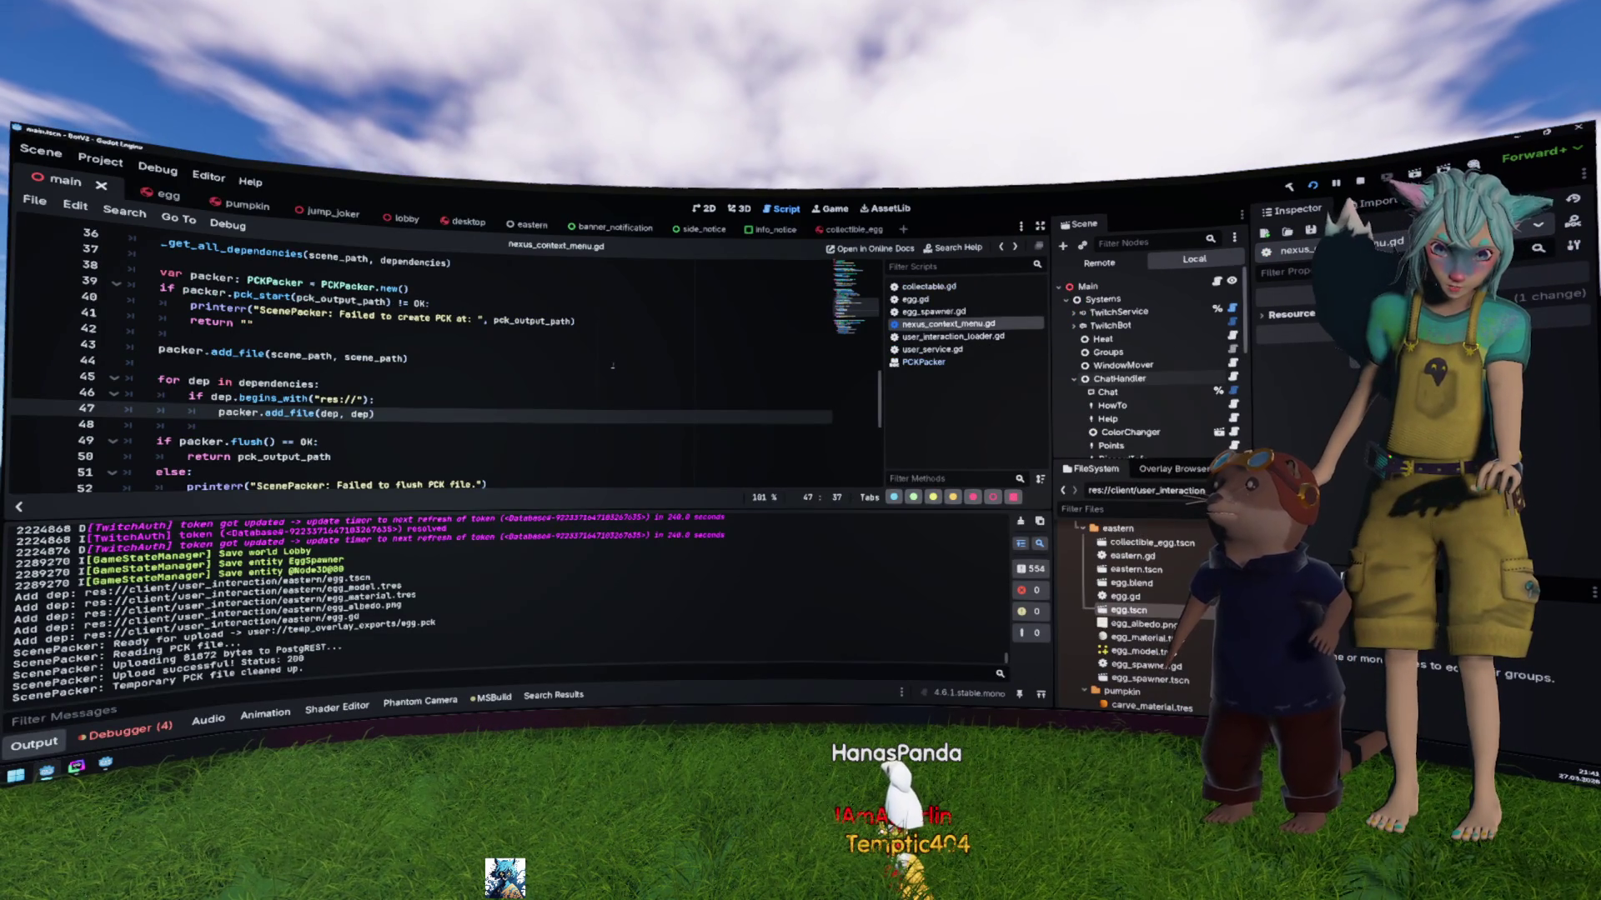
pyautogui.moveTo(402, 606); pyautogui.dragTo(277, 612)
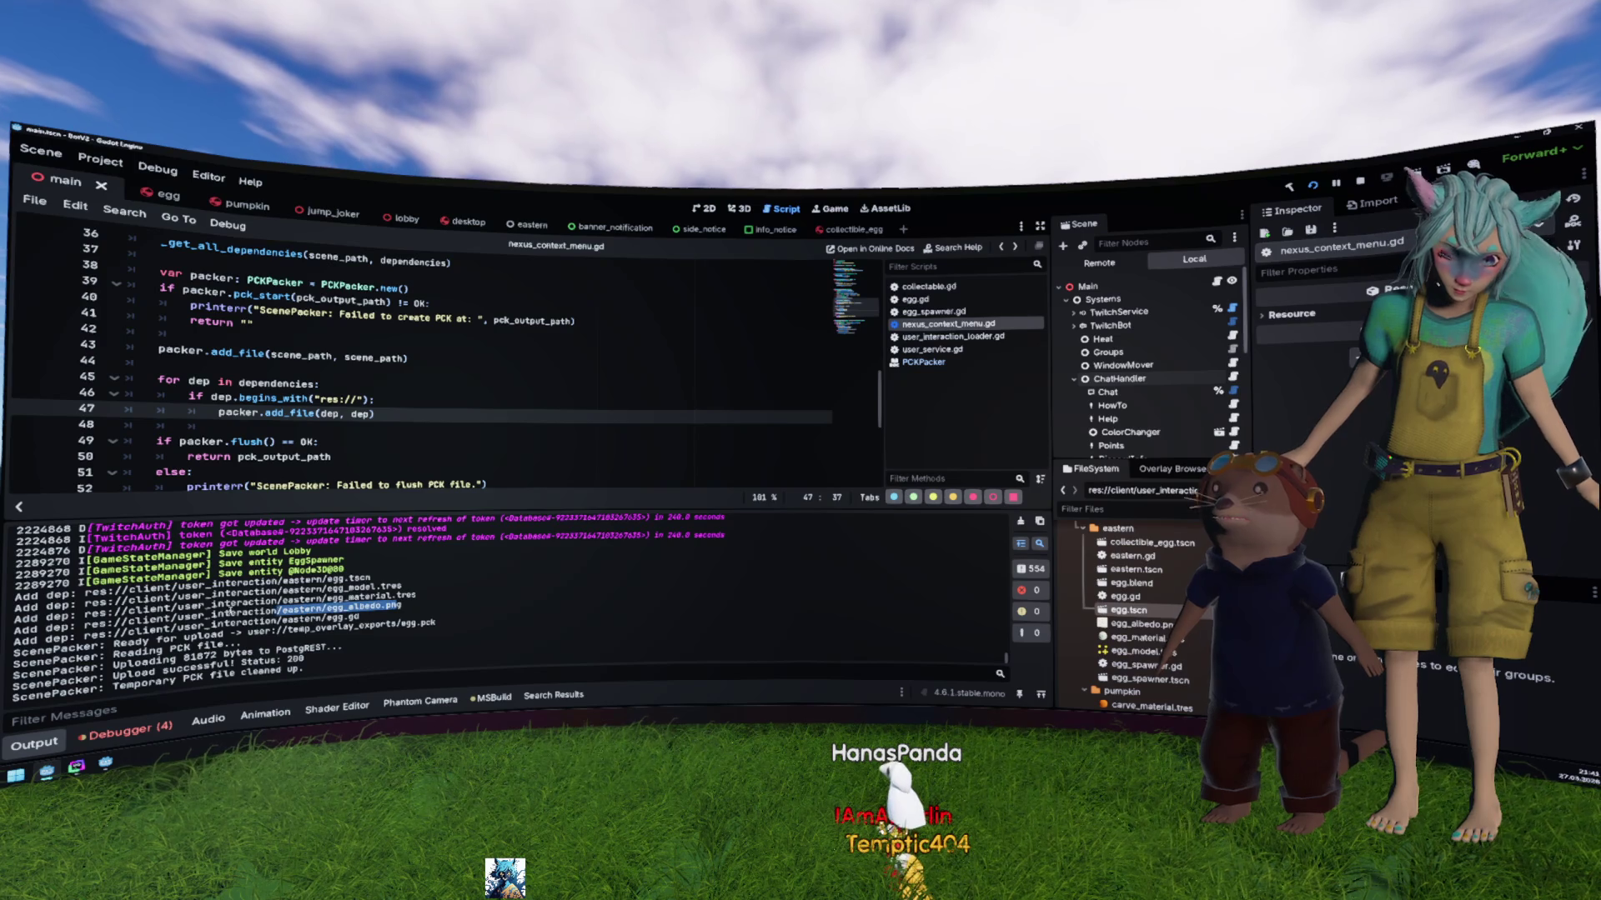
pyautogui.moveTo(85, 624); pyautogui.dragTo(417, 605)
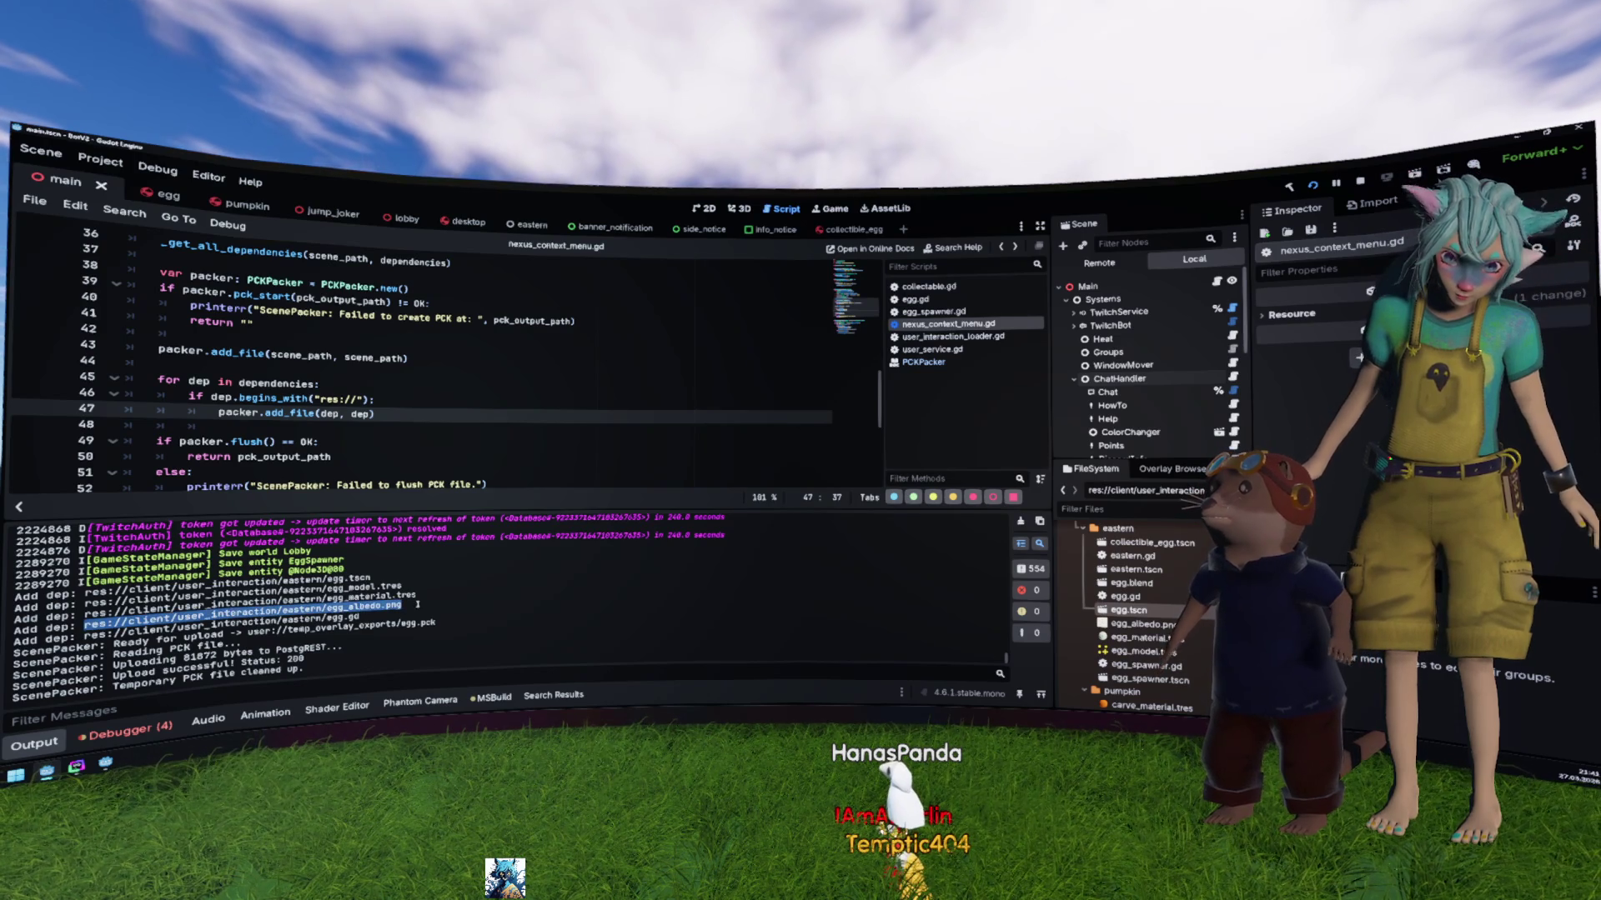
pyautogui.hotkey('alt', 'Tab')
pyautogui.moveTo(658, 364); pyautogui.dragTo(388, 351)
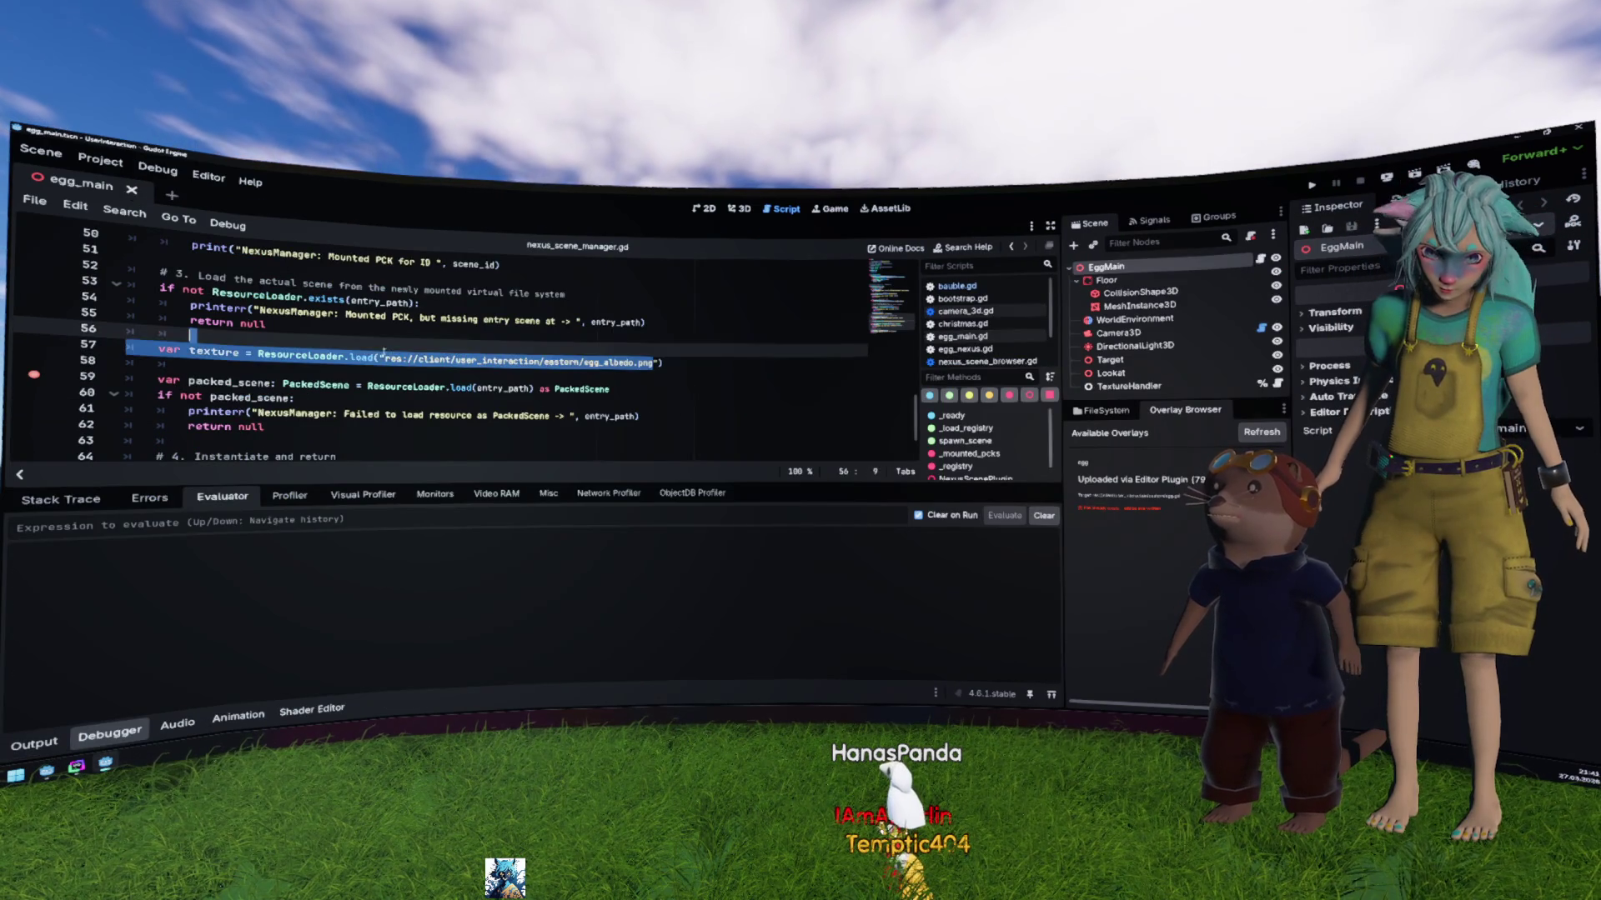
pyautogui.hotkey('ctrl', 'v')
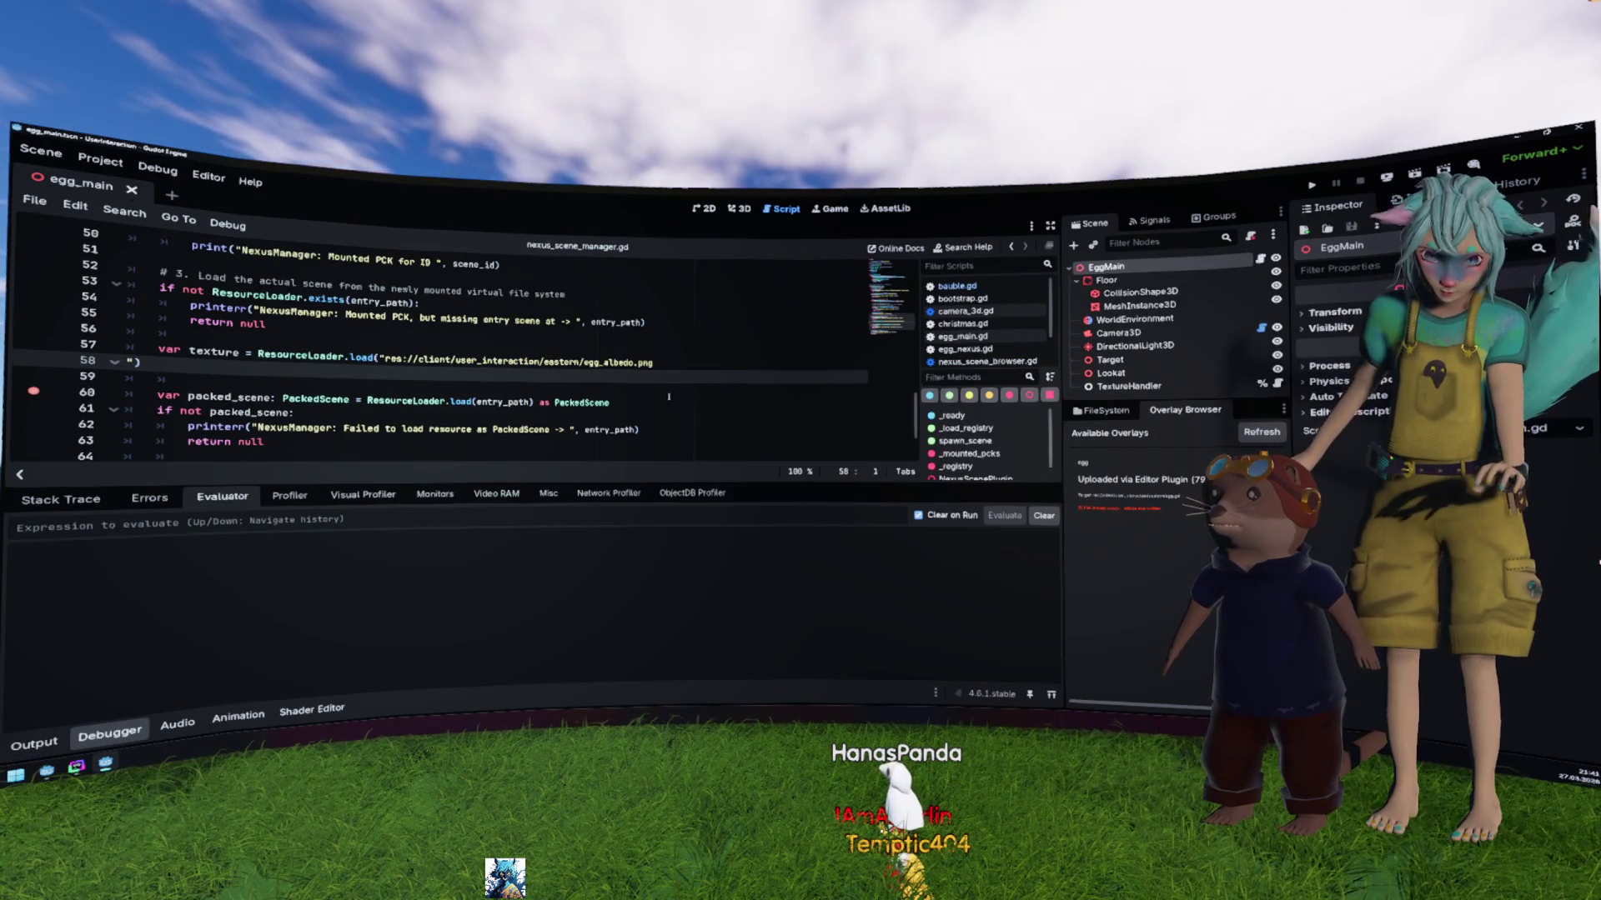
pyautogui.press('BackSpace')
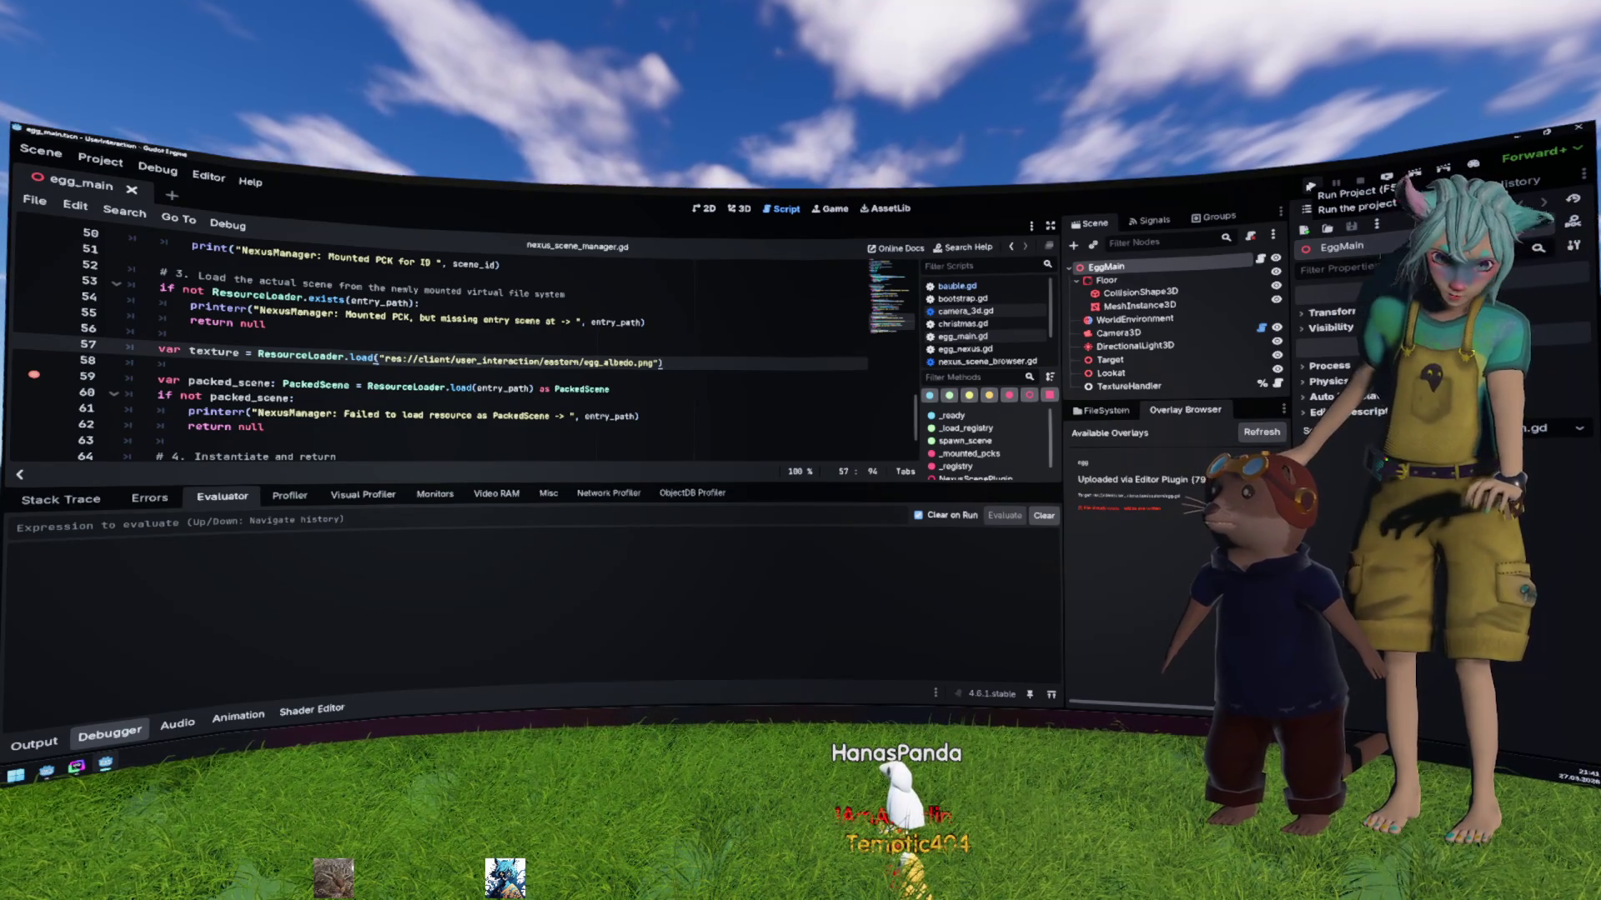
# Step: Run the egg project to the breakpoint and inspect the texture local variable
pyautogui.click(1311, 187)
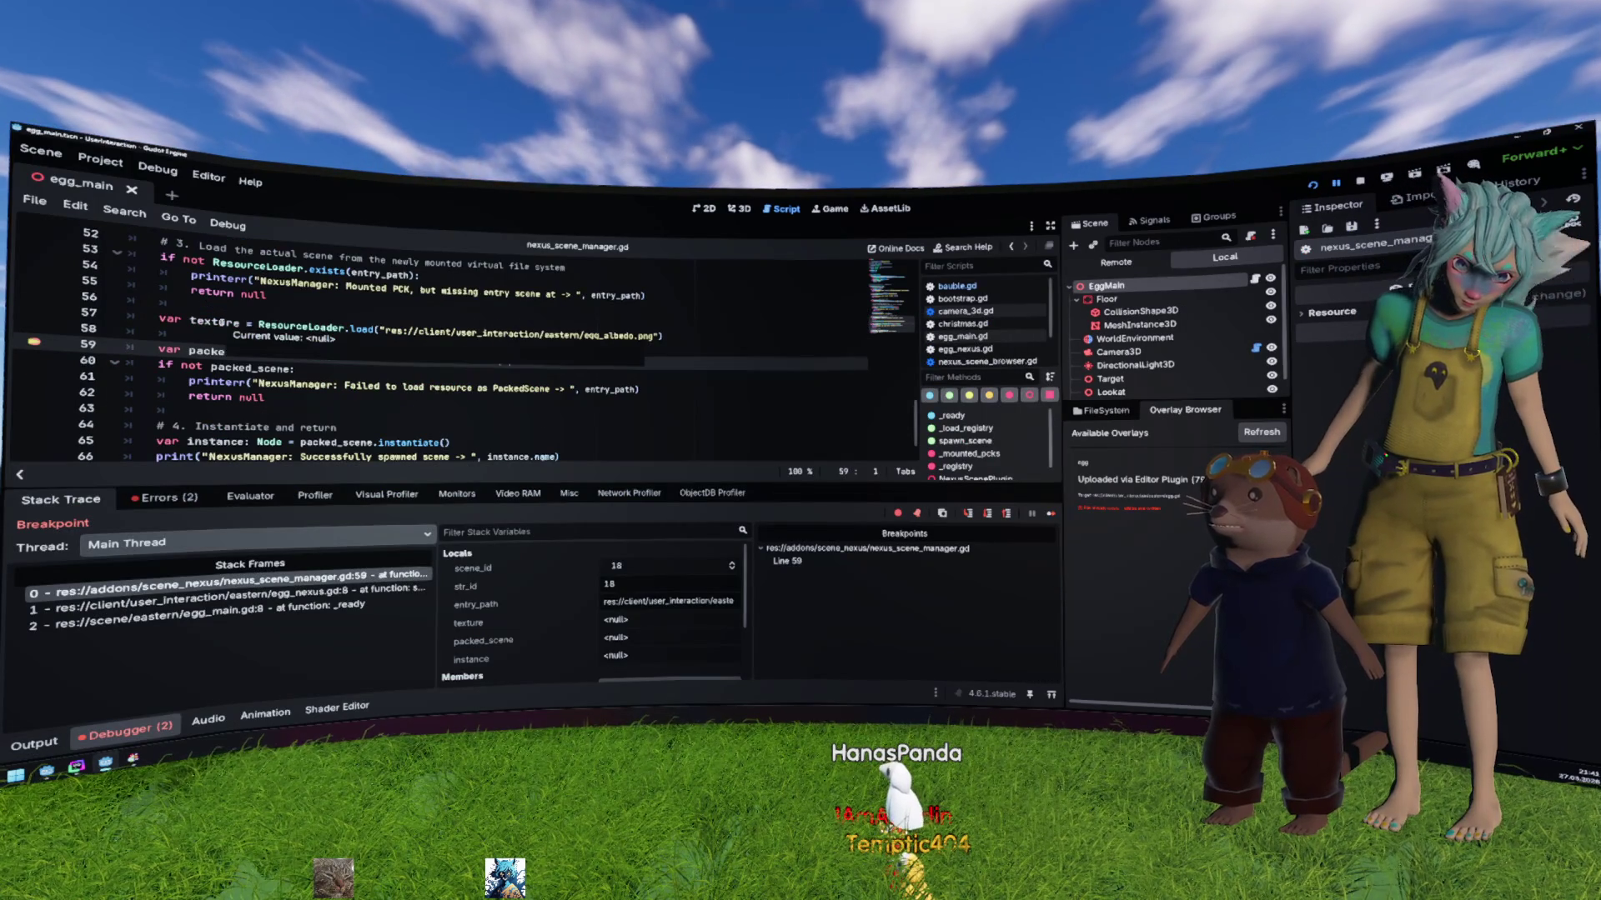
pyautogui.click(217, 322)
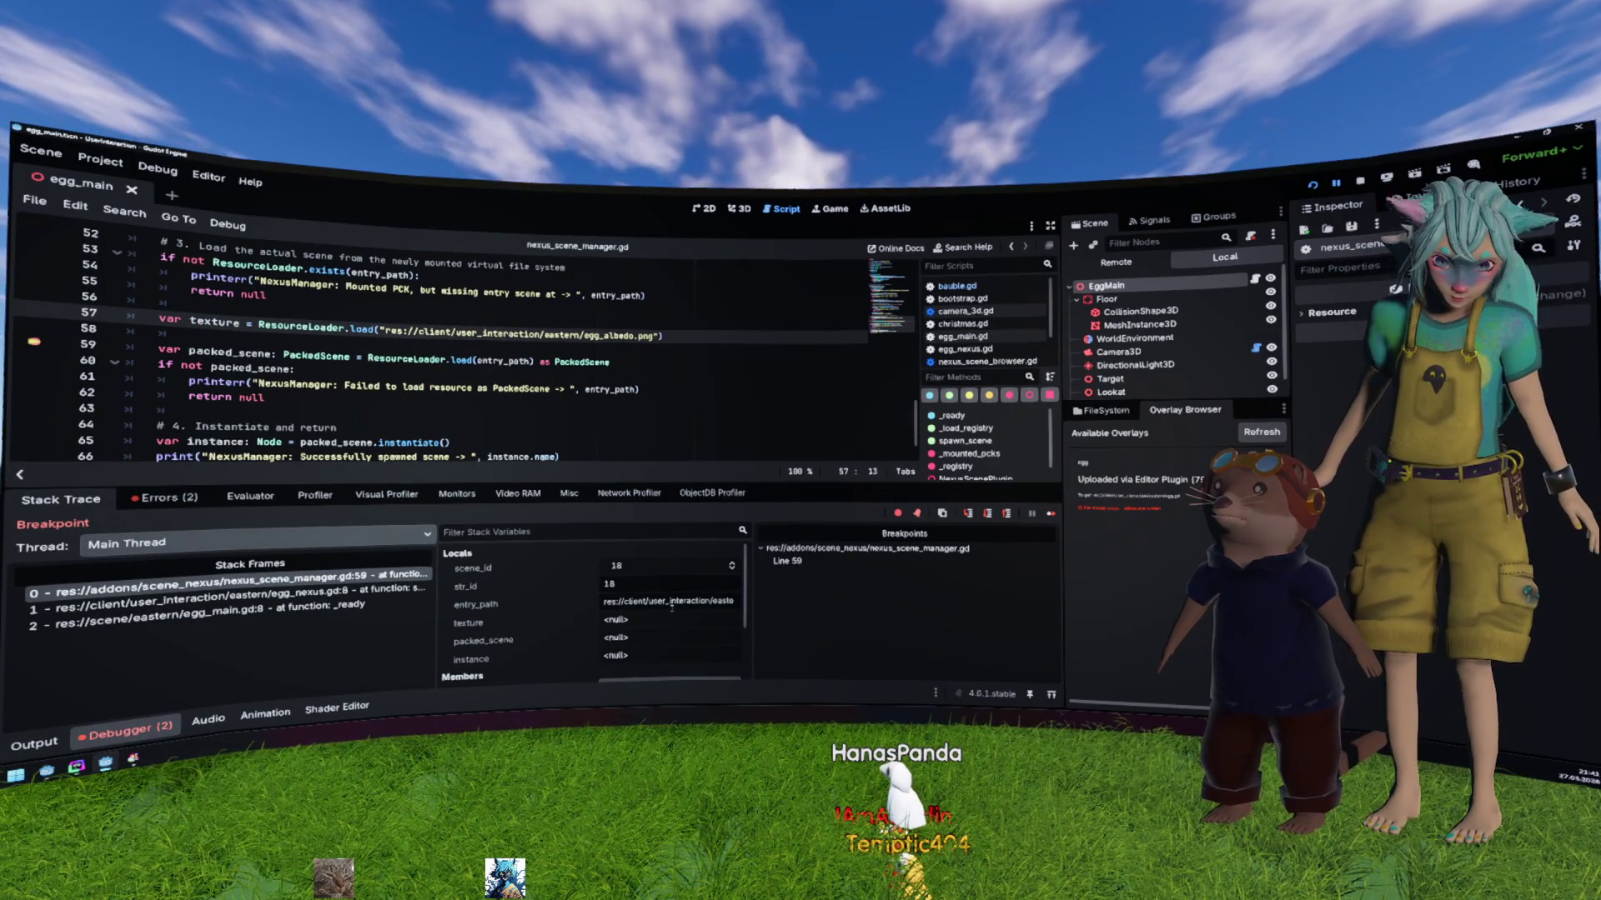
pyautogui.moveTo(753, 587); pyautogui.dragTo(898, 598)
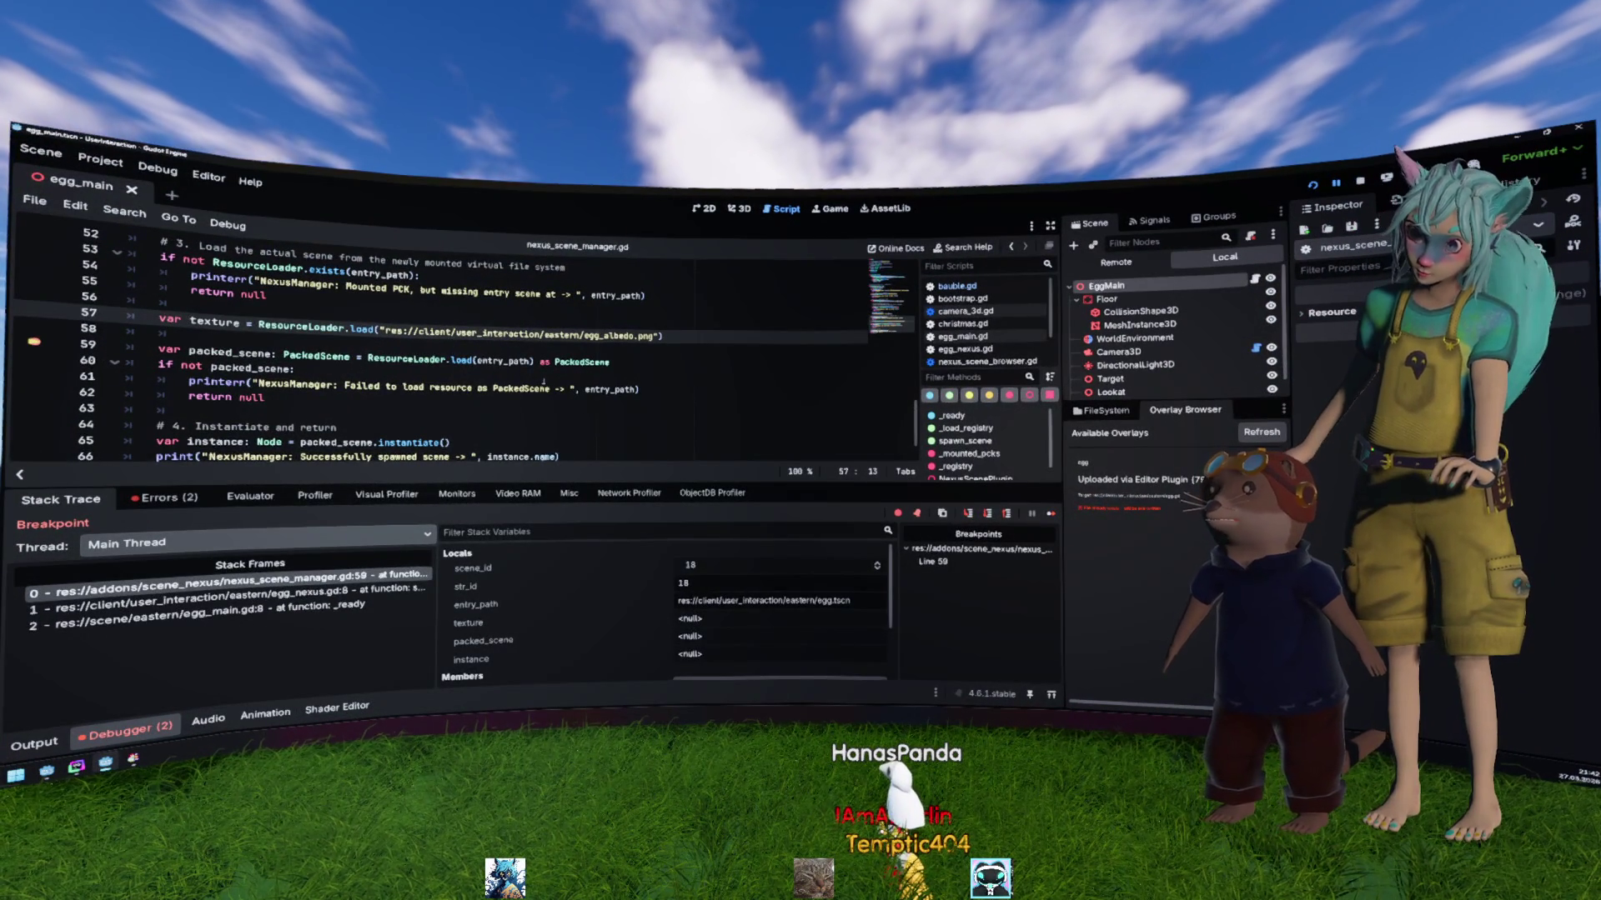
# Step: Review lines 57–62 in an enlarged code view, then show the debugger's errors
pyautogui.click(265, 398)
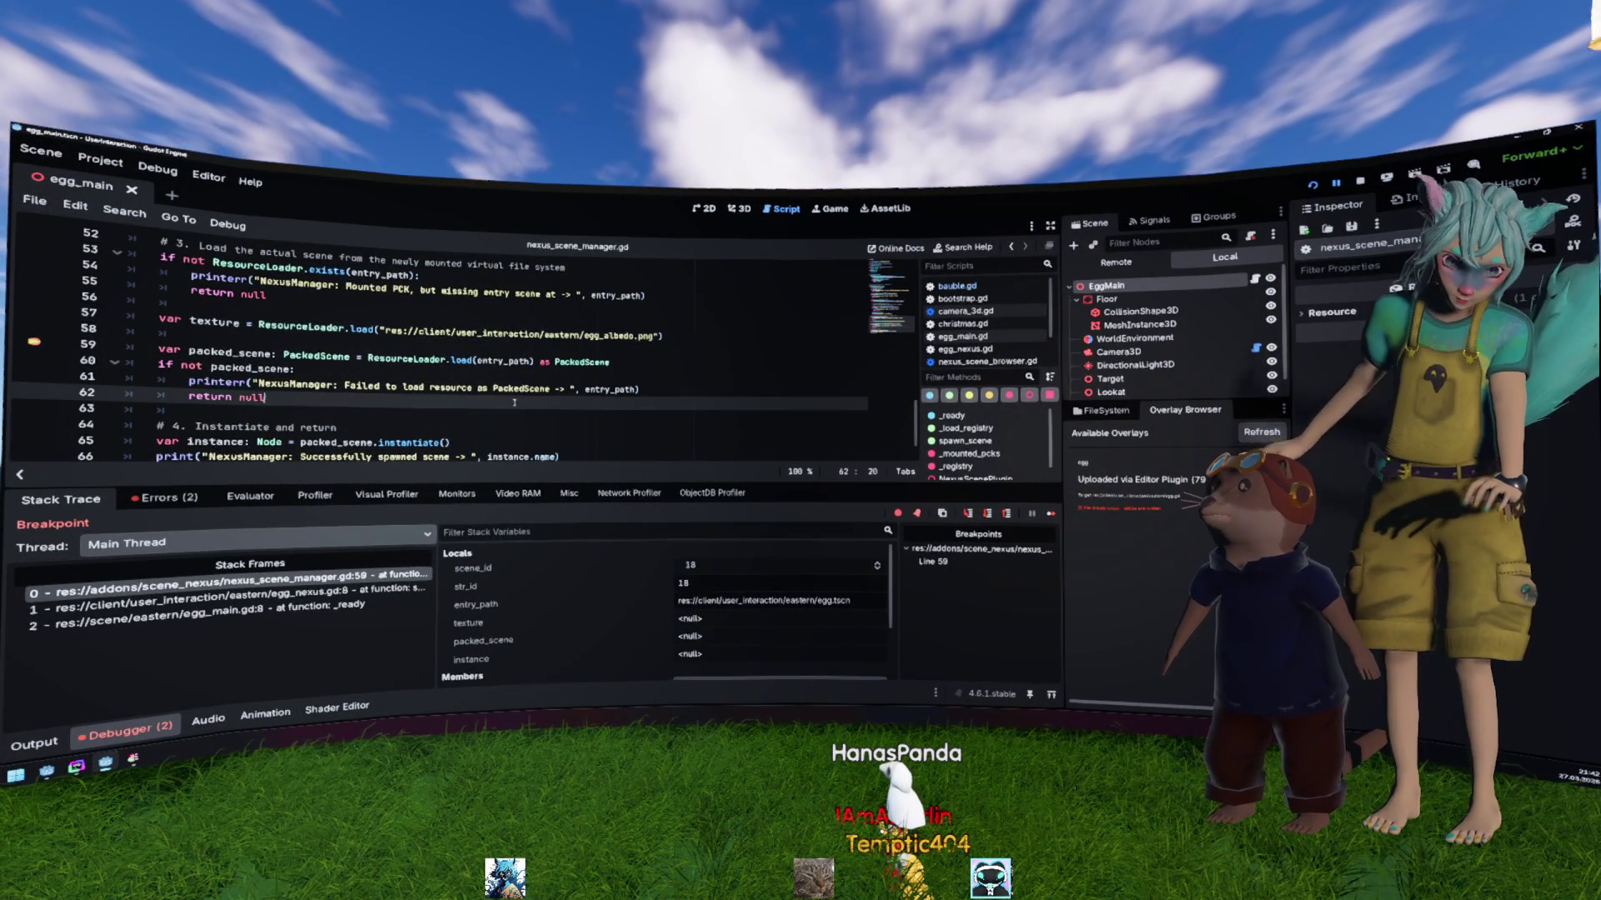
pyautogui.click(147, 728)
pyautogui.click(501, 442)
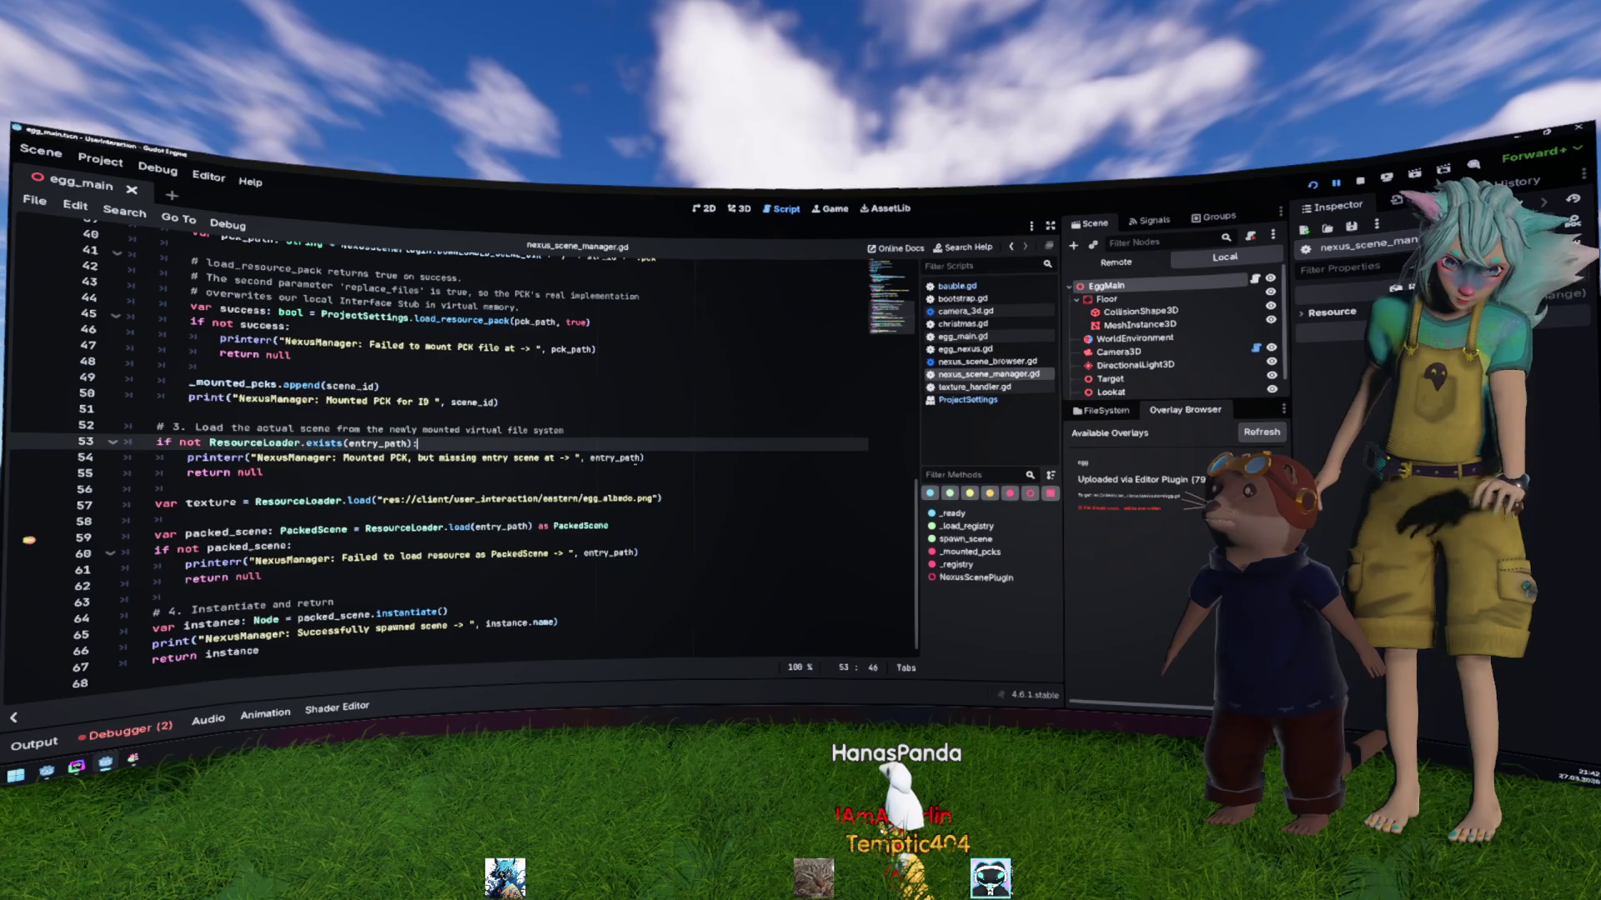
pyautogui.click(619, 497)
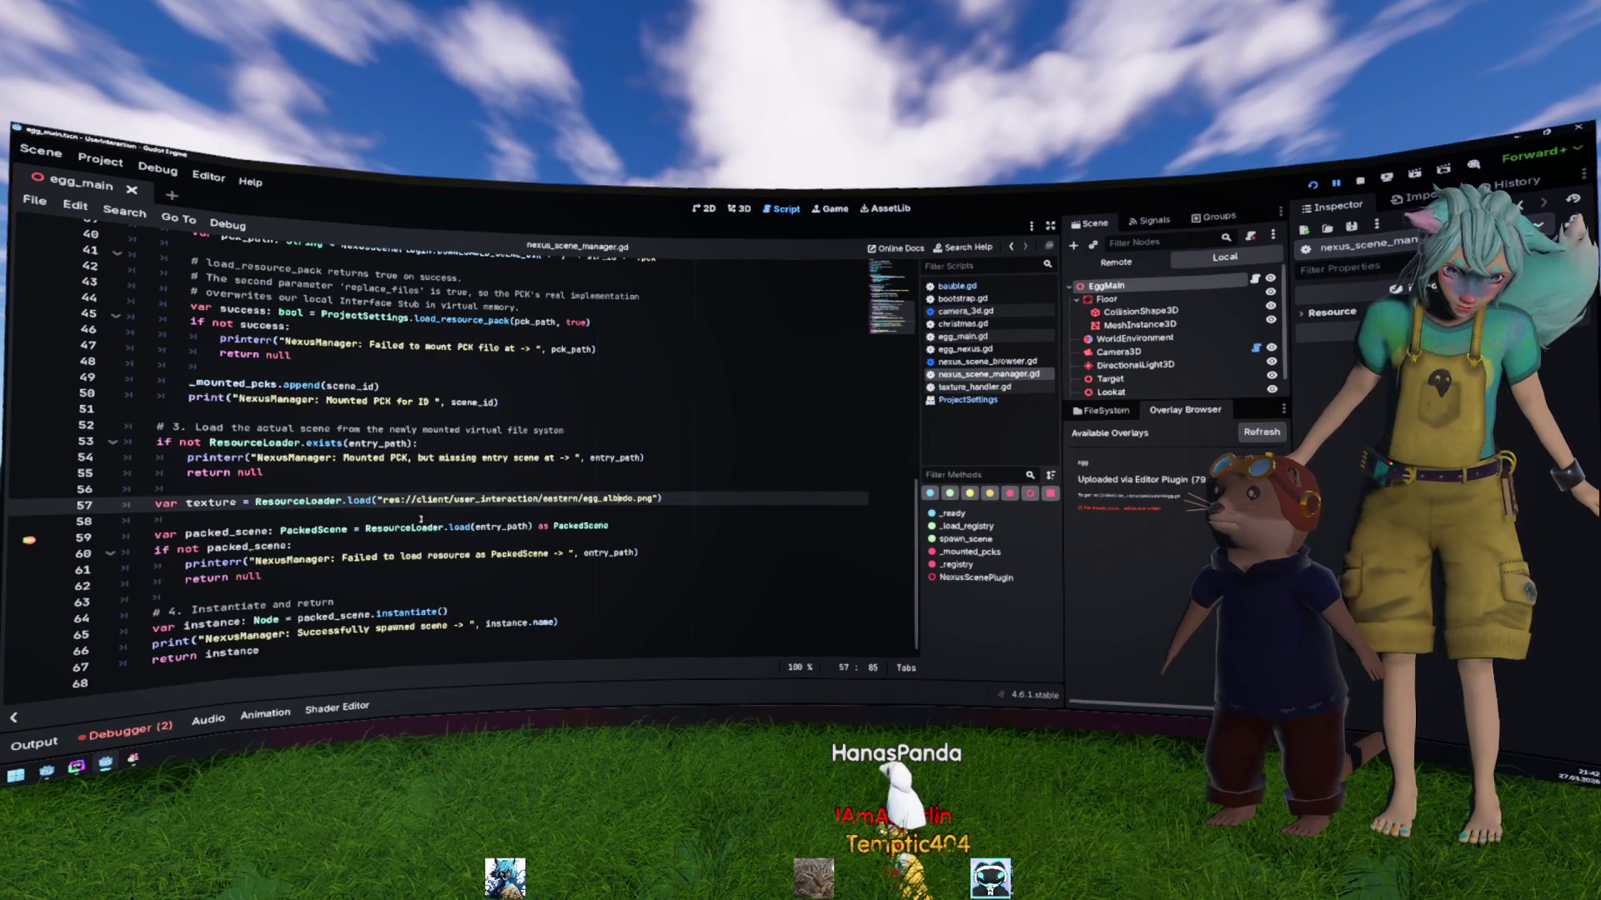
pyautogui.press('Down')
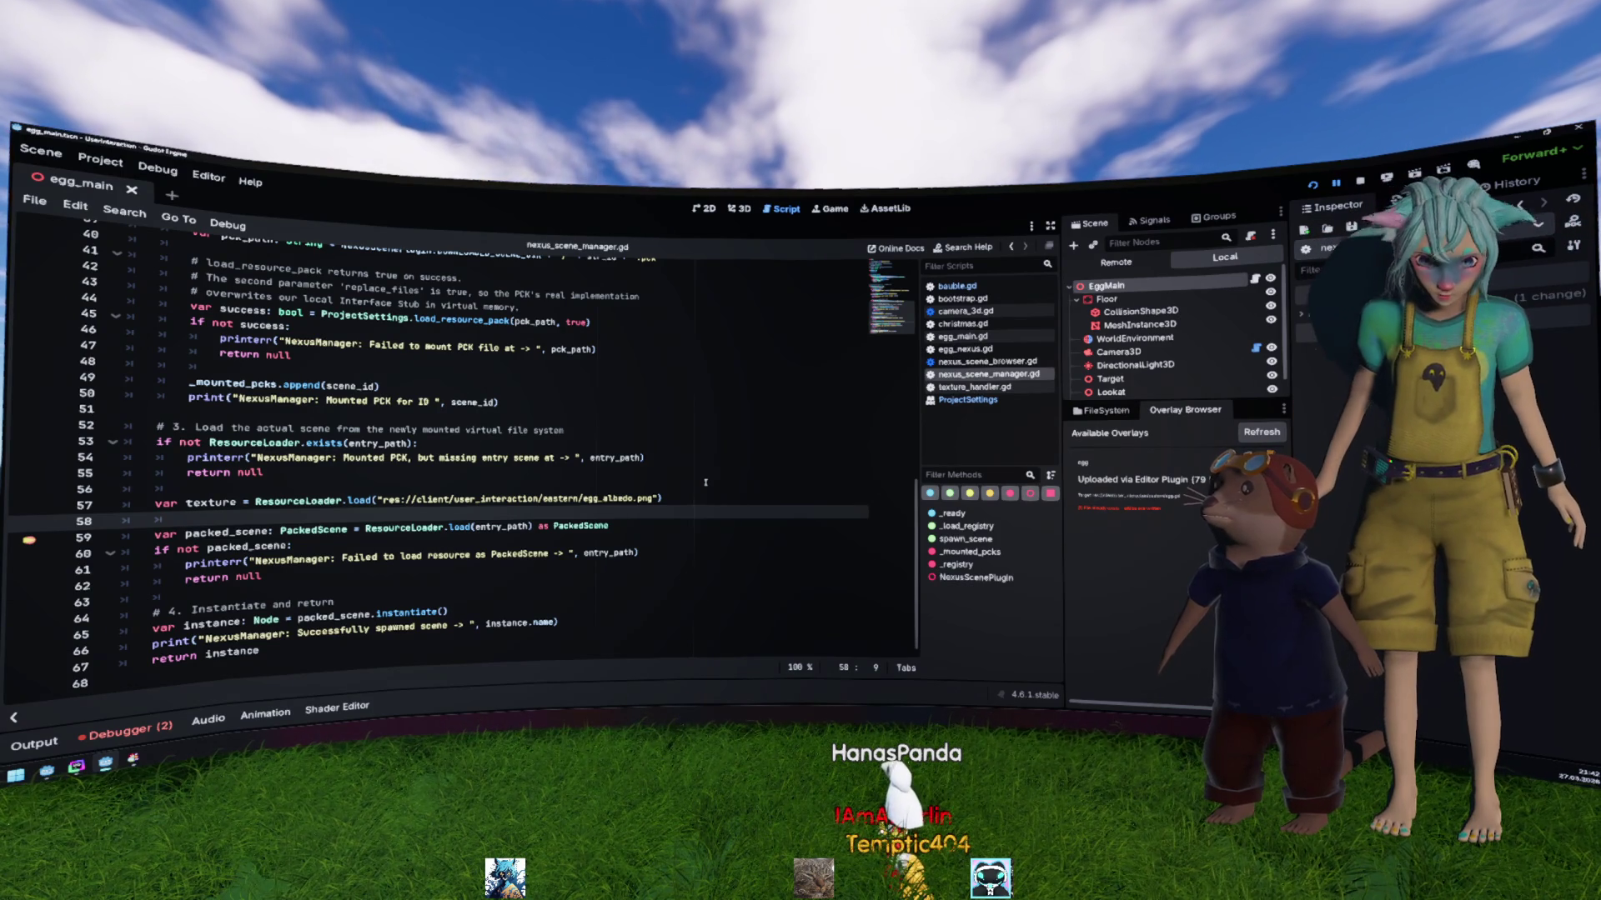
pyautogui.click(142, 731)
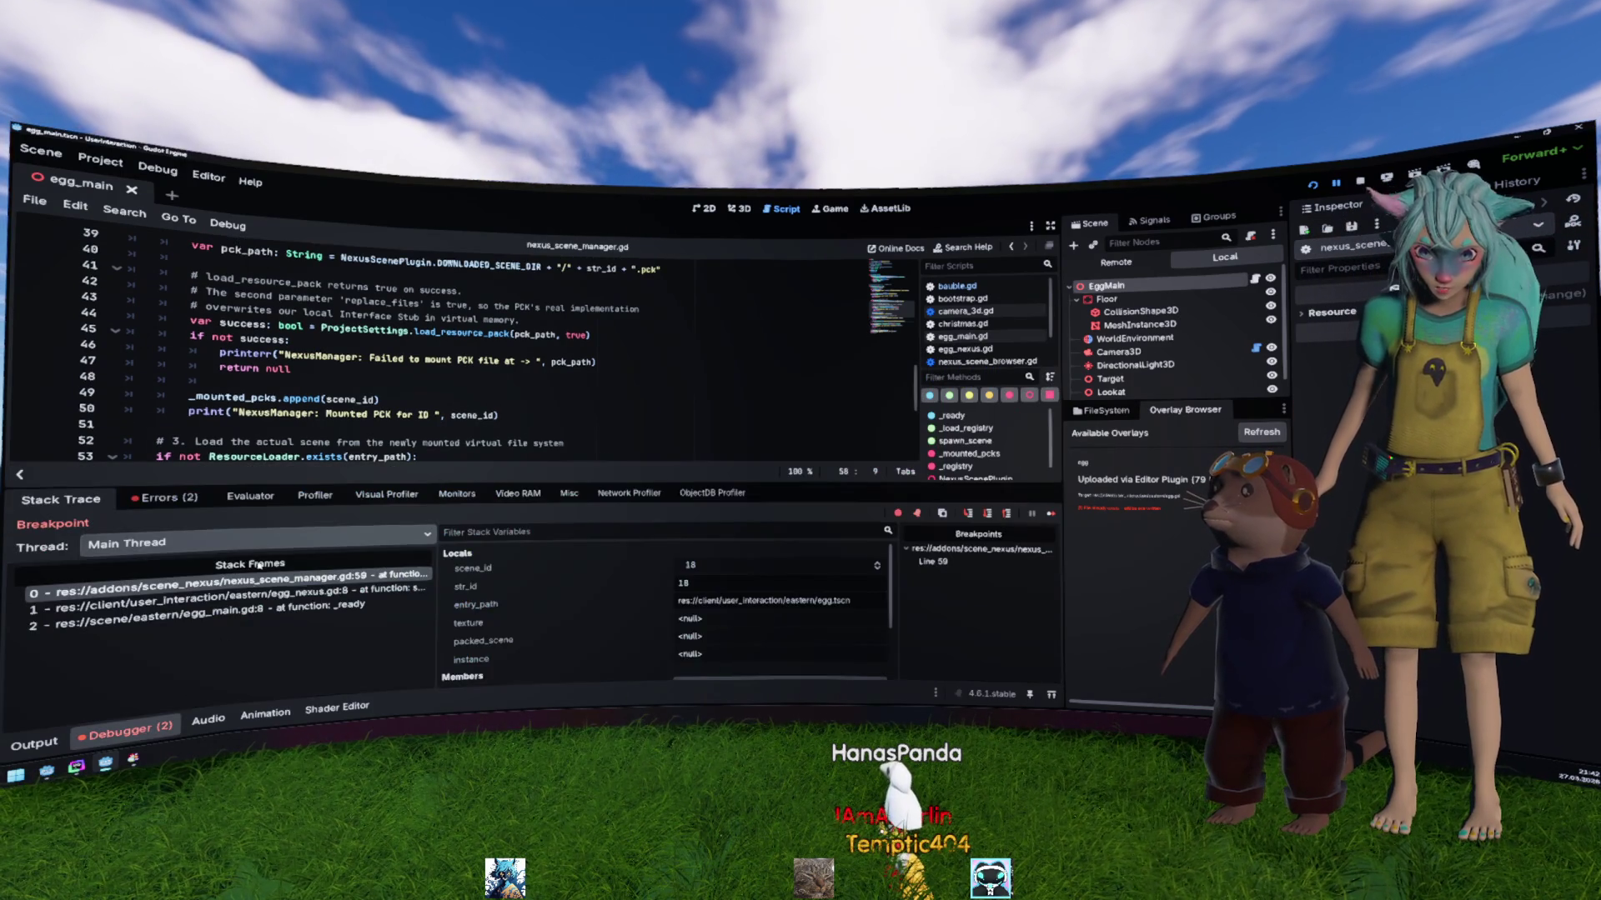
# Step: Review the debugger errors, then add a "Texture2D" type hint to line 57's load call
pyautogui.click(175, 498)
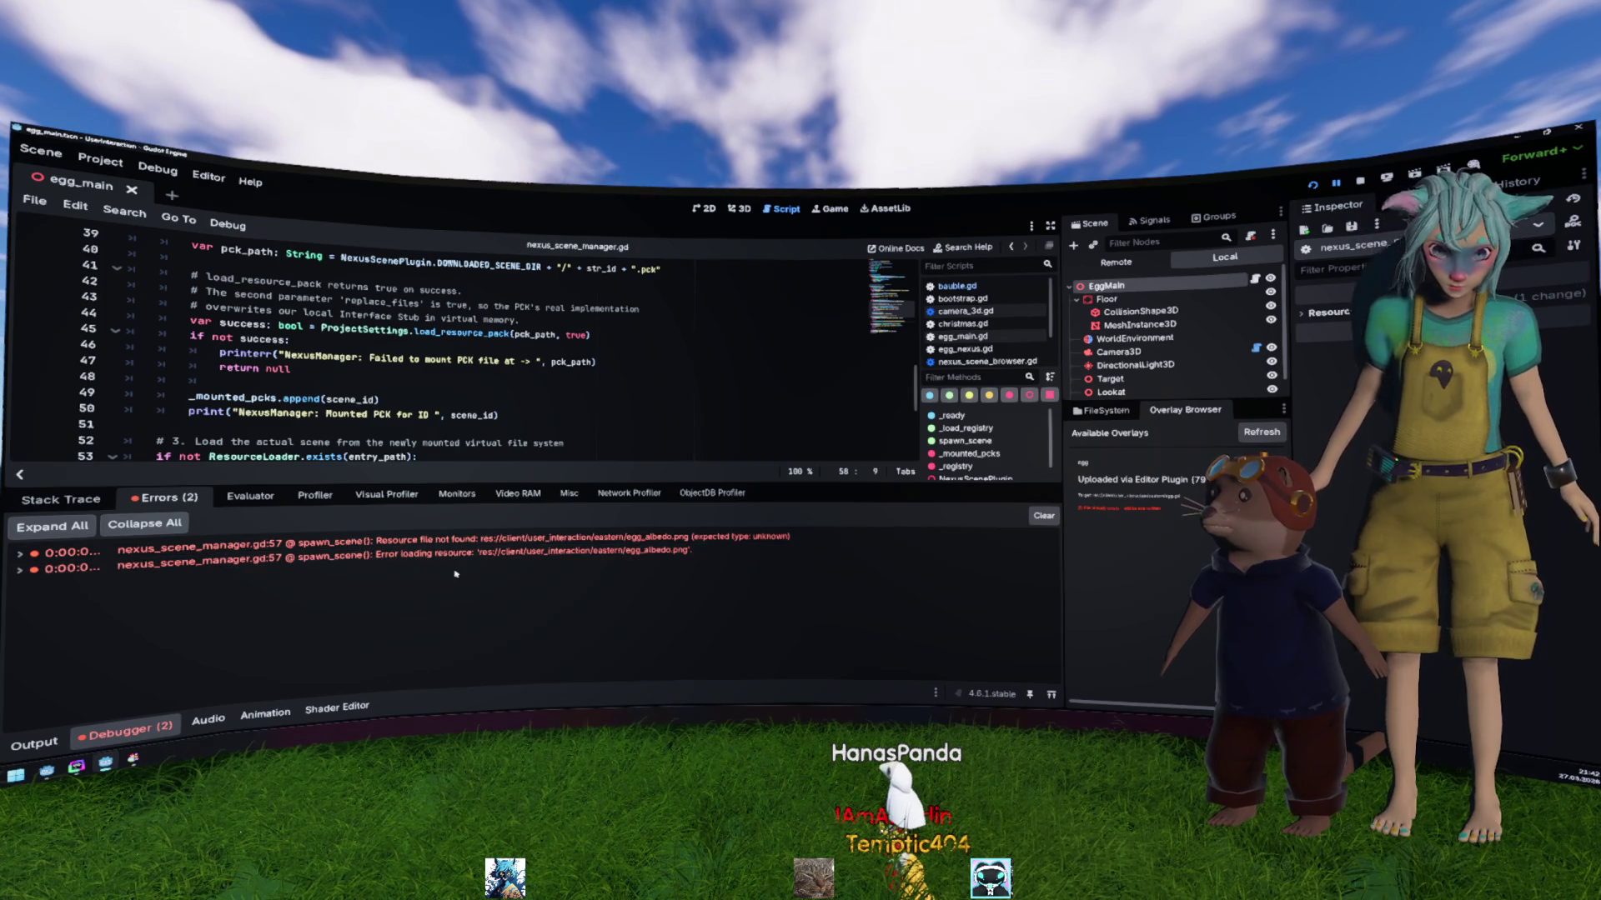
pyautogui.doubleClick(475, 540)
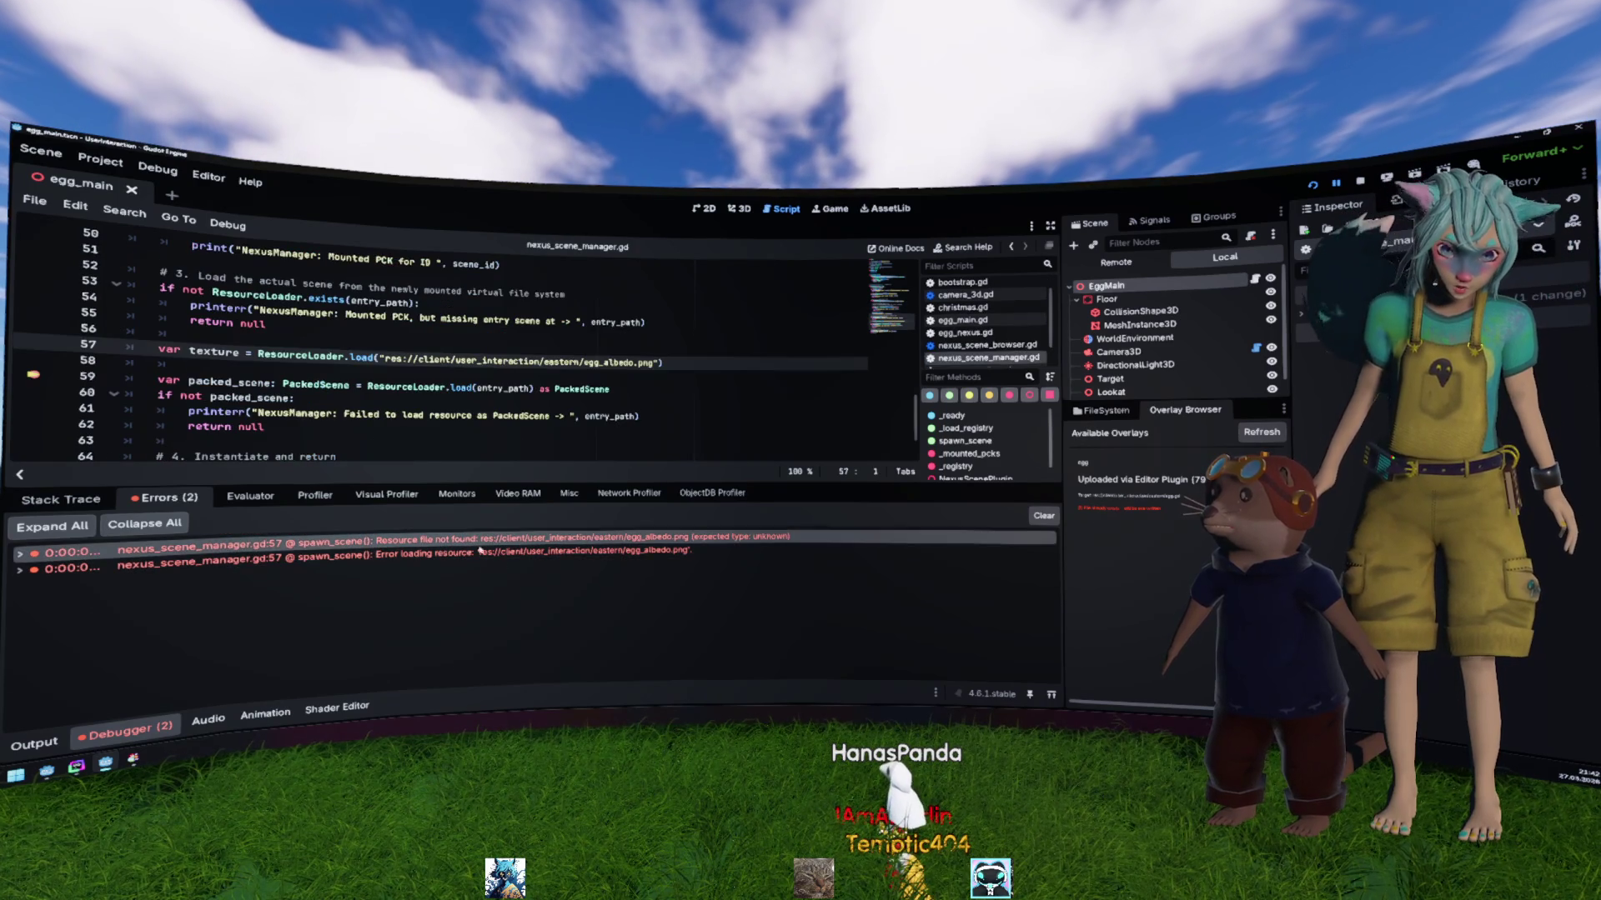
pyautogui.click(529, 555)
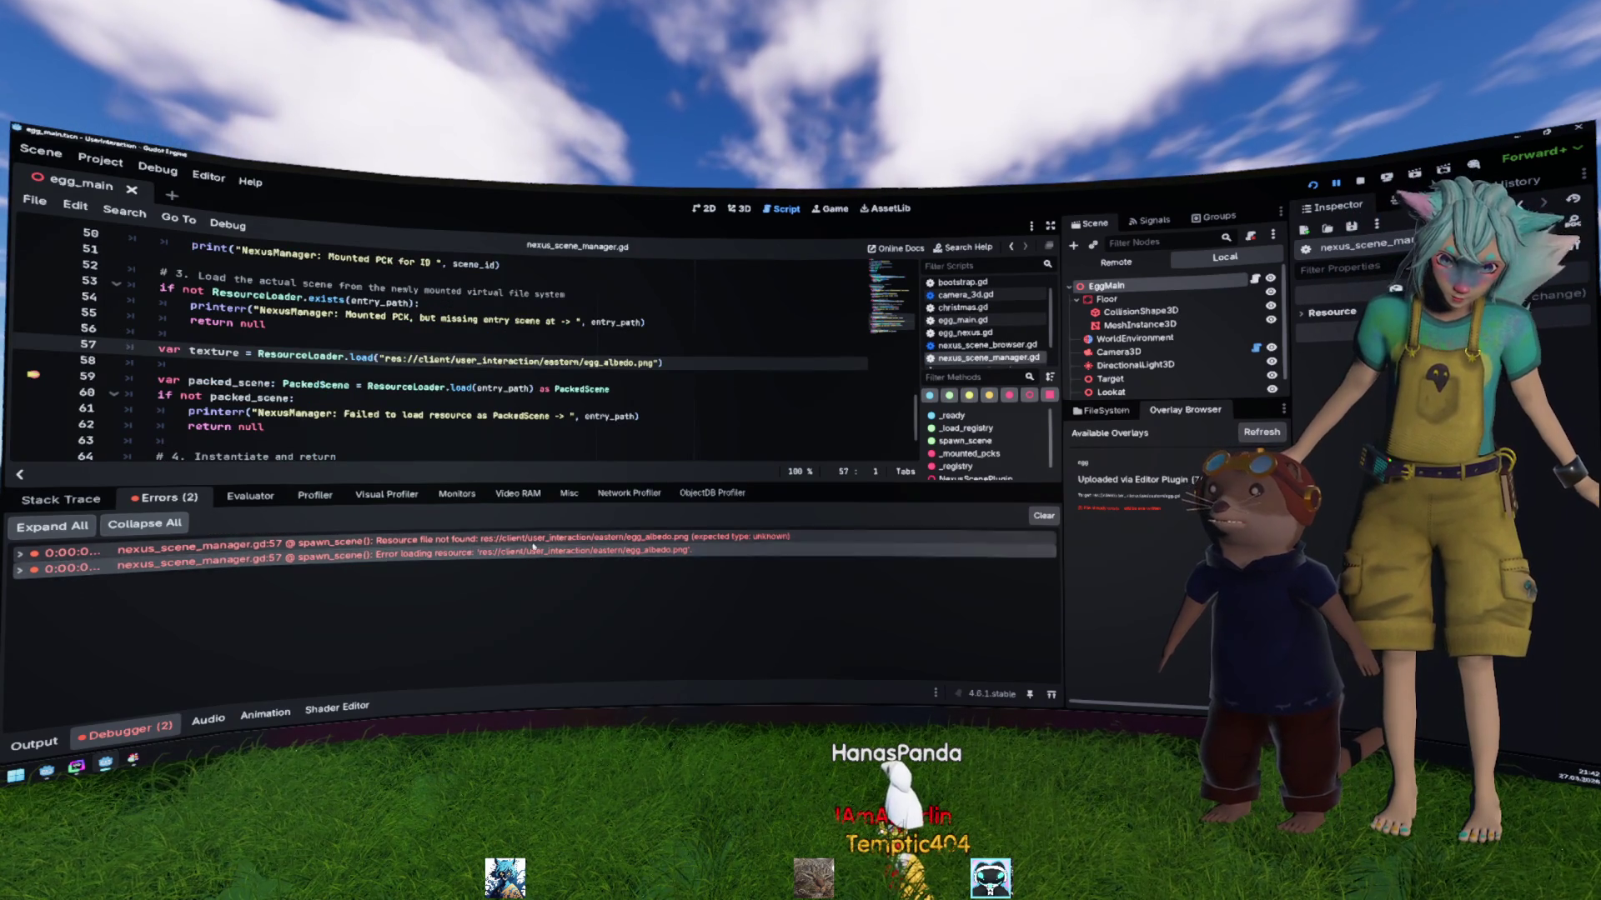
pyautogui.doubleClick(533, 547)
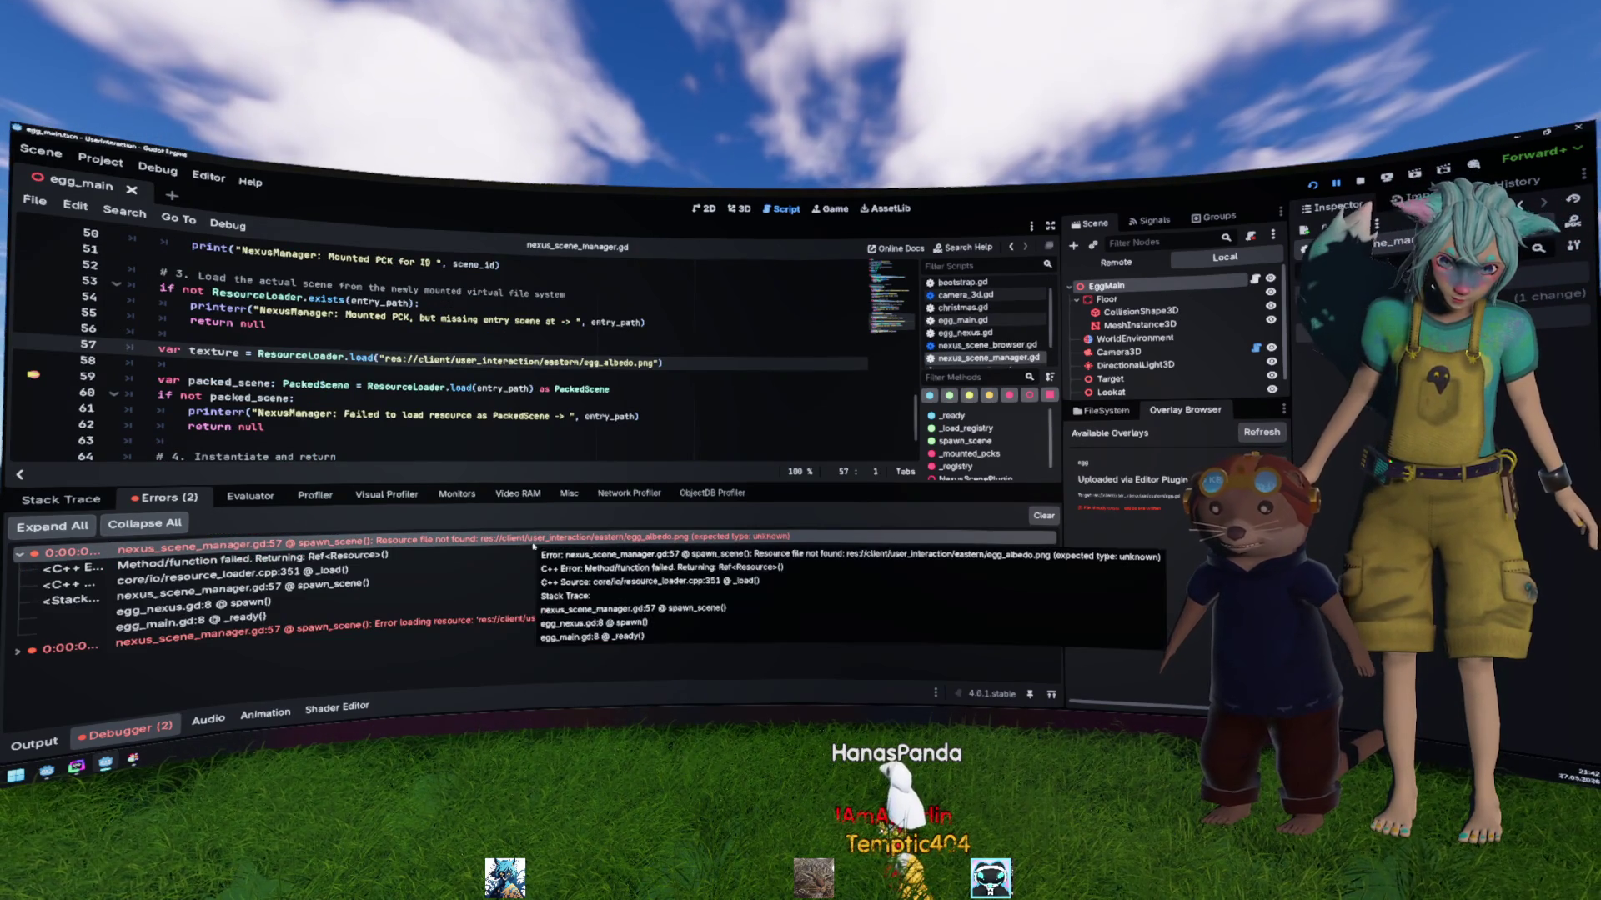
pyautogui.doubleClick(534, 547)
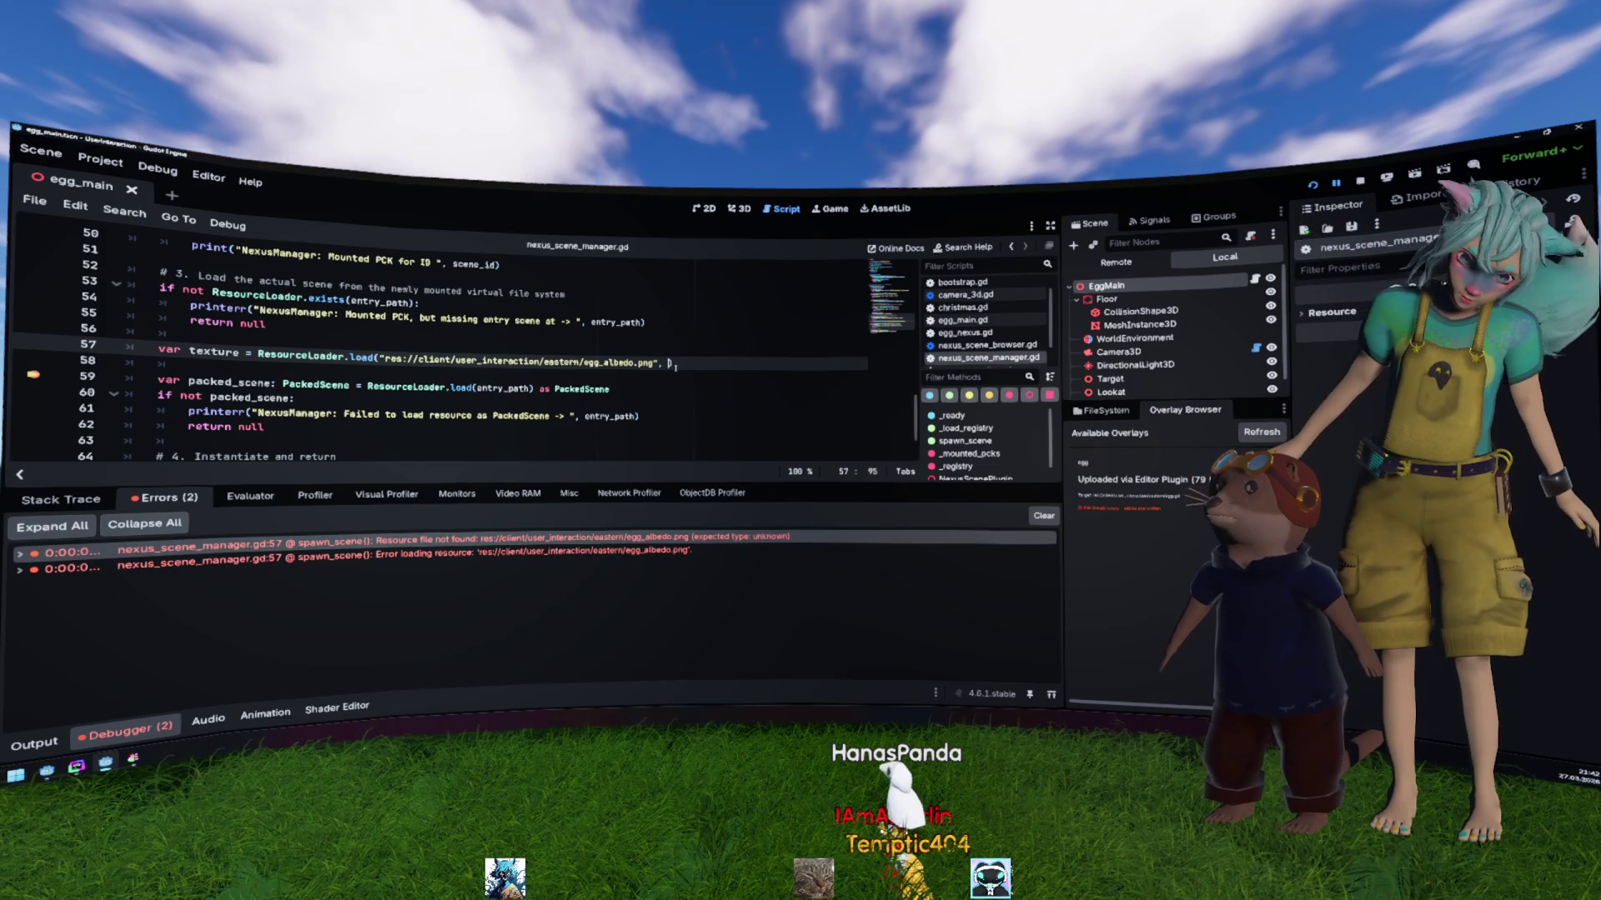
pyautogui.write(', "Texture2D')
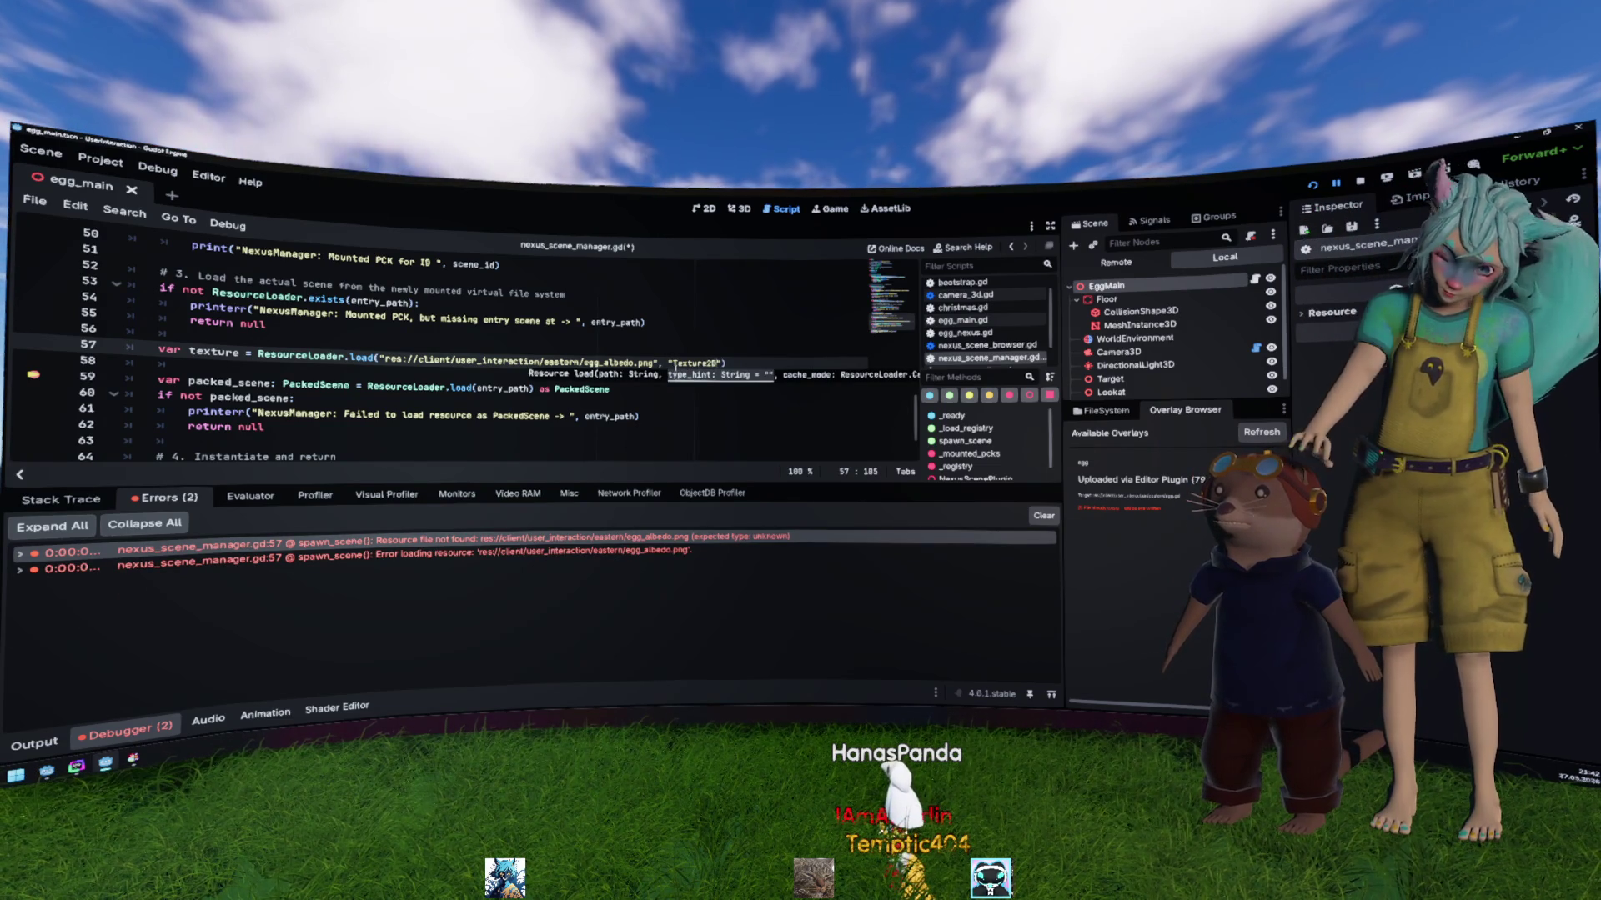
pyautogui.press('F5')
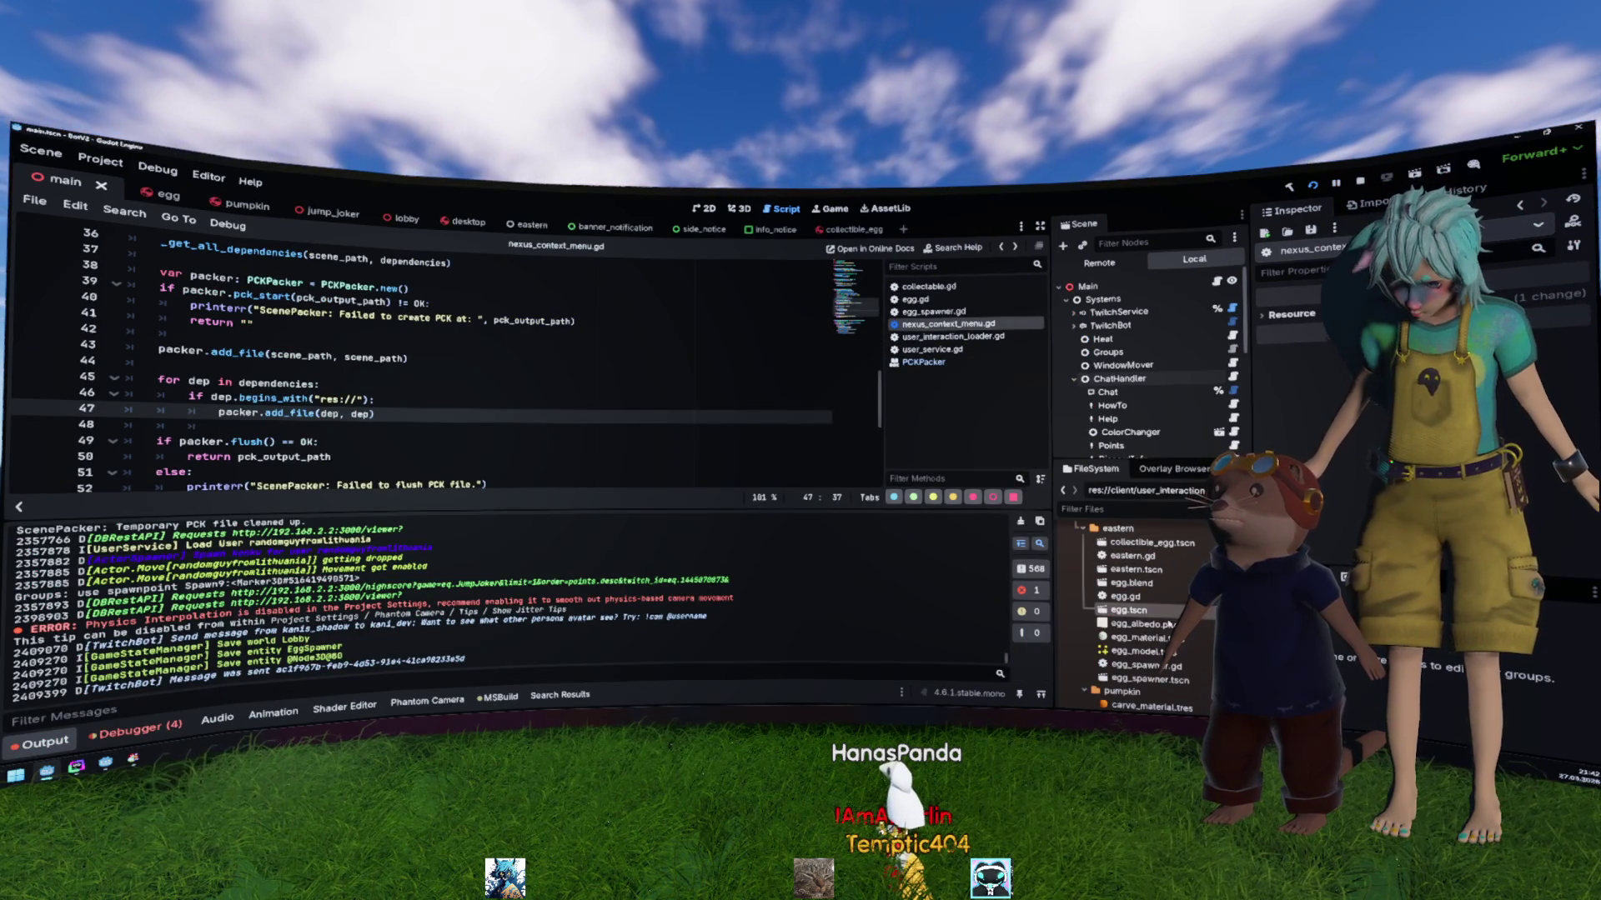
# Step: Open egg_albedo.png's import settings, run and close the game, then rerun to the breakpoint
pyautogui.click(1141, 623)
pyautogui.click(1365, 203)
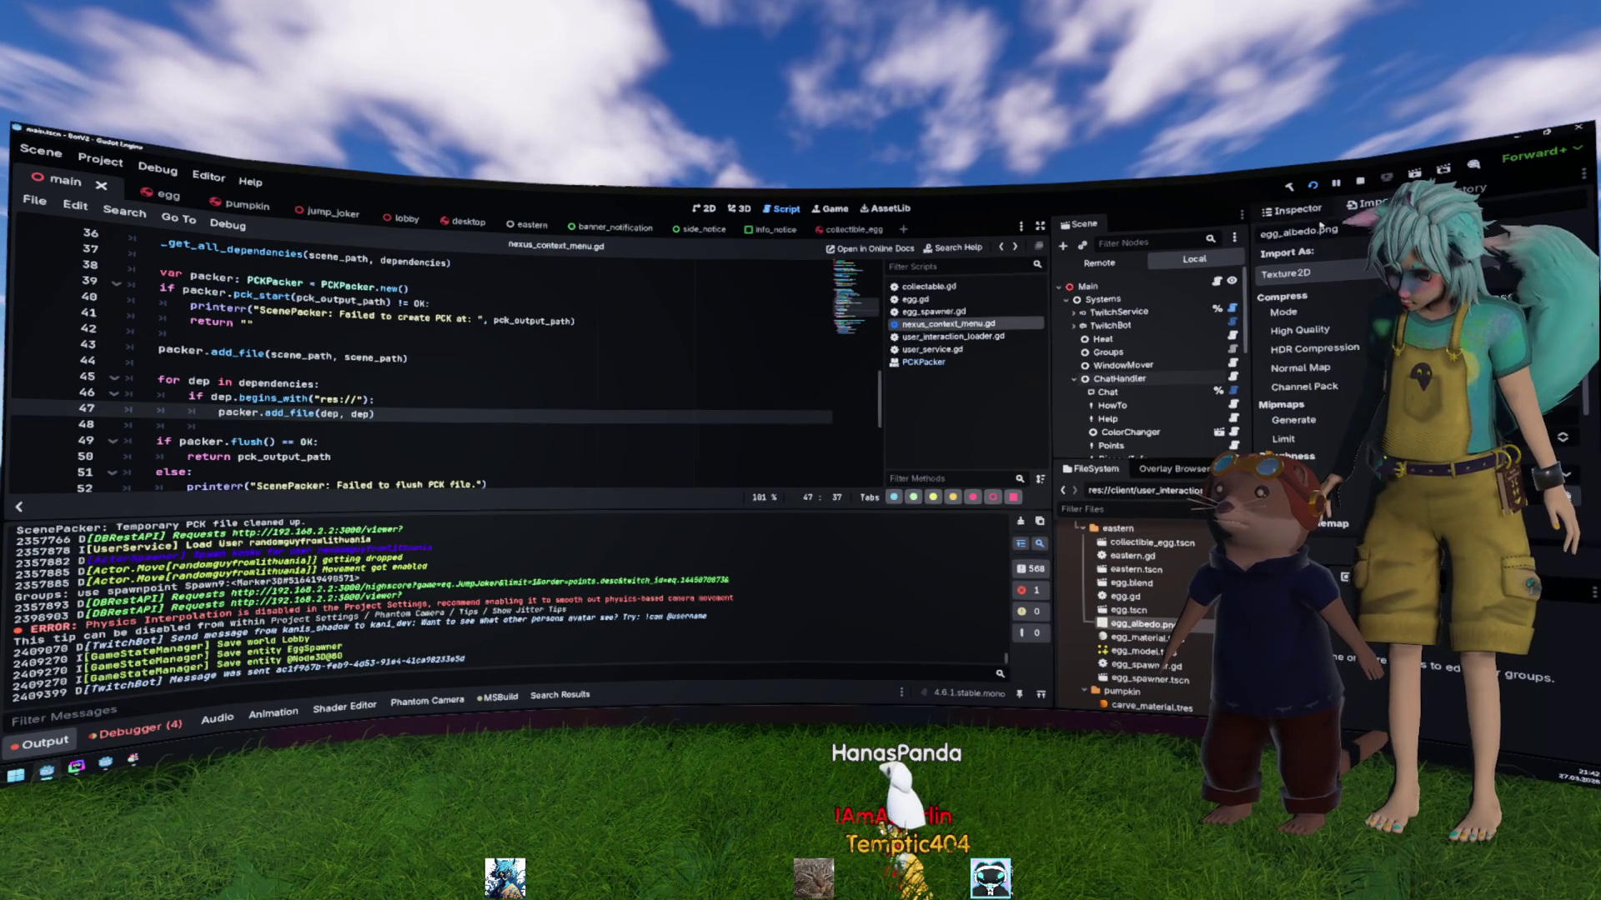
pyautogui.press('F5')
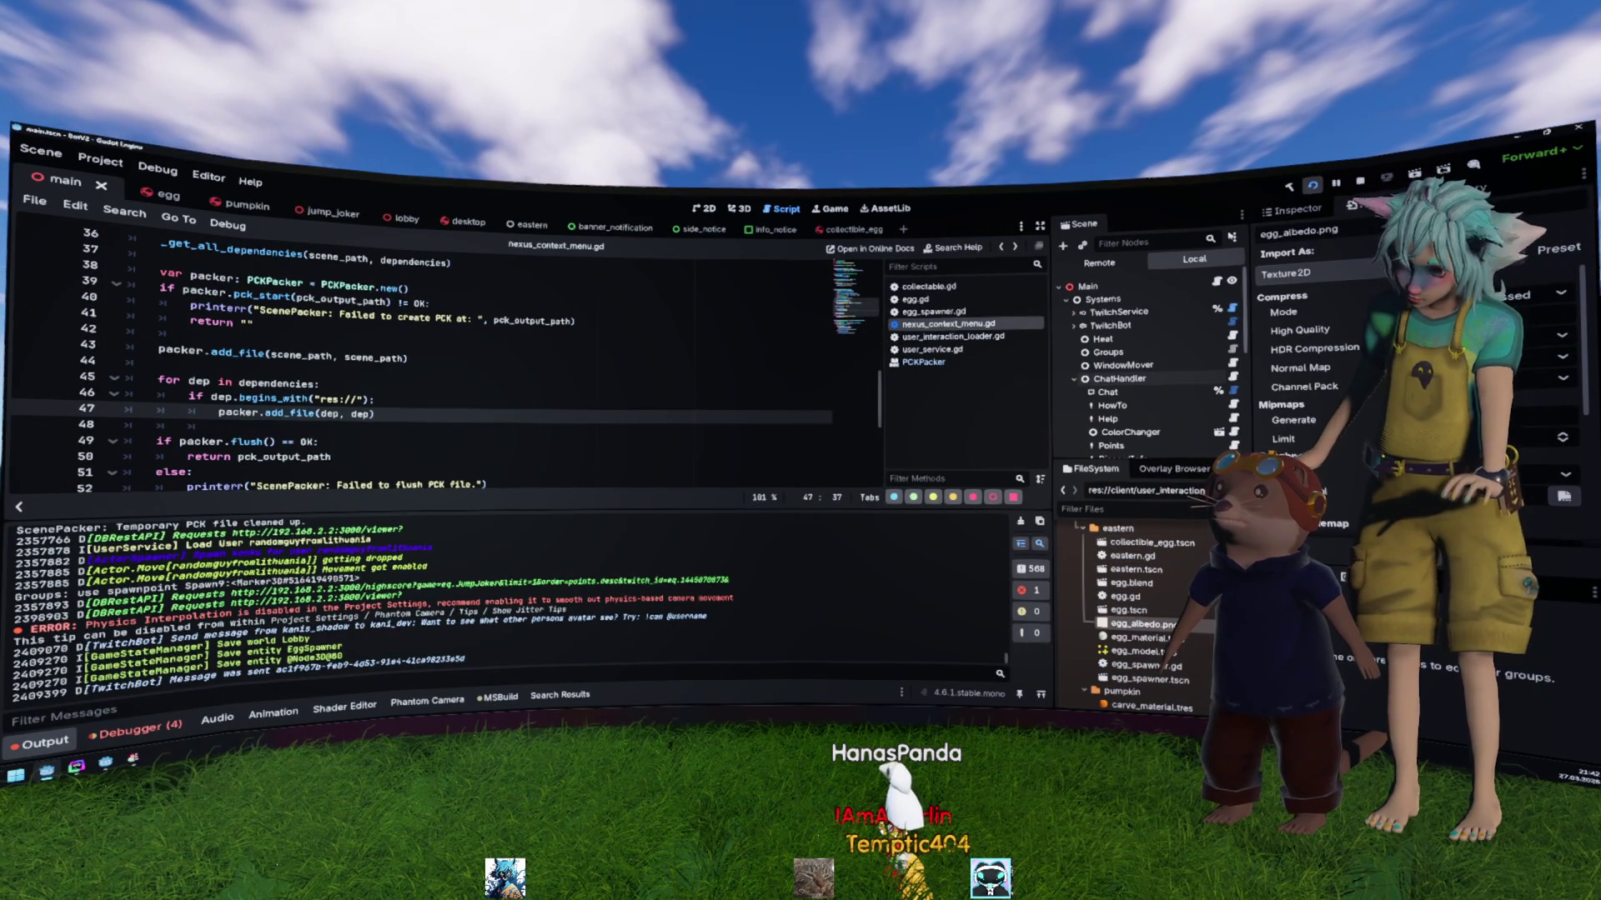
pyautogui.click(1013, 317)
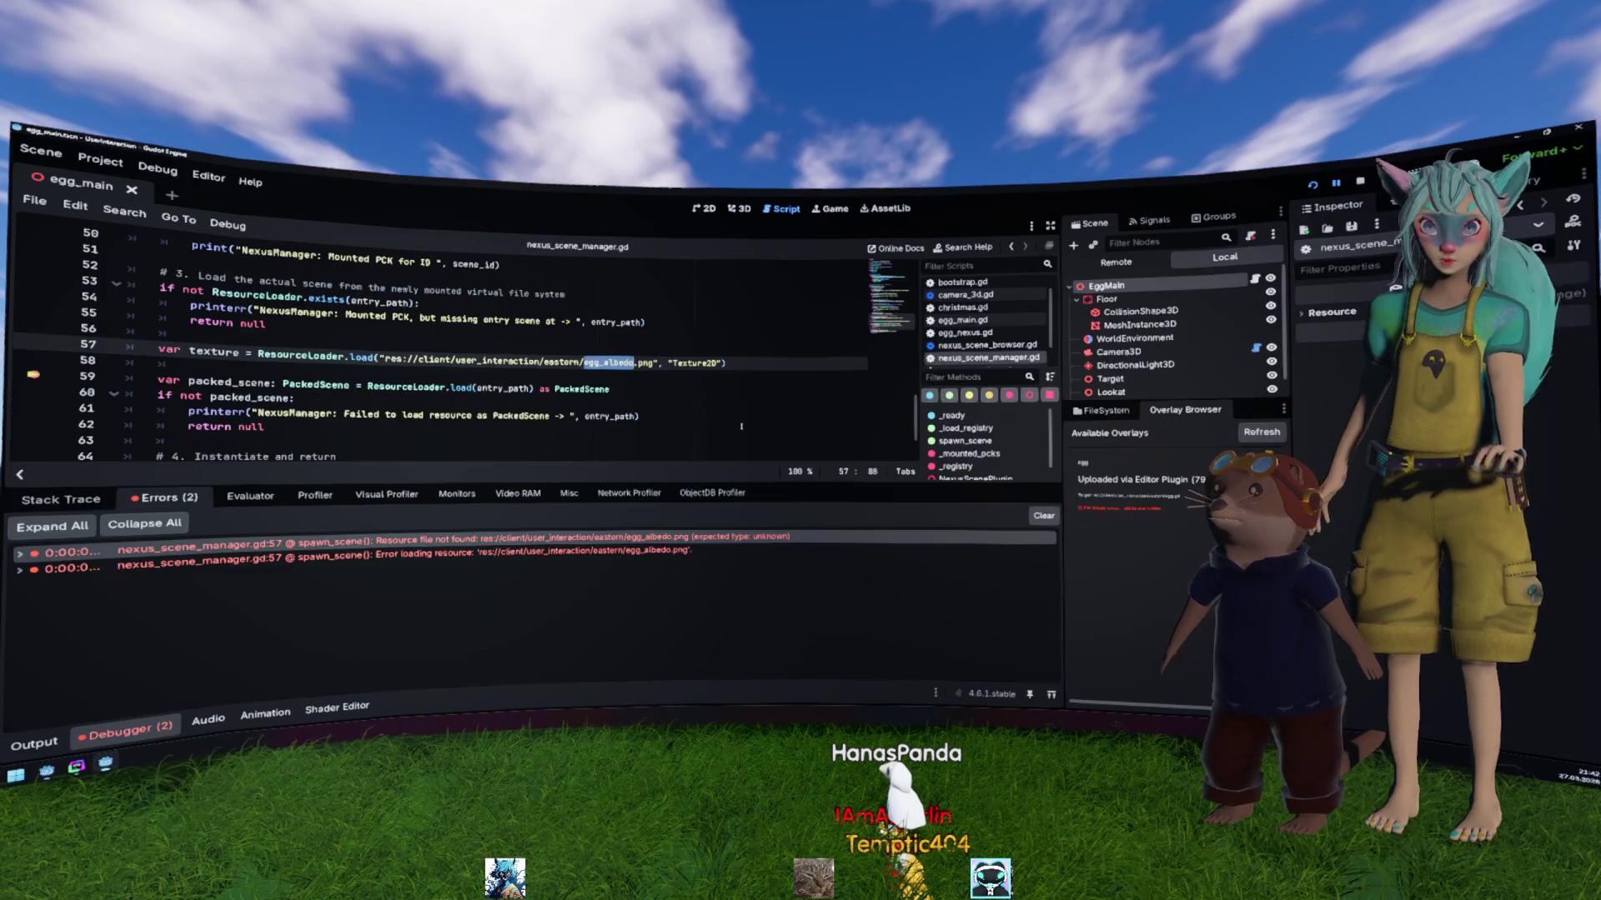
pyautogui.press('F5')
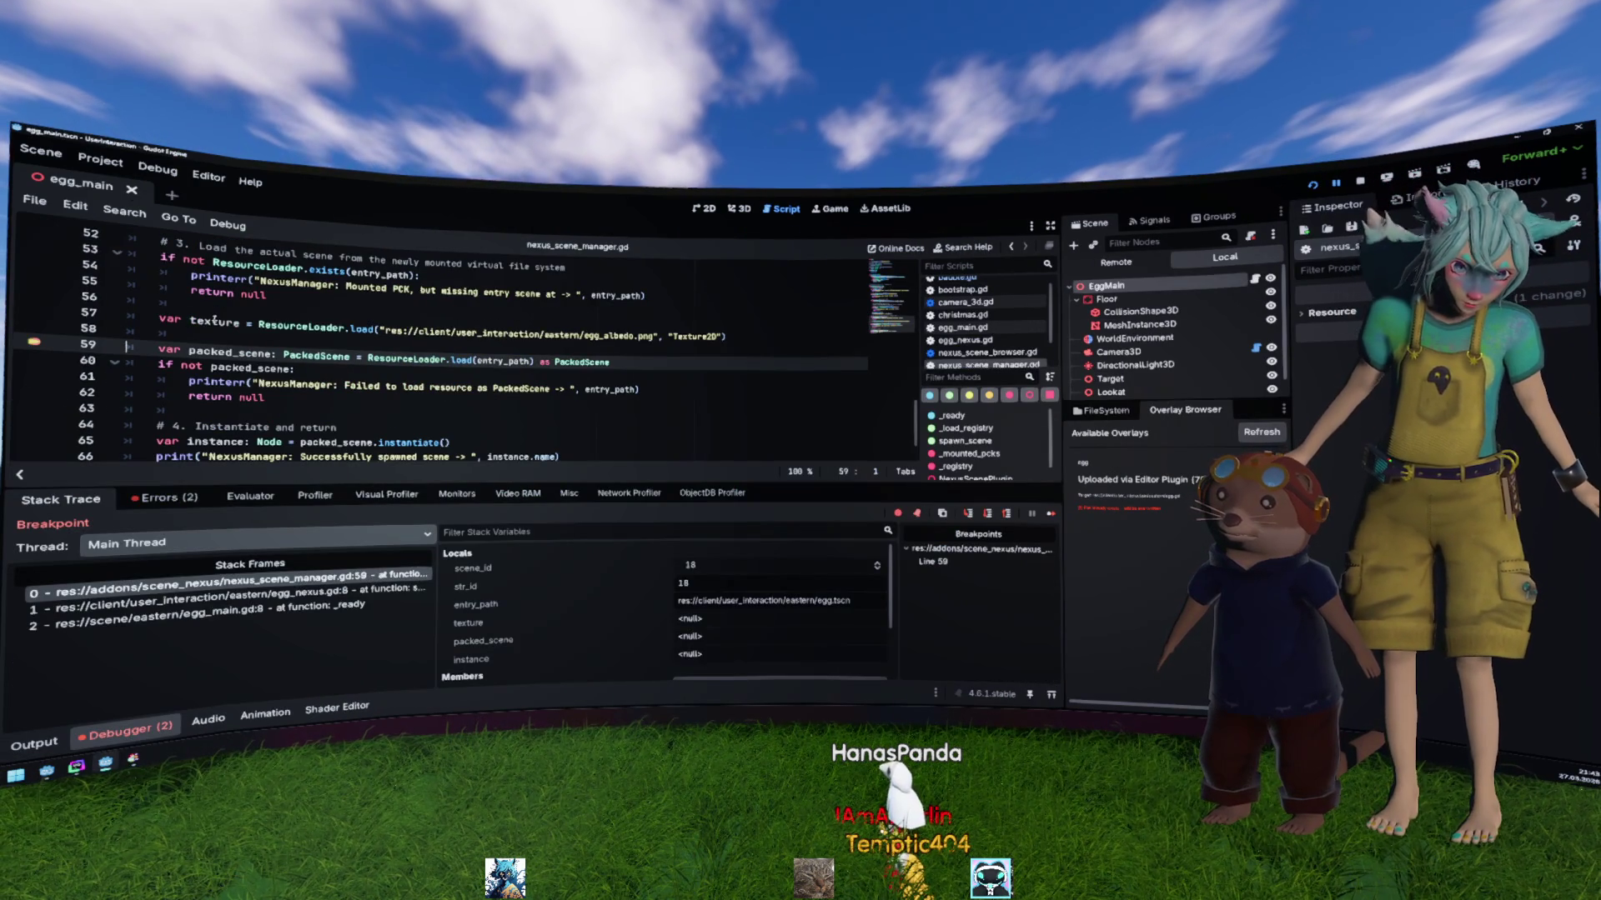
# Step: Open the debugger Errors list, jump to the first error on line 57, then run and stop the game
pyautogui.click(215, 320)
pyautogui.click(164, 498)
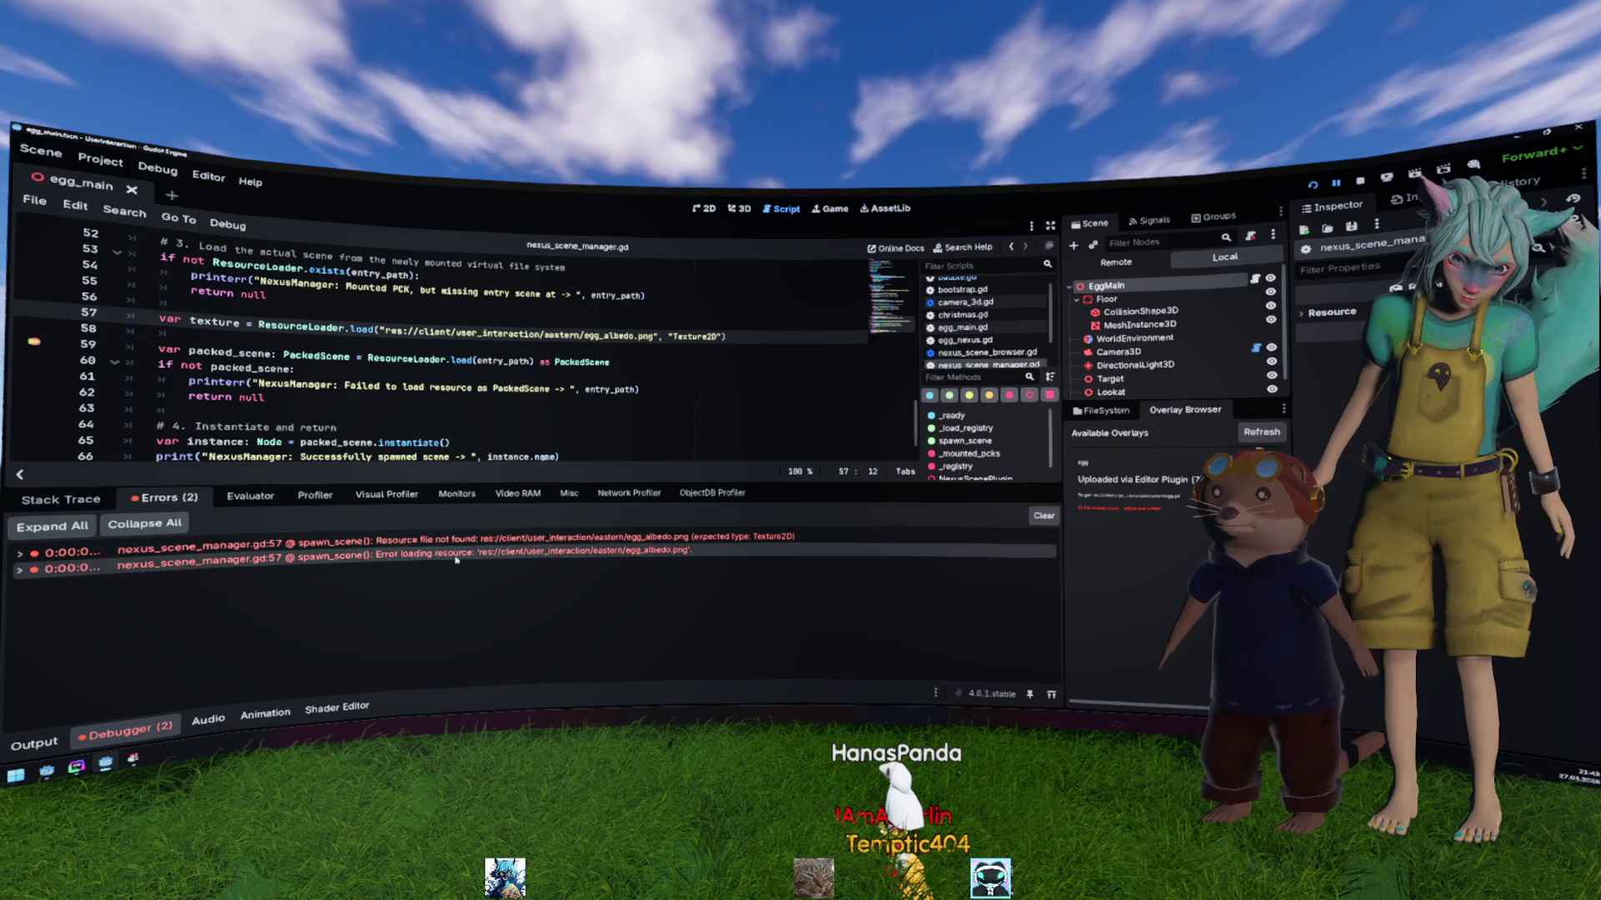
pyautogui.click(500, 539)
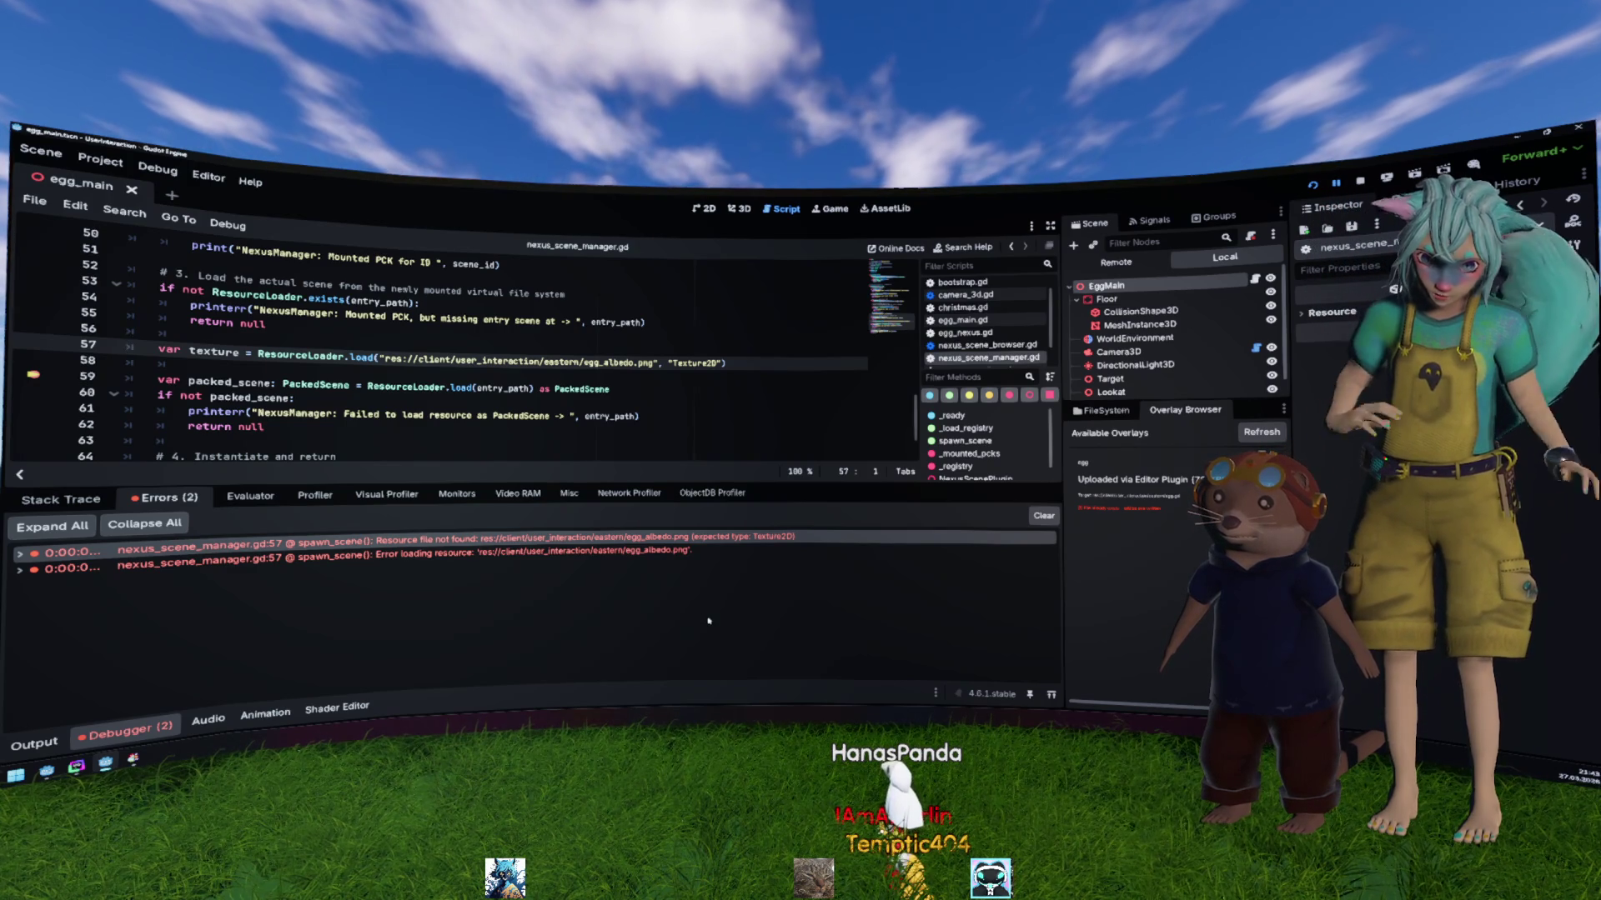
pyautogui.press('F5')
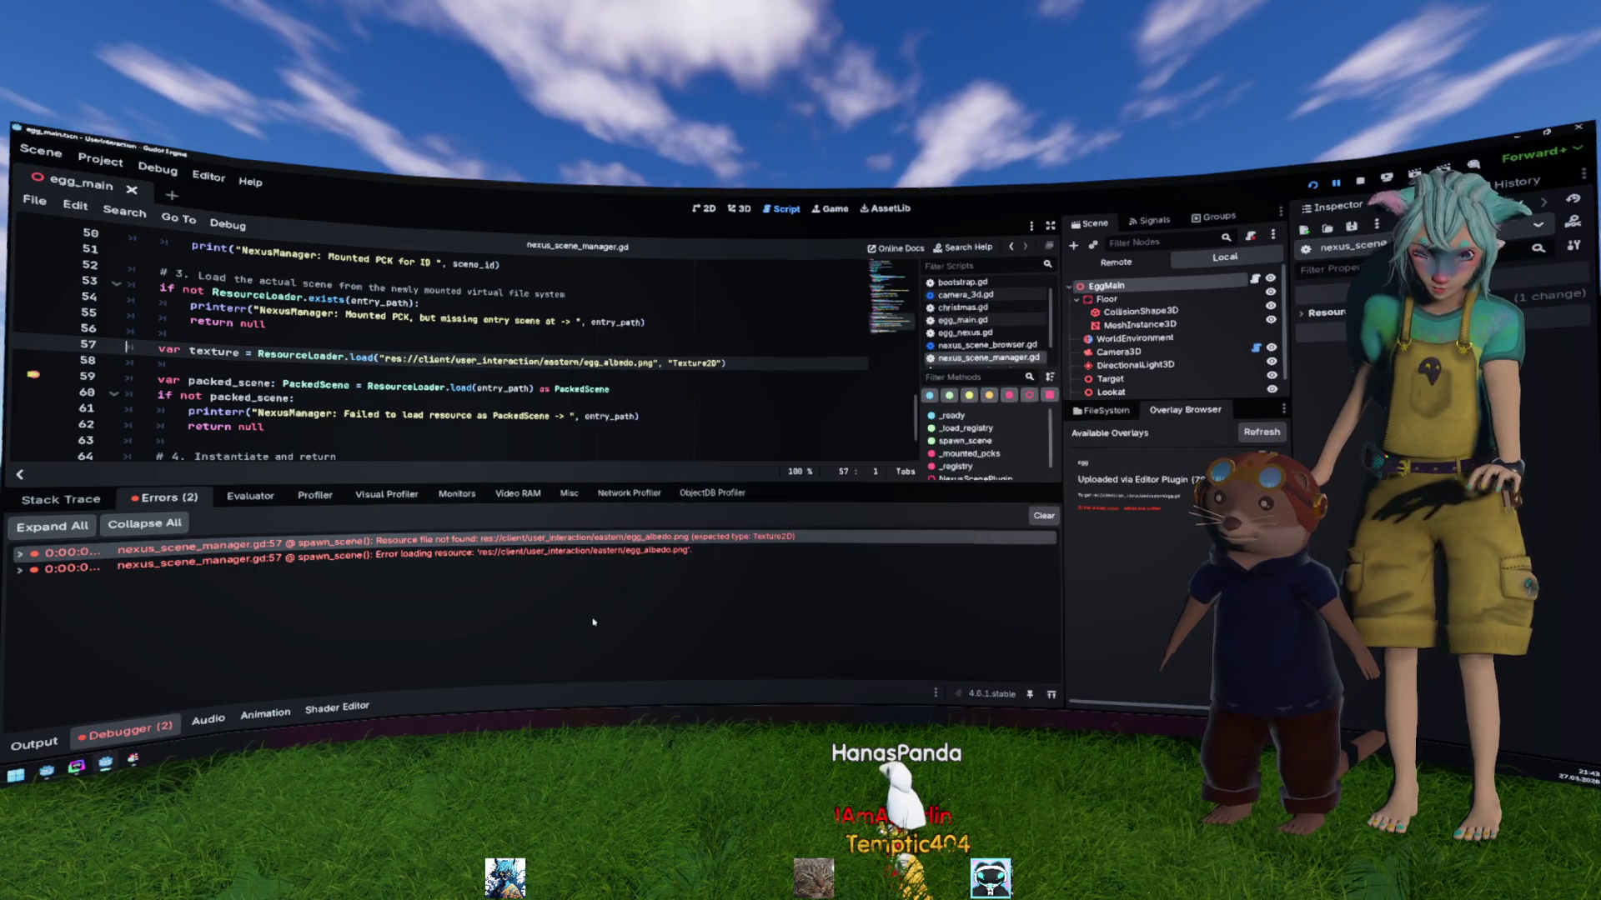
pyautogui.press('F8')
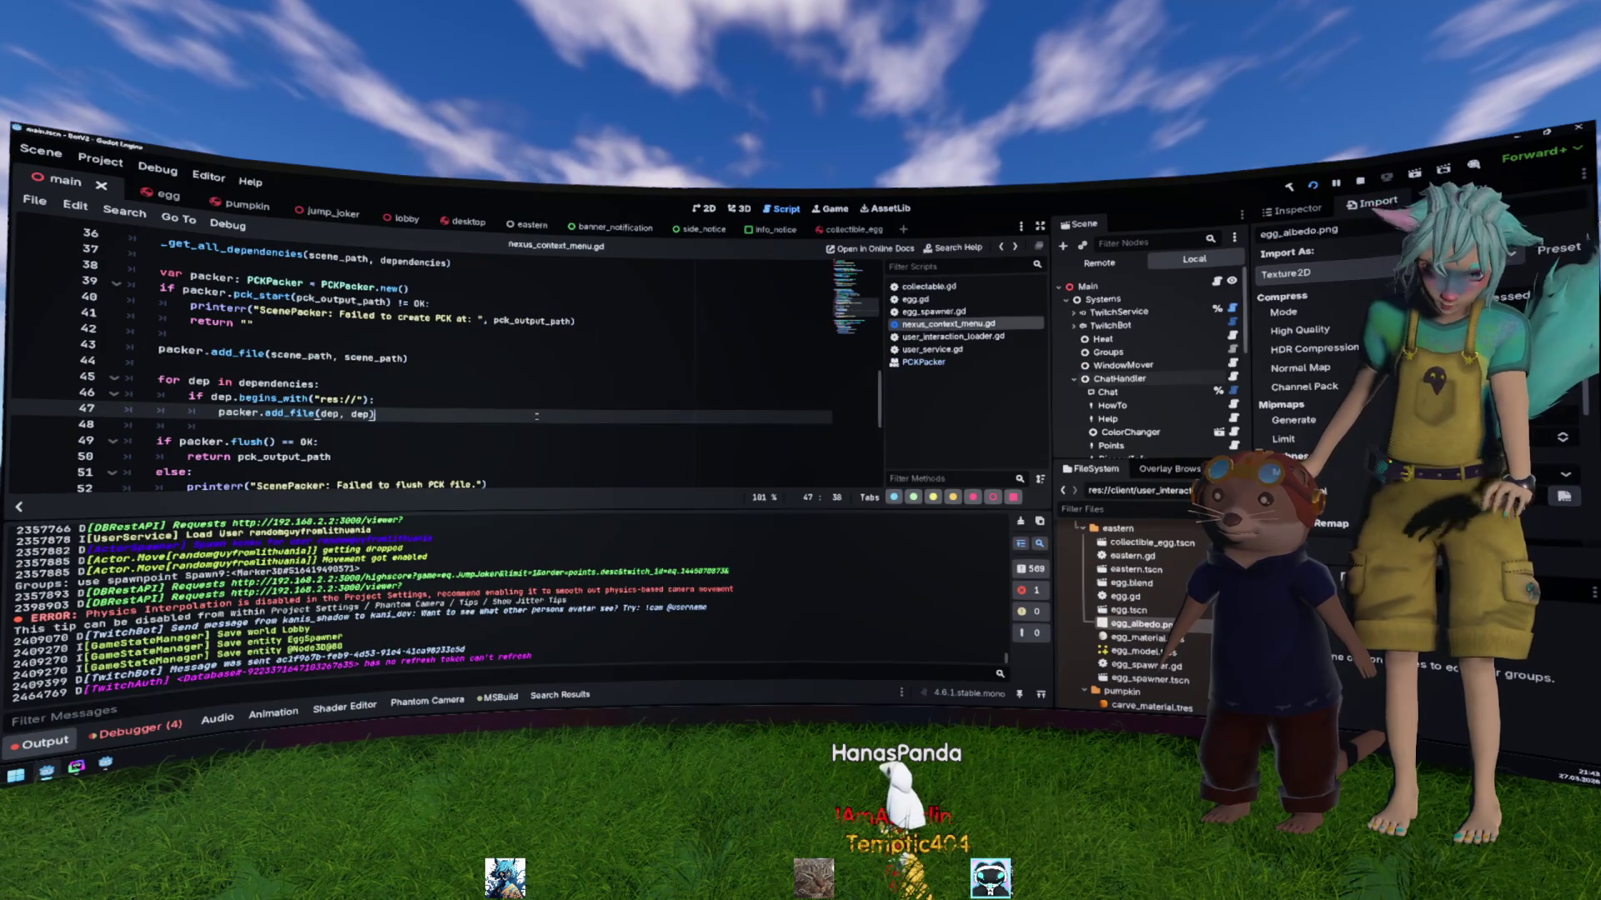
# Step: Keep egg_albedo.png's Import As setting on Texture2D
pyautogui.scroll(1, 528, 410)
pyautogui.scroll(-1, 528, 410)
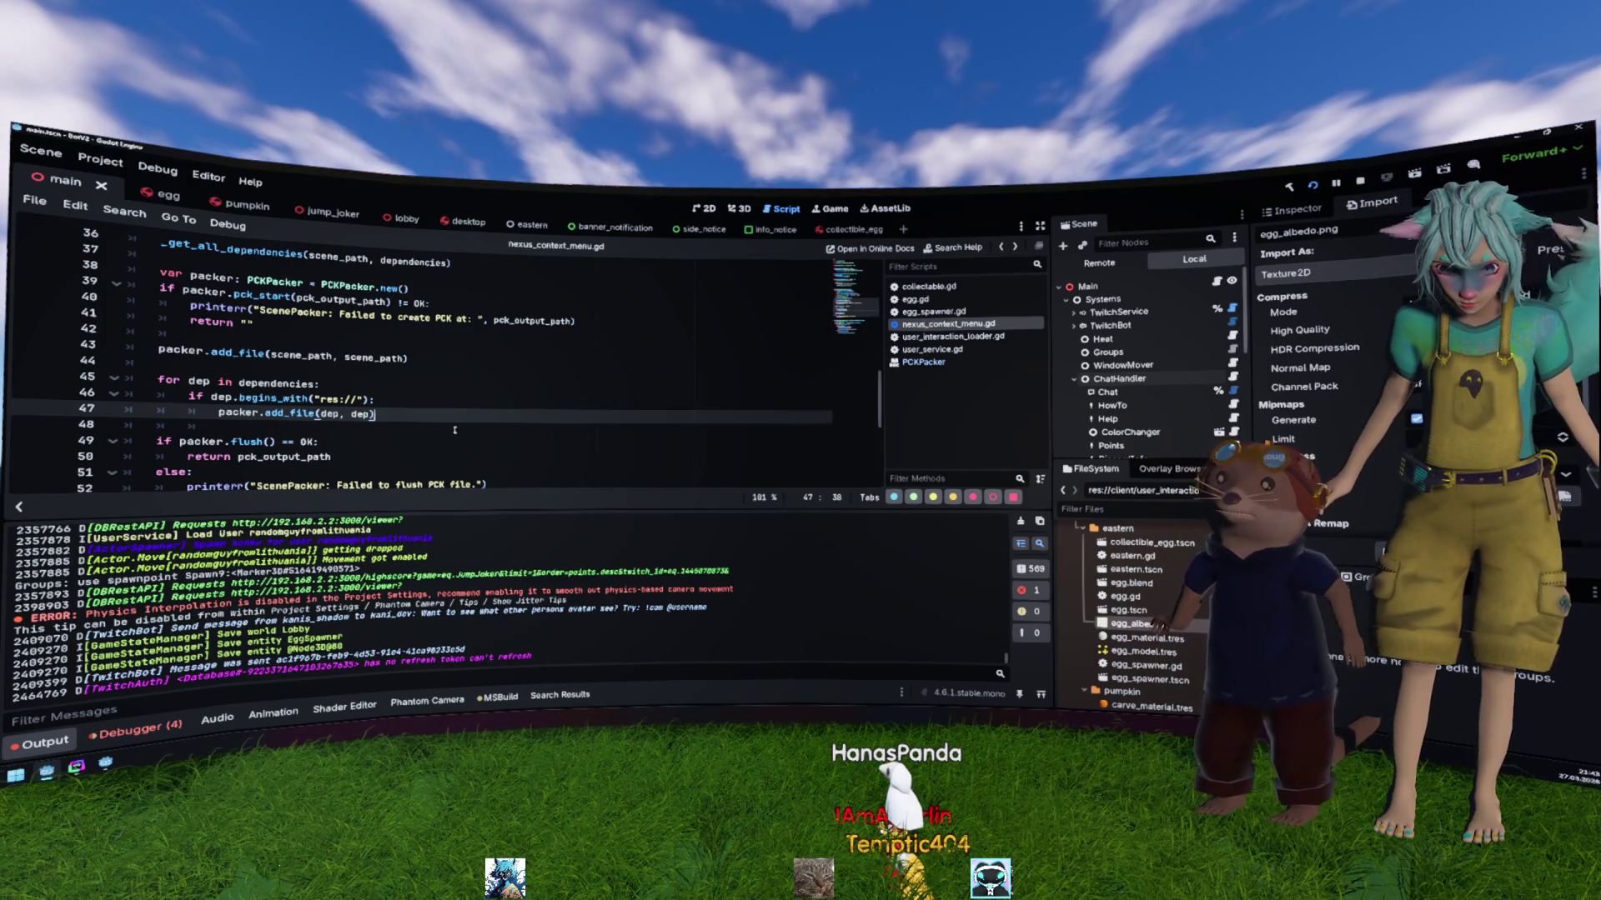
pyautogui.scroll(3, 488, 534)
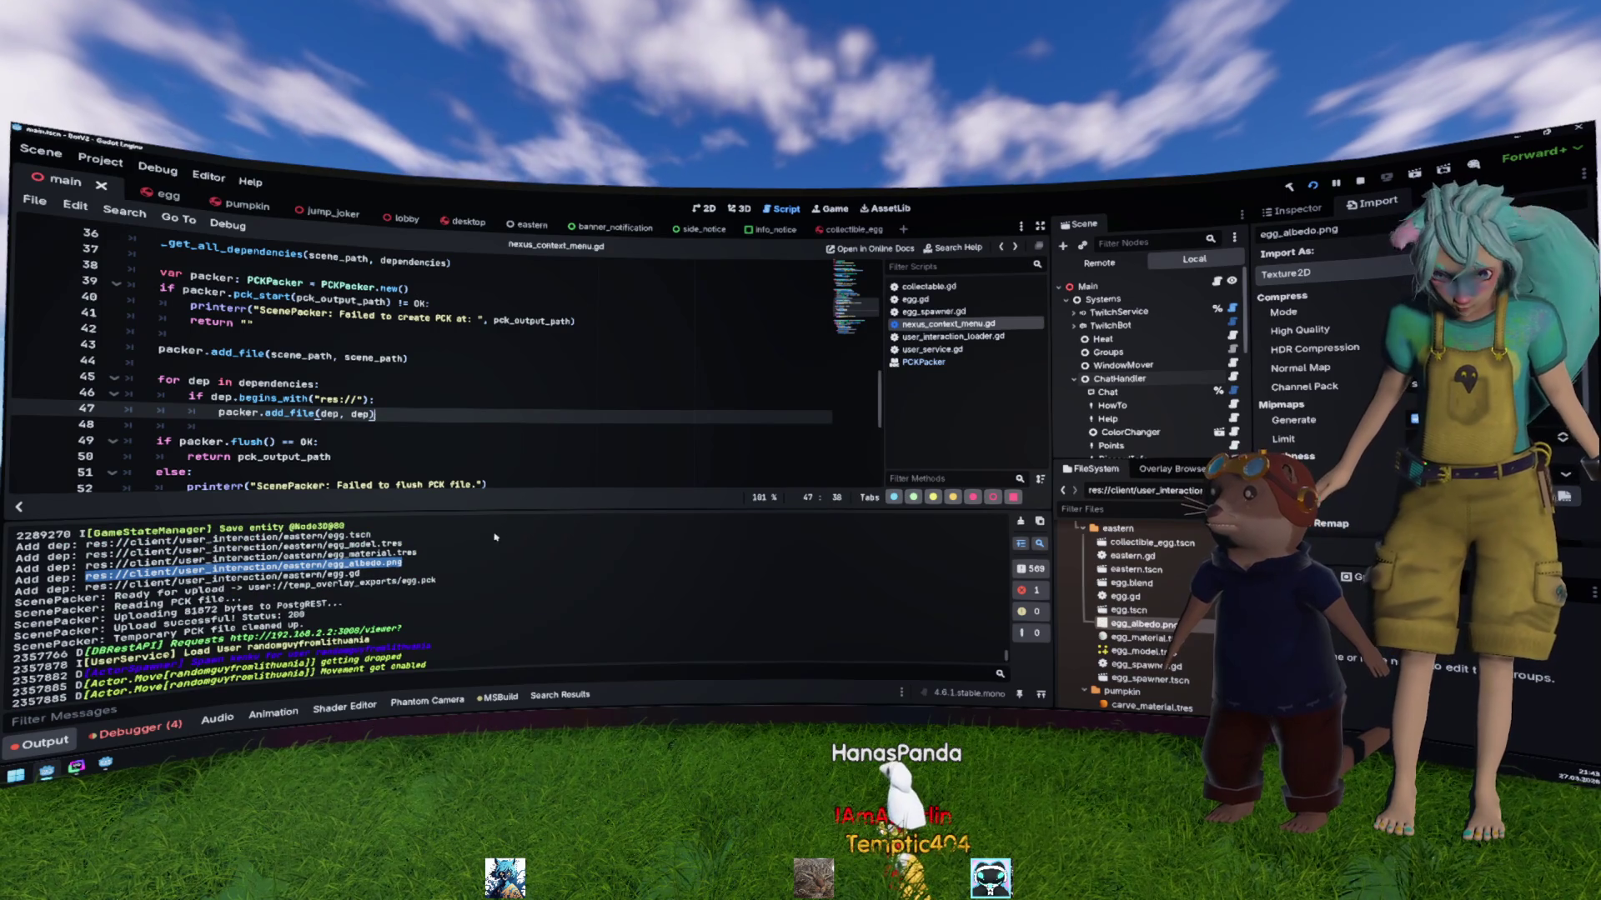
pyautogui.scroll(-5, 1290, 395)
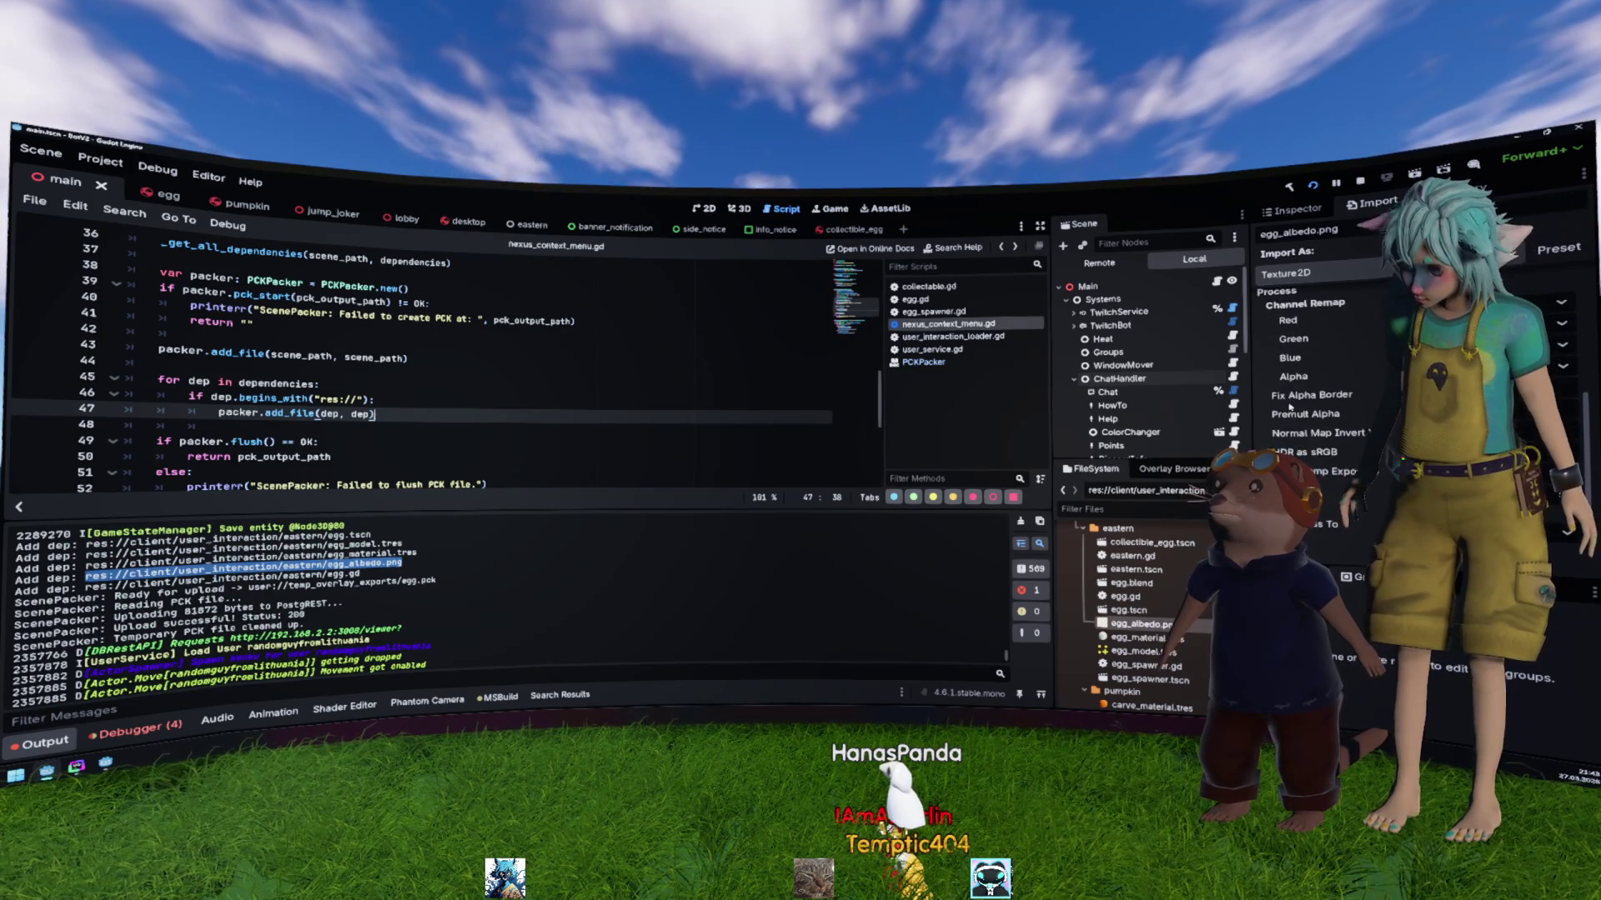
pyautogui.scroll(4, 1289, 406)
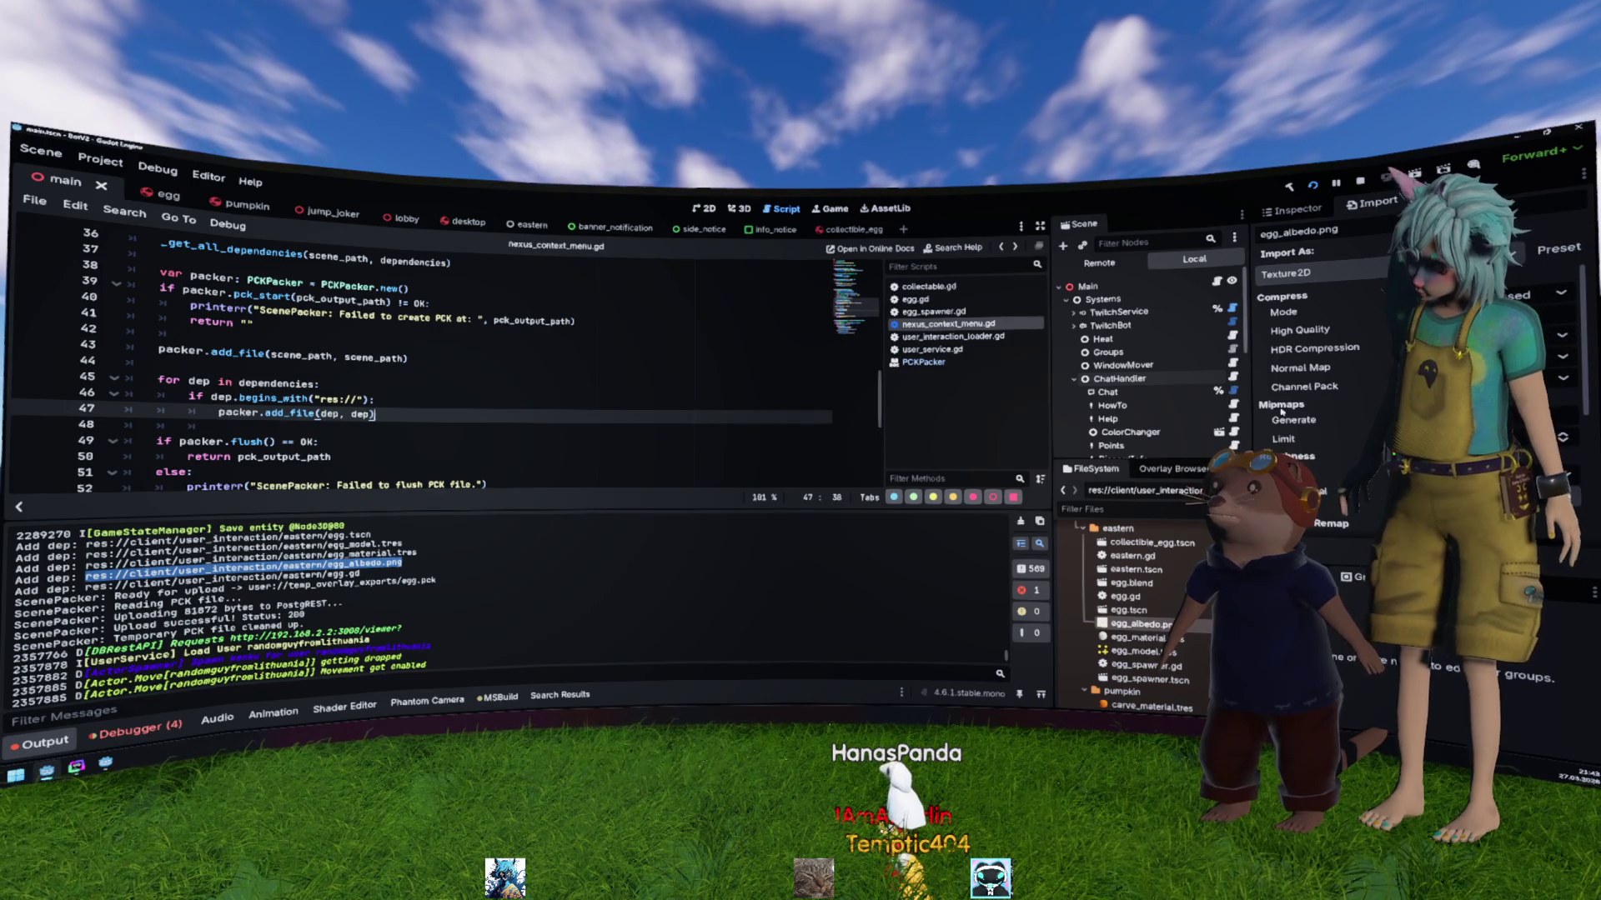
pyautogui.click(1349, 276)
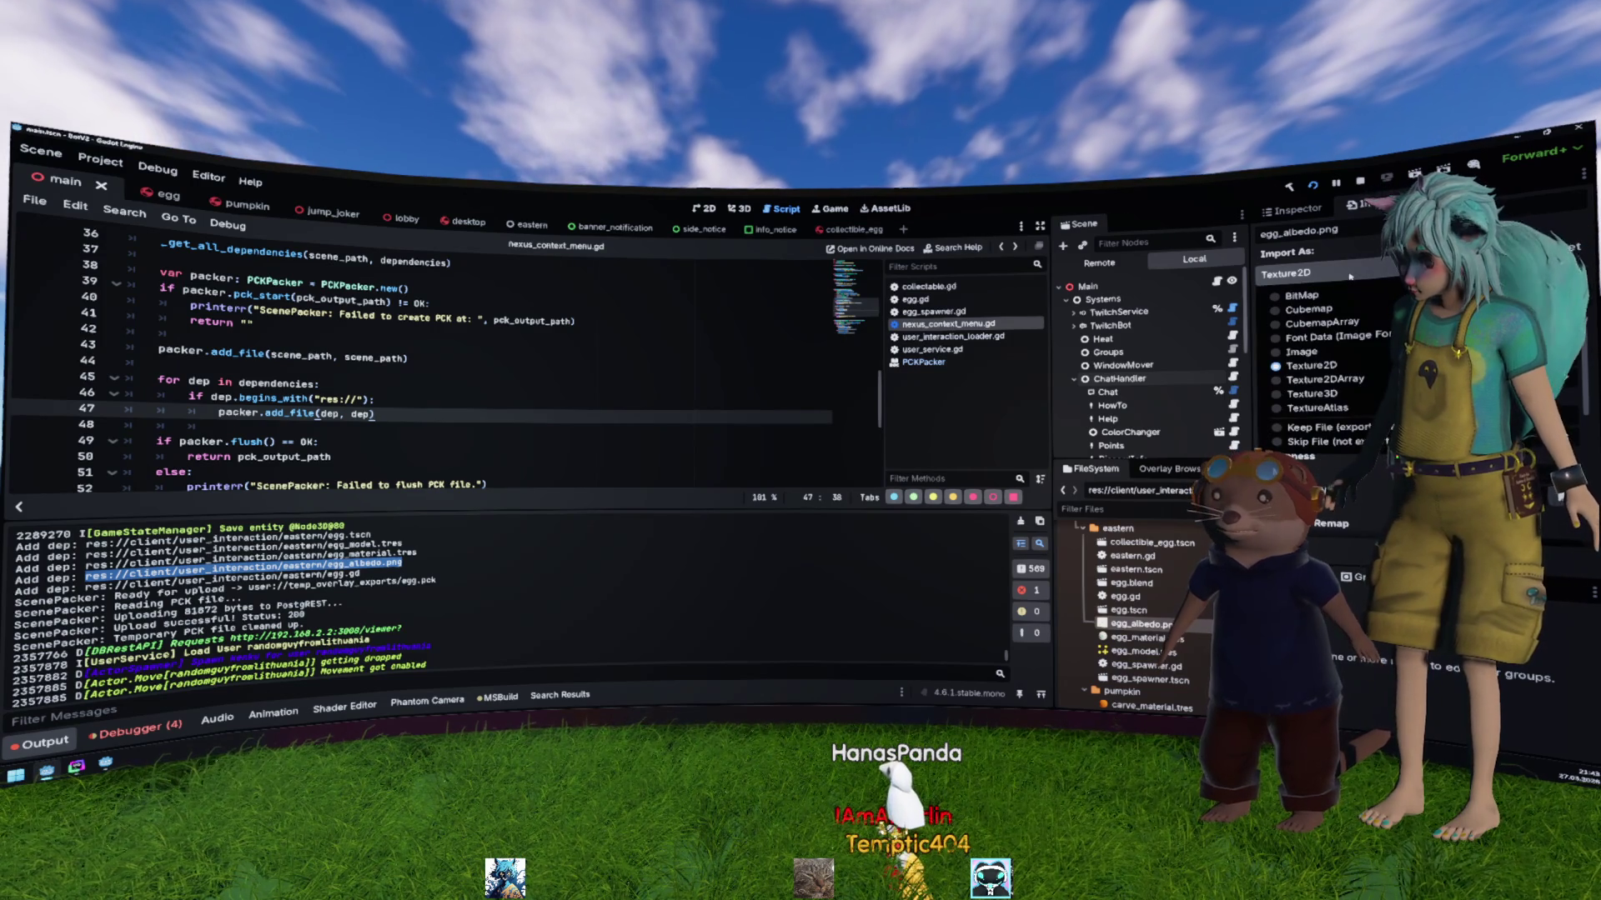
pyautogui.click(1313, 366)
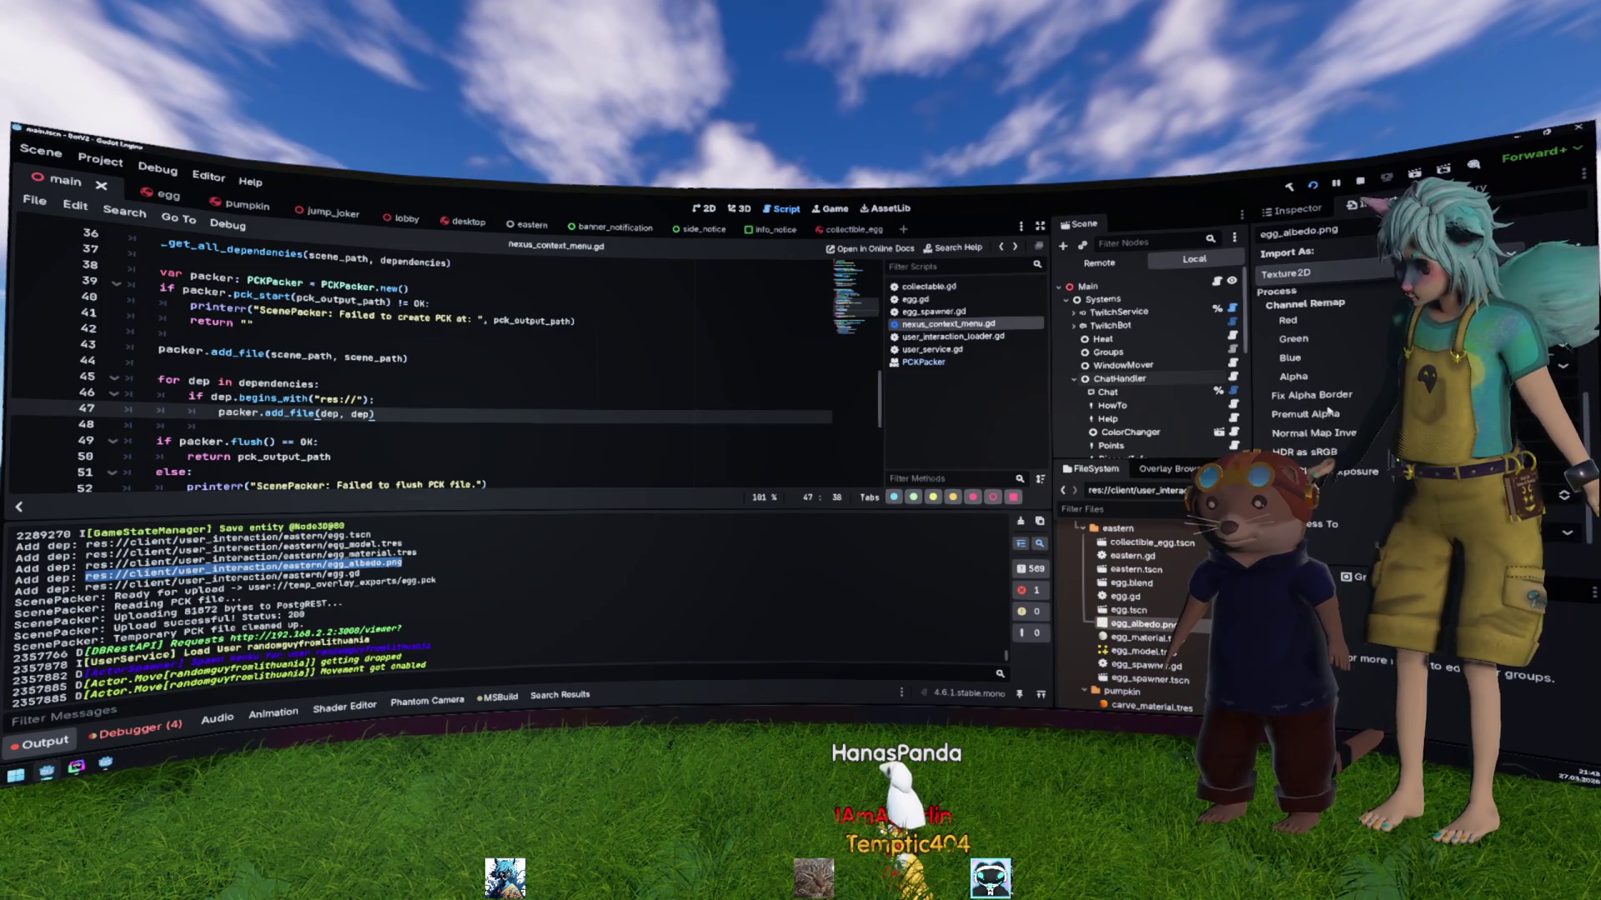
# Step: Open the PCKPacker documentation from the script
pyautogui.scroll(3, 1327, 411)
pyautogui.scroll(-3, 1328, 411)
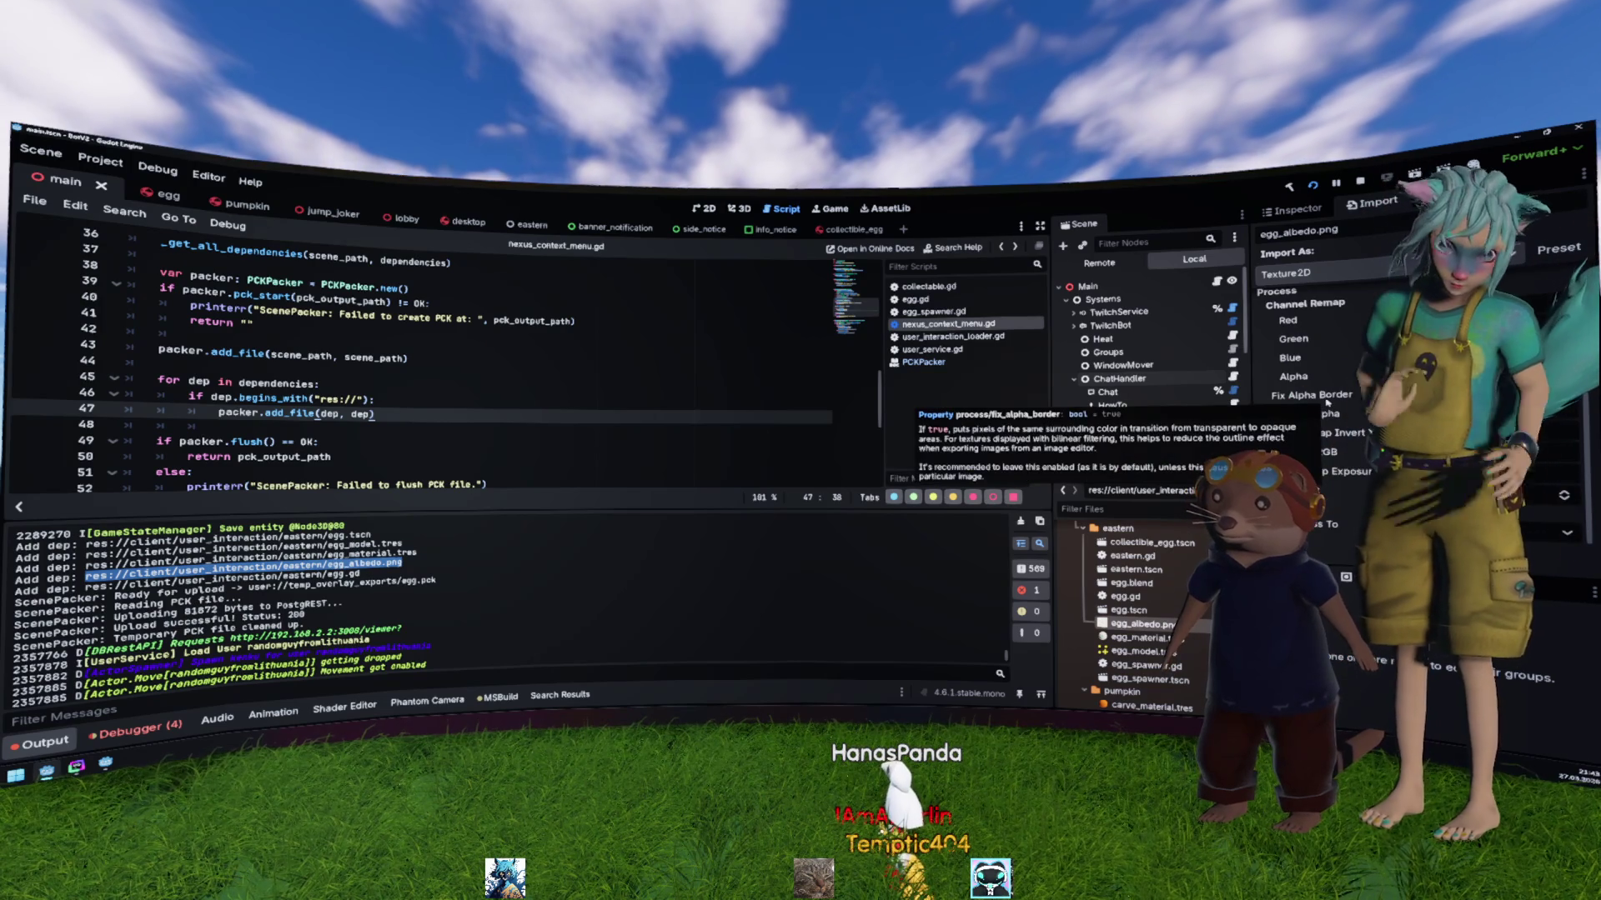
pyautogui.keyDown('ctrl'); pyautogui.click(292, 413); pyautogui.keyUp('ctrl')
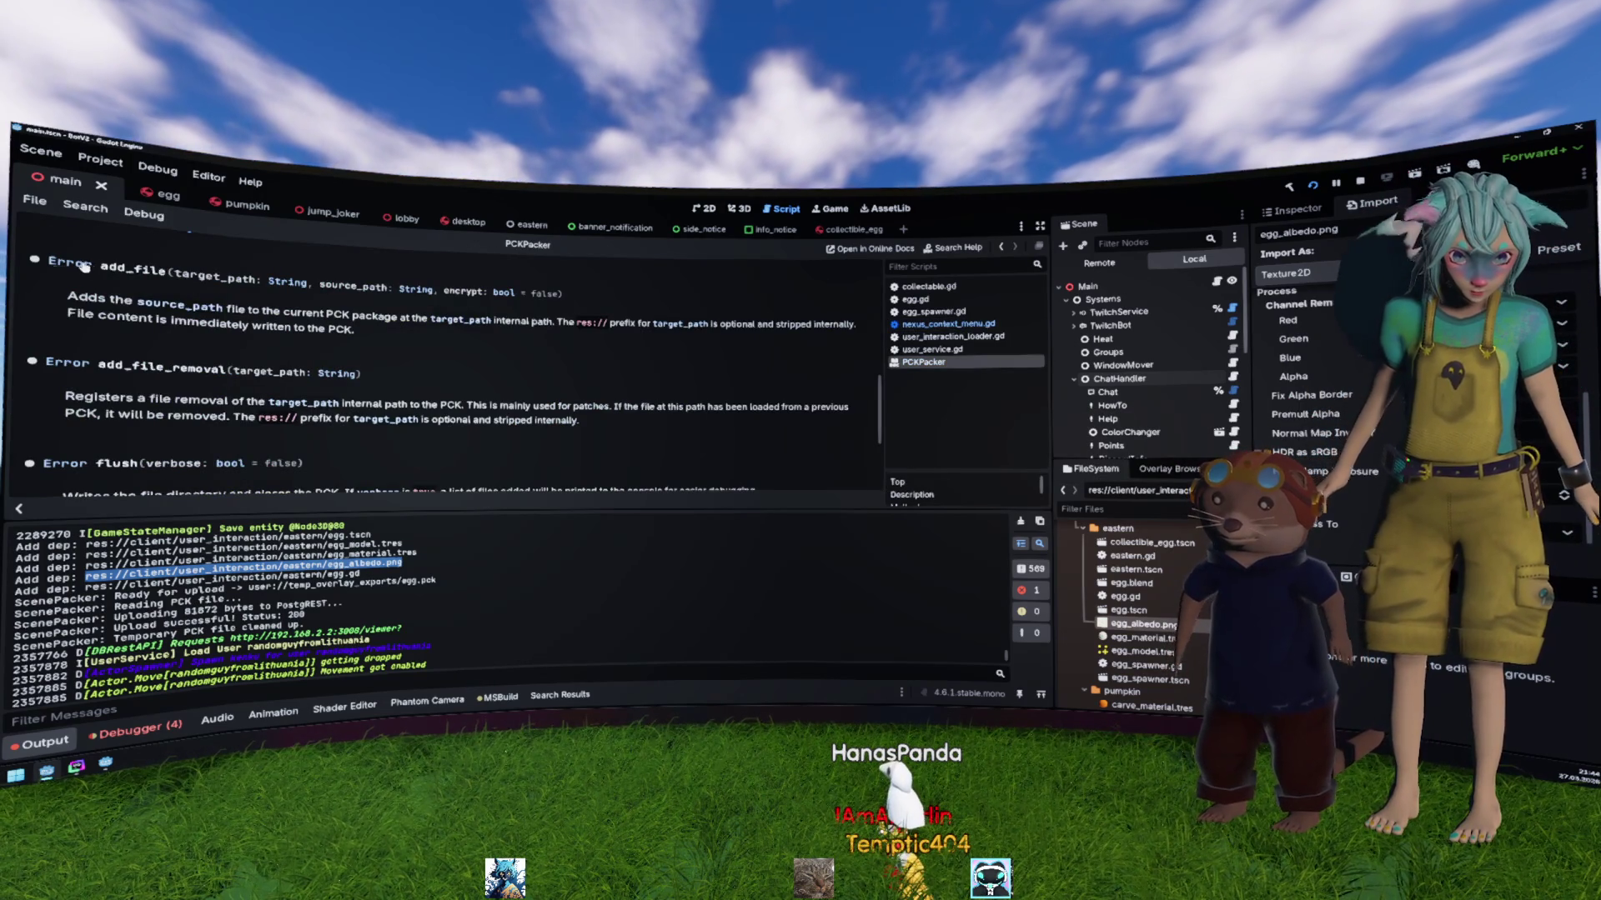
# Step: Store add_file's result in an error variable, print "Can't add file cause of: " with error_string(error), and save
pyautogui.hotkey('alt', 'Left')
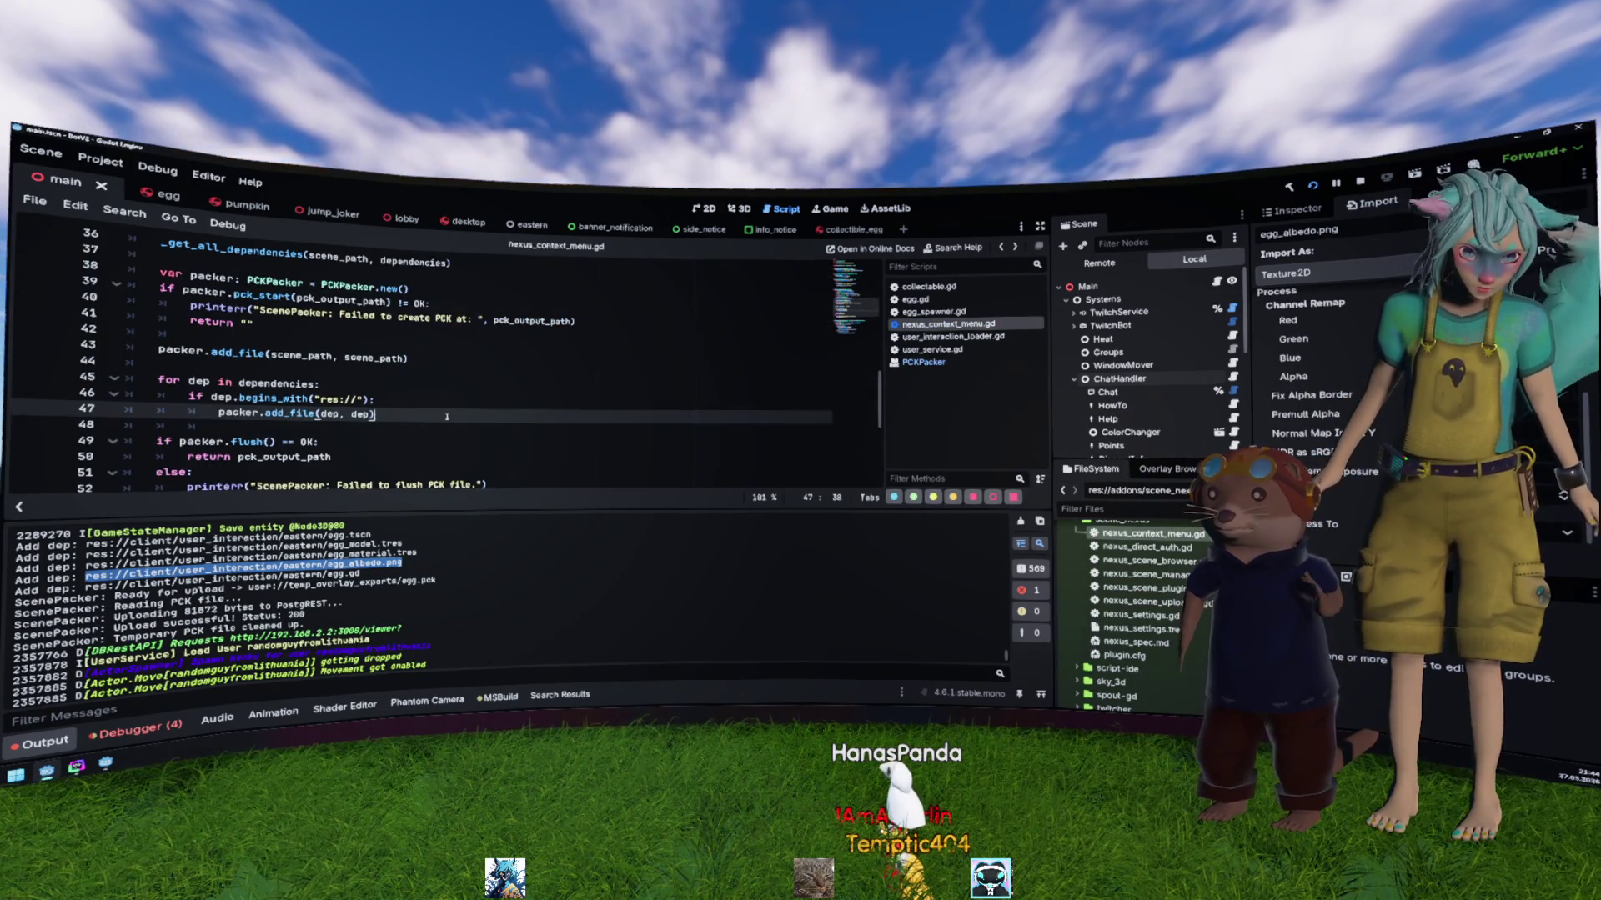
pyautogui.press('Home')
pyautogui.write('var er')
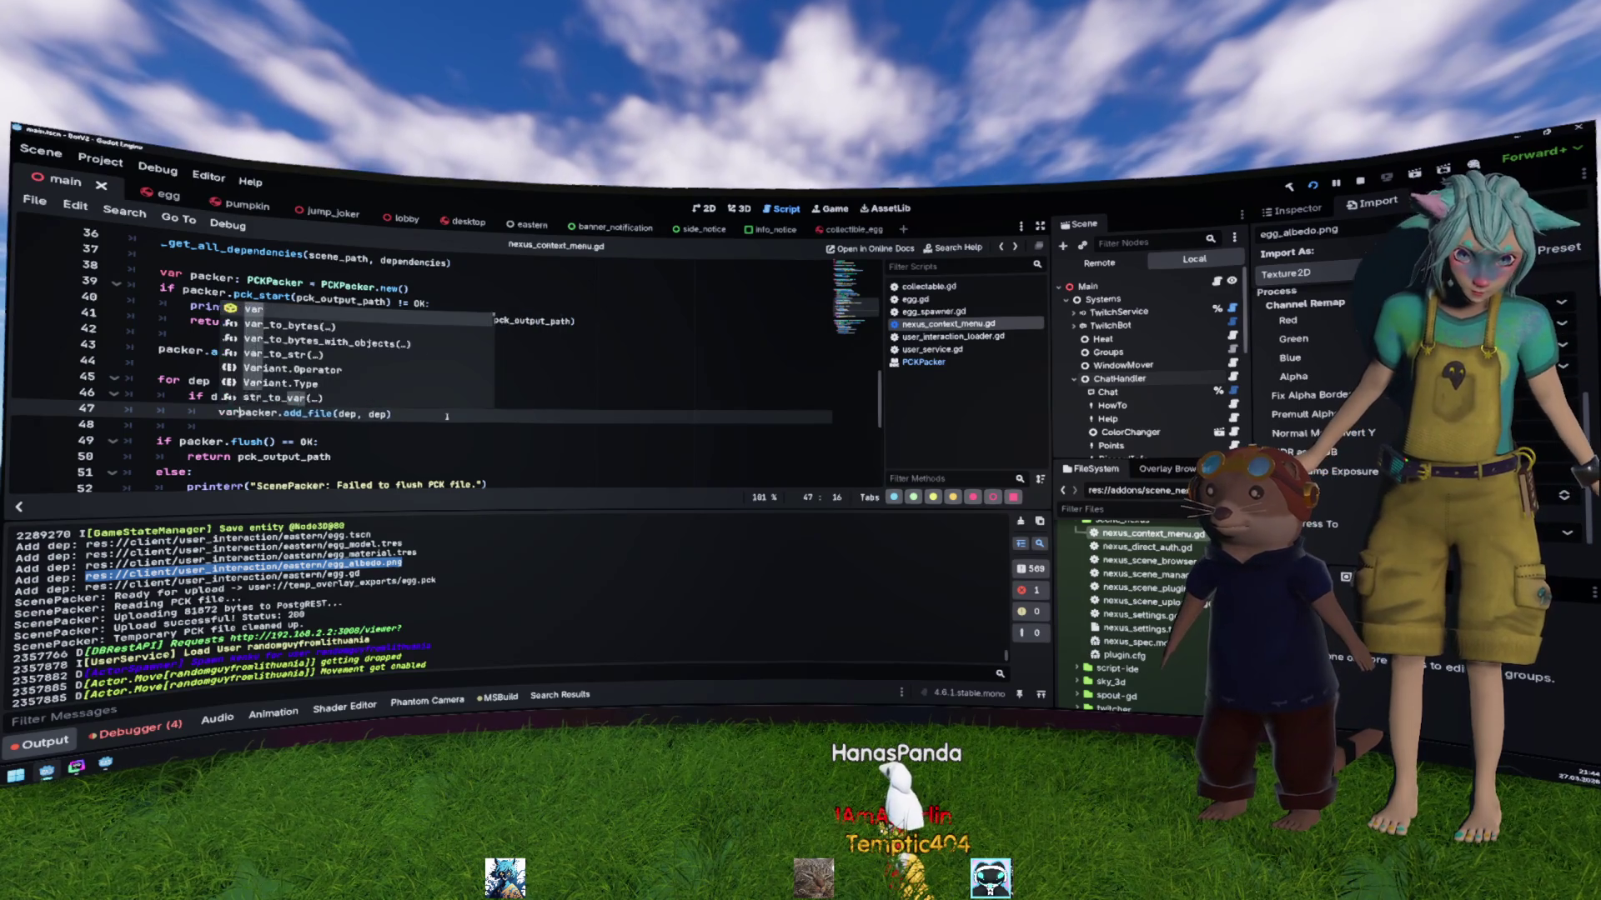
pyautogui.write('ror =')
pyautogui.press('End')
pyautogui.press('Return')
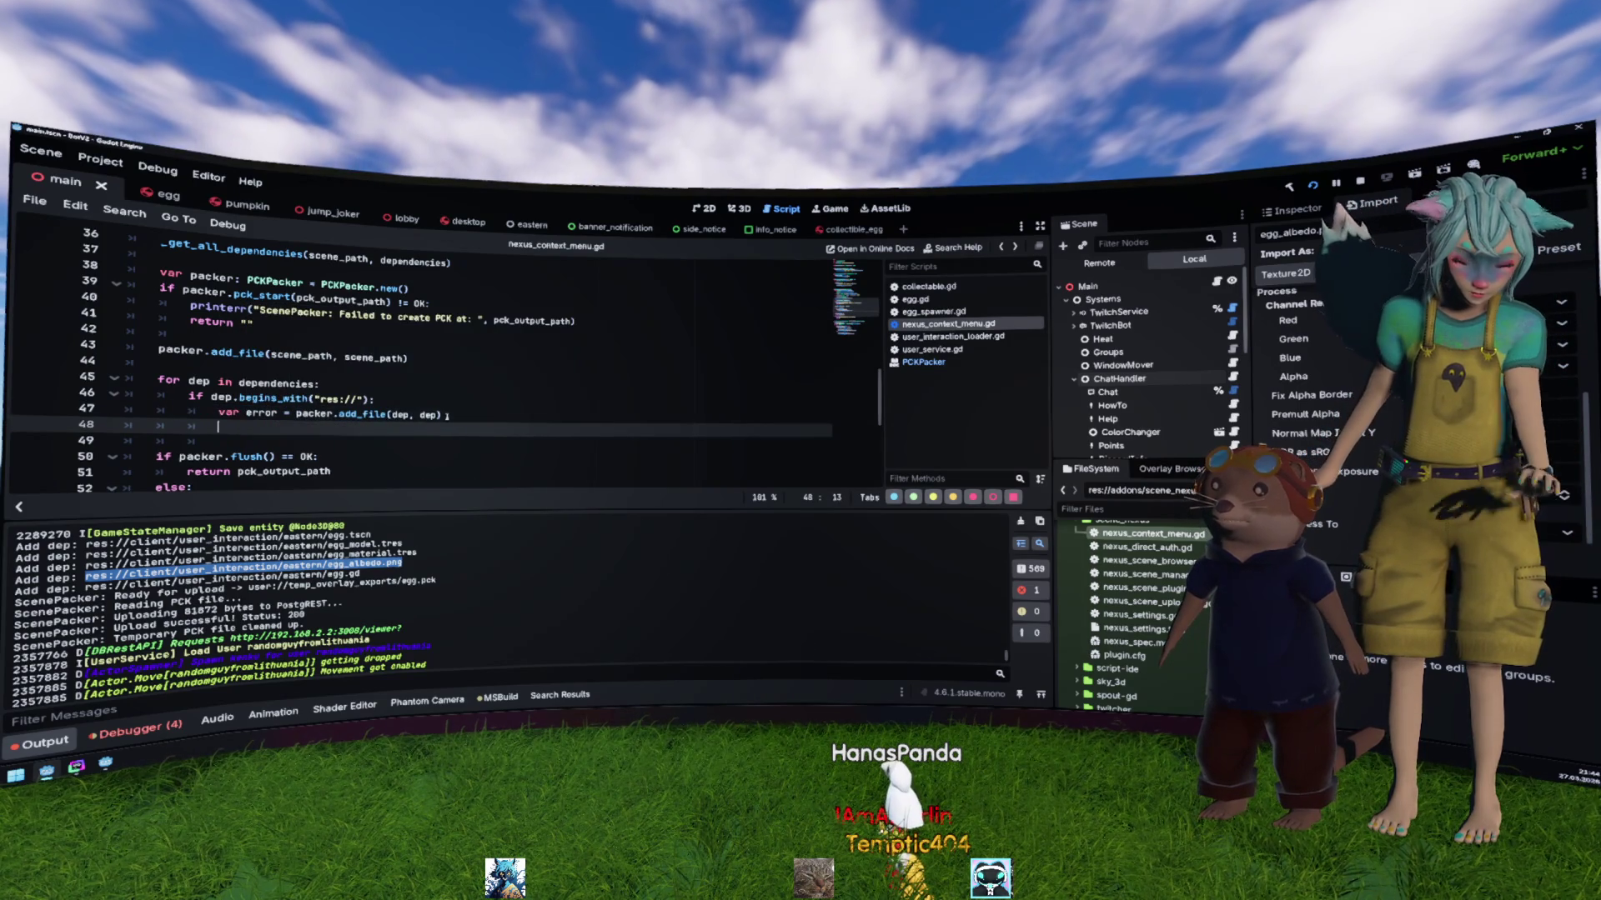
pyautogui.write('print')
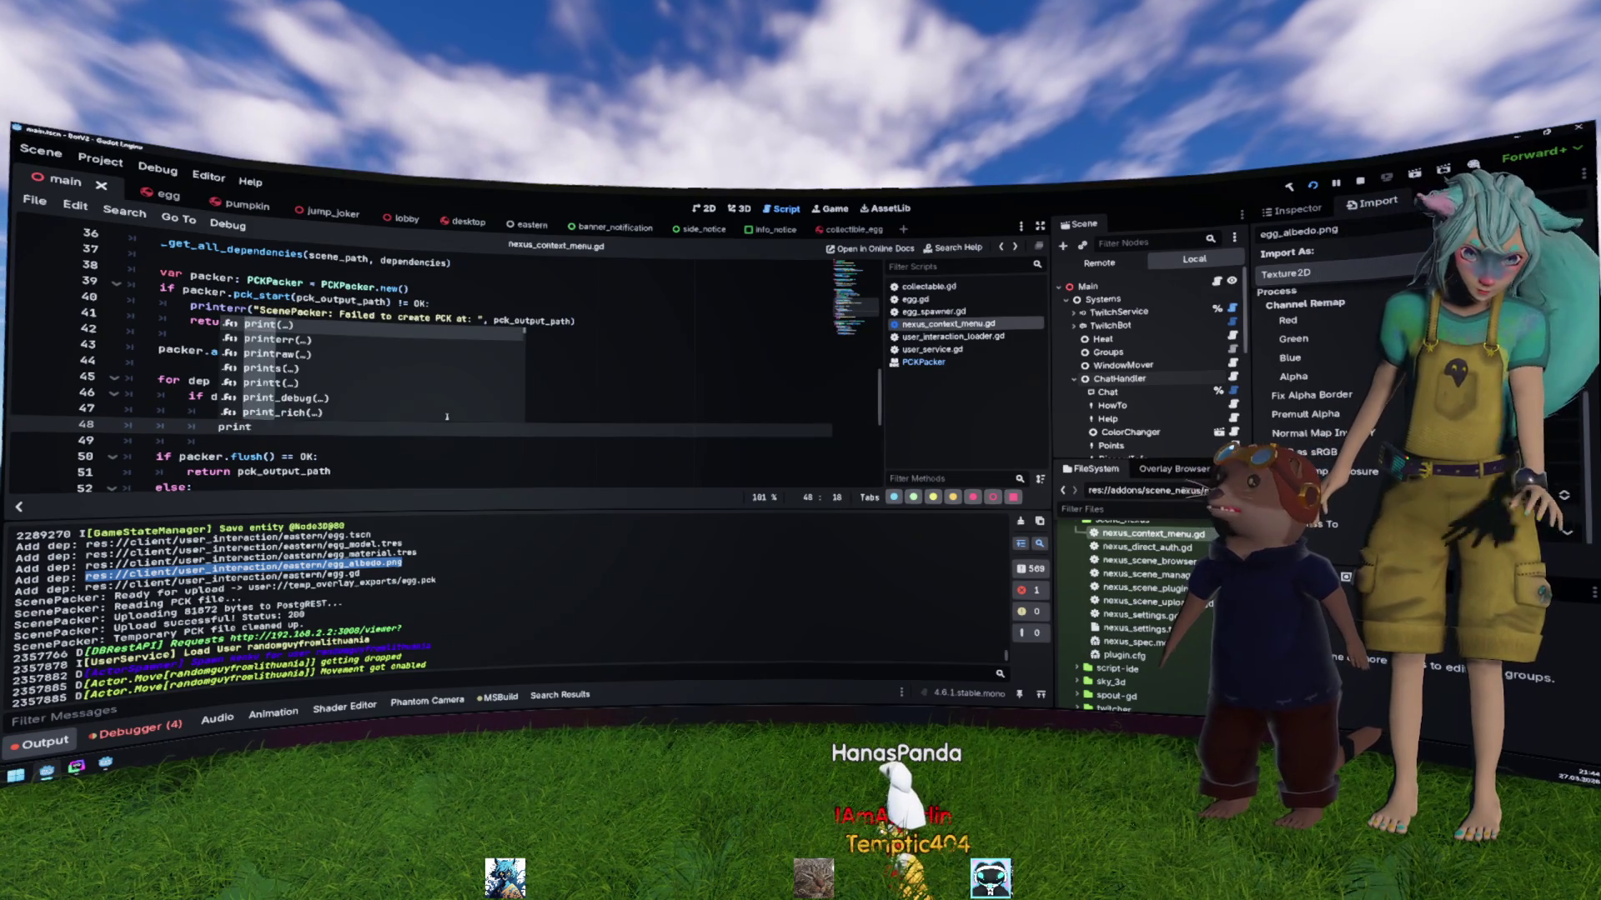
pyautogui.write('(error_')
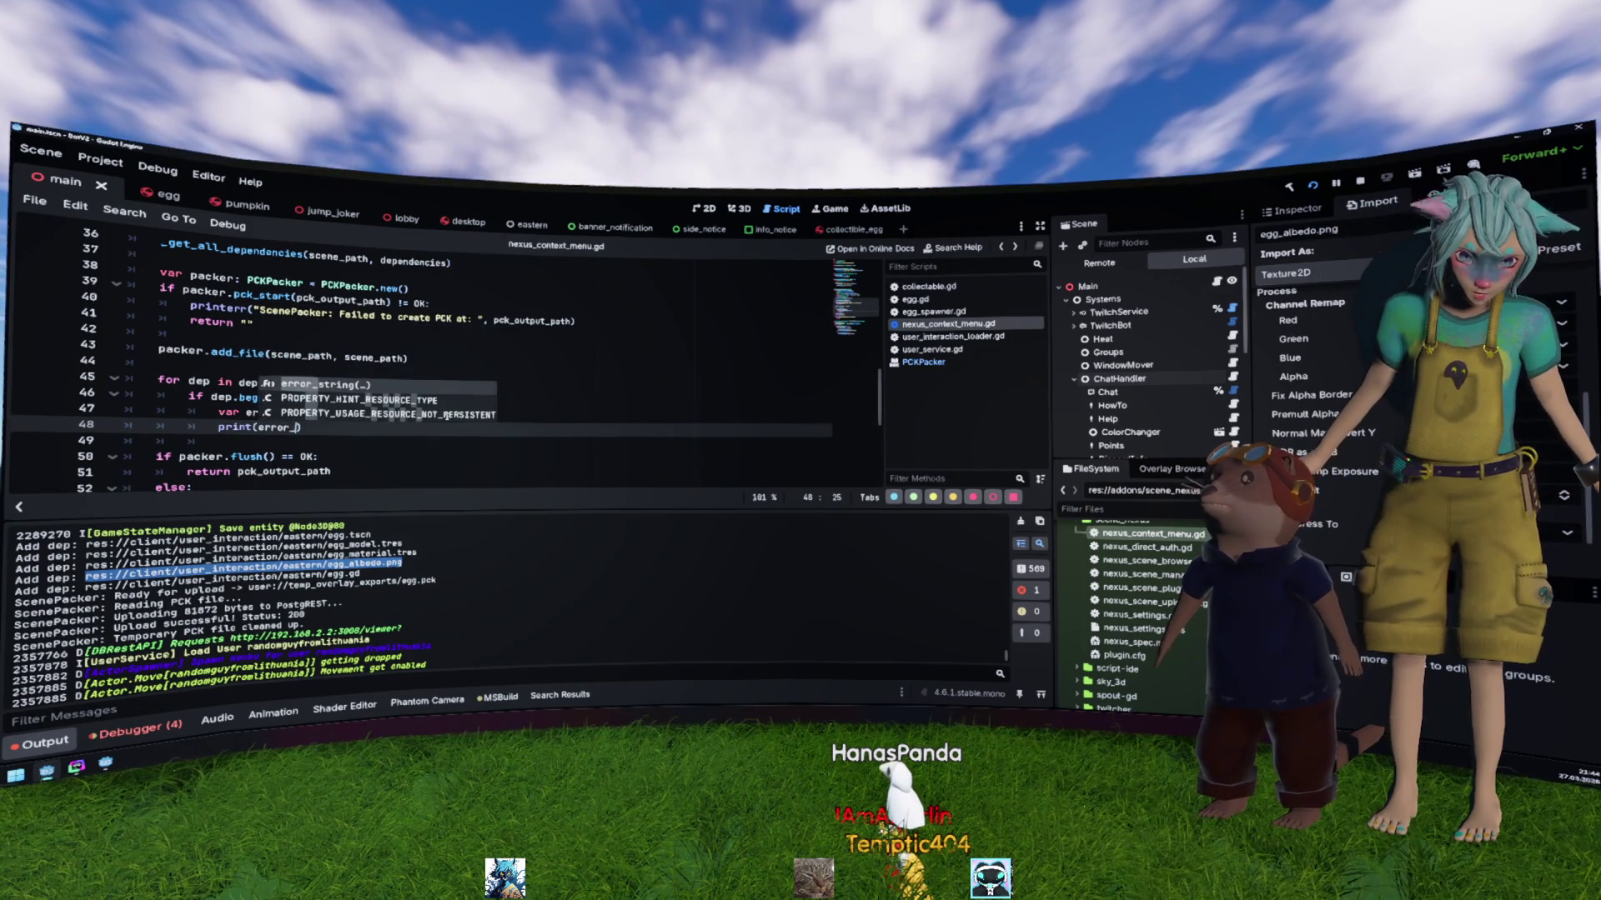
pyautogui.press('Return')
pyautogui.write('error')
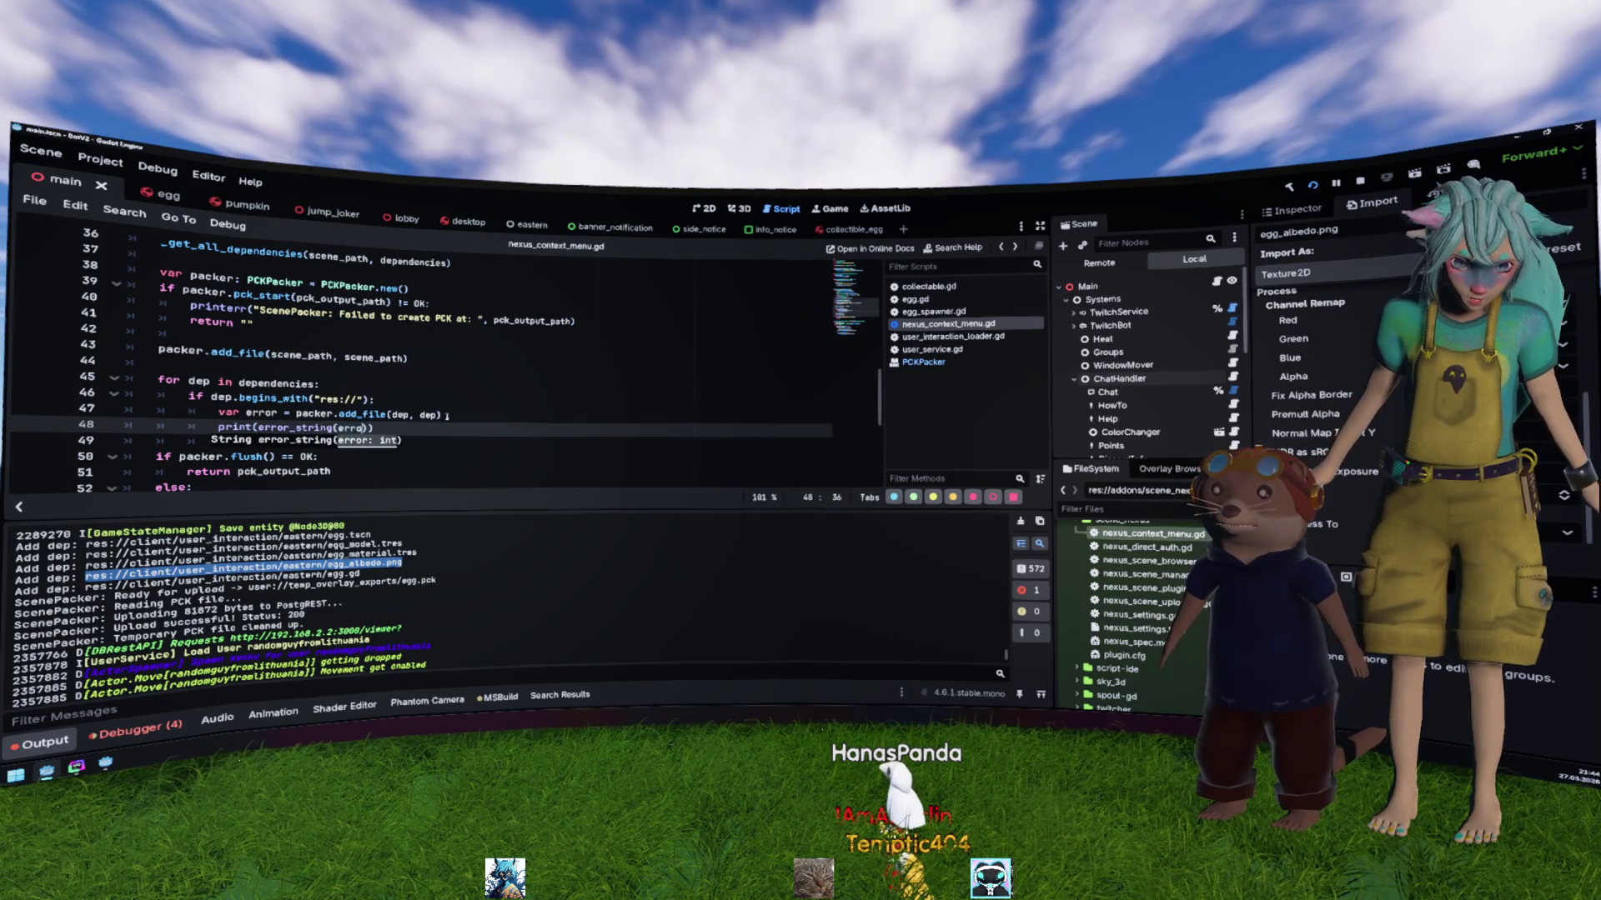
pyautogui.hotkey('ctrl', 'Left')
pyautogui.hotkey('ctrl', 'Left')
pyautogui.hotkey('ctrl', 'Left')
pyautogui.write('"')
pyautogui.write("Can't add ")
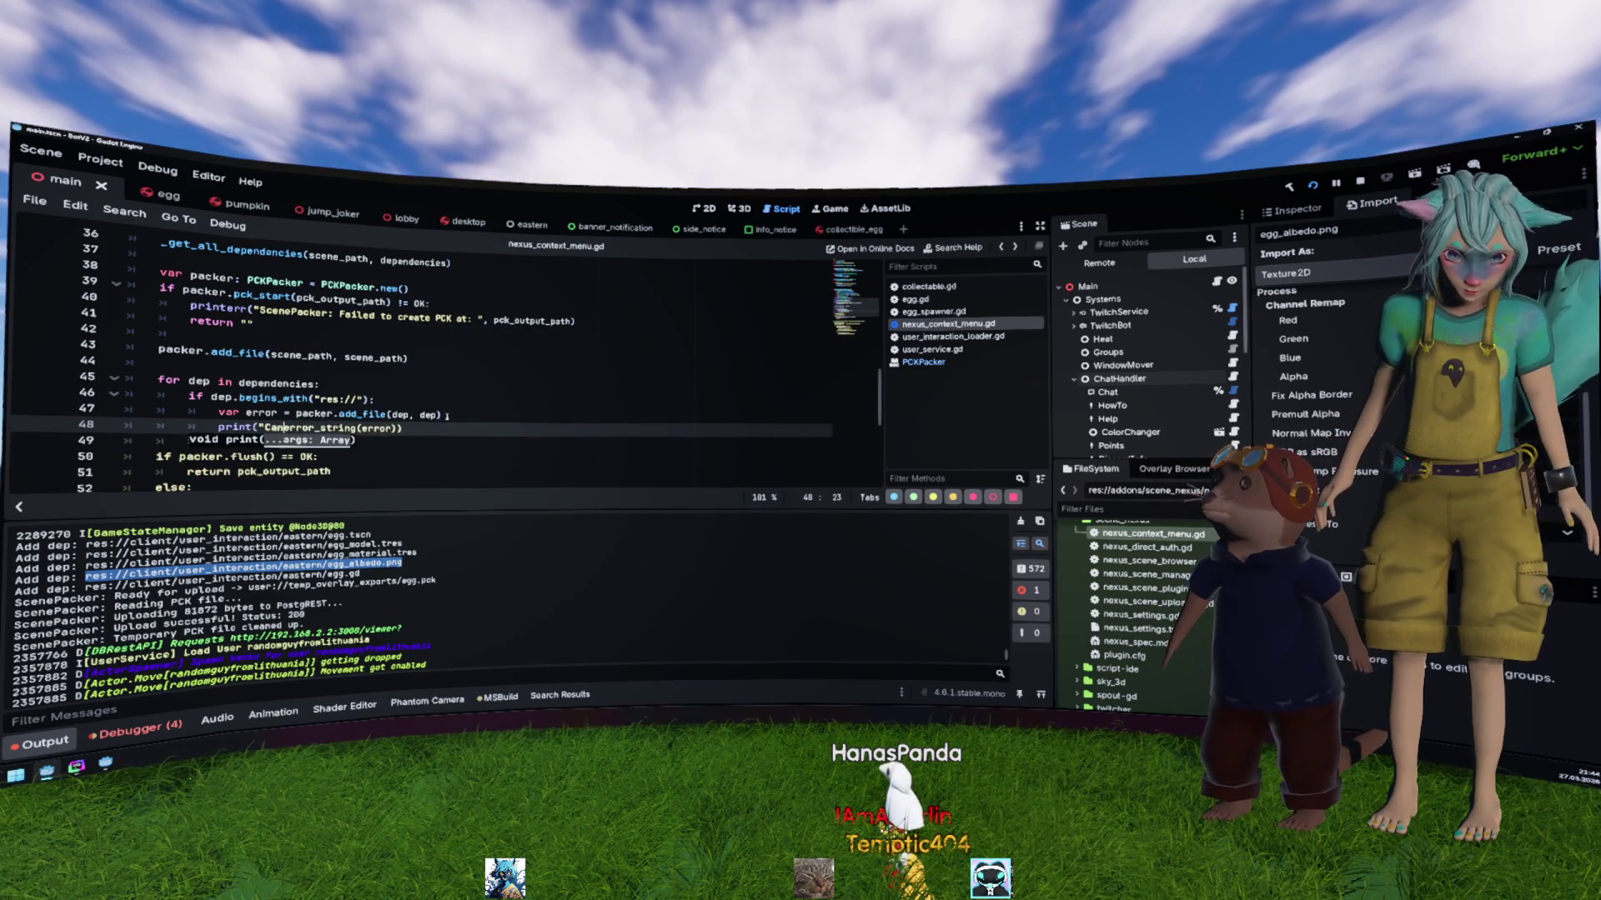
pyautogui.write('file cause of')
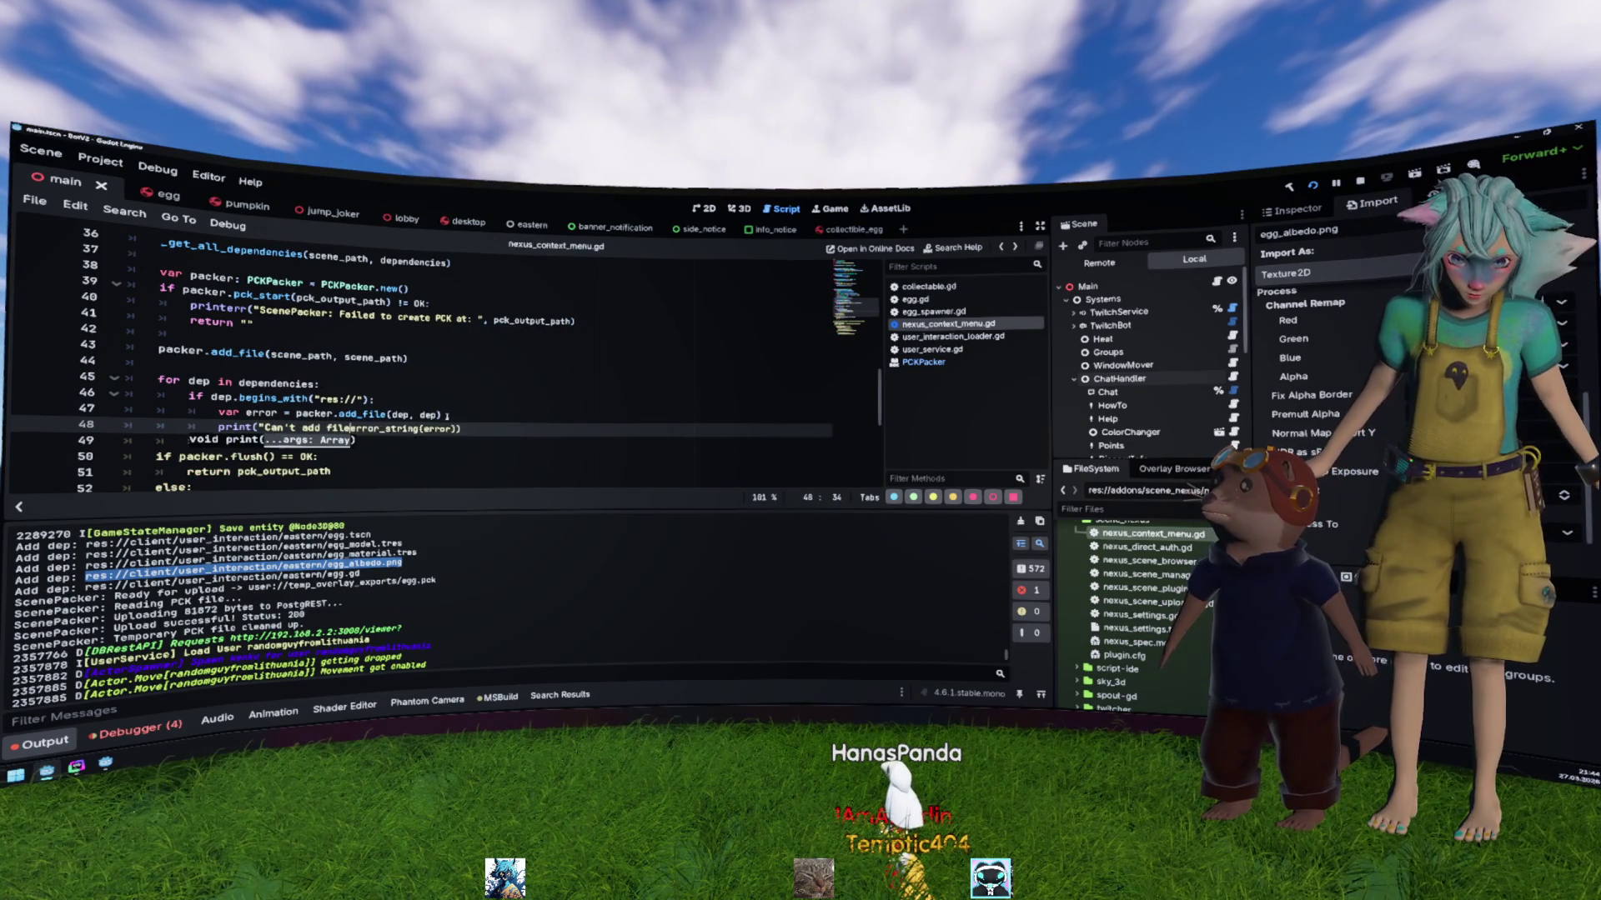
pyautogui.write(': "')
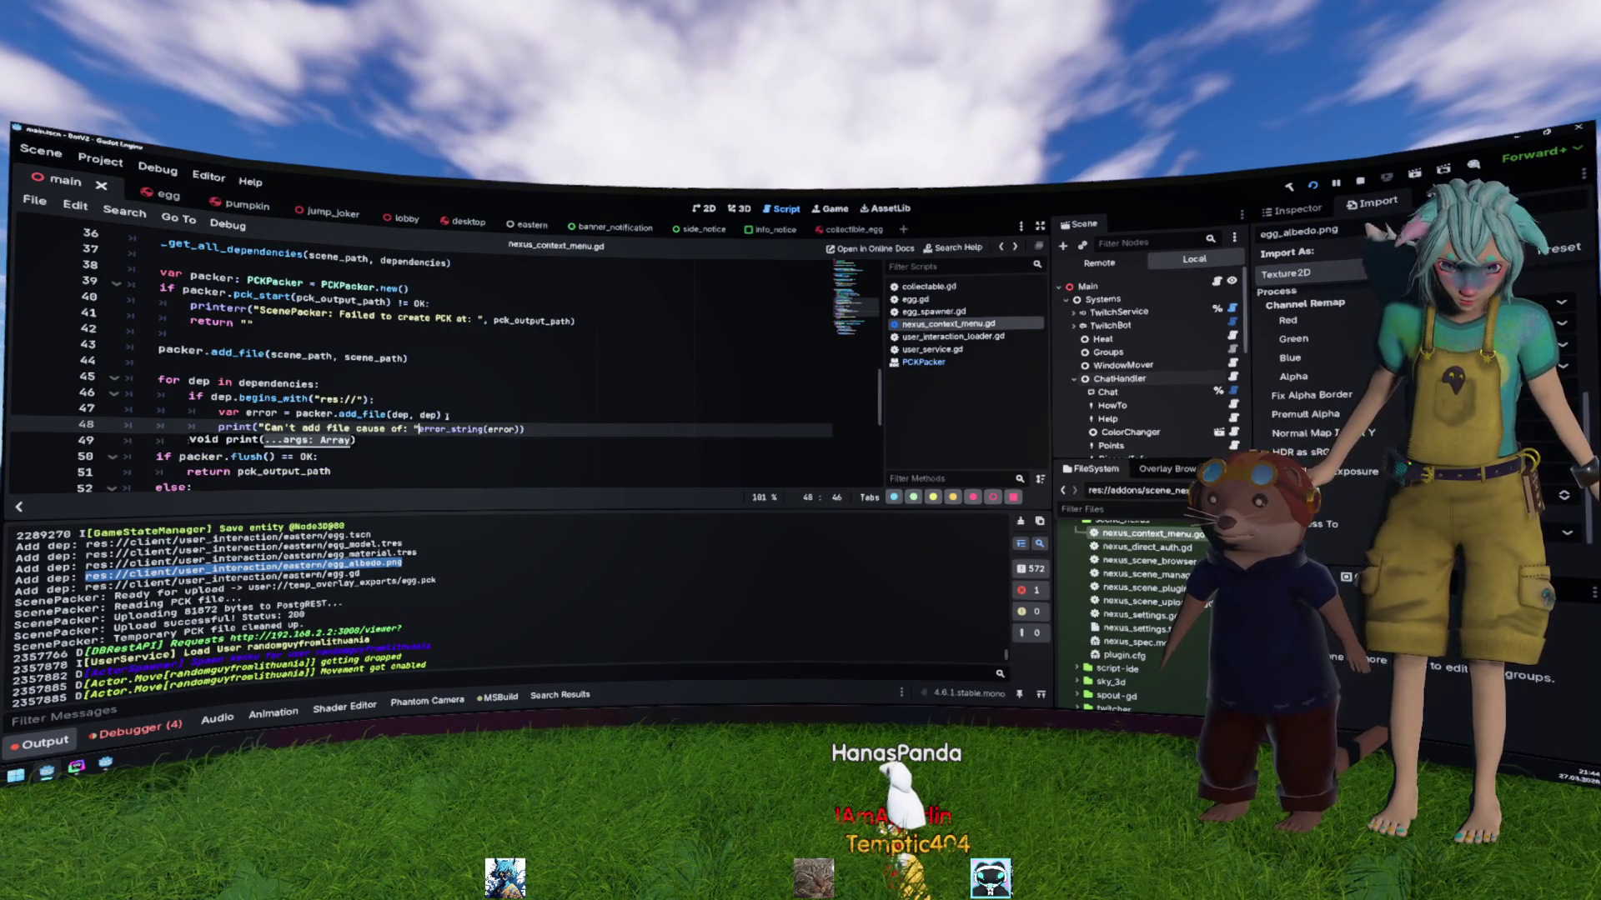
pyautogui.write(',')
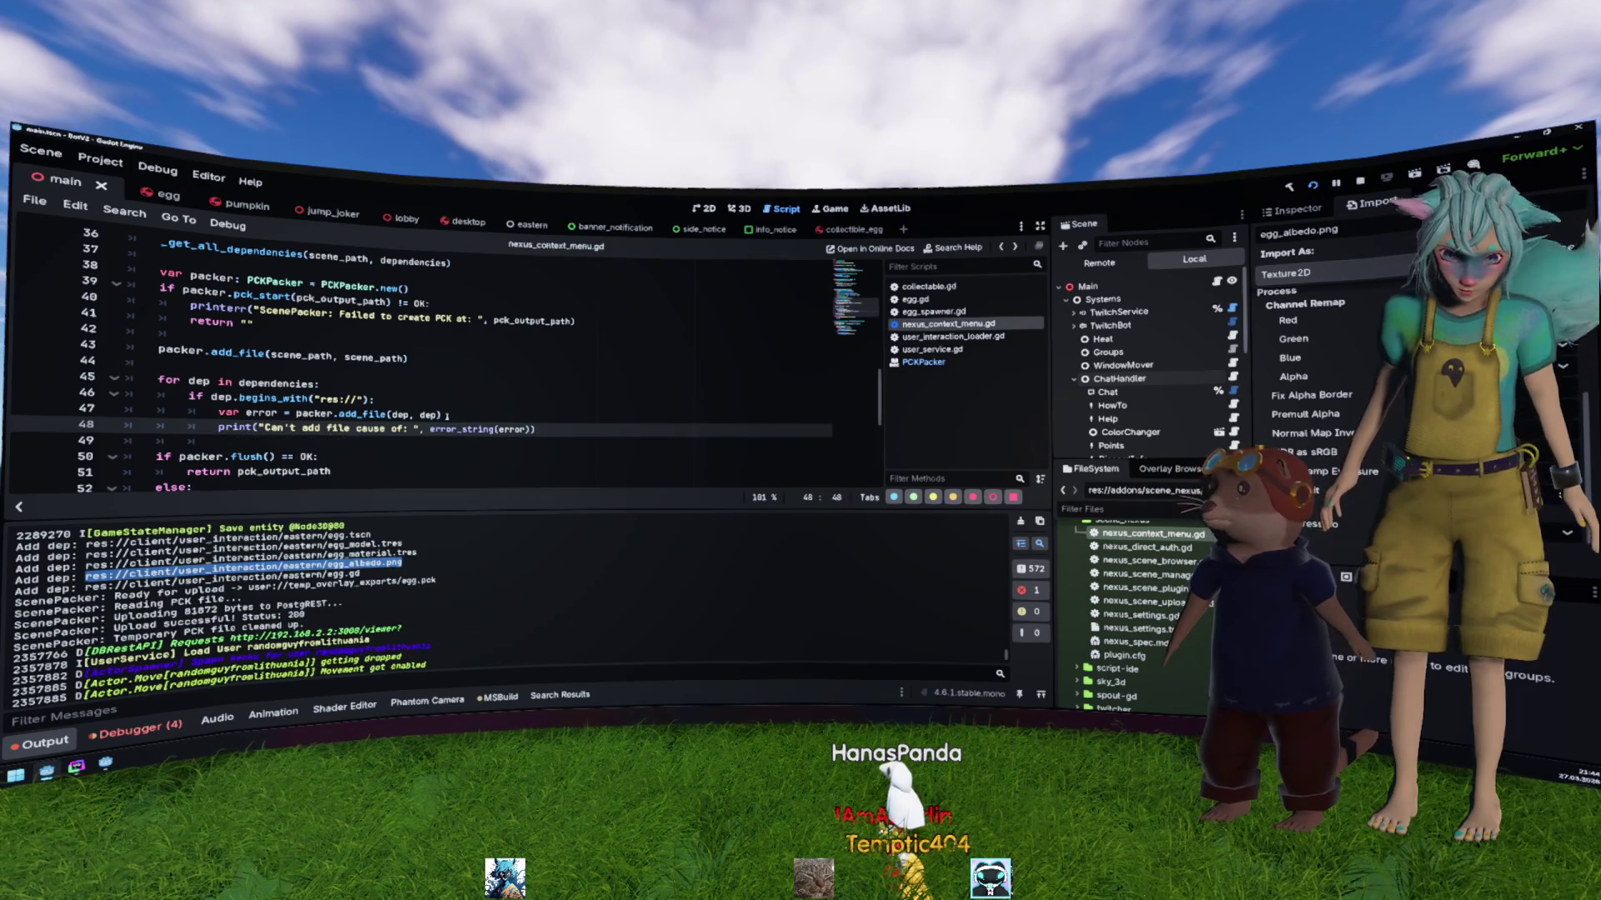
pyautogui.hotkey('ctrl', 's')
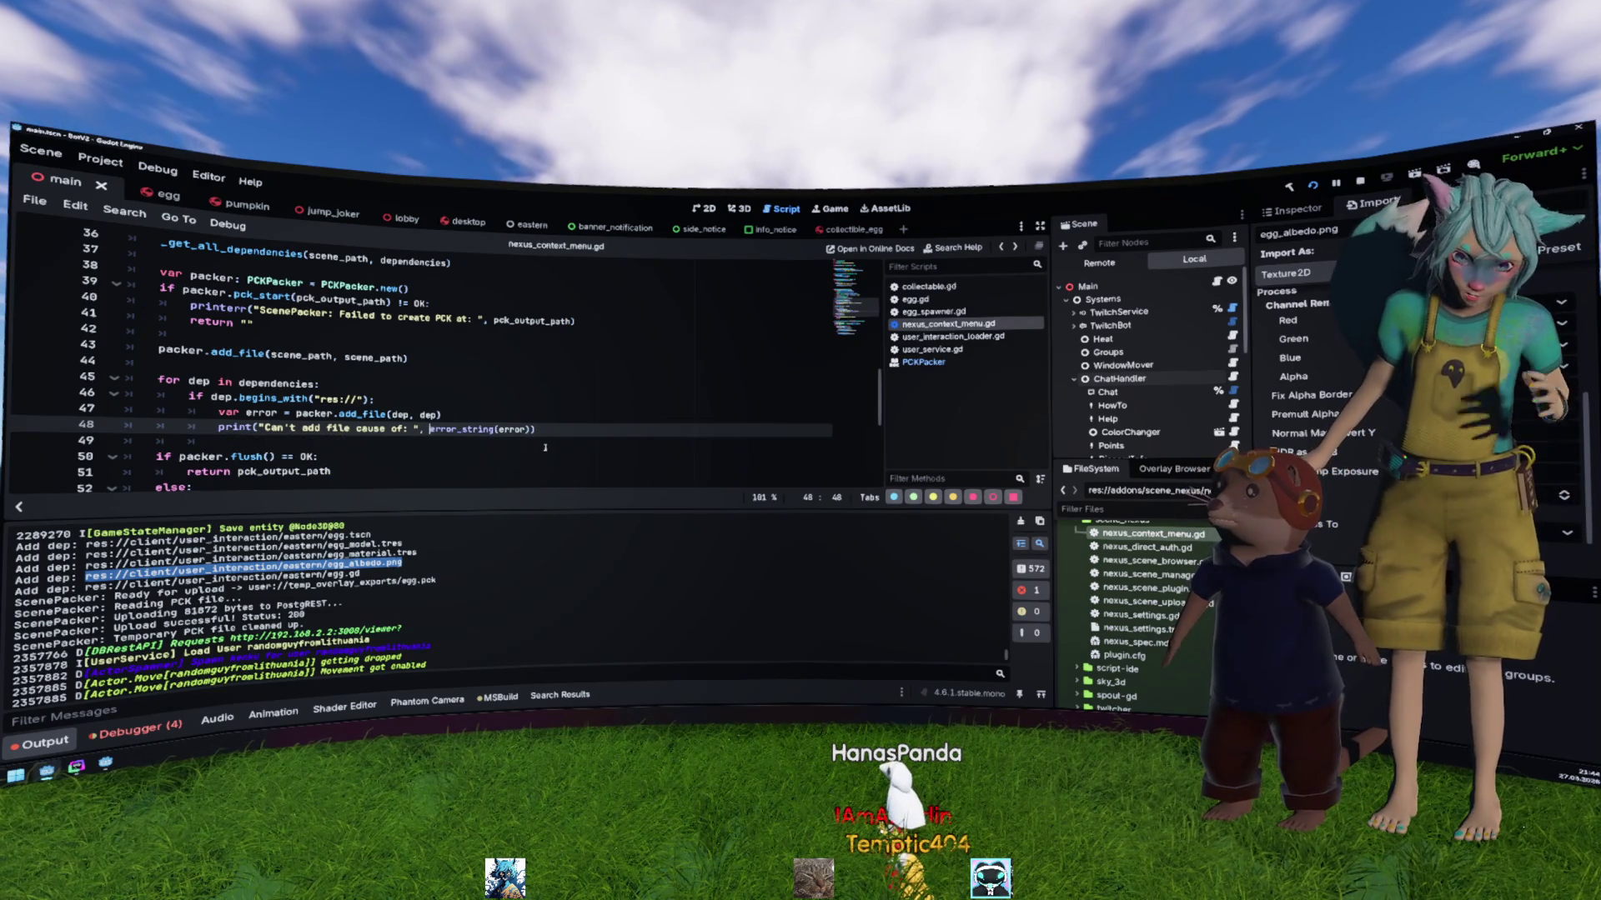
# Step: Clear the output log and filter the FileSystem files by "egg"
pyautogui.click(524, 438)
pyautogui.click(939, 529)
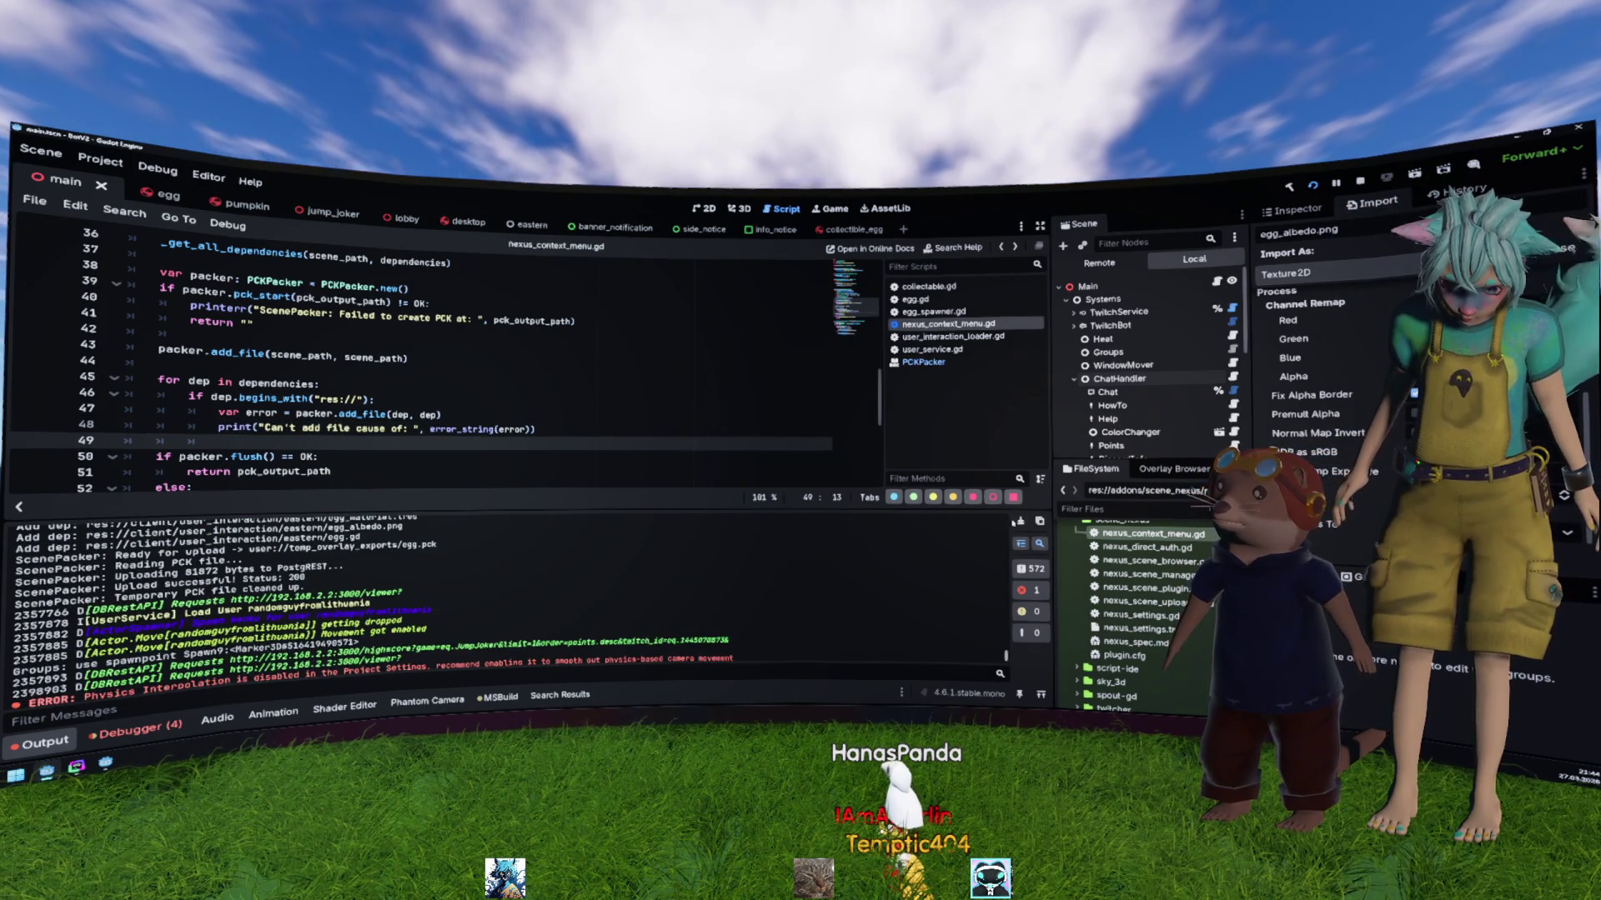
pyautogui.click(1019, 522)
pyautogui.press('Up')
pyautogui.press('Up')
pyautogui.press('Up')
pyautogui.press('End')
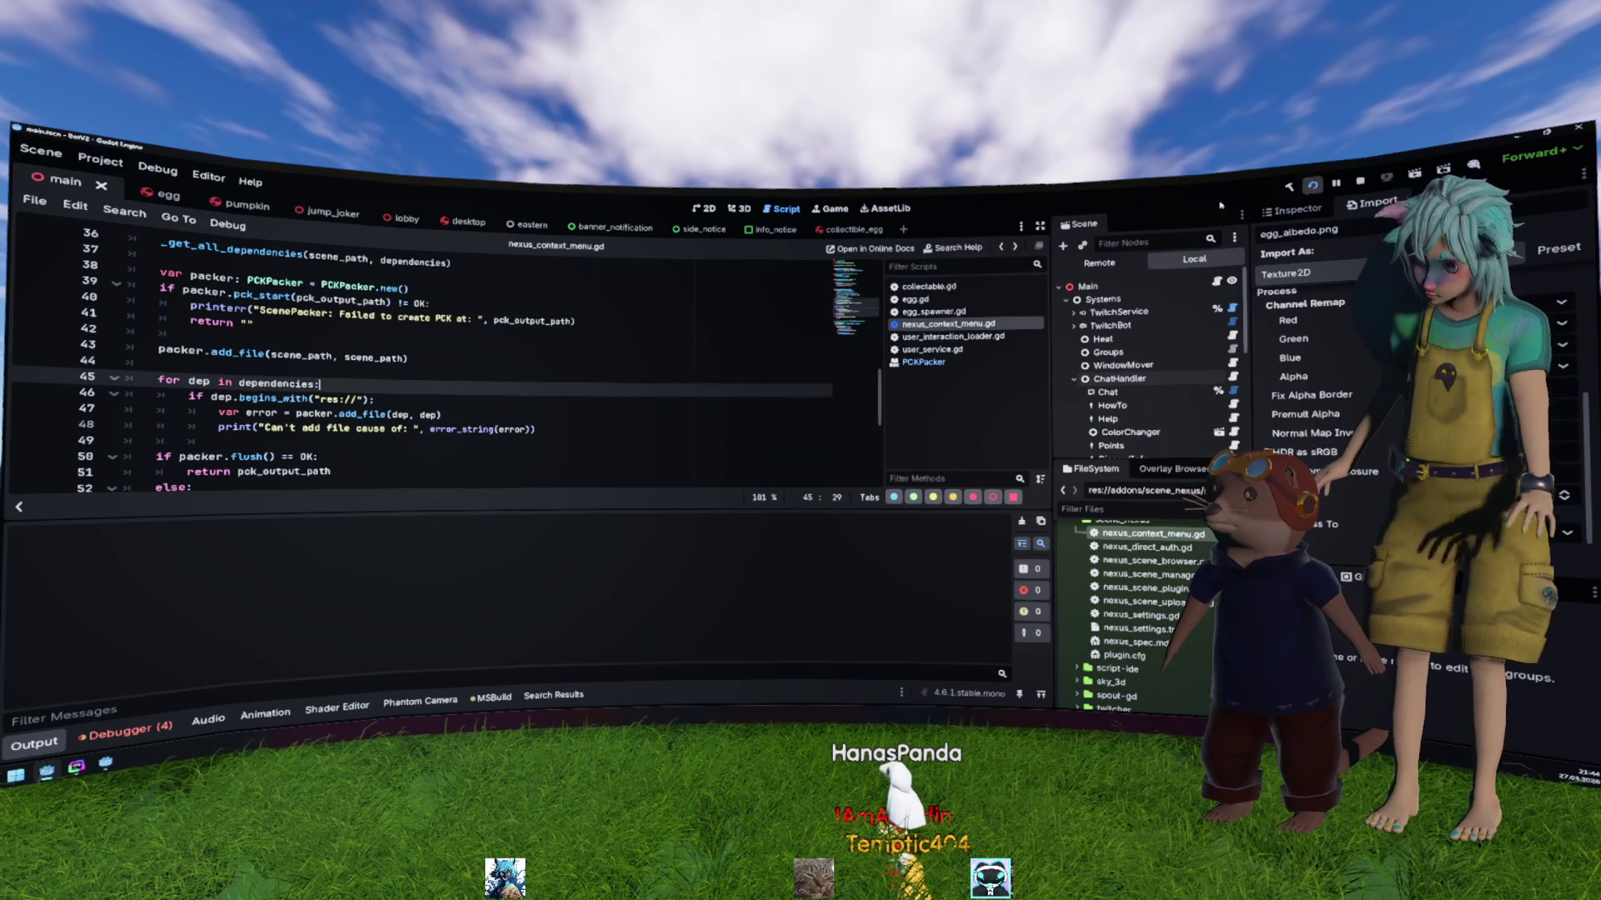
pyautogui.click(1083, 509)
pyautogui.write('ehh')
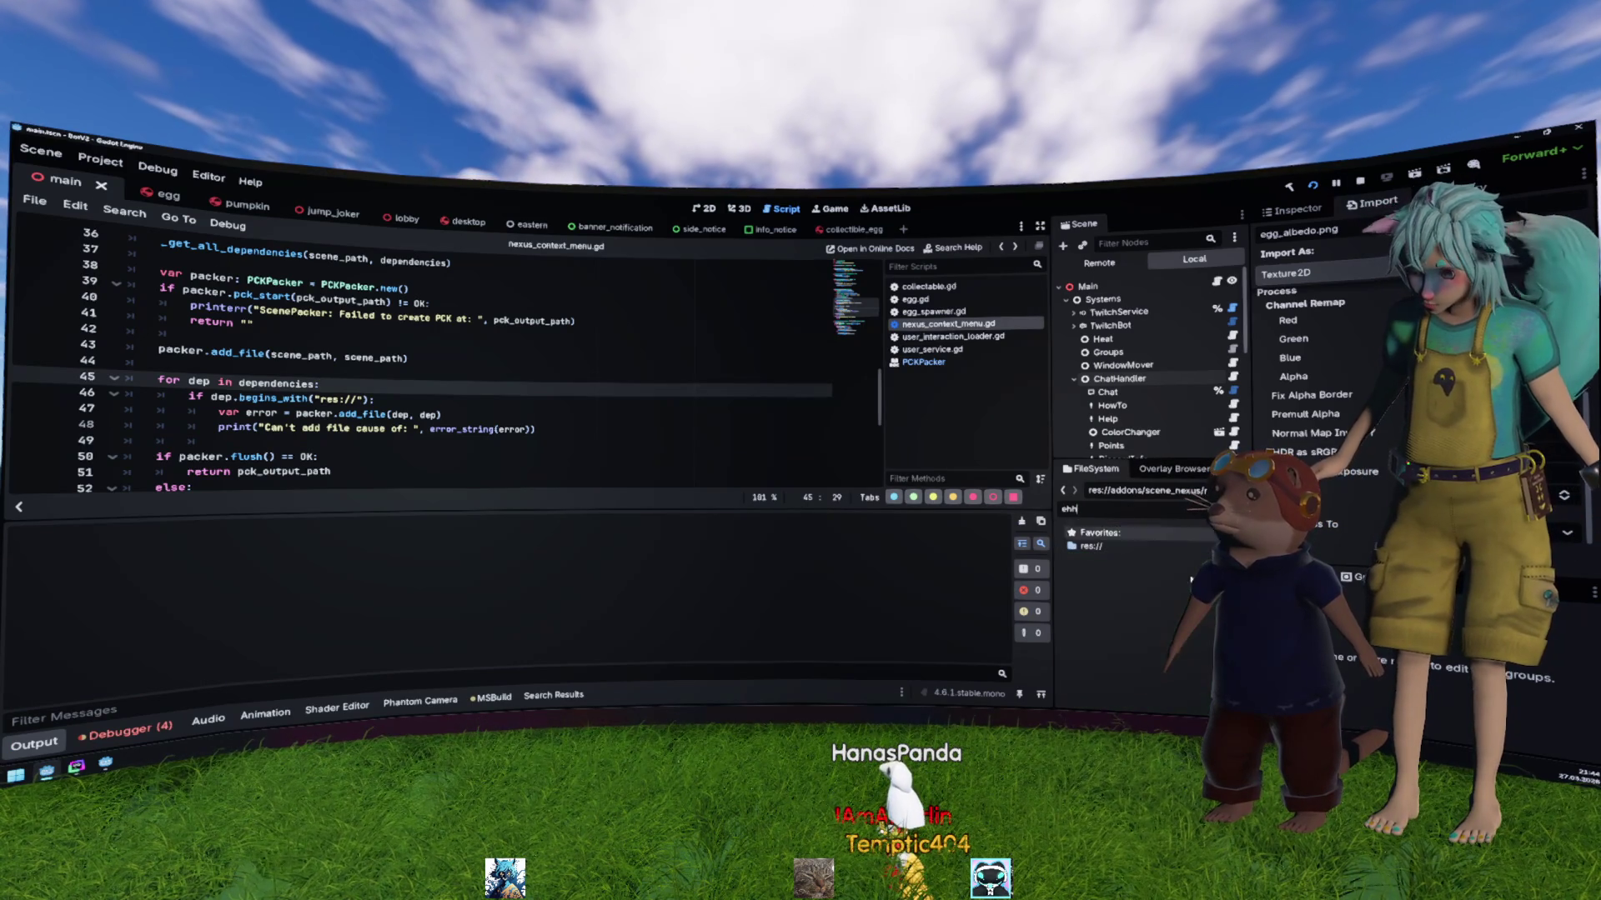
pyautogui.press('BackSpace')
pyautogui.press('BackSpace')
# Step: Filter the FileSystem for 'gg', pack-and-upload egg.tscn, then mark the 'Can't add file cause of: OK' log line
pyautogui.write('gg')
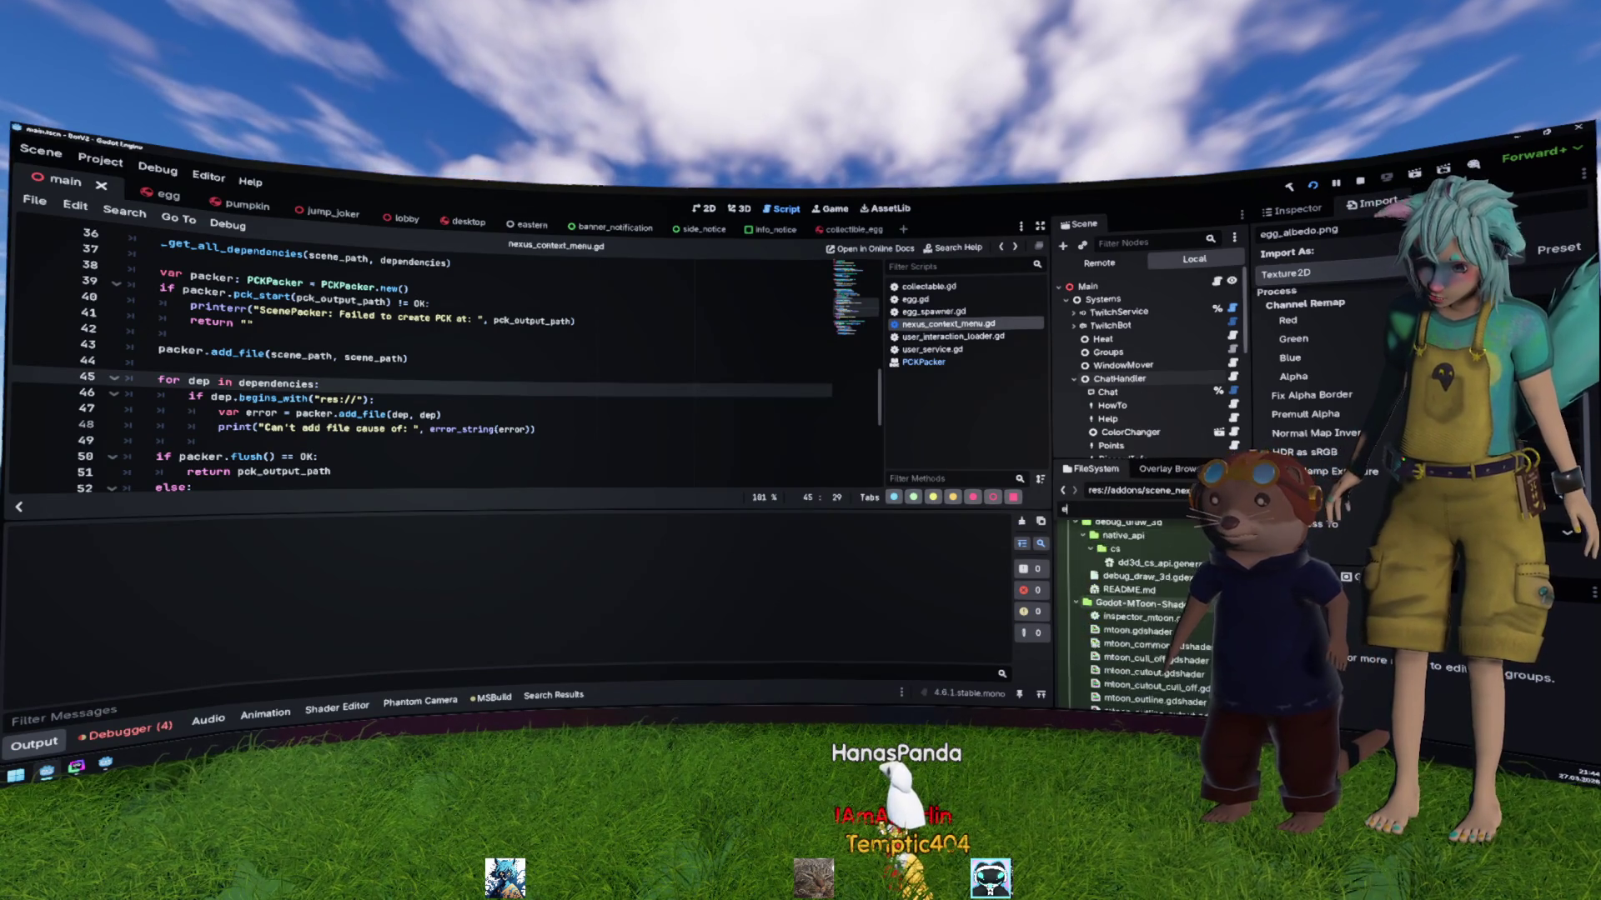
pyautogui.click(1134, 631)
pyautogui.rightClick(1134, 631)
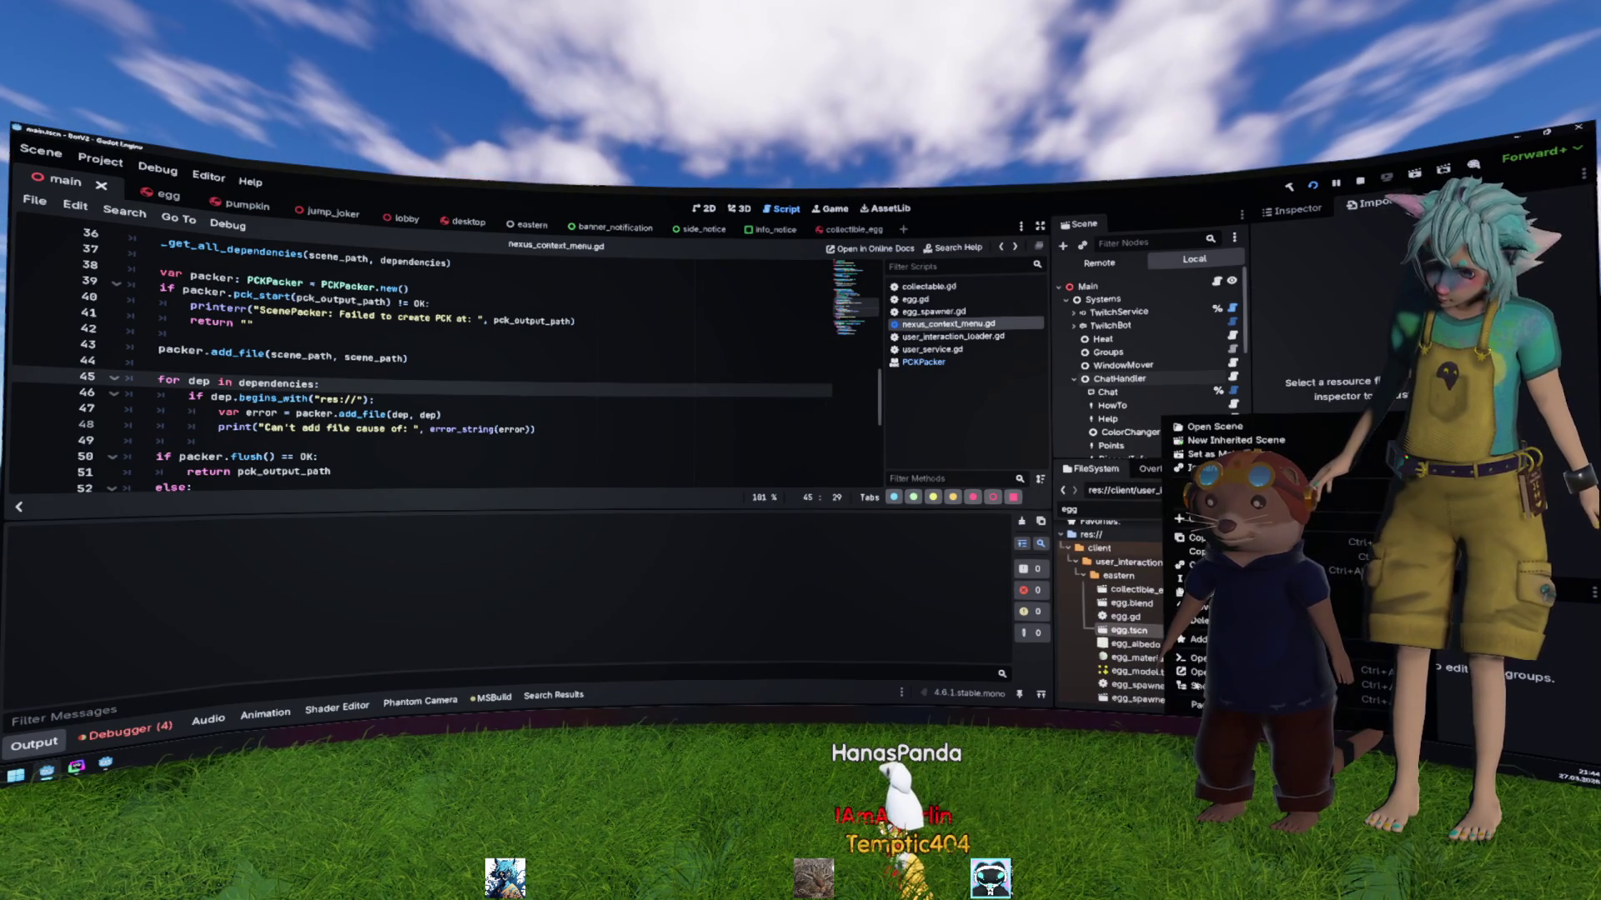
pyautogui.click(1201, 705)
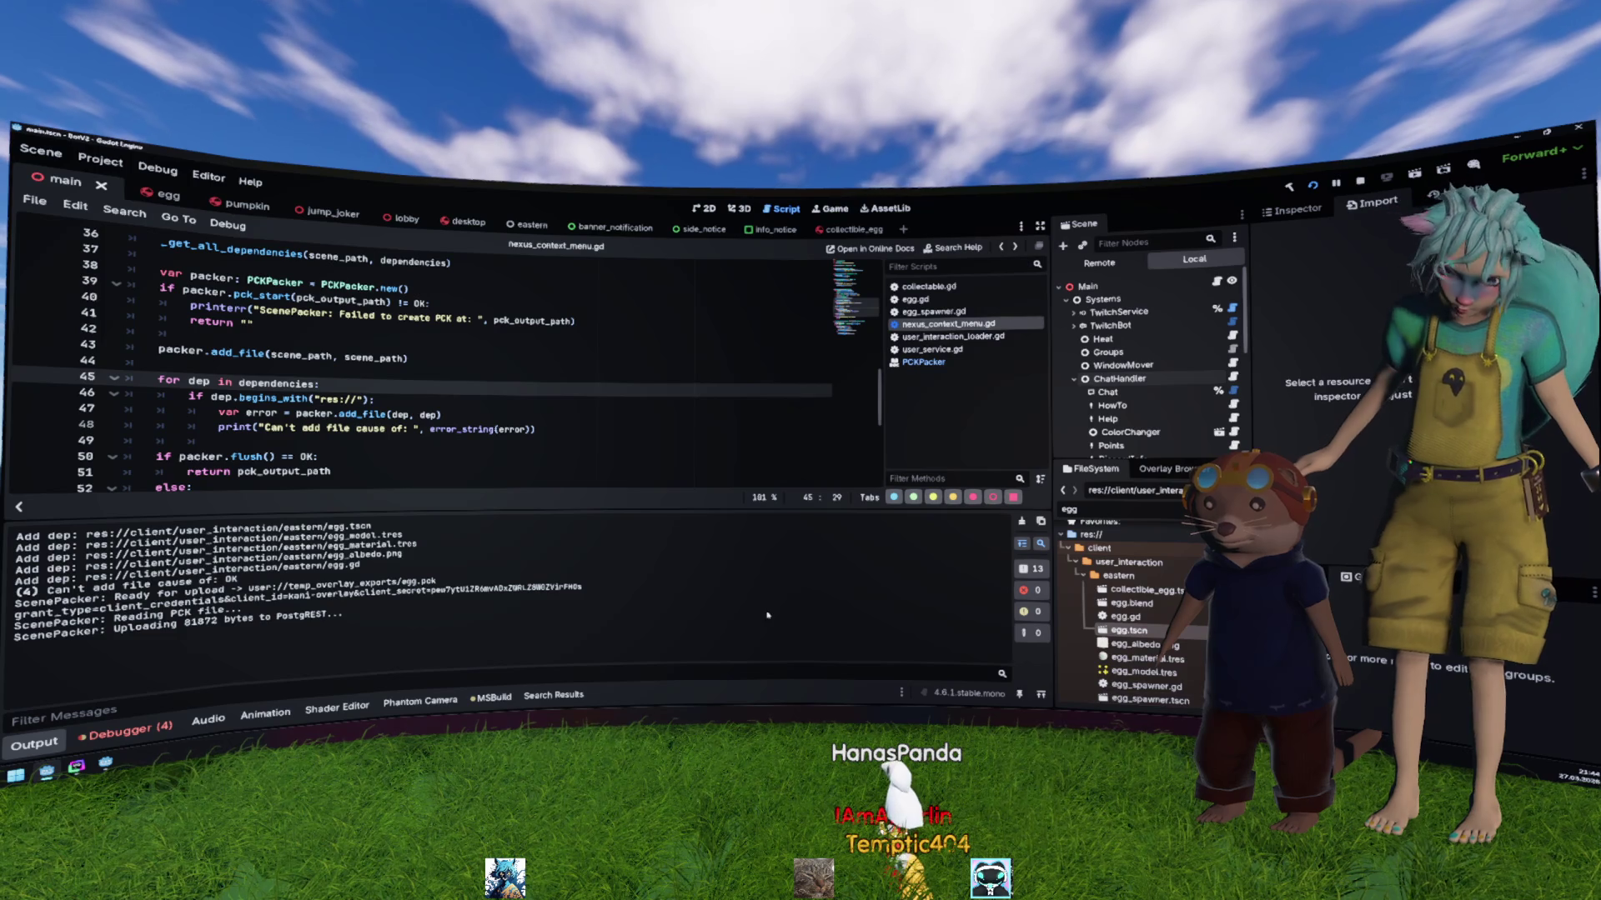
pyautogui.moveTo(93, 594); pyautogui.dragTo(238, 581)
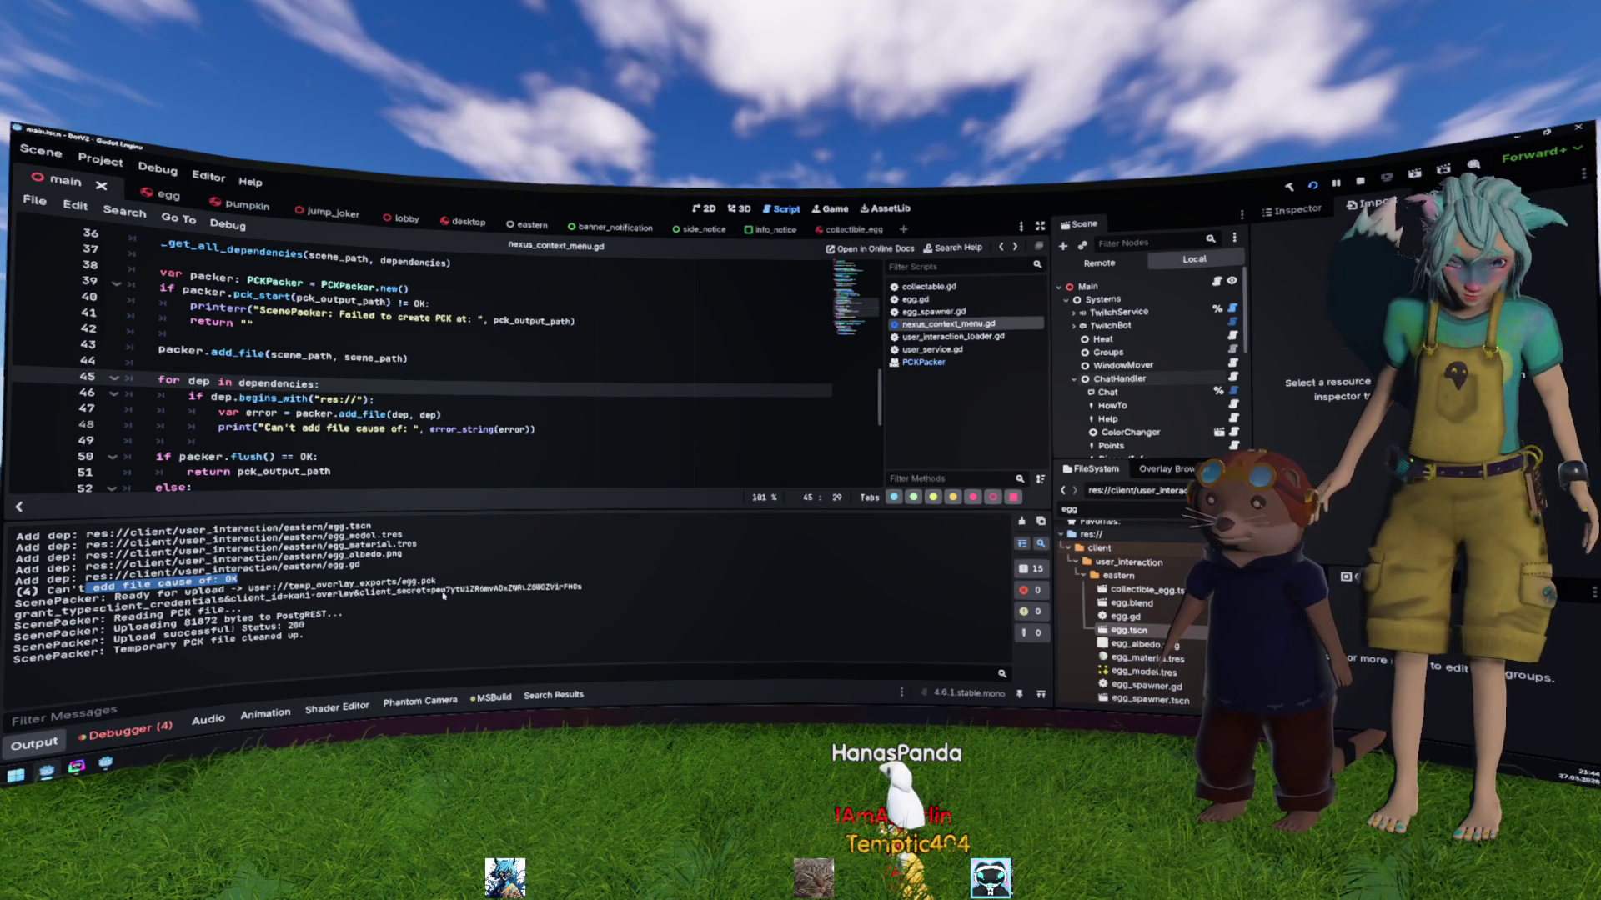
pyautogui.click(479, 372)
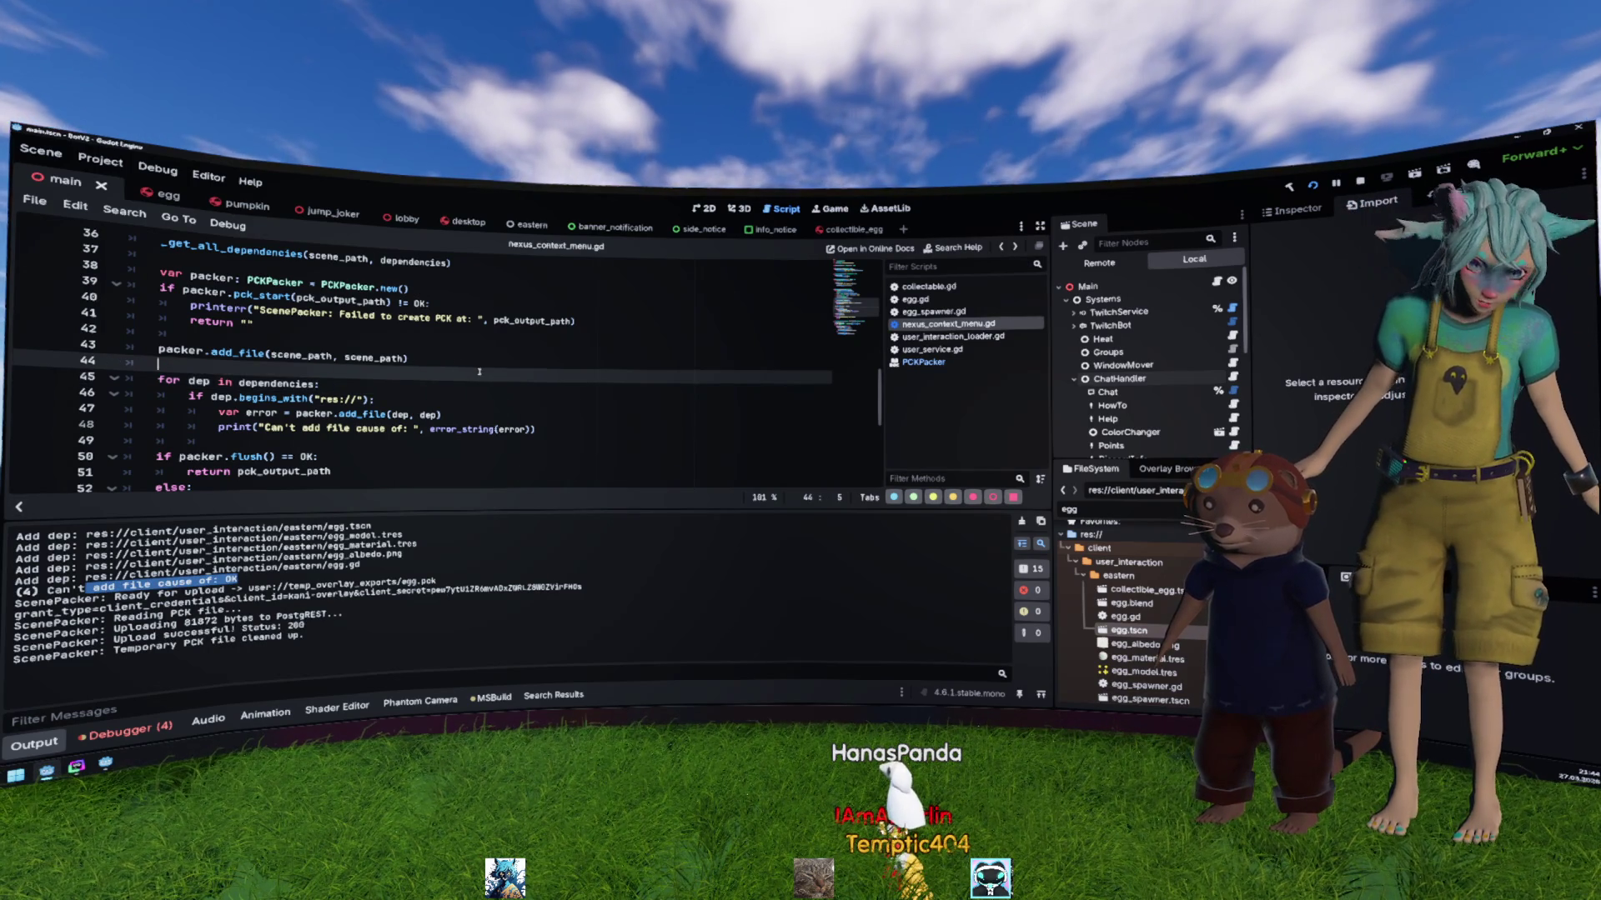
# Step: Insert 'if error != OK:' below the dependency add_file call and indent the print under it
pyautogui.click(480, 419)
pyautogui.press('Return')
pyautogui.write('if err')
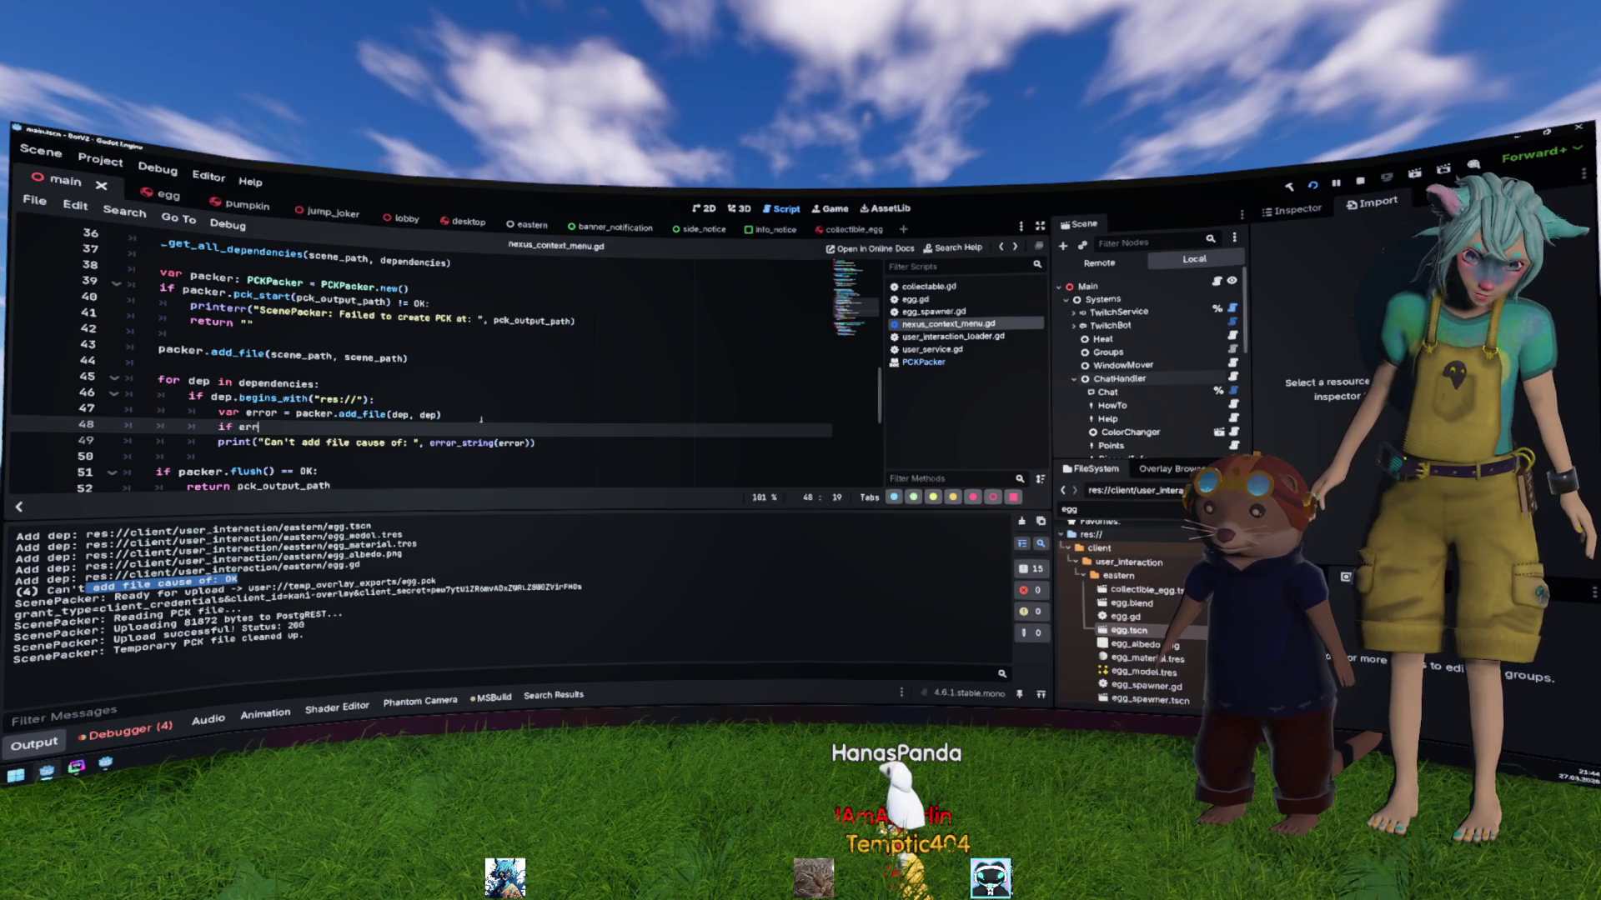
pyautogui.write('or != OK')
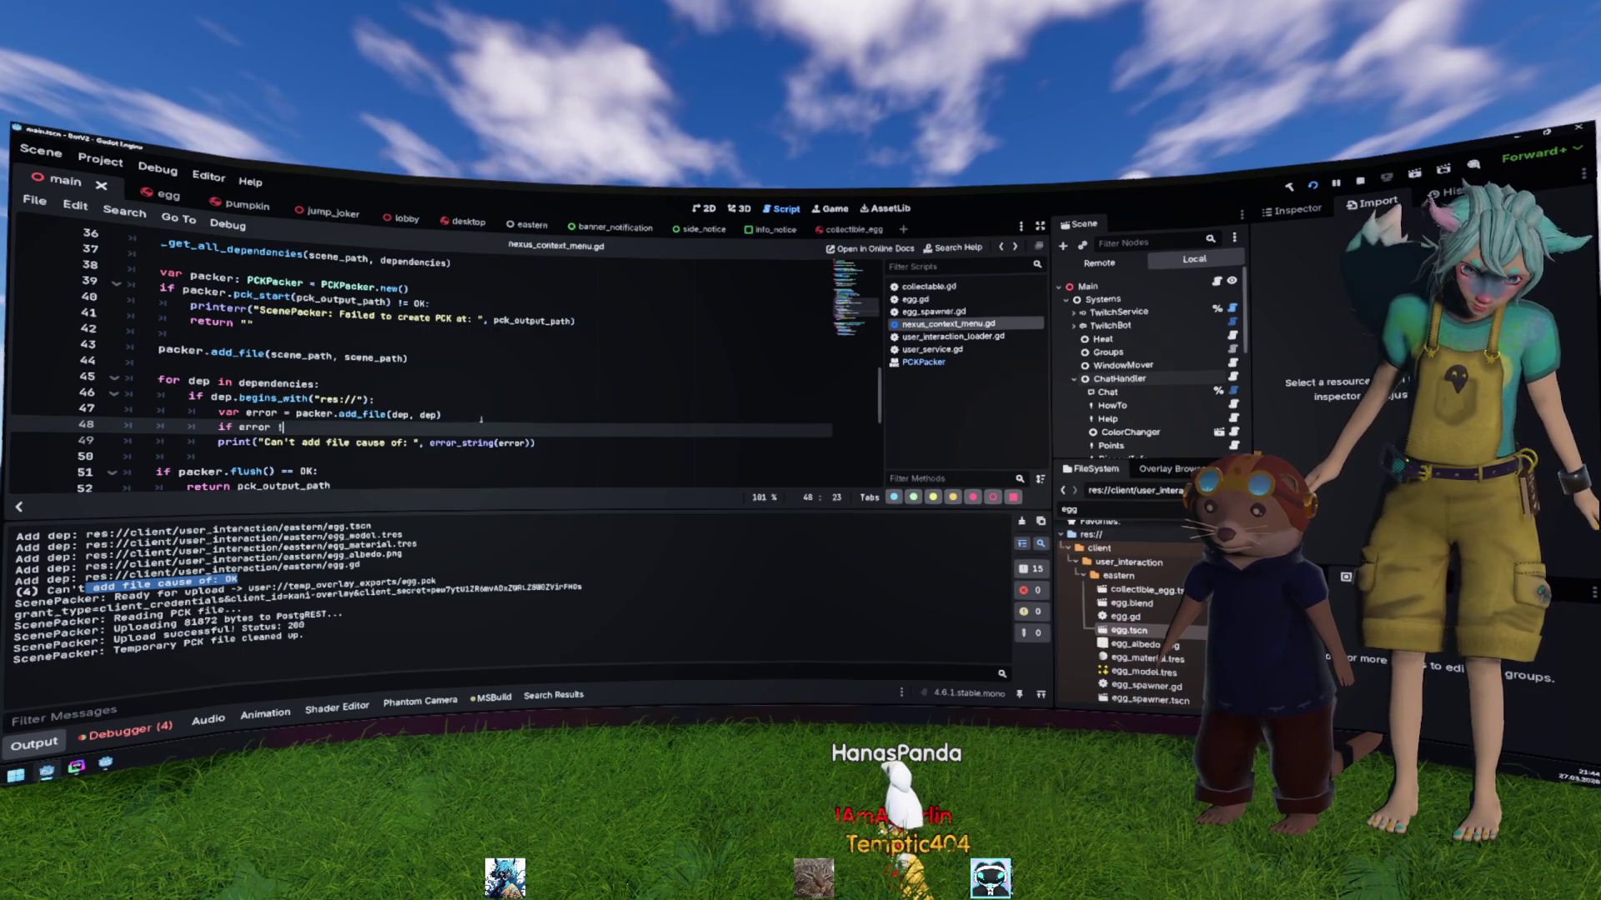
pyautogui.write(':')
pyautogui.press('Down')
pyautogui.press('Home')
pyautogui.press('Tab')
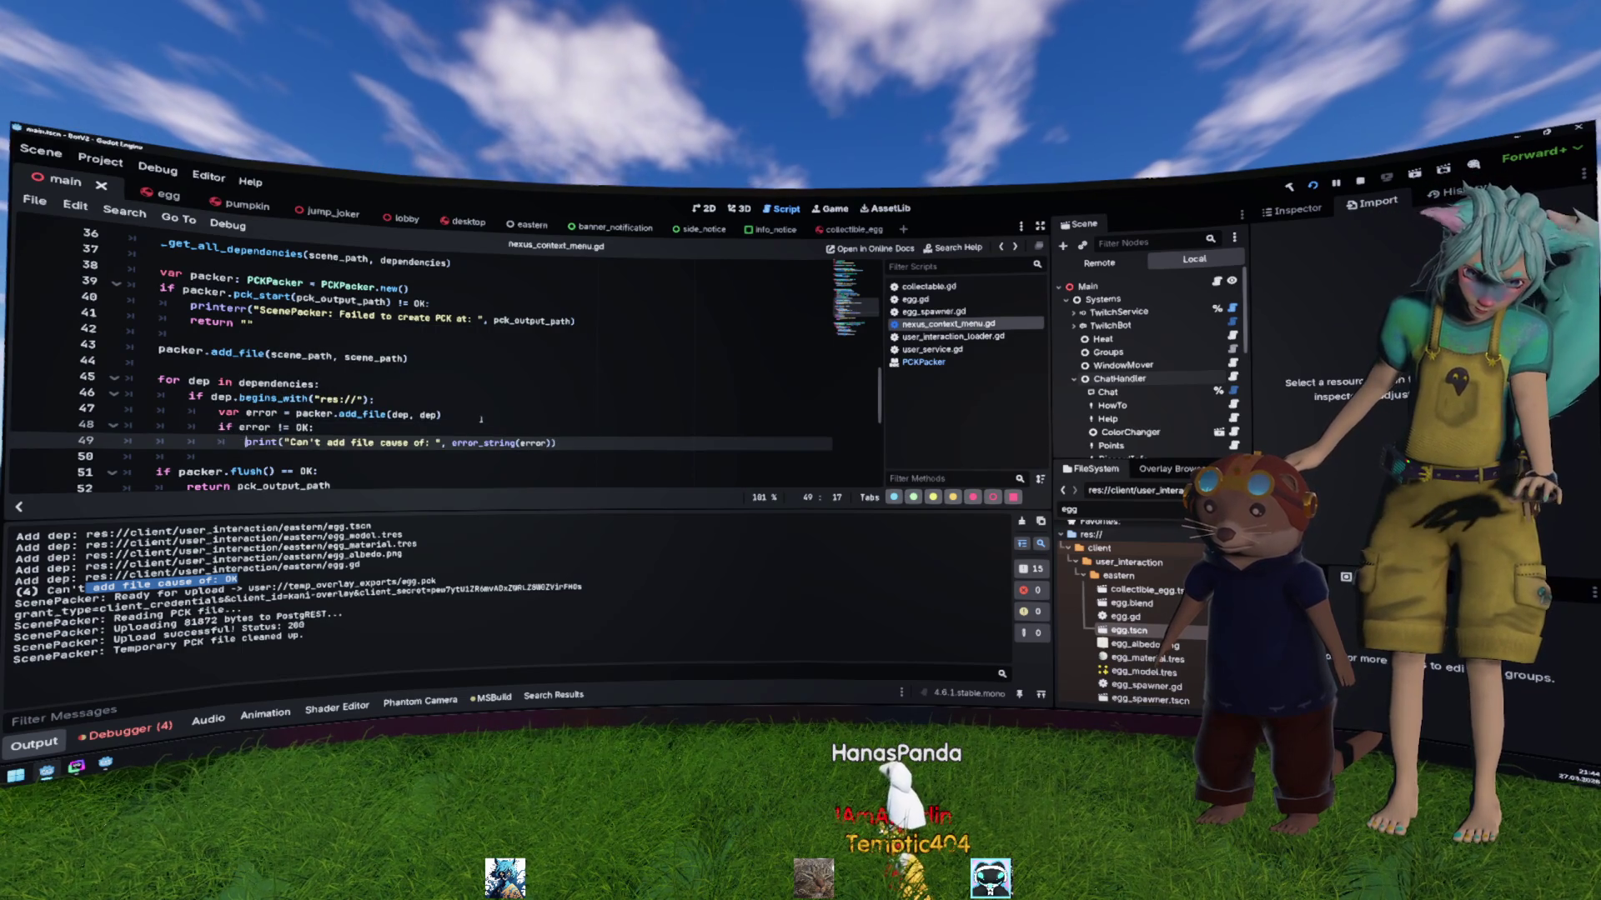
# Step: Place the caret on line 46 and mark the egg.tscn path in the output log
pyautogui.click(486, 406)
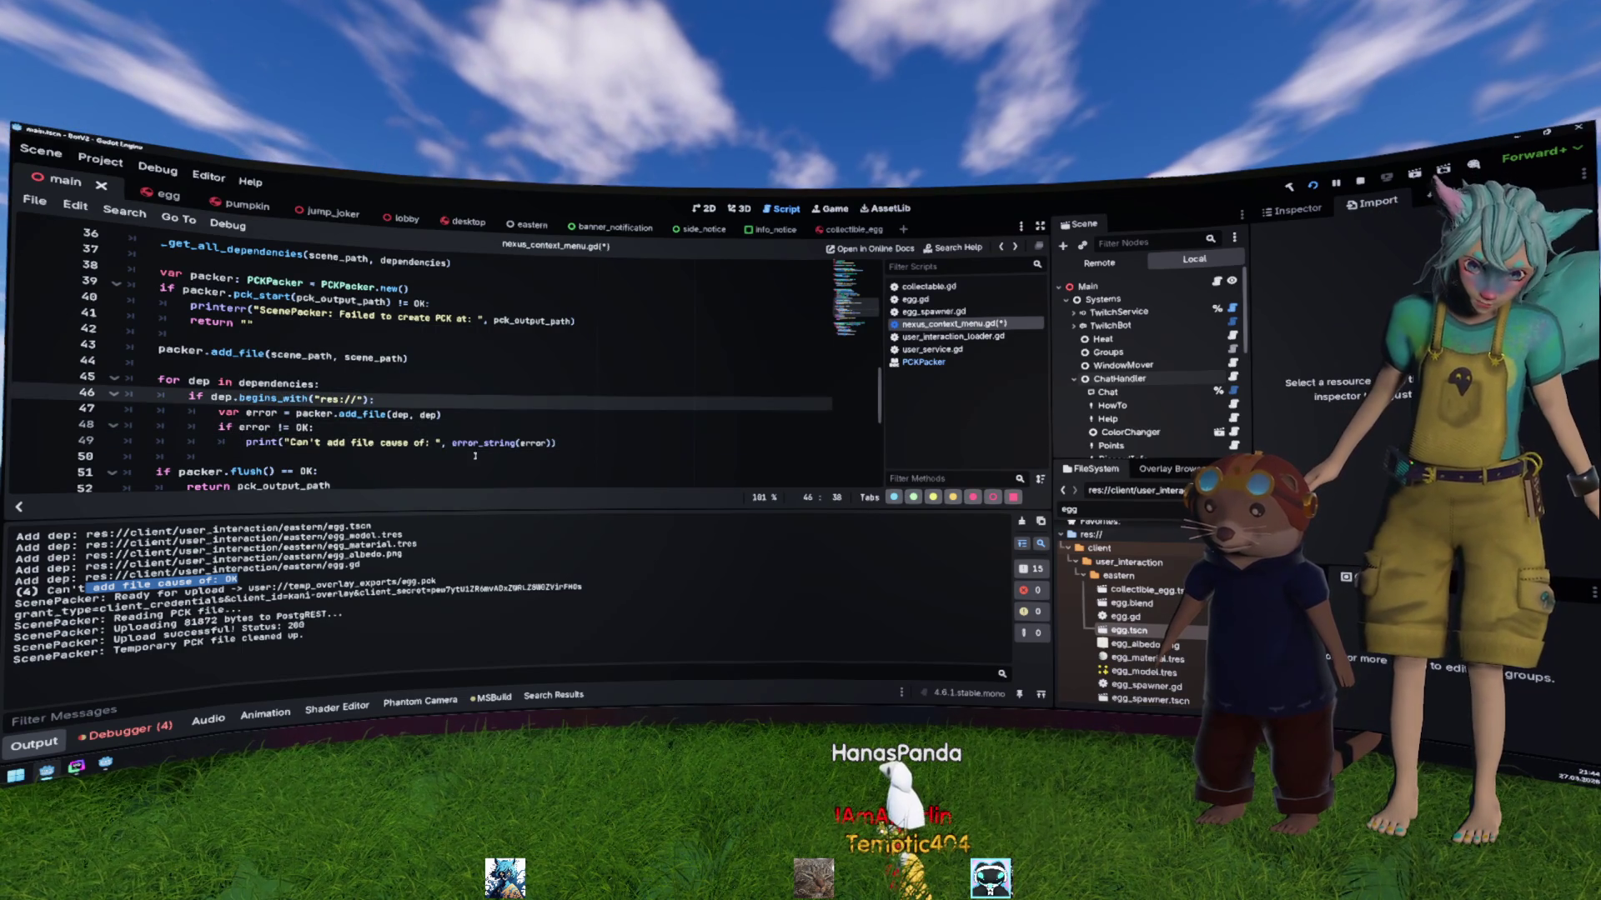
pyautogui.click(425, 569)
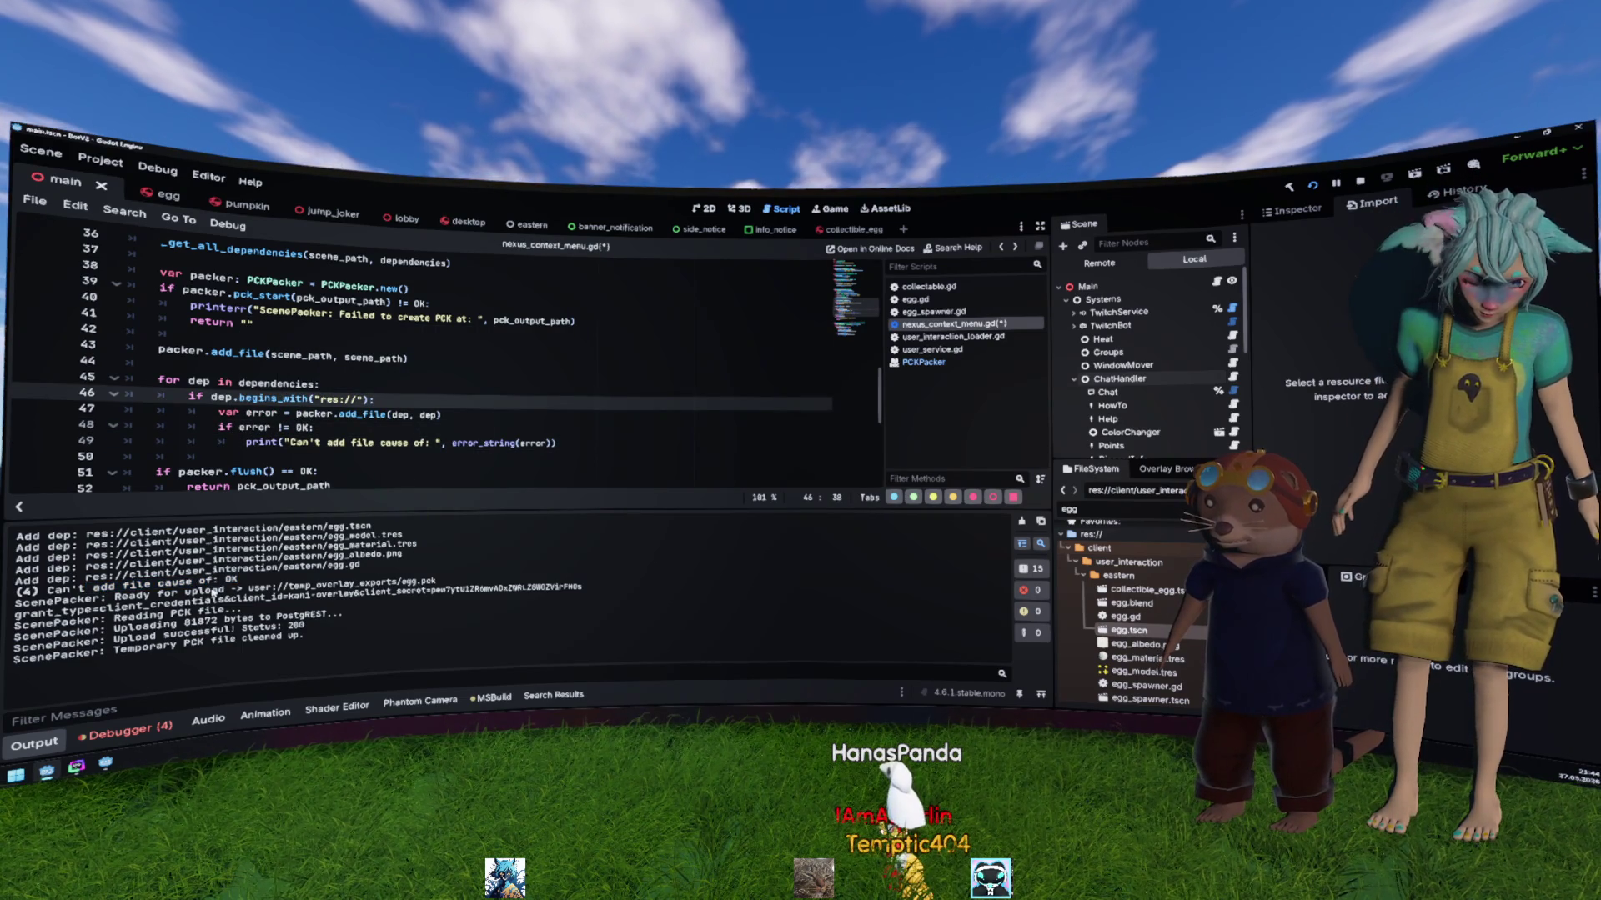
pyautogui.moveTo(313, 528)
pyautogui.mouseDown()
pyautogui.moveTo(372, 528)
pyautogui.moveTo(14, 531)
pyautogui.mouseUp()
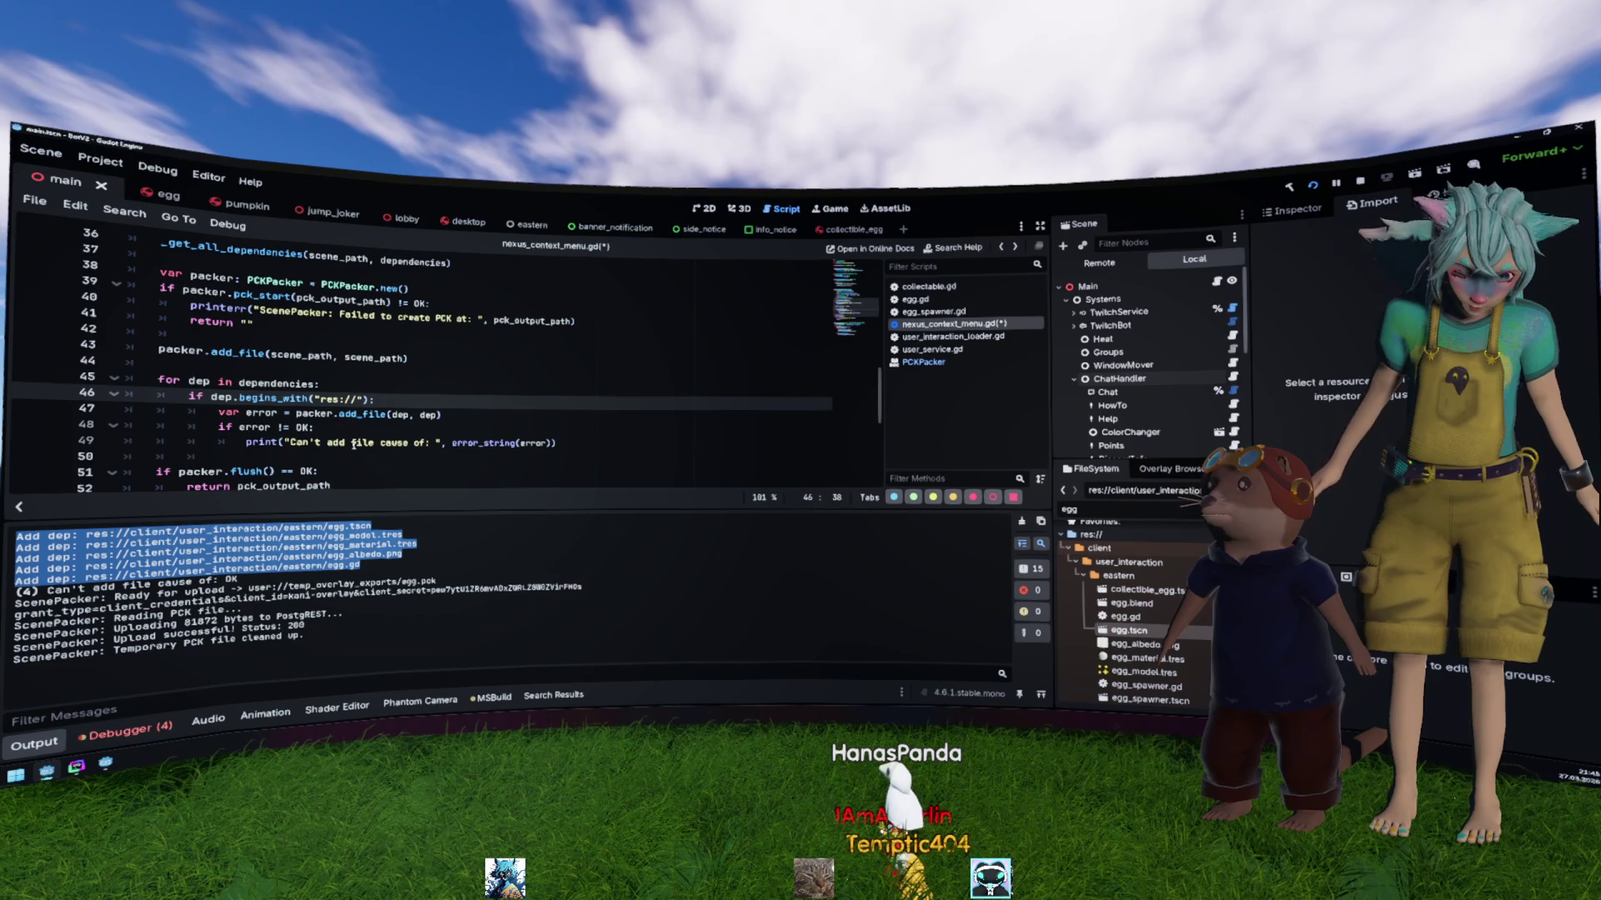
pyautogui.click(353, 442)
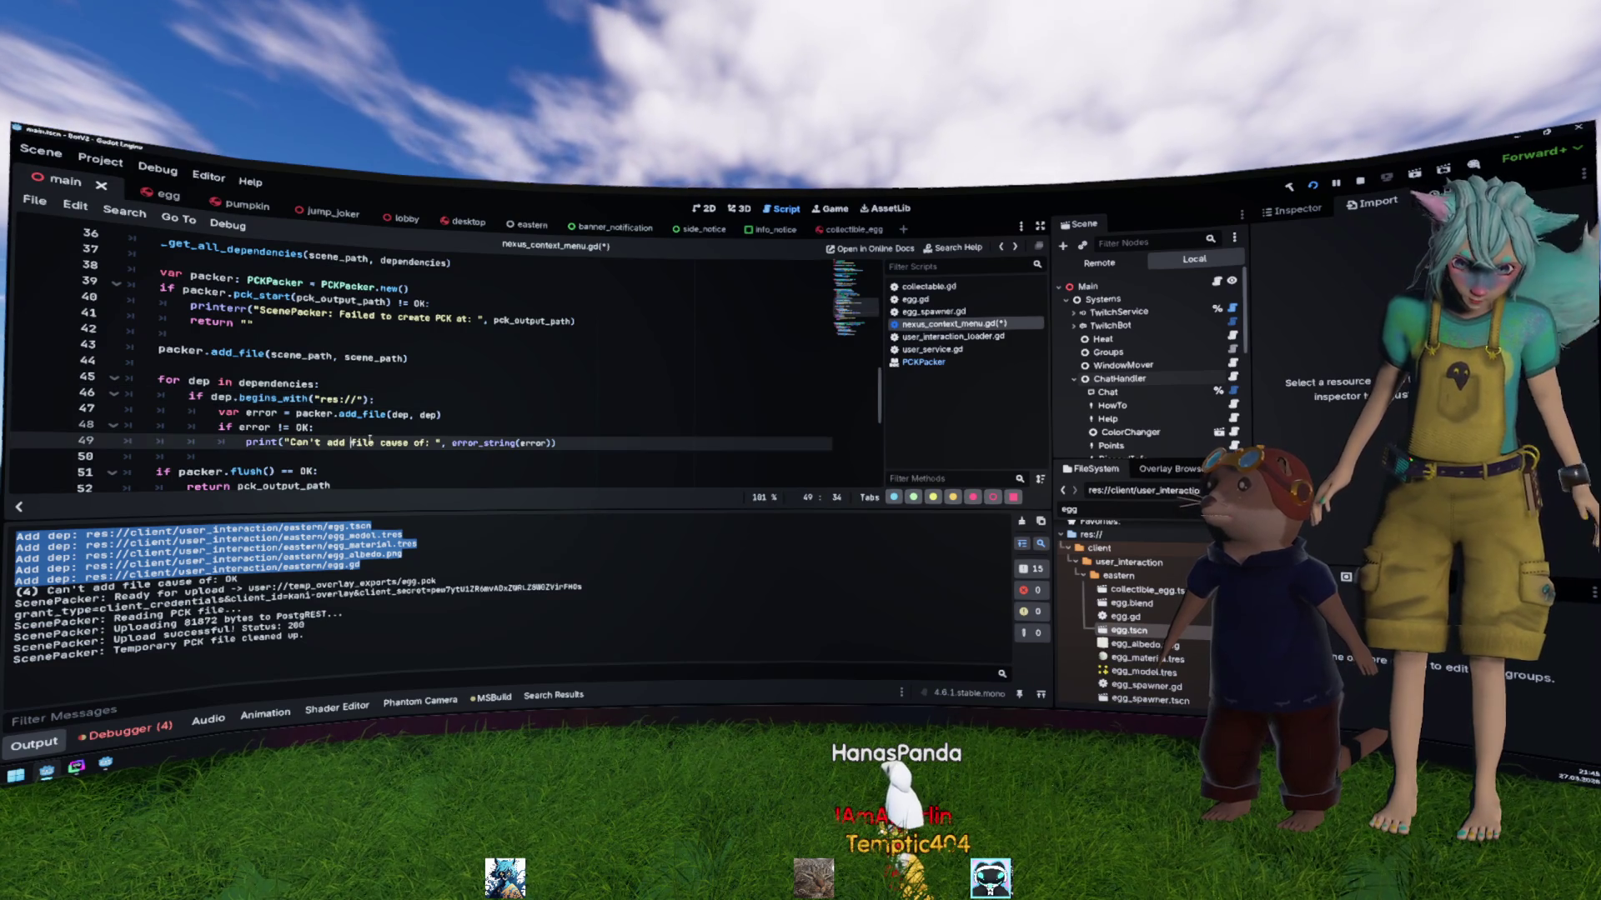
# Step: Clear the loop selection and scroll down past the error_string documentation popup
pyautogui.moveTo(499, 426); pyautogui.dragTo(465, 385)
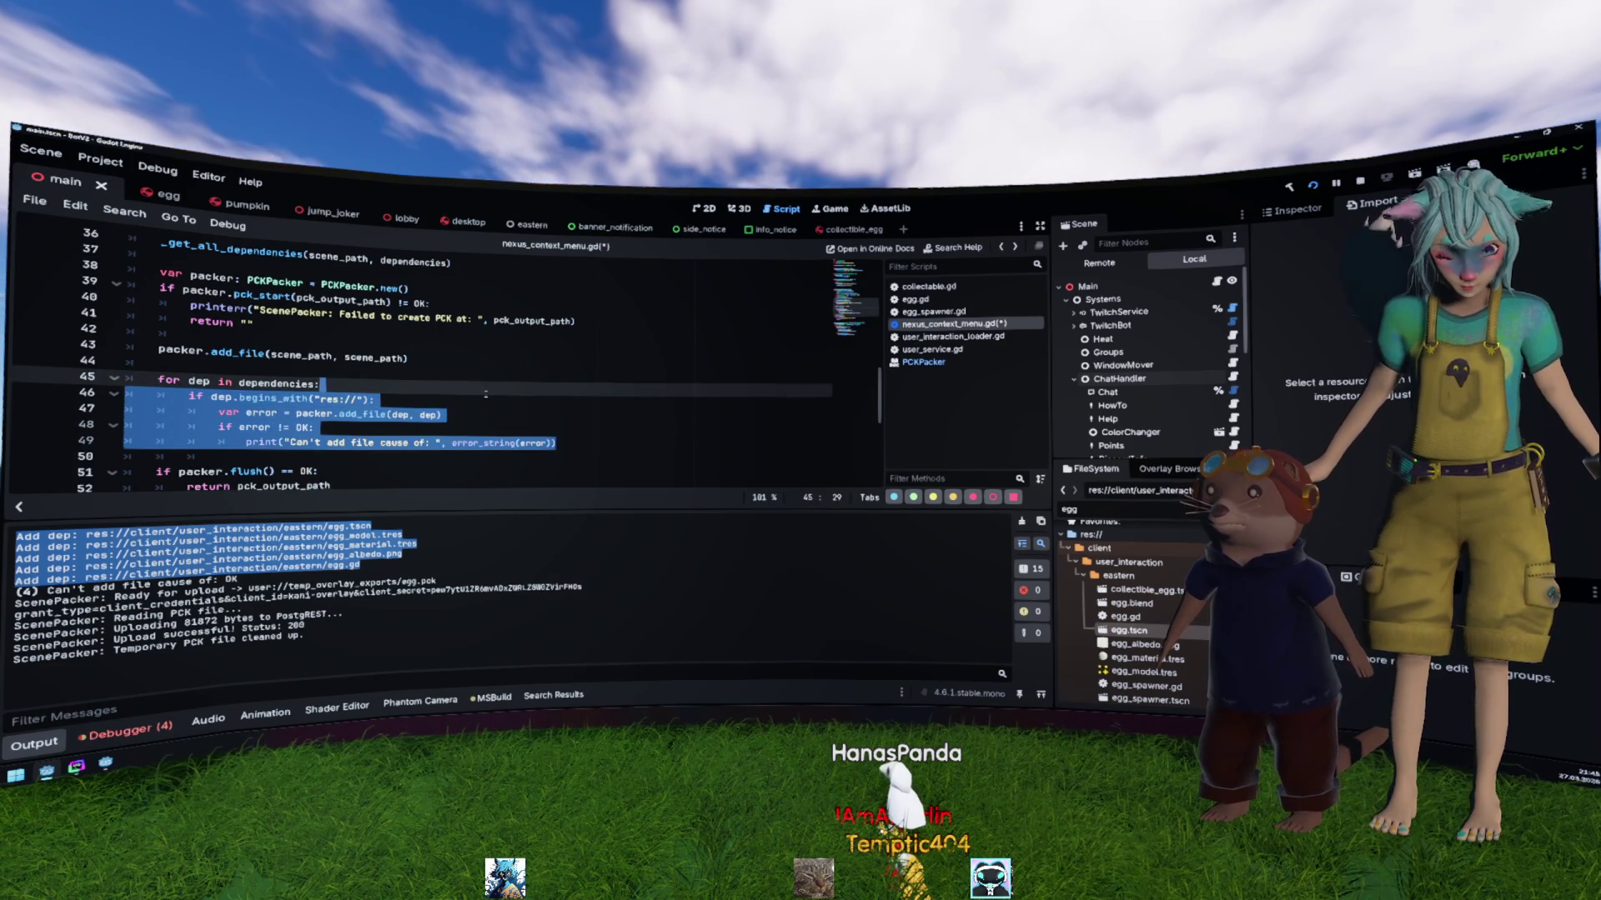
pyautogui.click(463, 385)
pyautogui.scroll(-1, 464, 392)
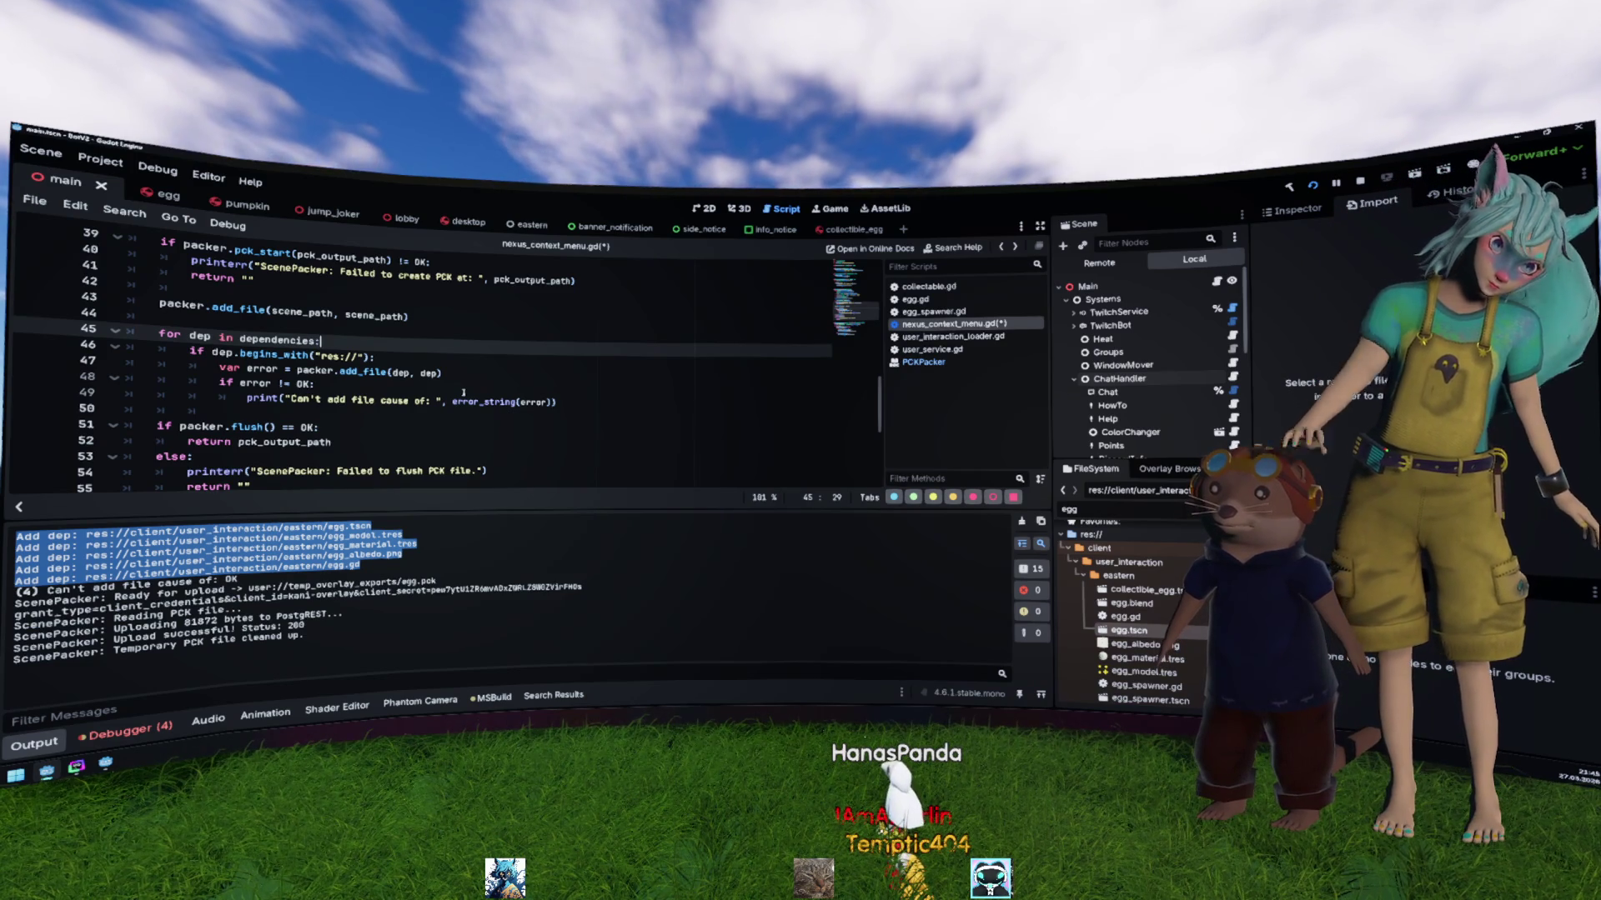
pyautogui.moveTo(510, 401)
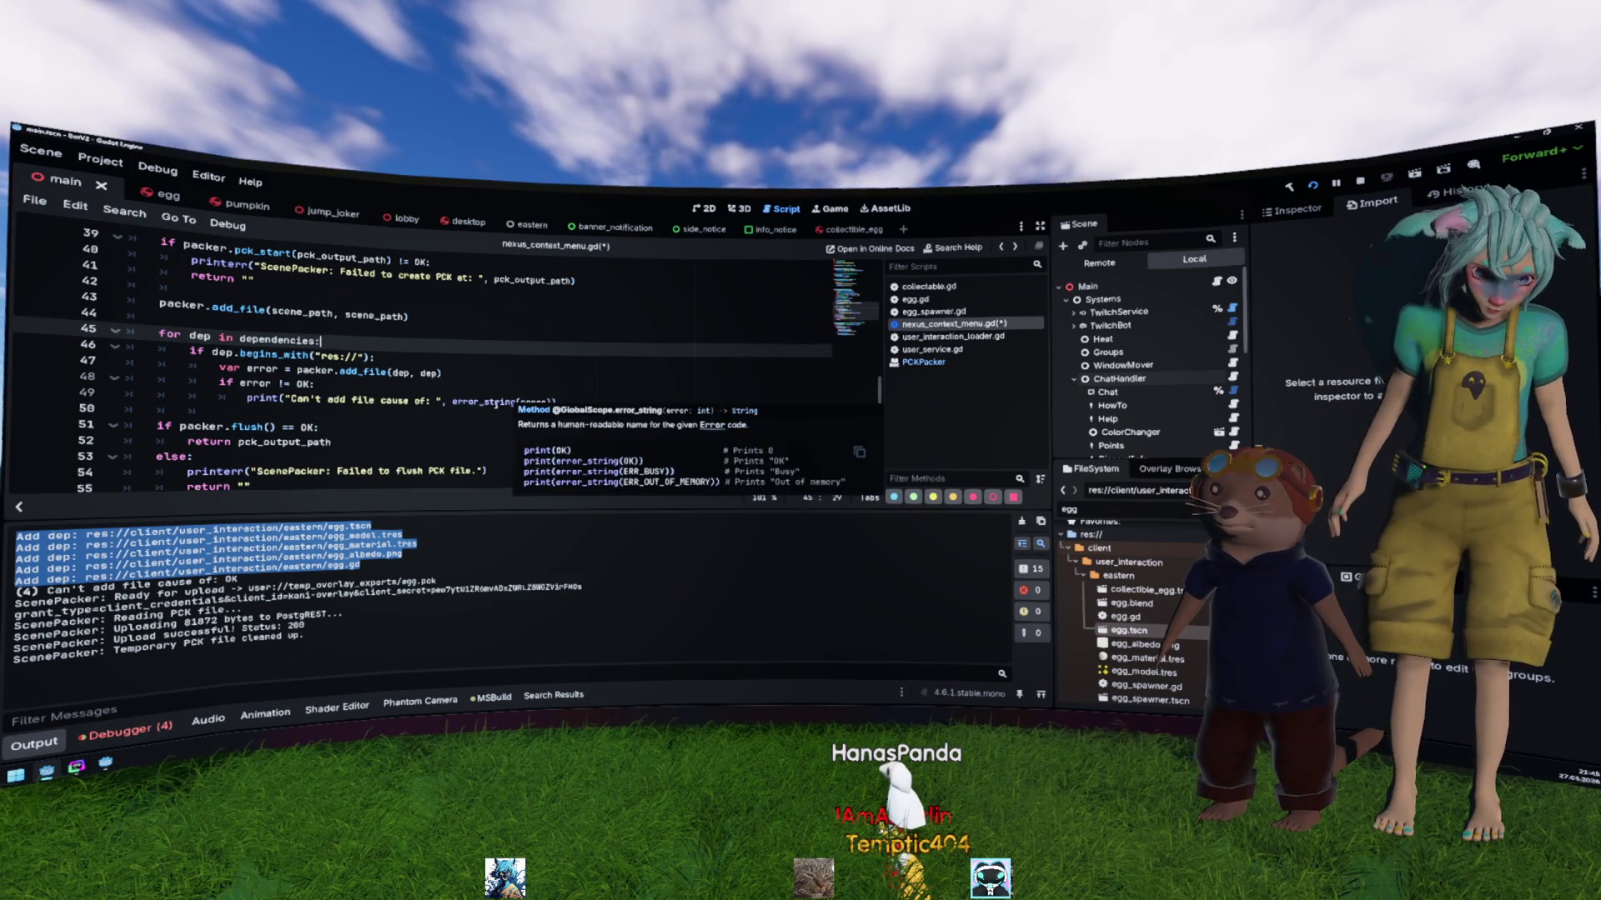
pyautogui.click(70, 538)
pyautogui.scroll(-5, 417, 358)
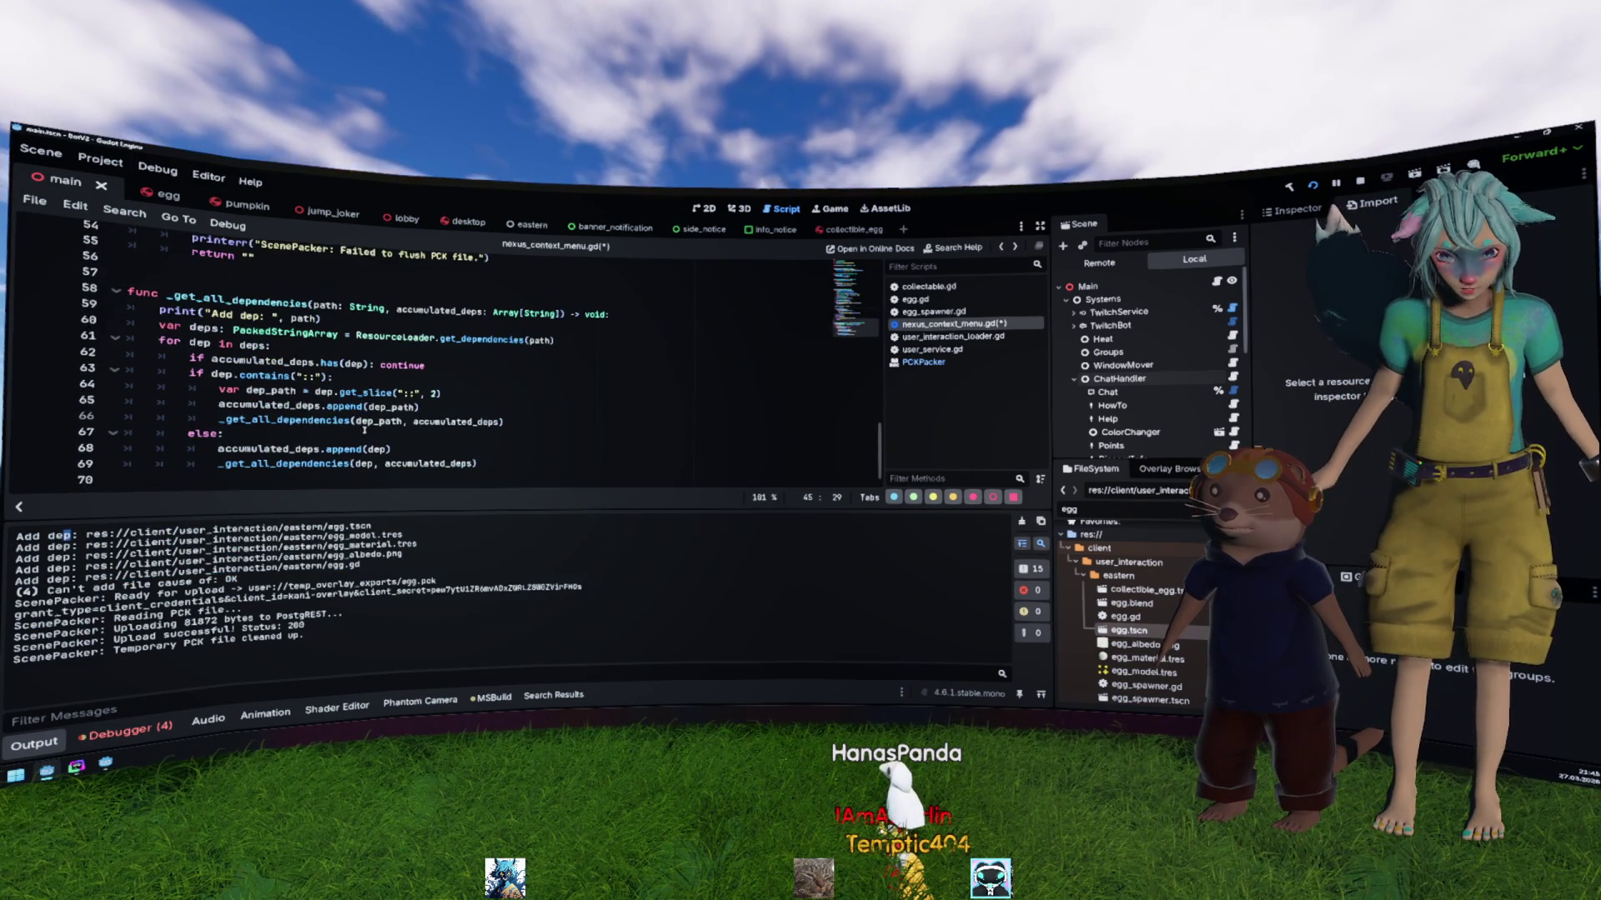
# Step: Delete the print("Add dep: ", path) line and its leftover blank line in _get_all_dependencies
pyautogui.click(340, 324)
pyautogui.hotkey('shift', 'Home')
pyautogui.press('BackSpace')
pyautogui.hotkey('shift', 'Home')
pyautogui.press('BackSpace')
pyautogui.press('BackSpace')
pyautogui.scroll(2, 340, 321)
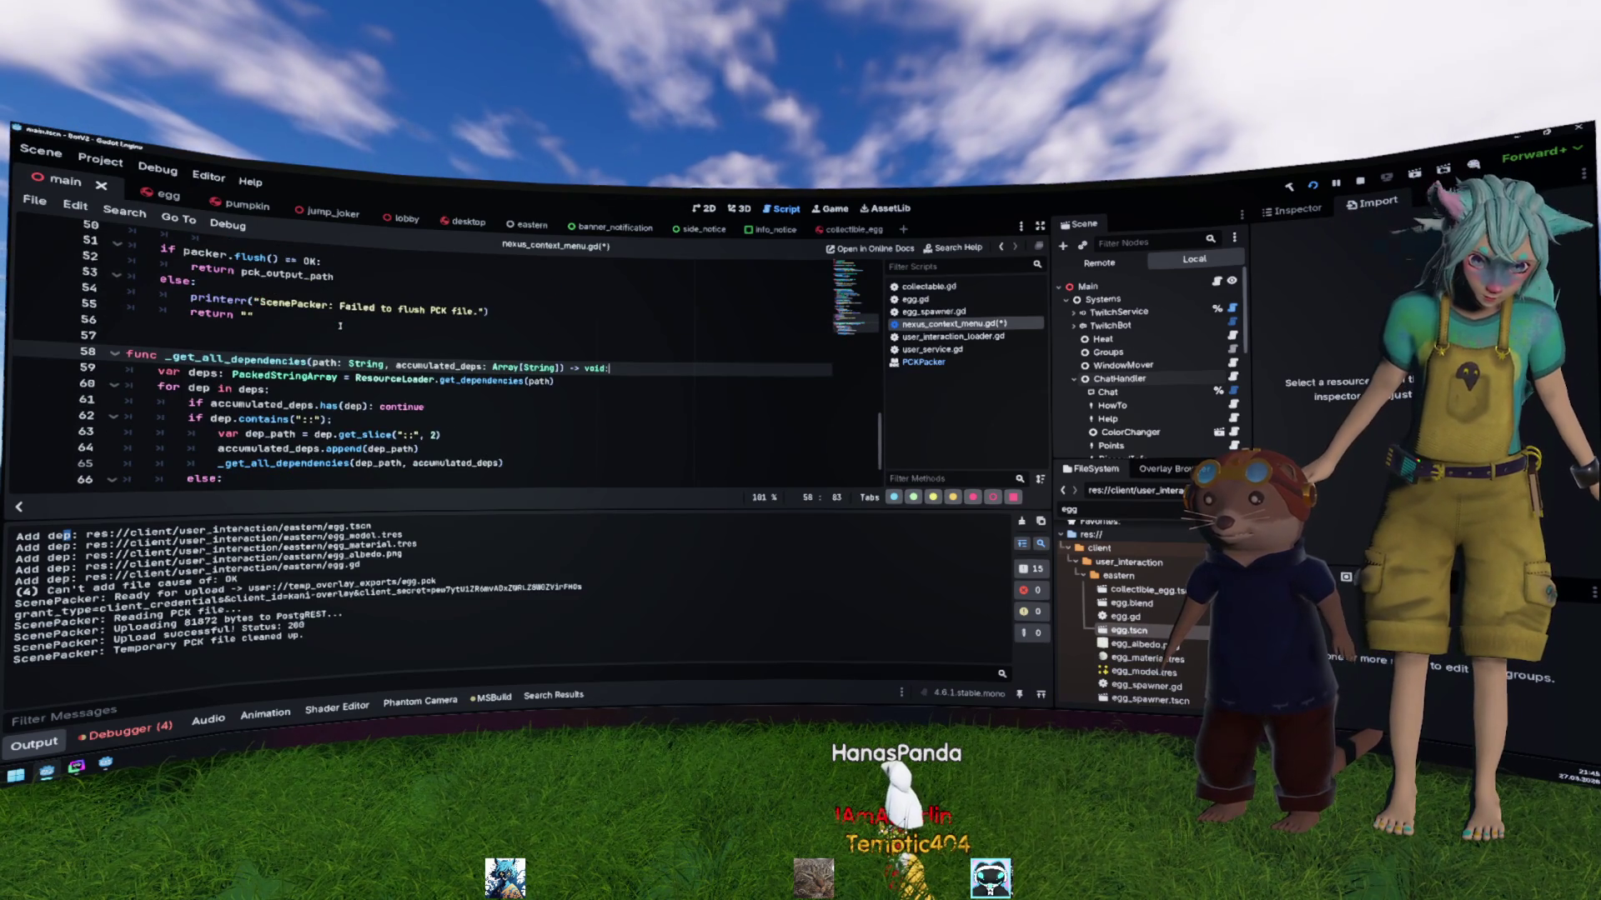
pyautogui.scroll(1, 339, 325)
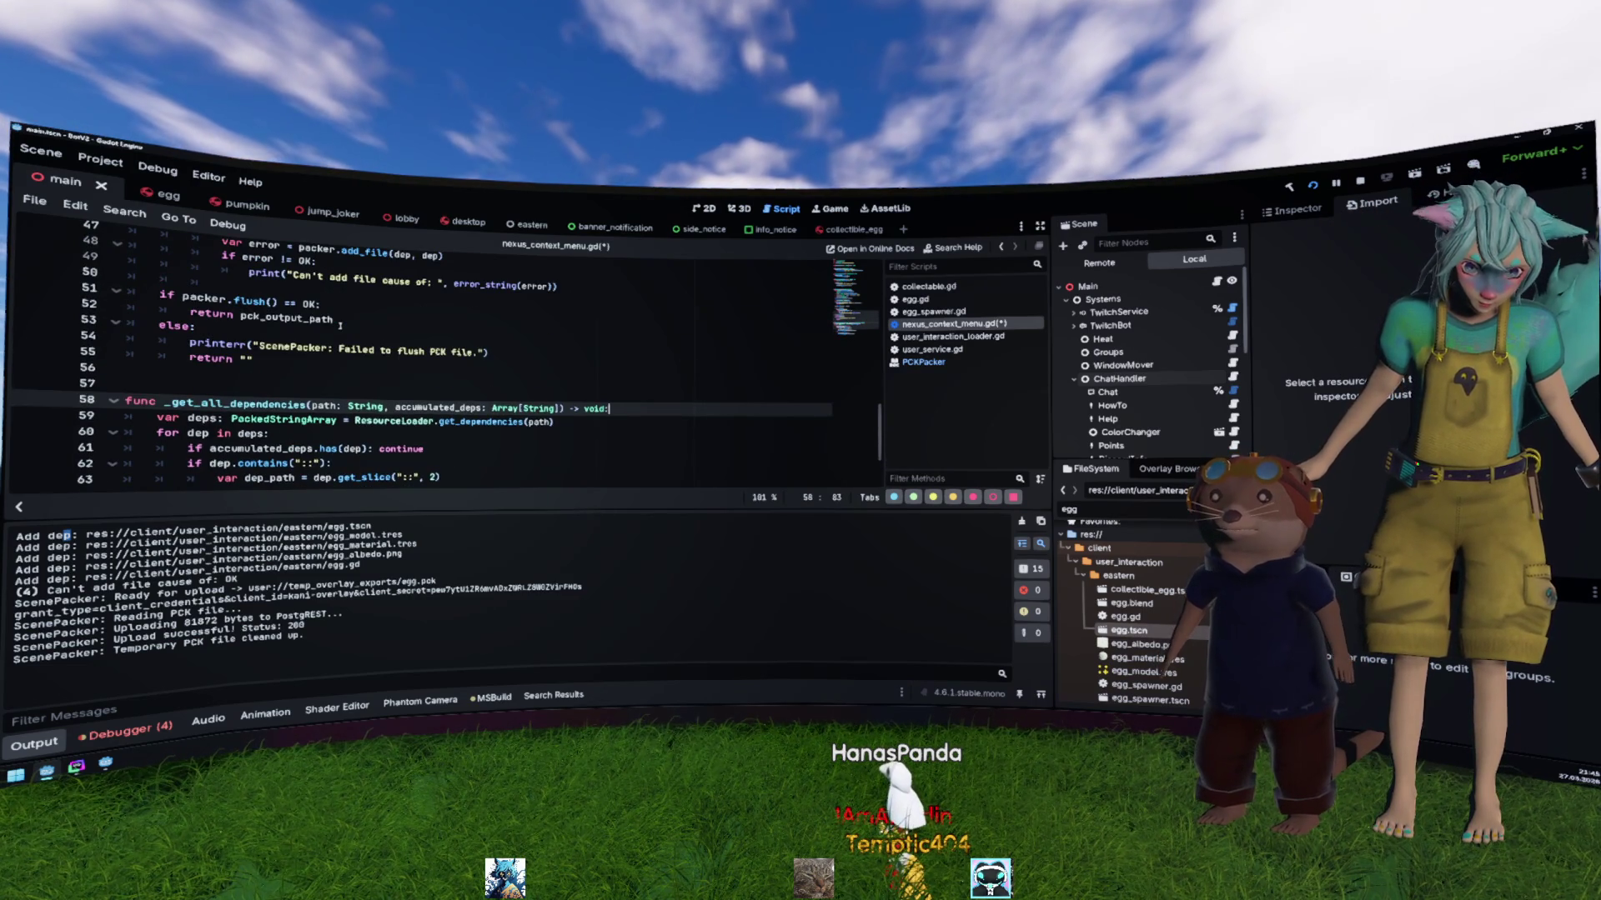
pyautogui.scroll(-2, 339, 325)
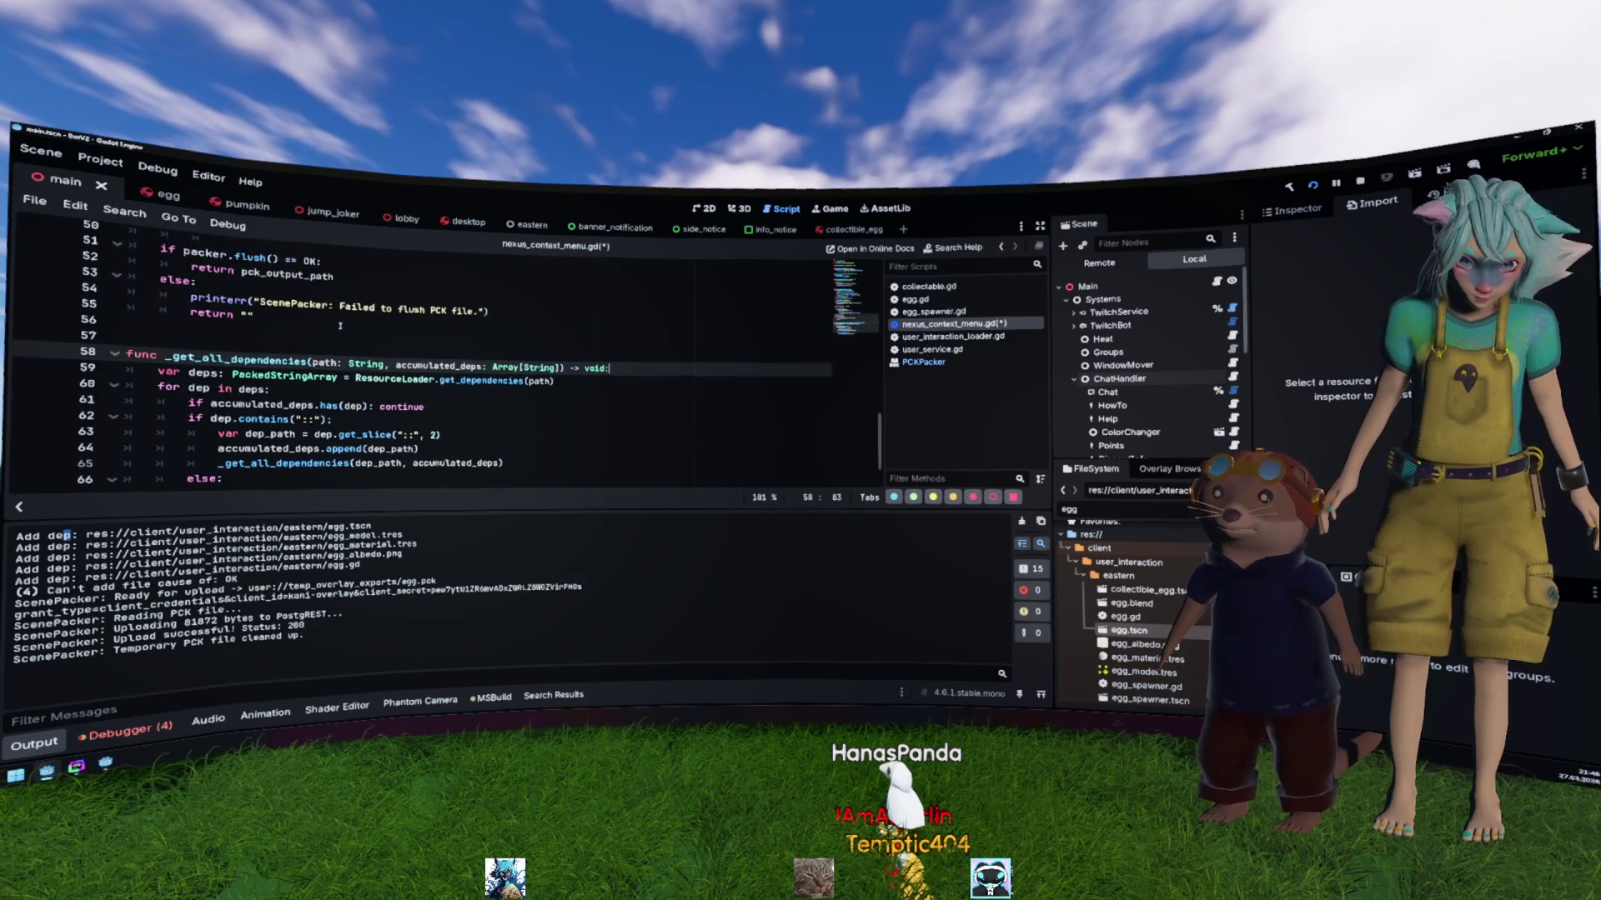
pyautogui.scroll(2, 339, 325)
pyautogui.scroll(2, 446, 408)
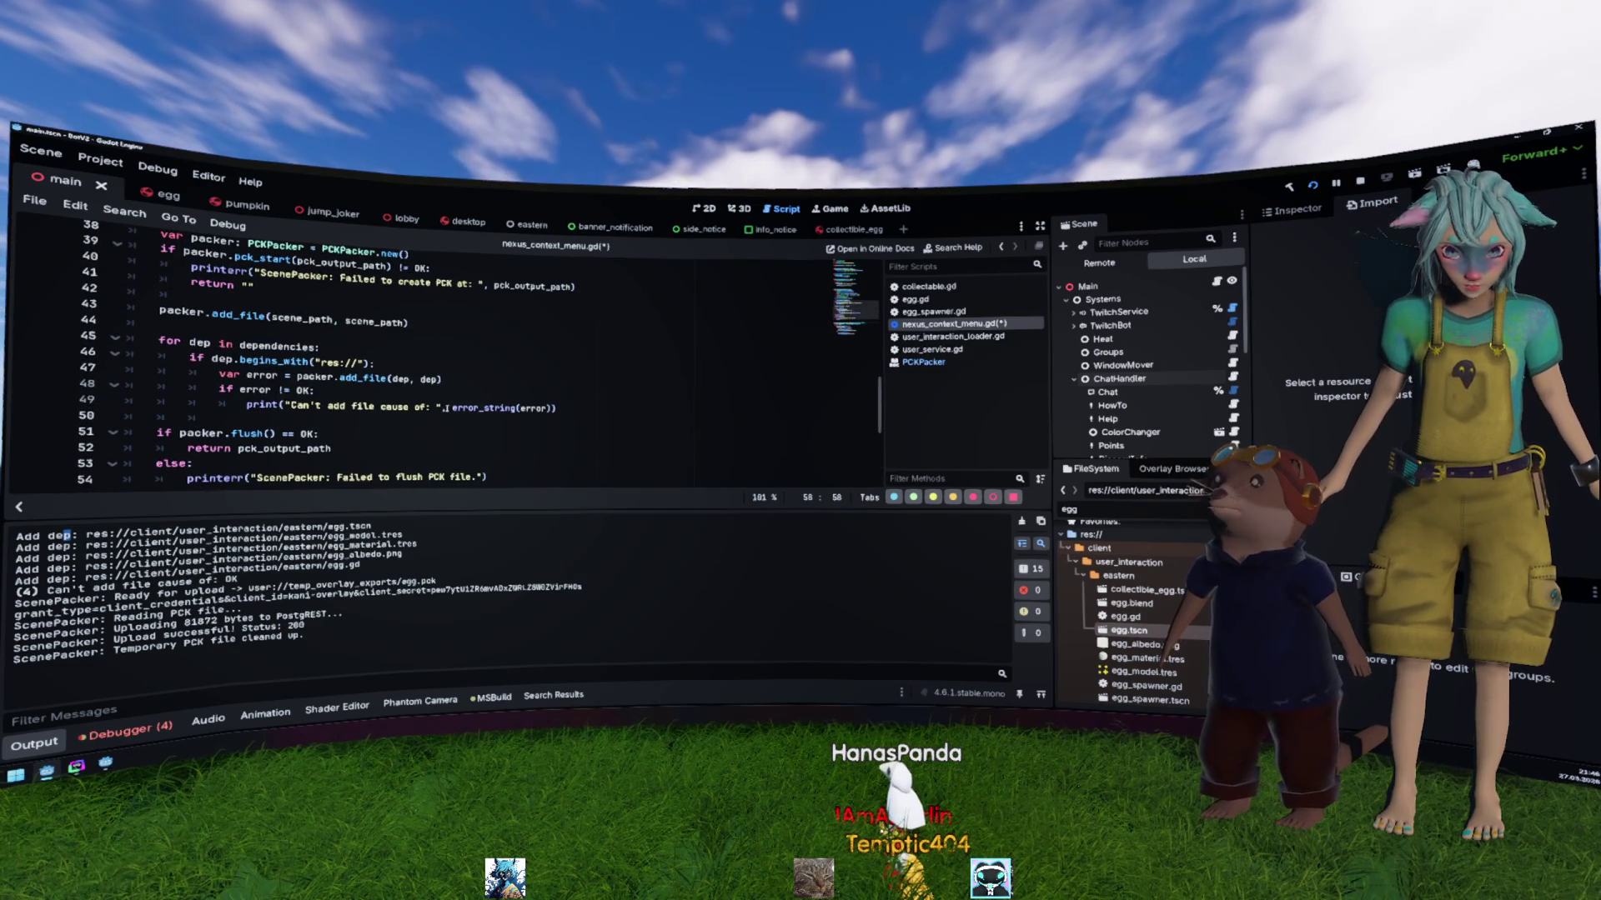
pyautogui.scroll(2, 446, 409)
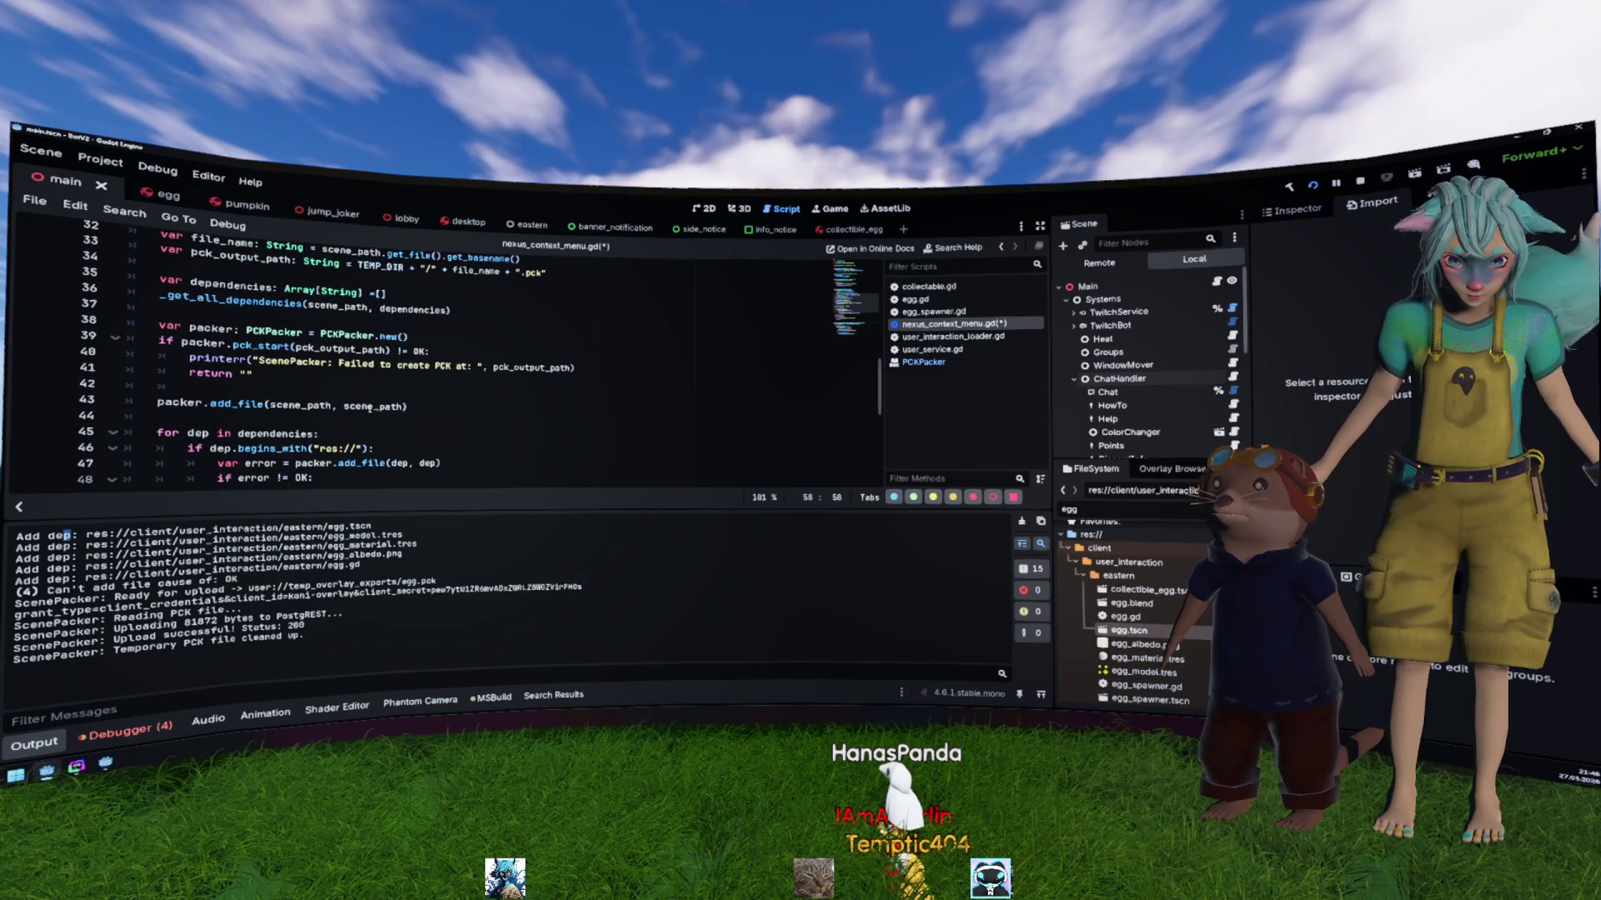
# Step: Prefix line 43's add_file call with 'var error =' and paste the if error != OK check below it
pyautogui.scroll(-2, 294, 404)
pyautogui.doubleClick(221, 318)
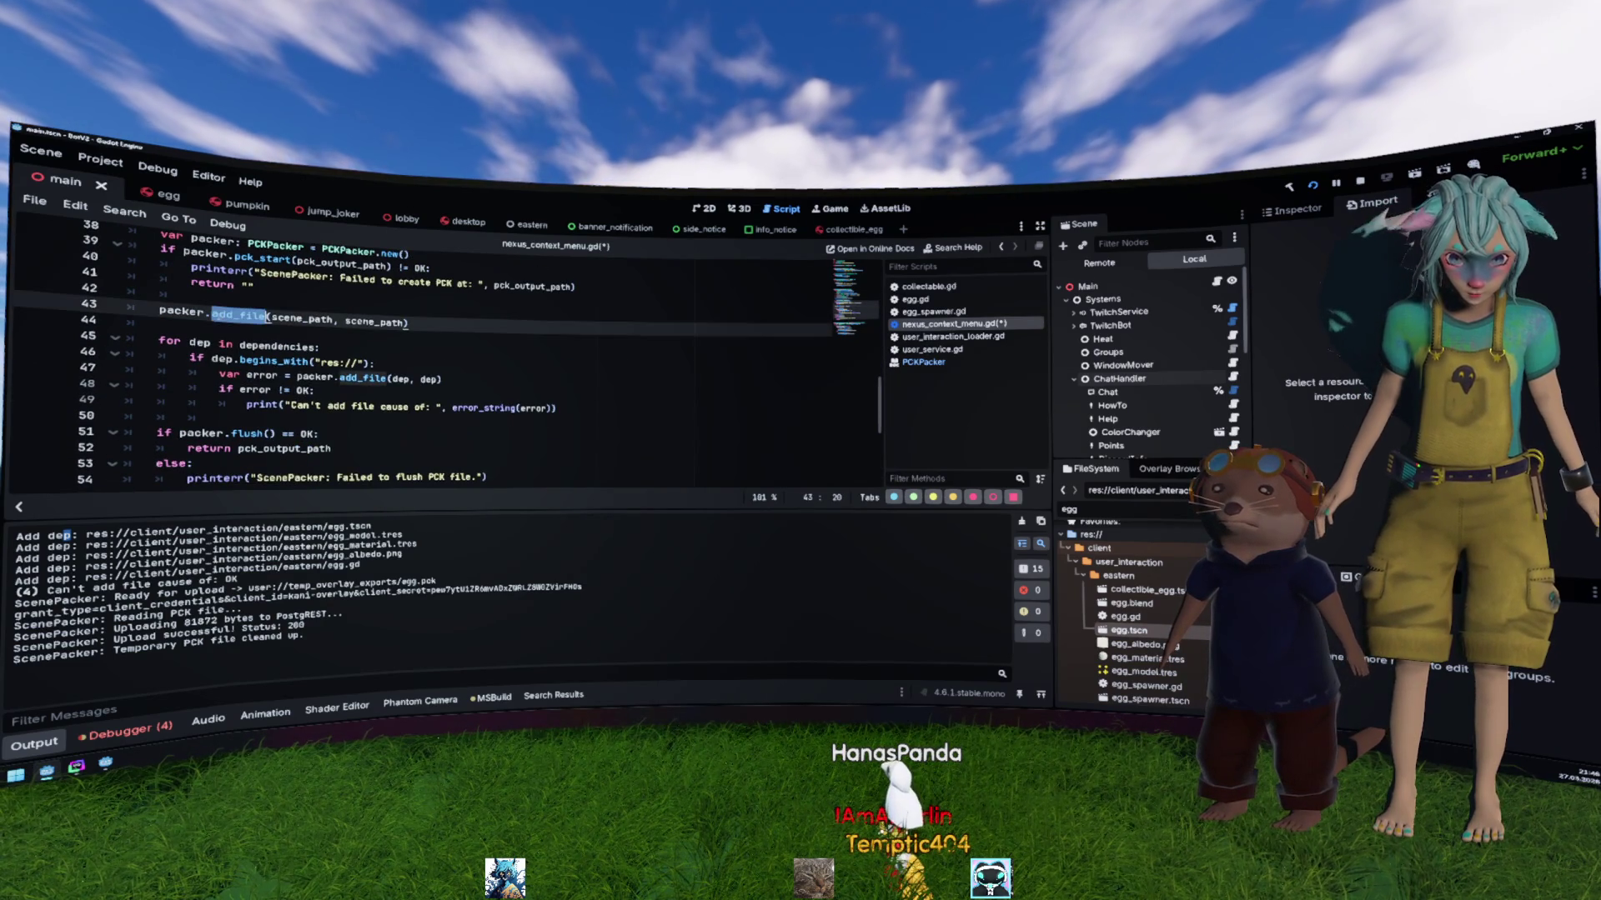
pyautogui.click(382, 321)
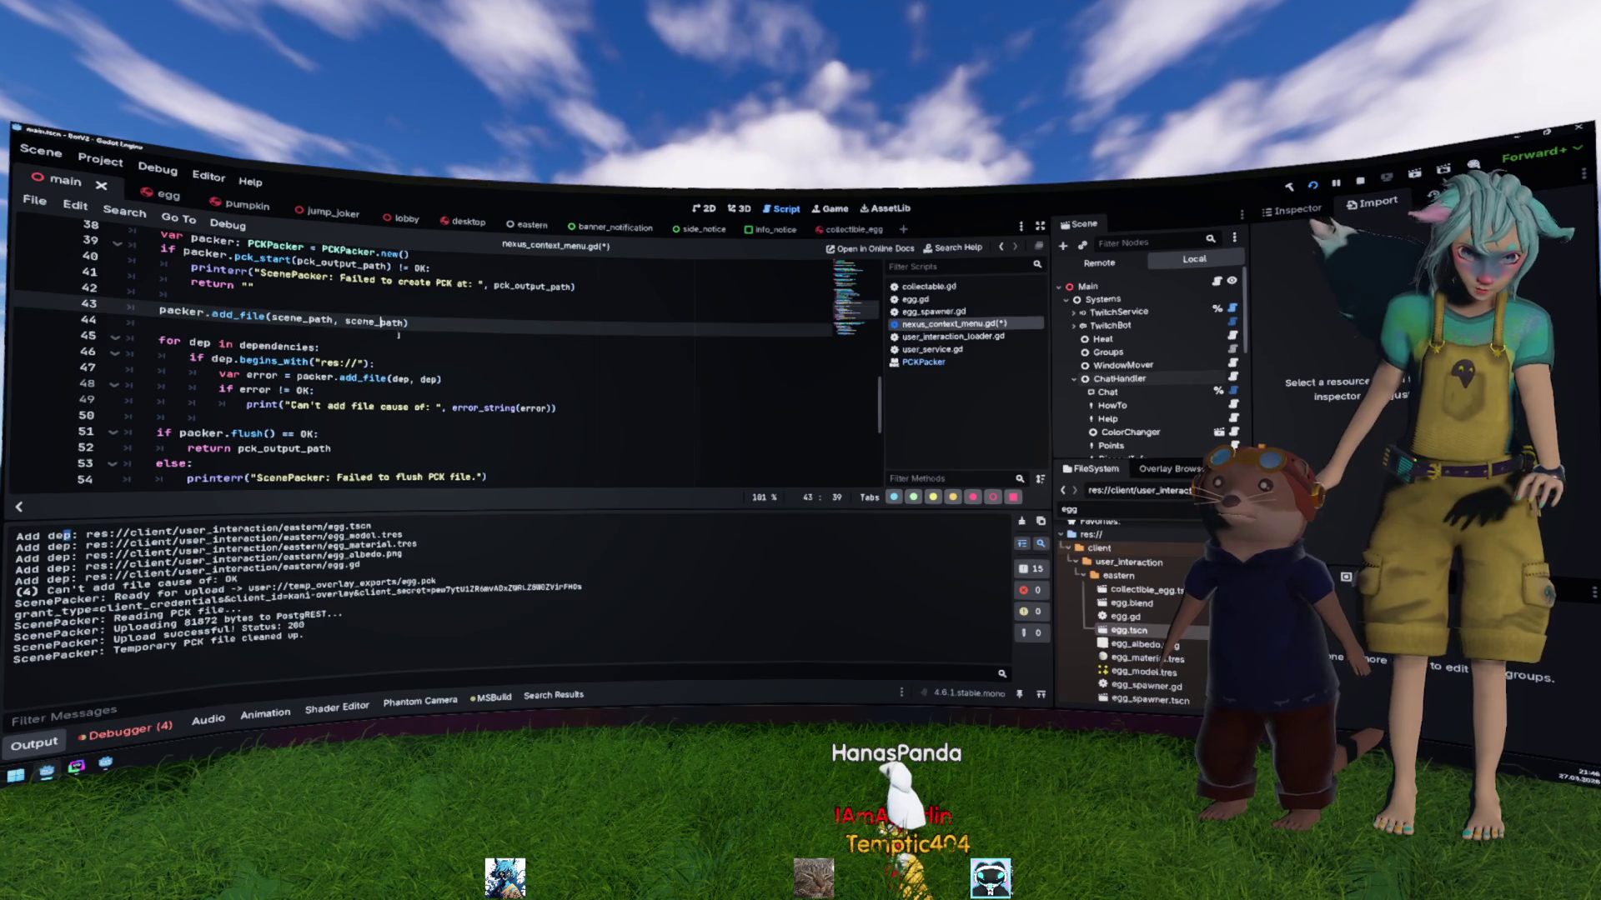
pyautogui.moveTo(556, 407); pyautogui.dragTo(218, 390)
pyautogui.hotkey('ctrl', 'c')
pyautogui.click(157, 311)
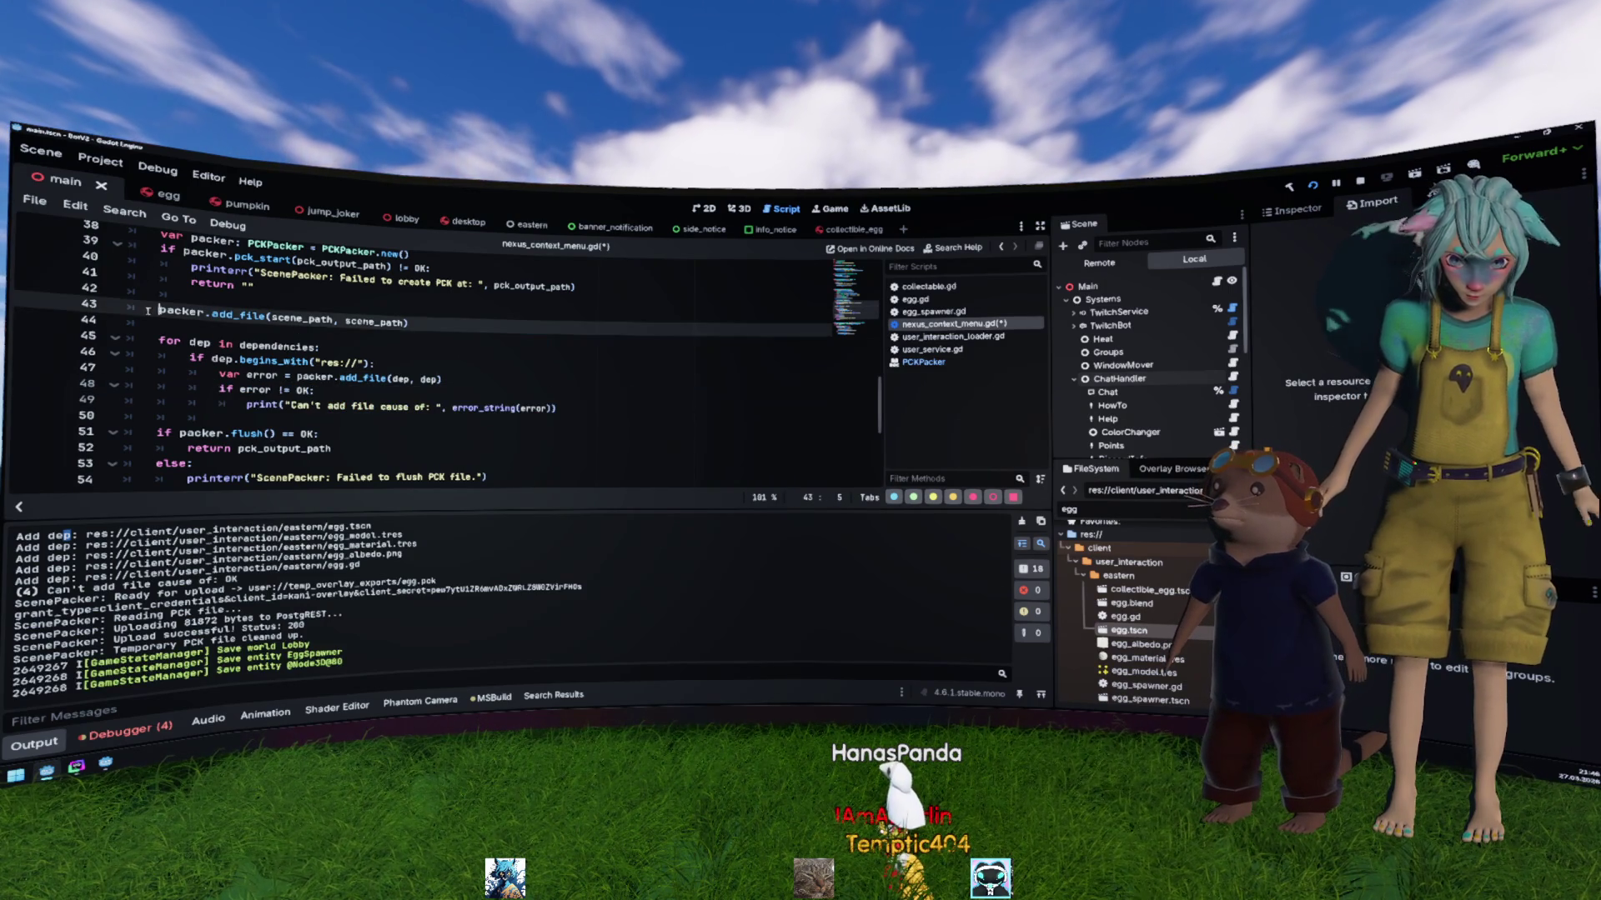
pyautogui.write('var error =')
pyautogui.press('End')
pyautogui.press('Return')
pyautogui.hotkey('ctrl', 'v')
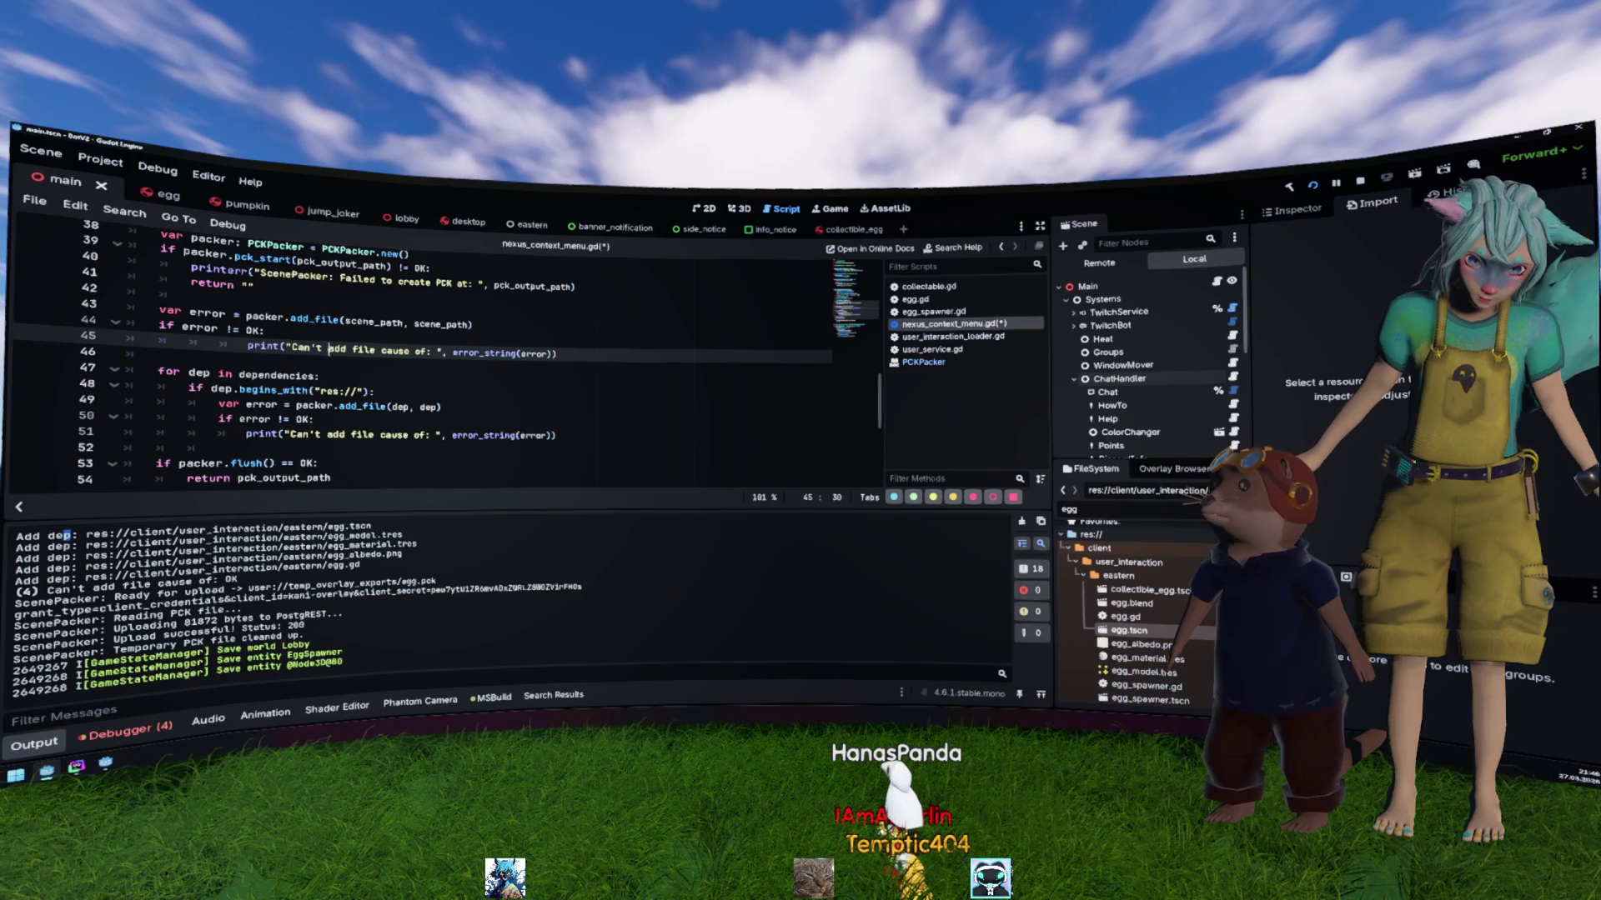
pyautogui.hotkey('shift', 'Tab')
pyautogui.hotkey('shift', 'Tab')
# Step: Delete the duplicate 'var' on line 49 and save the script
pyautogui.press('Down')
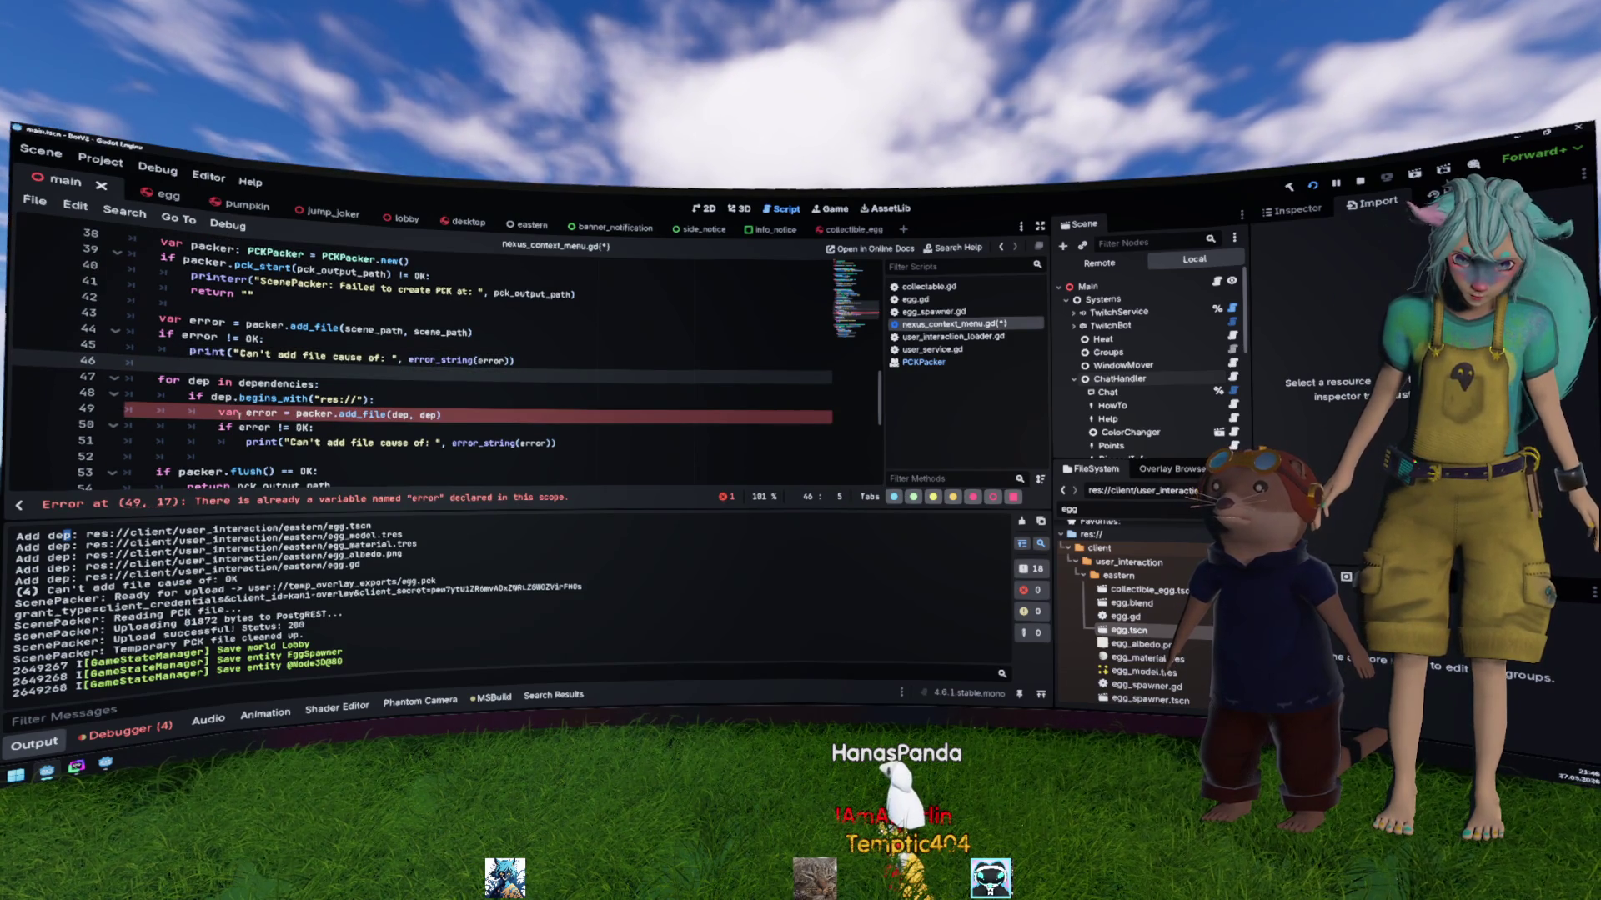
pyautogui.doubleClick(230, 413)
pyautogui.press('Delete')
pyautogui.press('Delete')
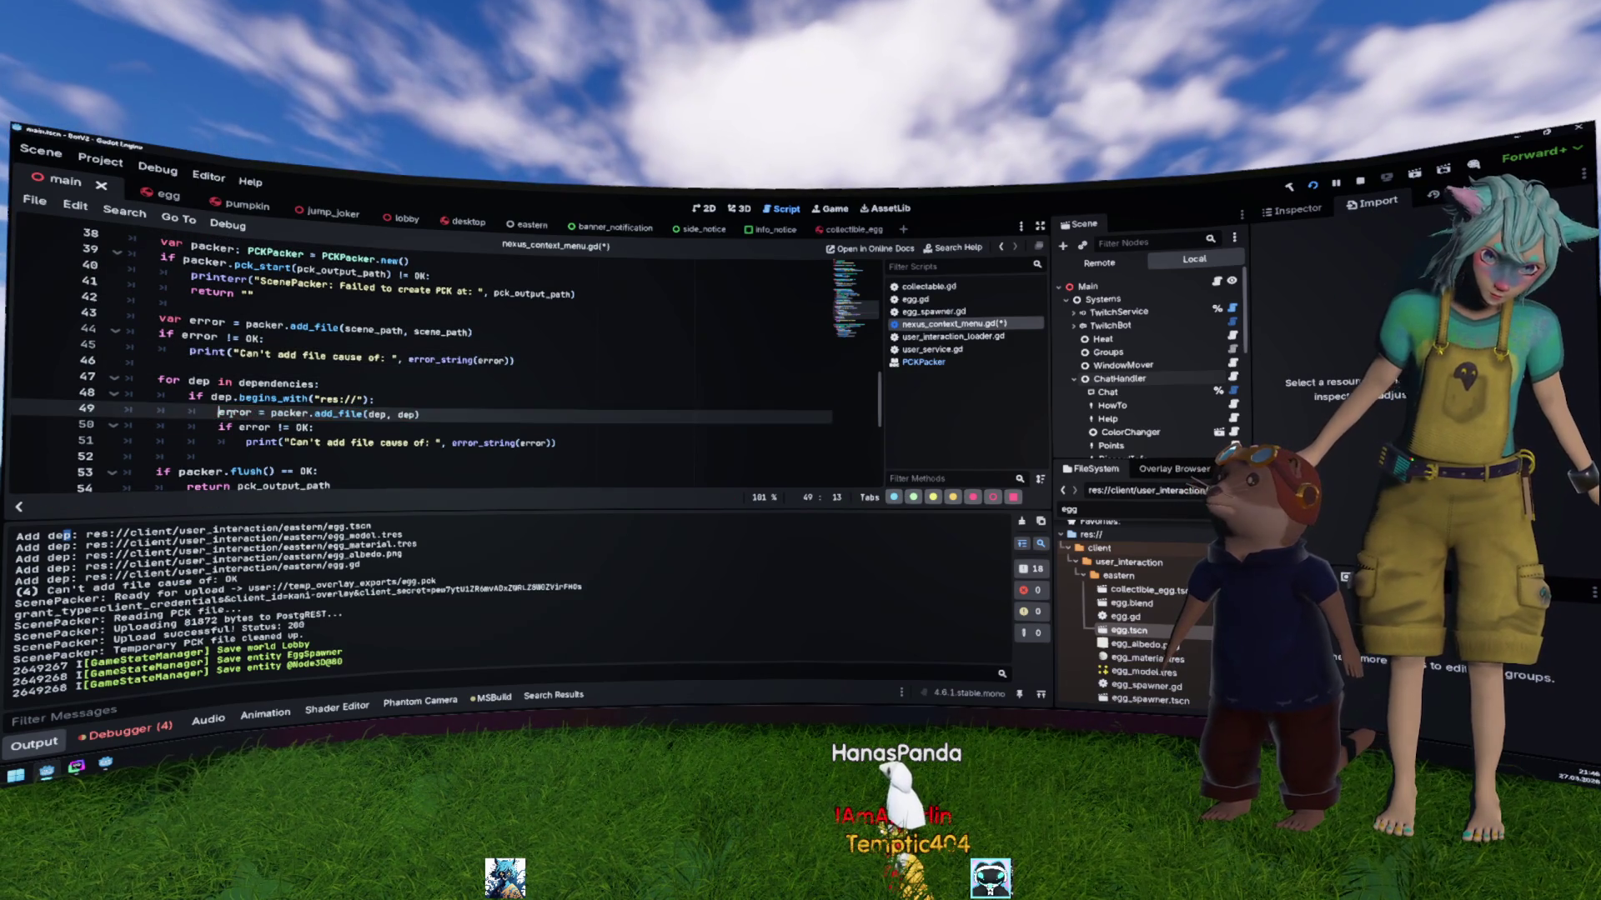
pyautogui.click(275, 250)
pyautogui.scroll(1, 386, 356)
pyautogui.hotkey('ctrl', 's')
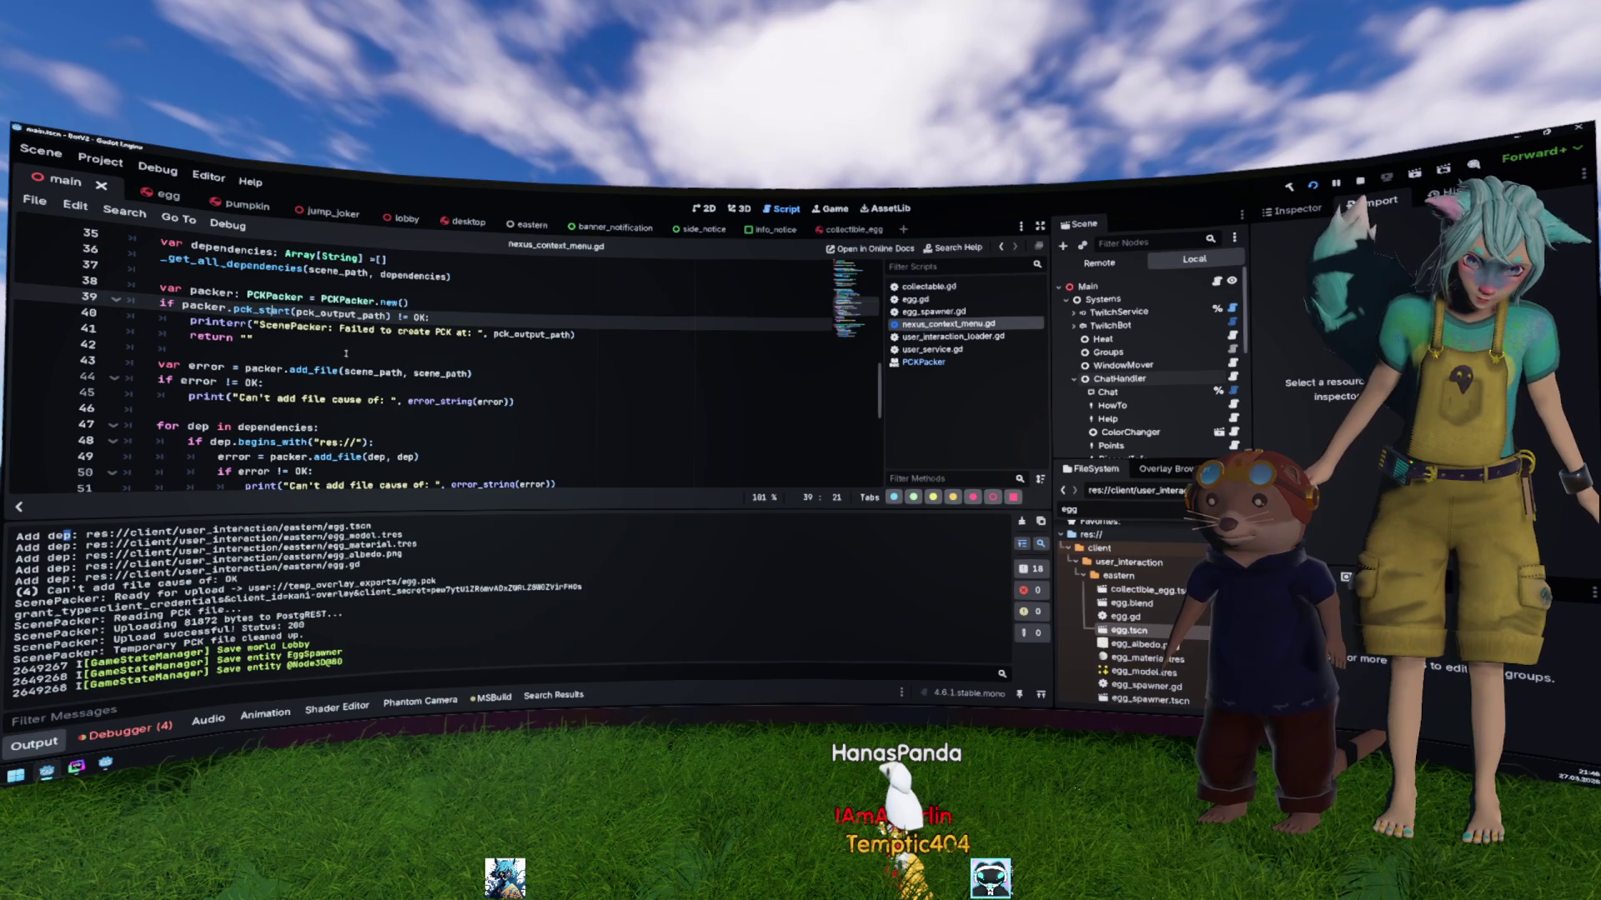
# Step: Repack and upload egg.tscn, then mark the exported egg.pck path in the output log
pyautogui.scroll(-3, 255, 292)
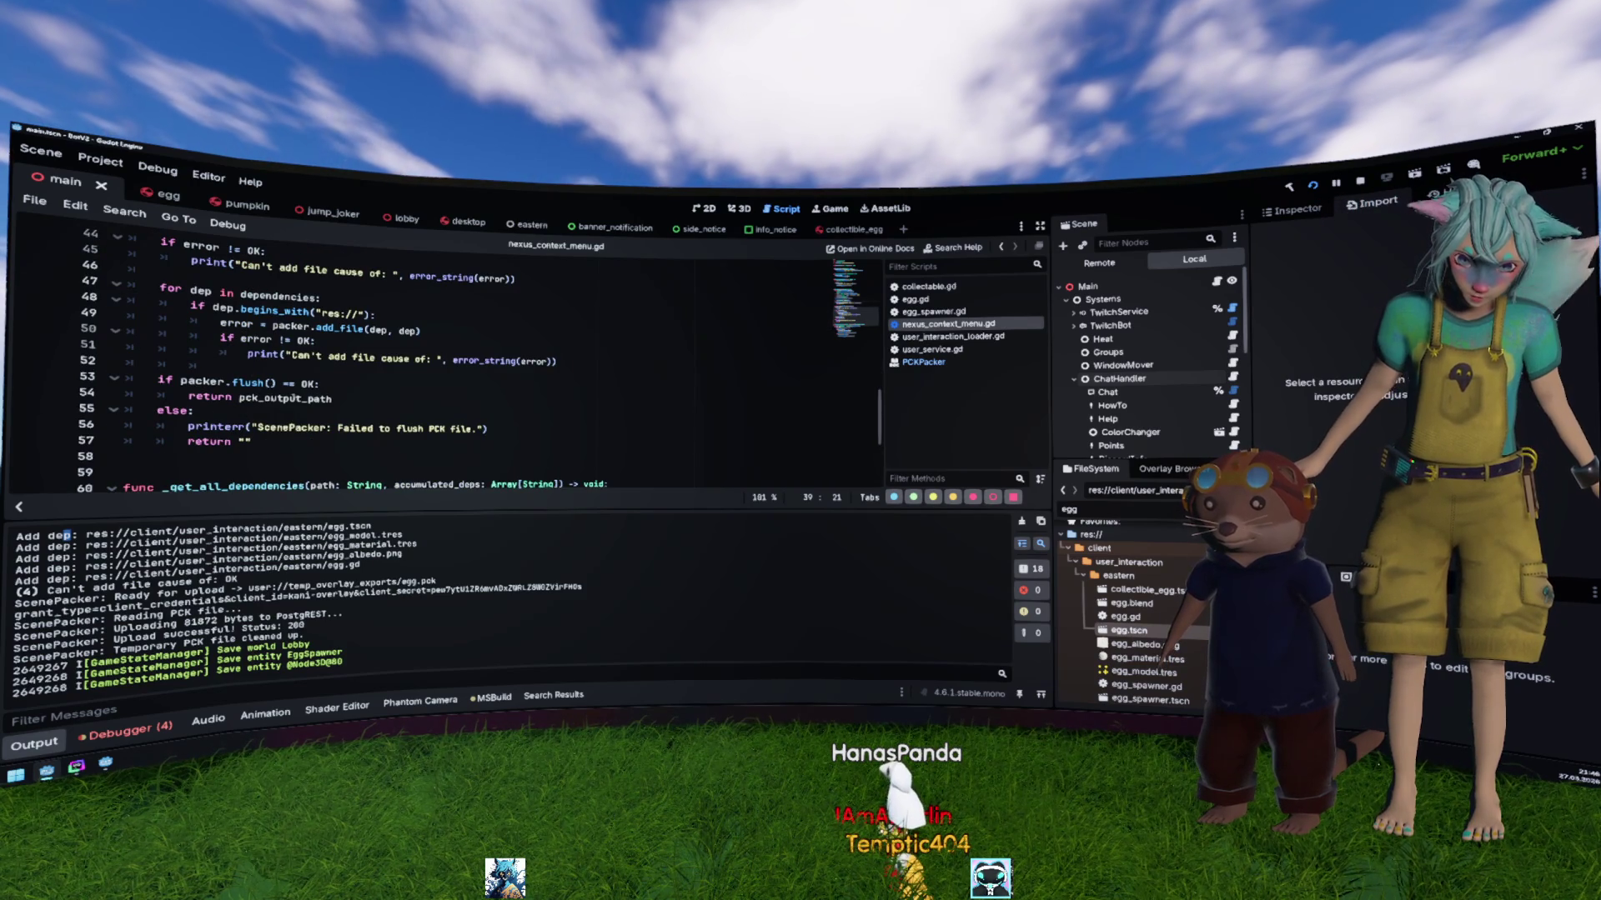
pyautogui.scroll(3, 299, 399)
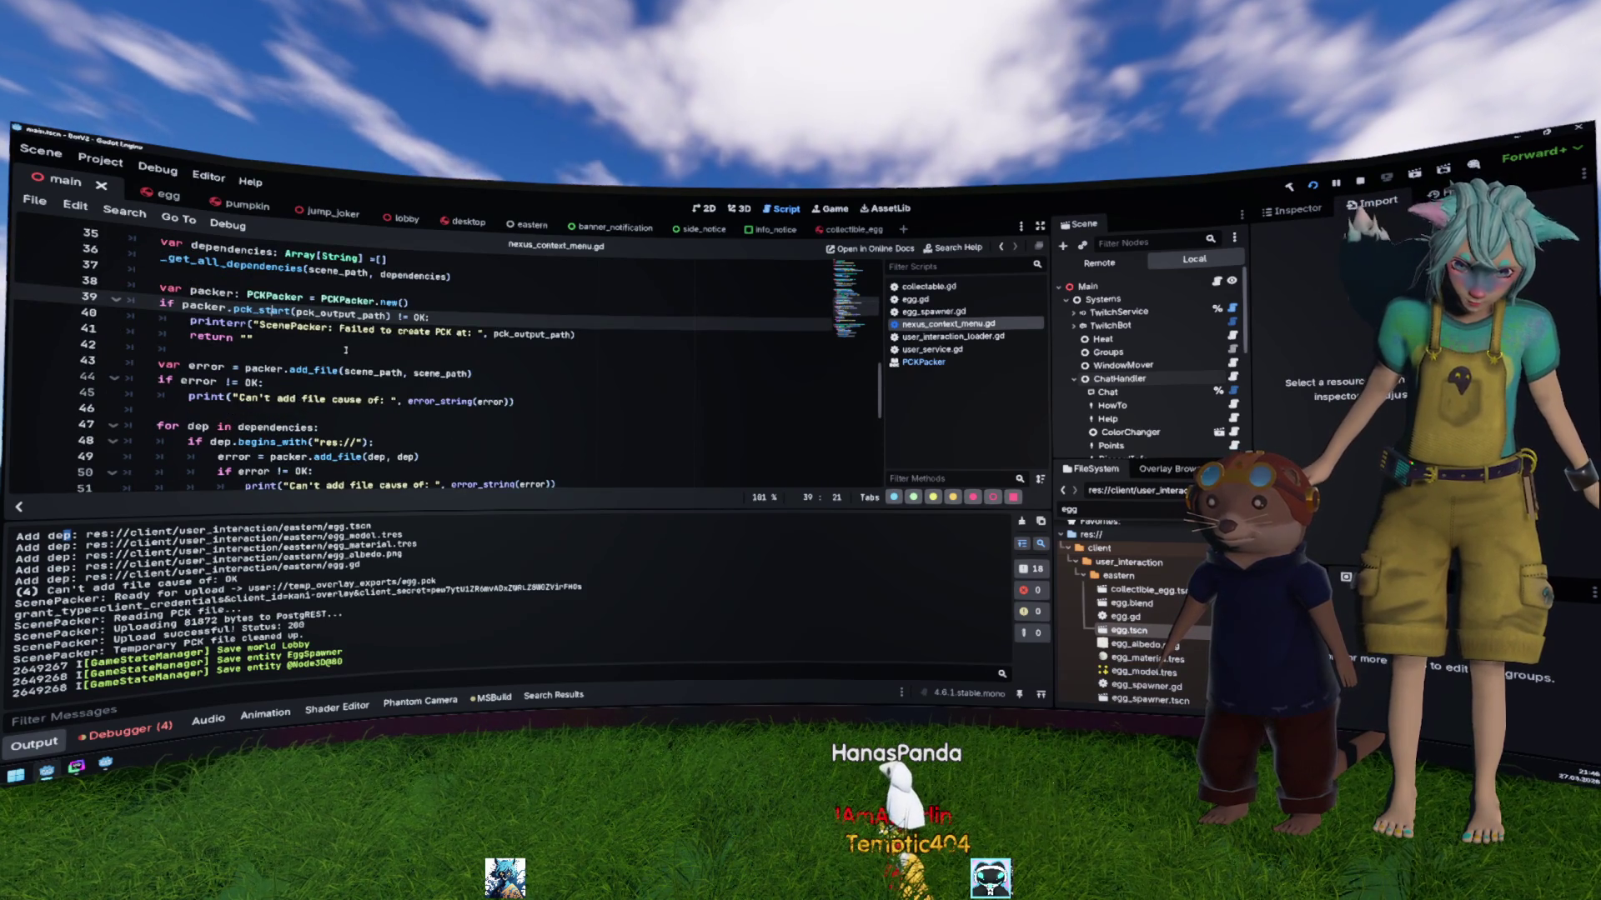
pyautogui.click(346, 348)
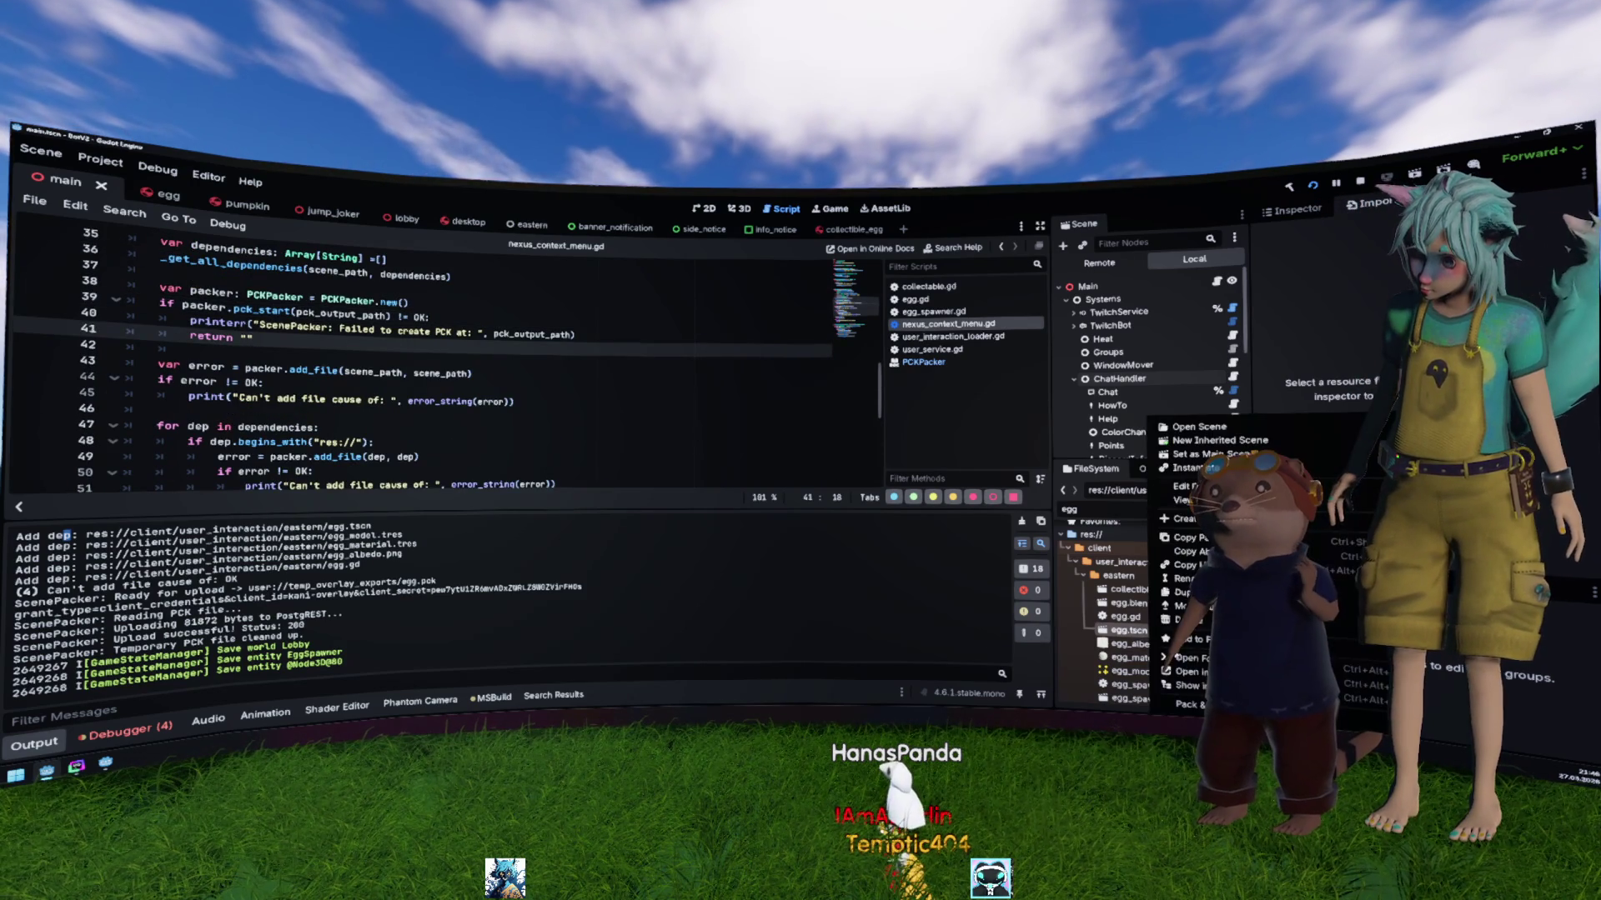
pyautogui.click(1198, 707)
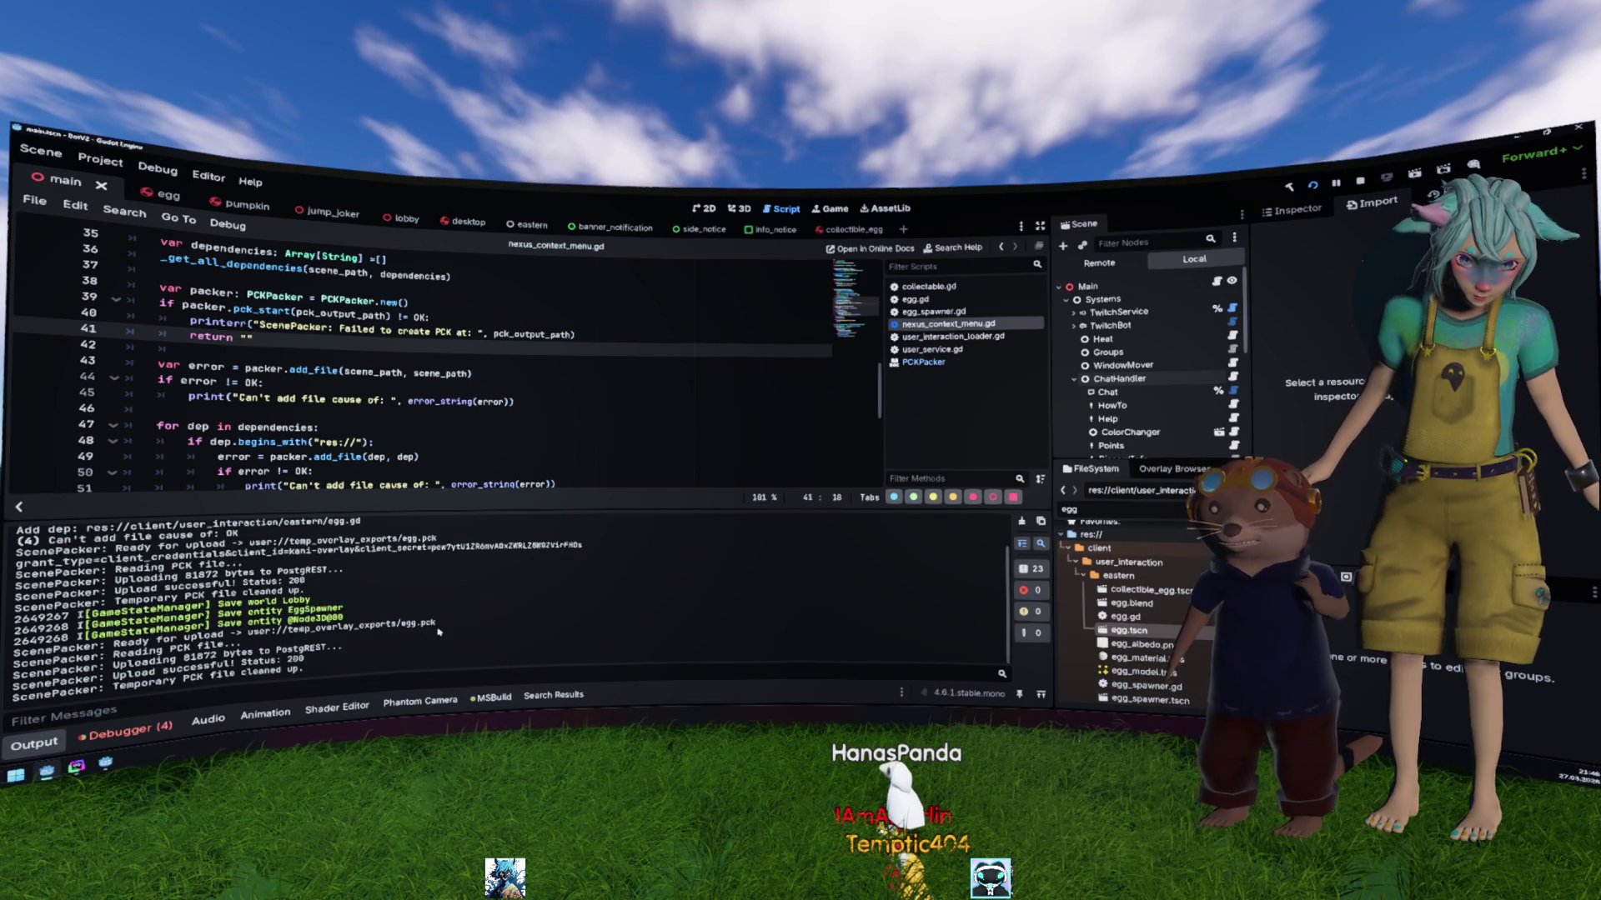
pyautogui.moveTo(435, 625)
pyautogui.mouseDown()
pyautogui.moveTo(167, 655)
pyautogui.moveTo(223, 631)
pyautogui.mouseUp()
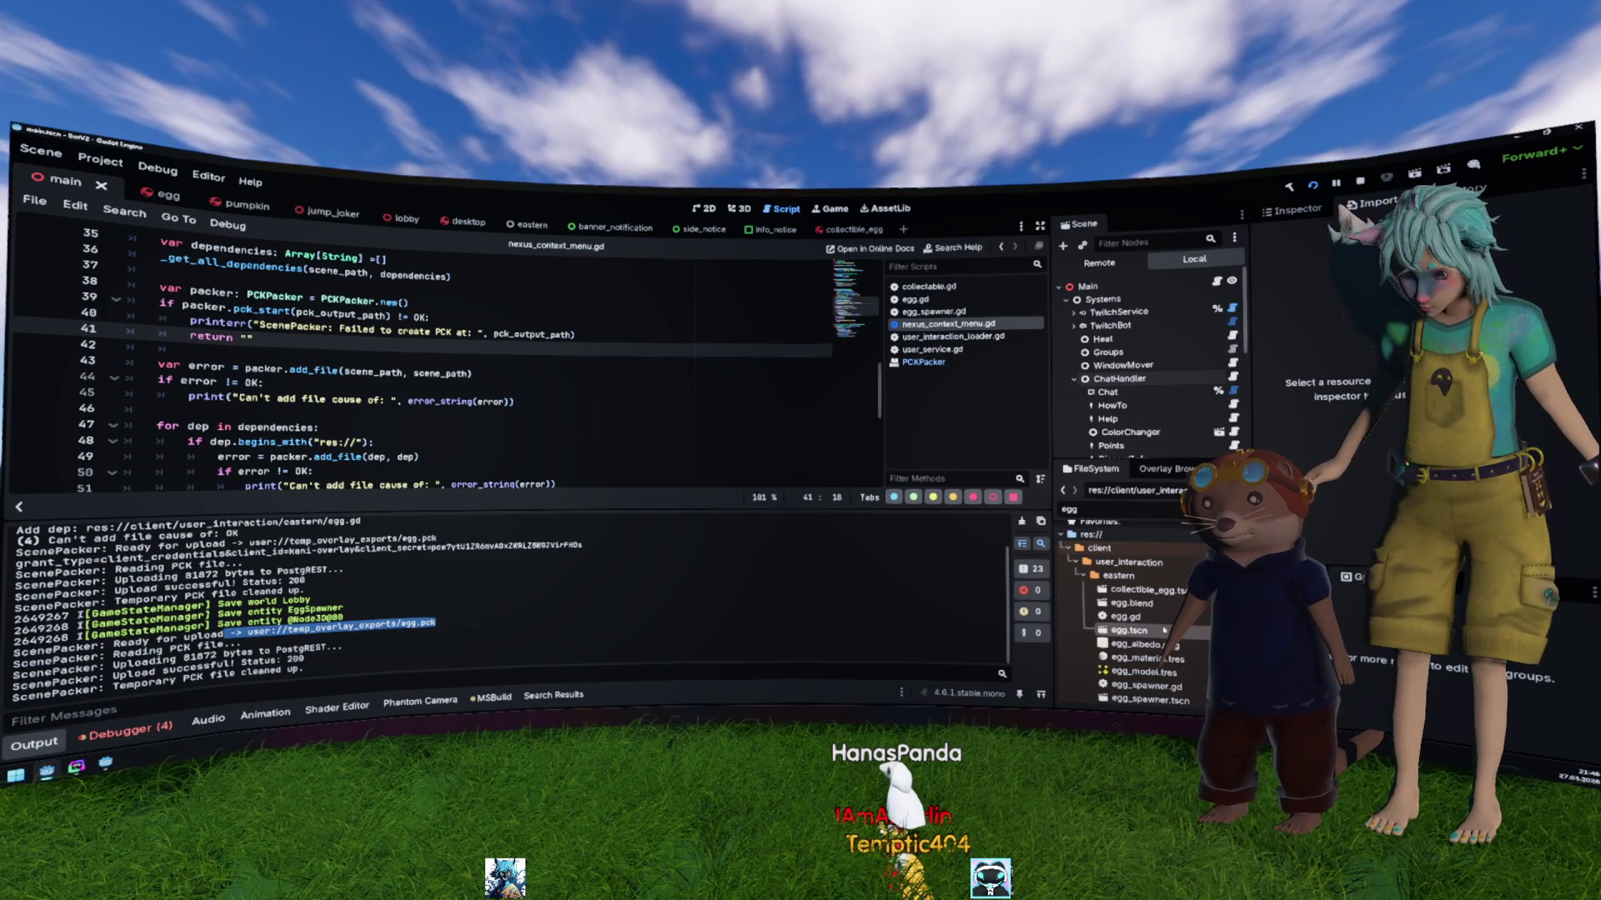
# Step: Add print("- add file %s" % dep) after packer.add_file(dep, dep) in the dependency loop
pyautogui.press('Down')
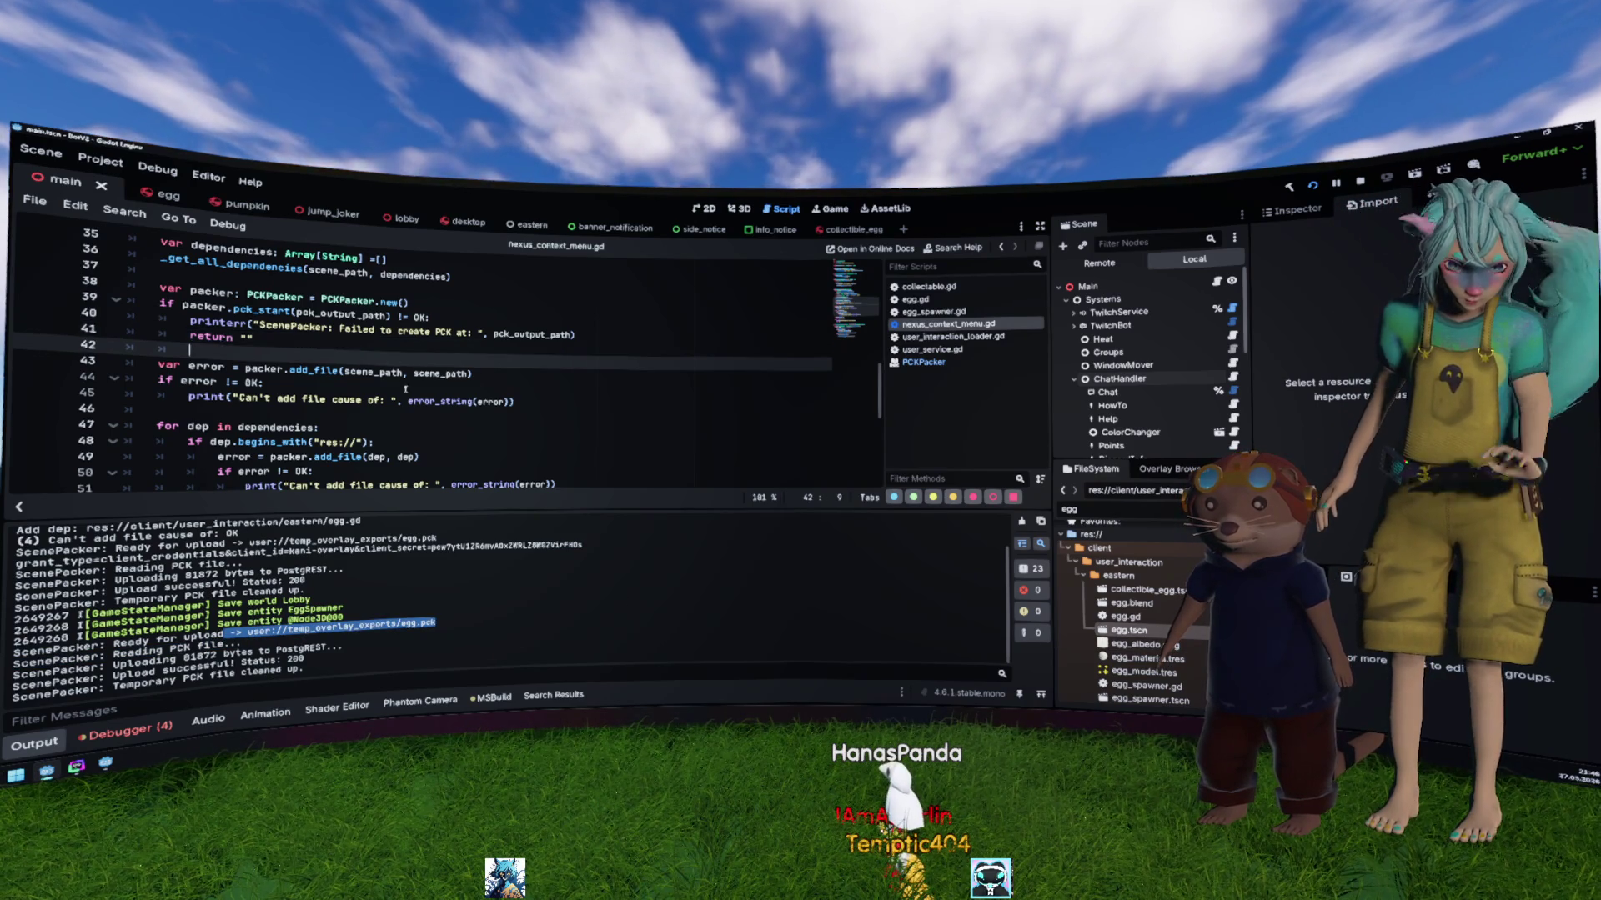
pyautogui.scroll(-3, 402, 397)
pyautogui.click(449, 332)
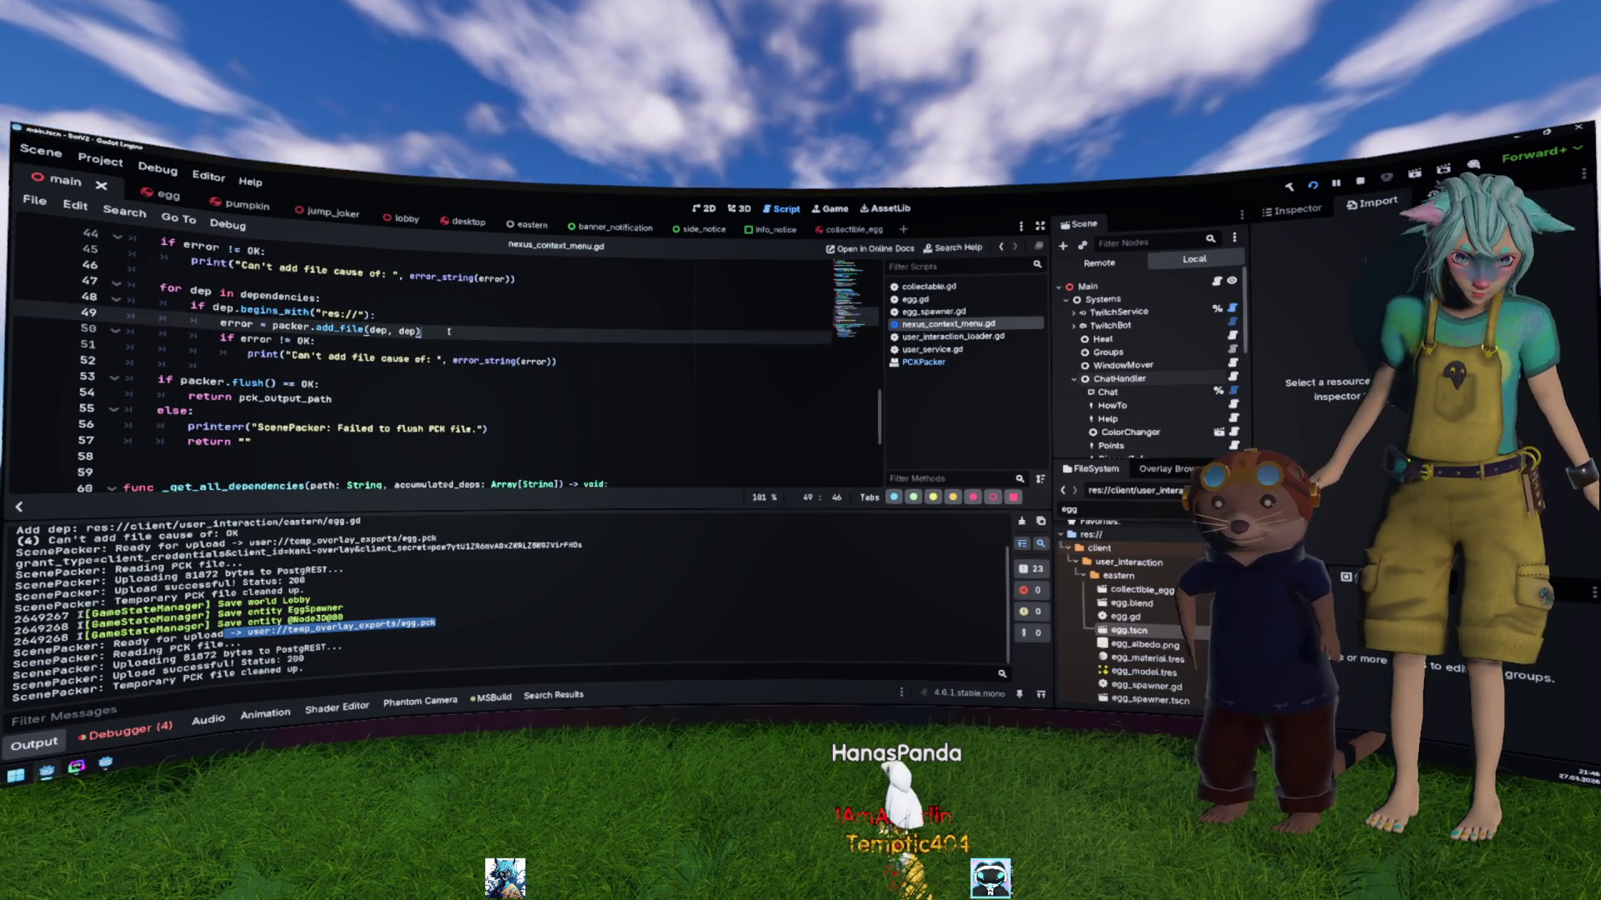
pyautogui.press('Return')
pyautogui.write('print("')
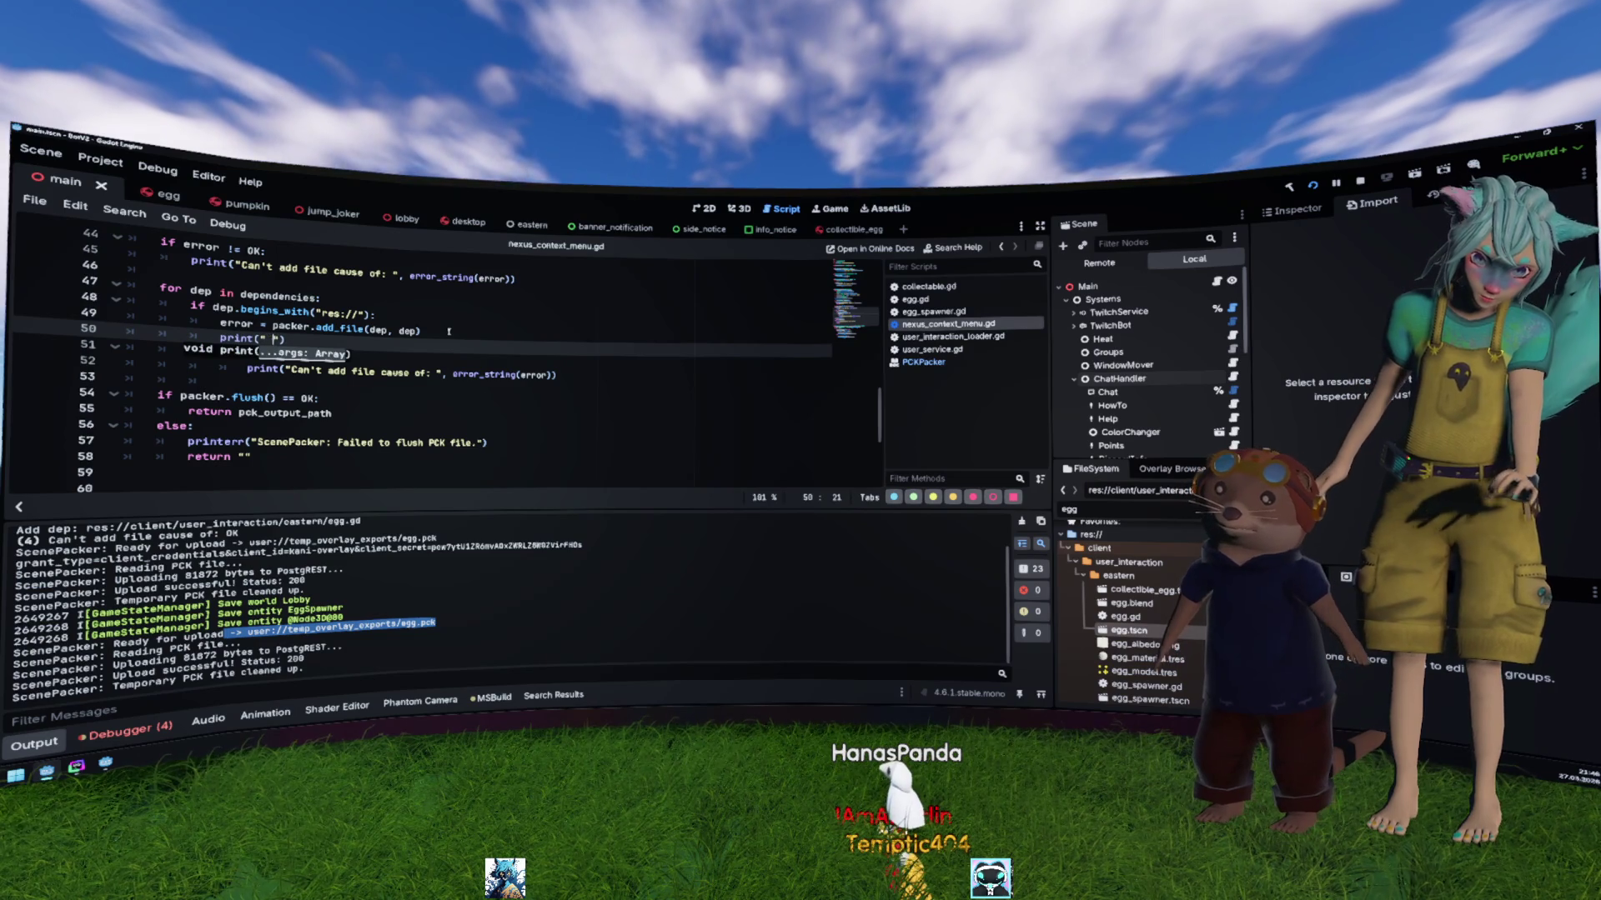
pyautogui.write(' d file " ')
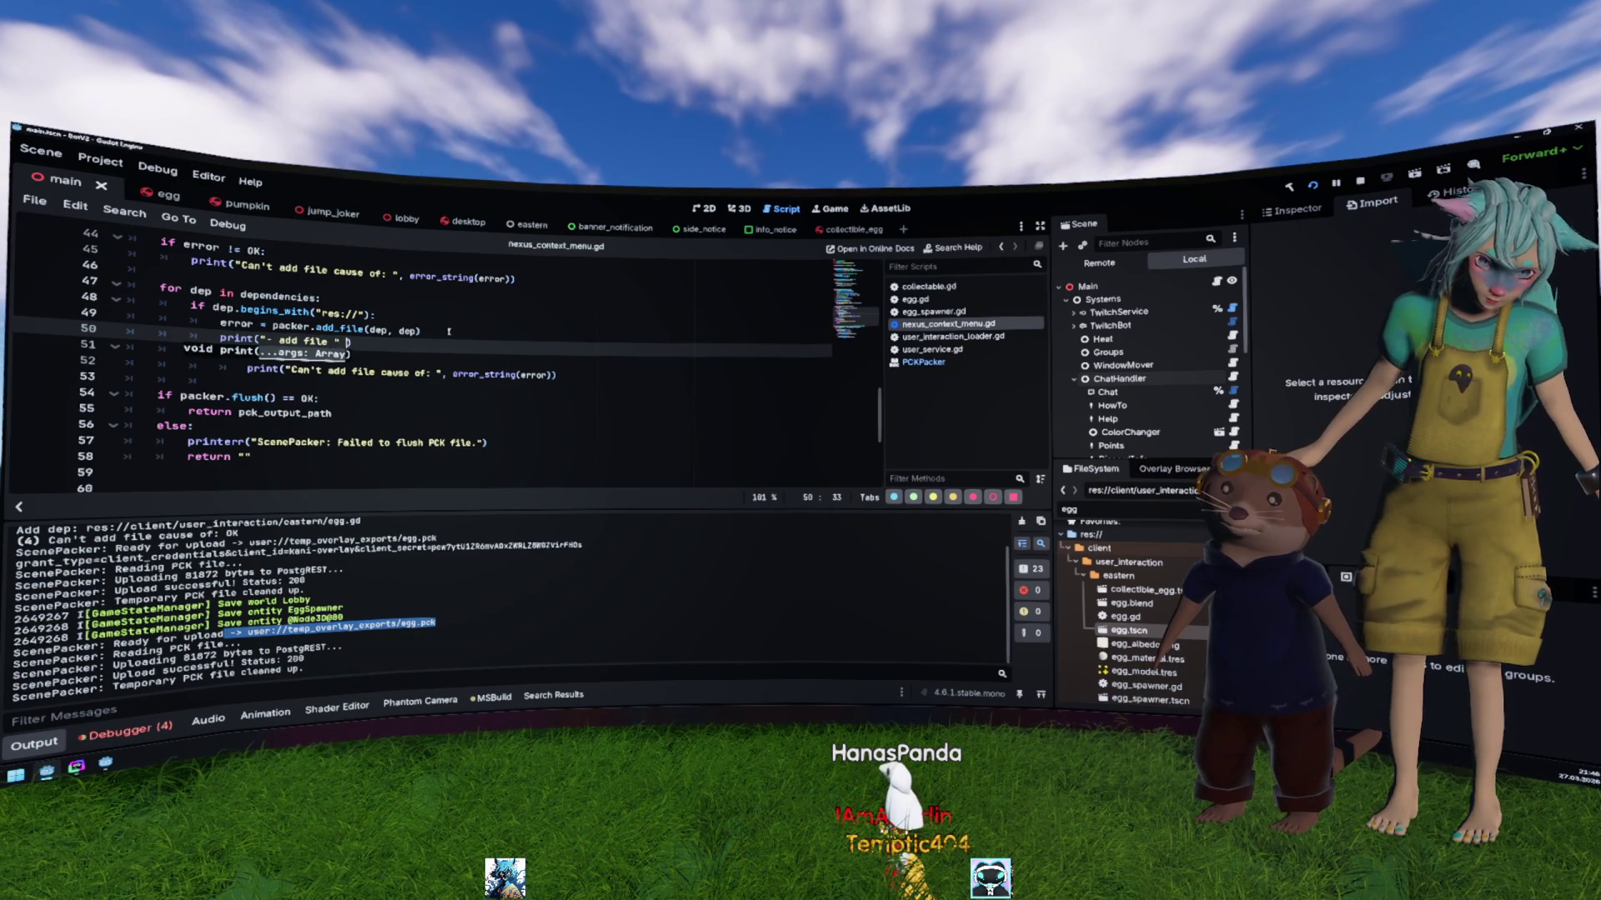
pyautogui.write('%s')
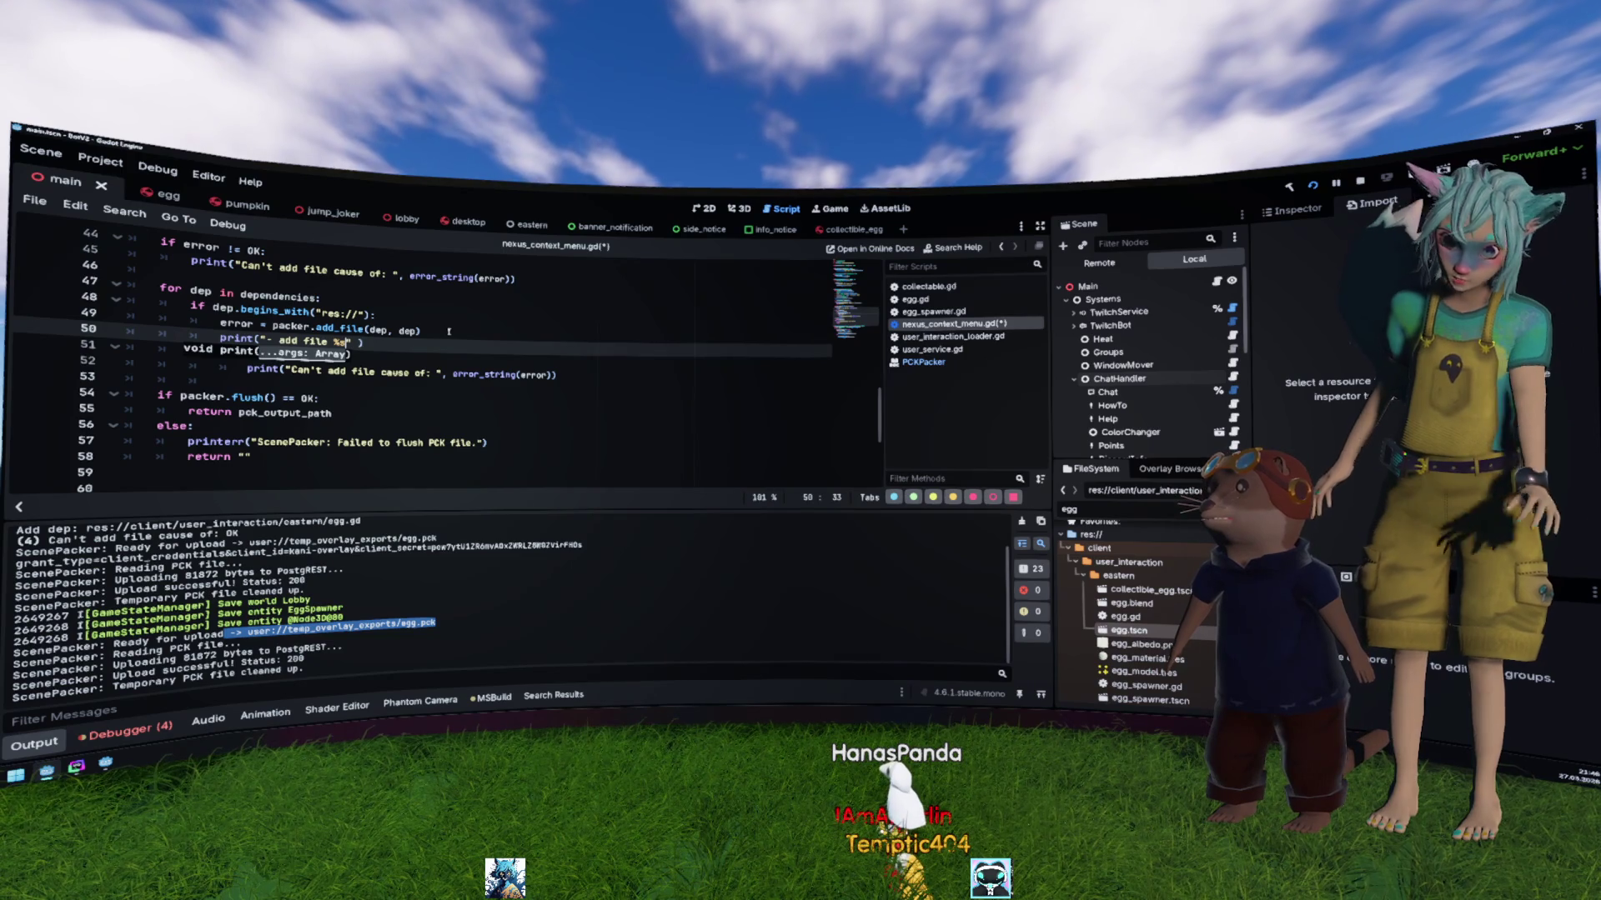
pyautogui.press('End')
pyautogui.press('Left')
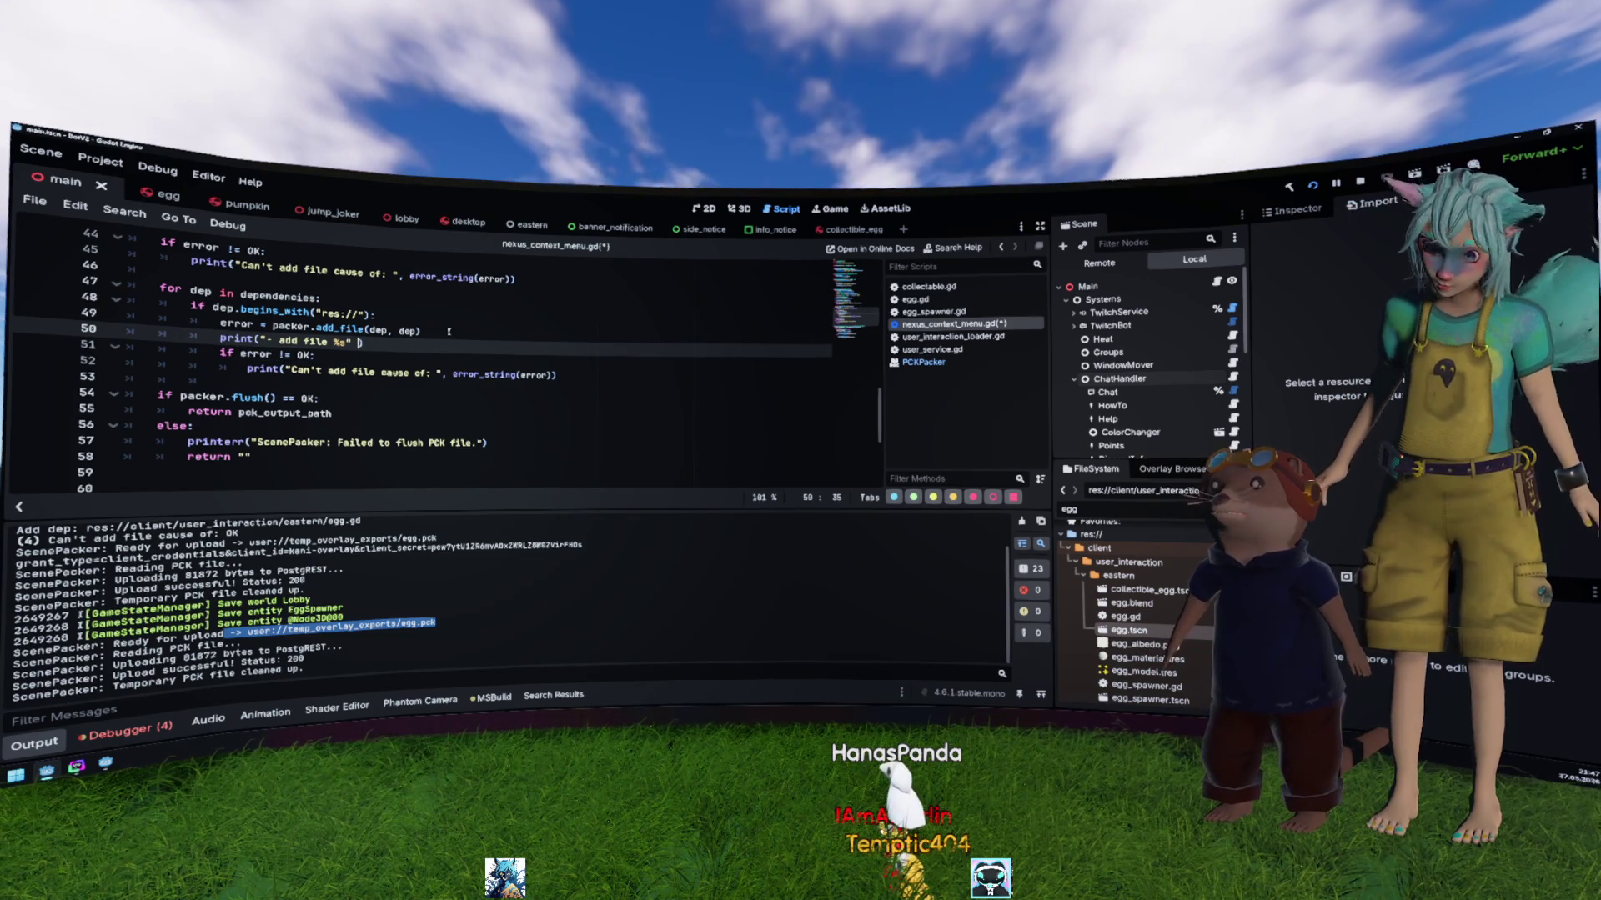
pyautogui.write('dep')
# Step: Fix the spacing before dep, save the packer script and restart the running game
pyautogui.hotkey('ctrl', 'Left')
pyautogui.press('Up')
pyautogui.hotkey('ctrl', 's')
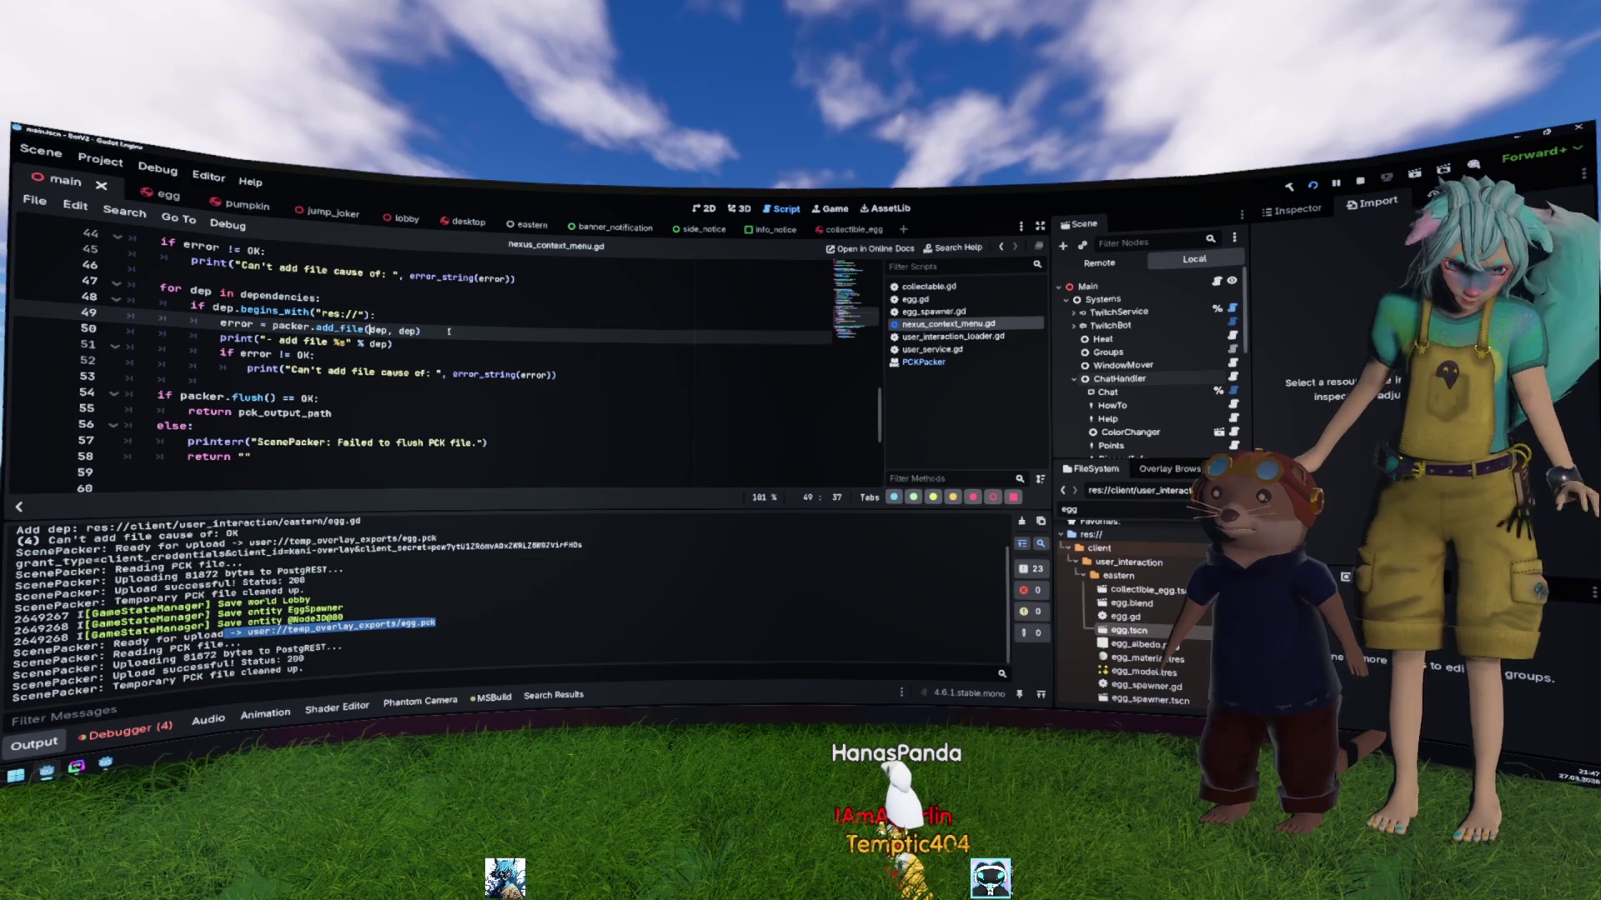
pyautogui.click(1321, 186)
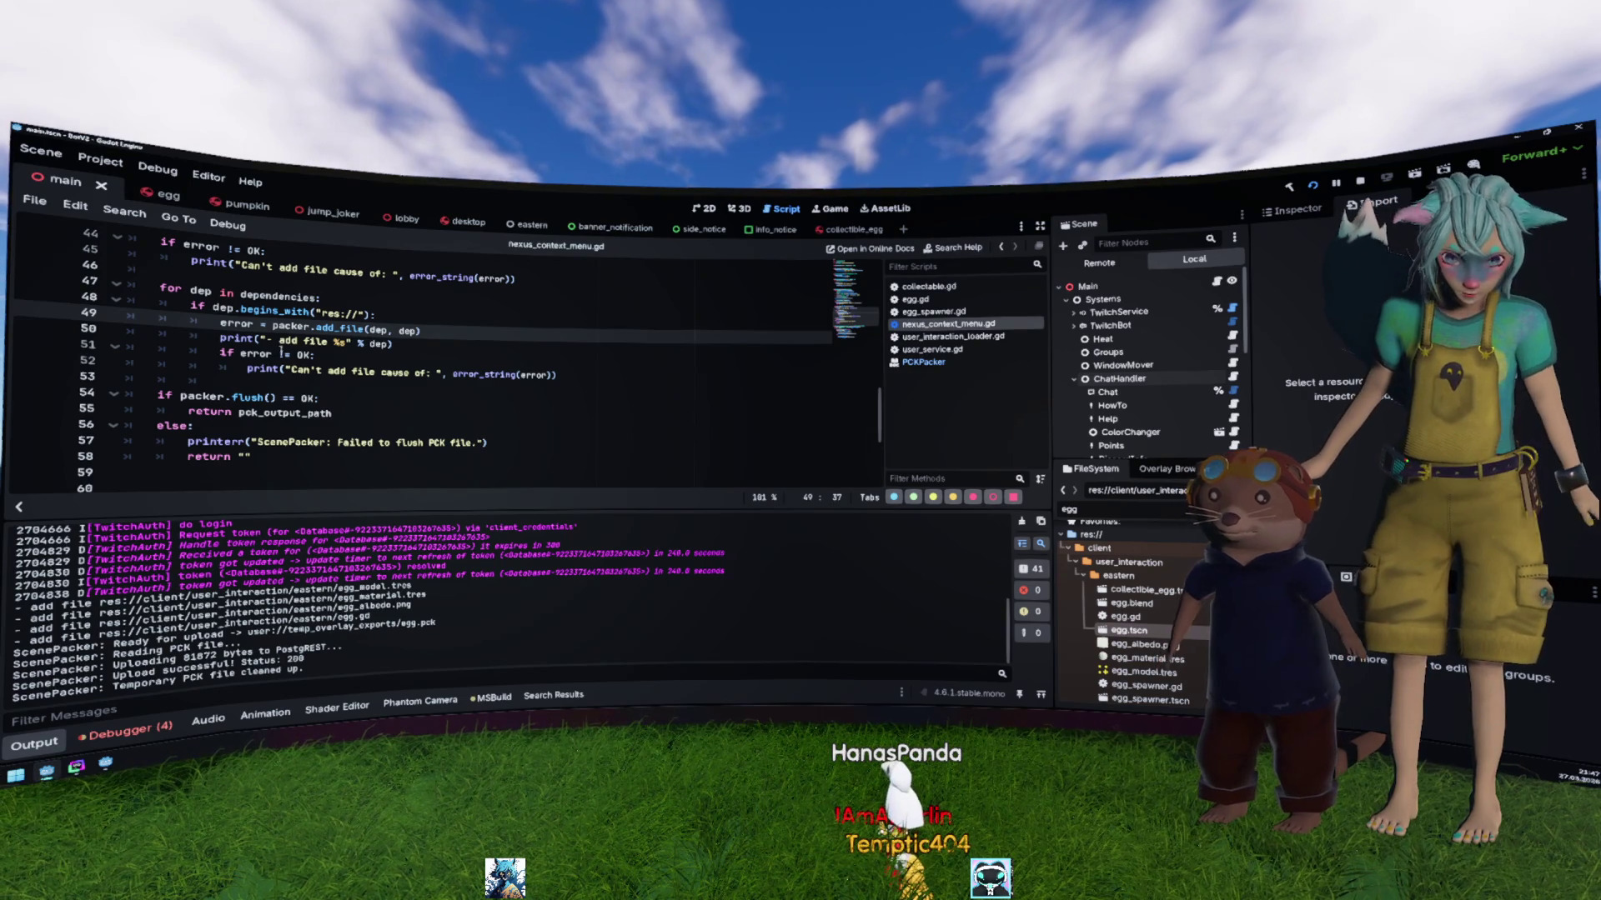
# Step: Copy the dependency '- add file' print line and paste it after the scene add_file line
pyautogui.scroll(1, 281, 352)
pyautogui.click(277, 370)
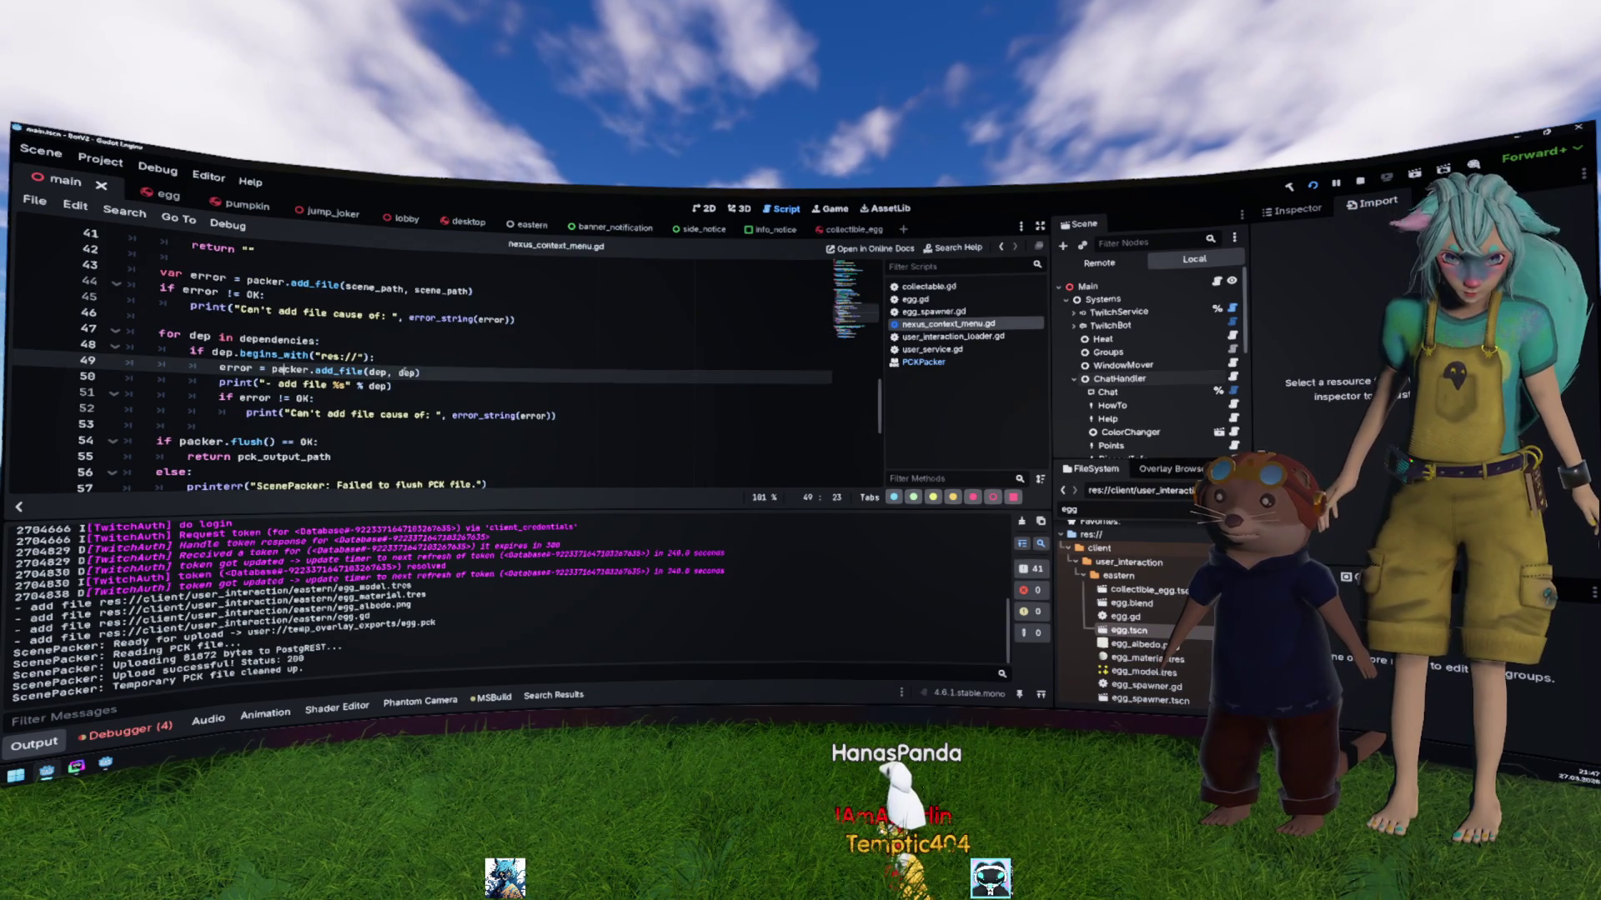
pyautogui.click(422, 384)
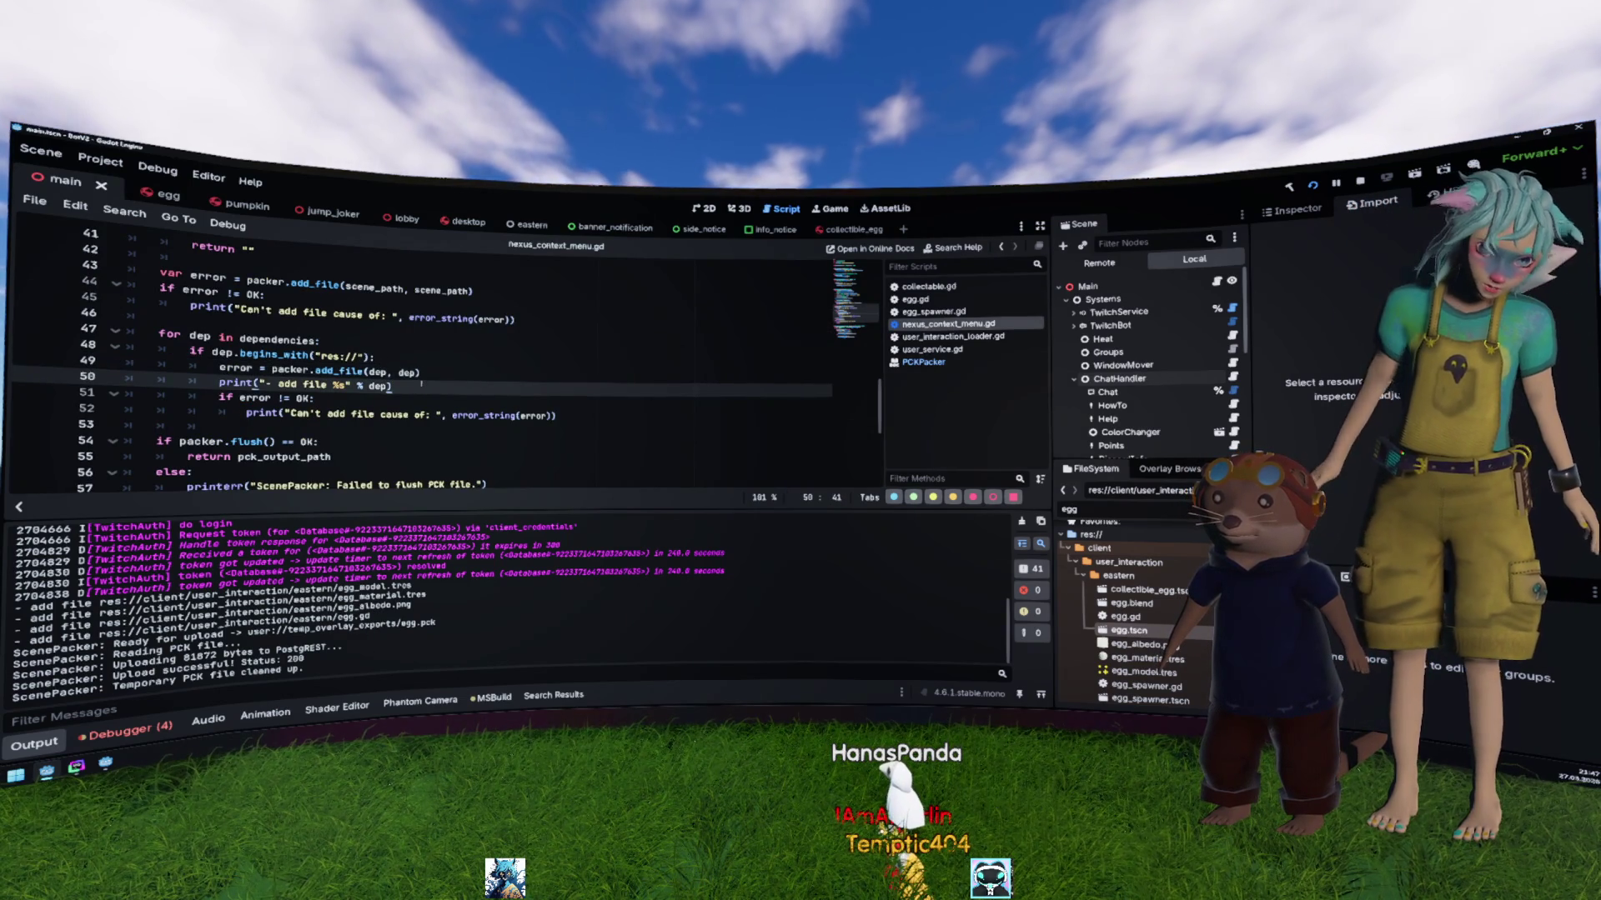
pyautogui.hotkey('shift', 'Home')
pyautogui.hotkey('ctrl', 'c')
pyautogui.click(504, 294)
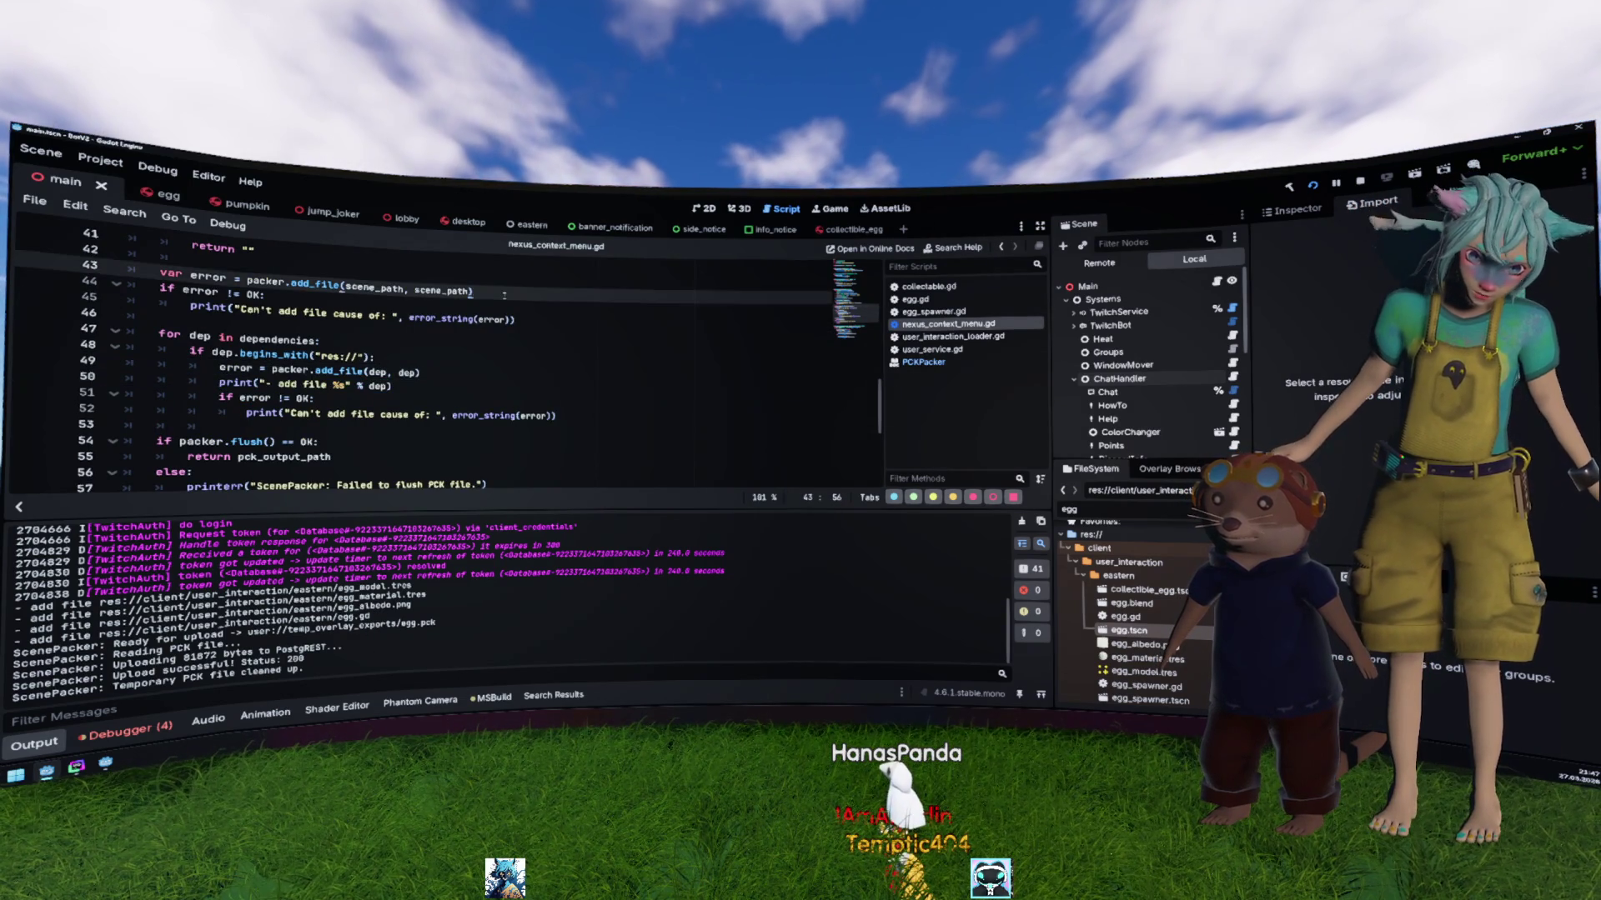
pyautogui.press('Return')
pyautogui.hotkey('ctrl', 'v')
# Step: Replace dep with scene_path in the duplicated print and save the script
pyautogui.doubleClick(369, 289)
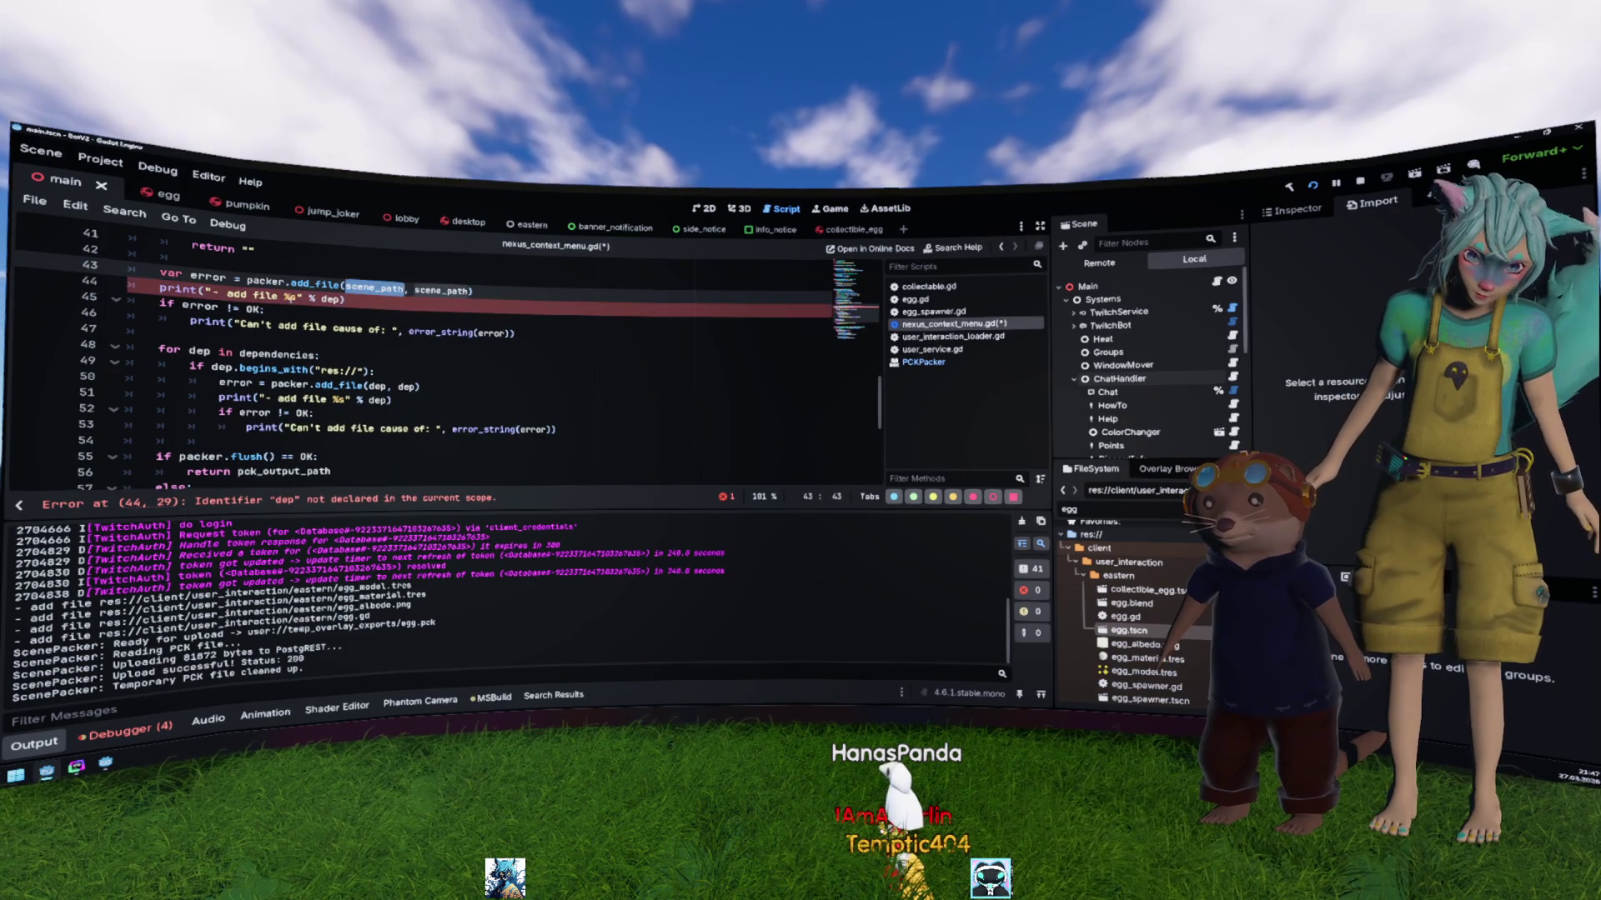
pyautogui.hotkey('ctrl', 'c')
pyautogui.doubleClick(332, 299)
pyautogui.hotkey('ctrl', 'v')
pyautogui.hotkey('ctrl', 's')
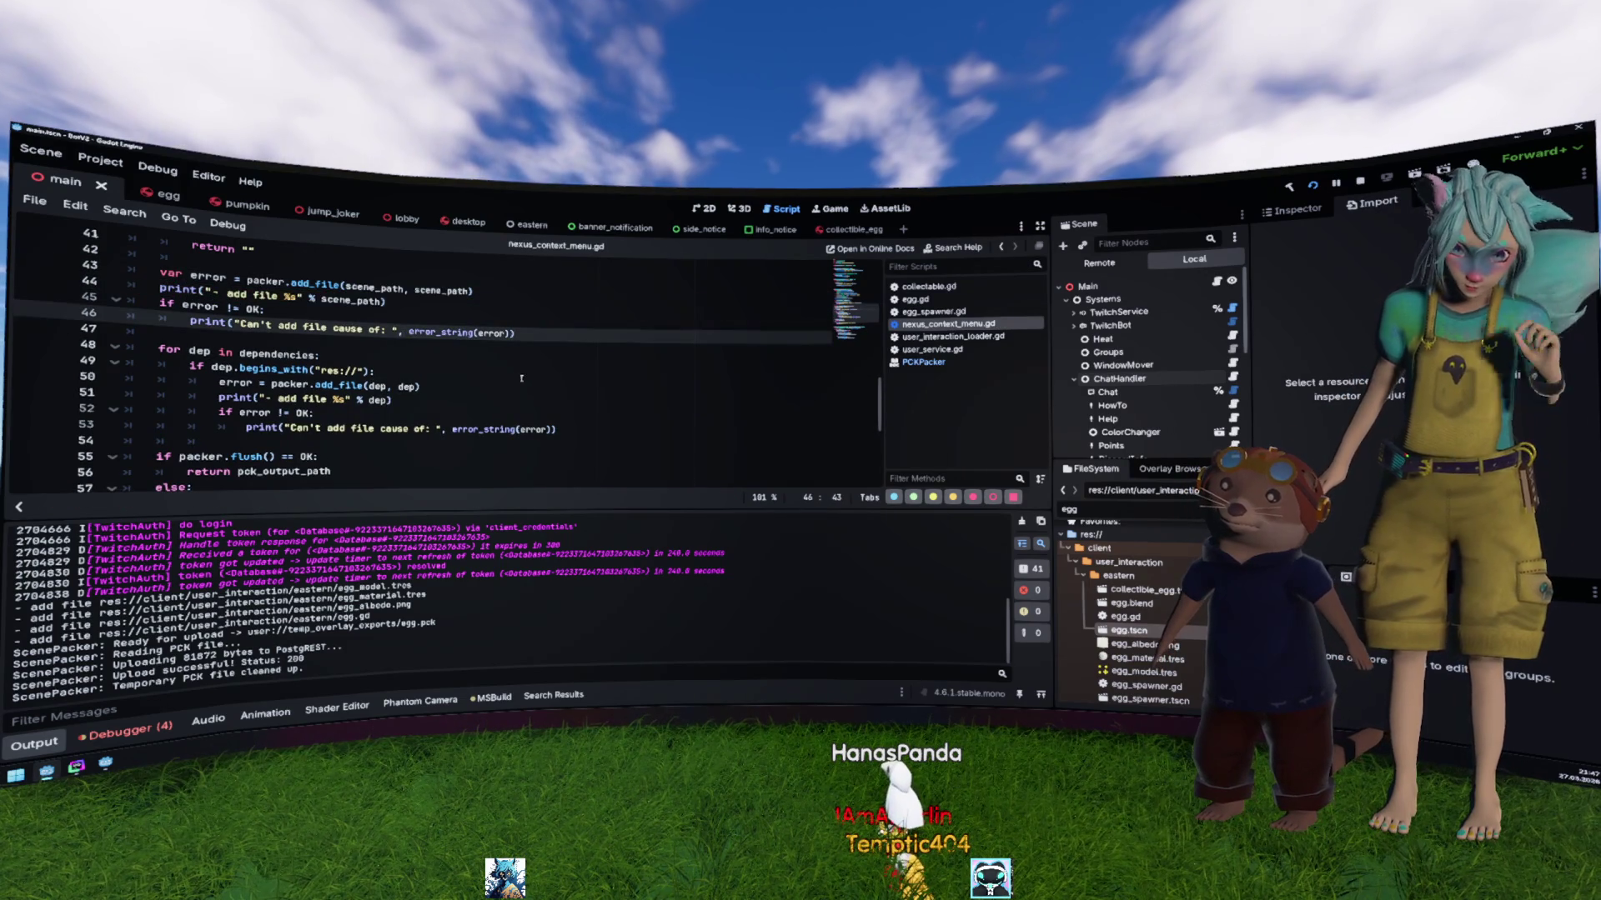
# Step: Move the scene-file block (lines 43–47) to after the dependency loop and fix its indentation
pyautogui.click(538, 379)
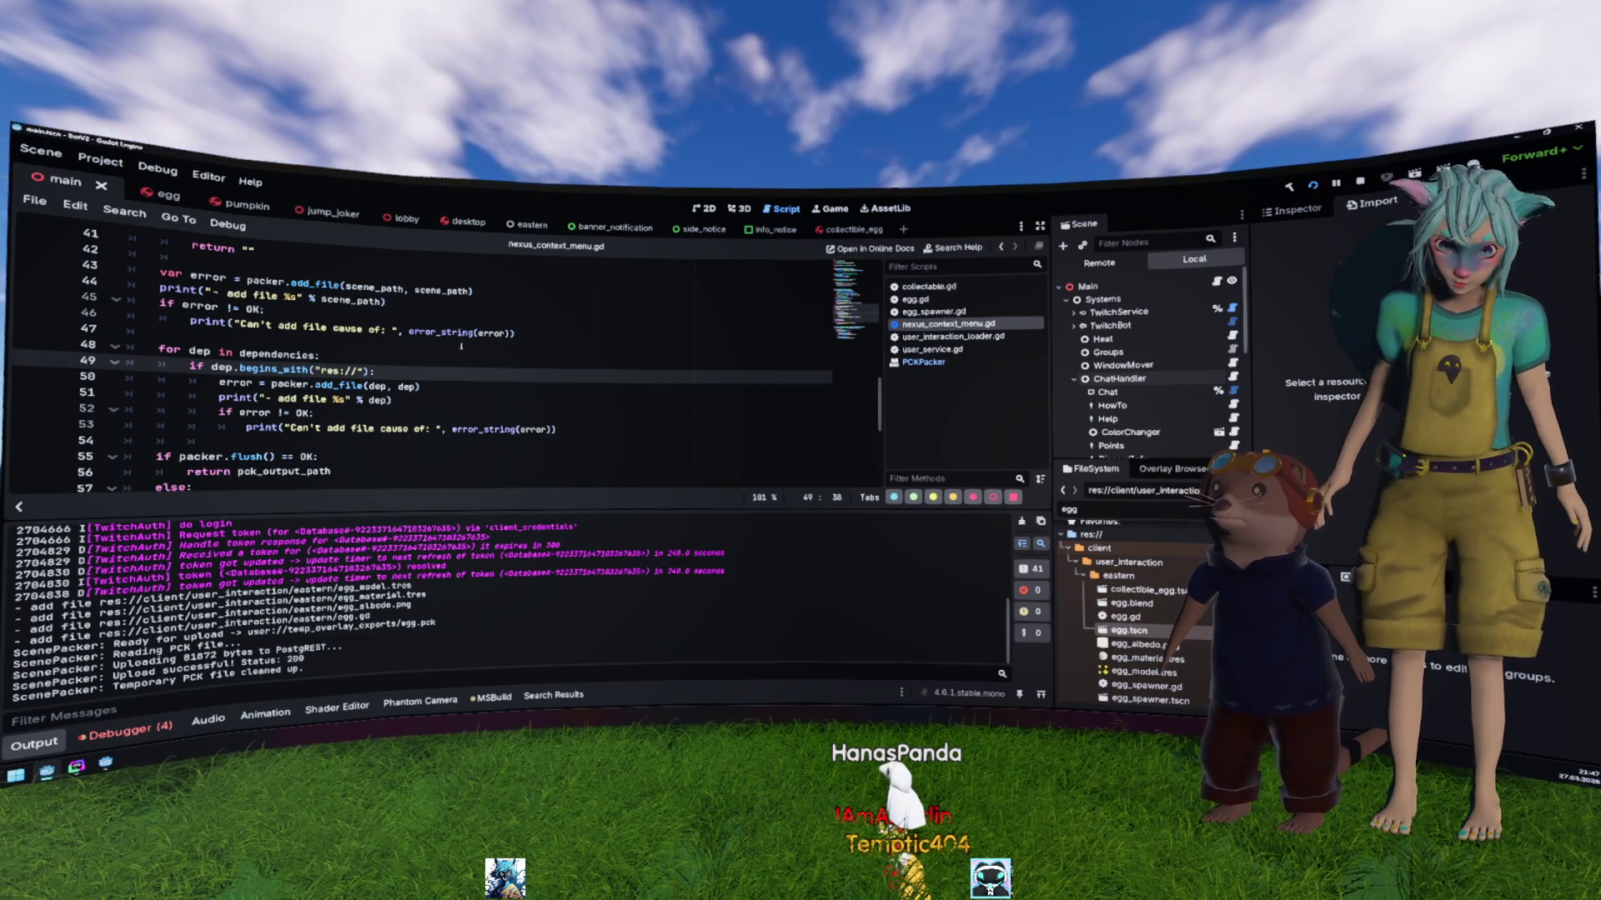
pyautogui.moveTo(536, 341); pyautogui.dragTo(66, 267)
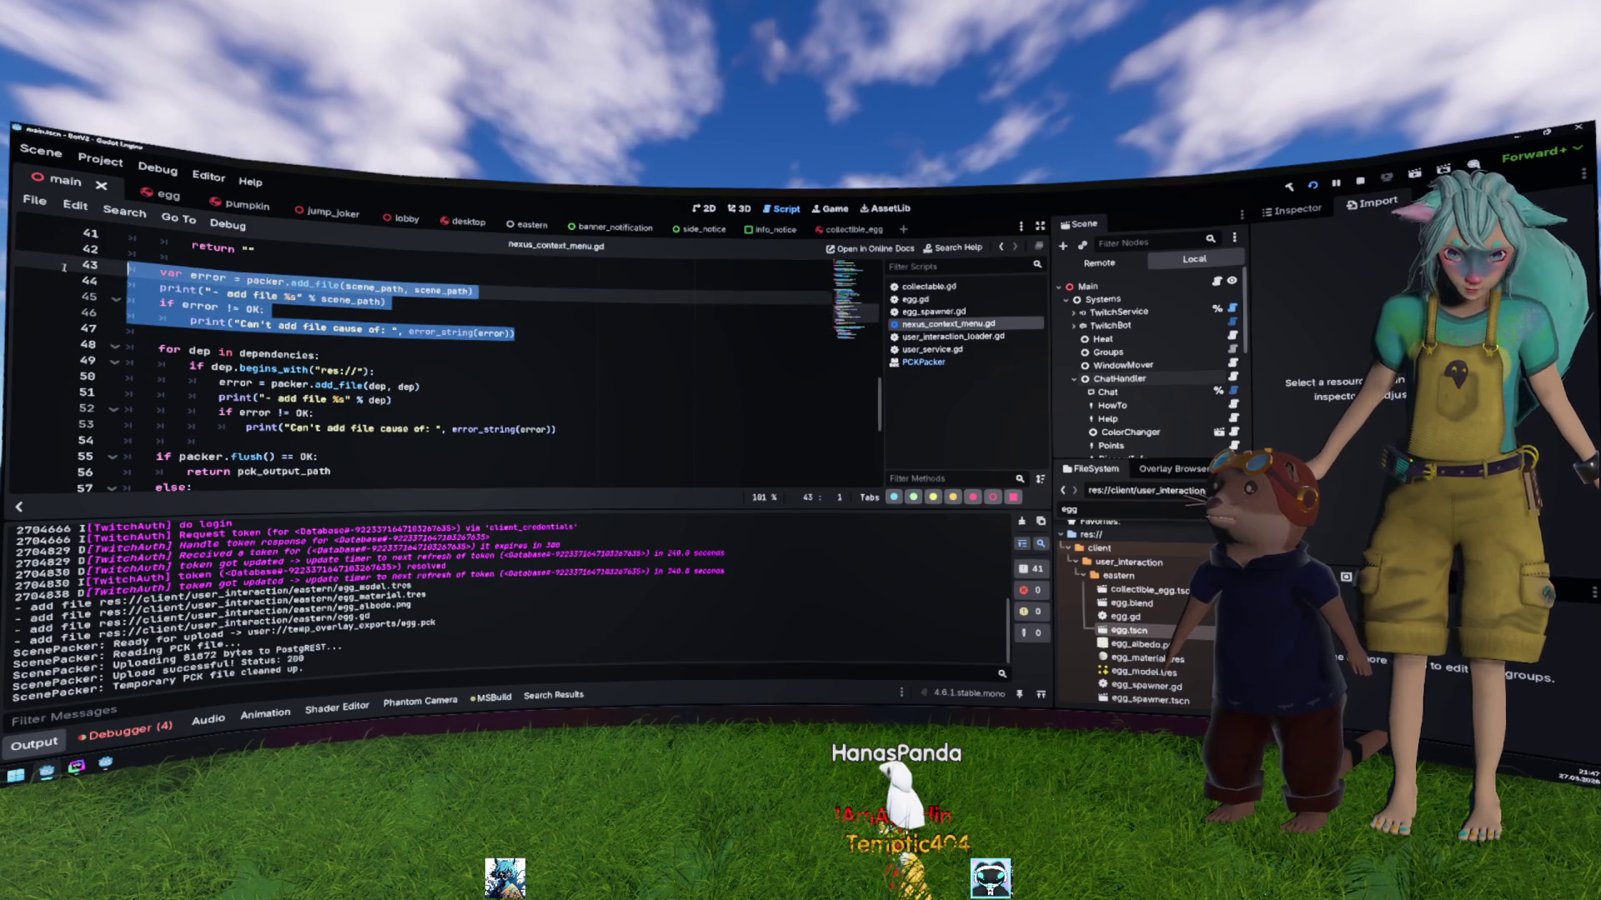
pyautogui.press('BackSpace')
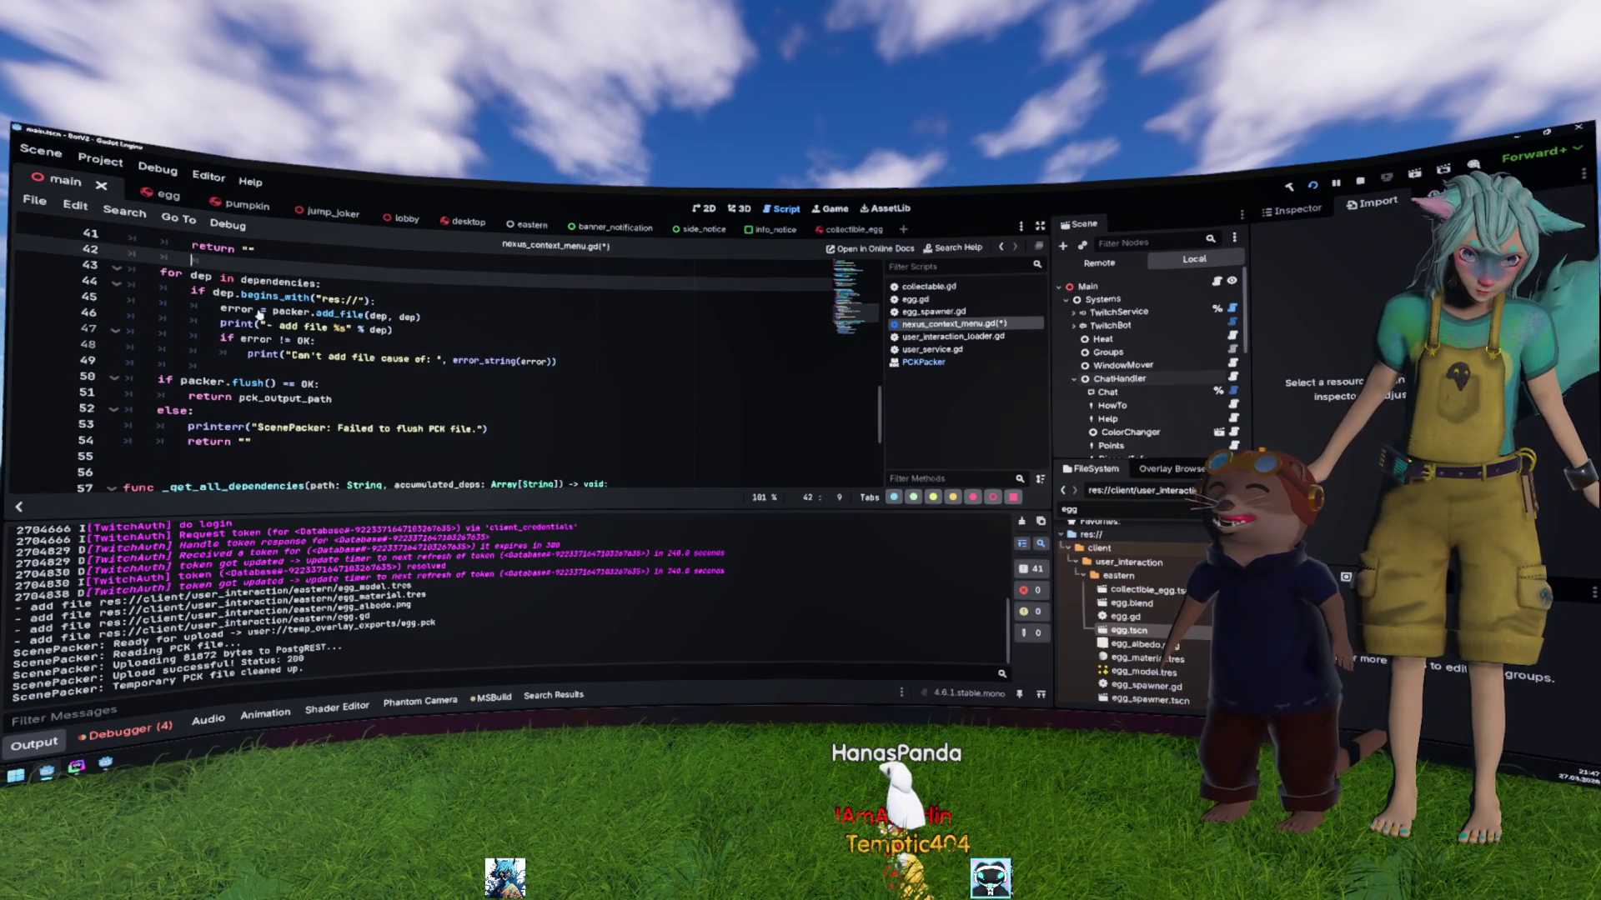
pyautogui.click(249, 369)
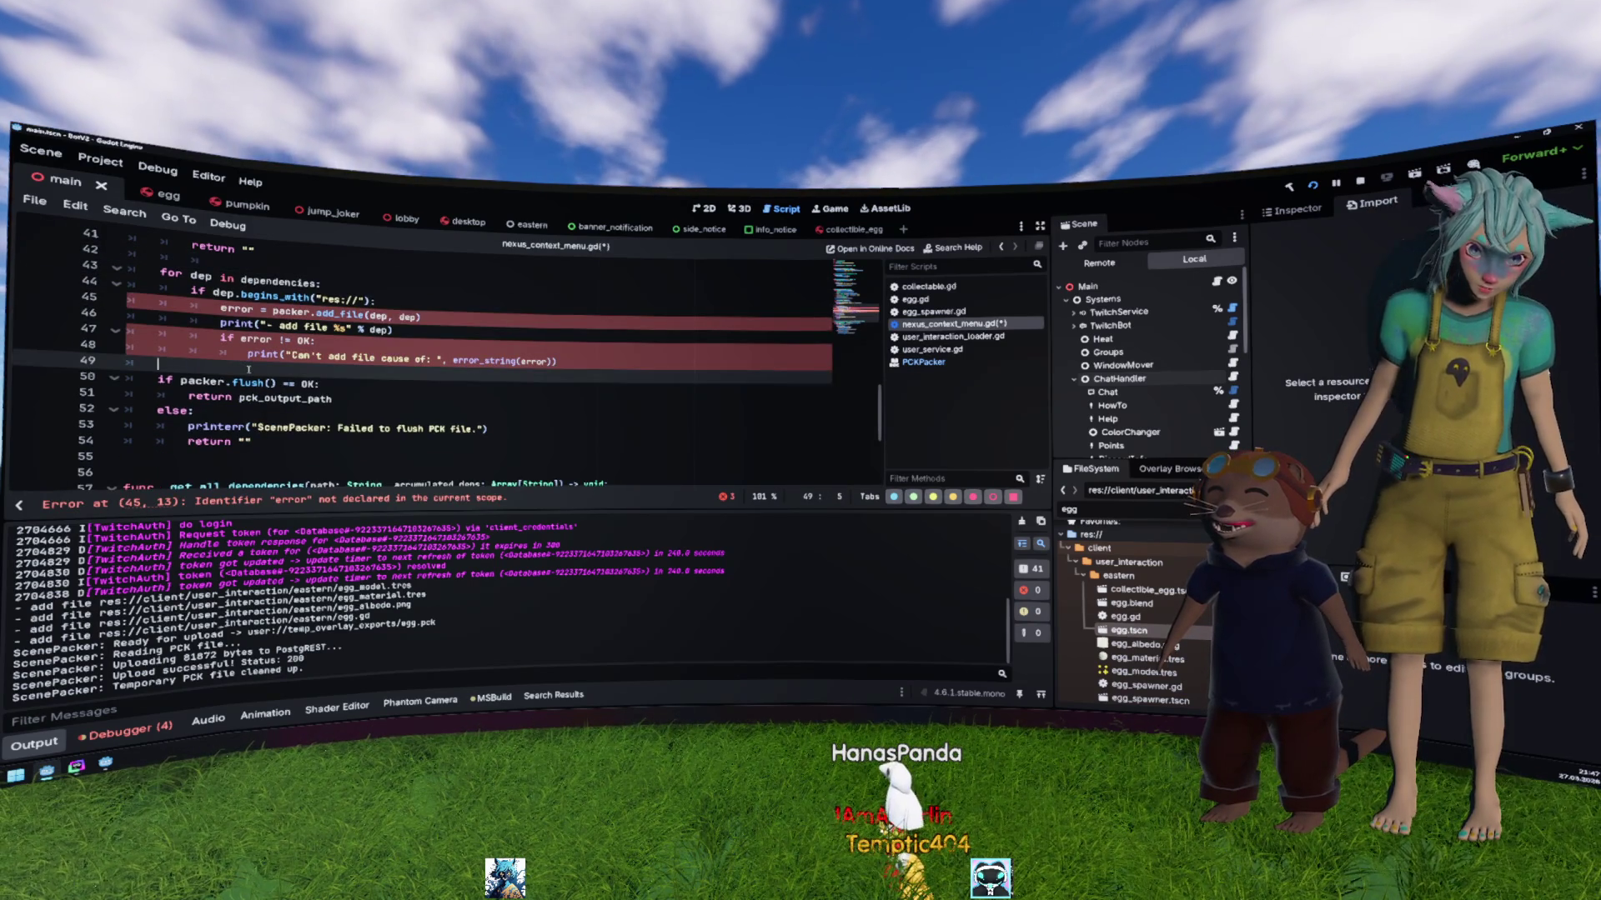
pyautogui.hotkey('ctrl', 'v')
pyautogui.press('Home')
pyautogui.press('Tab')
pyautogui.press('Up')
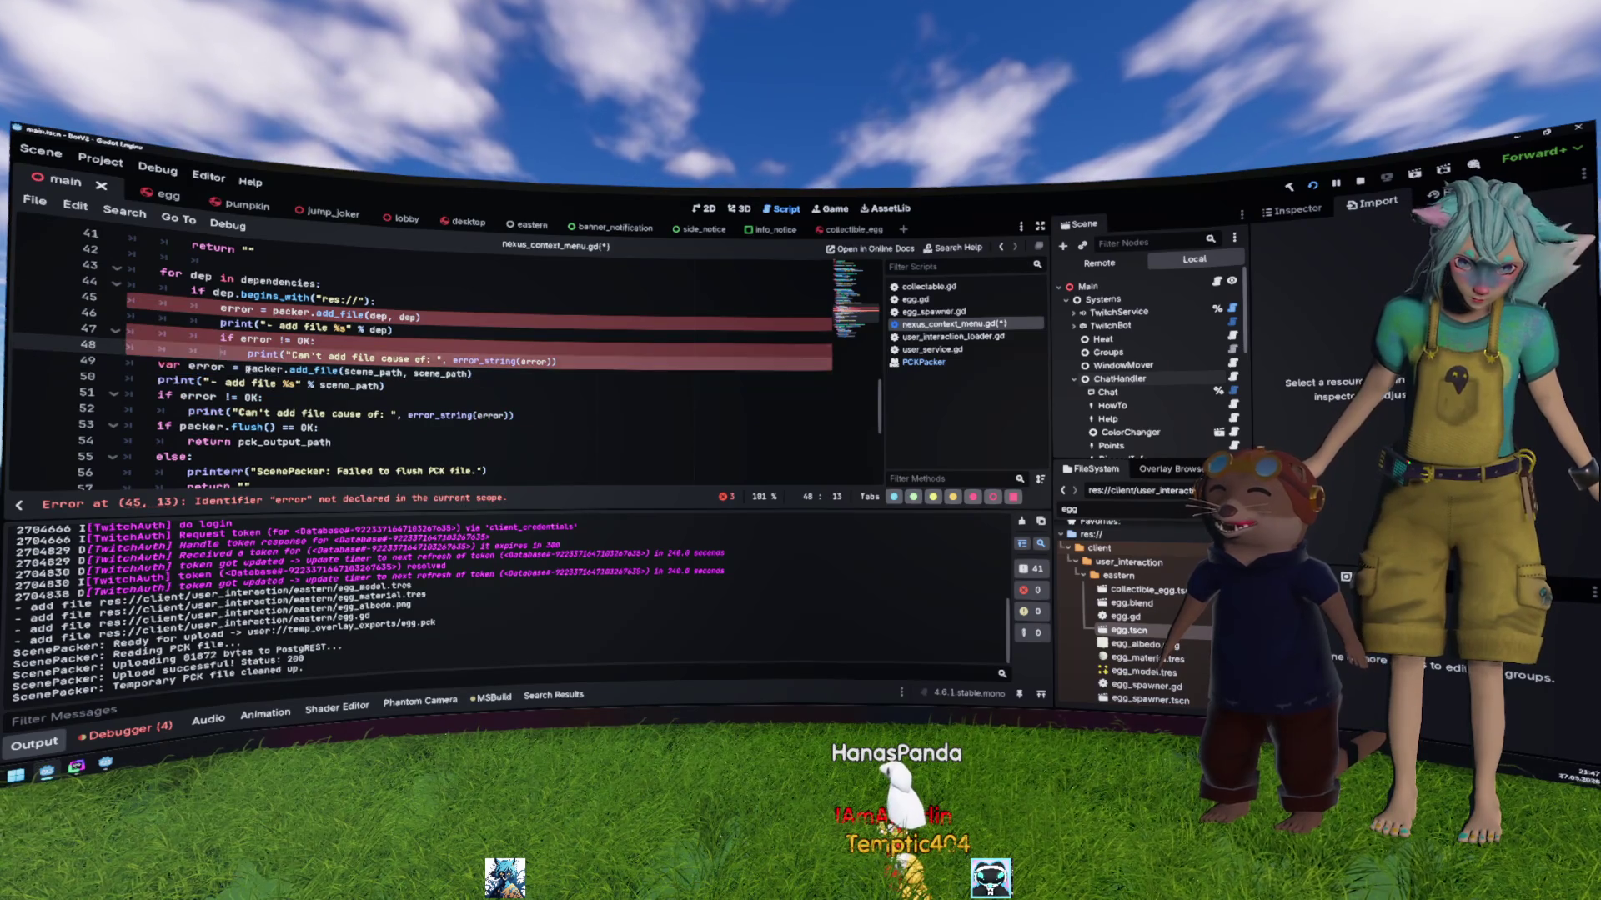
# Step: Declare 'var error' before the loop and drop the duplicate var from the later assignment
pyautogui.click(162, 261)
pyautogui.write('var error')
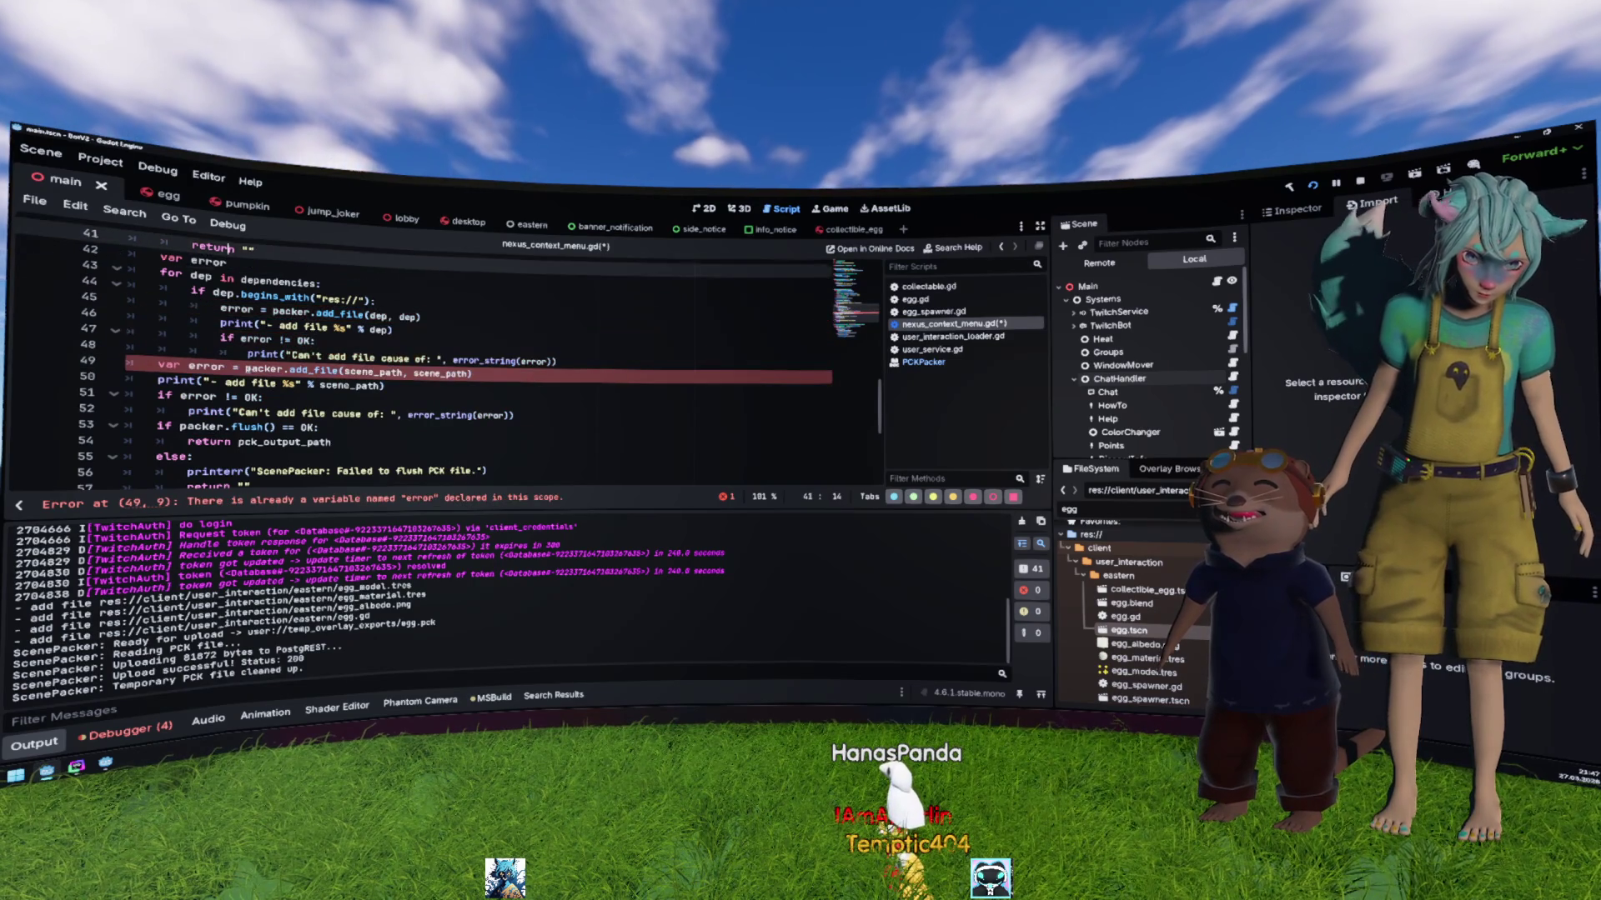
pyautogui.press('Return')
pyautogui.press('Down')
pyautogui.press('Down')
pyautogui.press('Down')
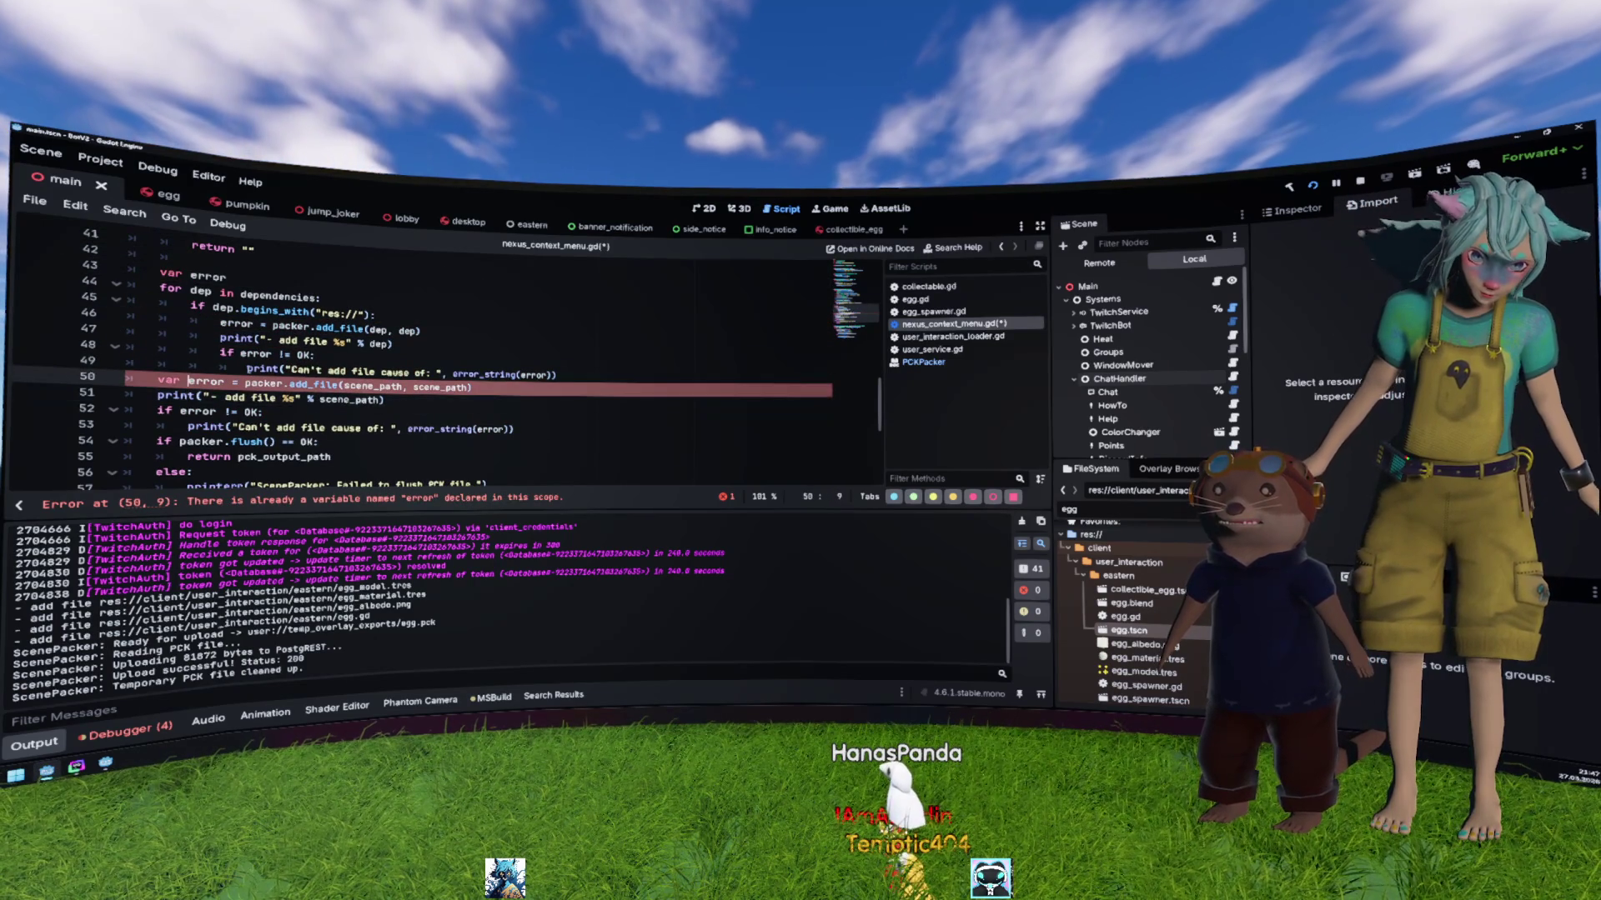
pyautogui.press('Delete')
pyautogui.press('Delete')
pyautogui.press('Delete')
pyautogui.press('Return')
# Step: Add a blank line after the error check, save, and Pack & Upload egg.tscn
pyautogui.click(240, 398)
pyautogui.press('Down')
pyautogui.press('Down')
pyautogui.press('Down')
pyautogui.press('End')
pyautogui.press('Return')
pyautogui.hotkey('ctrl', 's')
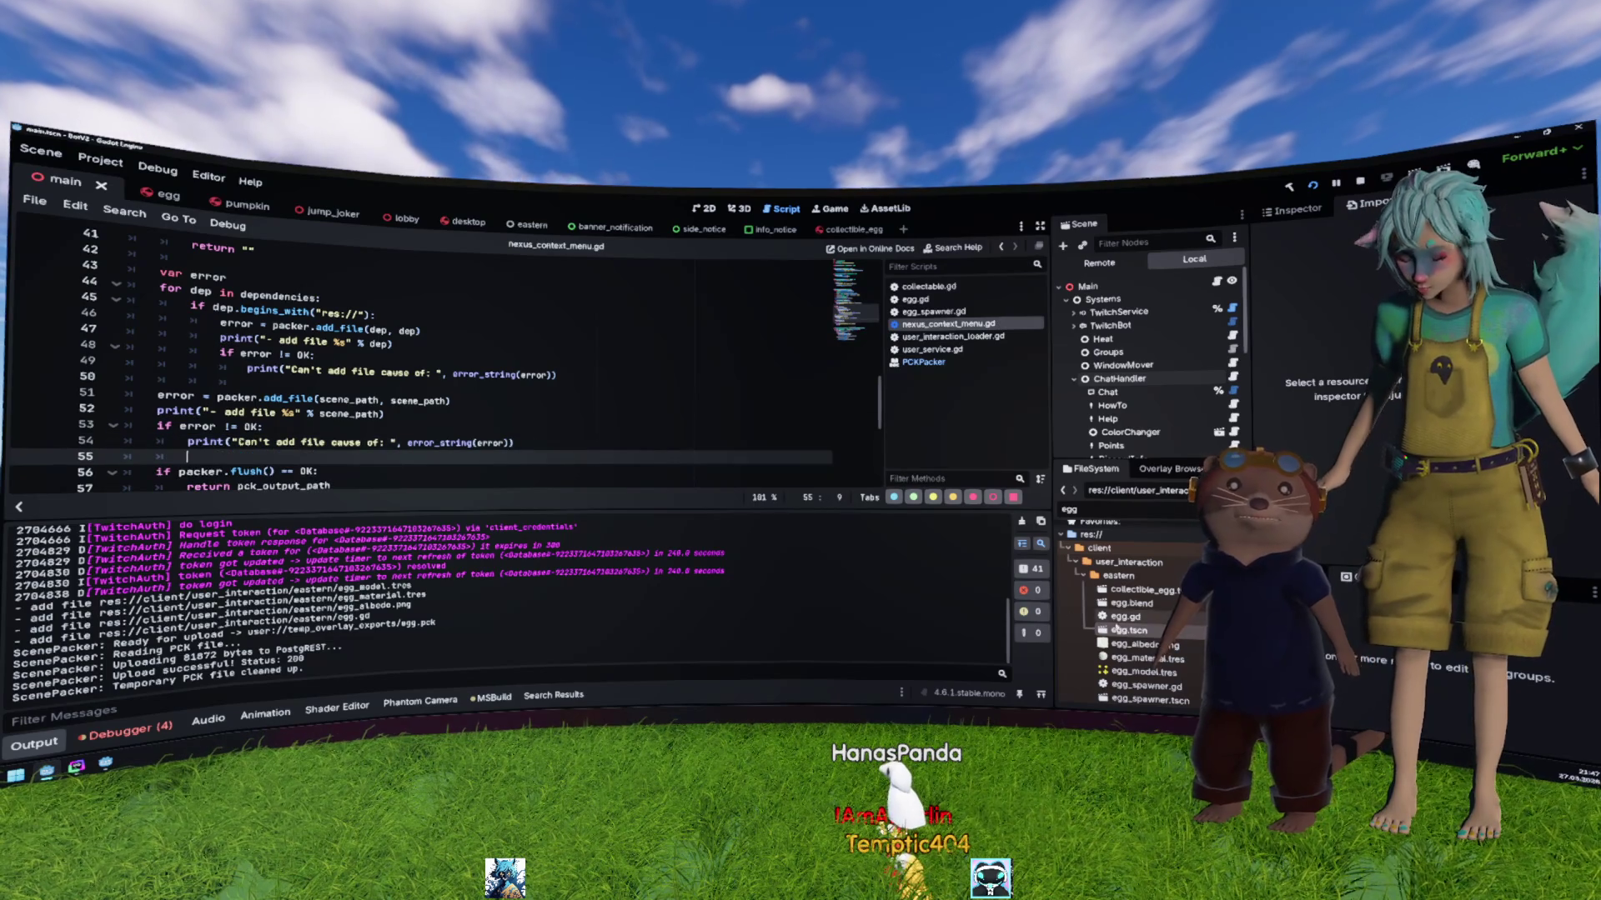
pyautogui.rightClick(1131, 631)
pyautogui.click(1169, 705)
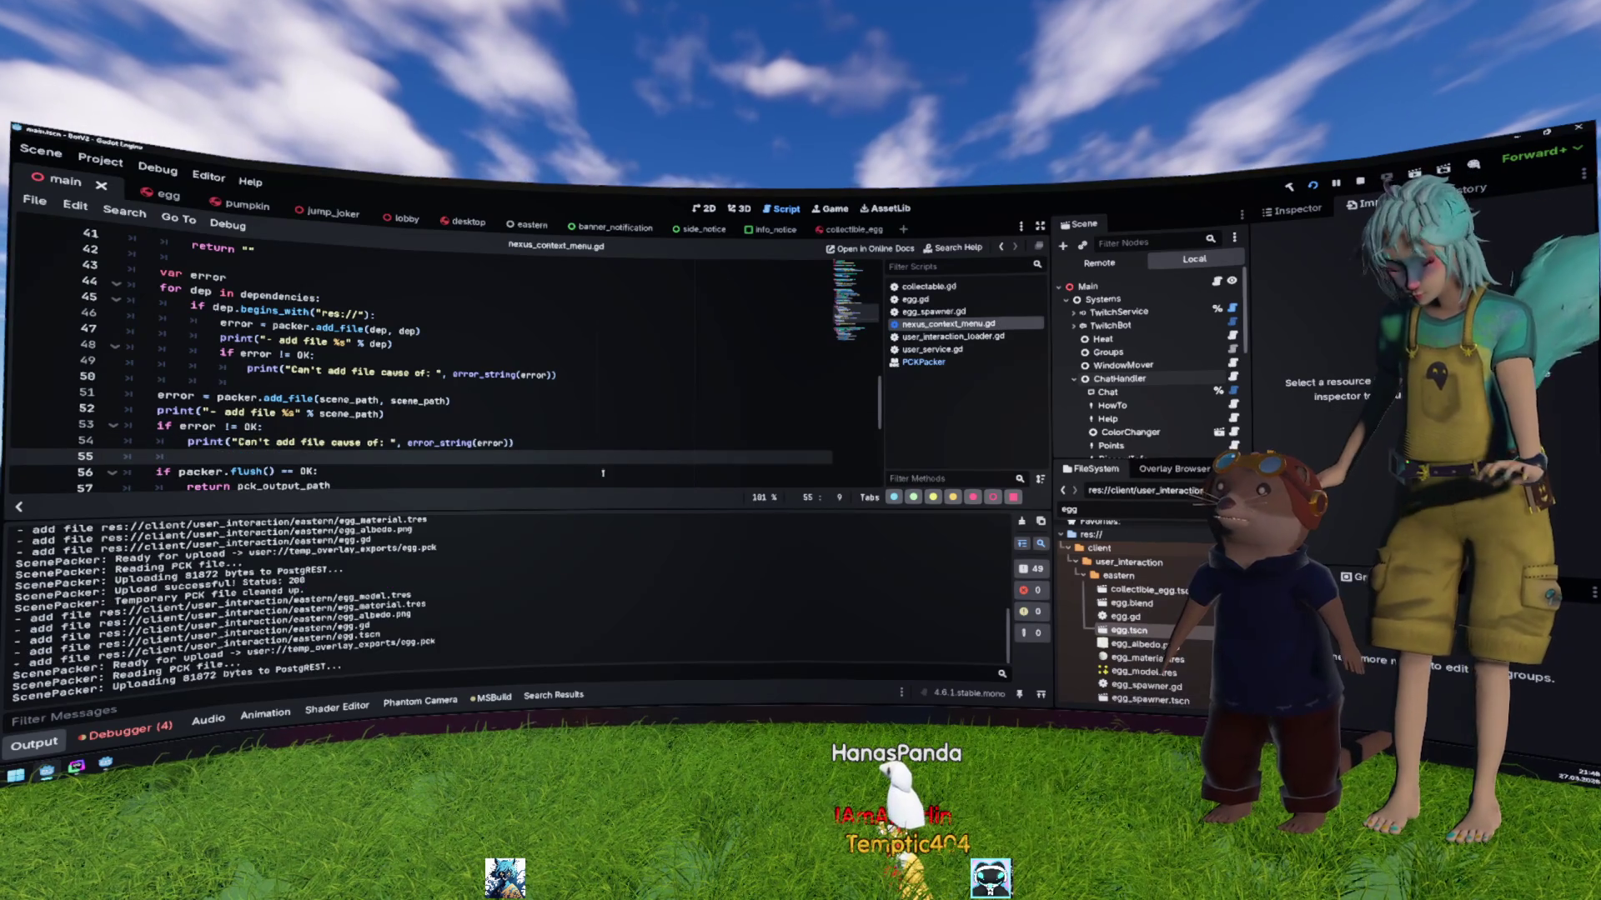
# Step: Run the egg project with F5 to test scene loading
pyautogui.click(369, 343)
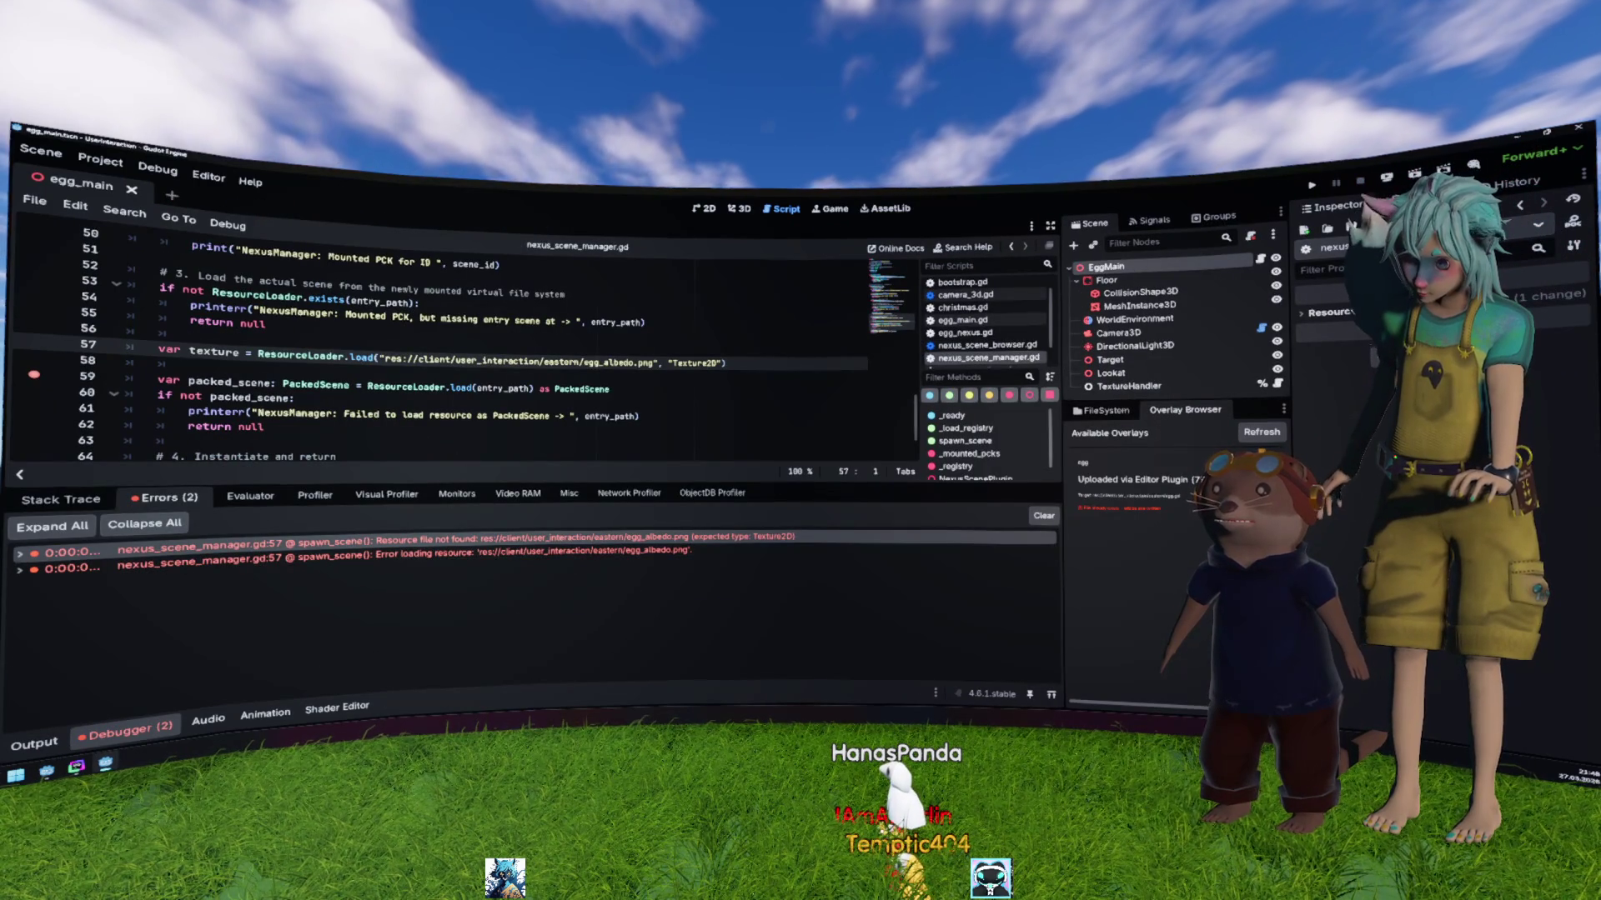
pyautogui.click(649, 409)
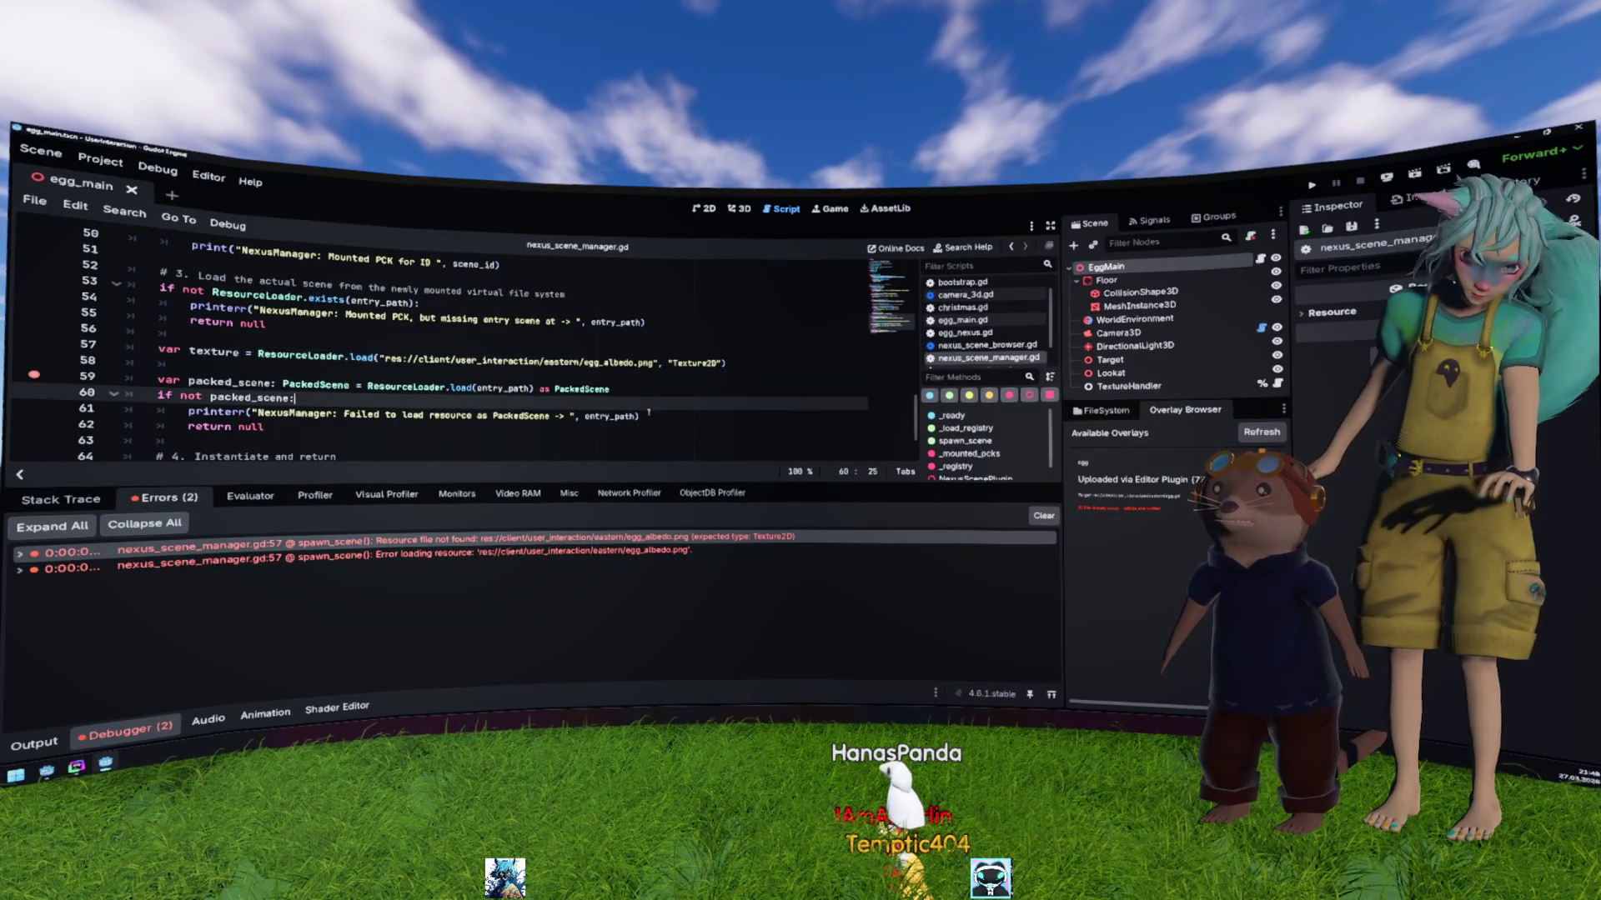
pyautogui.press('F5')
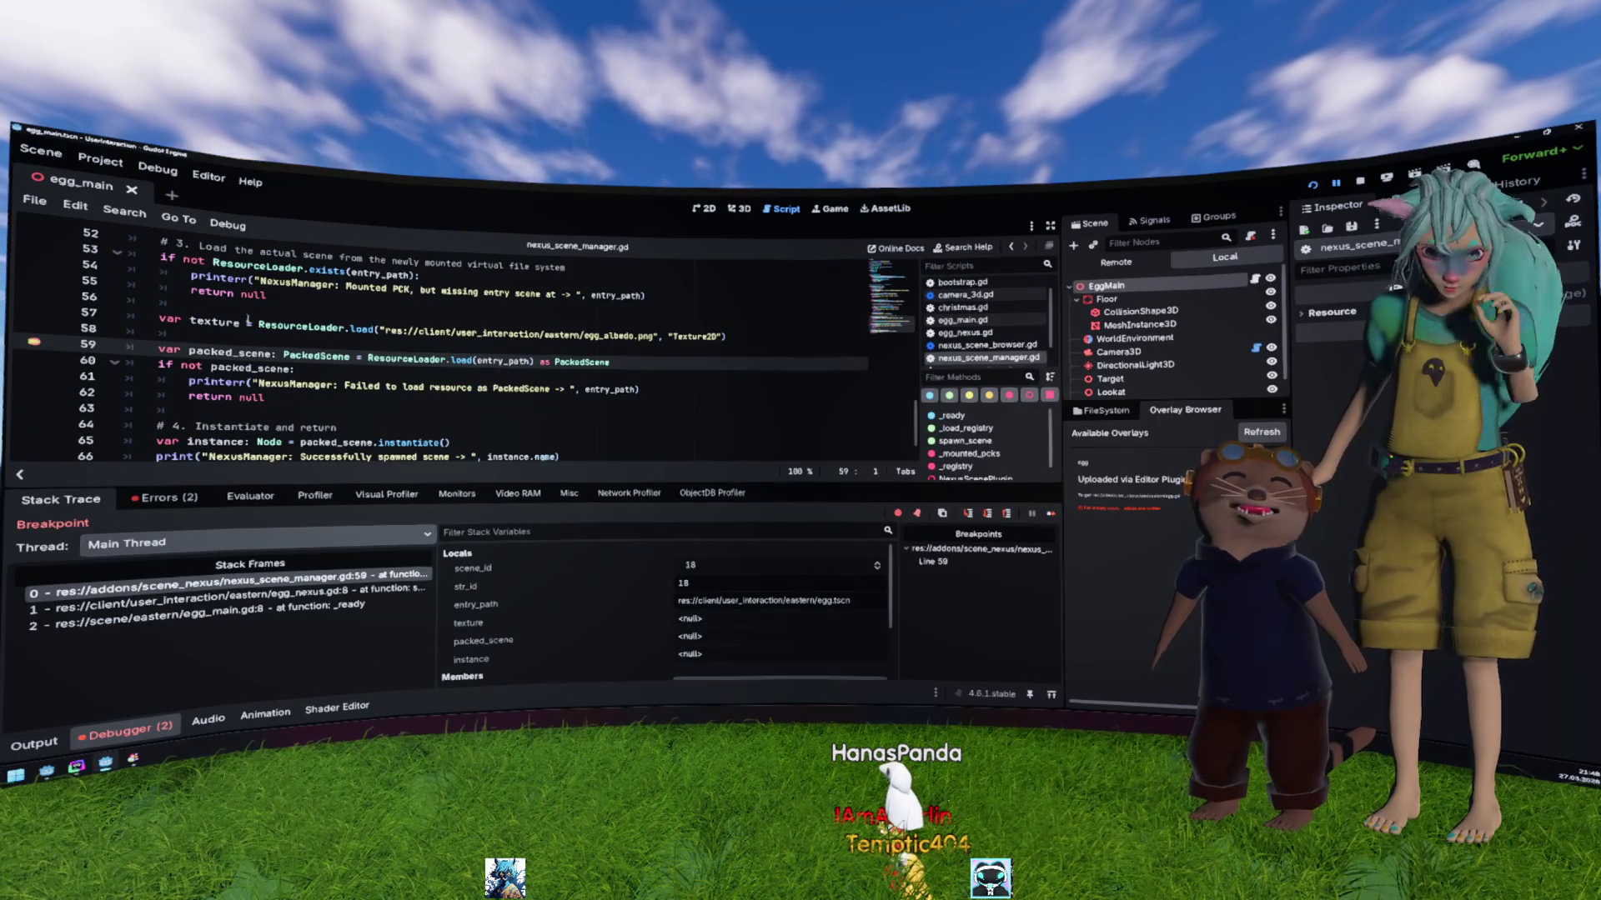
pyautogui.moveTo(215, 322)
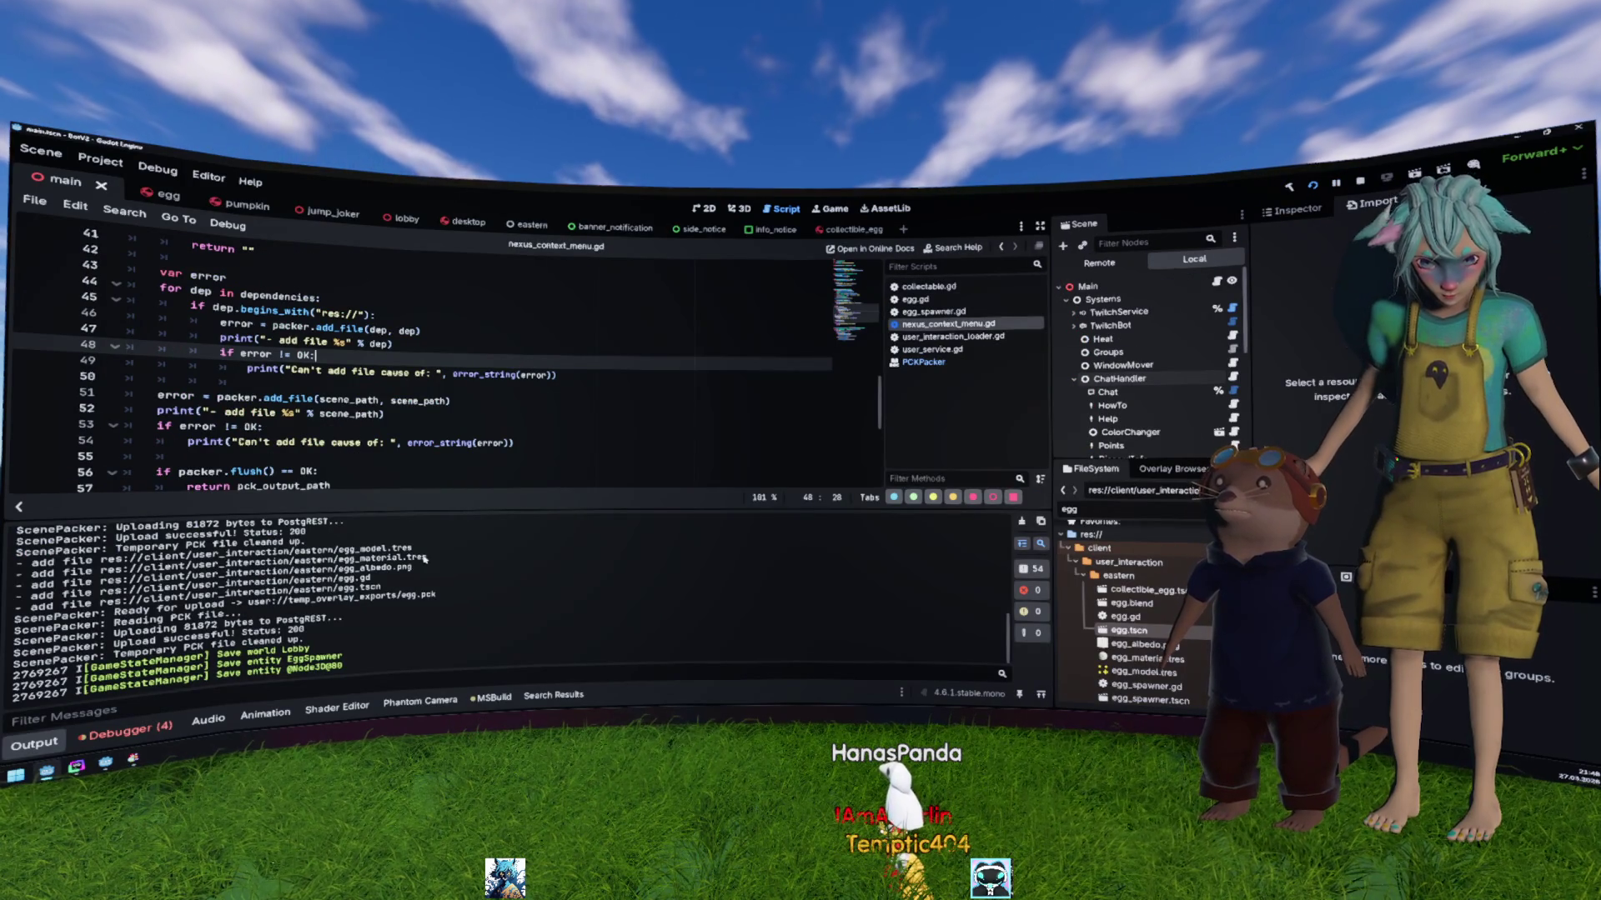
# Step: Replace the egg_albedo.png path on line 57 with the egg_material.tres path from the log
pyautogui.moveTo(425, 559); pyautogui.dragTo(328, 559)
pyautogui.moveTo(425, 558); pyautogui.dragTo(114, 569)
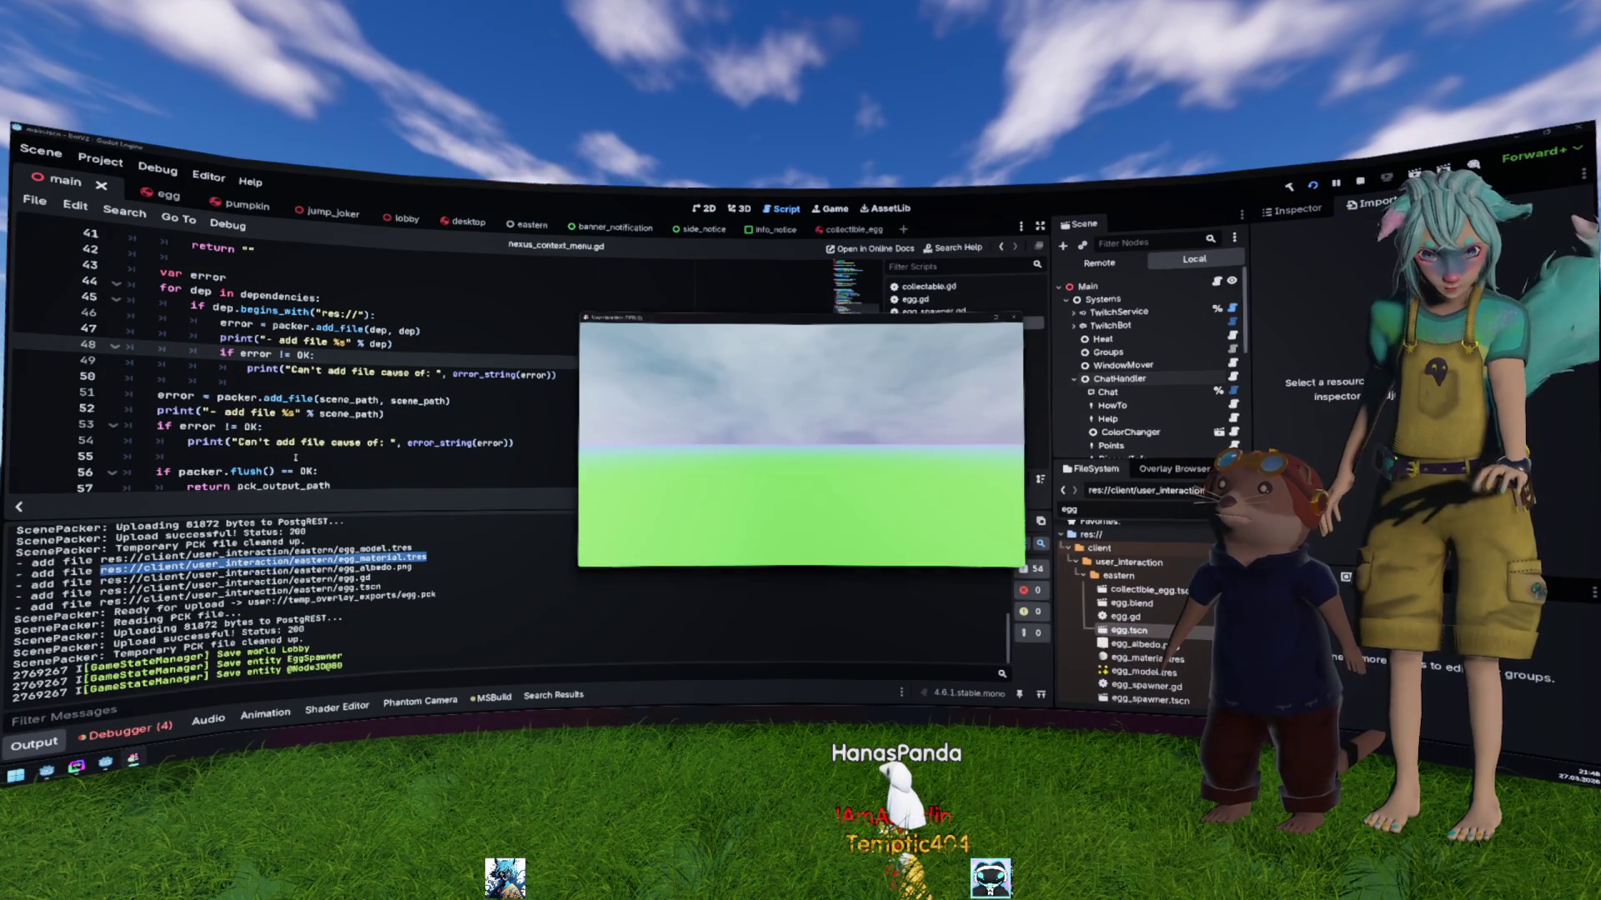
pyautogui.moveTo(385, 331); pyautogui.dragTo(655, 336)
pyautogui.write('res://client/user_interaction/eastern/egg_material.tres')
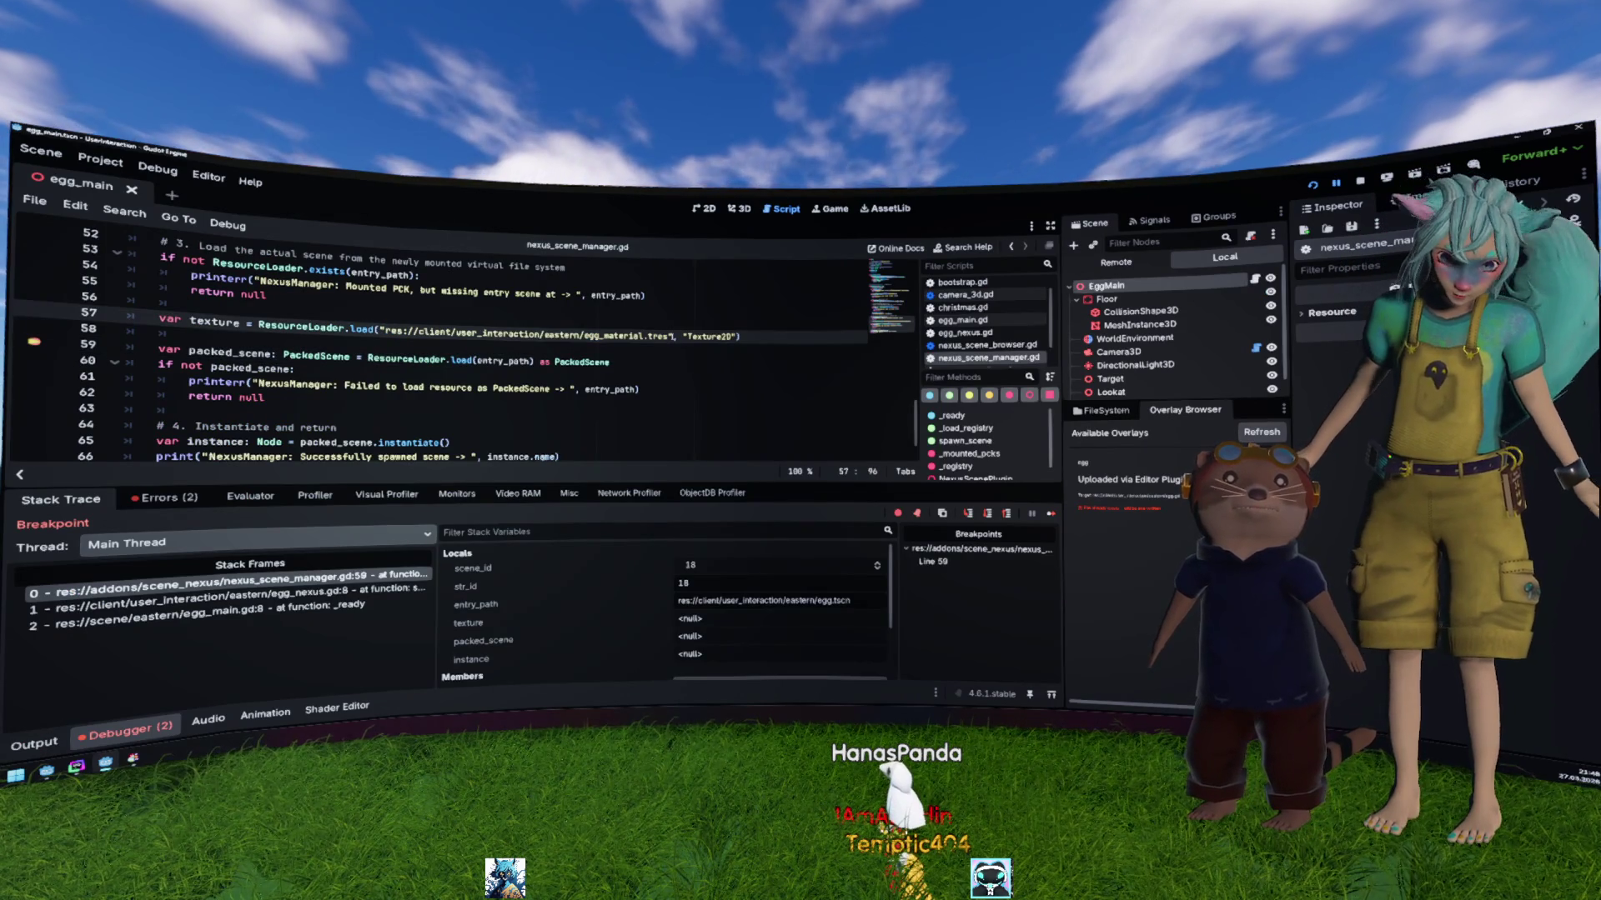
# Step: Delete the Texture2D argument on line 57 and select the ResourceLoader.load(...) call
pyautogui.hotkey('ctrl', 'shift', 'Left')
pyautogui.hotkey('ctrl', 'shift', 'Left')
pyautogui.hotkey('ctrl', 'shift', 'Left')
pyautogui.press('BackSpace')
pyautogui.hotkey('shift', 'Home')
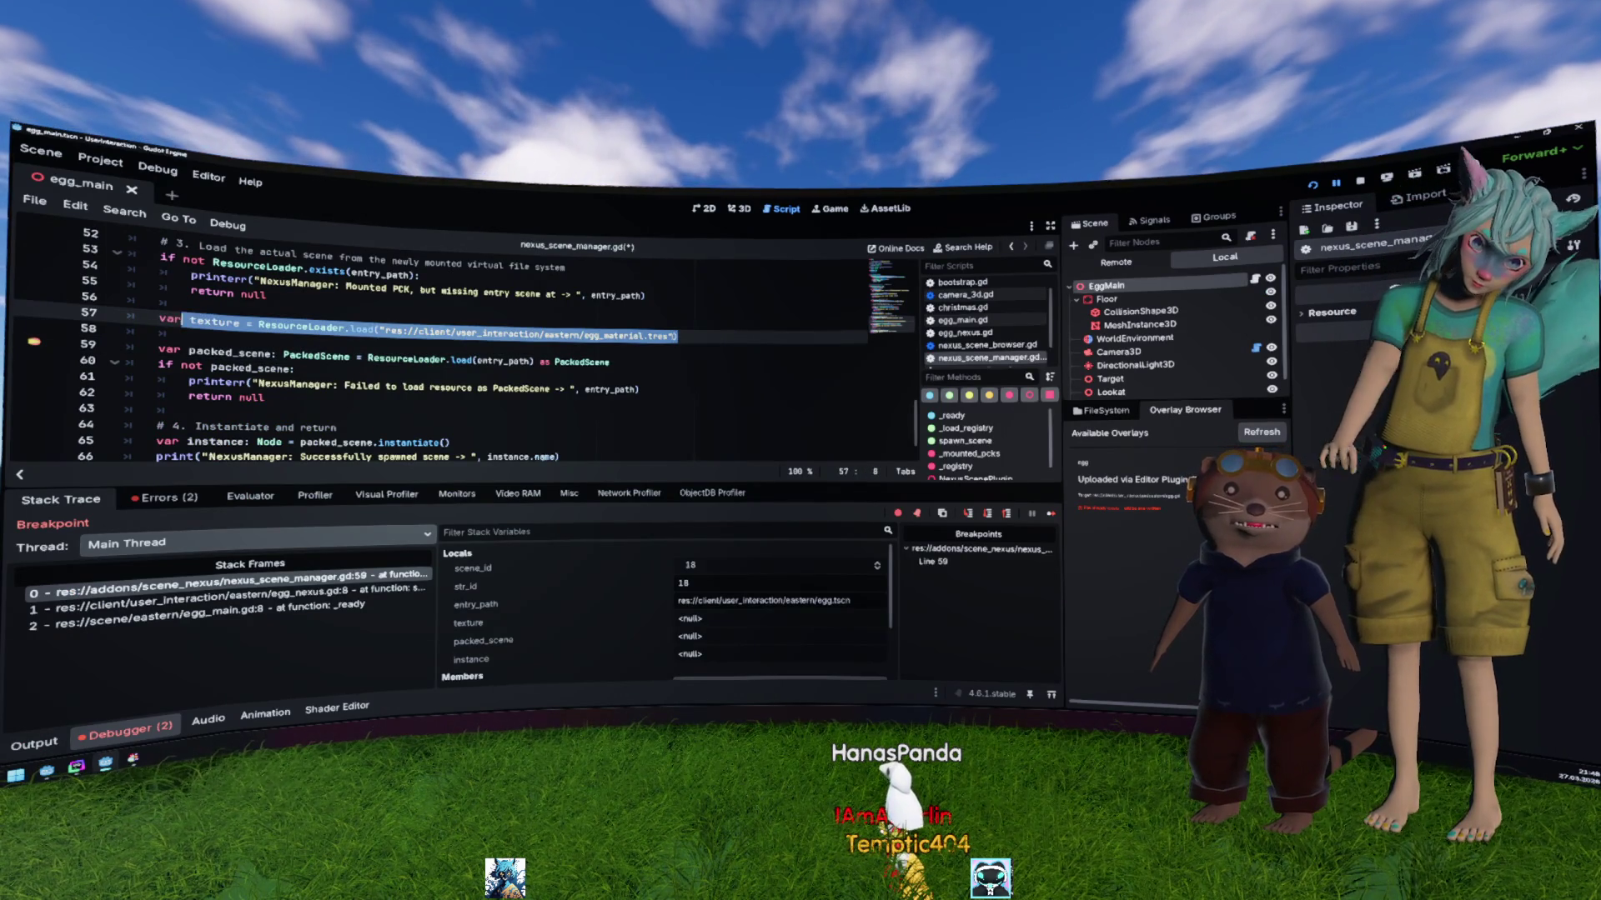
pyautogui.hotkey('ctrl', 'shift', 'Right')
pyautogui.hotkey('ctrl', 'shift', 'Right')
pyautogui.hotkey('ctrl', 'shift', 'Right')
pyautogui.hotkey('ctrl', 'shift', 'Left')
pyautogui.hotkey('ctrl', 'c')
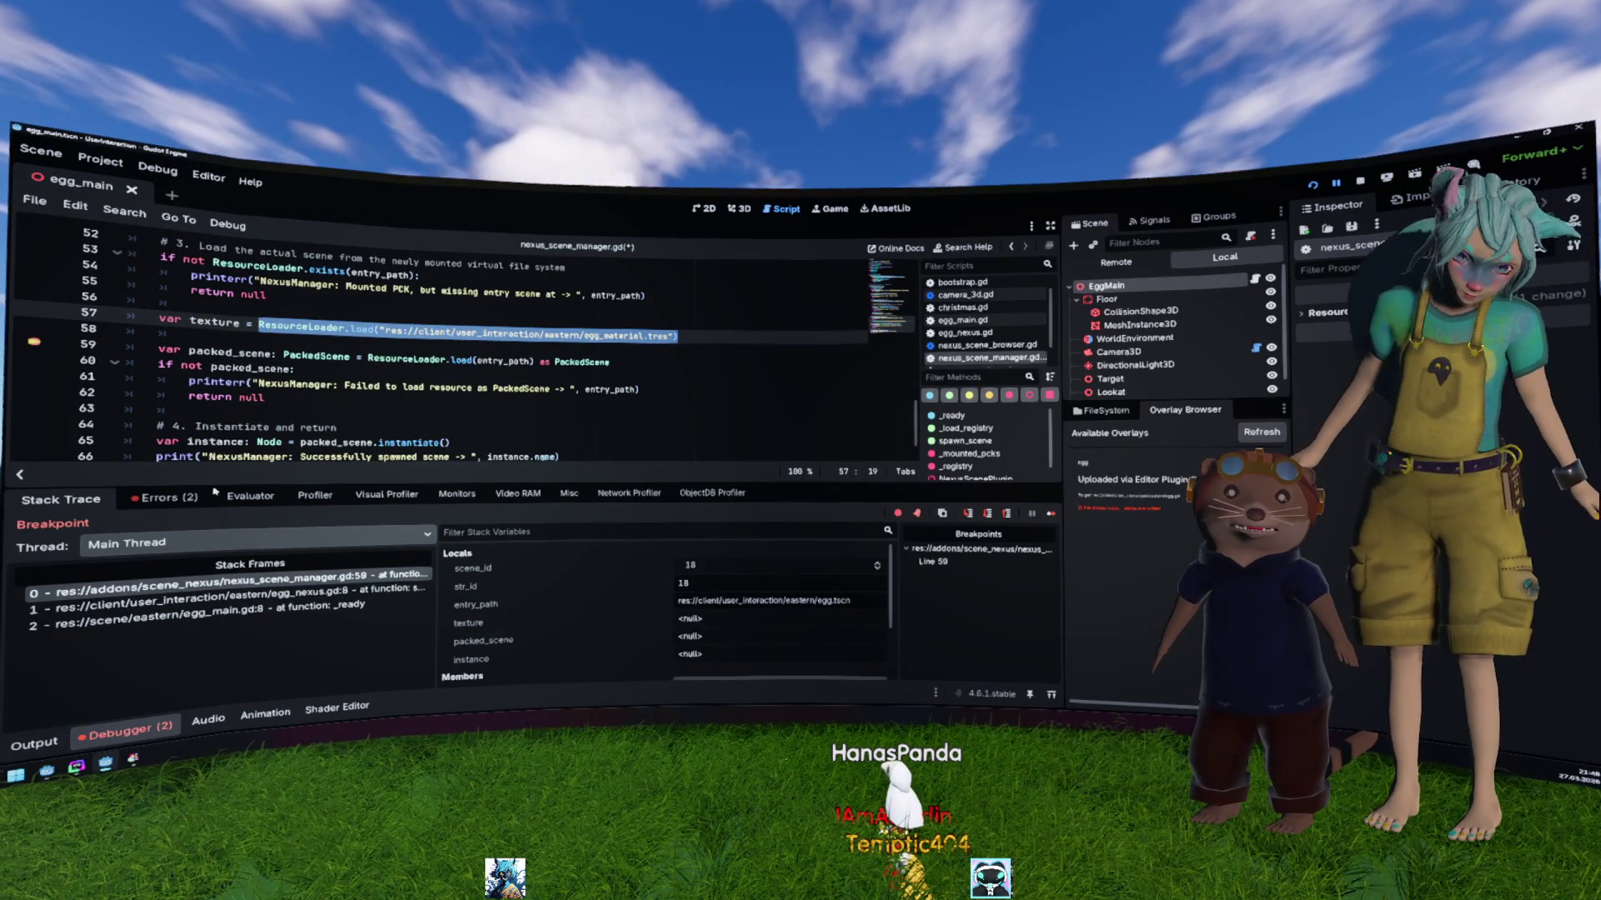
# Step: Evaluate the ResourceLoader.load expression in the Debugger's Evaluator tab, getting <null>
pyautogui.click(192, 498)
pyautogui.click(250, 496)
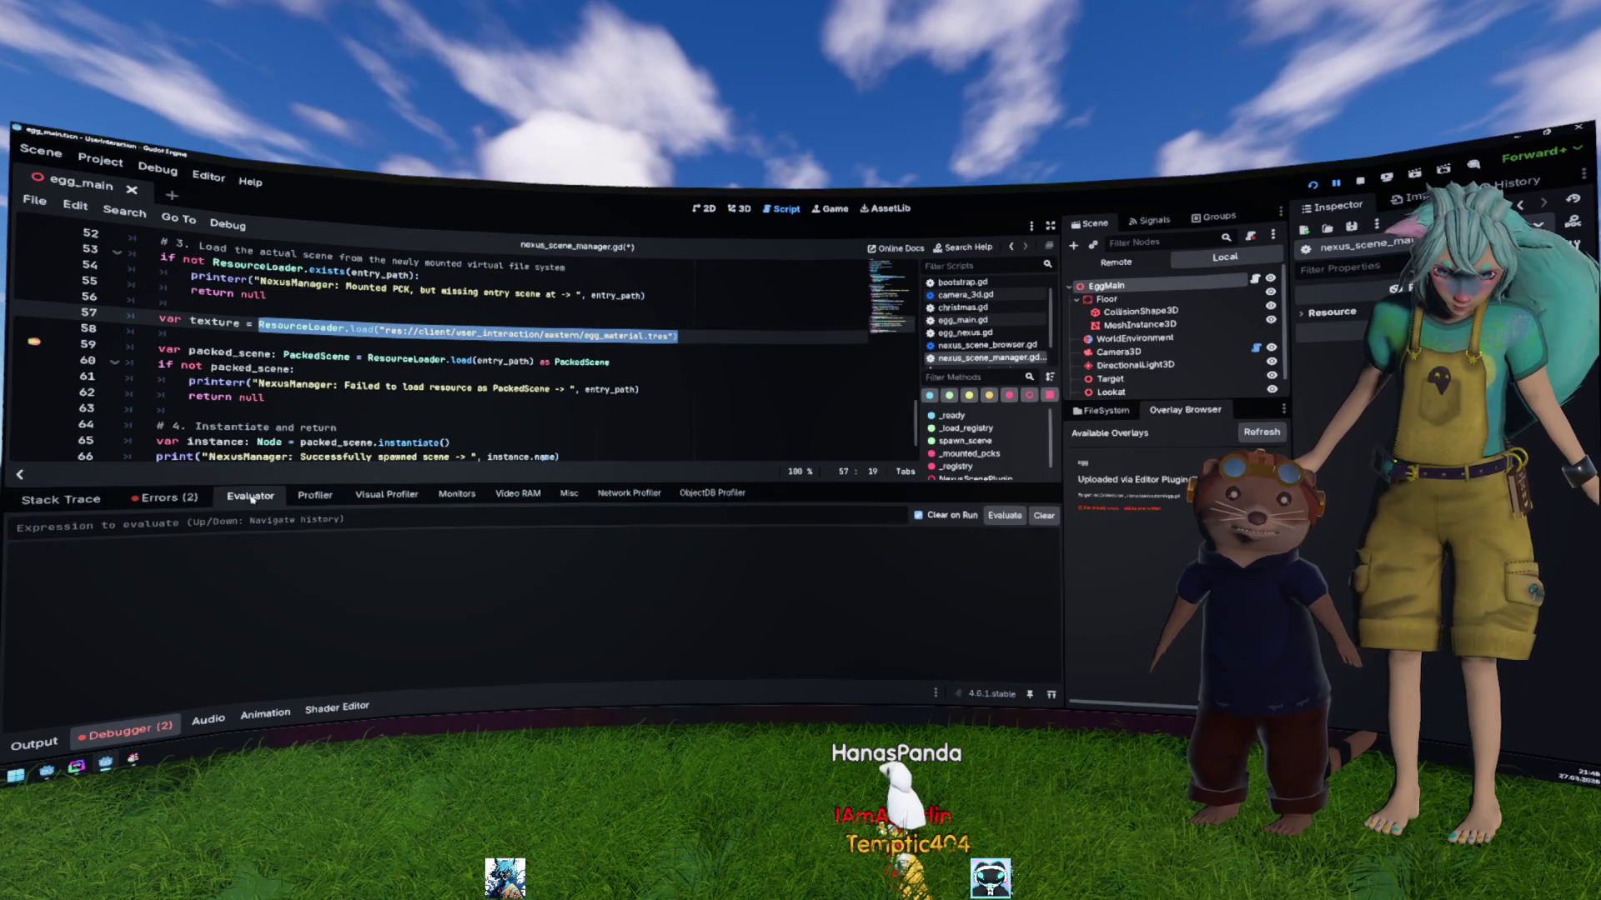
pyautogui.hotkey('ctrl', 'v')
pyautogui.press('Return')
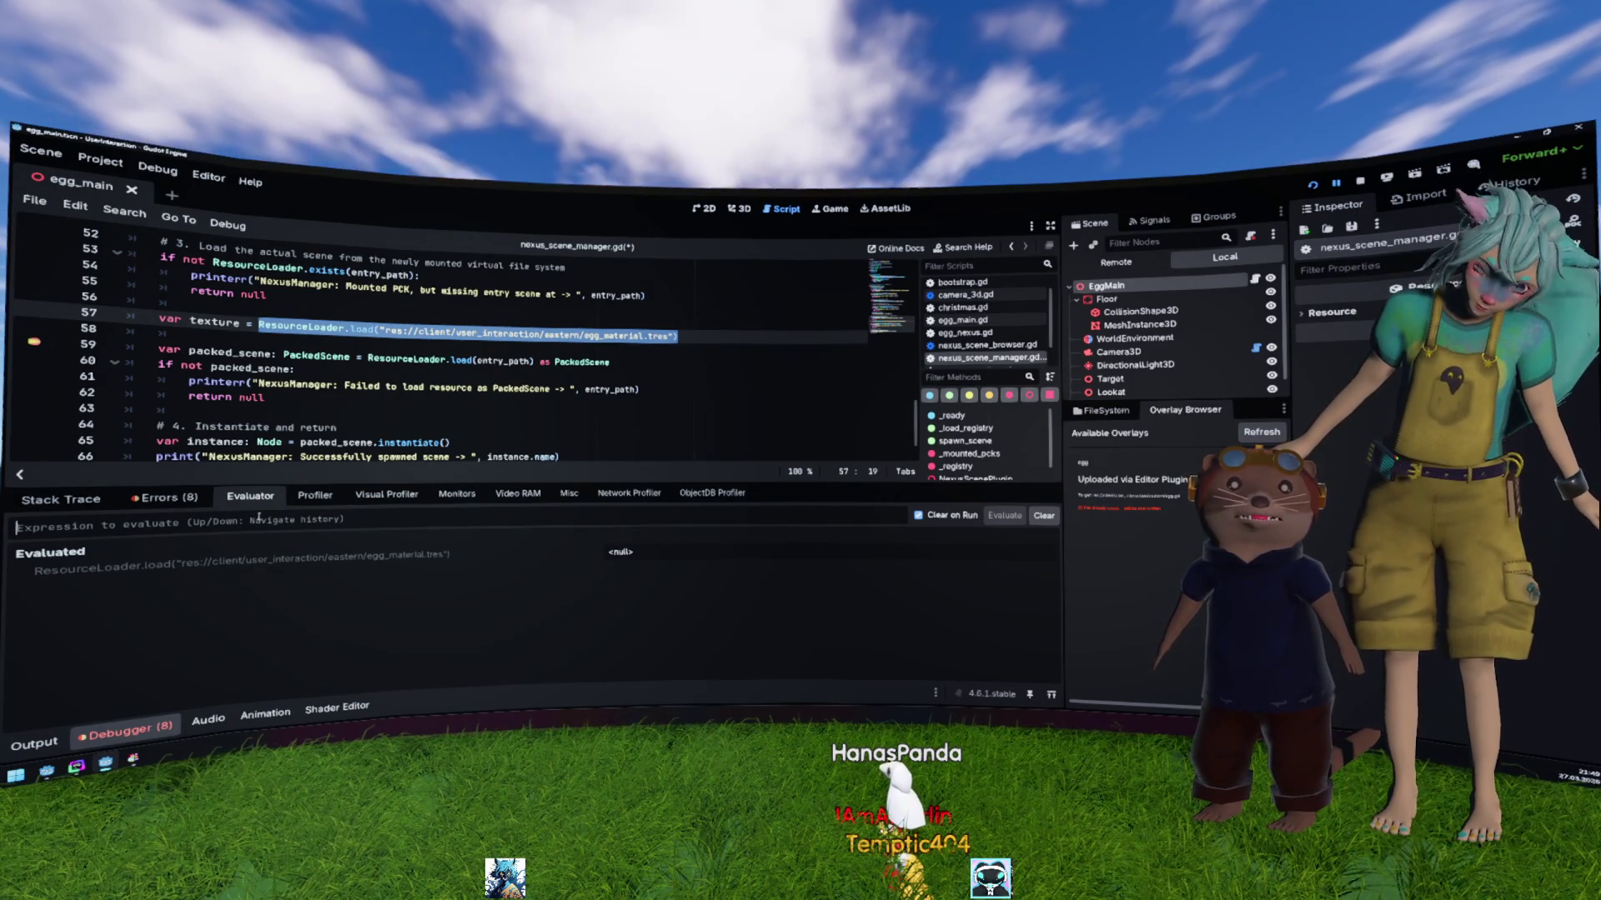
pyautogui.press('Down')
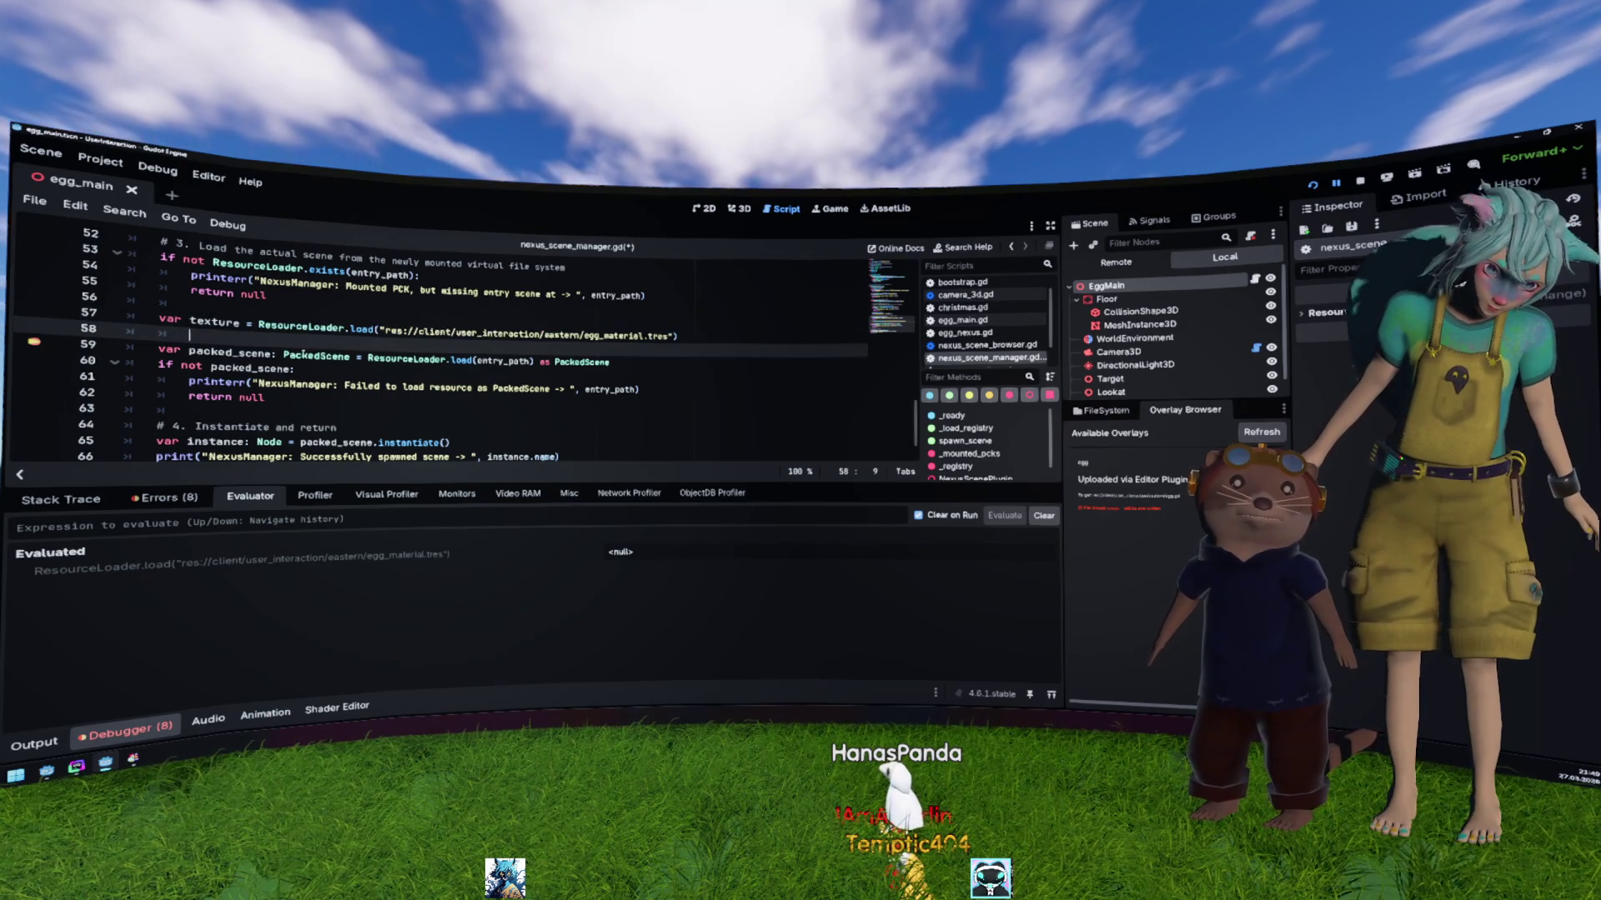
# Step: Select the texture variable on line 57 and inspect the evaluator's <null> result
pyautogui.moveTo(304, 355)
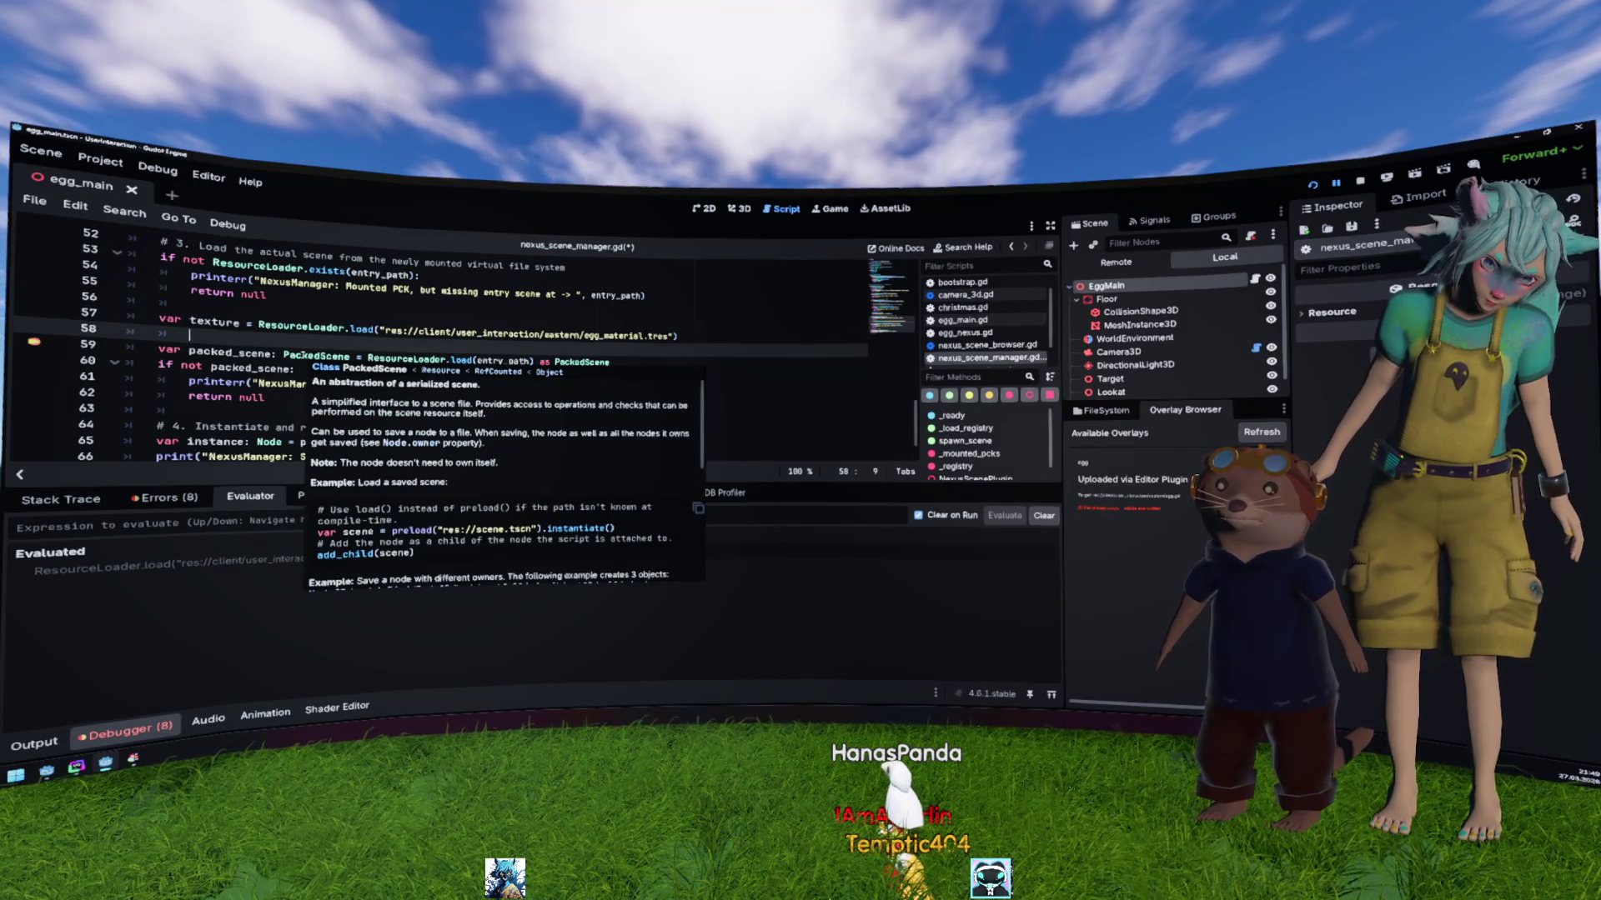
pyautogui.doubleClick(222, 324)
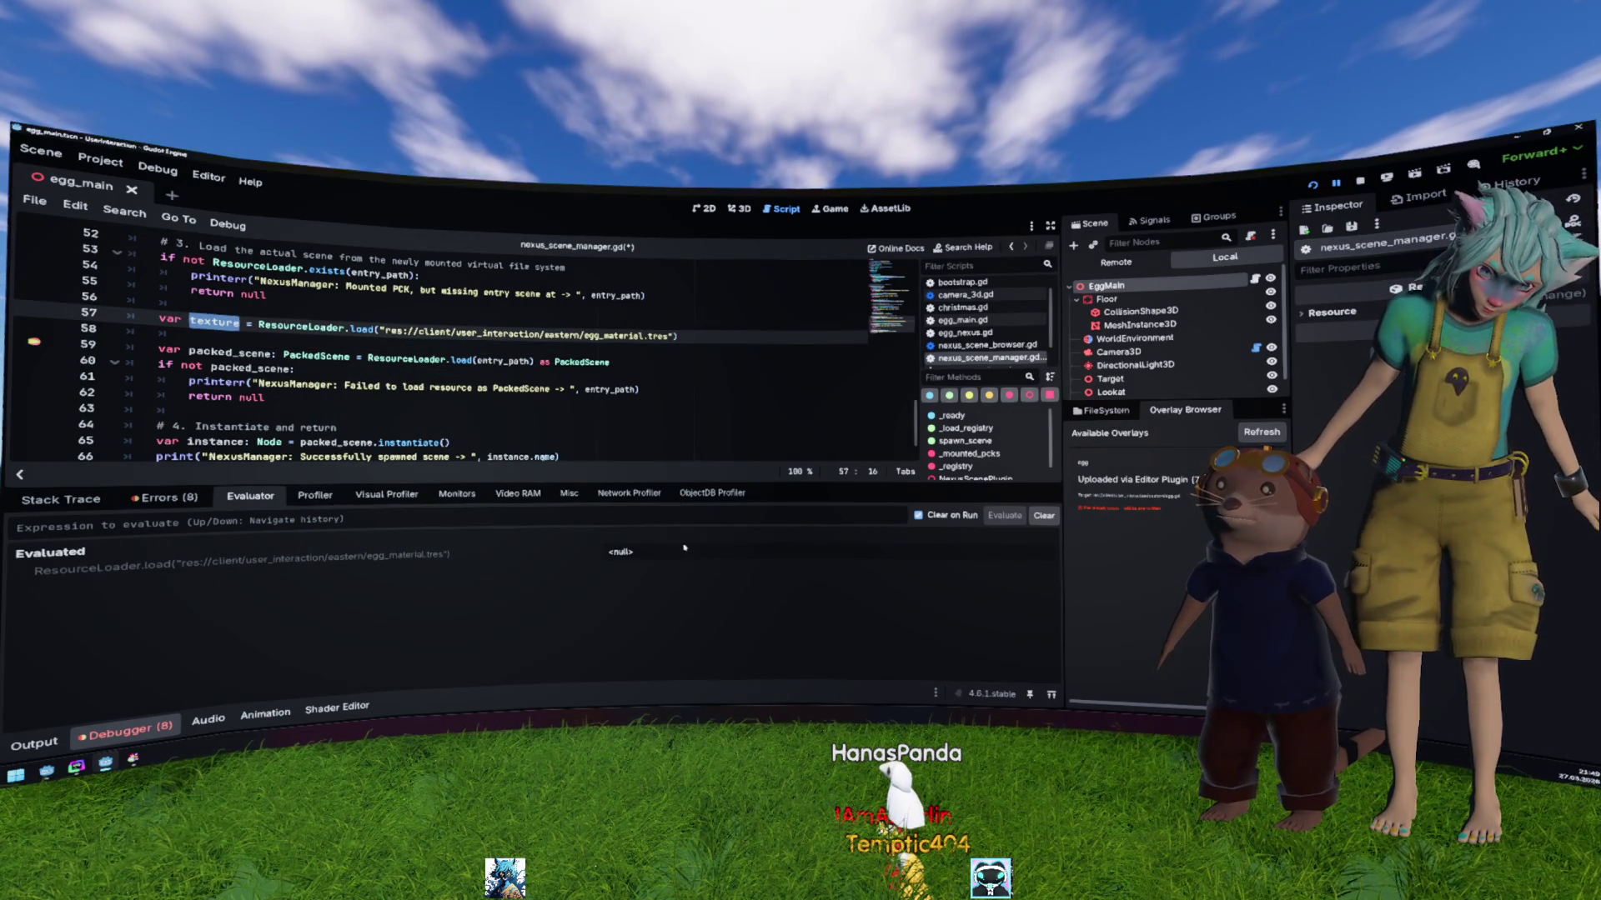
pyautogui.click(412, 555)
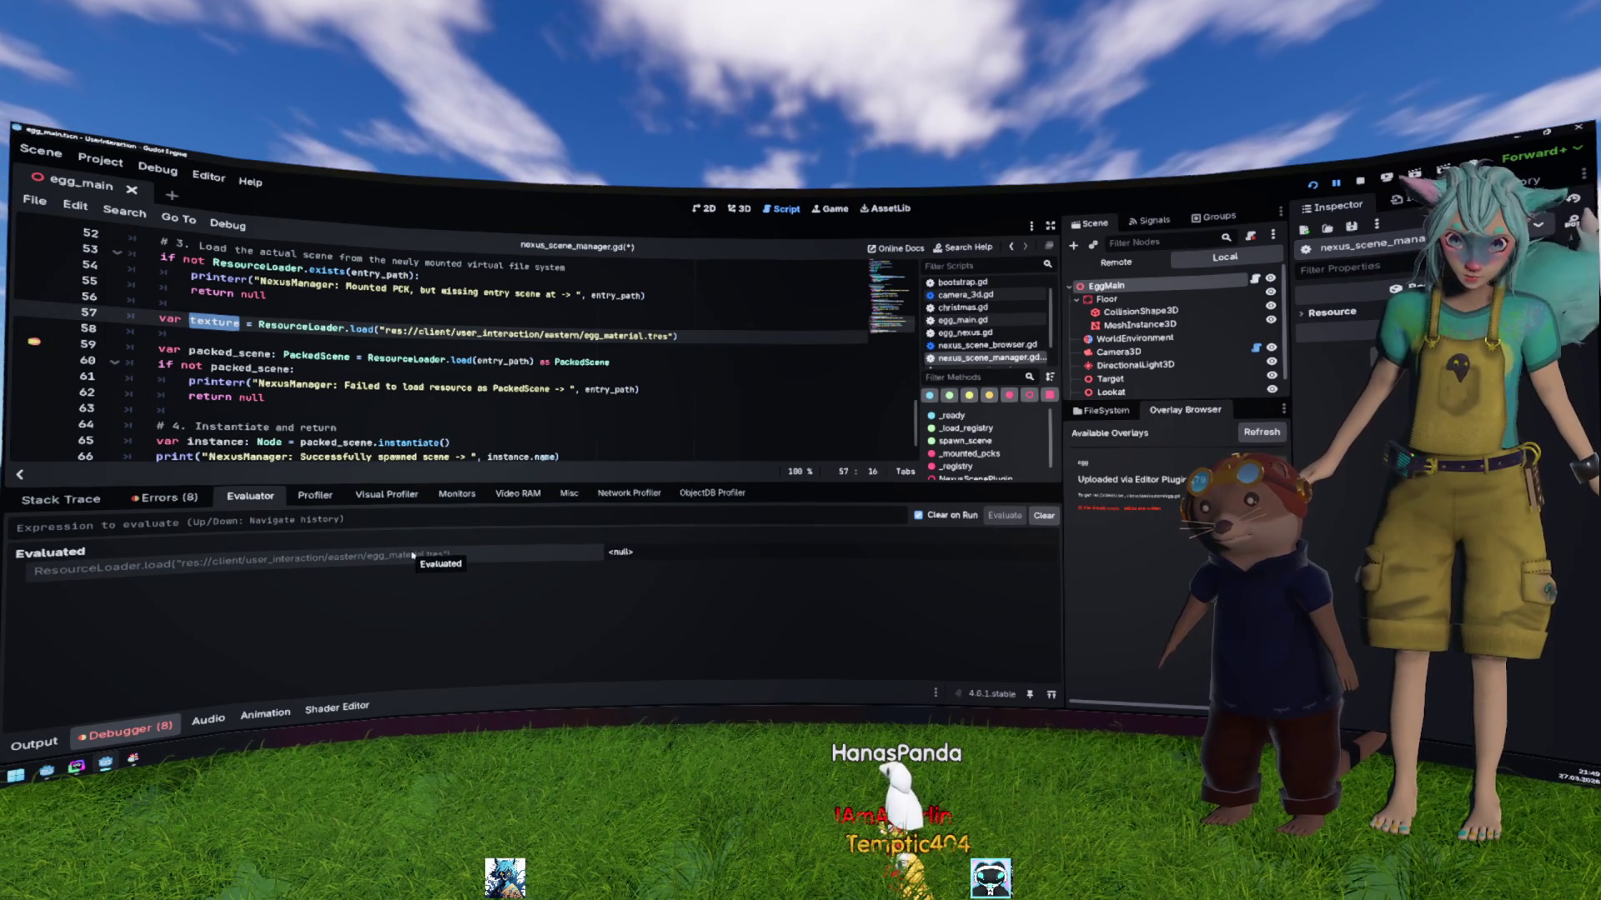
pyautogui.click(391, 346)
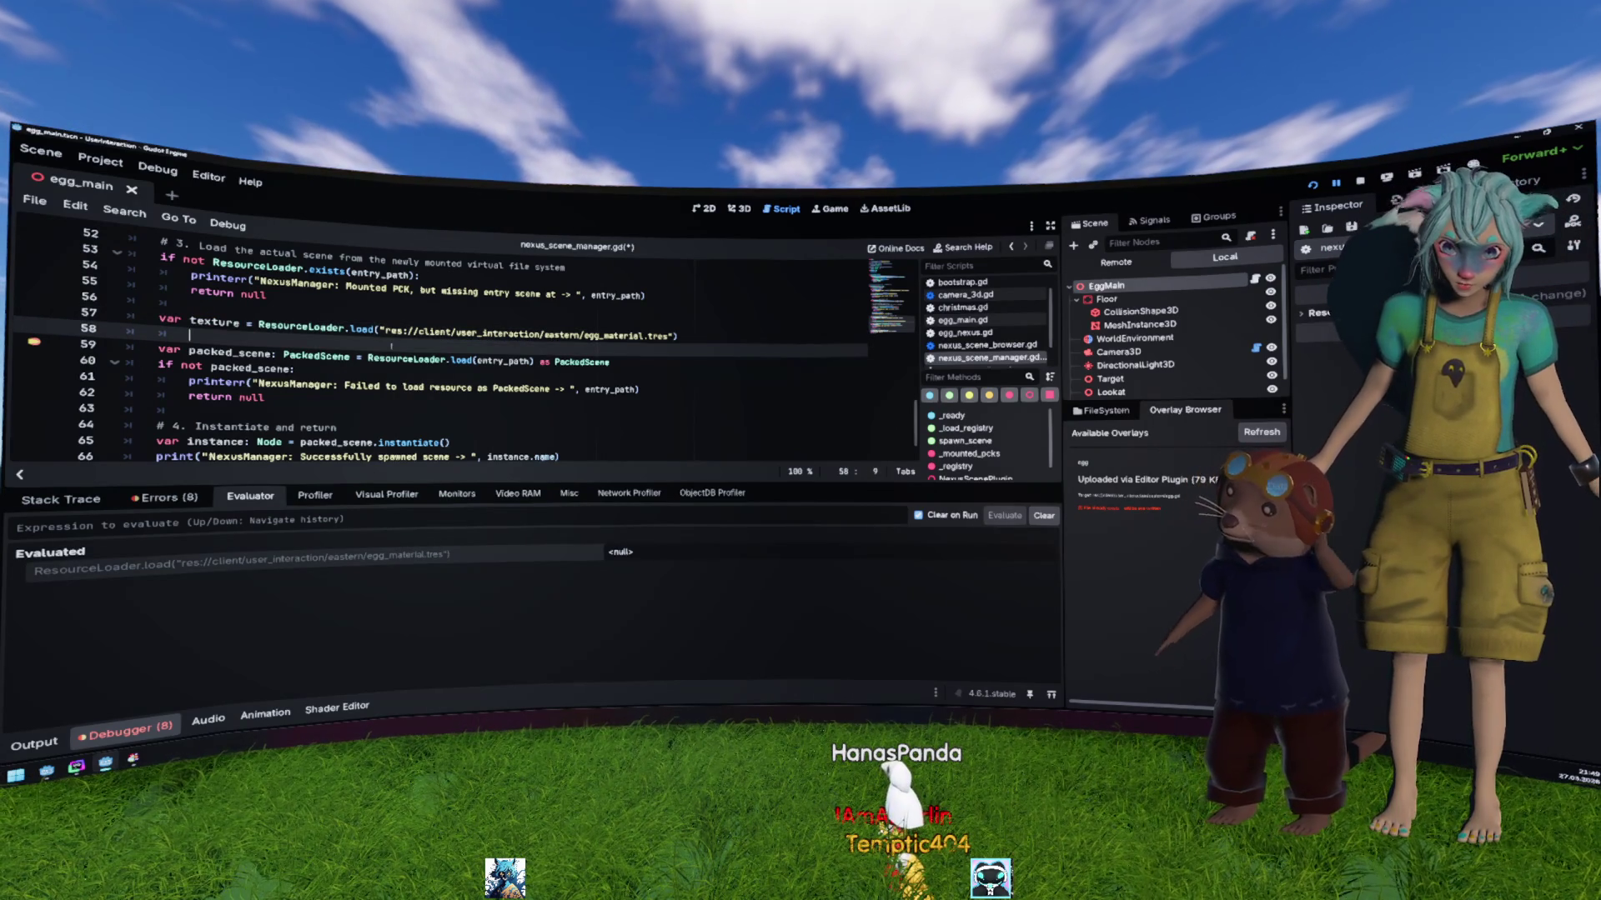
# Step: Open and read the ResourceLoader documentation for load()
pyautogui.click(338, 327)
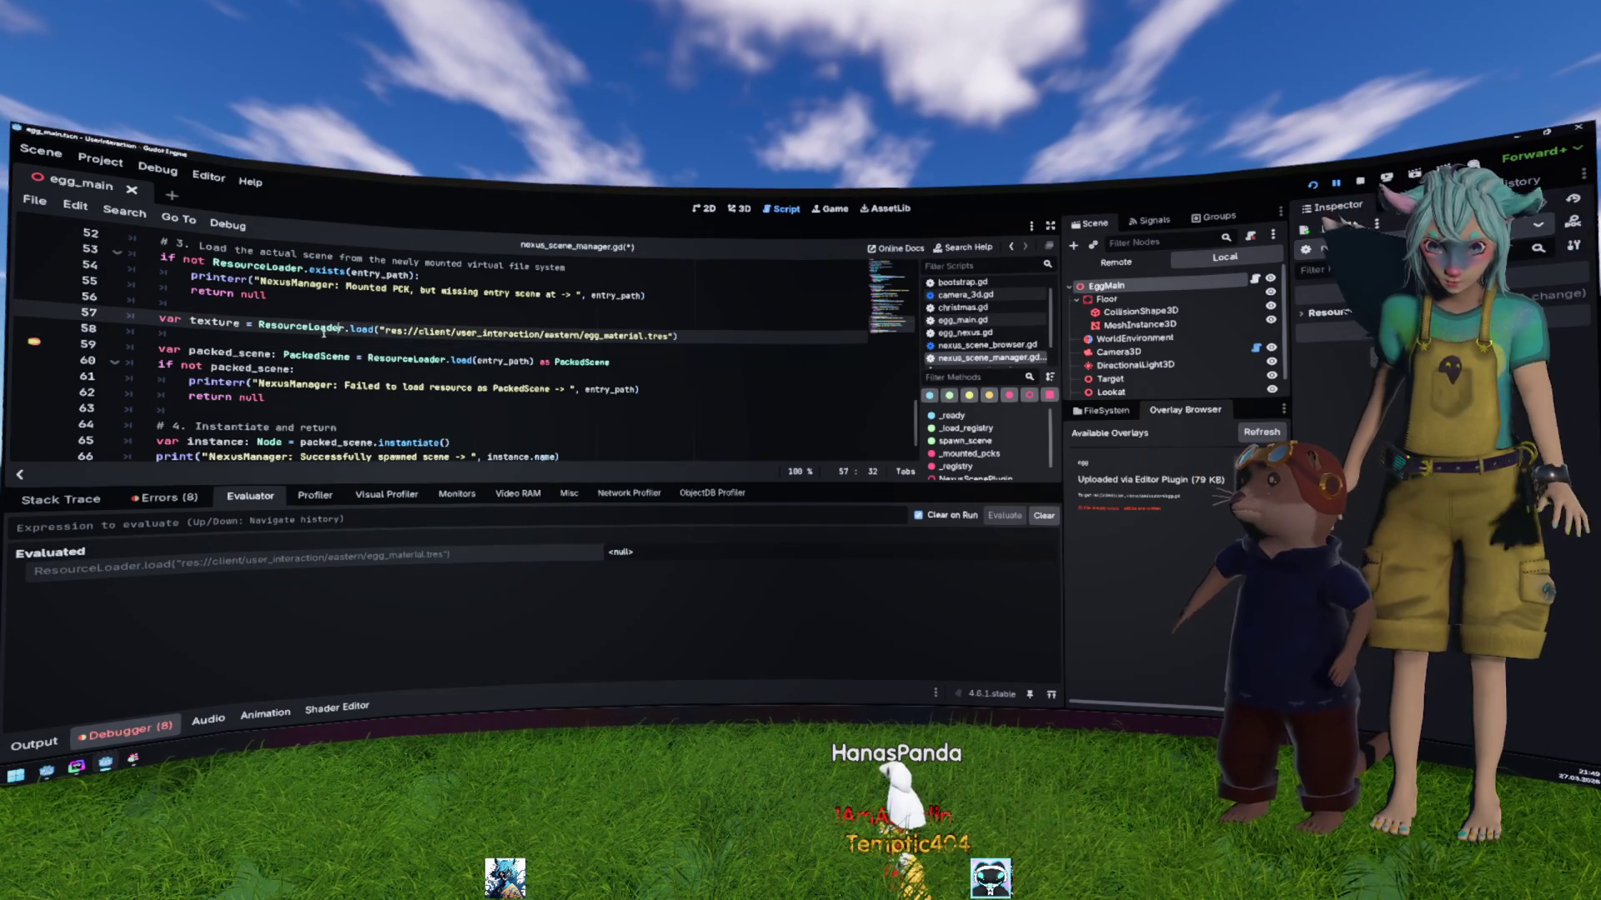
pyautogui.keyDown('ctrl'); pyautogui.click(361, 330); pyautogui.keyUp('ctrl')
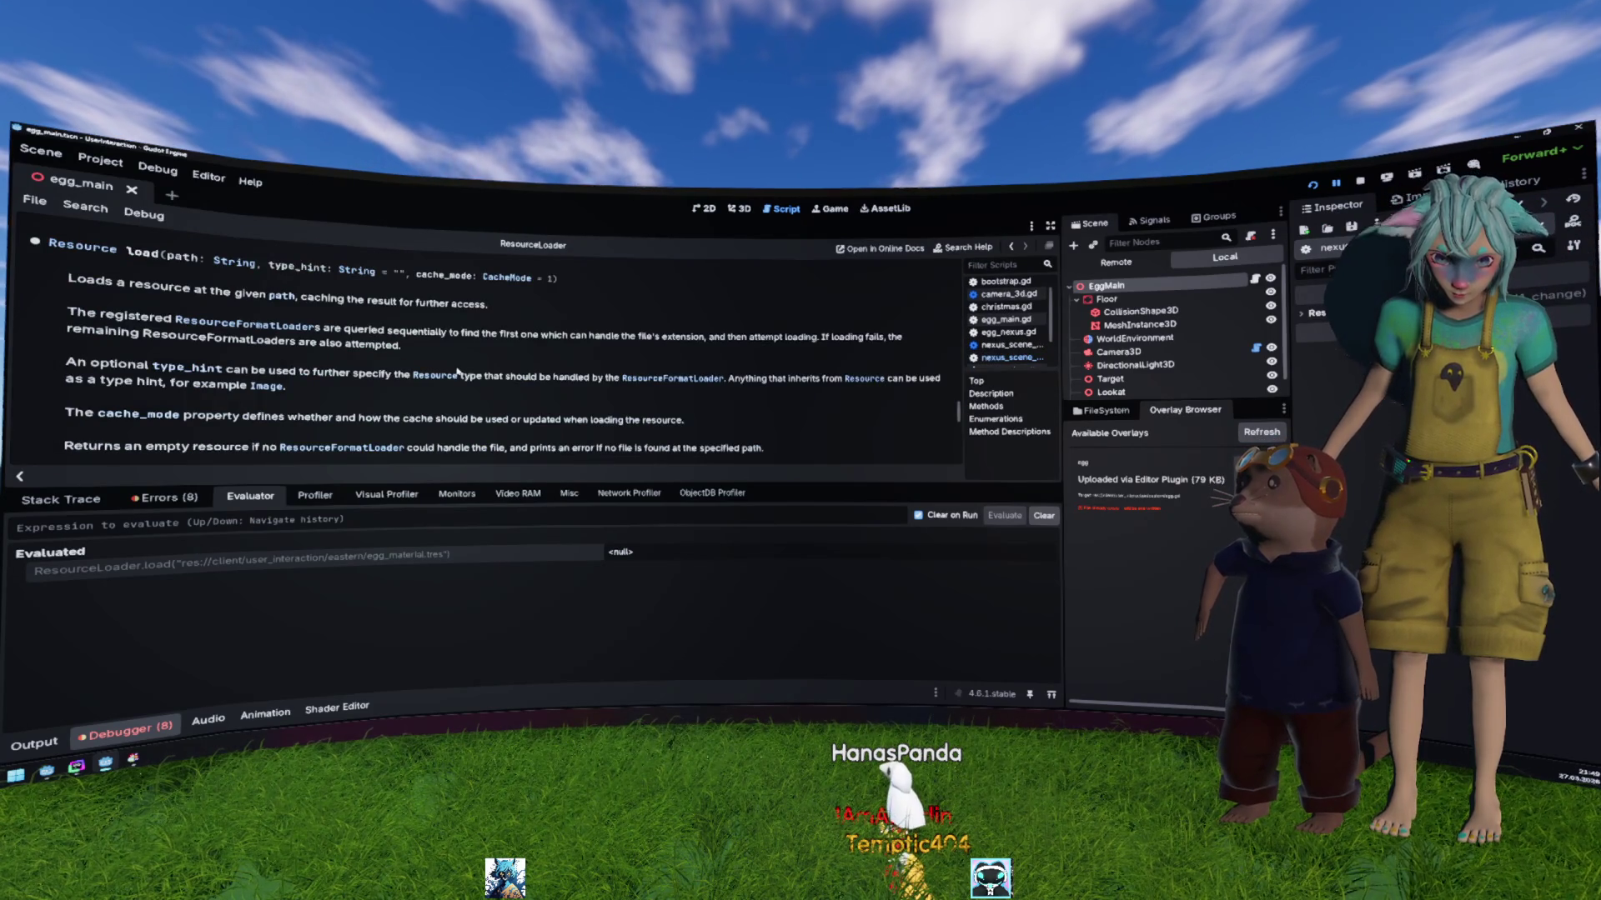
pyautogui.scroll(-5, 456, 371)
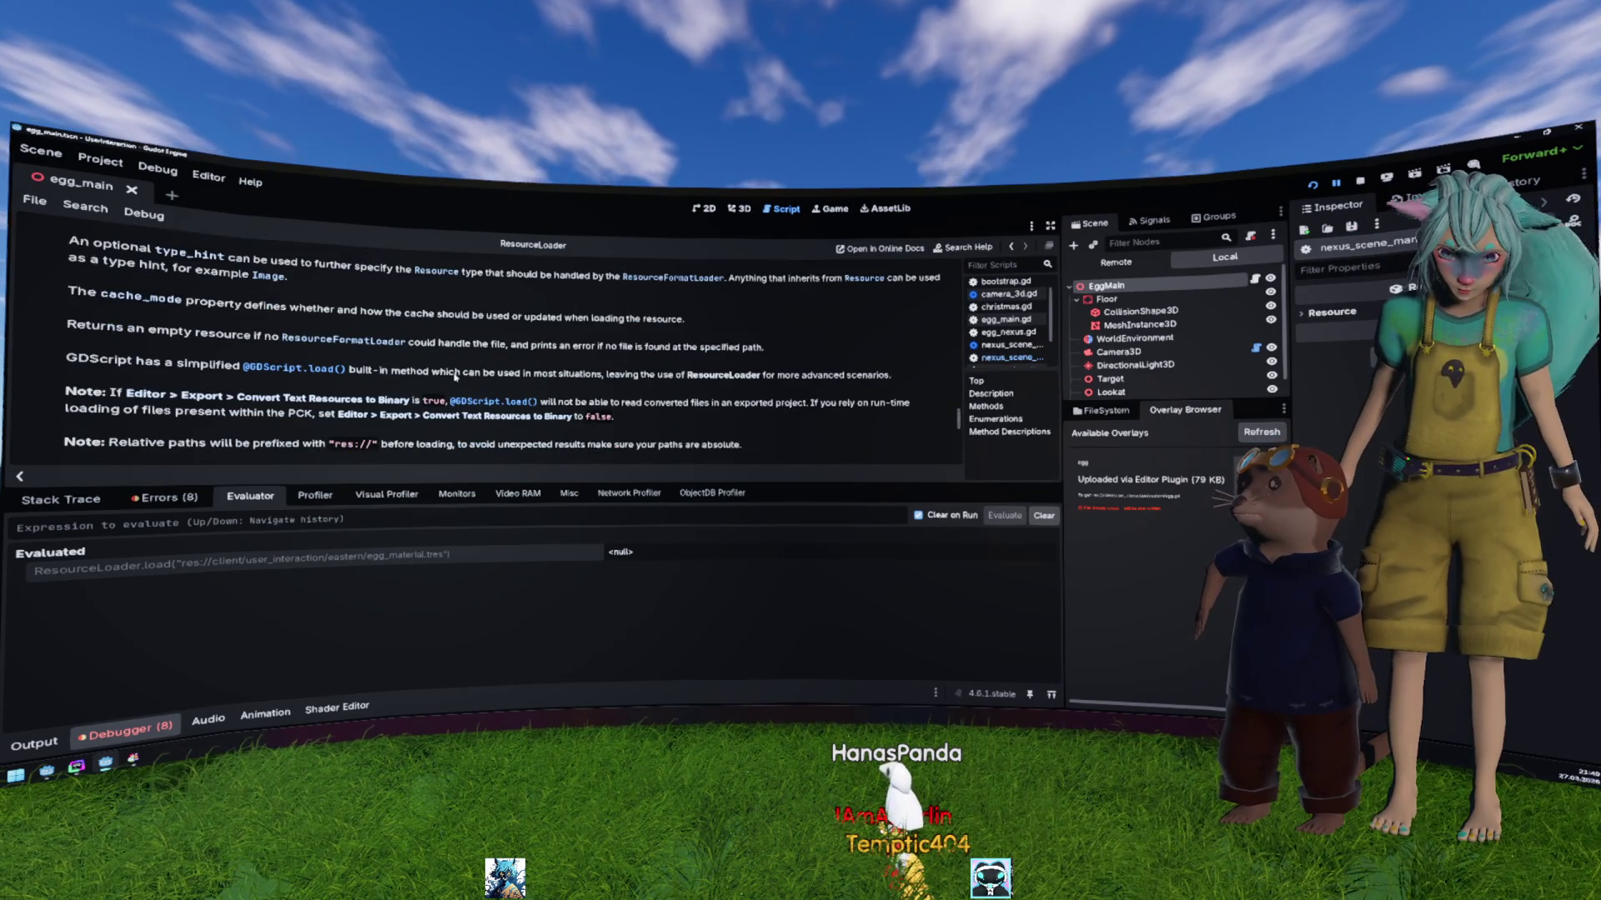
pyautogui.scroll(-2, 456, 376)
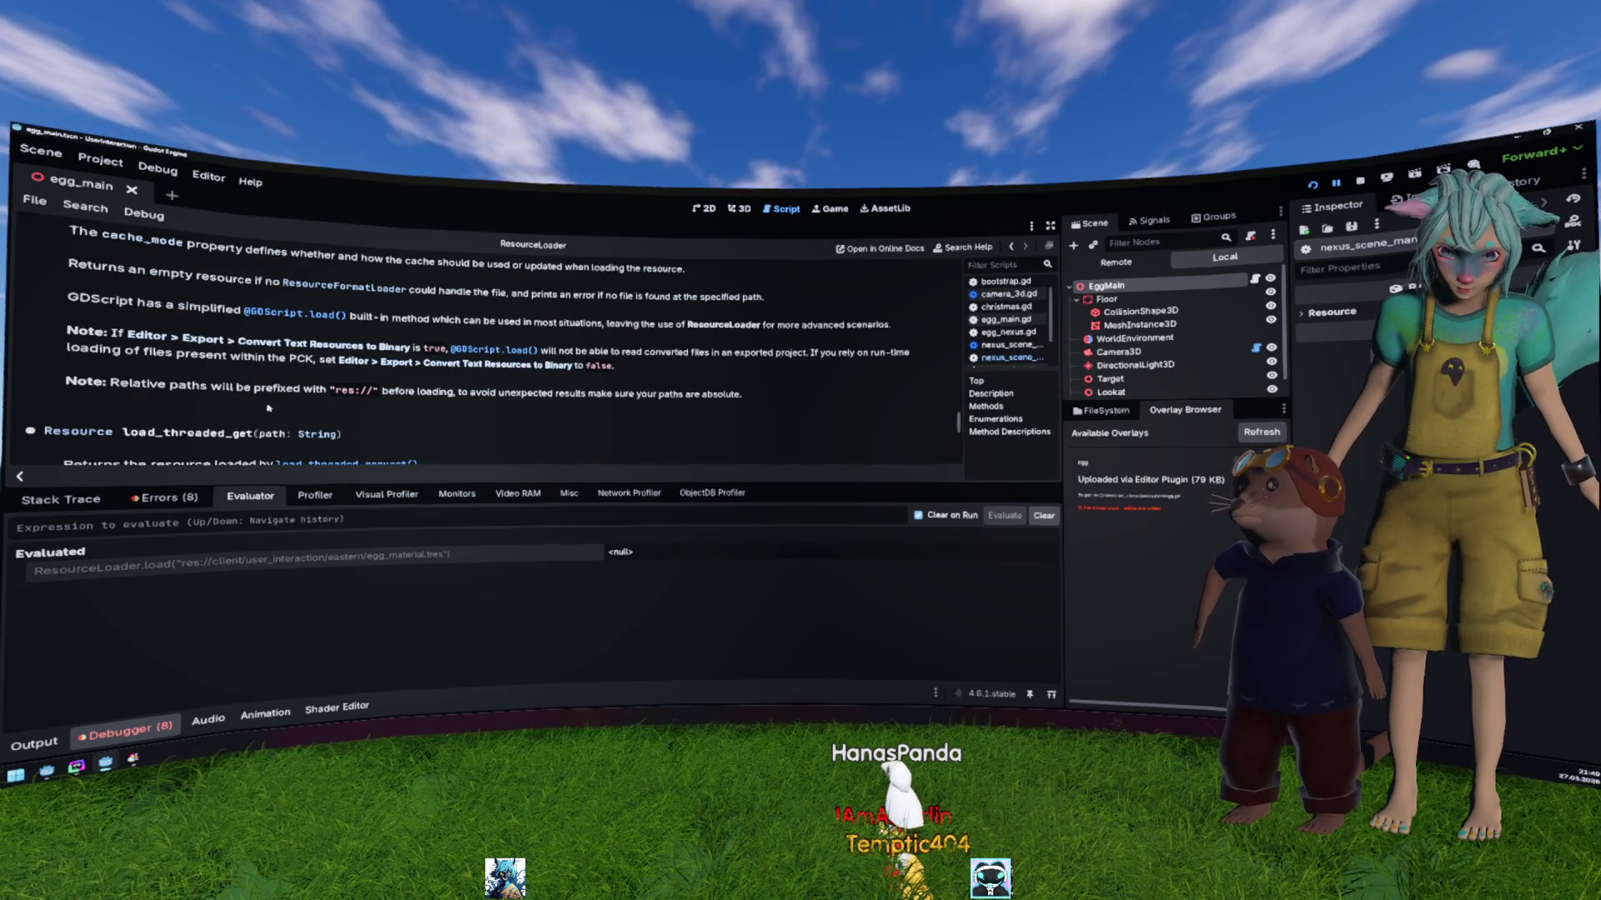
# Step: Return to nexus_scene_manager.gd and open the load_resource_pack documentation
pyautogui.hotkey('alt', 'Left')
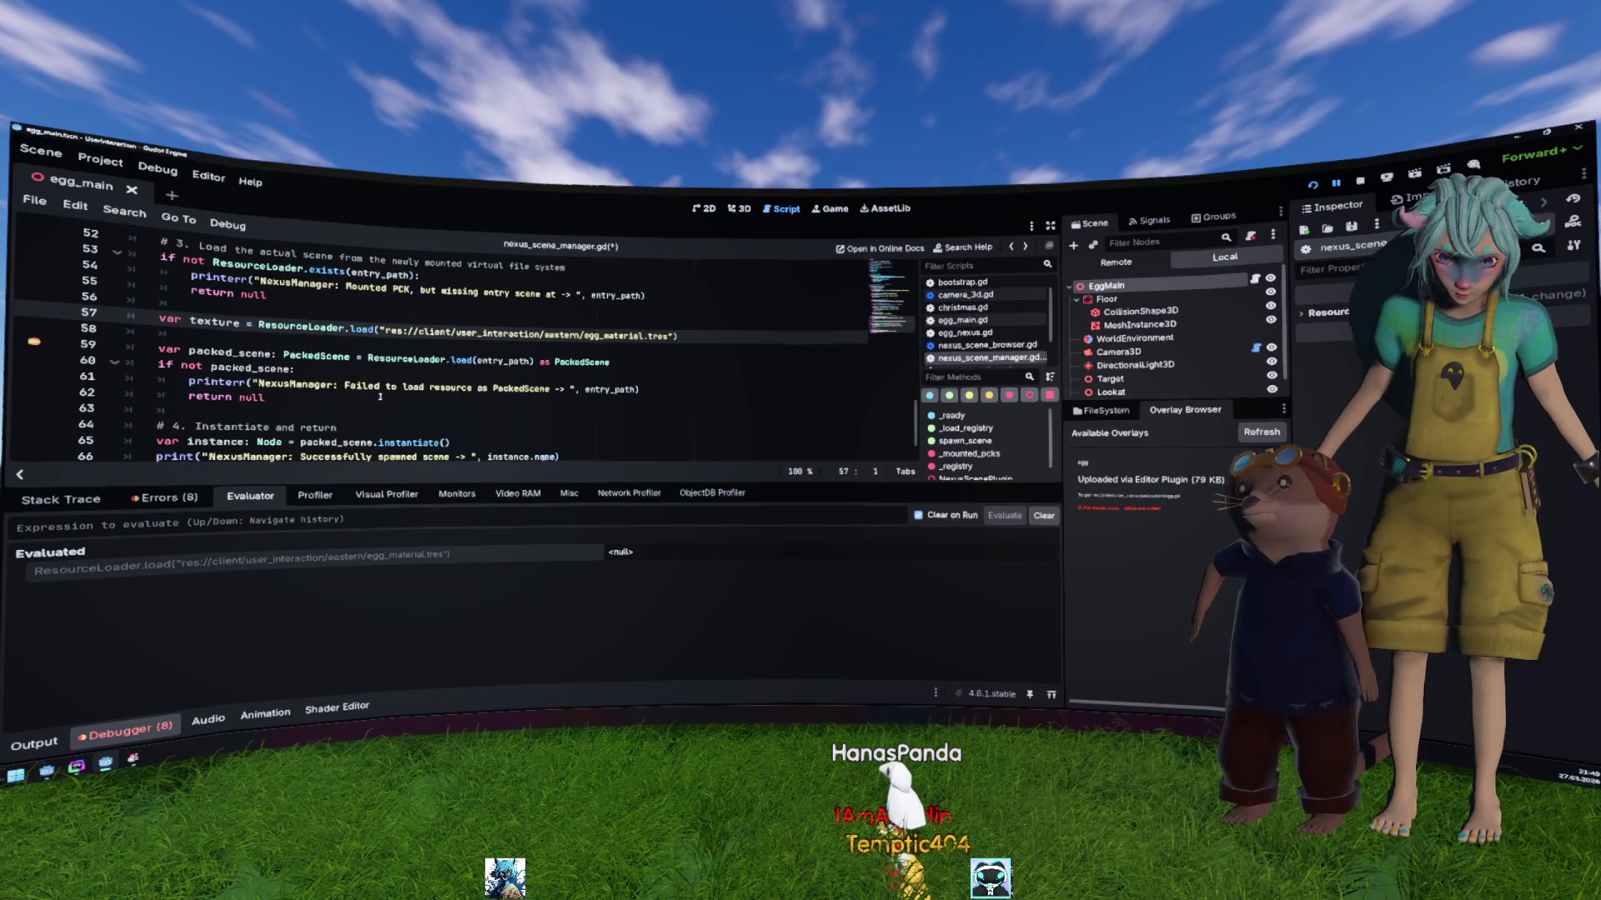
pyautogui.click(379, 397)
pyautogui.scroll(5, 379, 396)
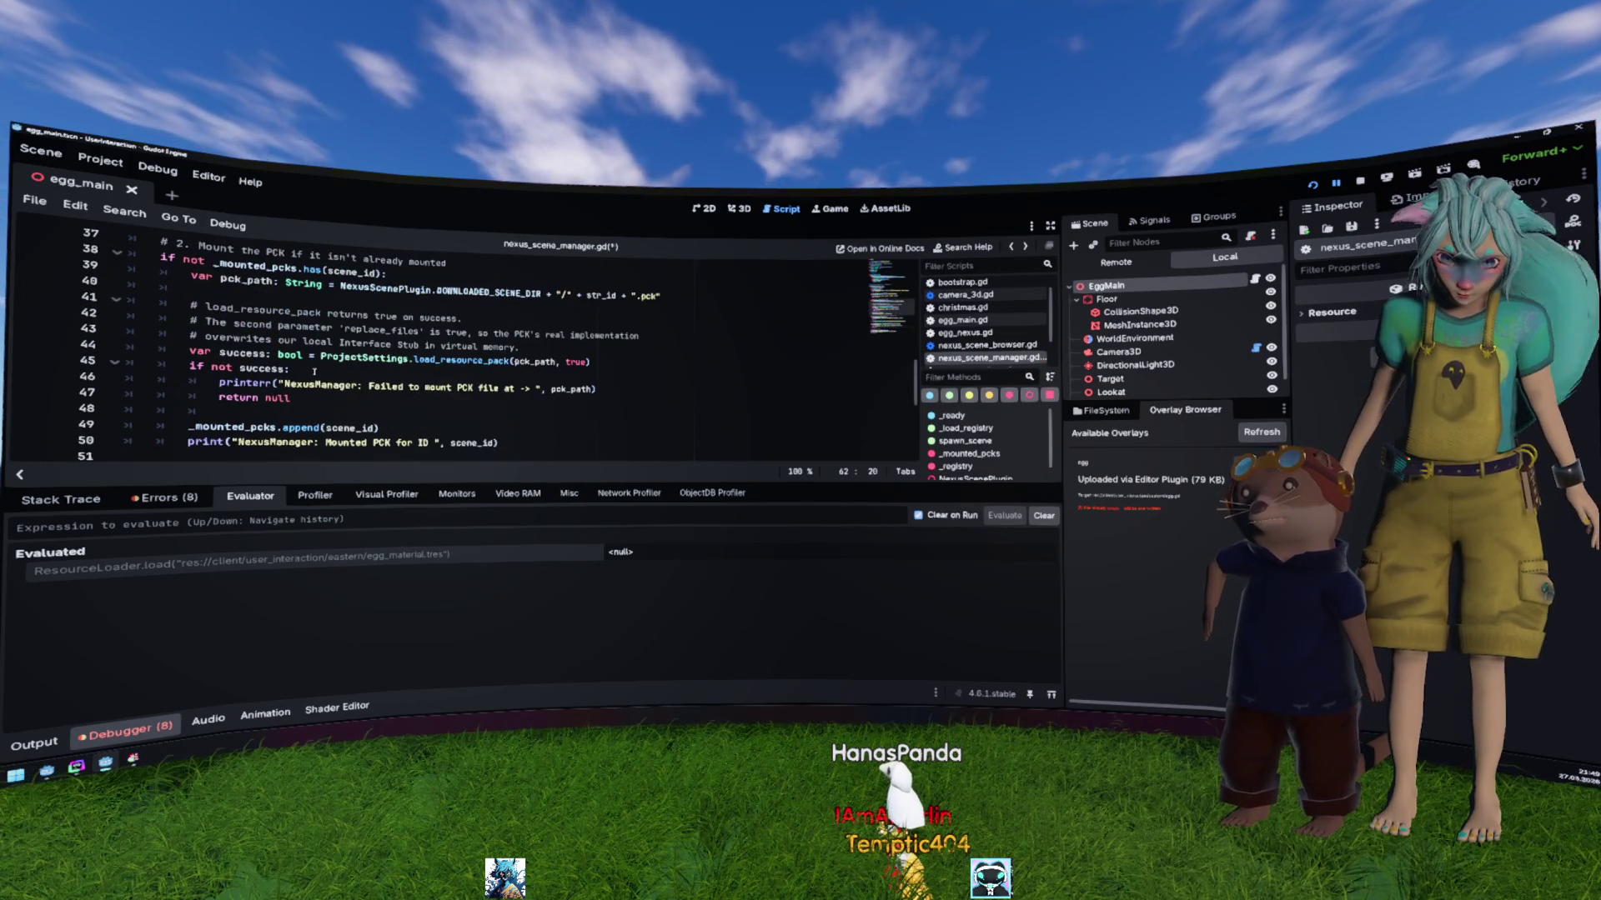
pyautogui.keyDown('ctrl'); pyautogui.click(443, 370); pyautogui.keyUp('ctrl')
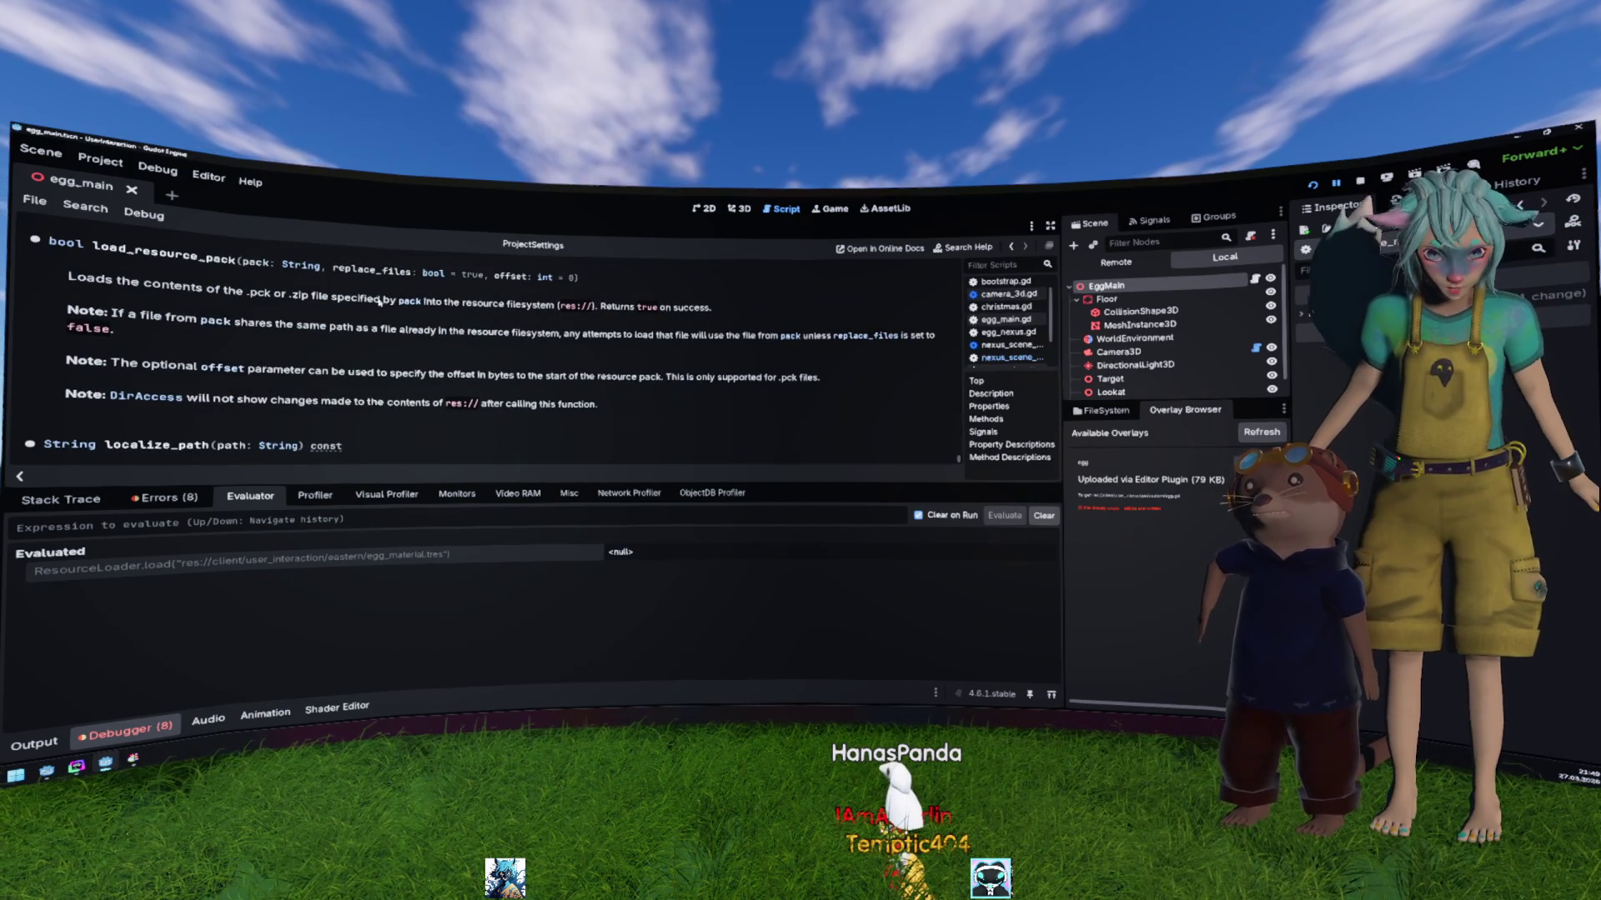
# Step: Highlight part of the DirAccess note in the load_resource_pack documentation
pyautogui.moveTo(230, 401); pyautogui.dragTo(586, 407)
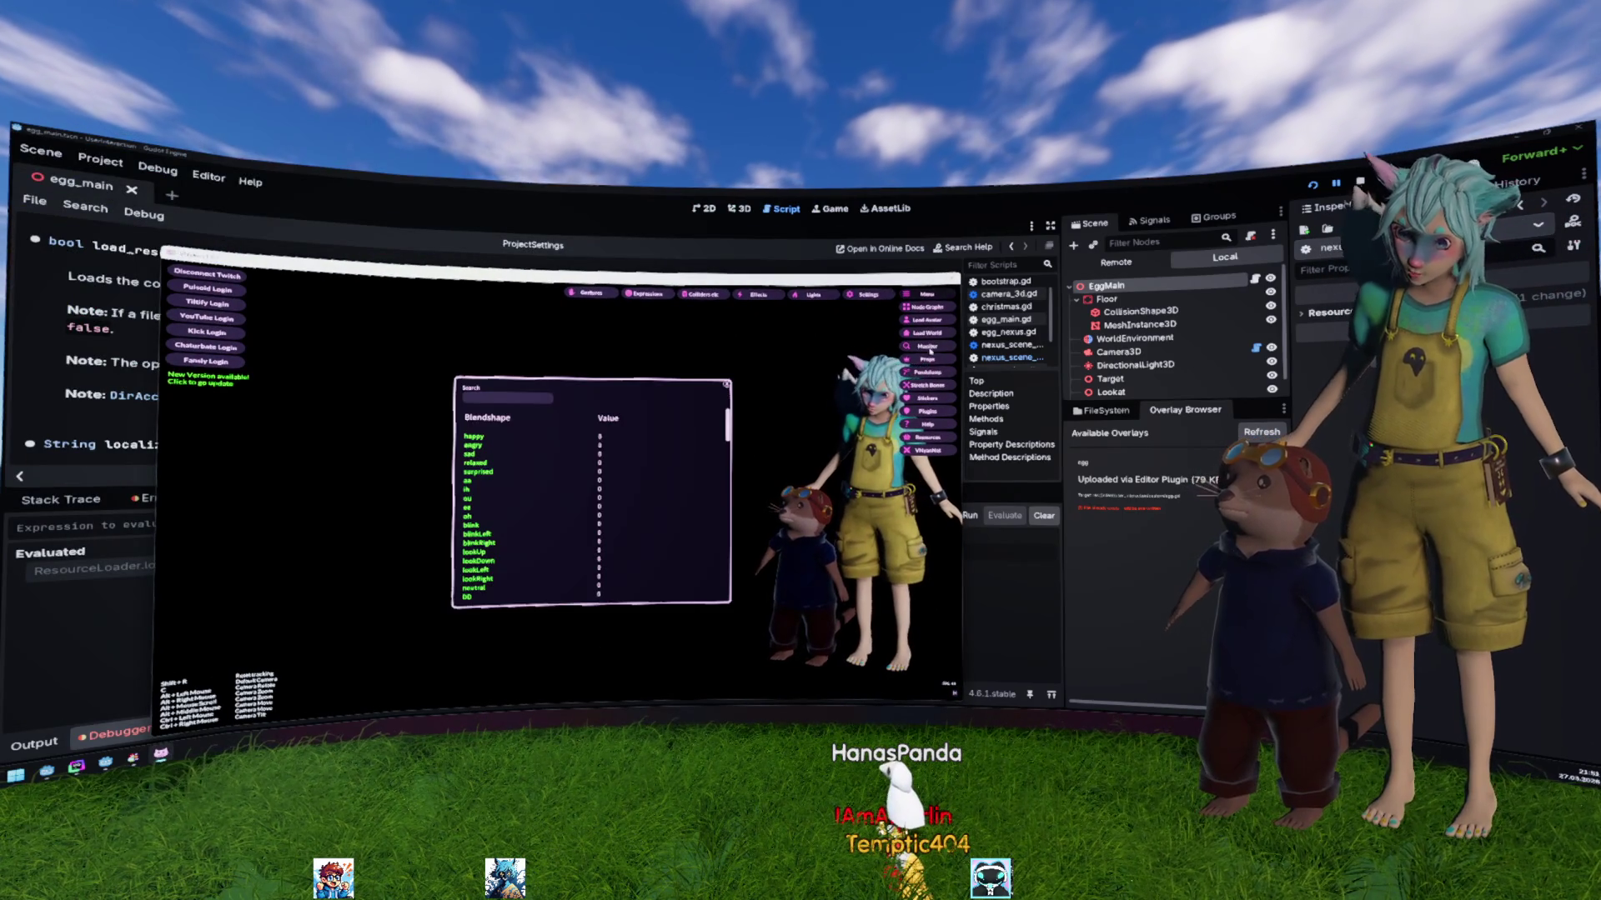
# Step: Scroll through the overlay's blendshape value list, then close the overlay window with F8
pyautogui.scroll(-10, 717, 500)
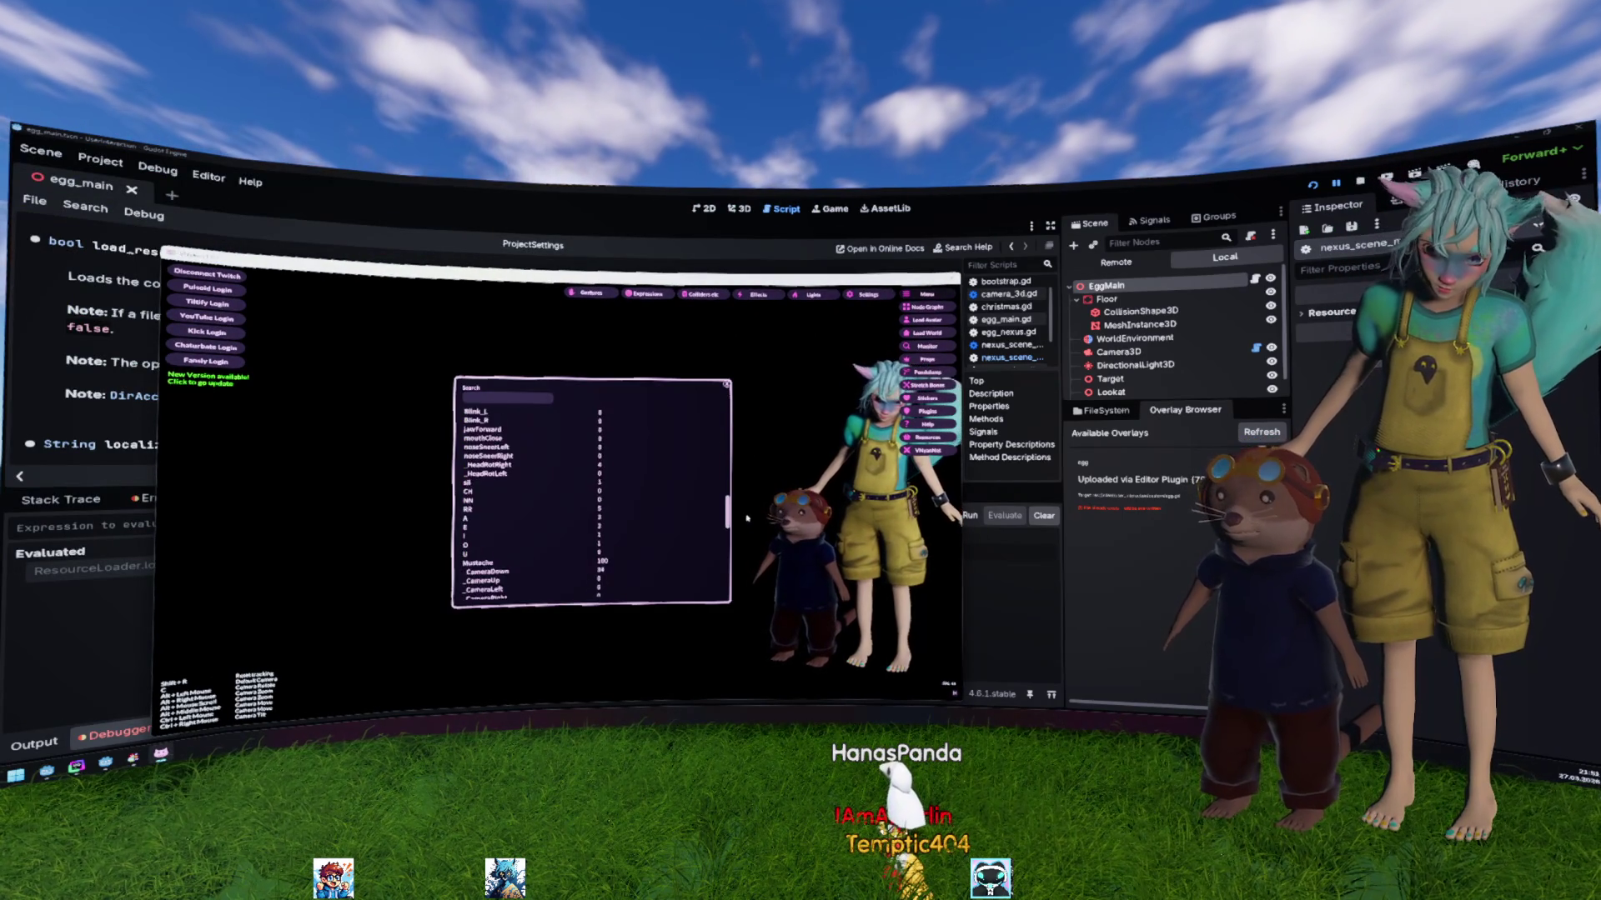
pyautogui.scroll(5, 753, 581)
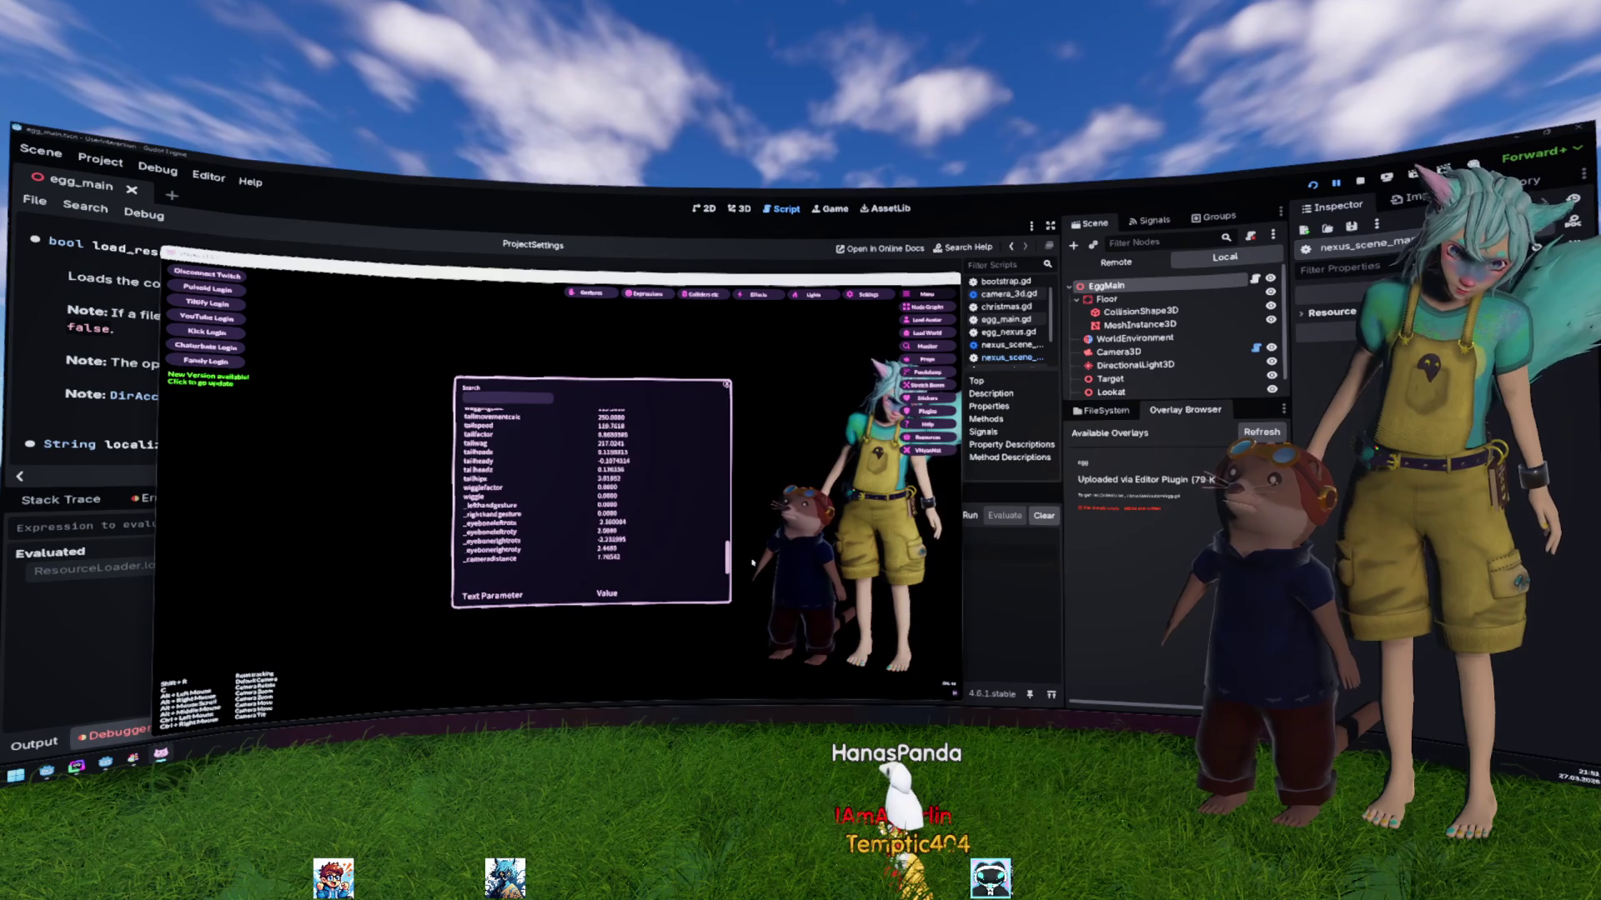
pyautogui.scroll(6, 753, 565)
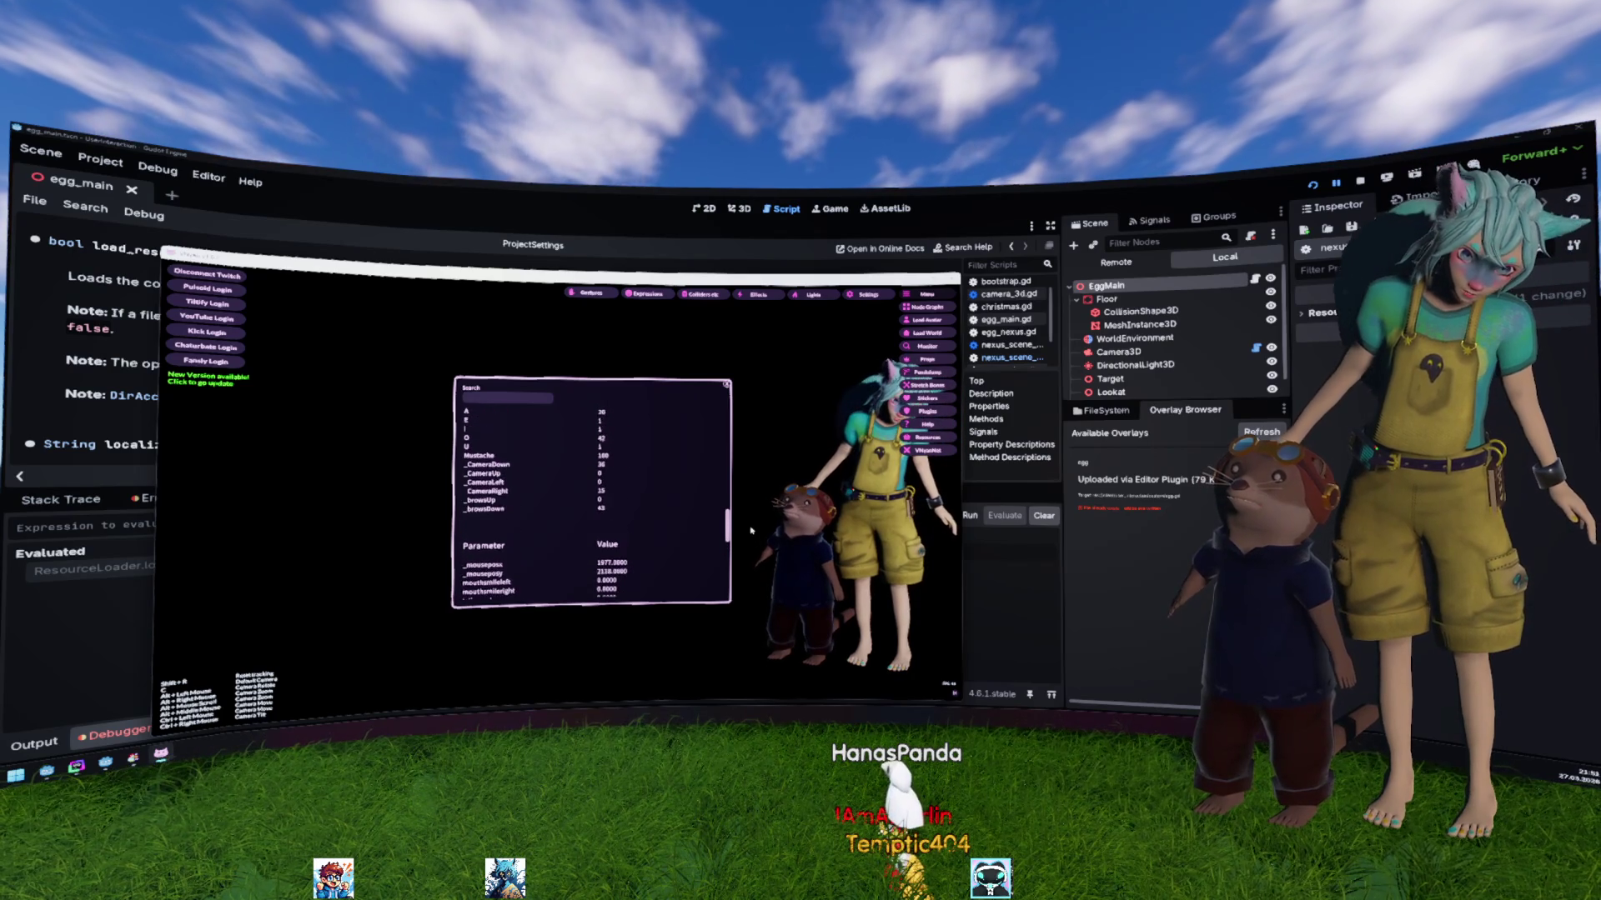
pyautogui.scroll(5, 750, 518)
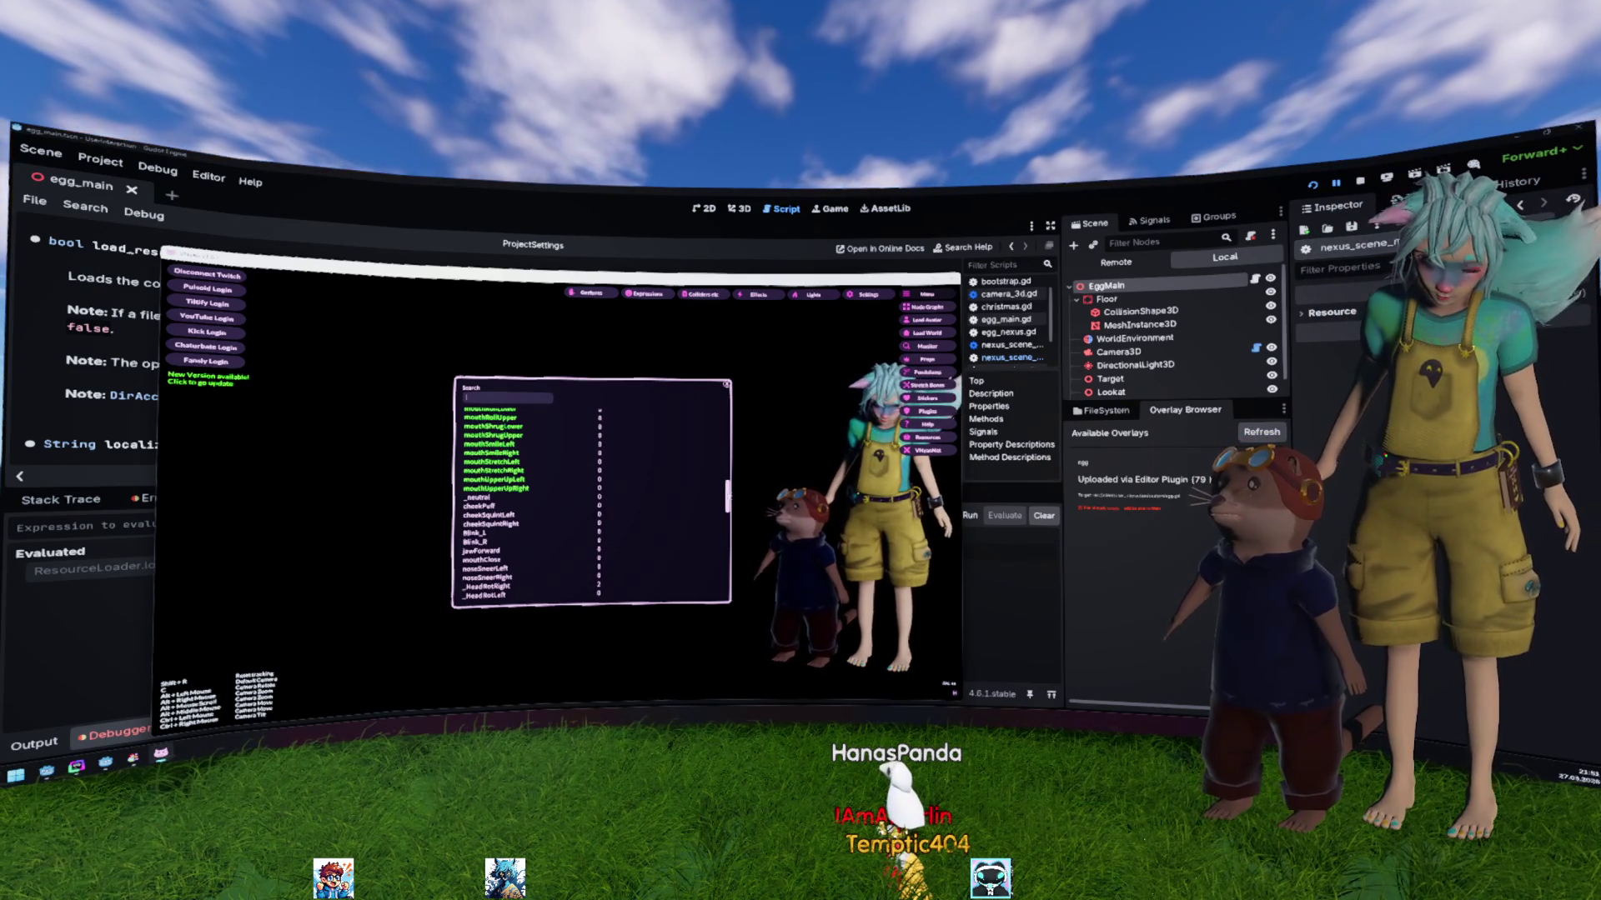
pyautogui.scroll(5, 592, 500)
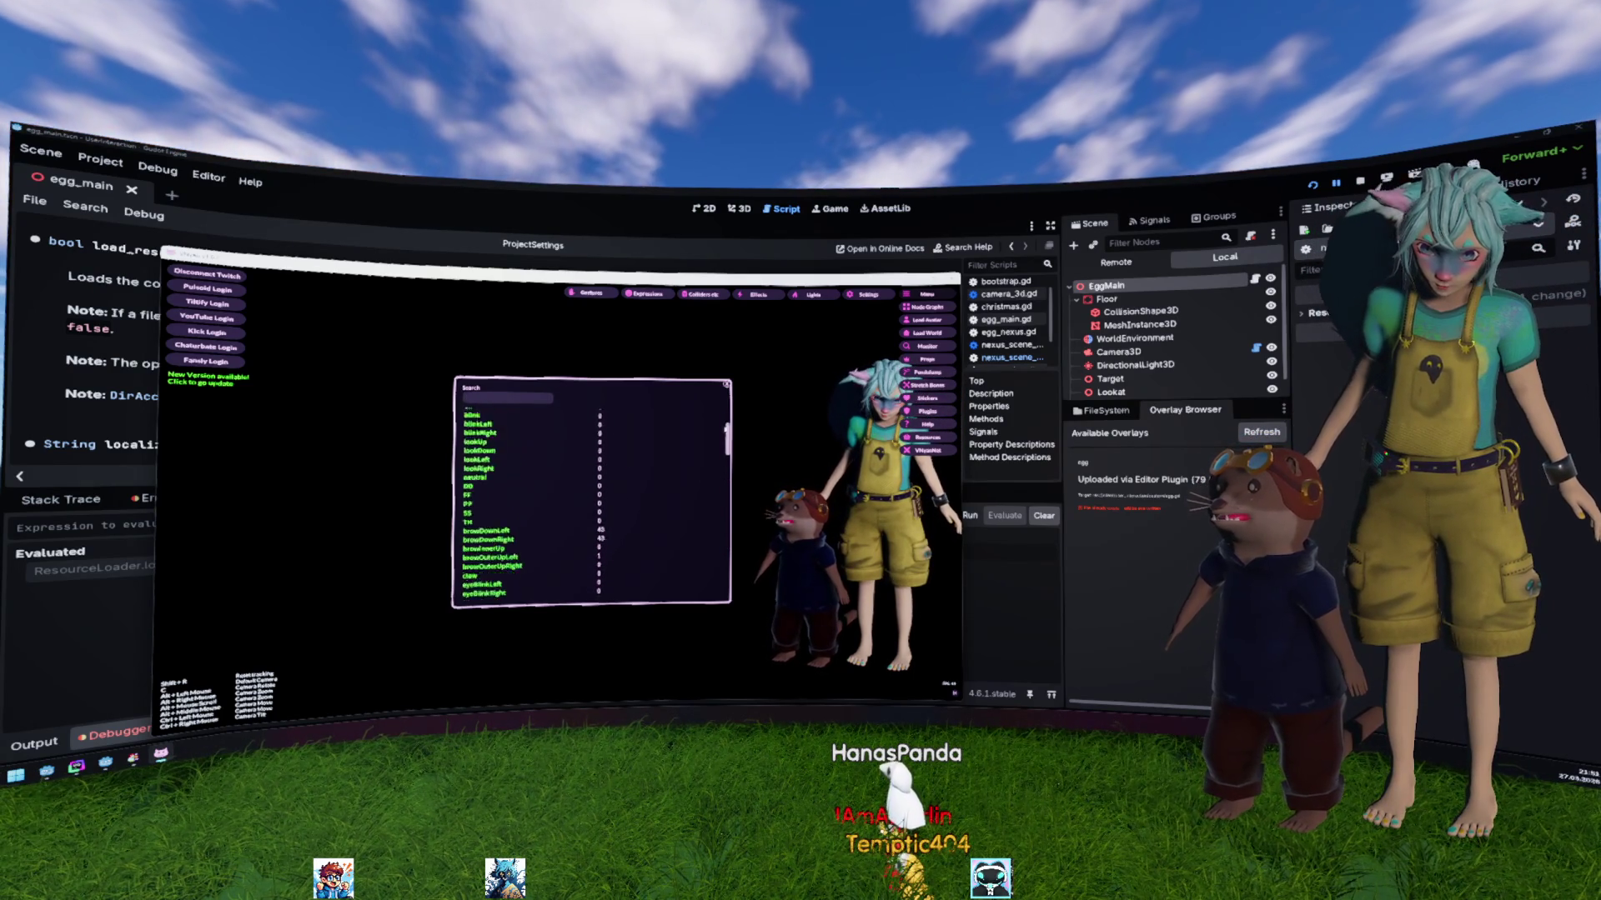
pyautogui.press('F8')
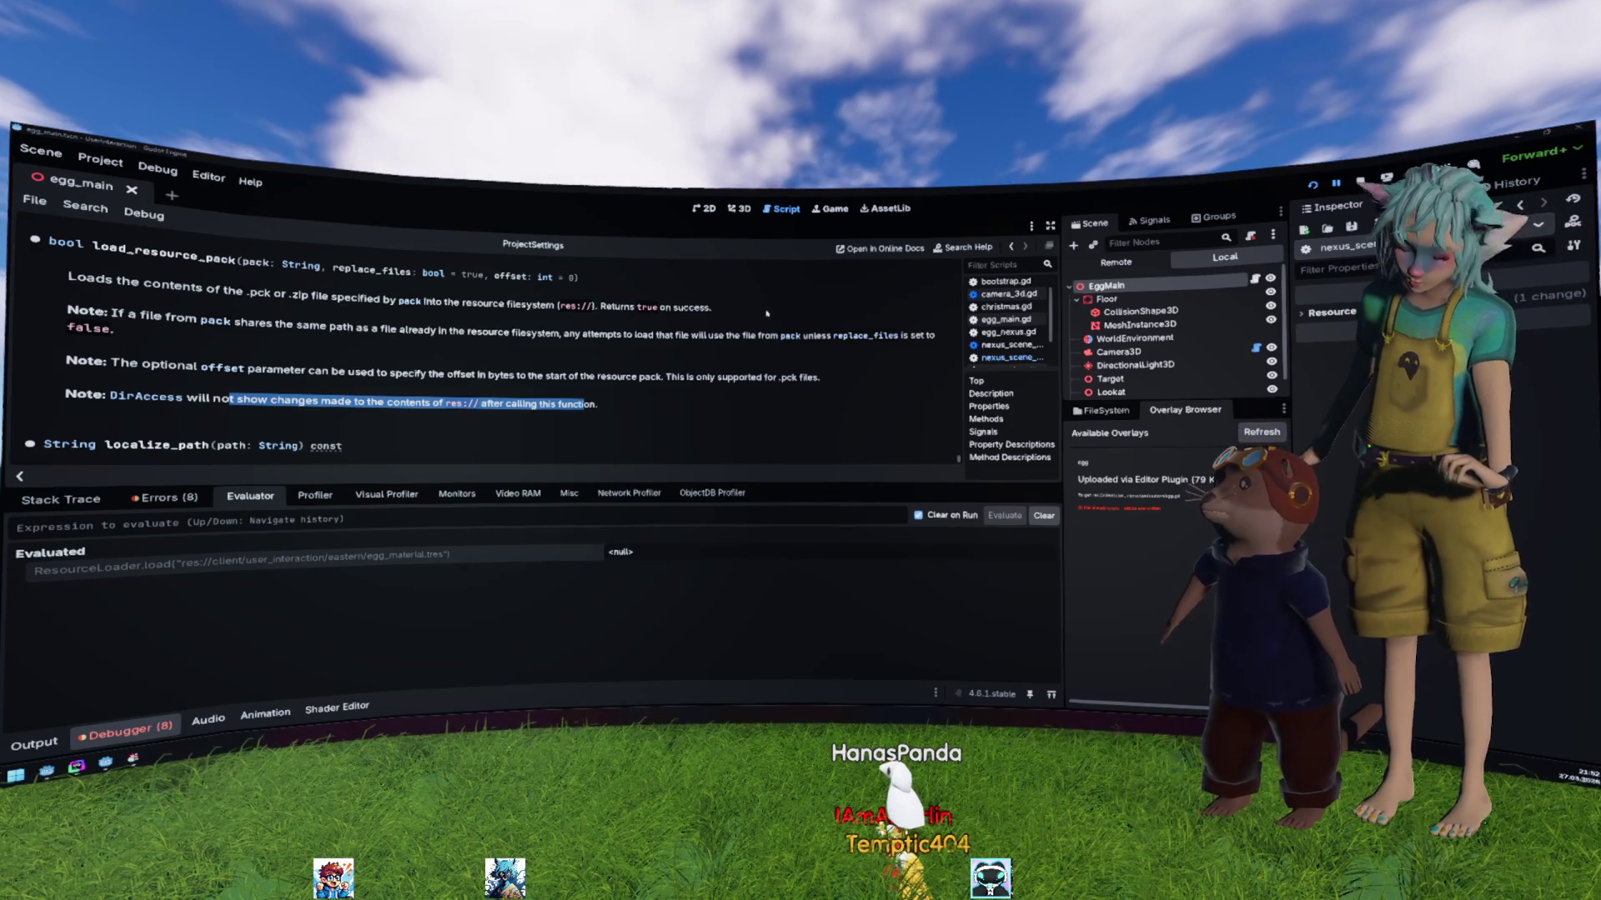
# Step: Check the debugger errors, then switch to the packer project and hide its output panel
pyautogui.click(792, 395)
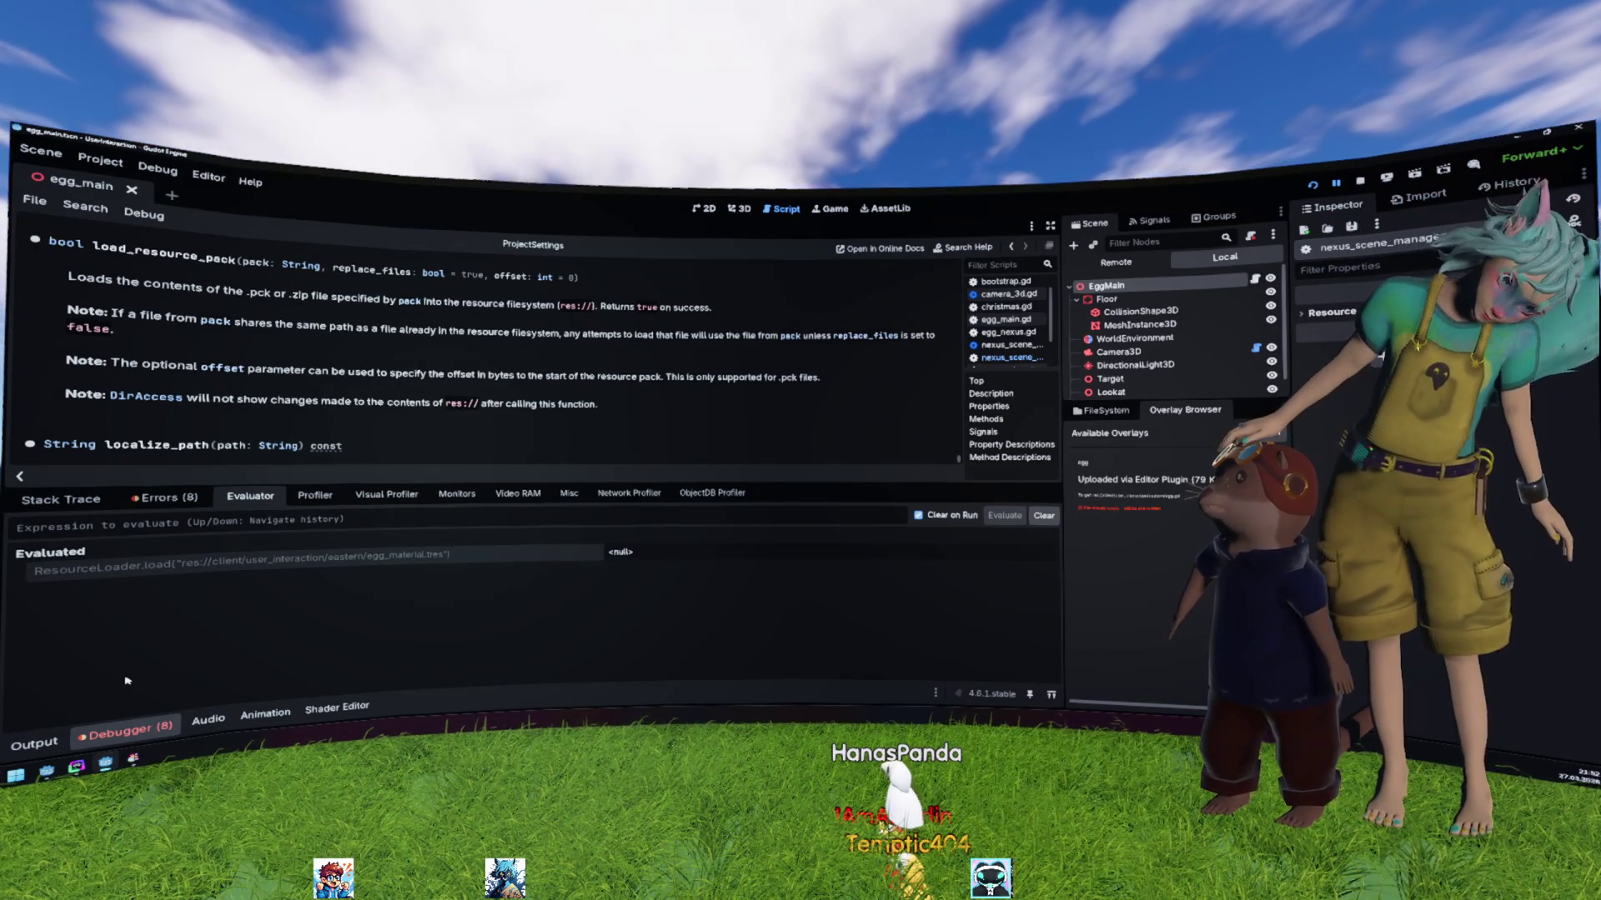
pyautogui.click(190, 498)
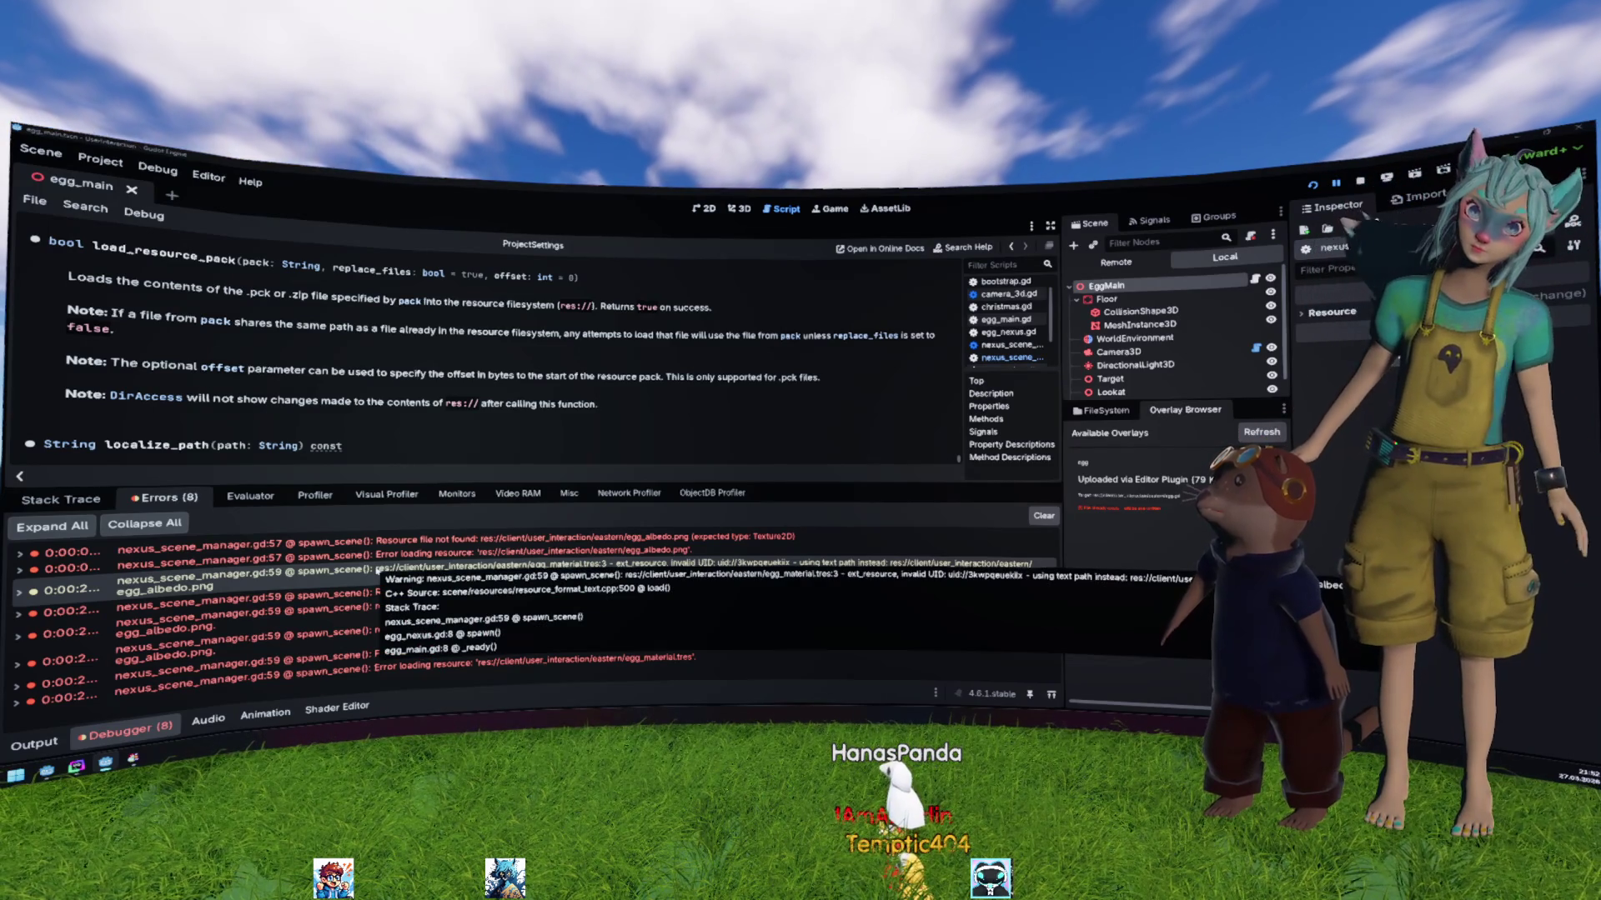
pyautogui.hotkey('alt', 'Tab')
pyautogui.click(467, 426)
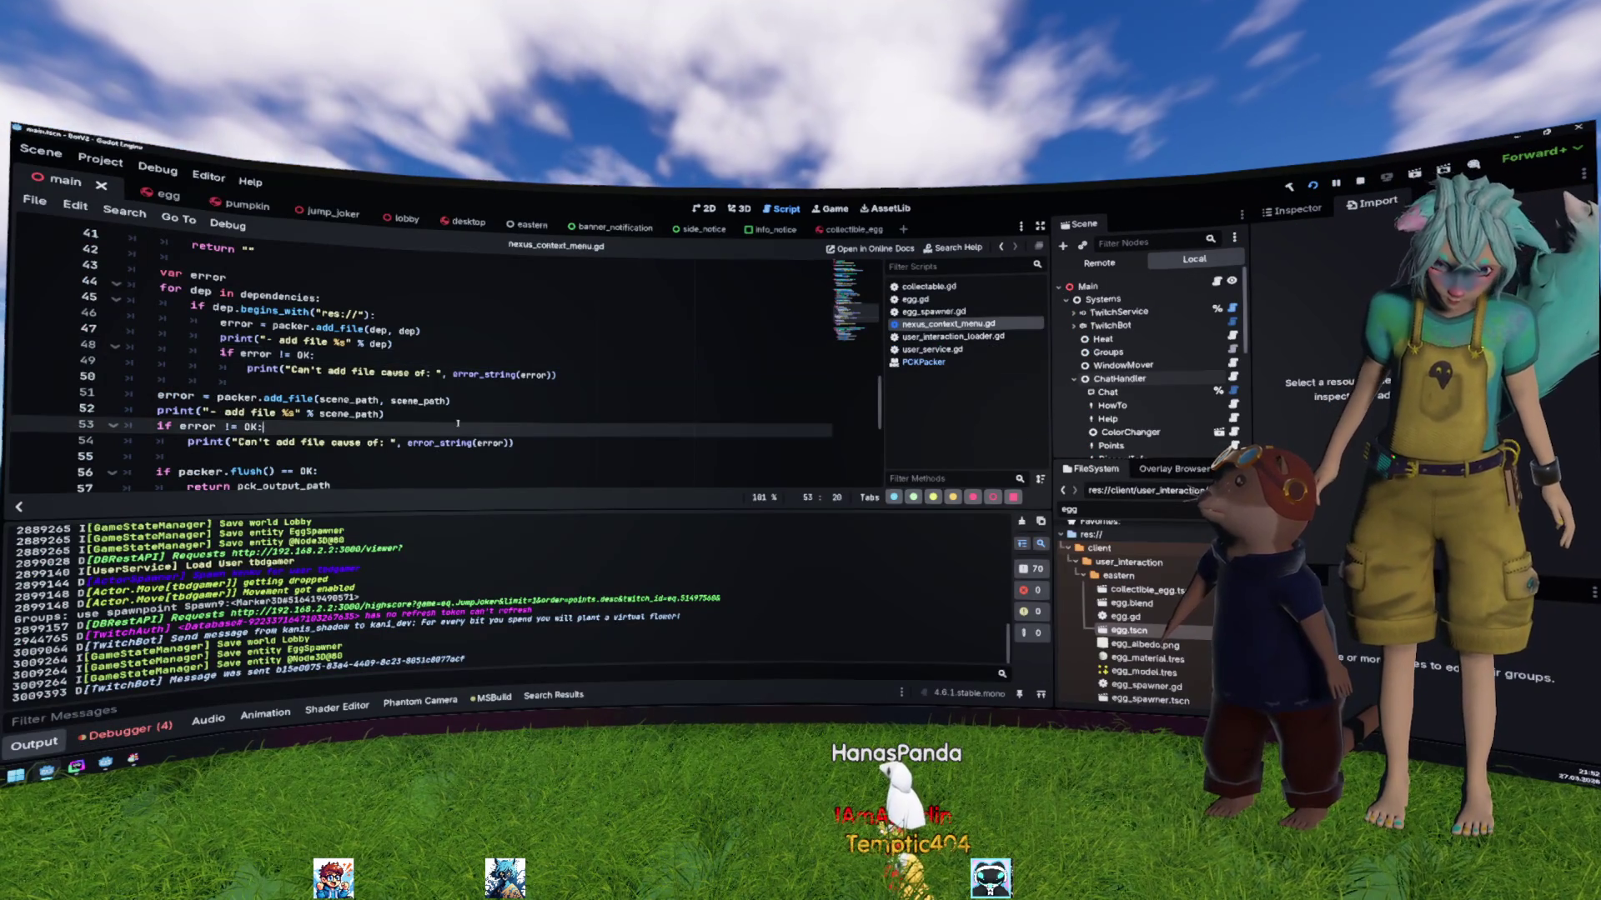
pyautogui.hotkey('ctrl', 'j')
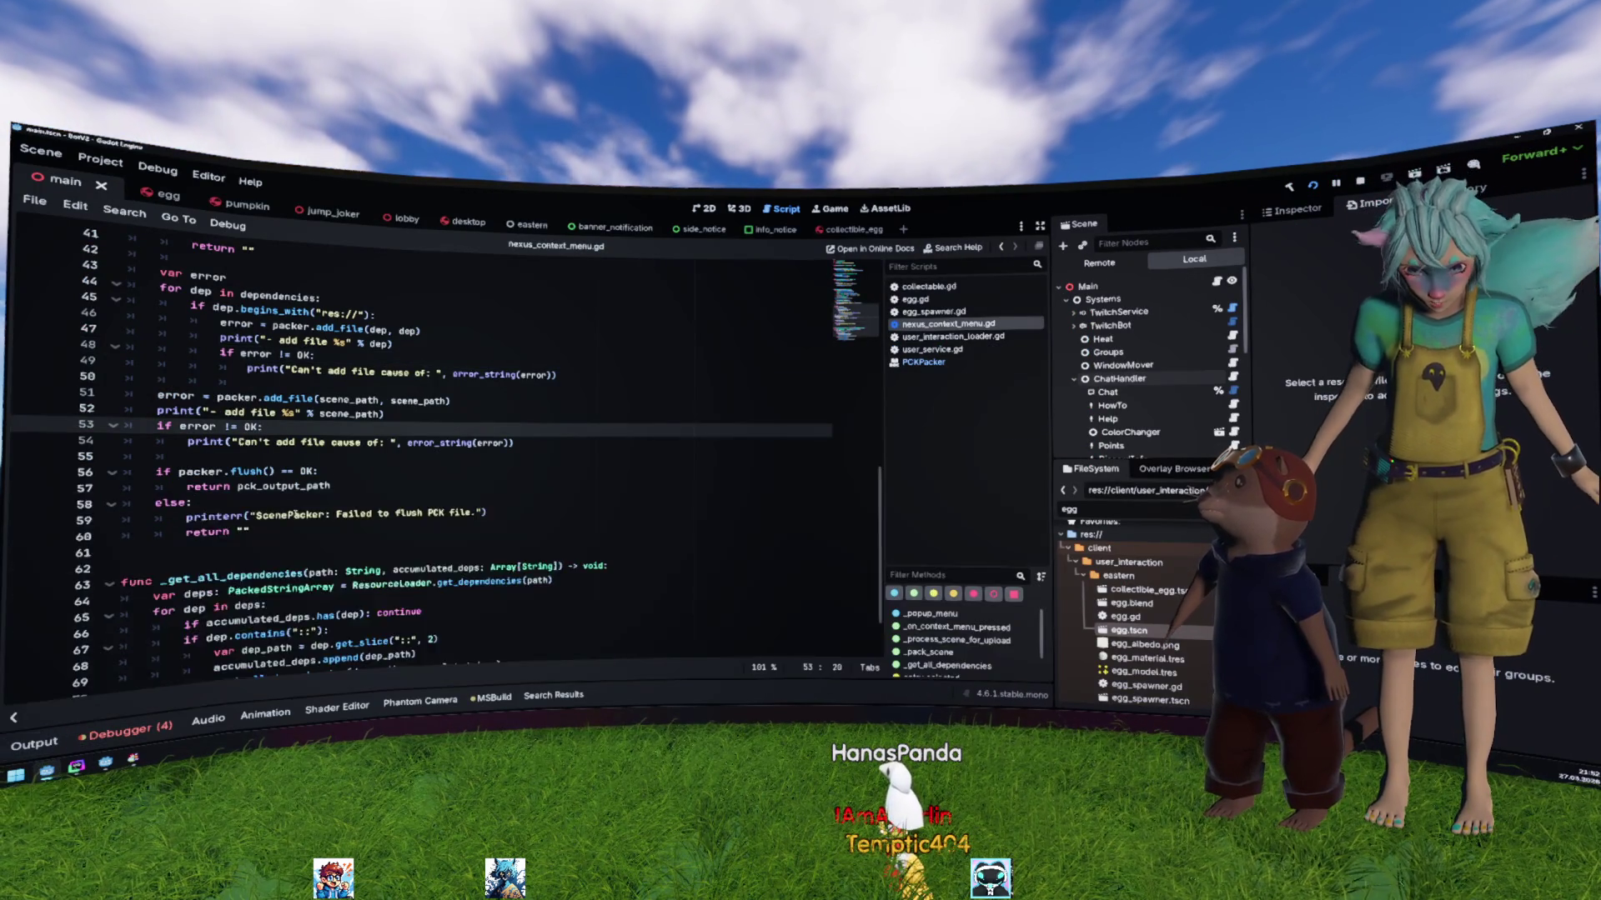
# Step: Review the start of _pack_scene, including its temp directory check and pck_output_path line
pyautogui.scroll(6, 351, 461)
pyautogui.doubleClick(206, 322)
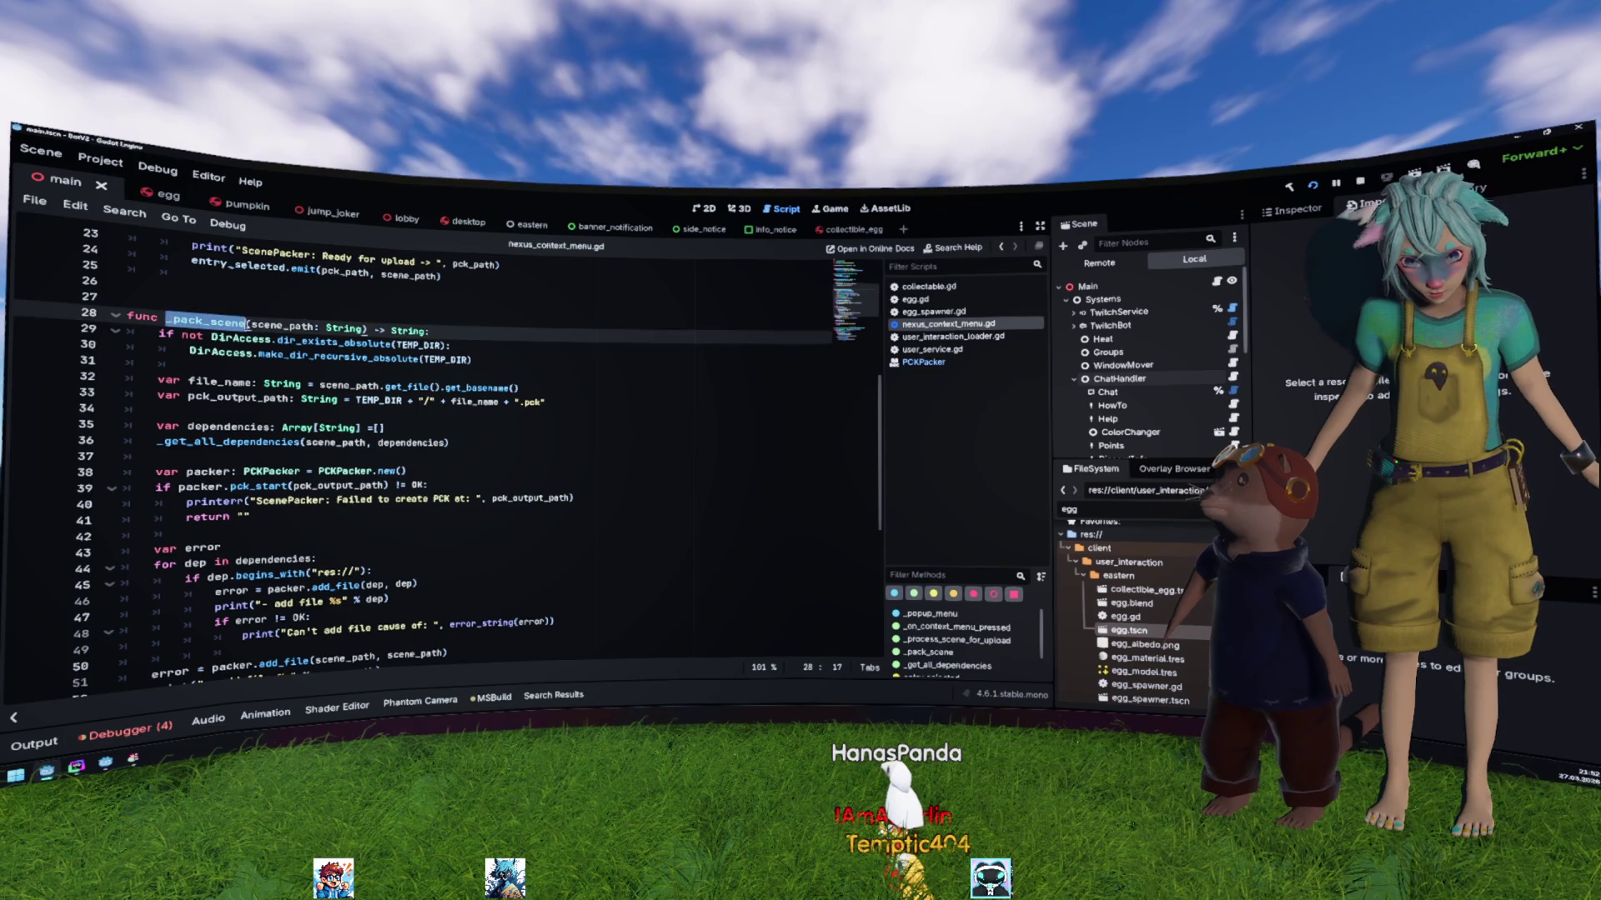
pyautogui.moveTo(450, 345); pyautogui.dragTo(126, 317)
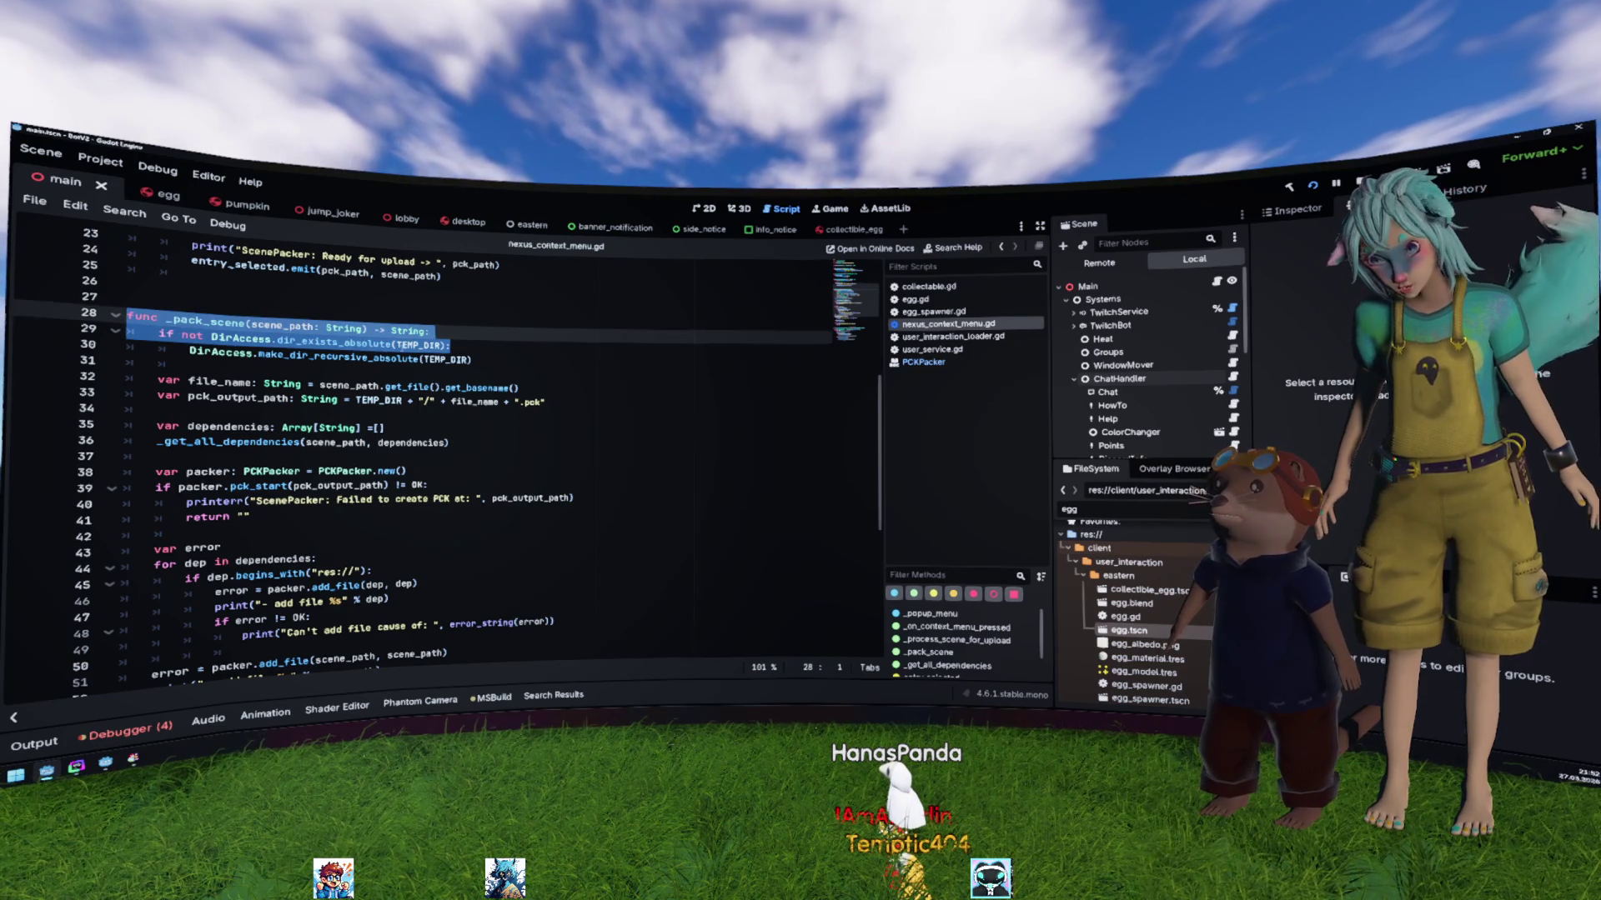
pyautogui.click(316, 357)
pyautogui.moveTo(465, 368); pyautogui.dragTo(166, 320)
pyautogui.click(215, 398)
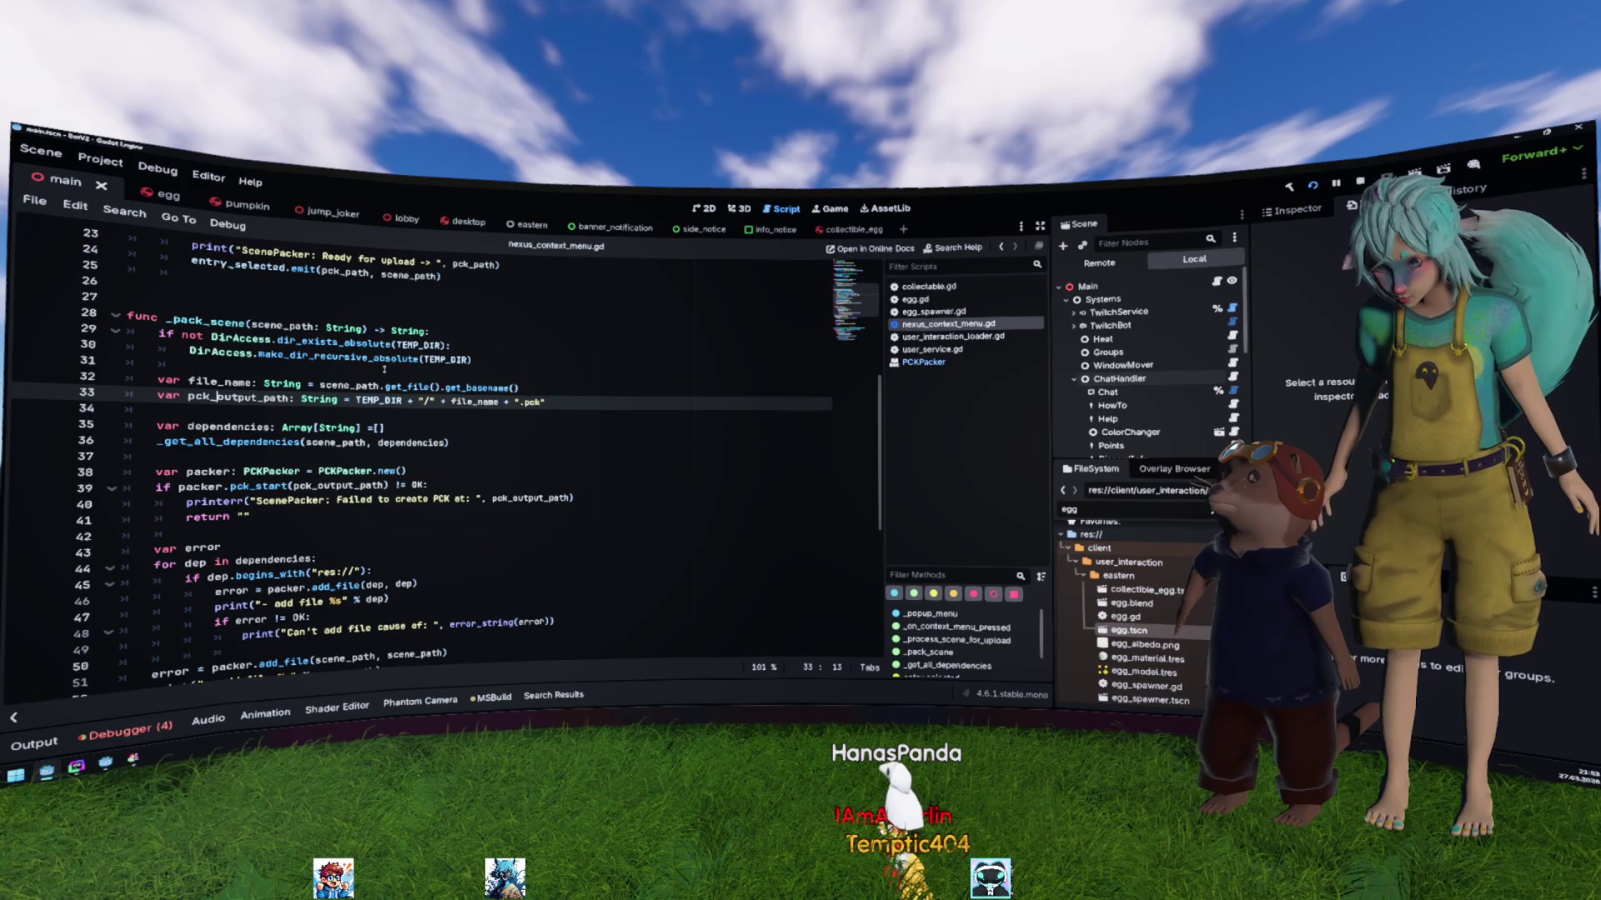
pyautogui.click(543, 401)
# Step: Check where file_name and pck_output_path are used in the script
pyautogui.doubleClick(475, 401)
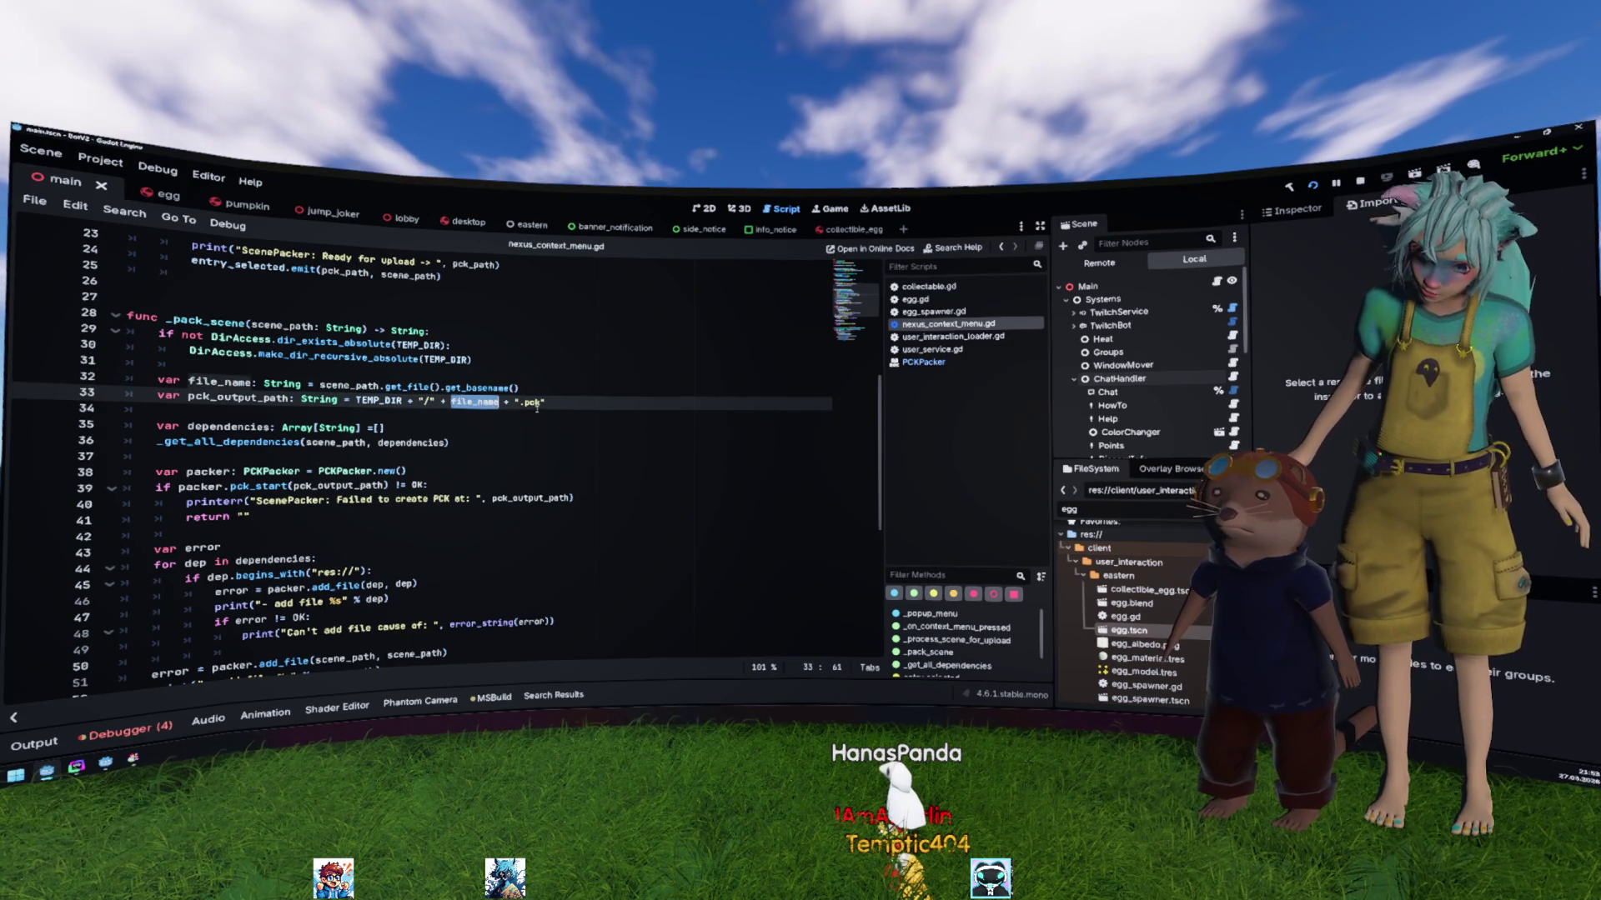
pyautogui.moveTo(546, 401); pyautogui.dragTo(92, 399)
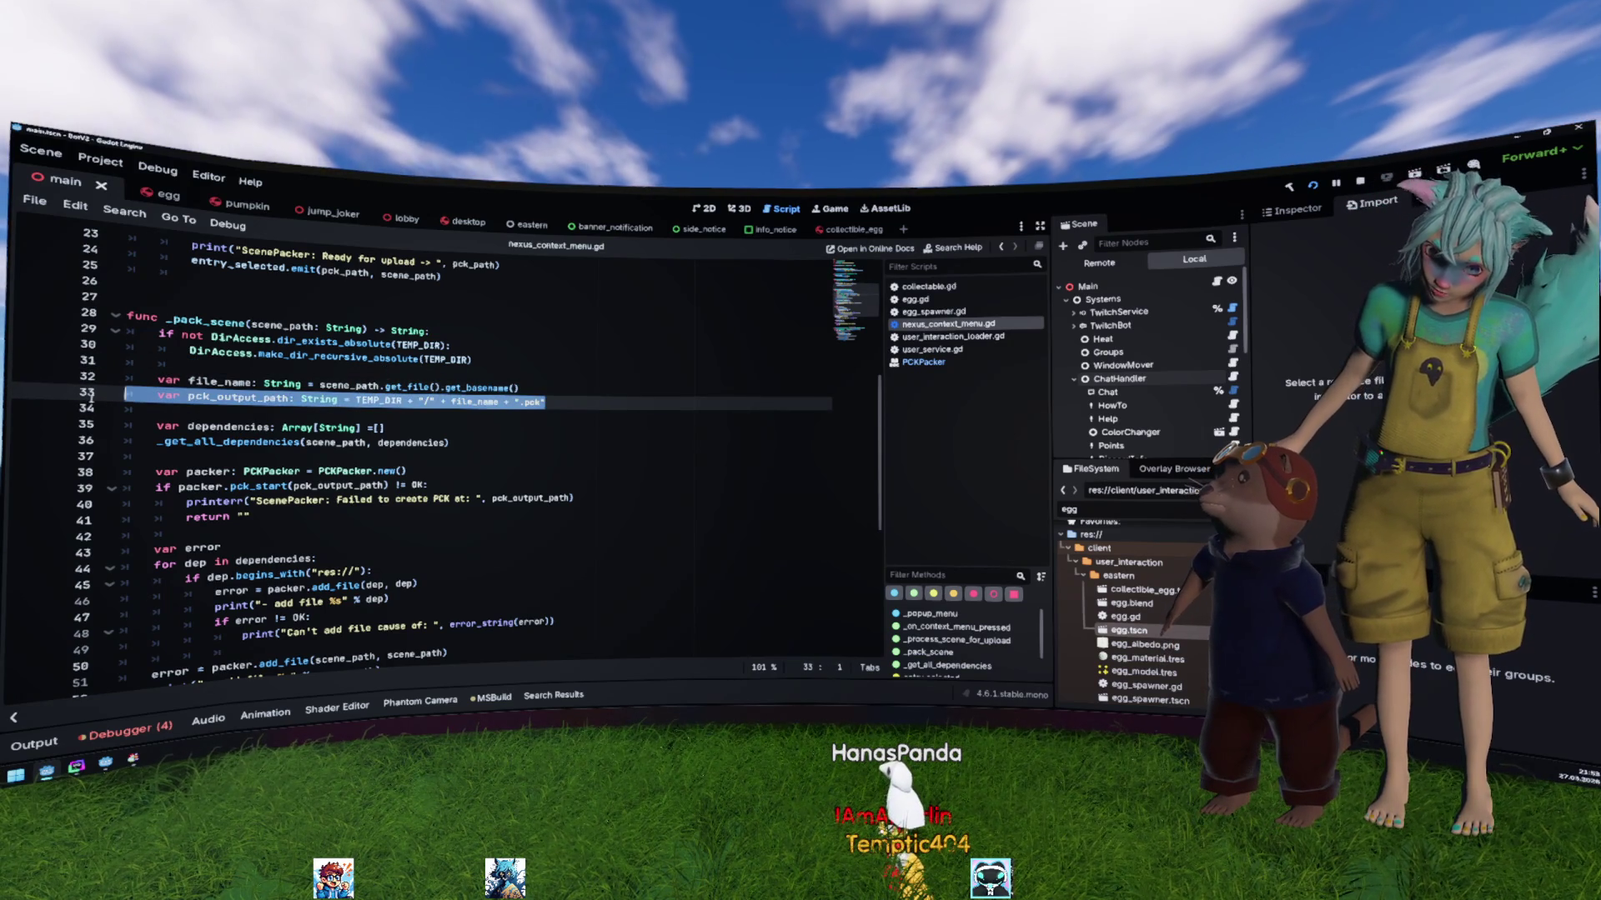
pyautogui.doubleClick(238, 398)
pyautogui.scroll(-1, 367, 414)
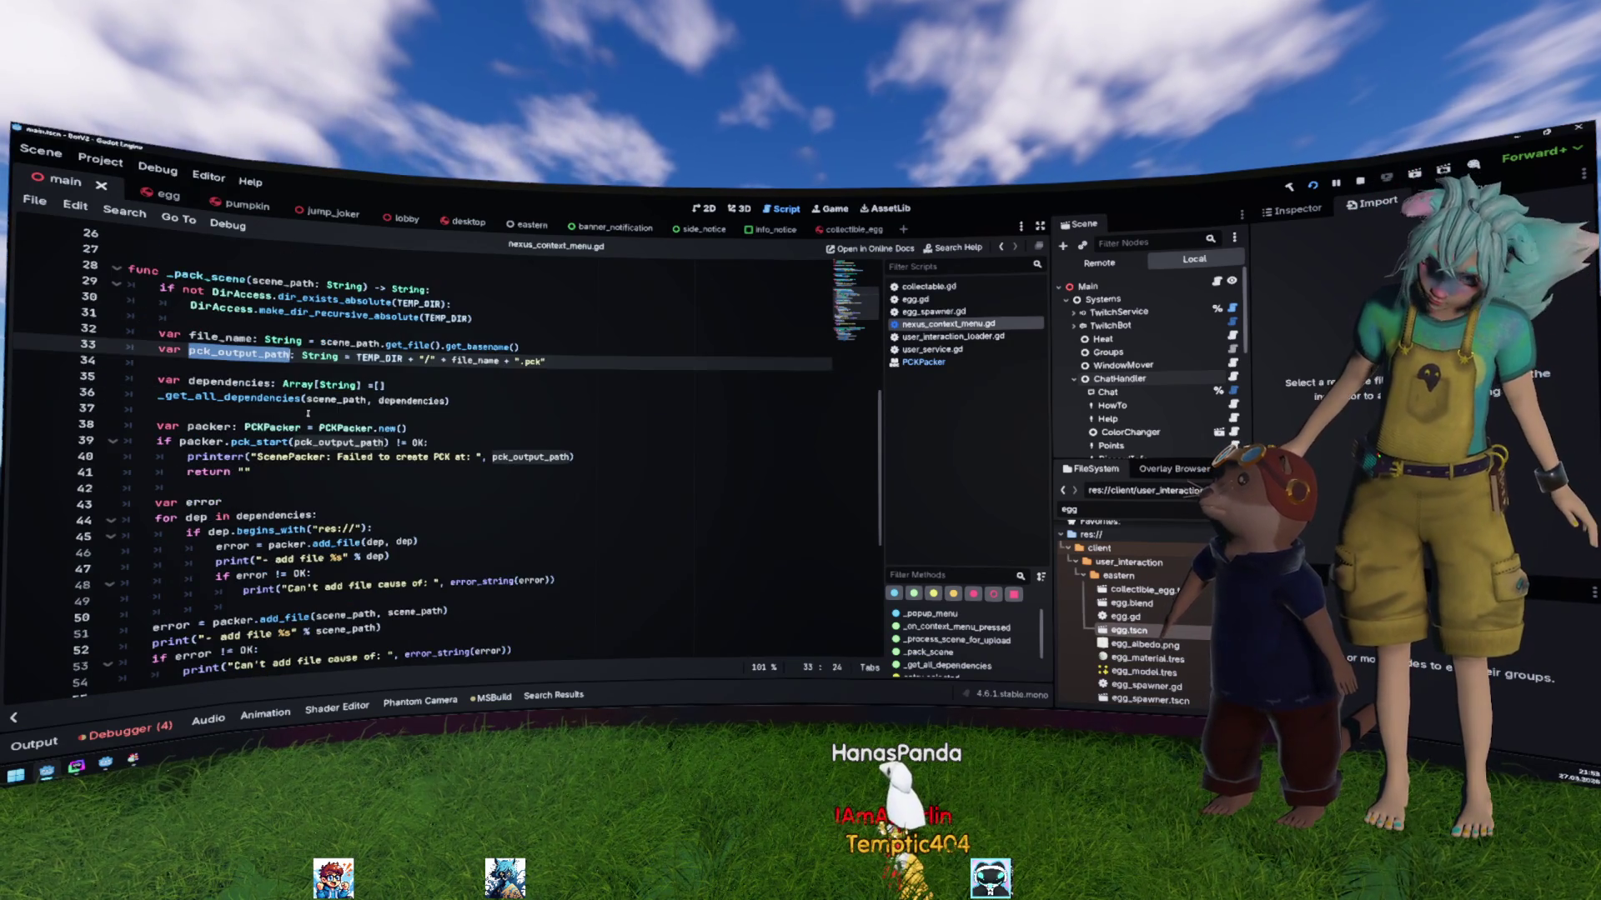
# Step: Jump to the _get_all_dependencies definition and open ResourceLoader's get_dependencies documentation
pyautogui.doubleClick(282, 400)
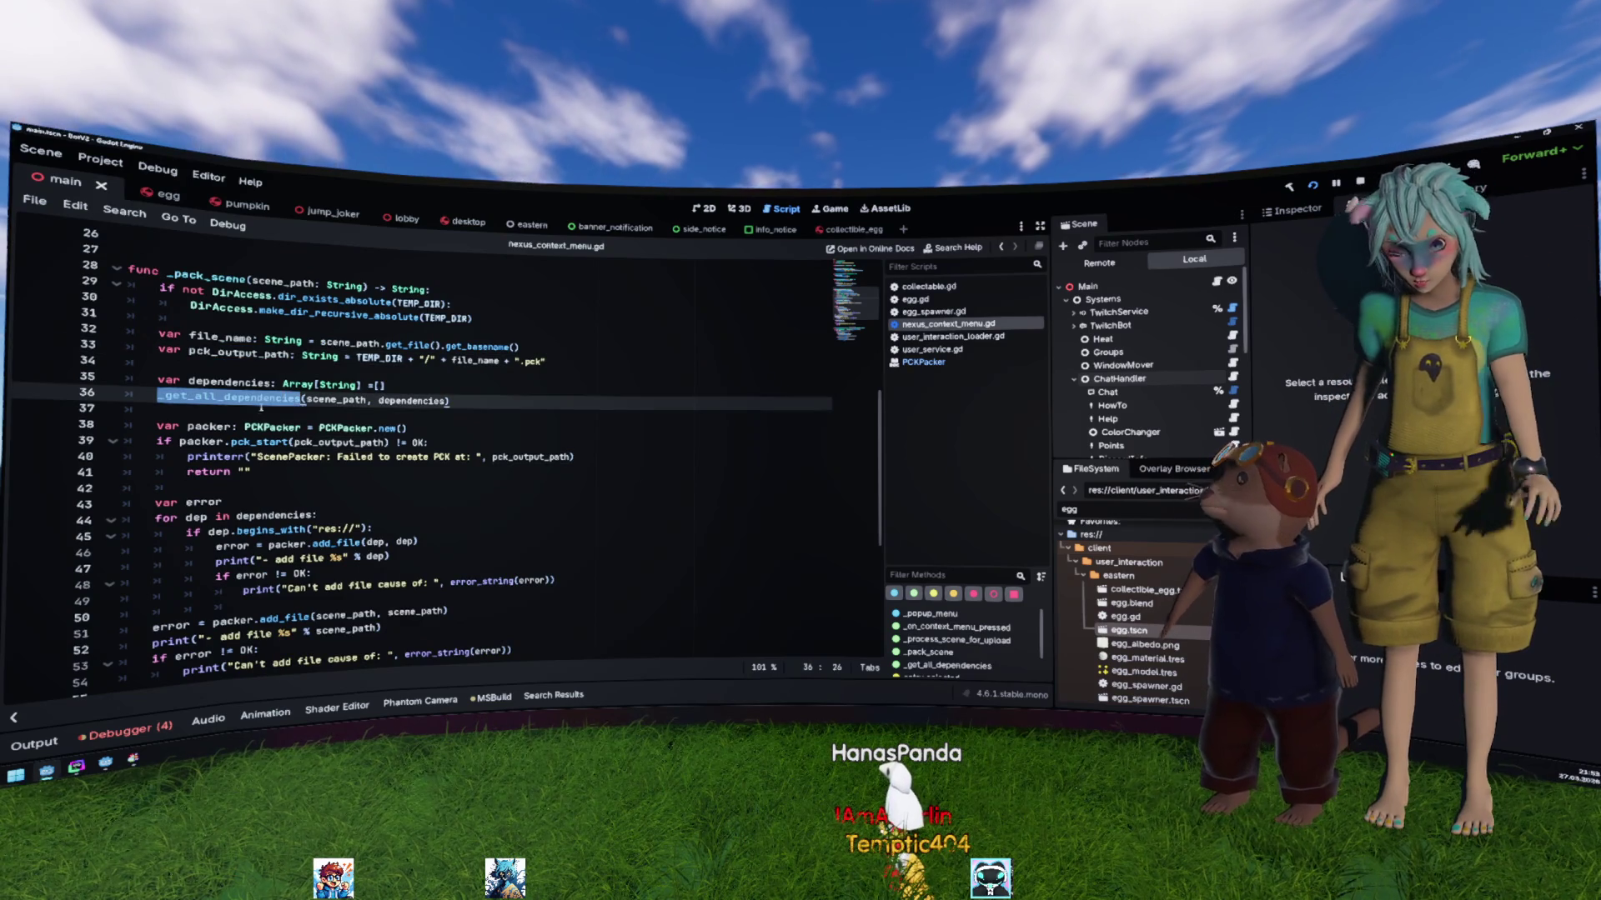
pyautogui.click(261, 400)
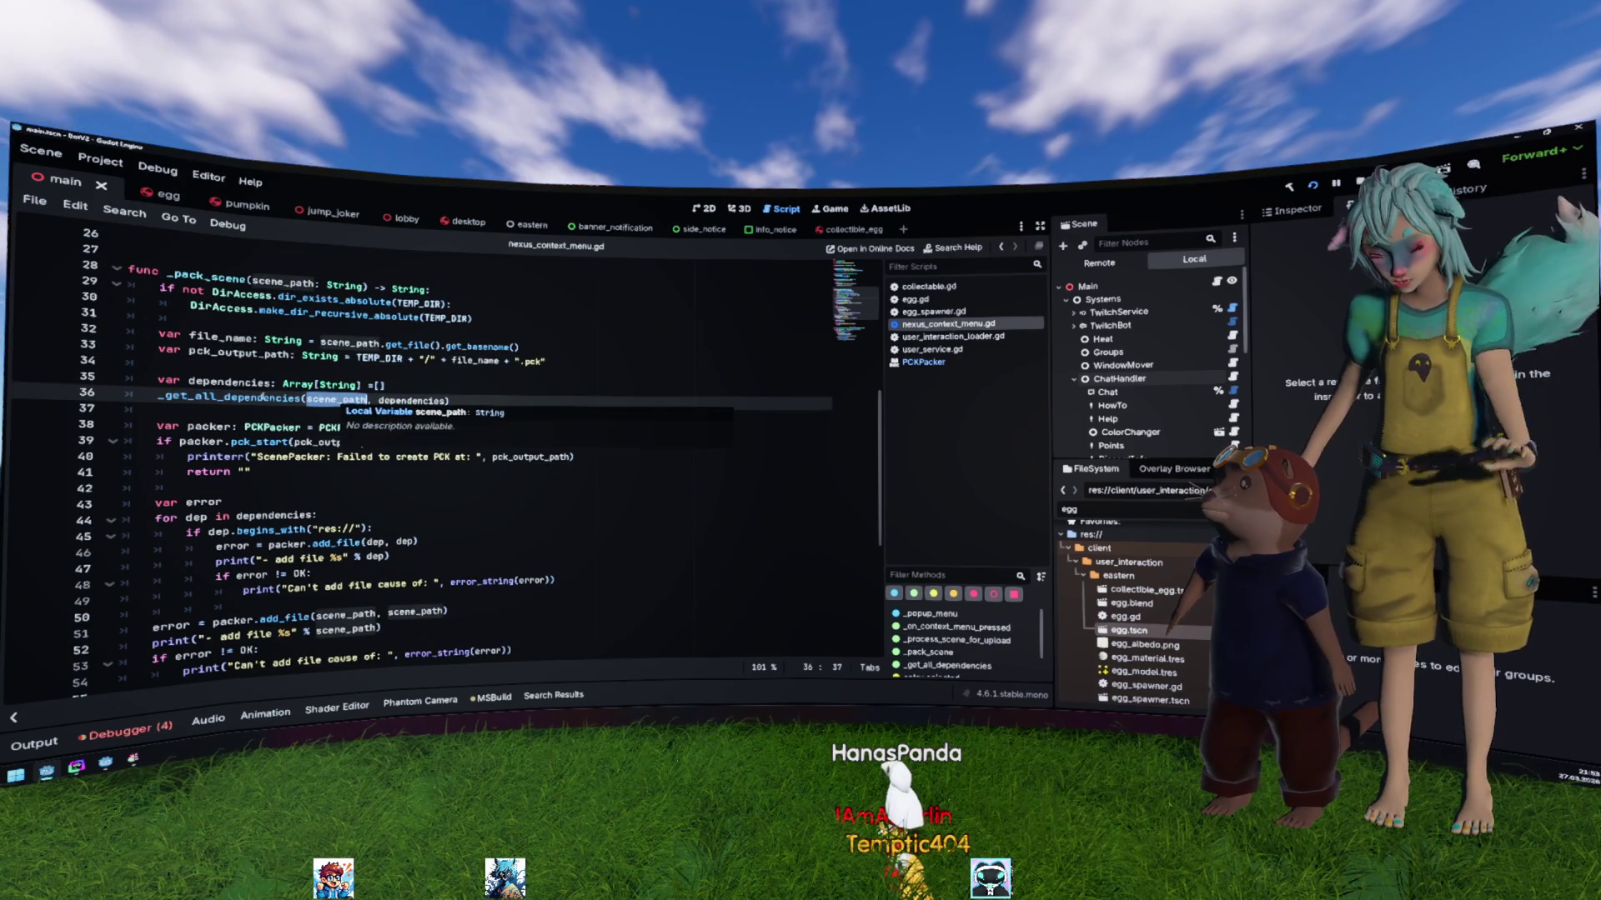
pyautogui.keyDown('ctrl'); pyautogui.click(240, 401); pyautogui.keyUp('ctrl')
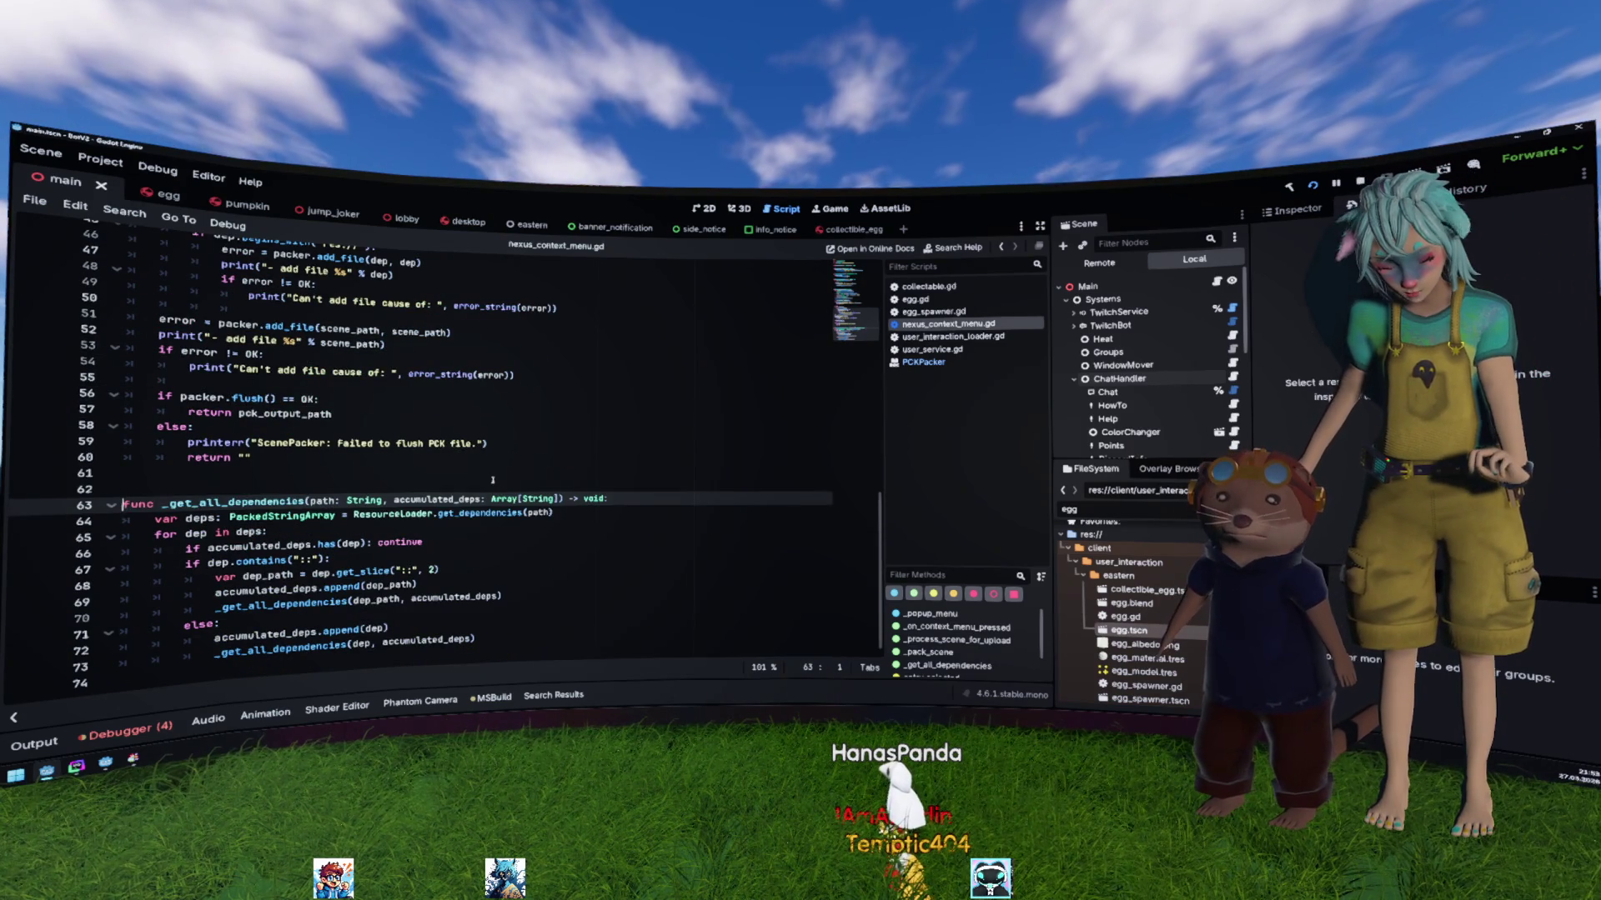
pyautogui.doubleClick(380, 516)
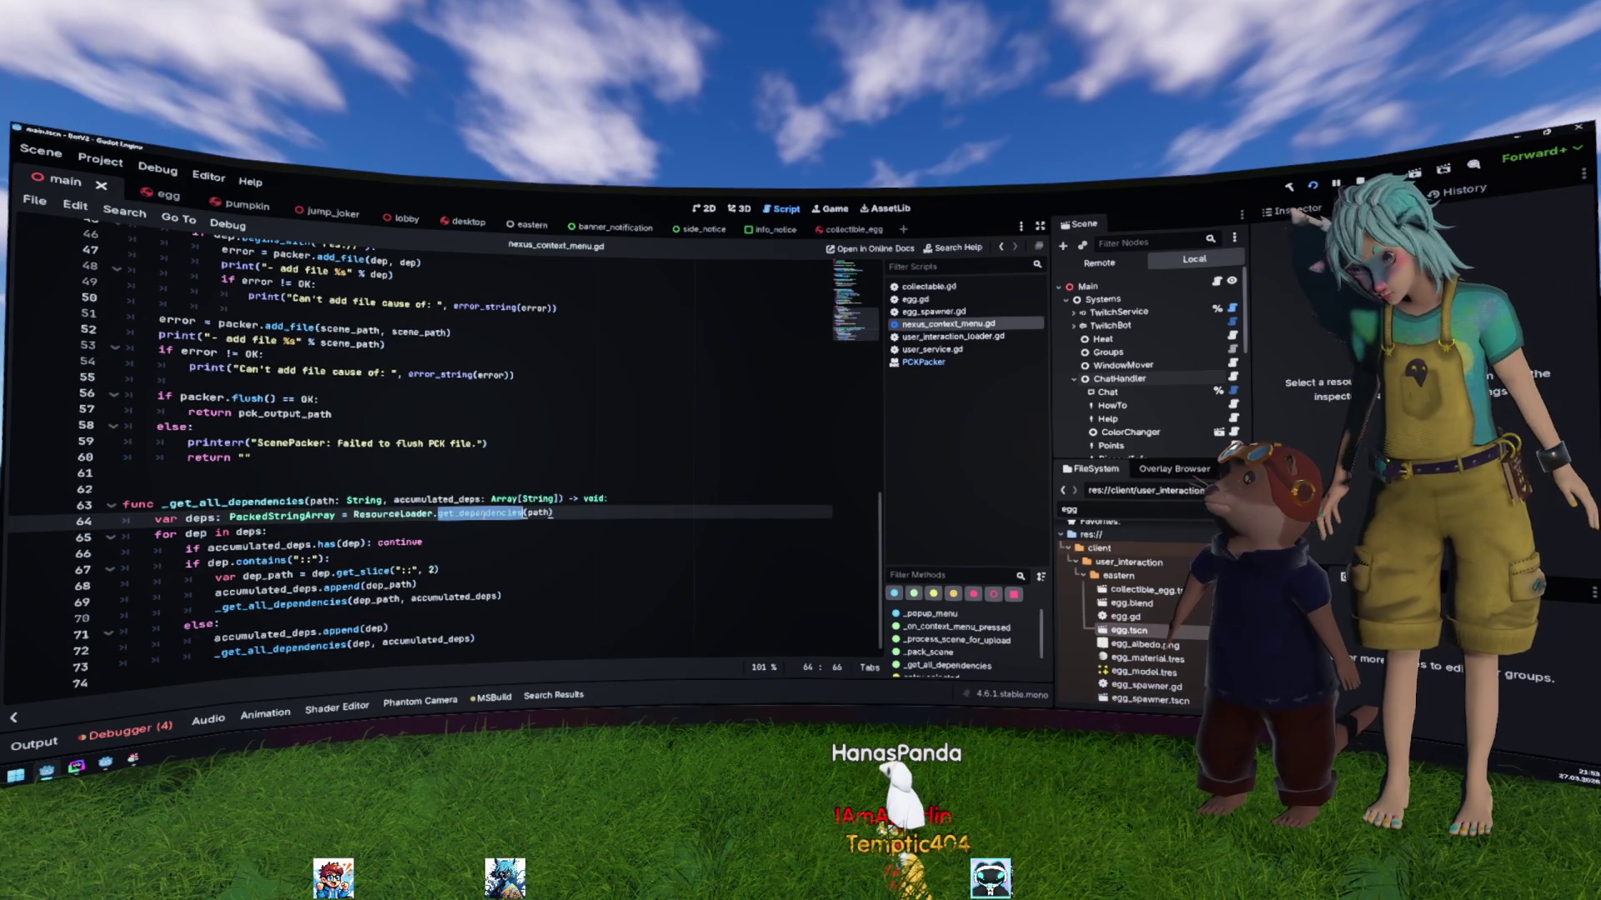
pyautogui.keyDown('ctrl'); pyautogui.click(484, 515); pyautogui.keyUp('ctrl')
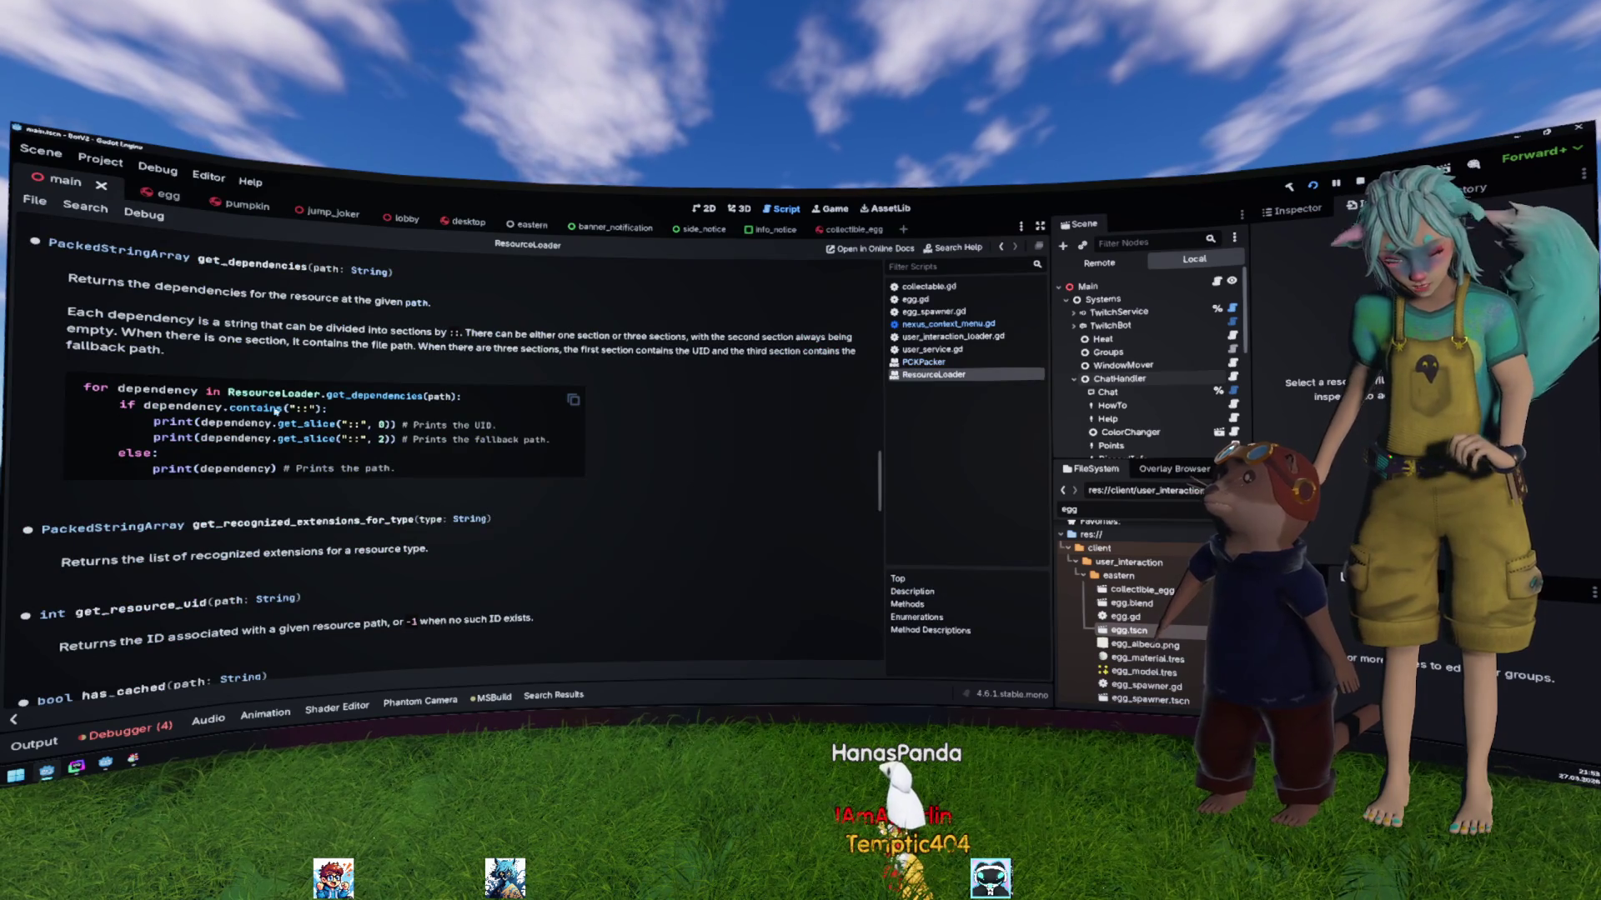
# Step: Study the '::' separator in the get_dependencies example, then return to nexus_context_menu.gd
pyautogui.moveTo(298, 410); pyautogui.dragTo(316, 411)
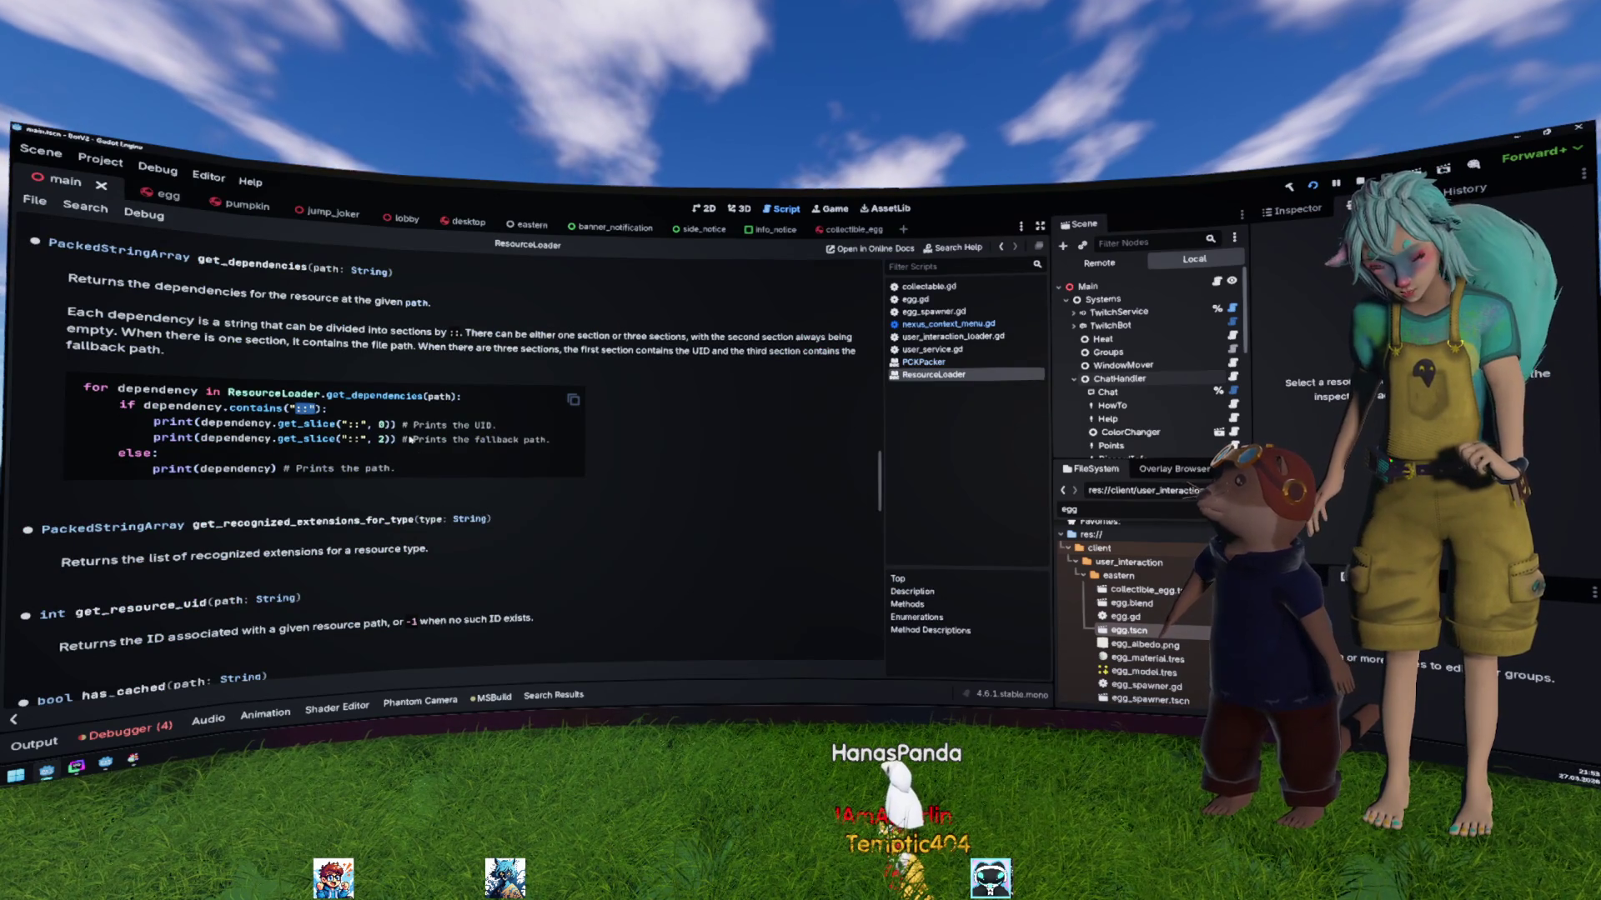
pyautogui.click(472, 433)
pyautogui.moveTo(416, 425); pyautogui.dragTo(498, 425)
pyautogui.moveTo(378, 469)
pyautogui.mouseDown()
pyautogui.moveTo(342, 469)
pyautogui.moveTo(544, 440)
pyautogui.mouseUp()
pyautogui.click(501, 440)
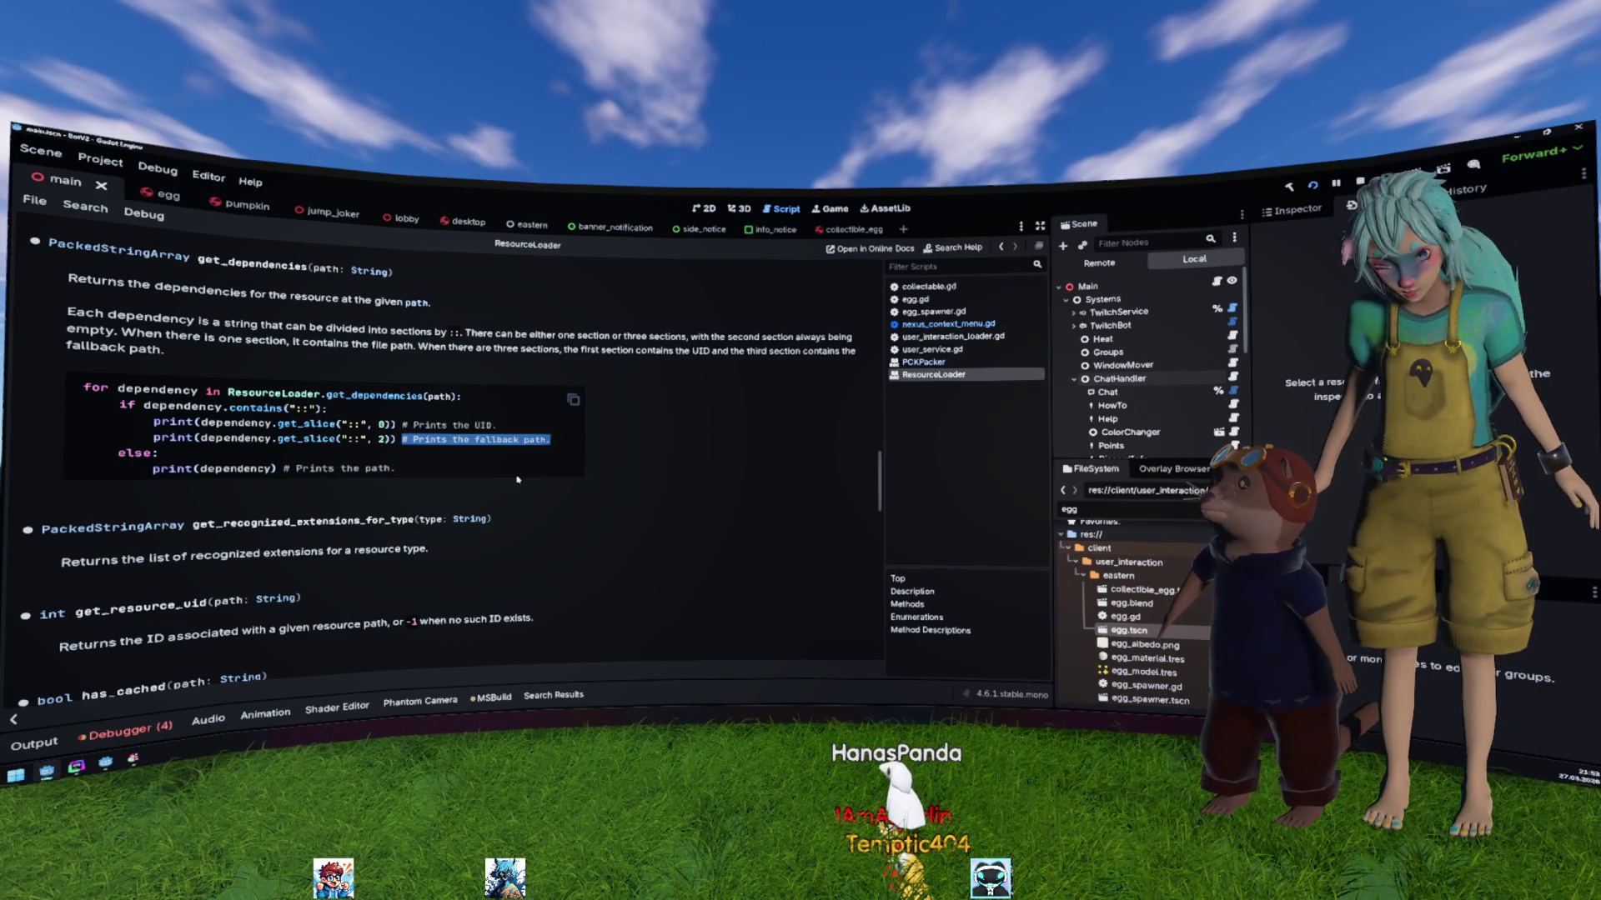
pyautogui.hotkey('alt', 'Left')
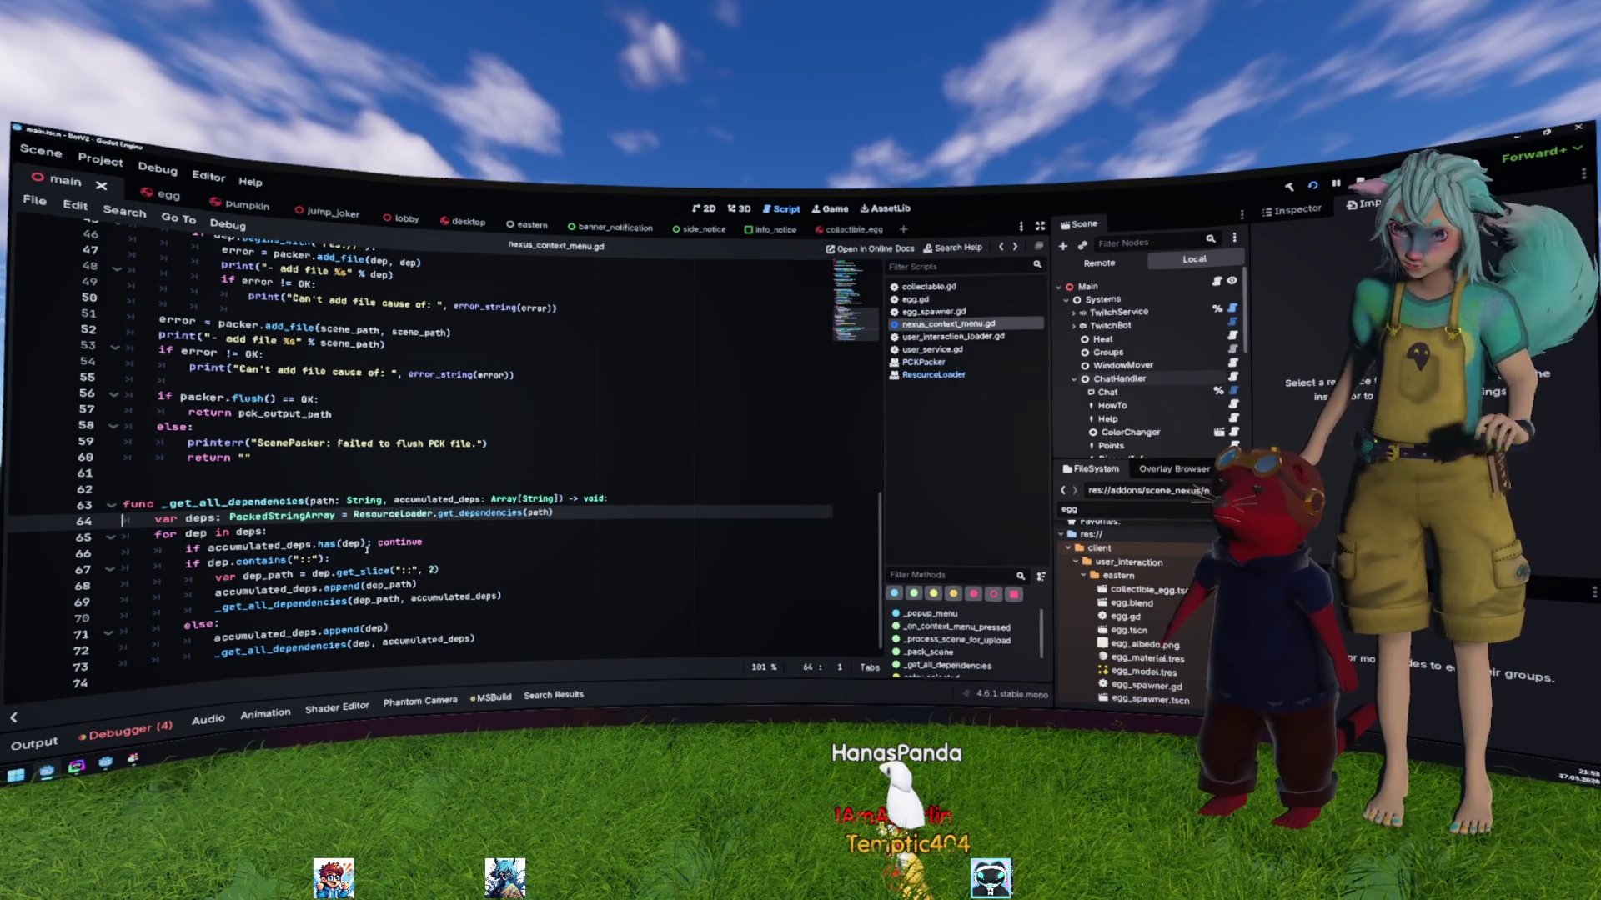
# Step: Undo the accidental accumulated_deps typo in the nested dependency branch on lines 66–69
pyautogui.moveTo(229, 545)
pyautogui.mouseDown()
pyautogui.moveTo(250, 575)
pyautogui.moveTo(333, 588)
pyautogui.moveTo(381, 572)
pyautogui.moveTo(450, 597)
pyautogui.mouseUp()
pyautogui.doubleClick(265, 589)
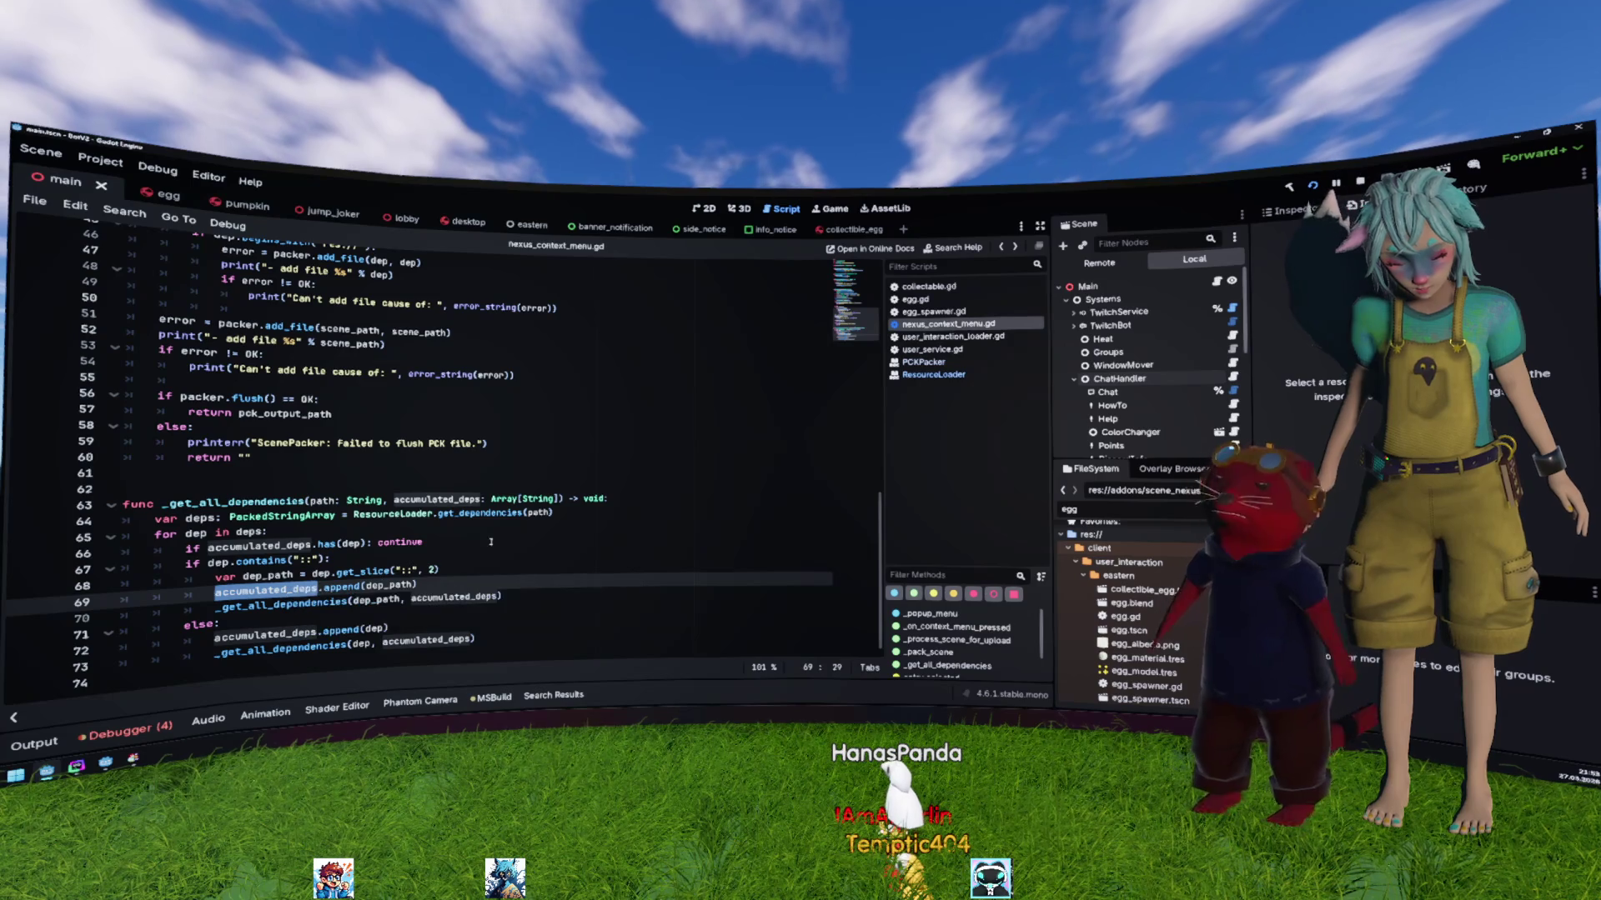
pyautogui.press('Up')
pyautogui.press('Up')
pyautogui.press('Up')
pyautogui.press('End')
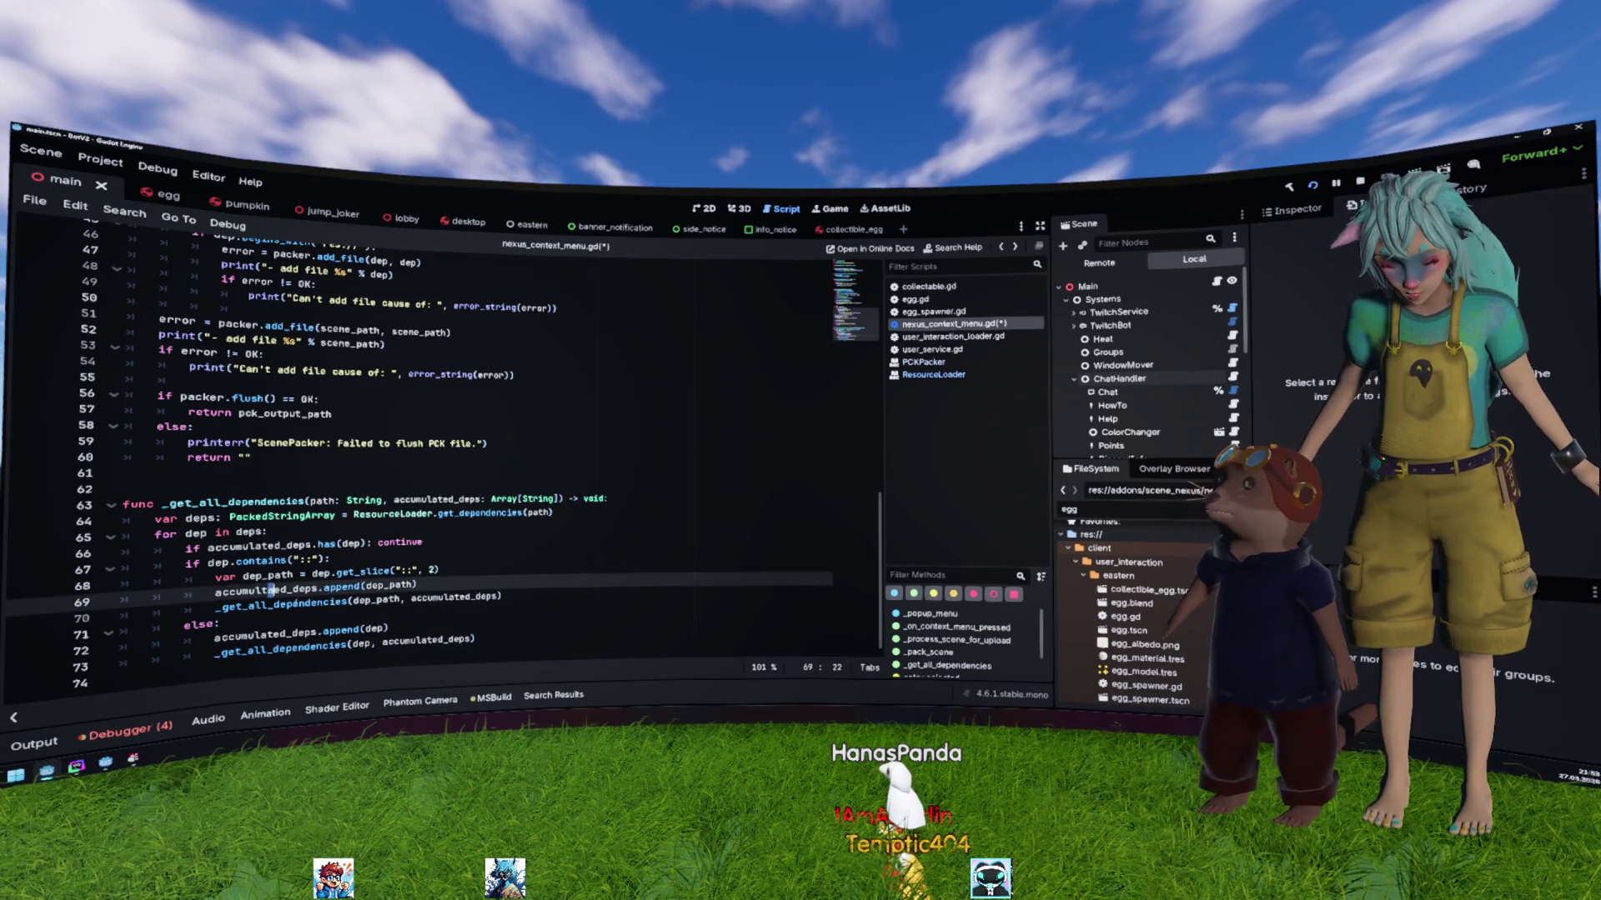
pyautogui.doubleClick(348, 600)
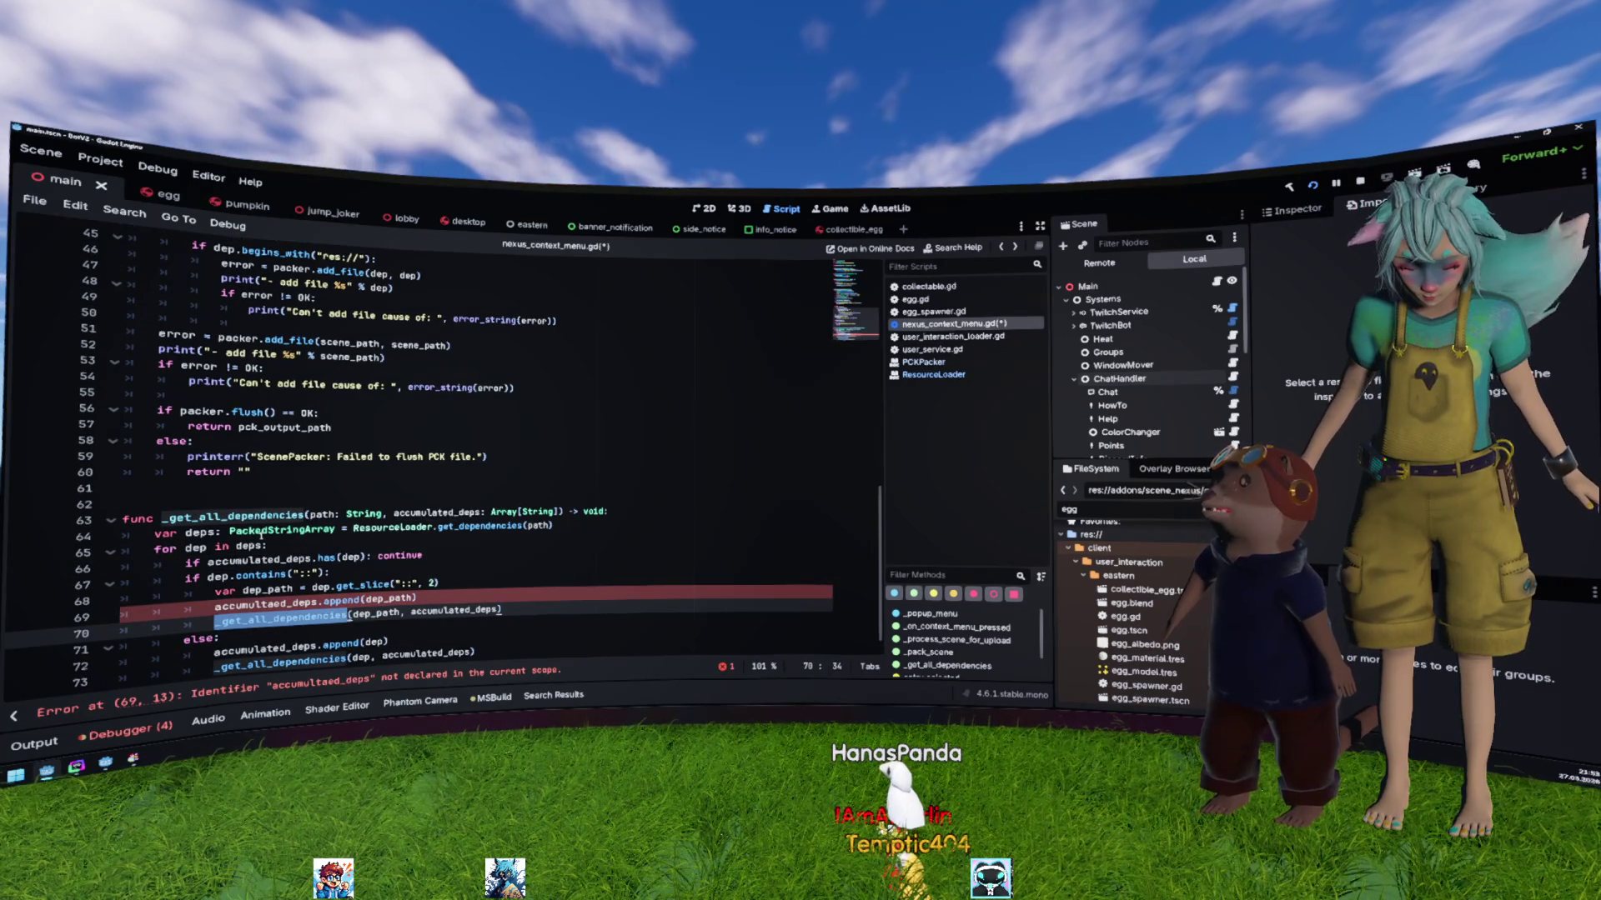
pyautogui.hotkey('ctrl', 'z')
pyautogui.hotkey('ctrl', 'z')
pyautogui.hotkey('ctrl', 'z')
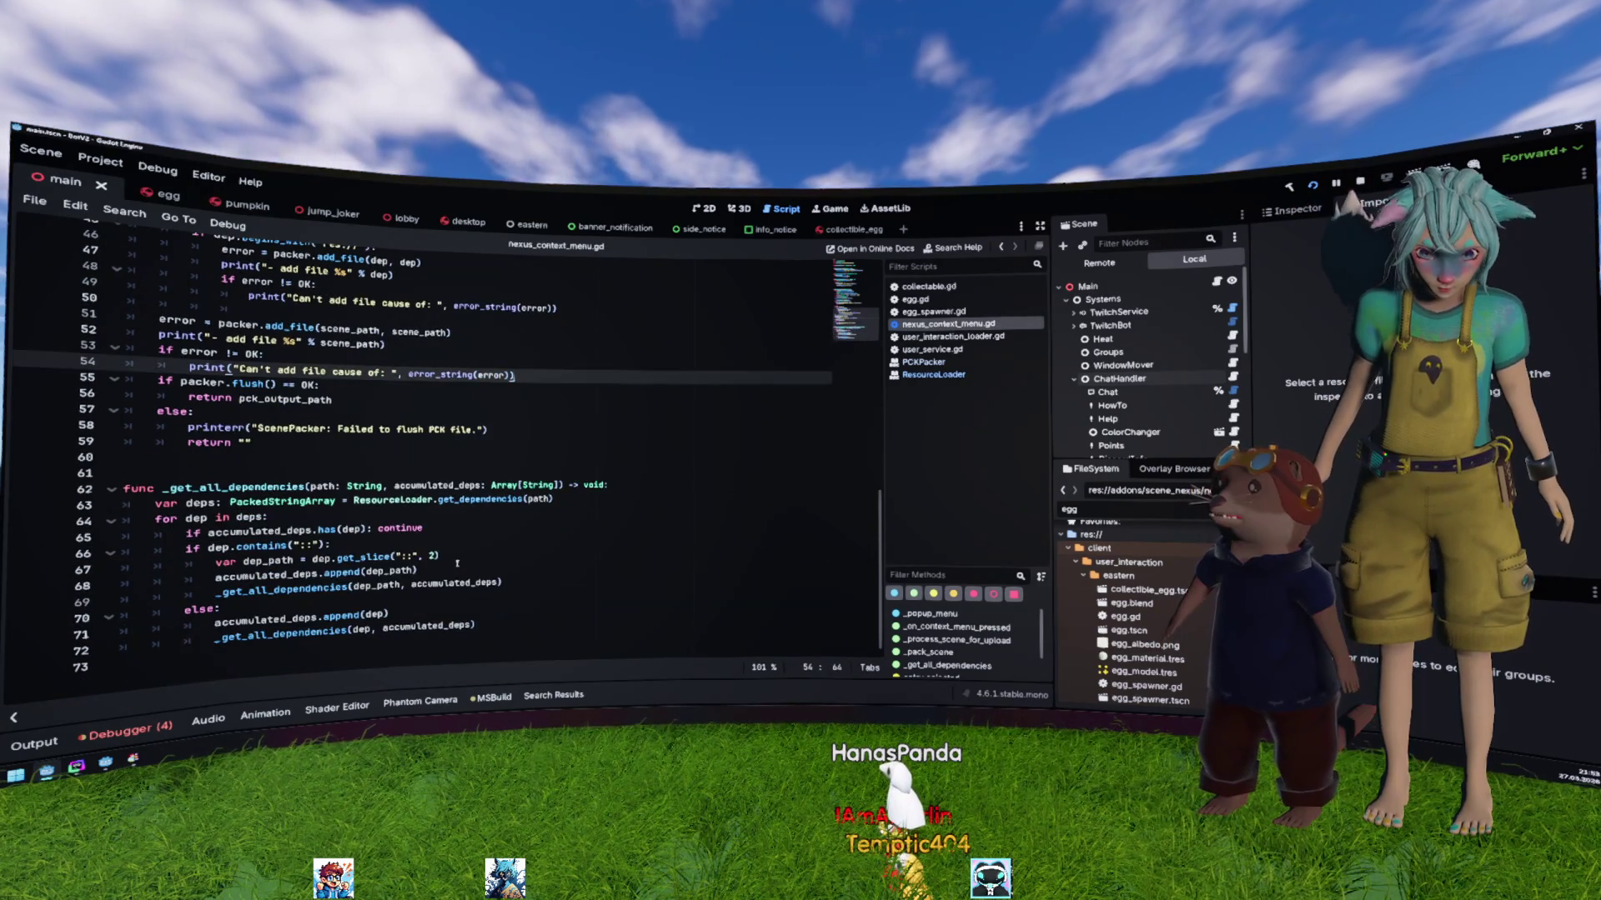
pyautogui.click(457, 563)
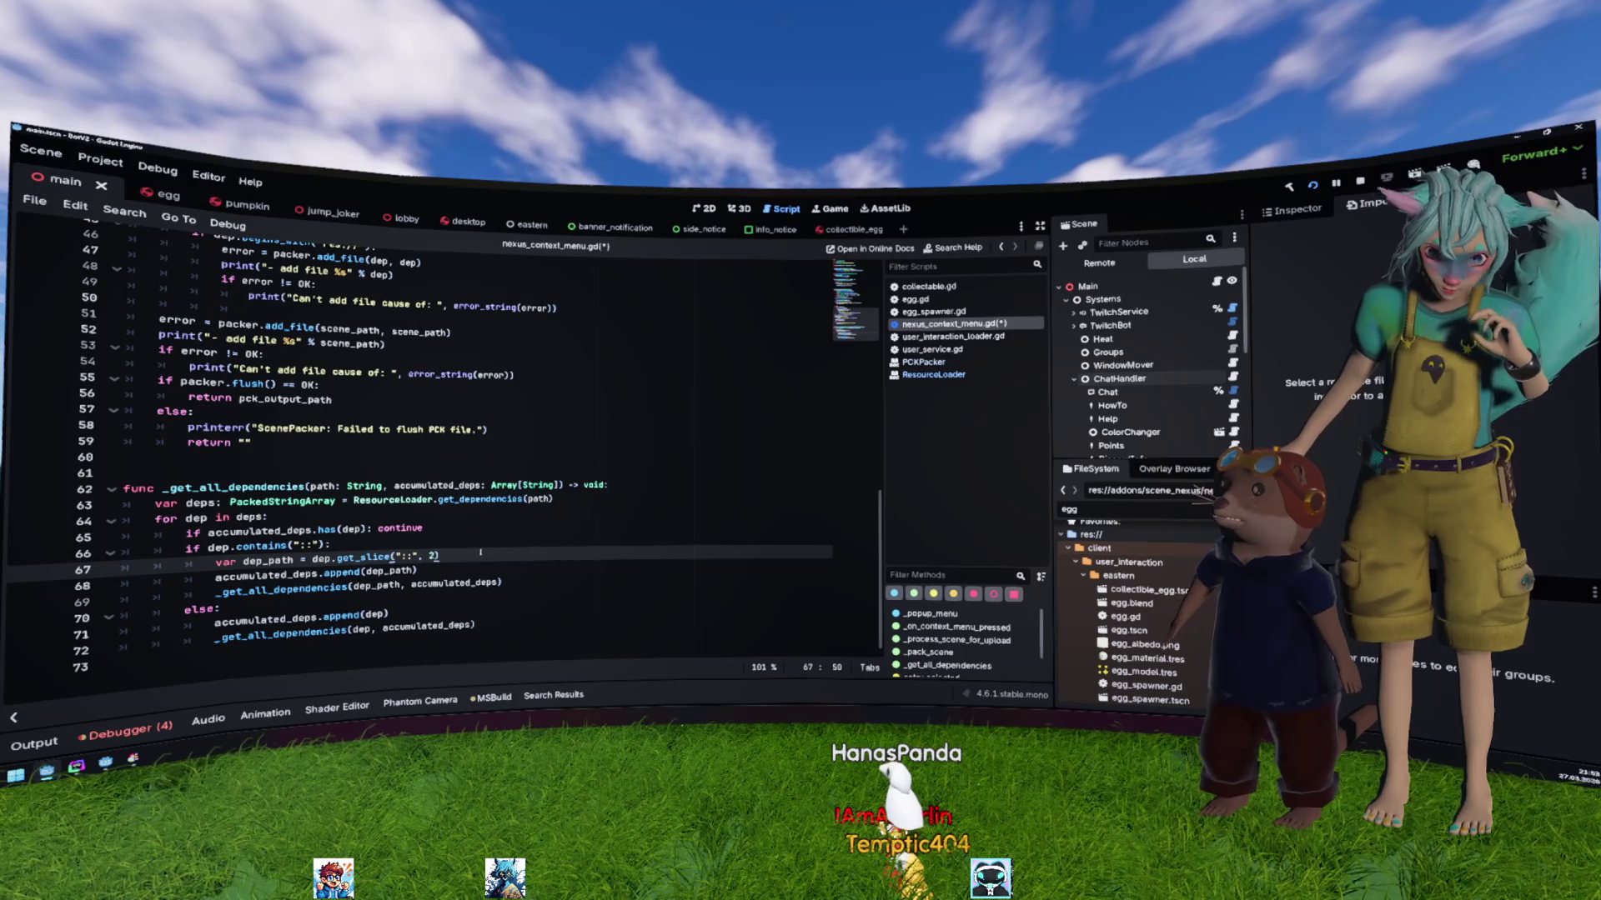
# Step: Review _pack_scene's PCKPacker setup, pck_start and dependency loop, and open the add_file docs
pyautogui.scroll(7, 279, 493)
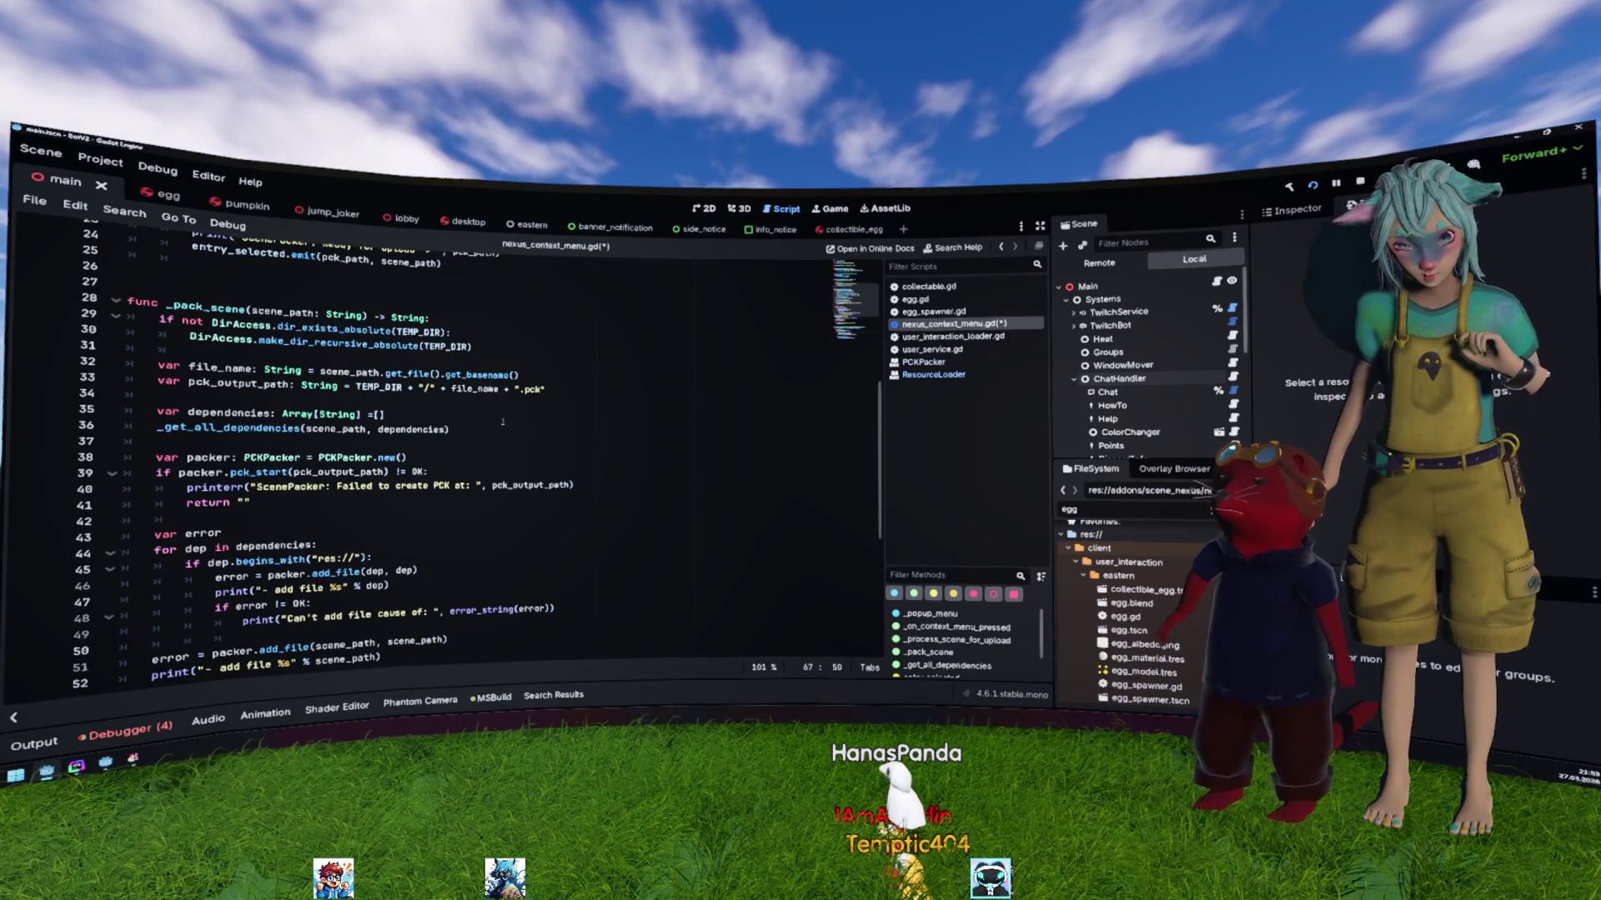
pyautogui.moveTo(384, 414); pyautogui.dragTo(294, 414)
pyautogui.moveTo(406, 458); pyautogui.dragTo(267, 458)
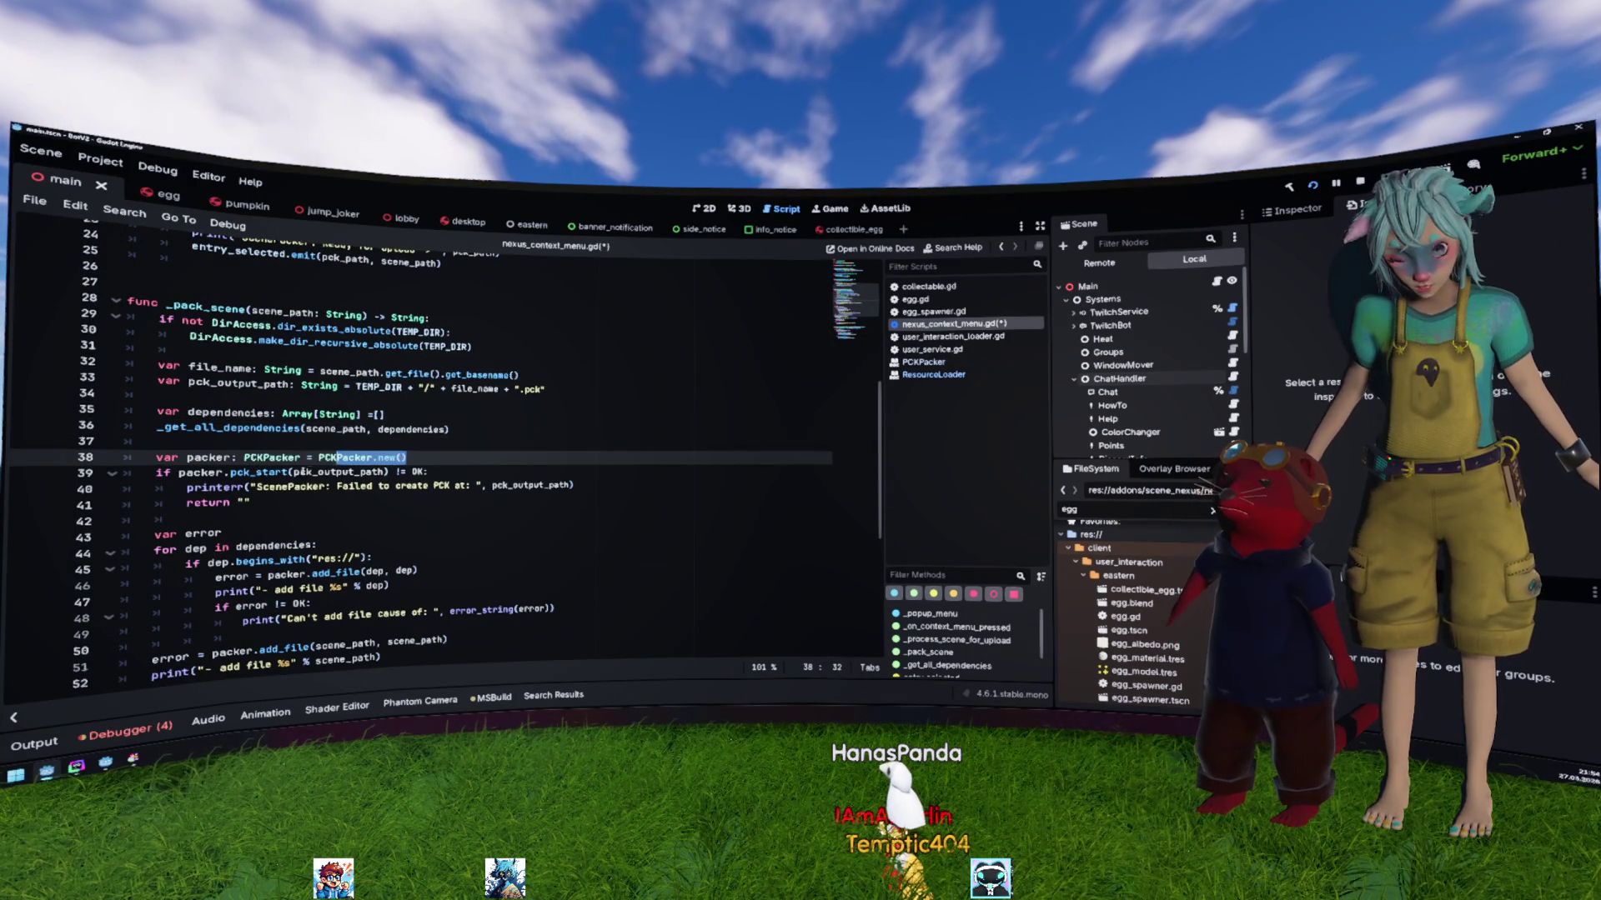
pyautogui.click(282, 472)
pyautogui.doubleClick(281, 472)
pyautogui.scroll(-2, 448, 501)
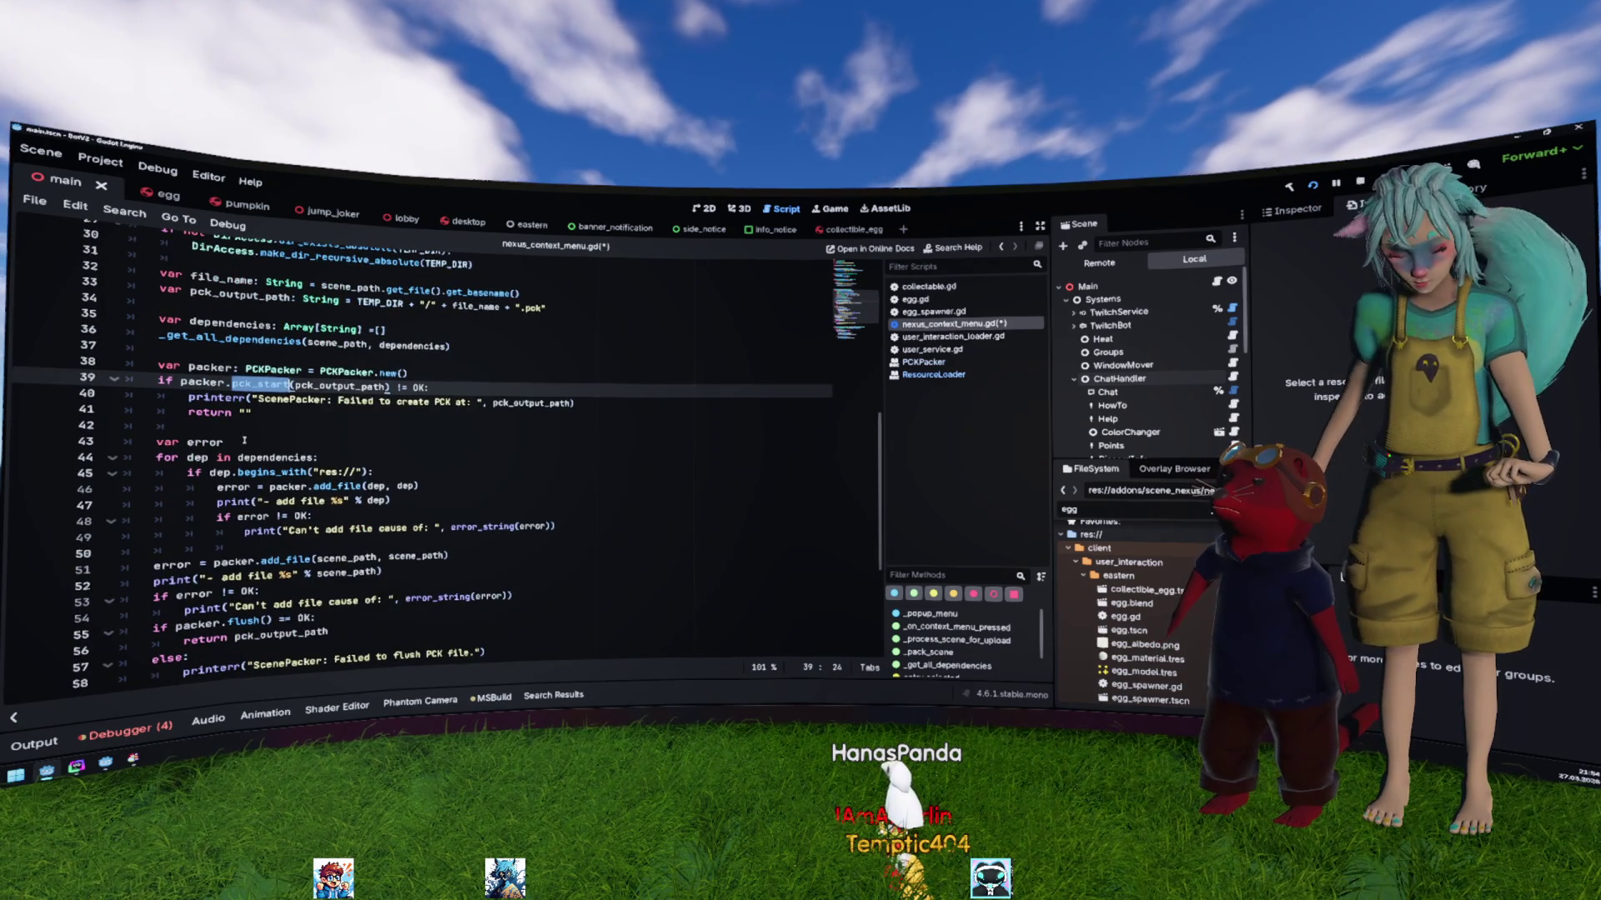
pyautogui.scroll(-1, 238, 442)
pyautogui.doubleClick(275, 413)
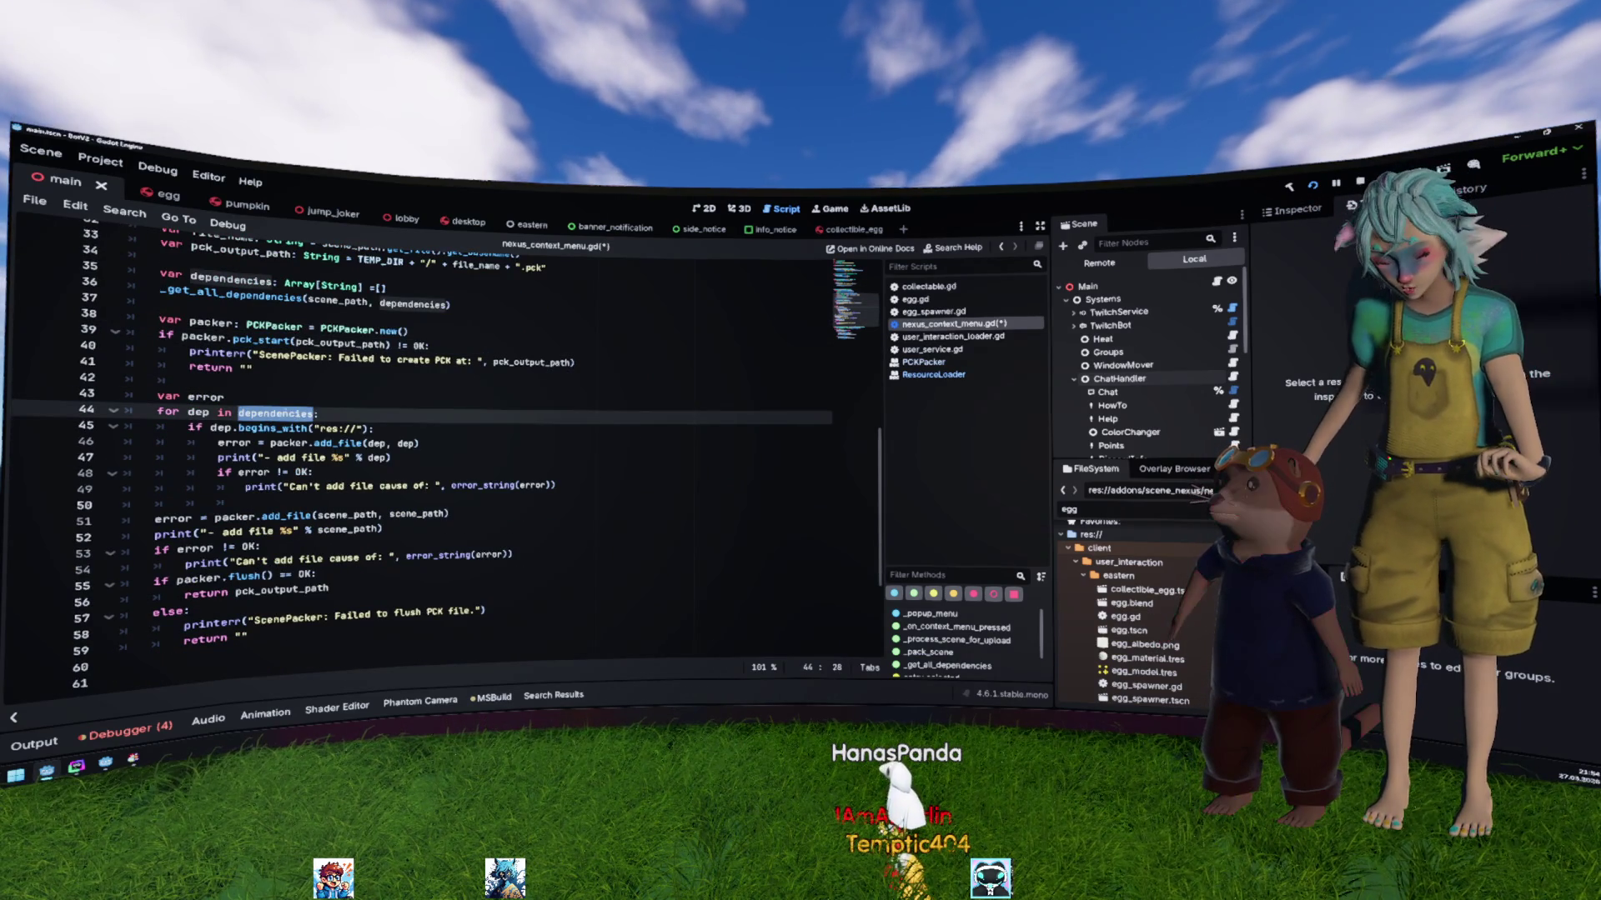
pyautogui.moveTo(374, 428)
pyautogui.mouseDown()
pyautogui.moveTo(250, 429)
pyautogui.moveTo(392, 443)
pyautogui.moveTo(233, 443)
pyautogui.mouseUp()
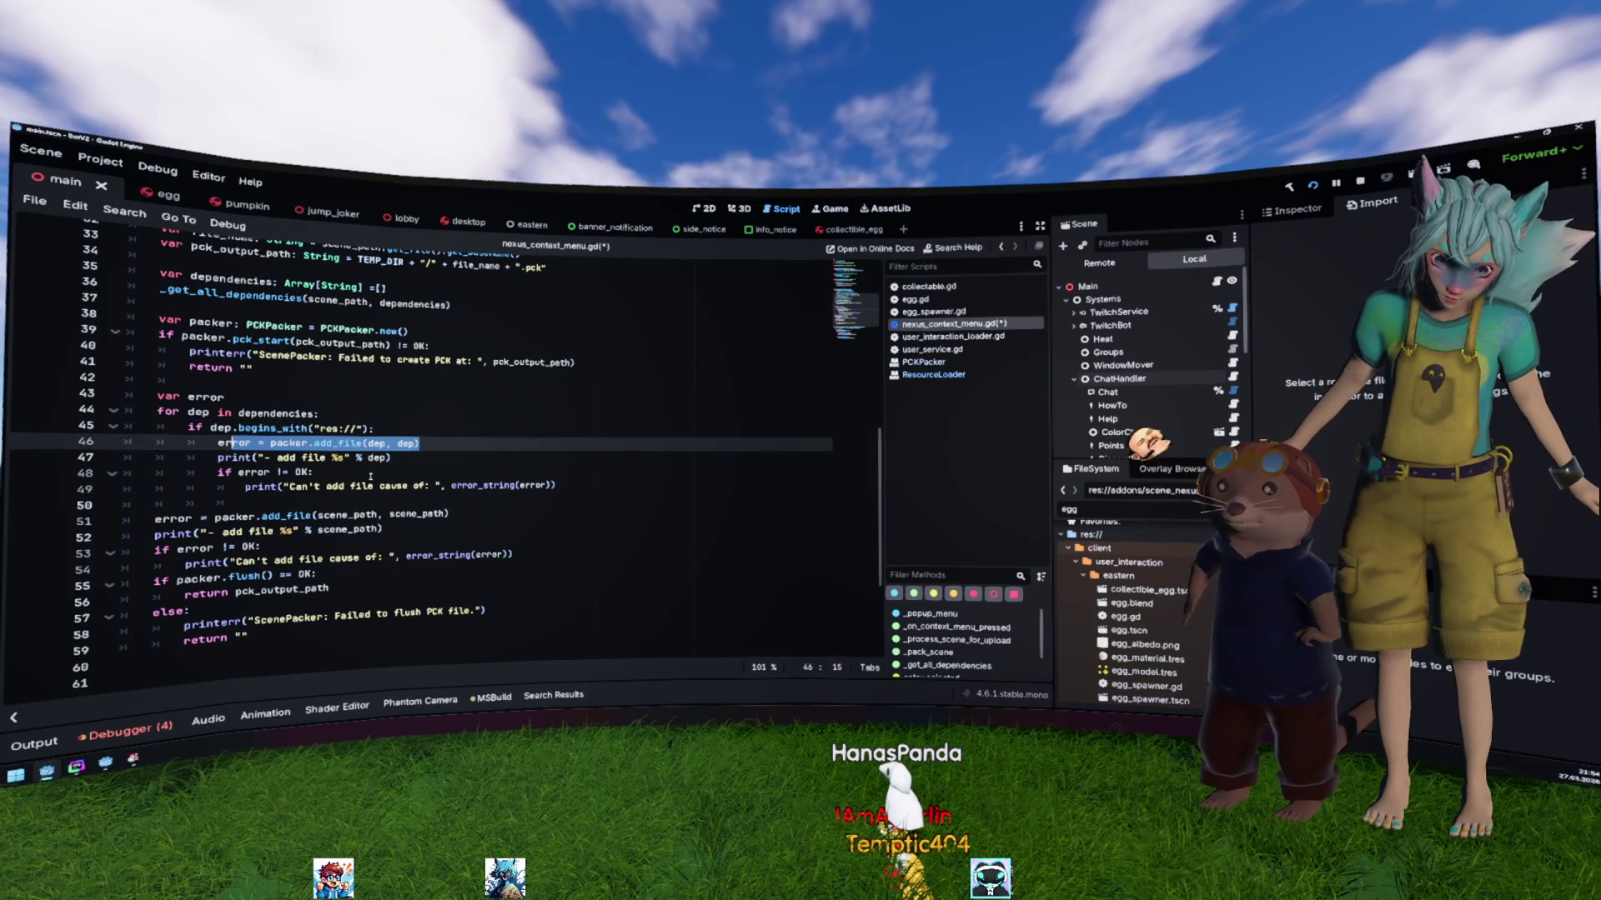
pyautogui.keyDown('ctrl'); pyautogui.click(348, 444); pyautogui.keyUp('ctrl')
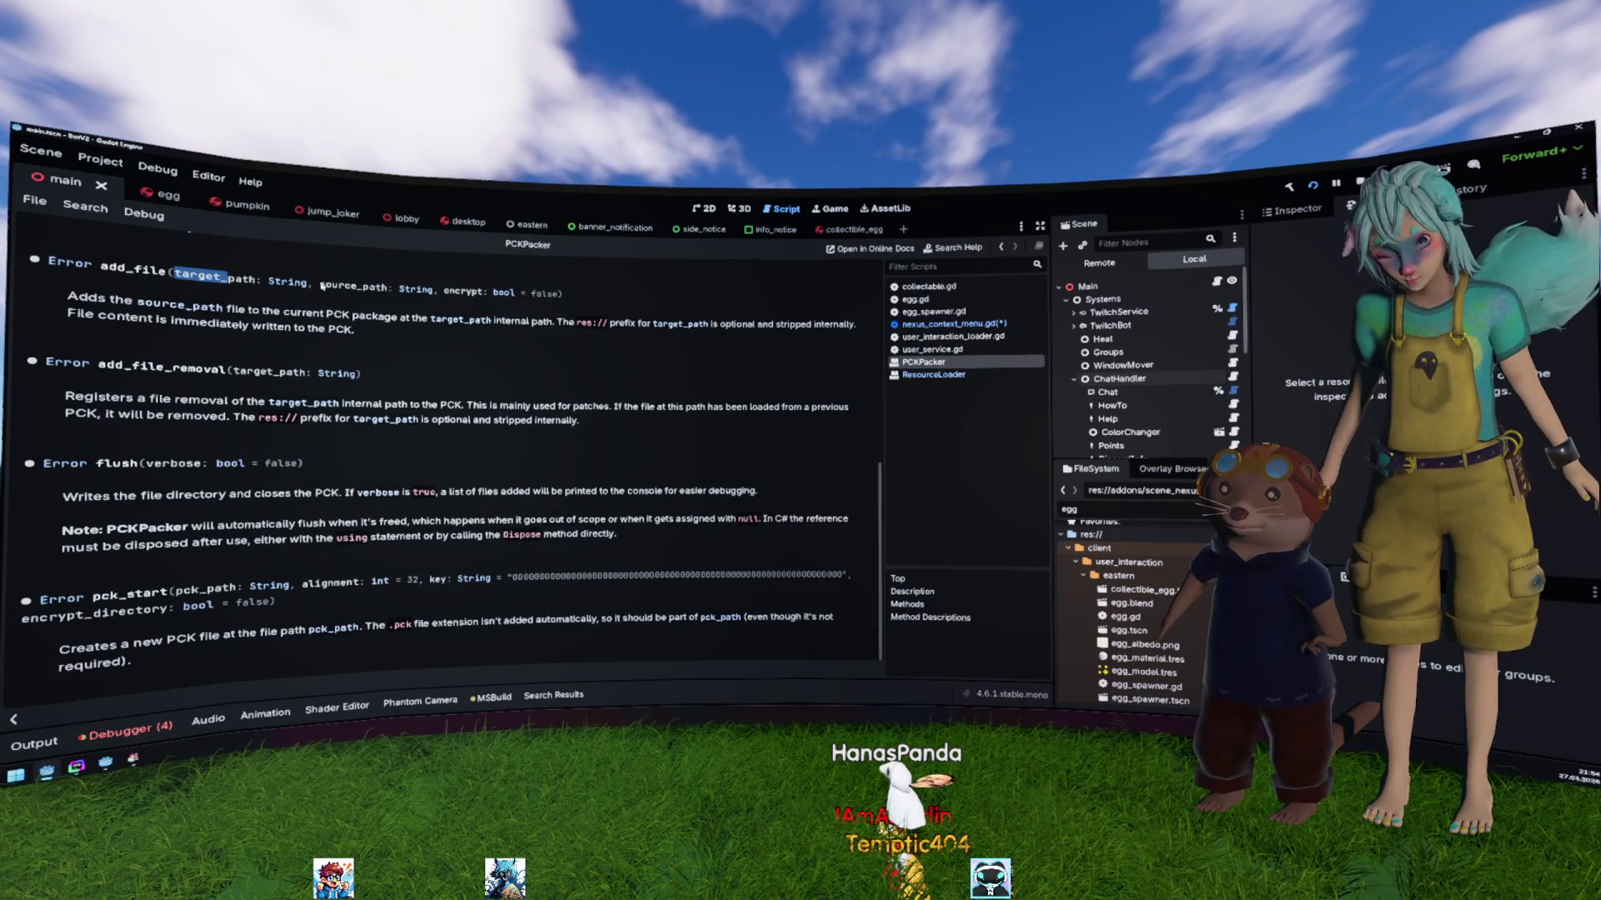
# Step: Return to the script and review the add_file lines for dependencies and the scene file
pyautogui.hotkey('alt', 'Left')
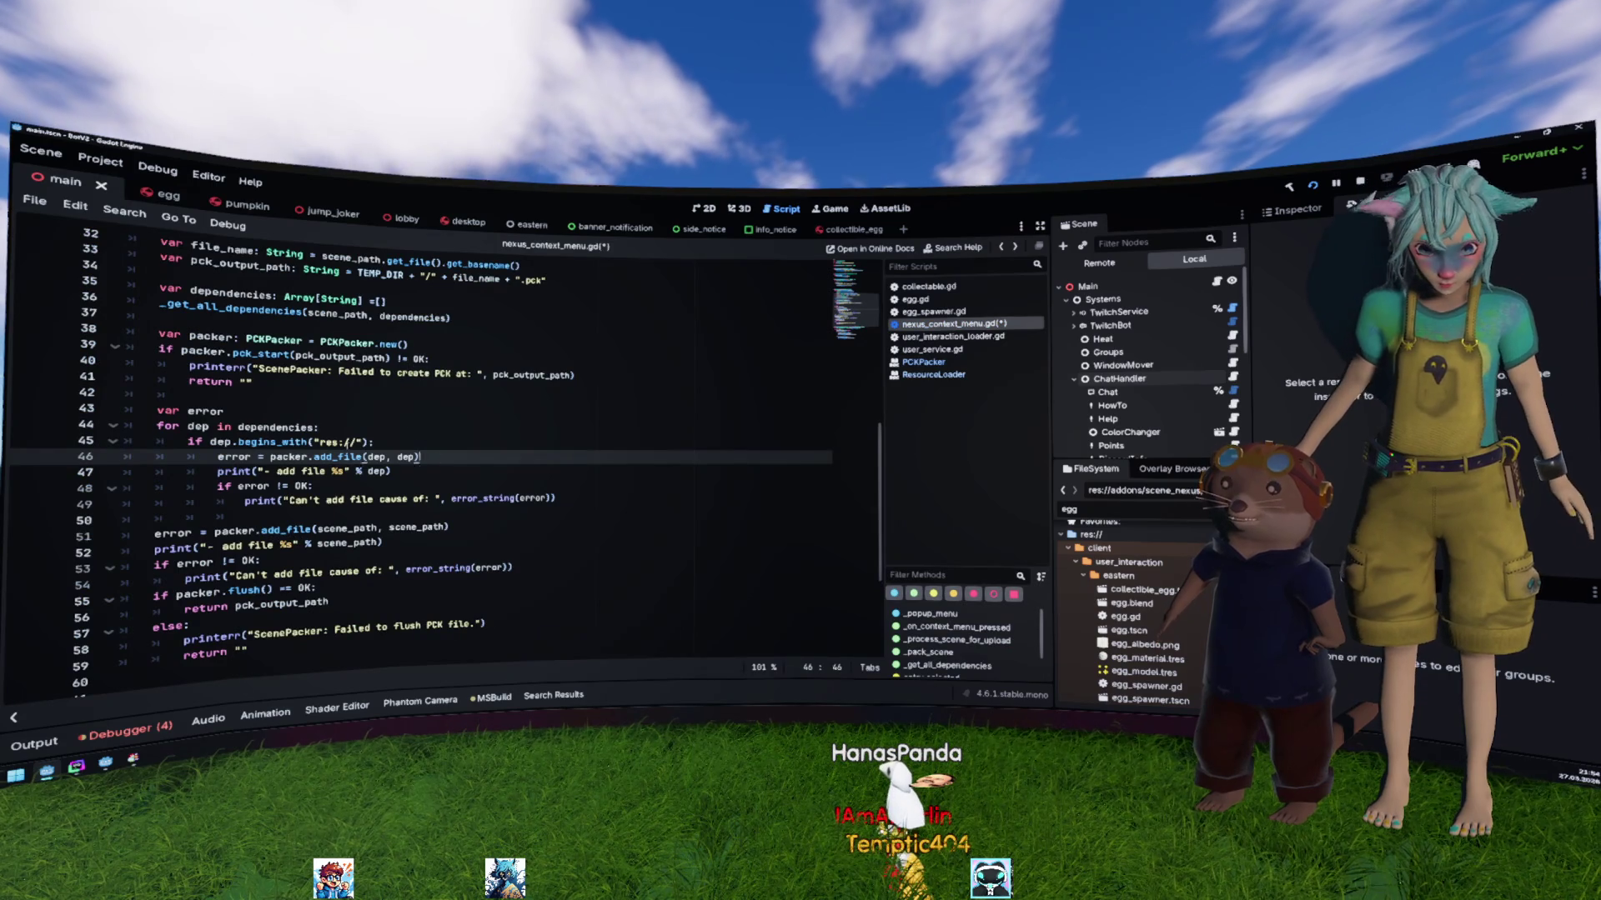
pyautogui.click(382, 471)
pyautogui.scroll(-1, 271, 485)
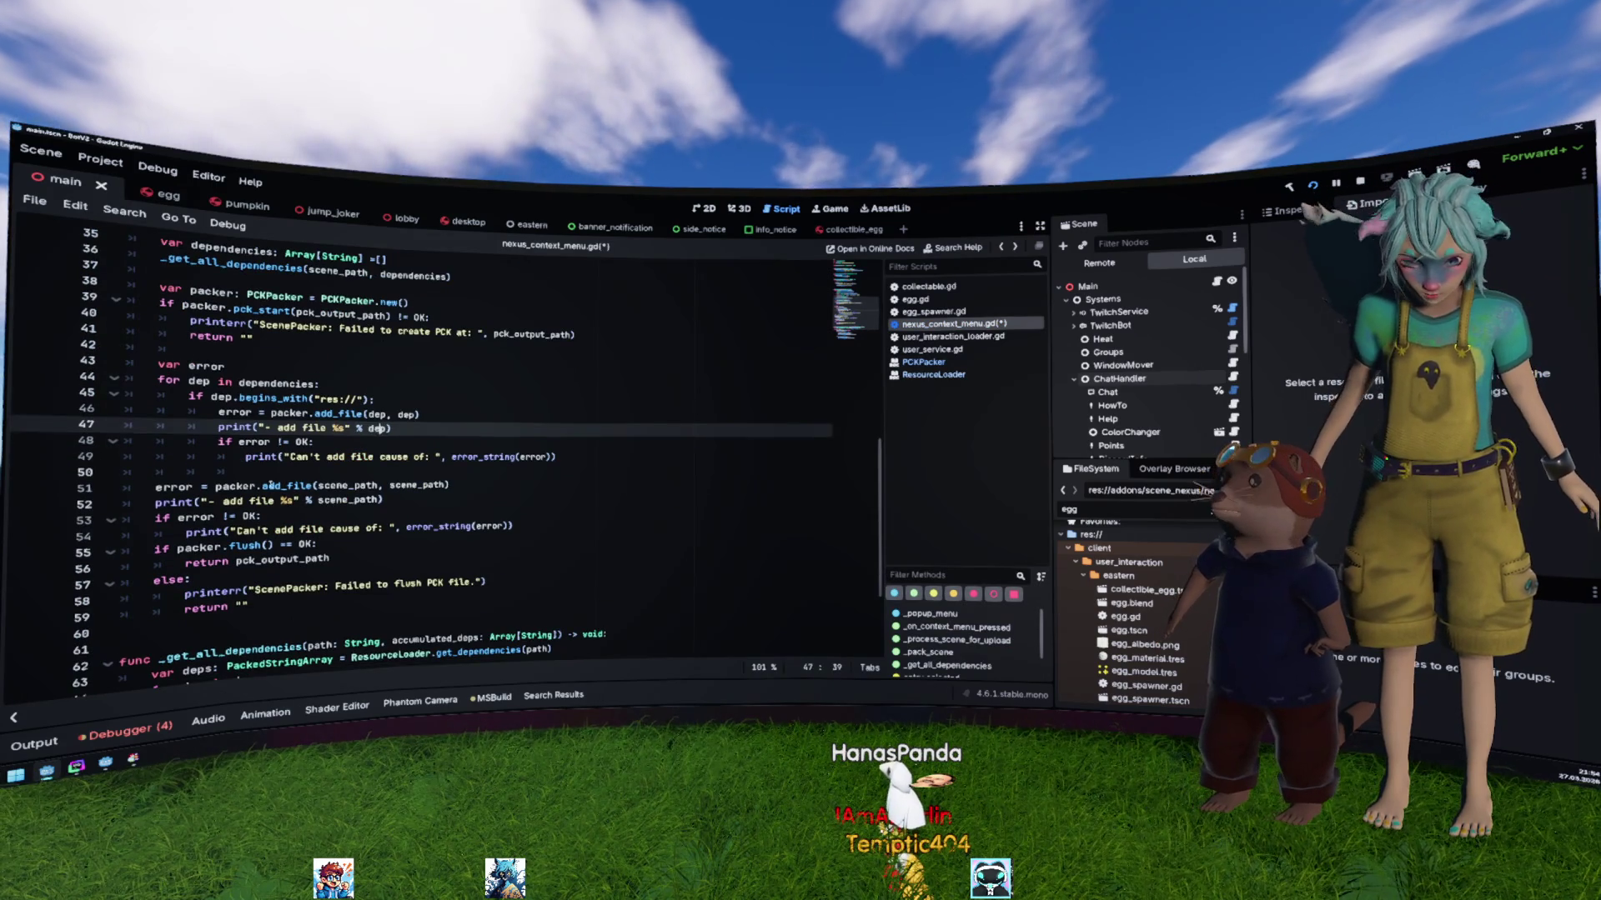
pyautogui.doubleClick(271, 485)
pyautogui.tripleClick(435, 488)
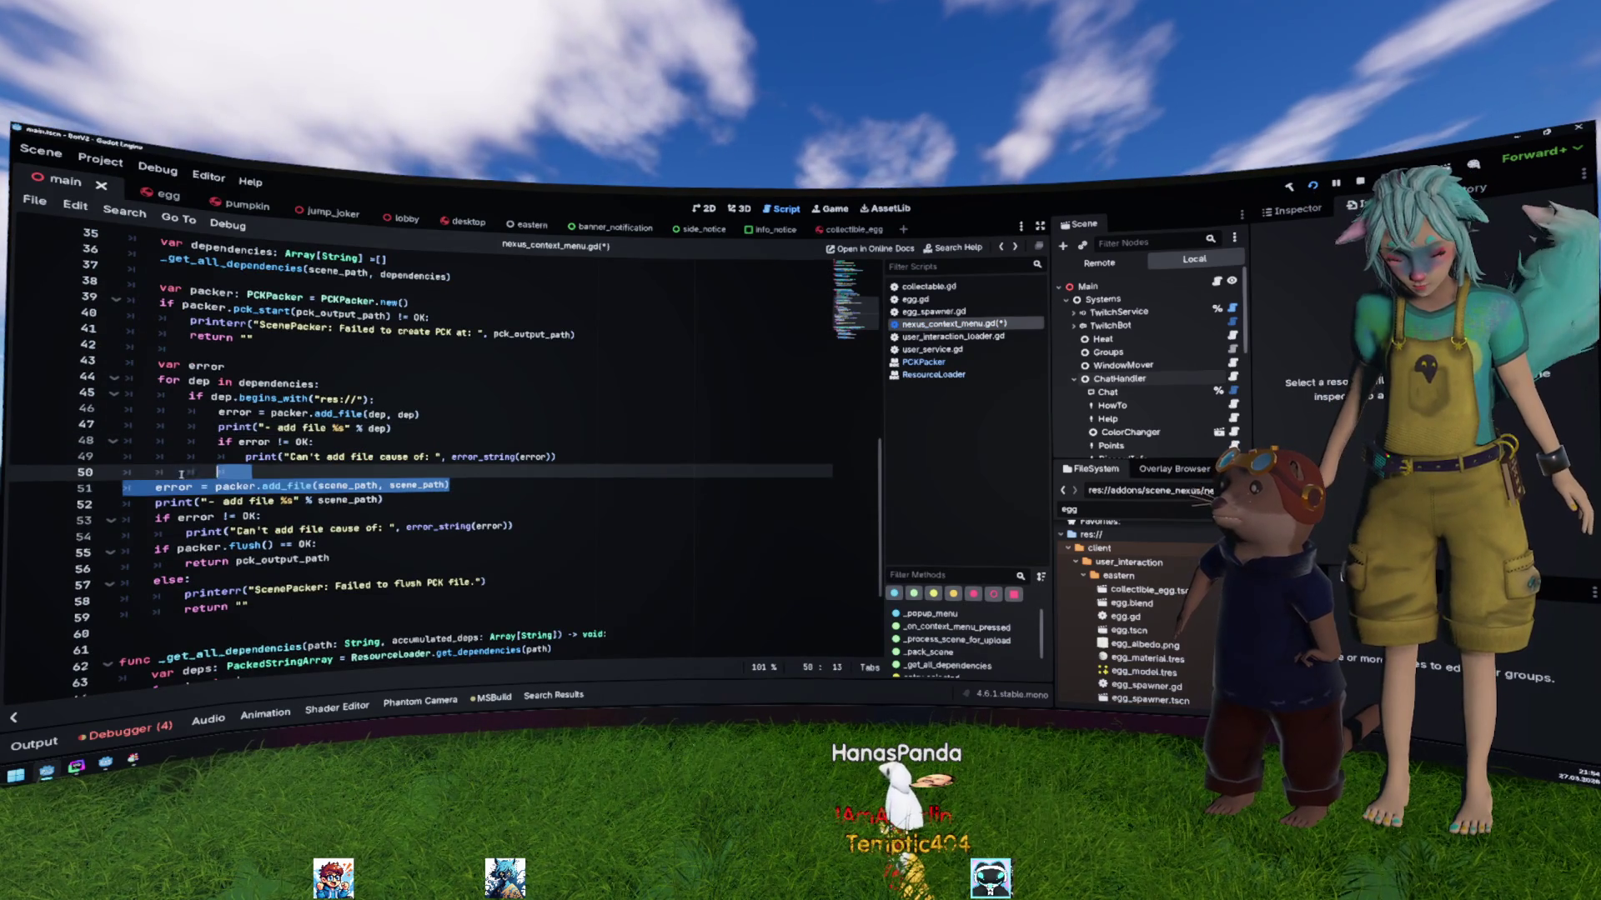
pyautogui.scroll(-1, 351, 442)
pyautogui.scroll(-1, 351, 442)
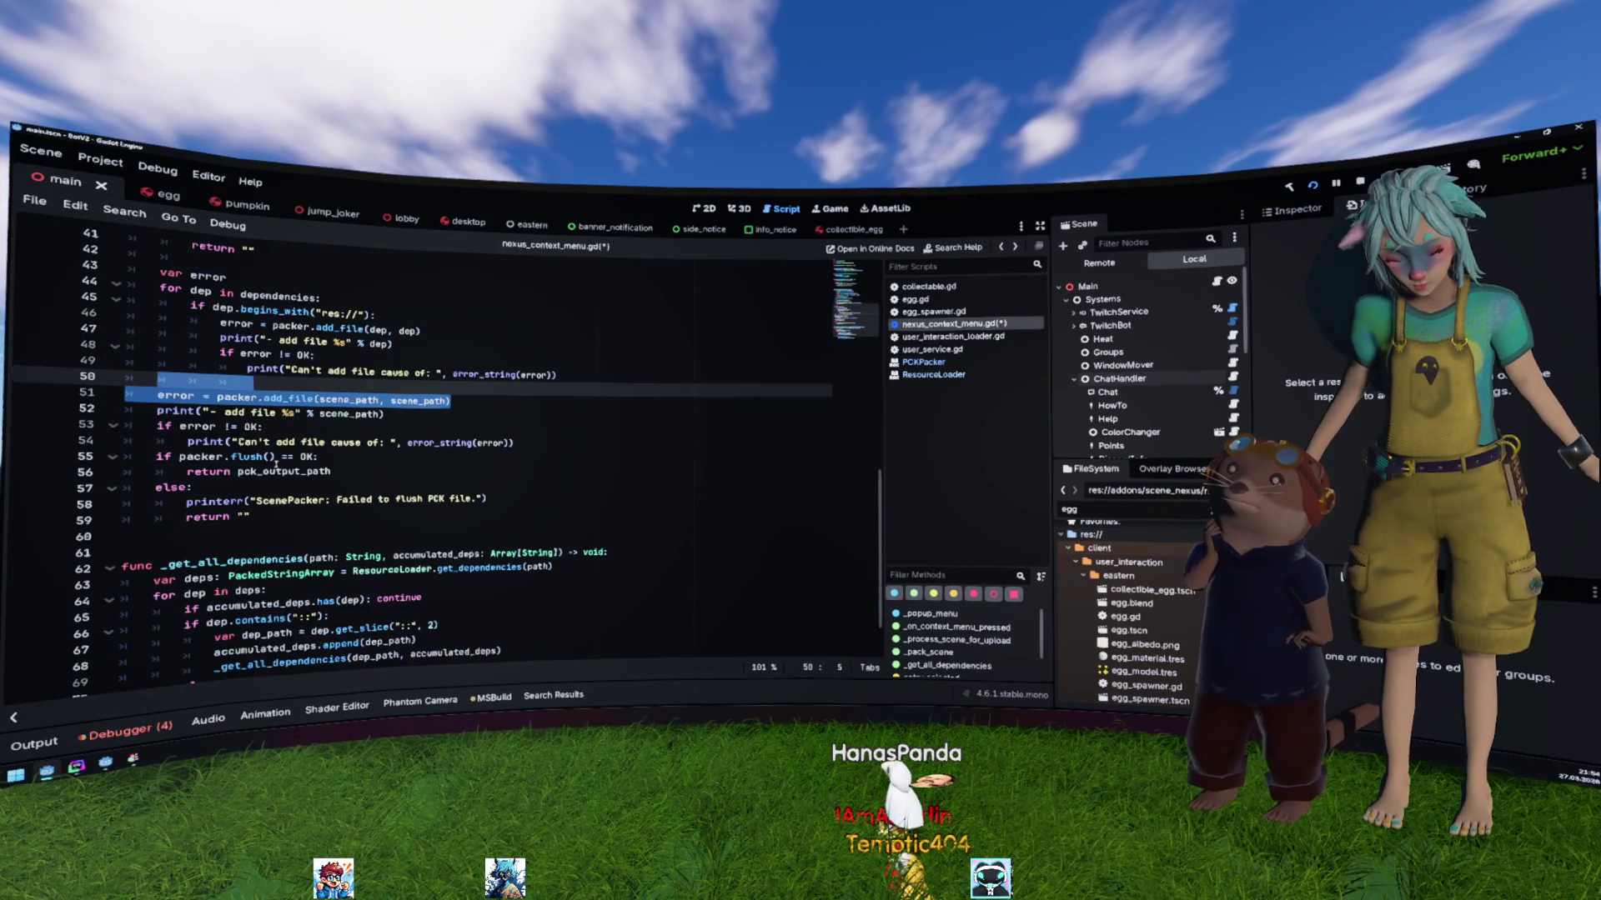
# Step: Change the flush call to packer.flush(true) after reading its verbose option, and save
pyautogui.doubleClick(248, 456)
pyautogui.keyDown('ctrl'); pyautogui.click(248, 456); pyautogui.keyUp('ctrl')
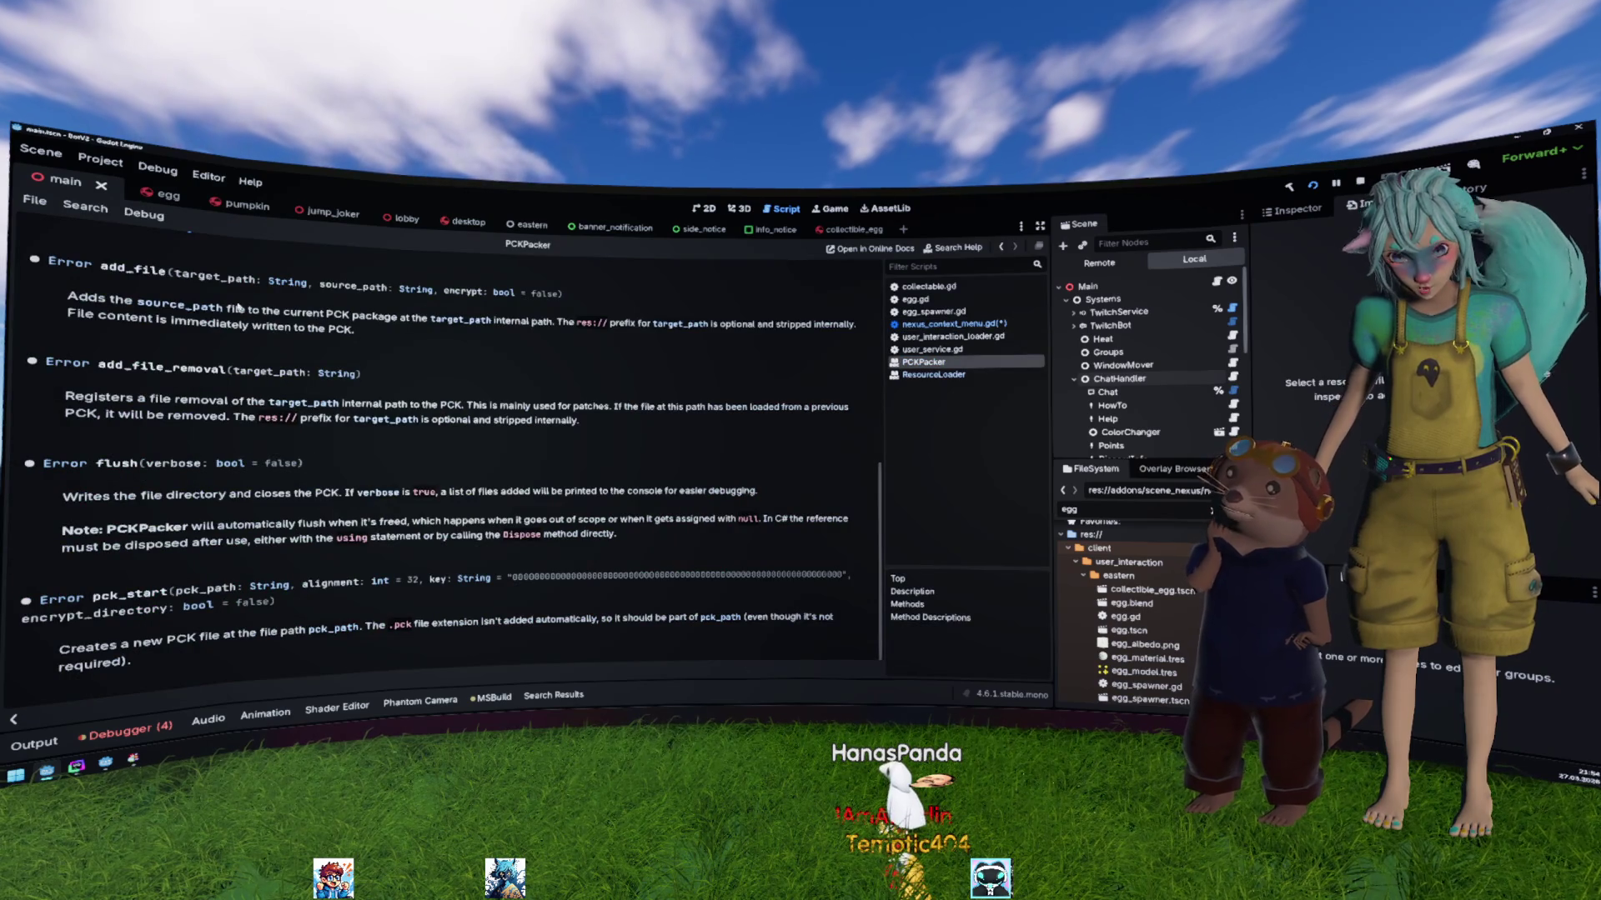
pyautogui.moveTo(59, 500); pyautogui.dragTo(340, 492)
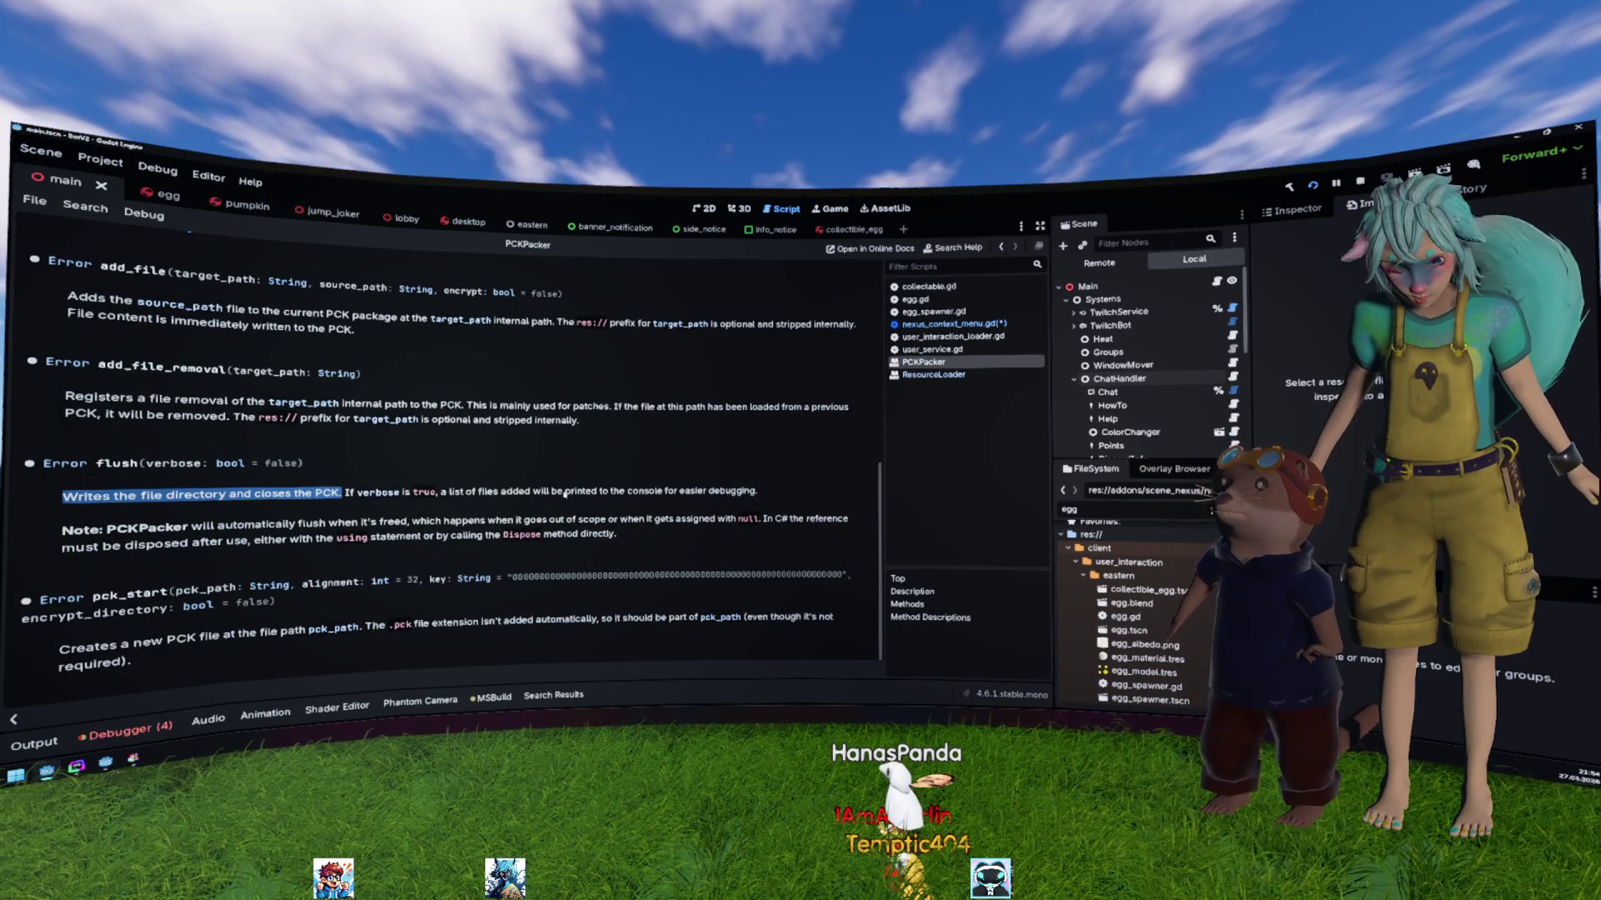
pyautogui.moveTo(756, 493); pyautogui.dragTo(348, 493)
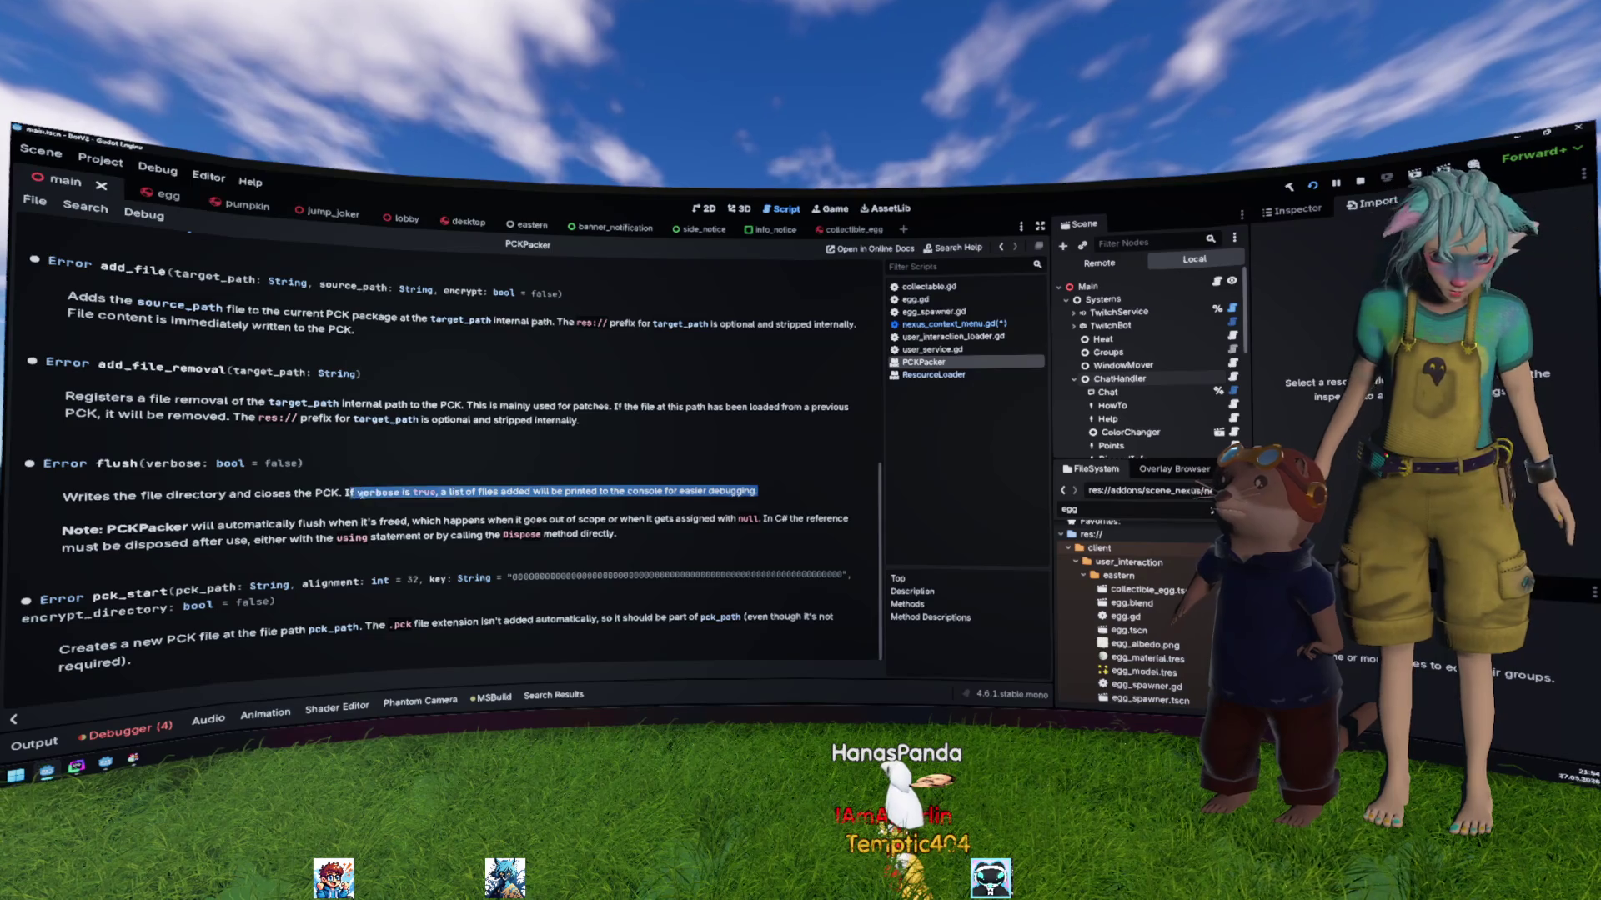
pyautogui.hotkey('alt', 'Left')
pyautogui.write('true')
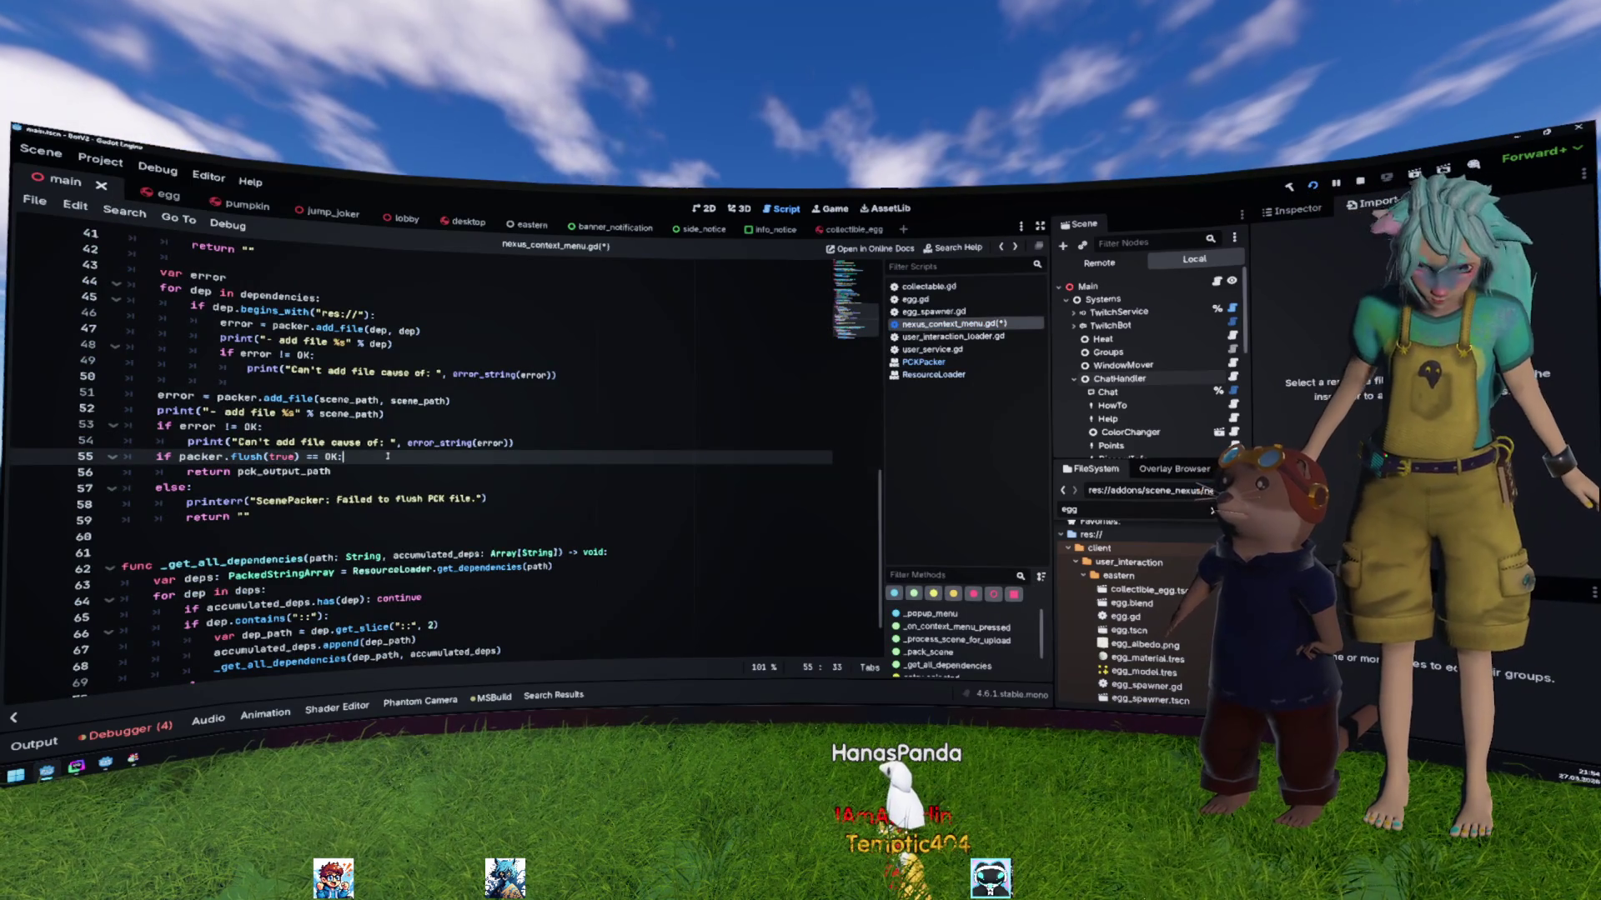
pyautogui.hotkey('ctrl', 's')
# Step: Delete the two '- add file' debug print lines from the script
pyautogui.press('Up')
pyautogui.press('Up')
pyautogui.press('Up')
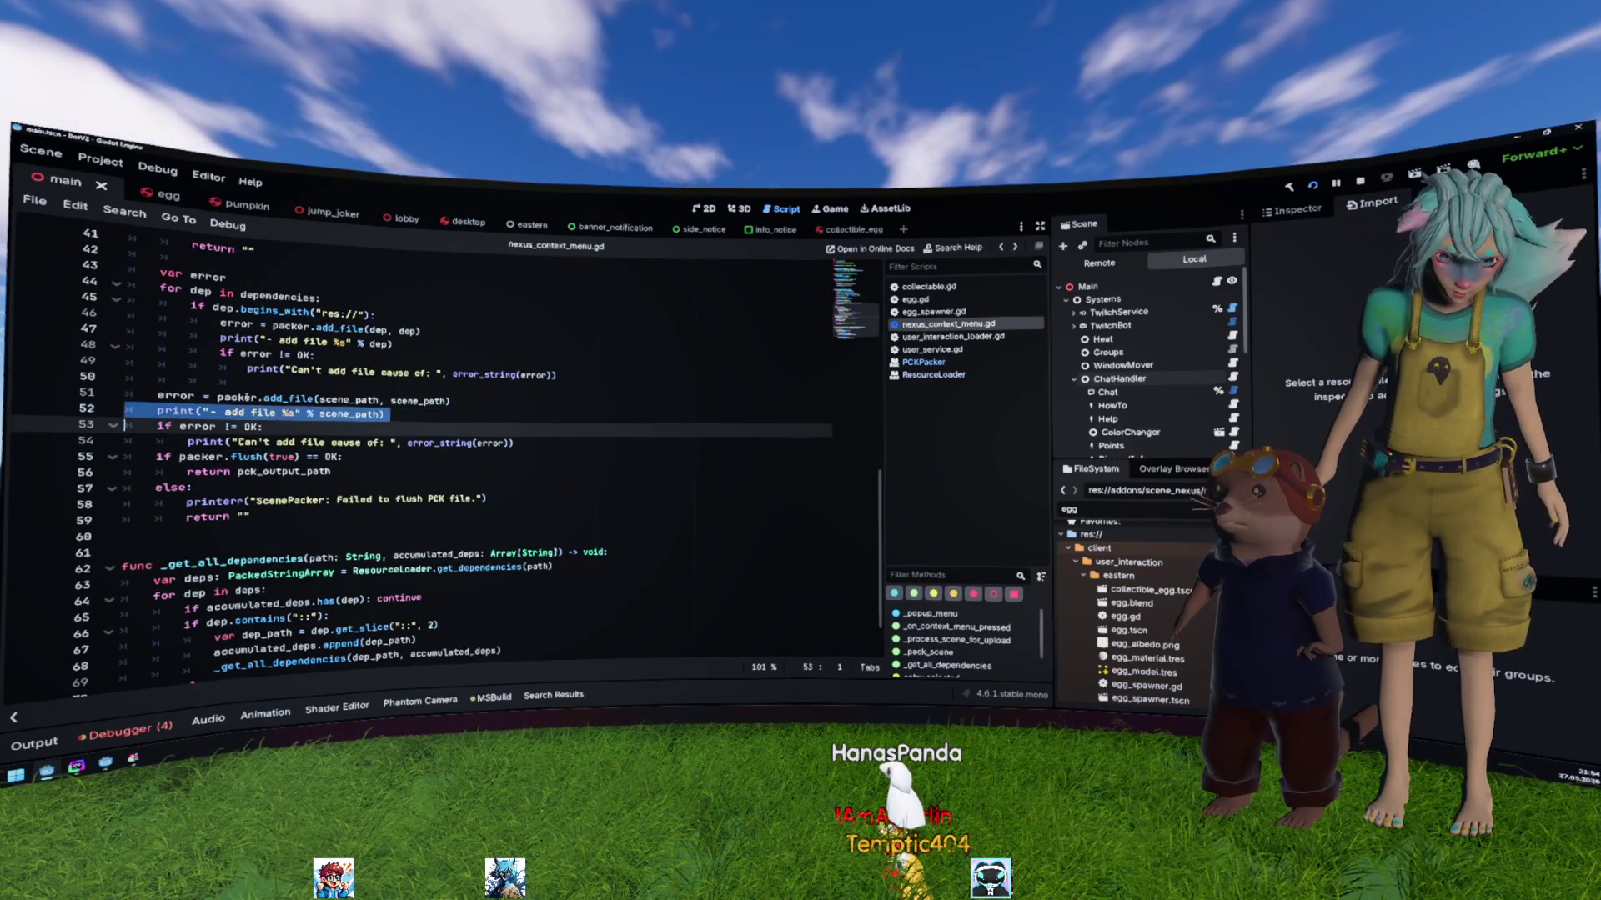
pyautogui.hotkey('ctrl', 'shift', 'k')
pyautogui.press('Up')
pyautogui.press('Up')
pyautogui.press('Up')
pyautogui.hotkey('ctrl', 'shift', 'k')
pyautogui.press('Down')
pyautogui.press('Down')
pyautogui.press('Down')
pyautogui.press('End')
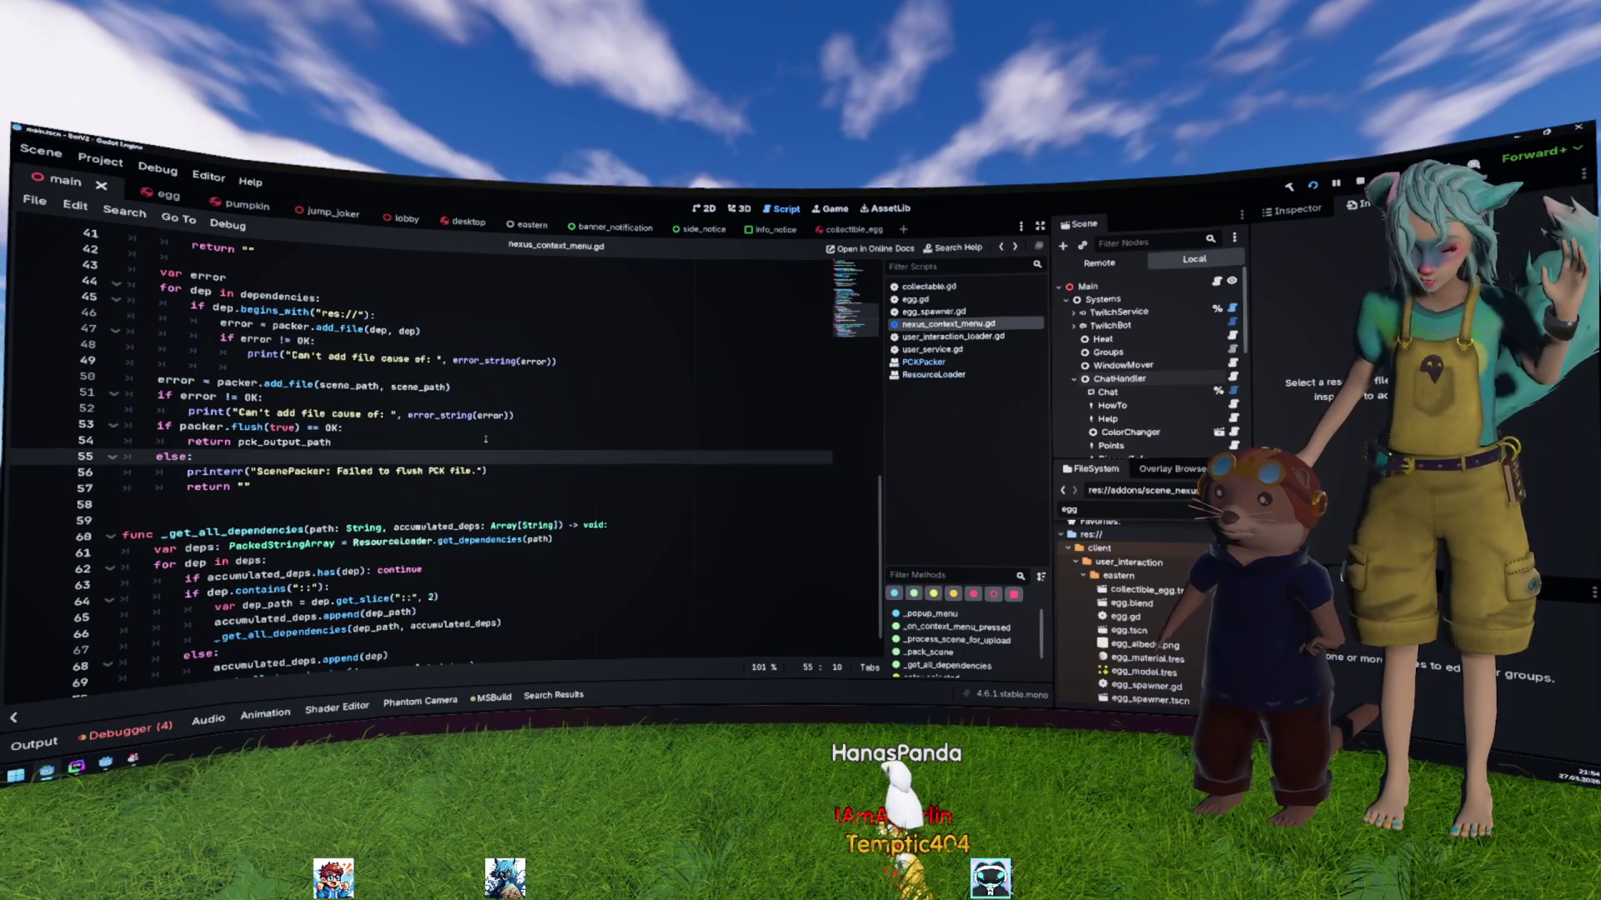
pyautogui.rightClick(1178, 631)
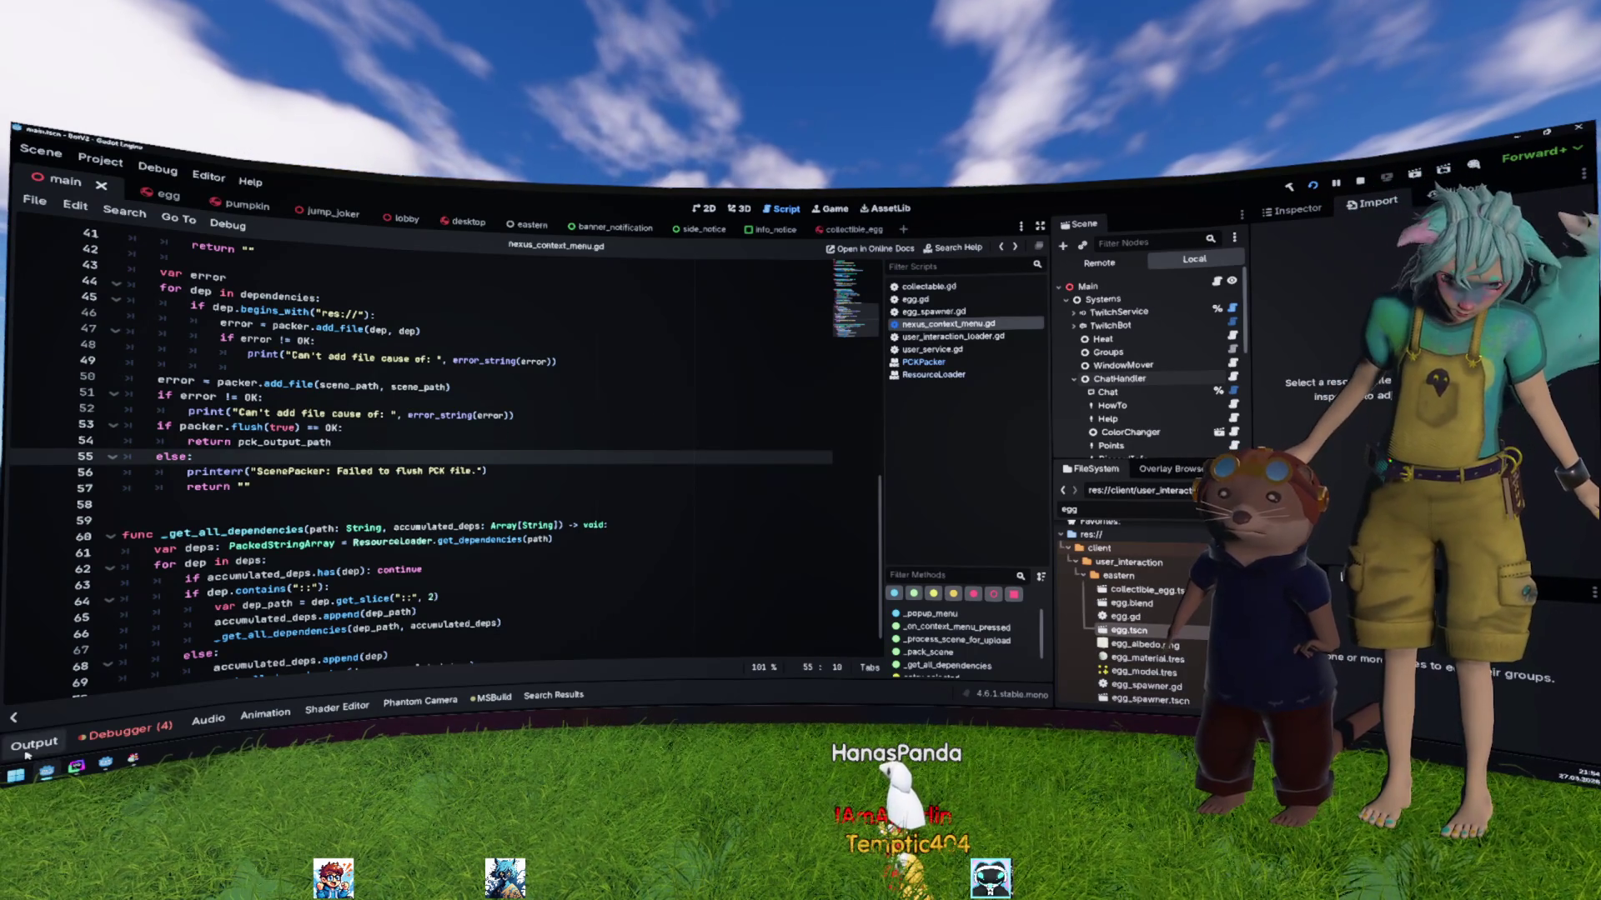
# Step: Show the Output log and inspect the packed egg file lines, including egg_model
pyautogui.click(28, 751)
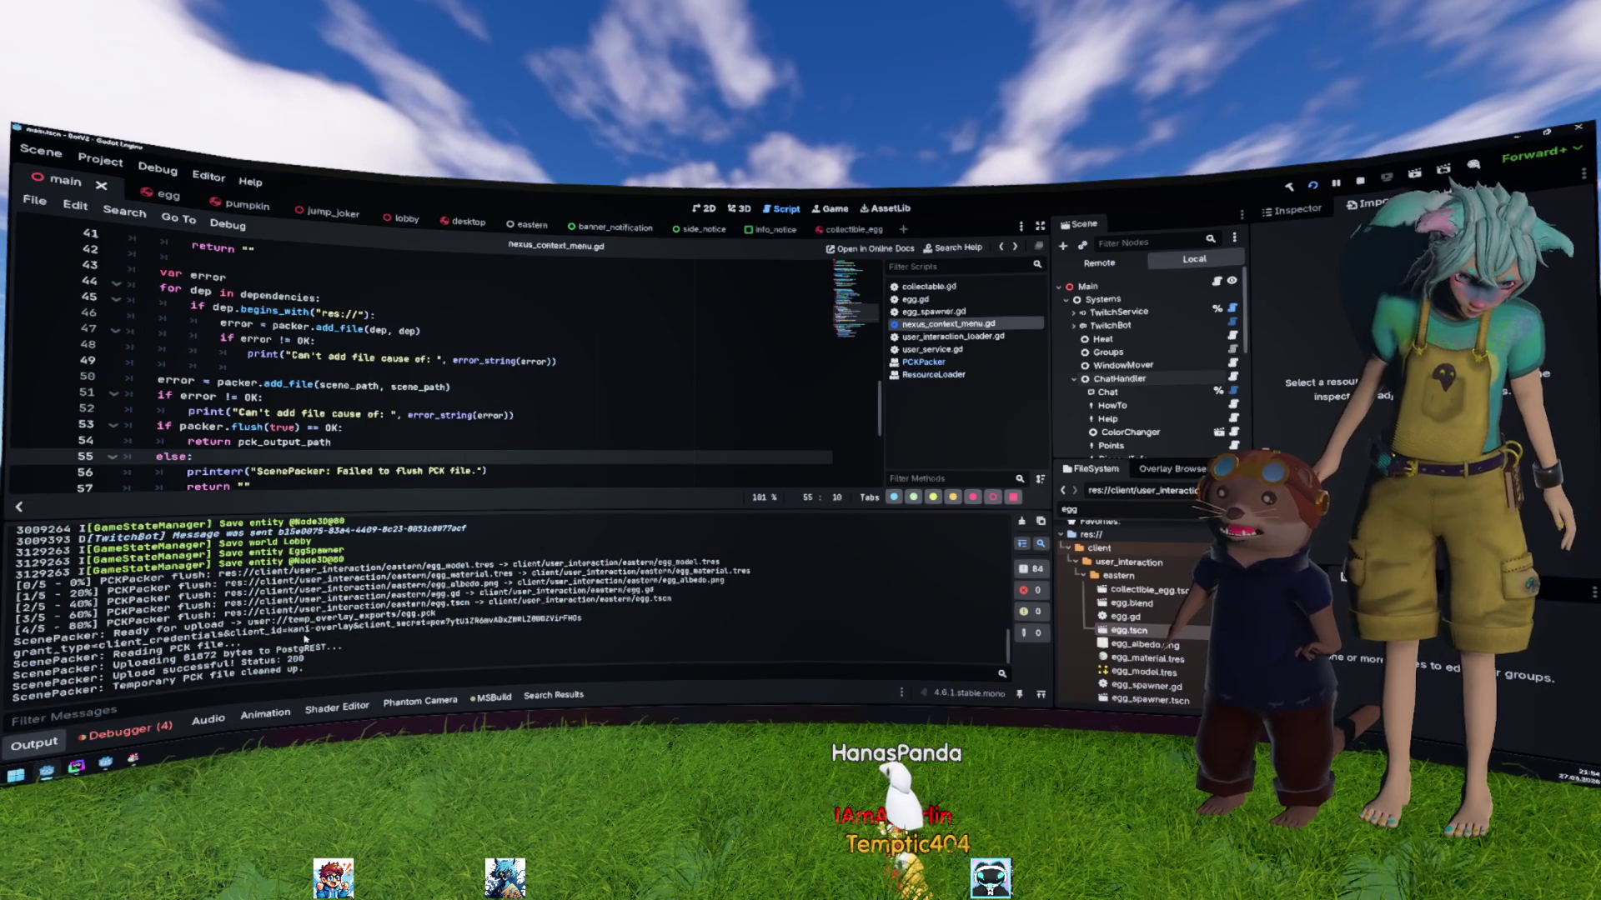
pyautogui.doubleClick(459, 566)
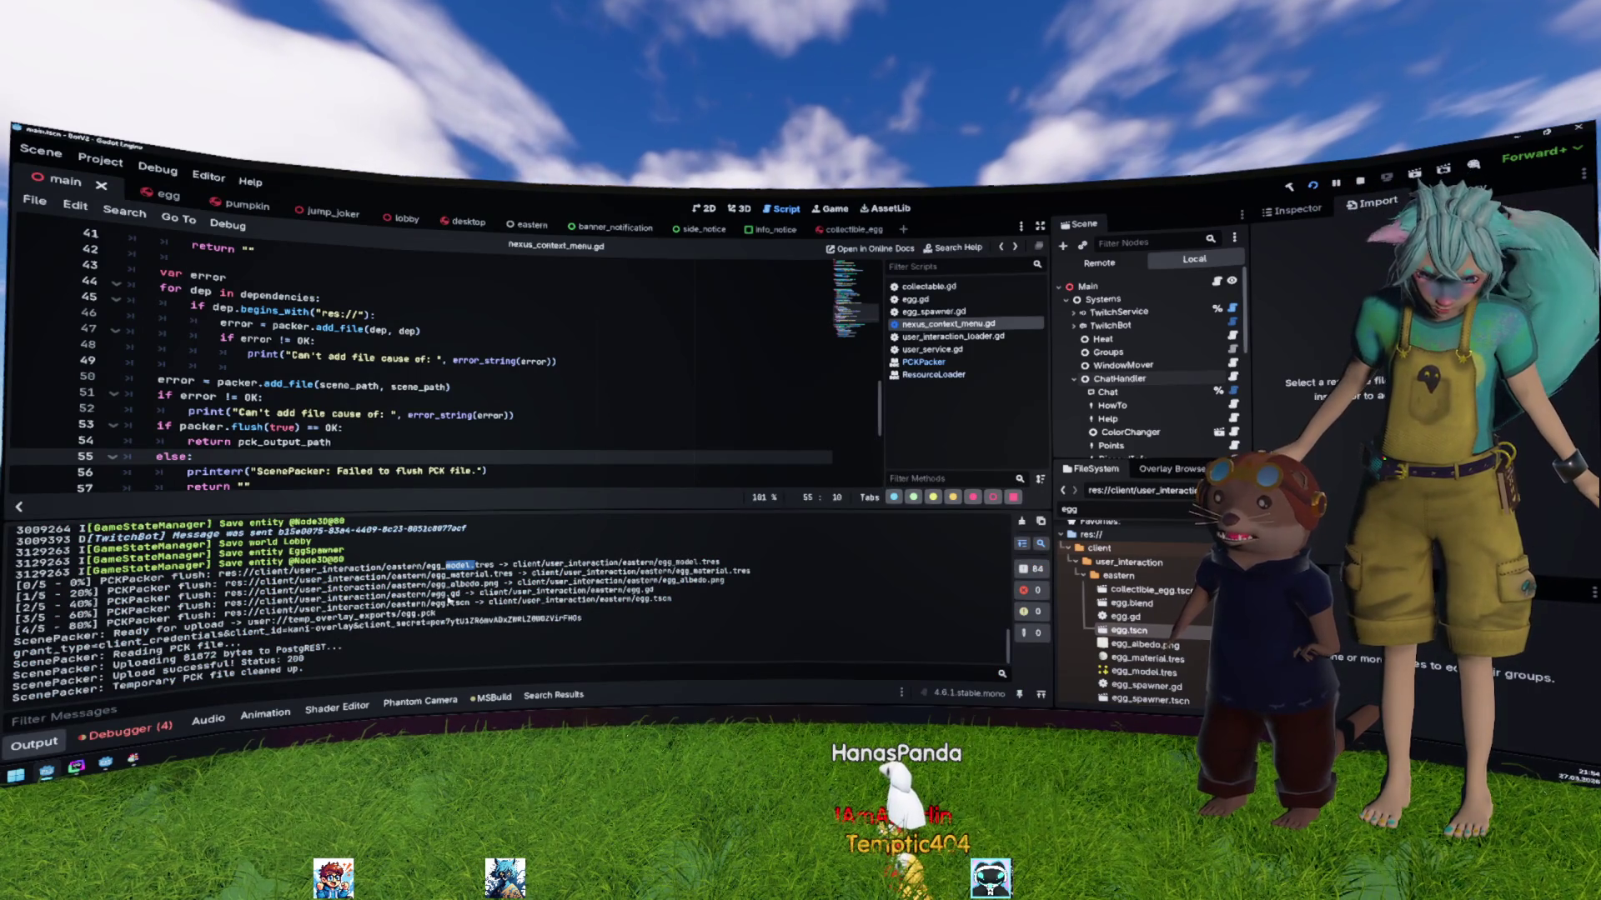
pyautogui.moveTo(459, 610)
pyautogui.mouseDown()
pyautogui.moveTo(12, 613)
pyautogui.moveTo(2, 599)
pyautogui.mouseUp()
pyautogui.click(249, 584)
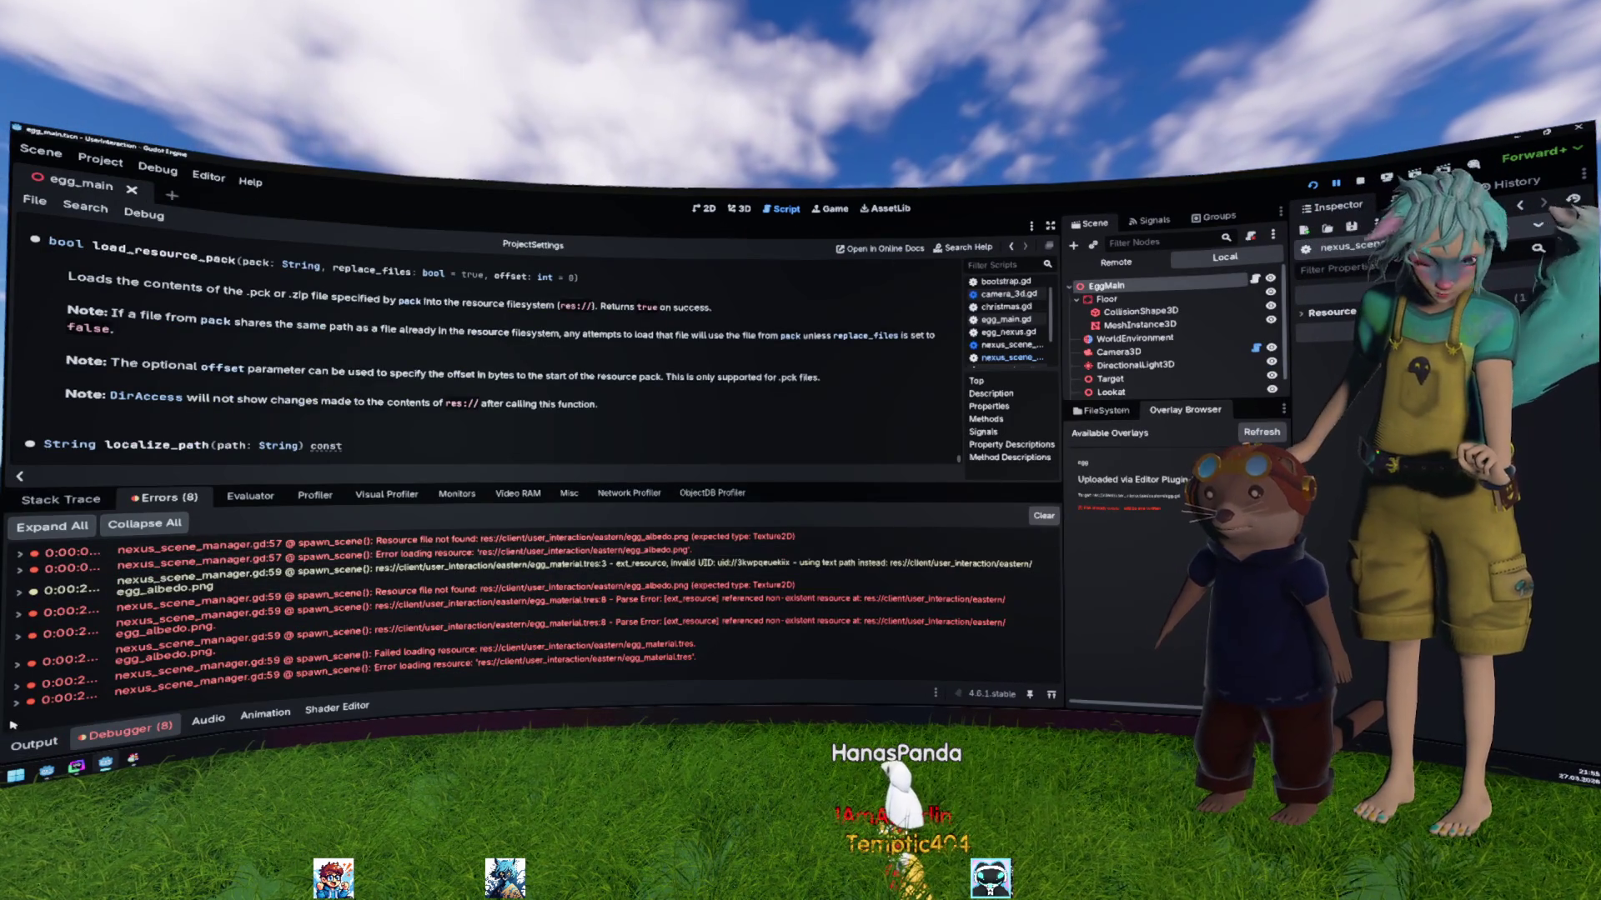
# Step: Highlight the downloaded PCK 18 path in the log, then stop the egg project
pyautogui.moveTo(431, 615); pyautogui.dragTo(295, 625)
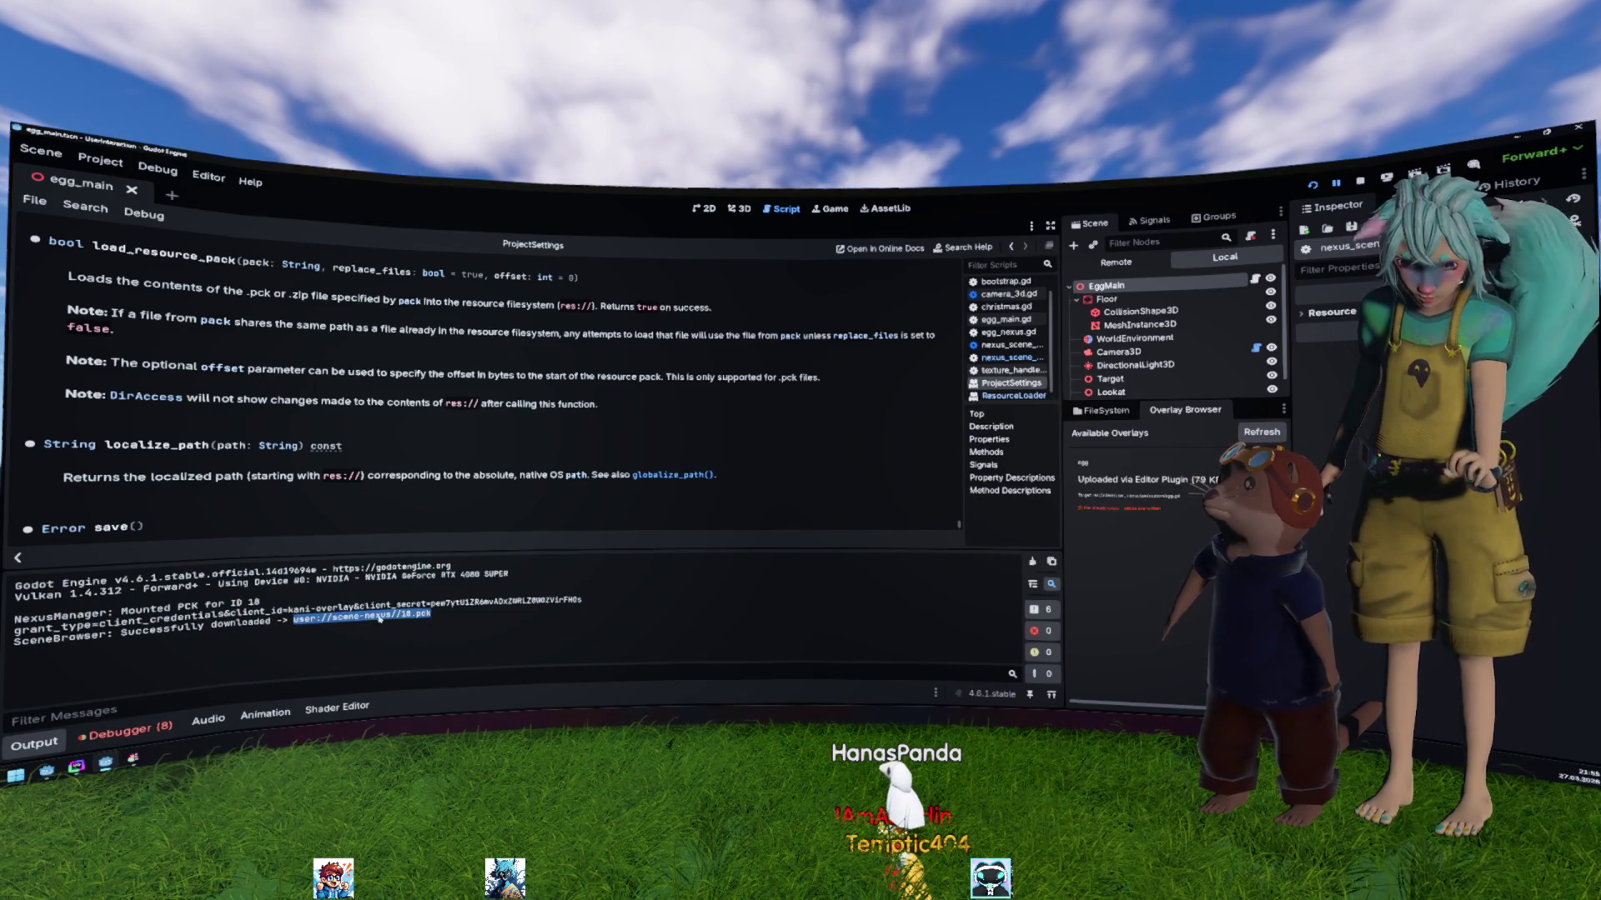
pyautogui.click(422, 620)
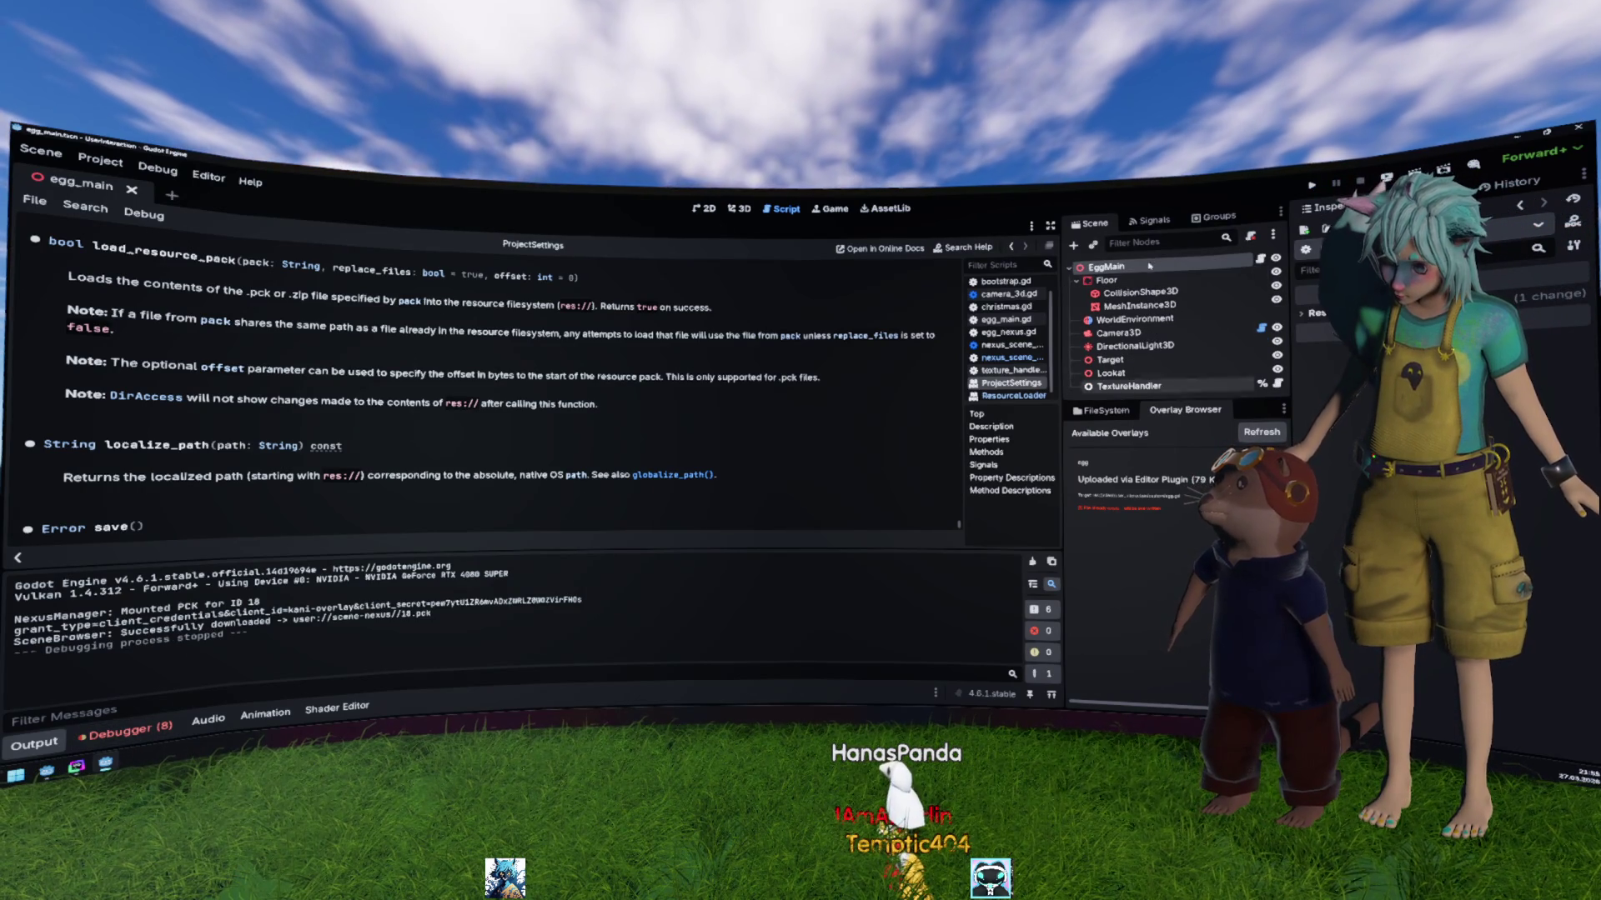
pyautogui.click(1261, 259)
# Step: Follow EggNexus.spawn to the spawn_scene definition in nexus_scene_manager.gd
pyautogui.press('Up')
pyautogui.press('Up')
pyautogui.press('Up')
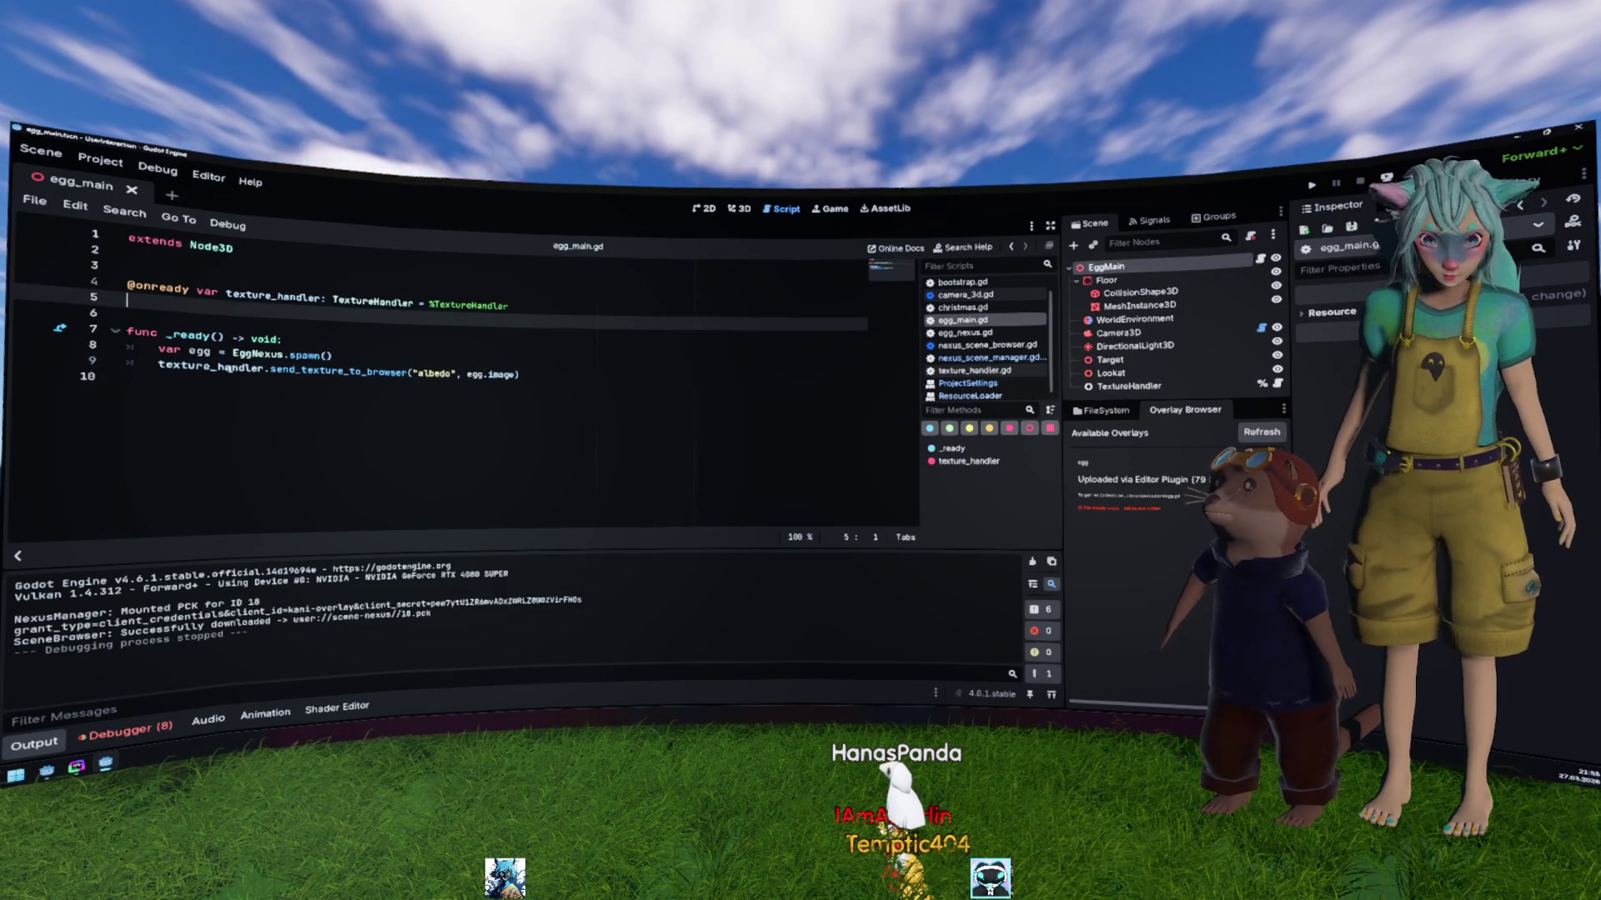
pyautogui.click(257, 353)
pyautogui.keyDown('ctrl'); pyautogui.click(257, 353); pyautogui.keyUp('ctrl')
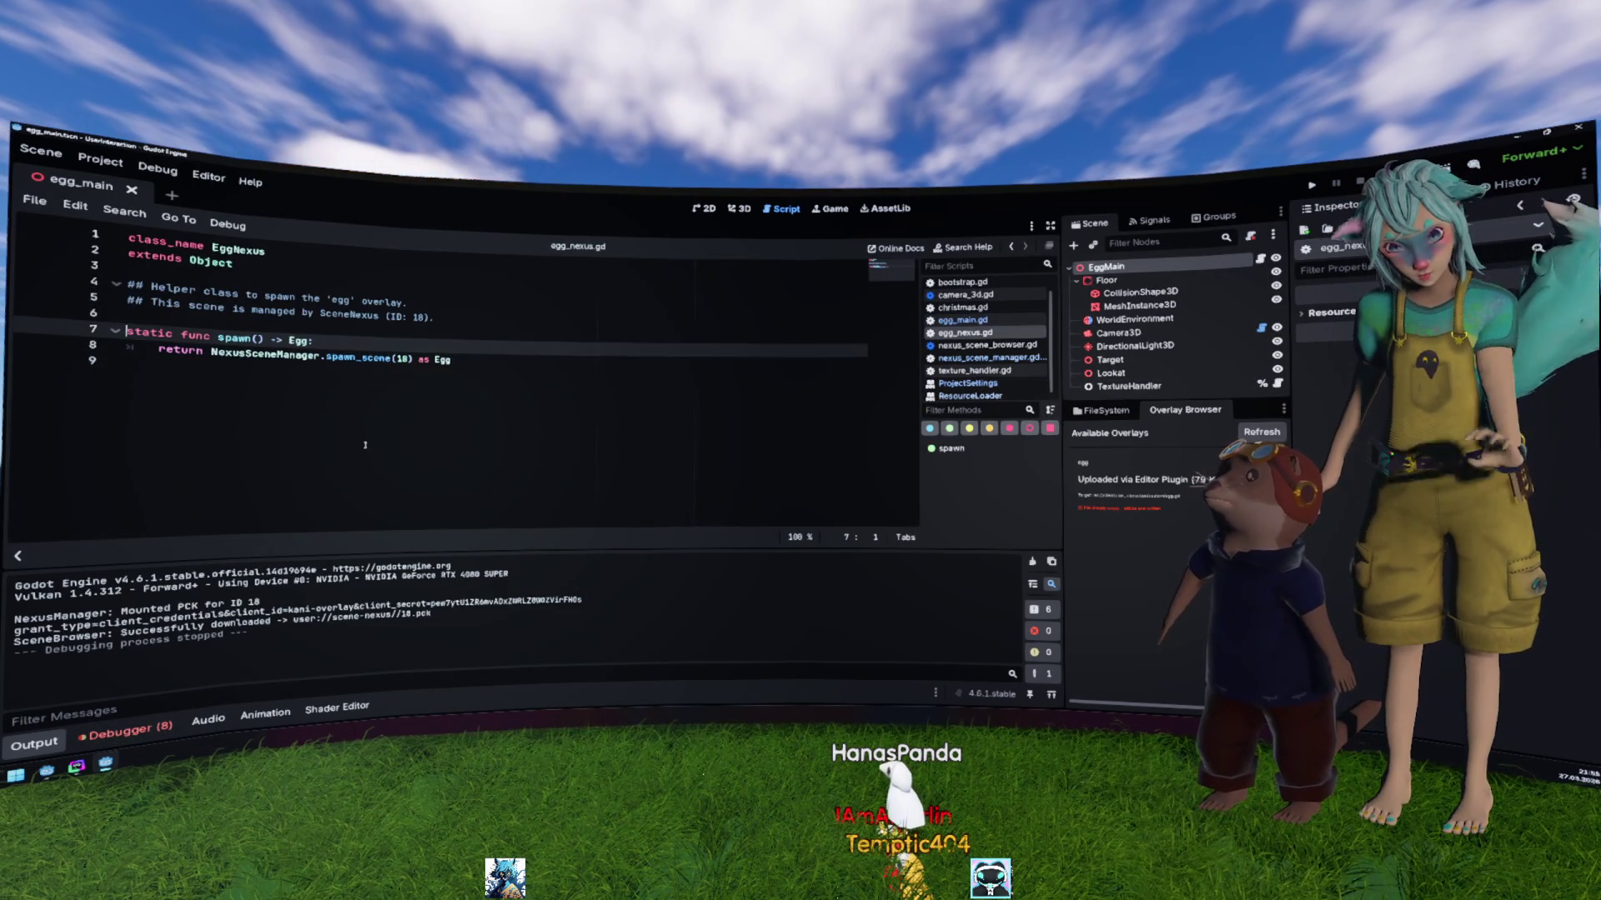
pyautogui.keyDown('ctrl'); pyautogui.click(366, 360); pyautogui.keyUp('ctrl')
# Step: Review spawn_scene's scene ID handling, not-found error message and entry path check
pyautogui.moveTo(260, 603); pyautogui.dragTo(190, 606)
pyautogui.click(323, 384)
pyautogui.scroll(-2, 308, 337)
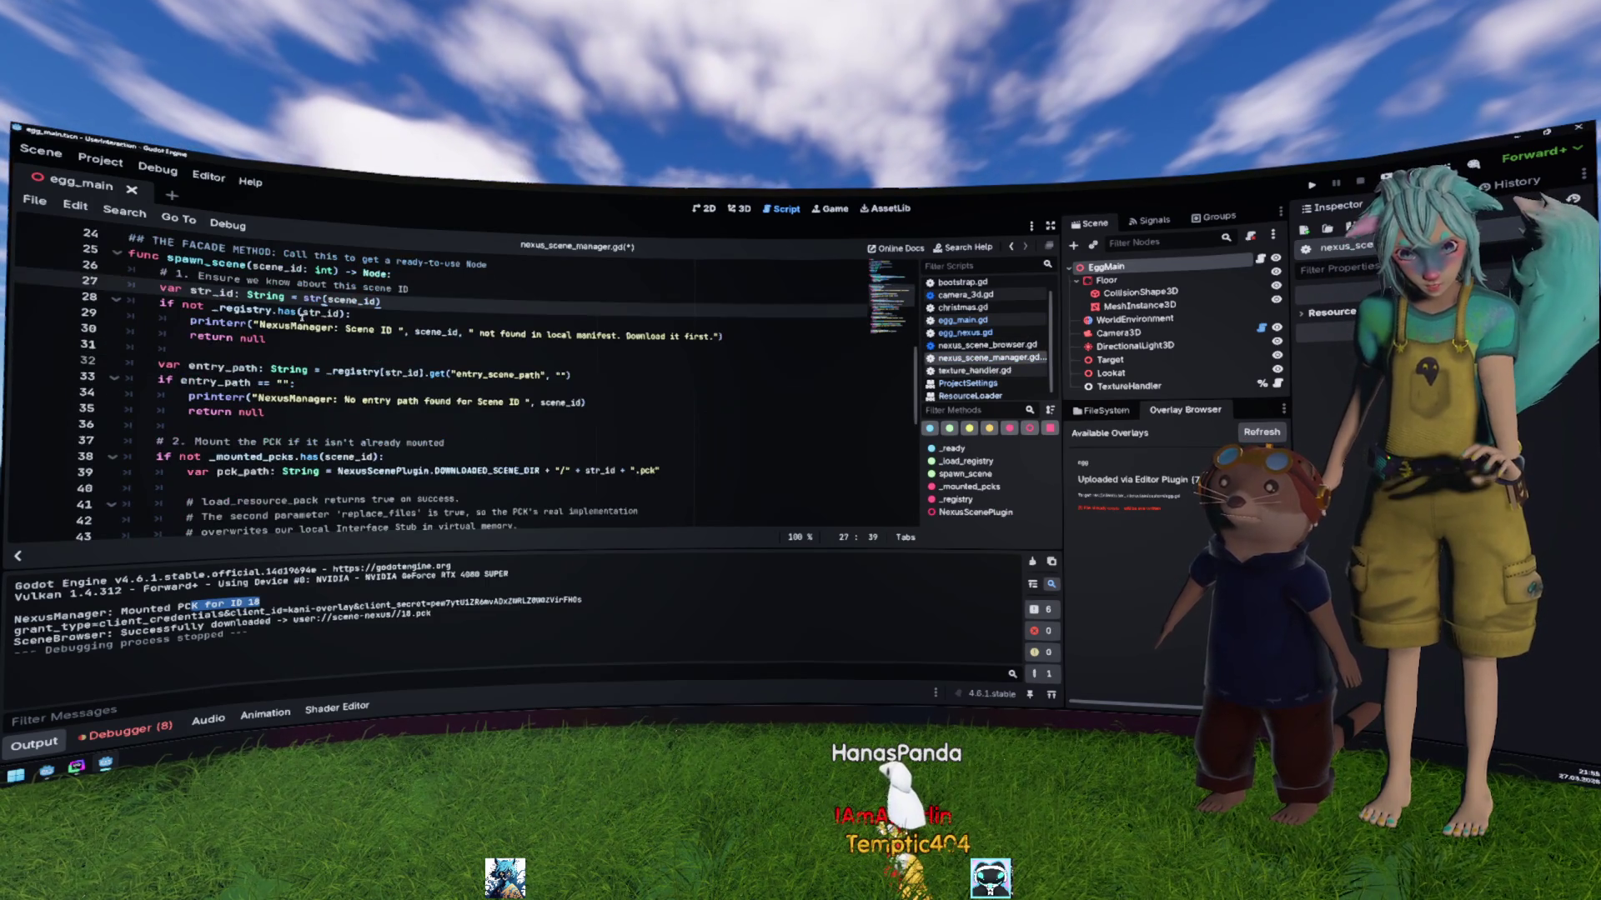
pyautogui.scroll(-2, 279, 344)
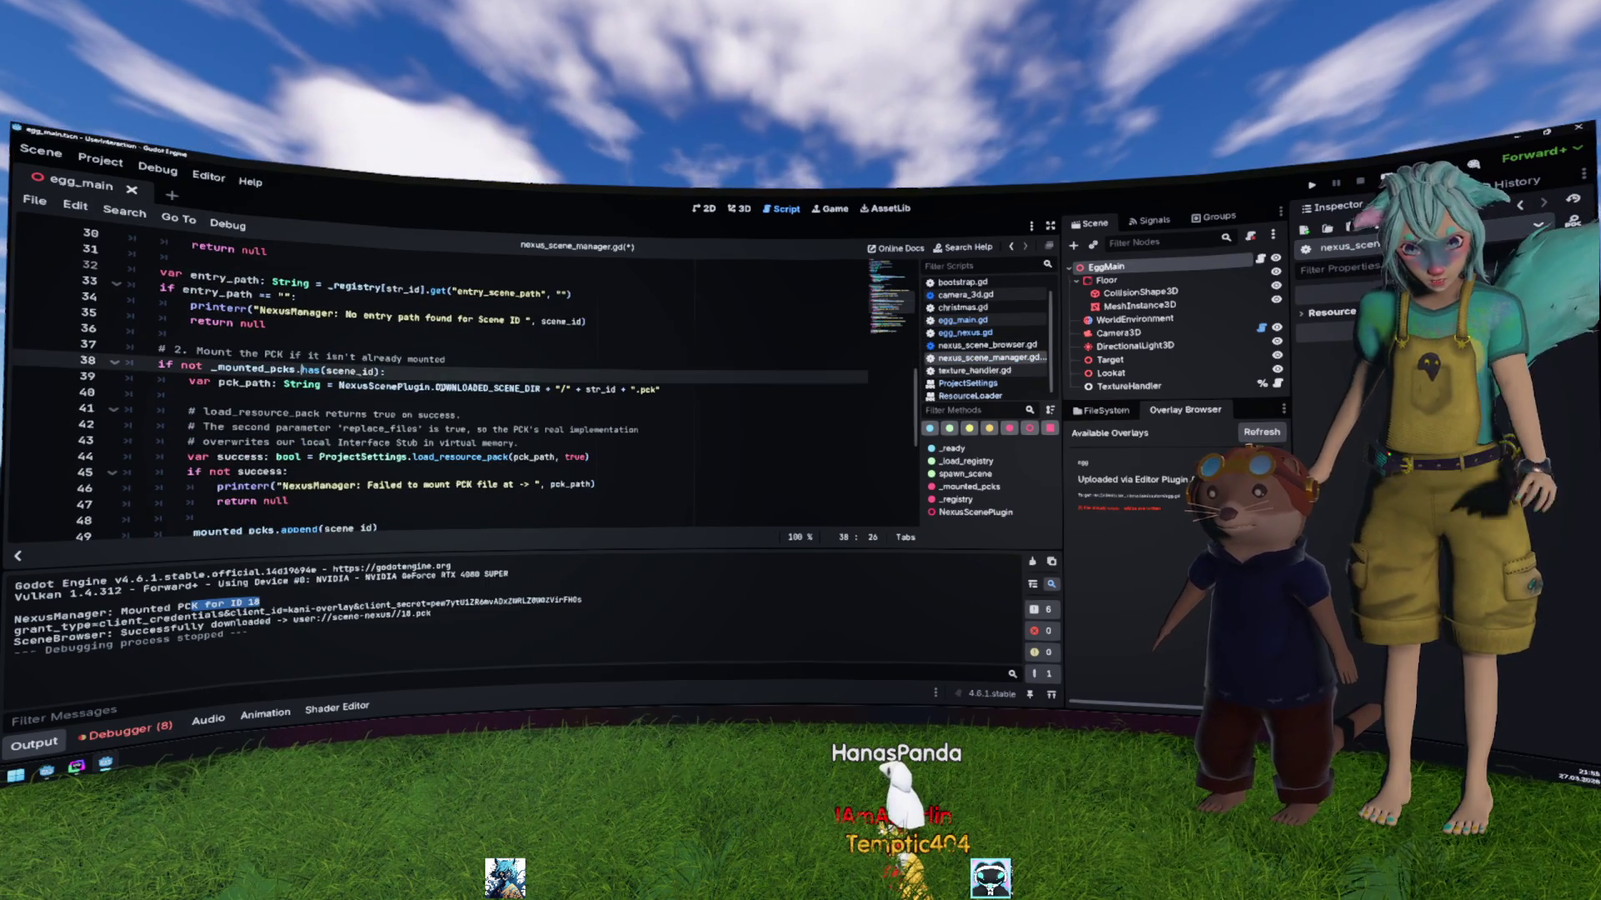
pyautogui.scroll(-2, 293, 382)
pyautogui.scroll(4, 276, 351)
pyautogui.click(286, 326)
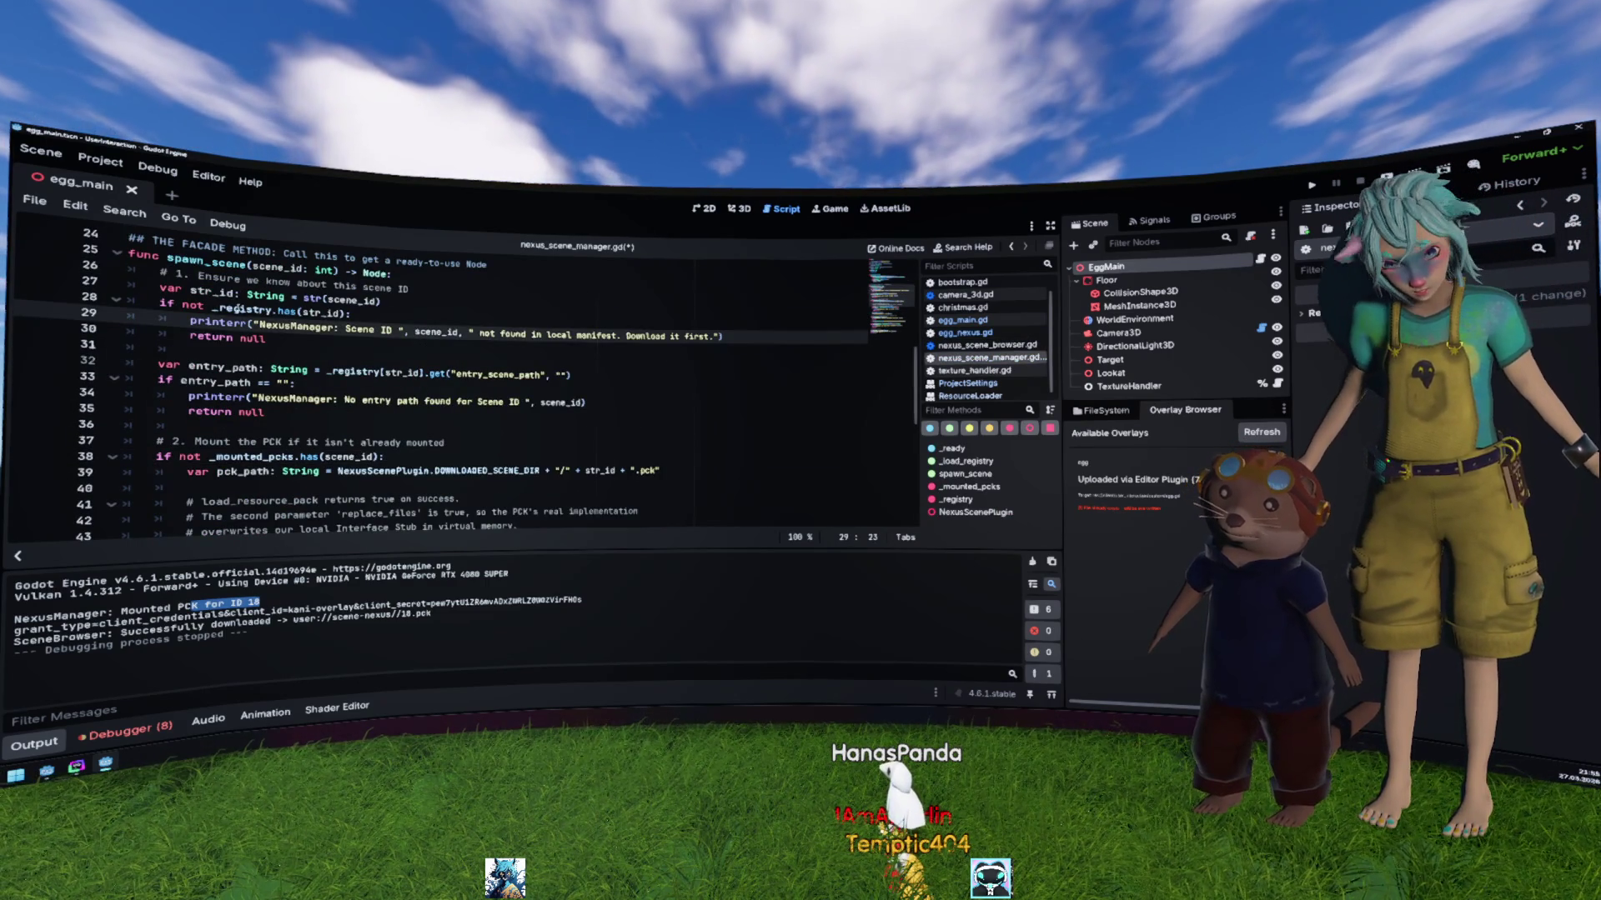
pyautogui.click(150, 381)
pyautogui.scroll(-4, 250, 376)
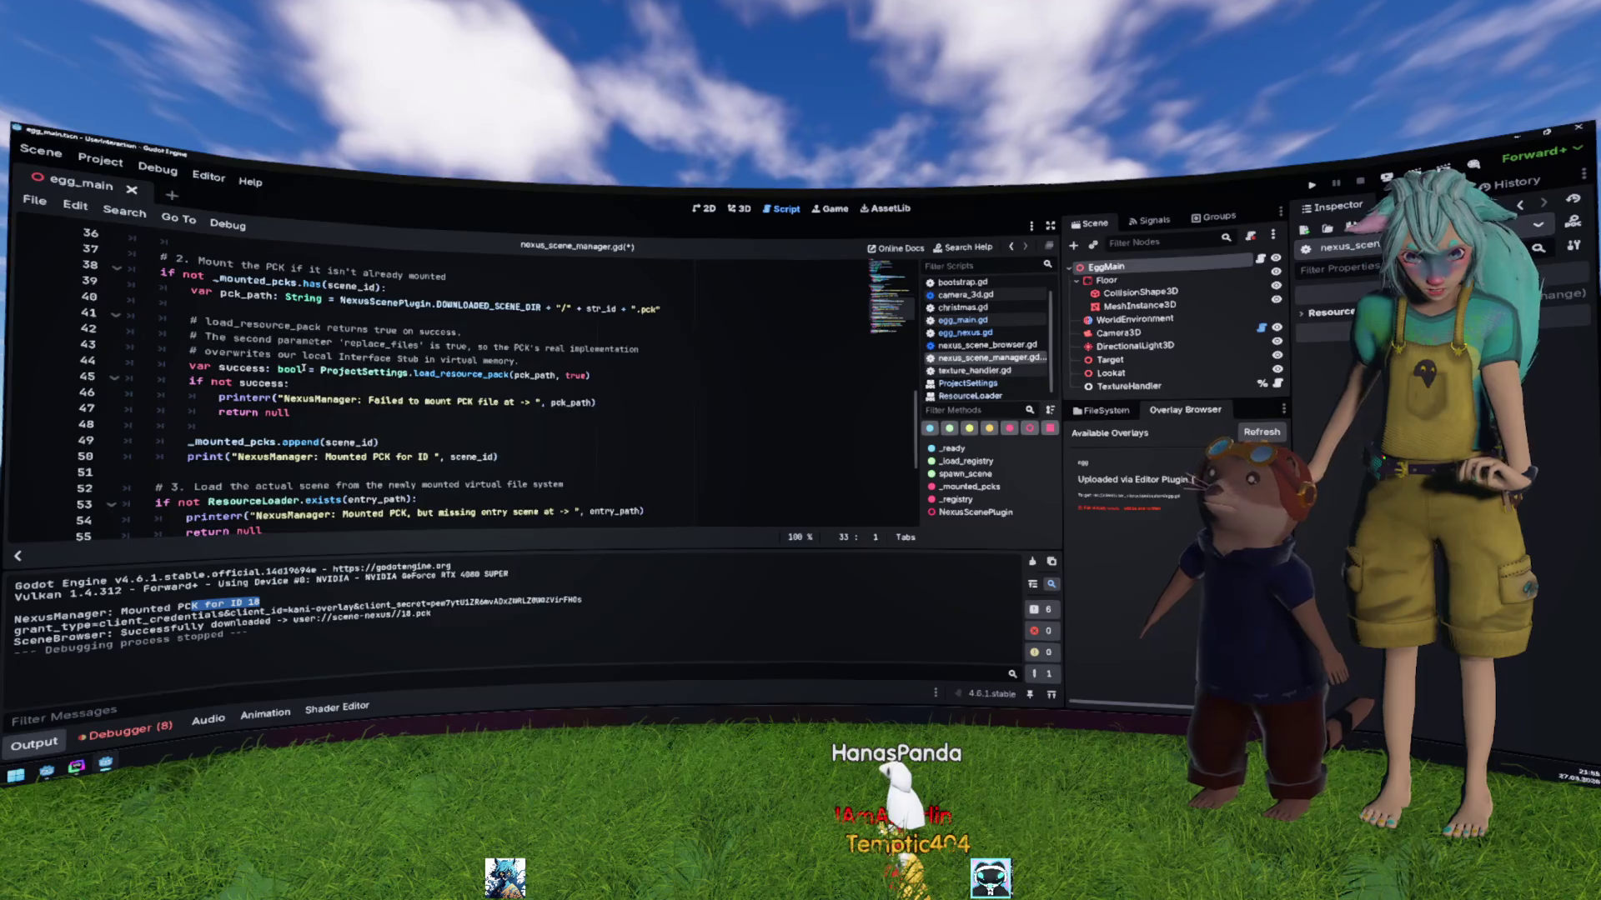
pyautogui.scroll(1, 375, 375)
pyautogui.moveTo(592, 281); pyautogui.dragTo(129, 242)
pyautogui.click(284, 296)
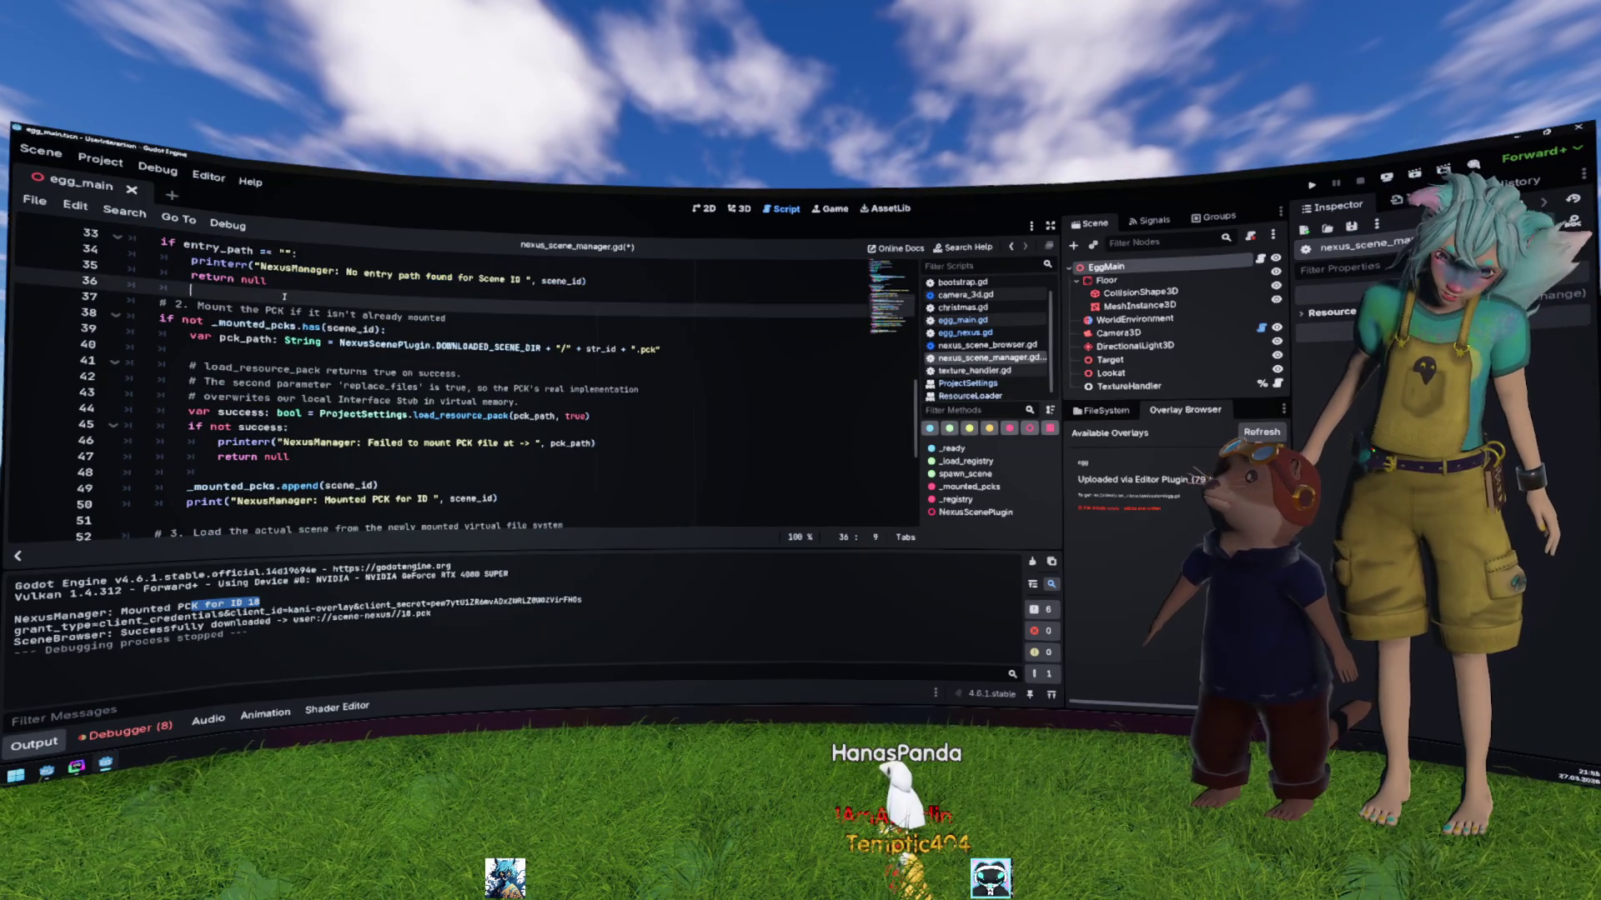
# Step: Inspect the _mounted_pcks check and the load_resource_pack call on line 44
pyautogui.doubleClick(269, 325)
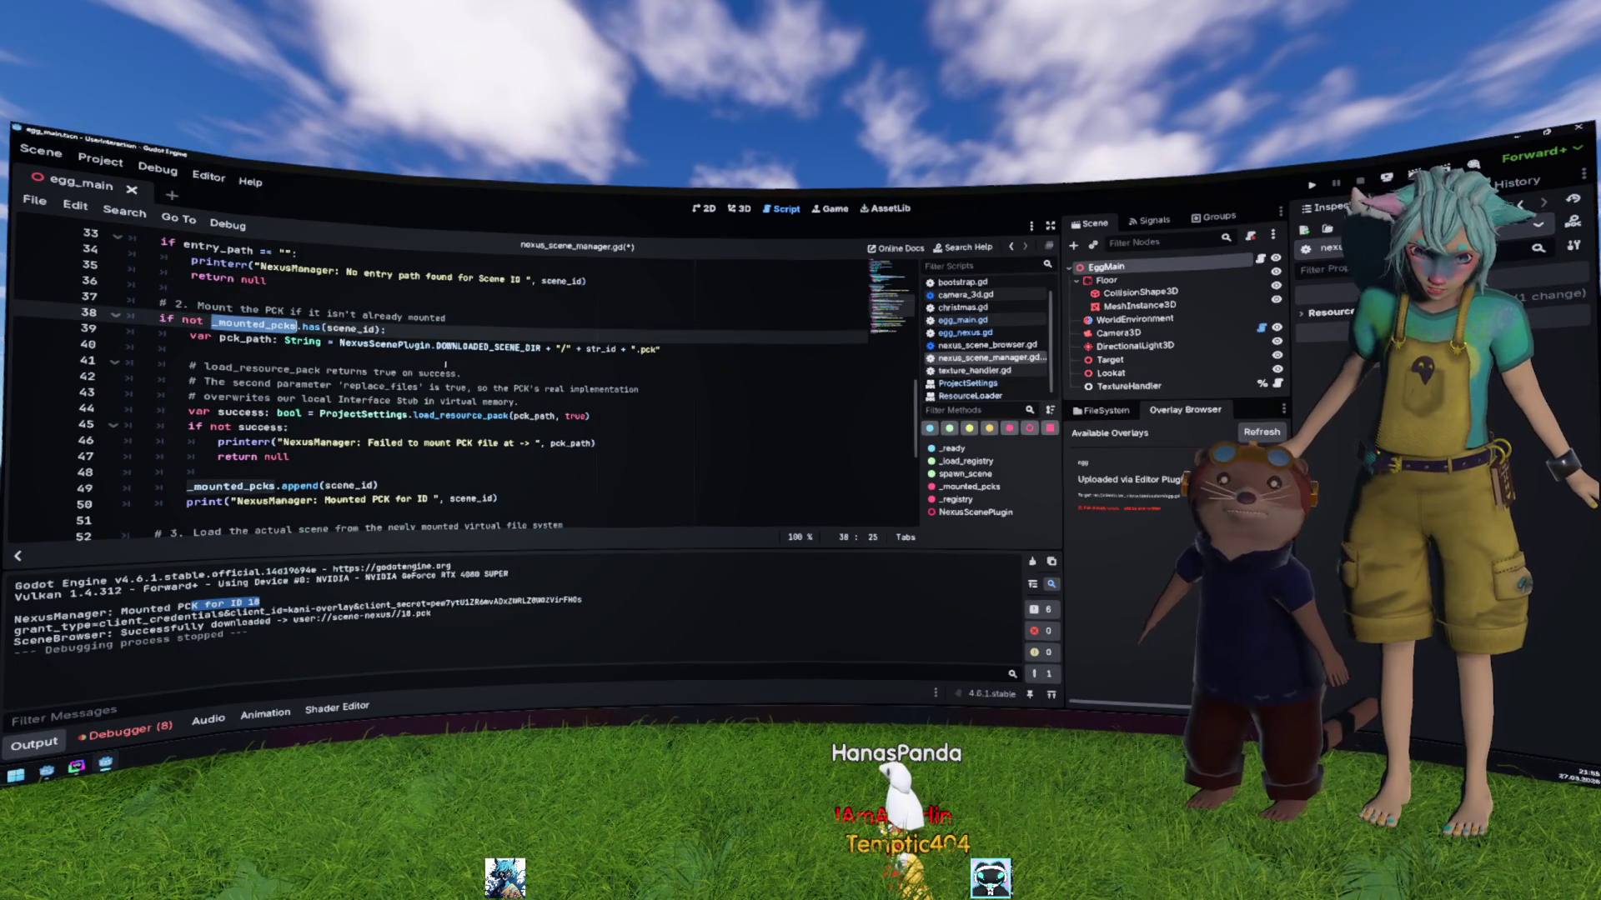
pyautogui.scroll(-1, 447, 364)
pyautogui.scroll(-1, 398, 379)
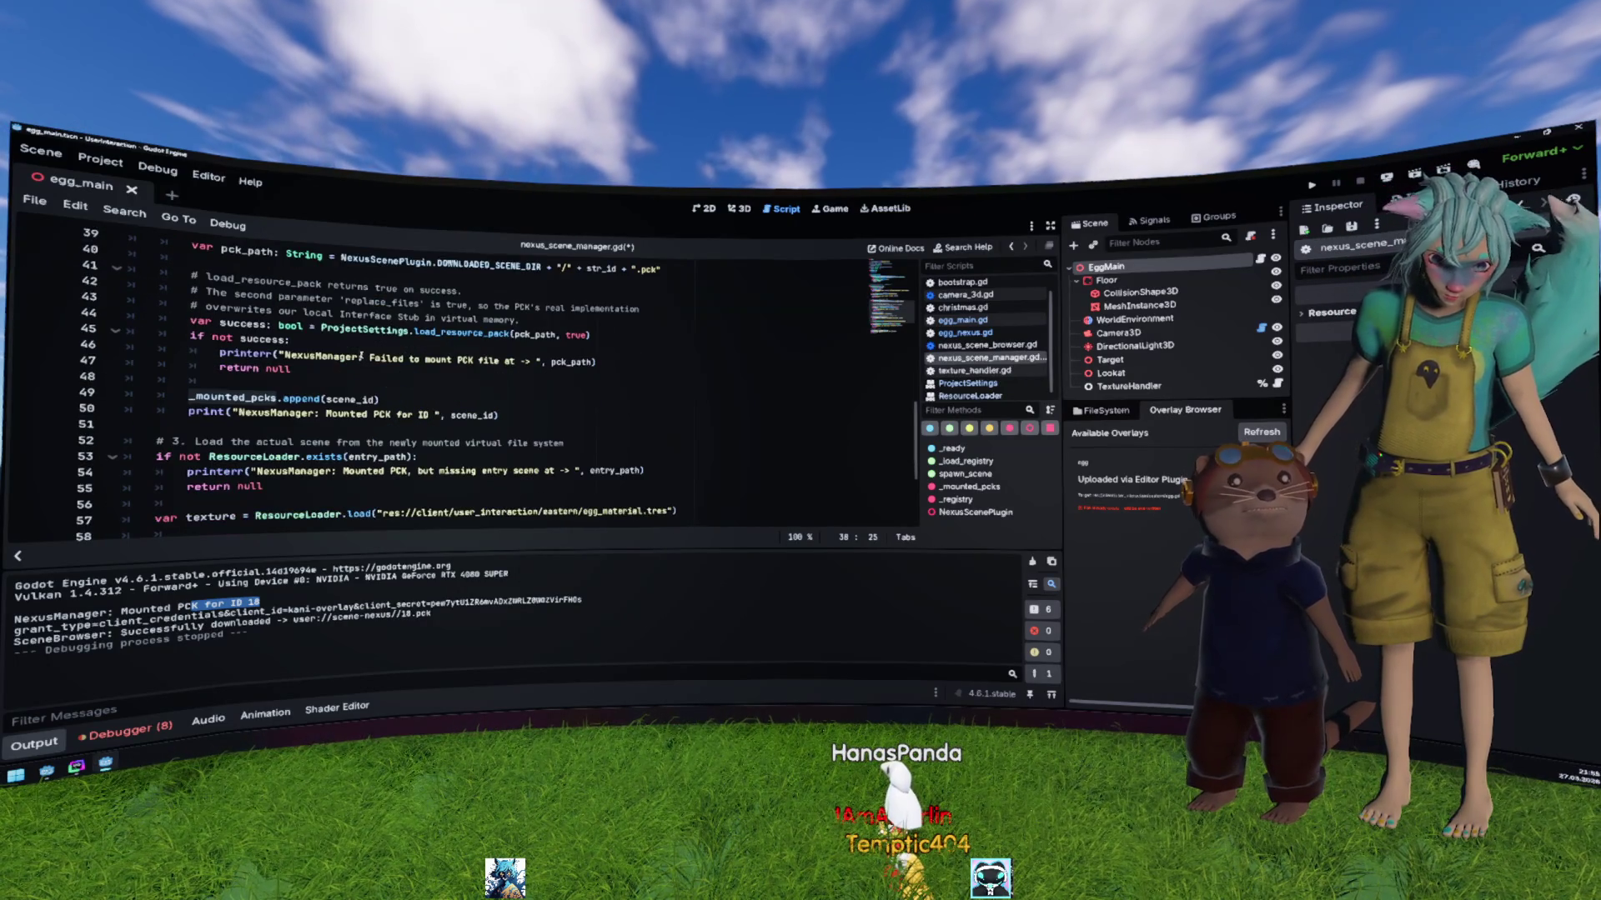
pyautogui.click(291, 338)
pyautogui.doubleClick(471, 333)
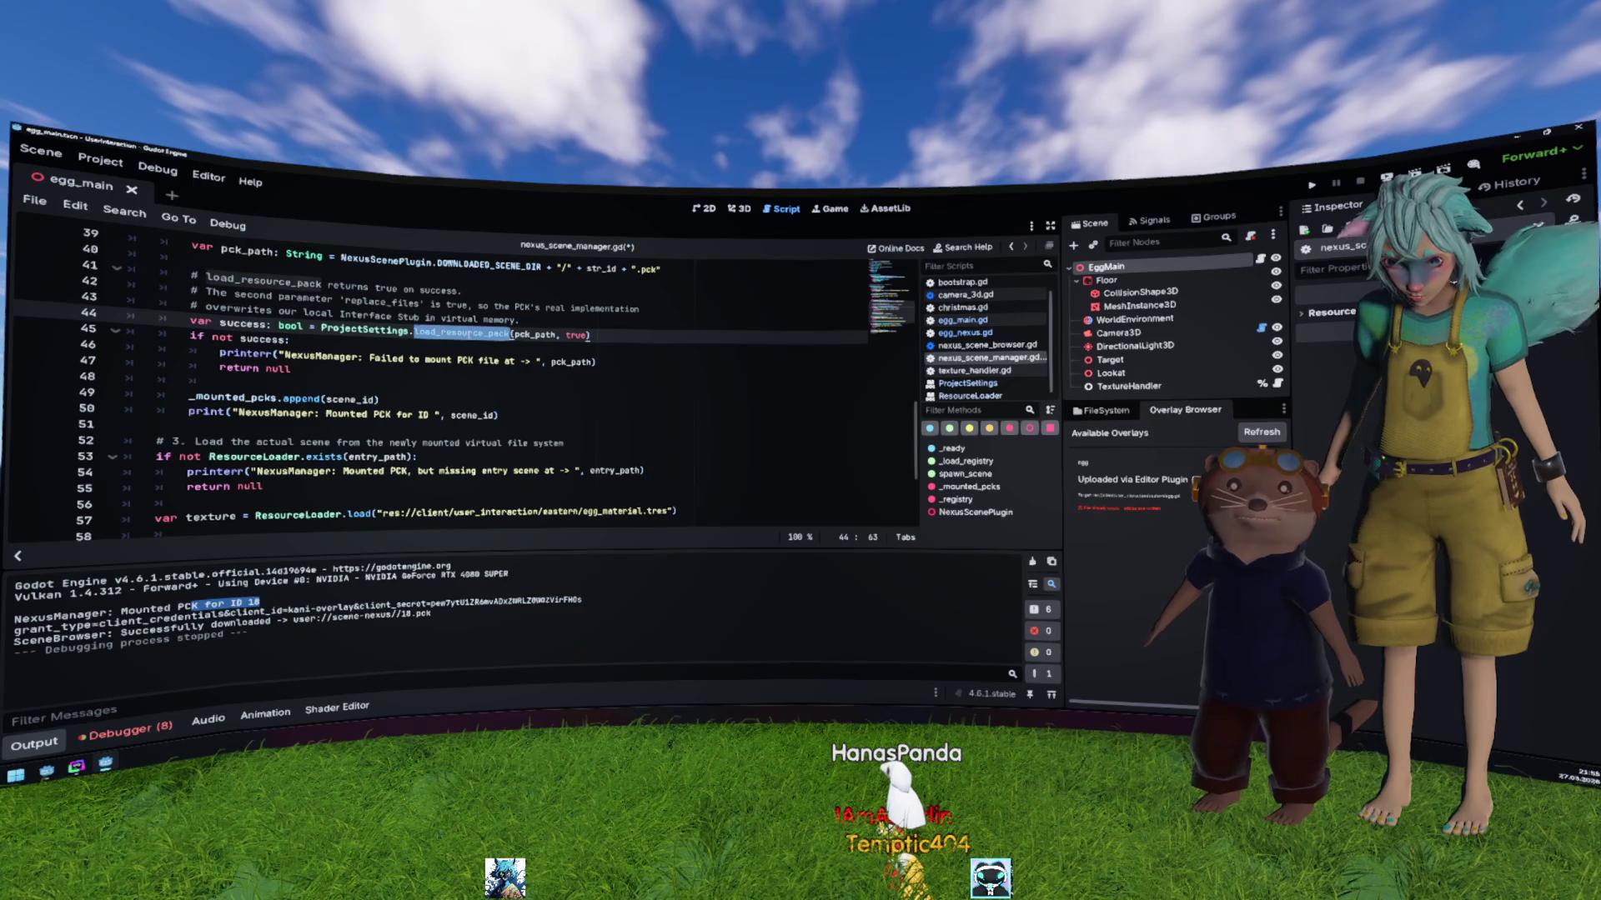
pyautogui.click(271, 324)
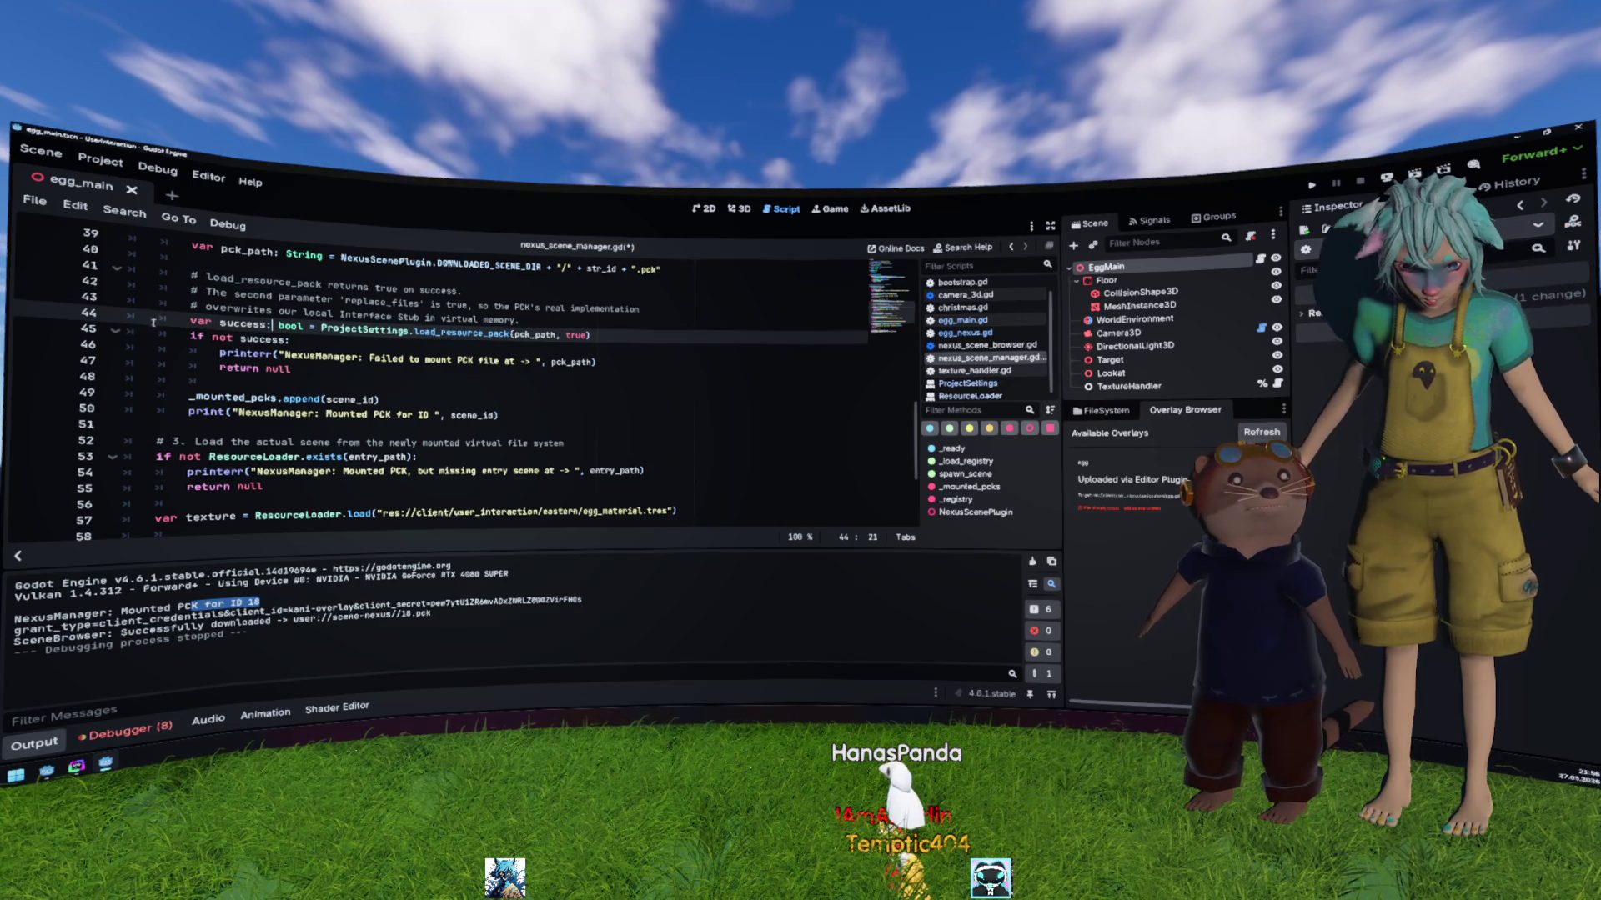
# Step: Set a breakpoint on the load_resource_pack line and review the entry scene and egg_material.tres load
pyautogui.click(35, 325)
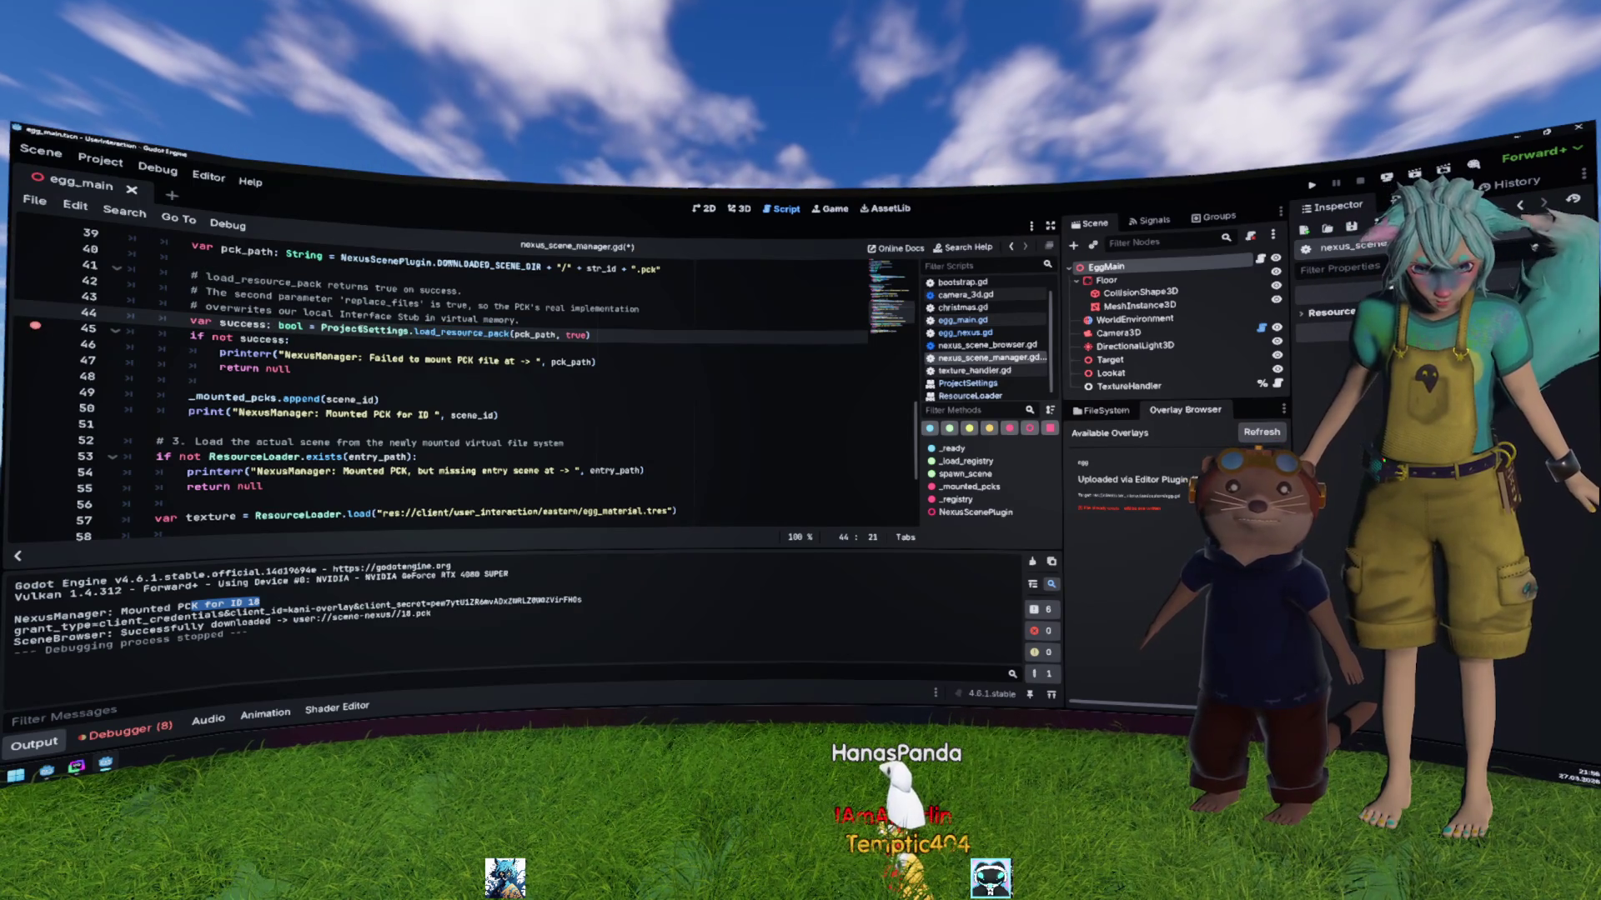
pyautogui.scroll(-1, 410, 367)
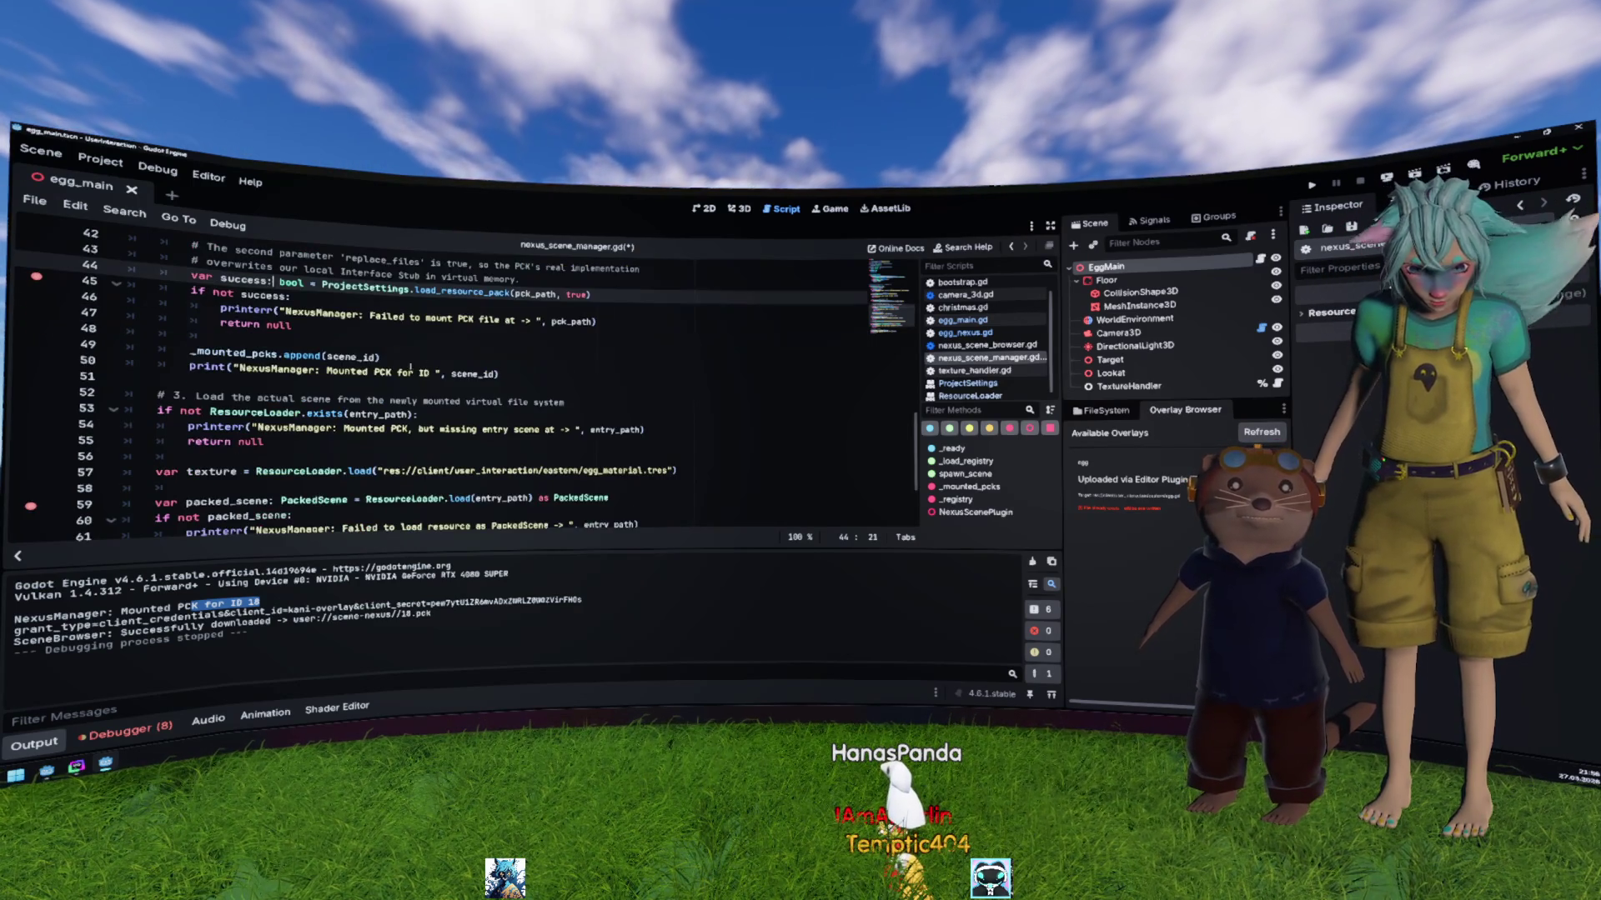
pyautogui.scroll(-1, 206, 365)
pyautogui.click(247, 367)
pyautogui.moveTo(431, 376); pyautogui.dragTo(185, 367)
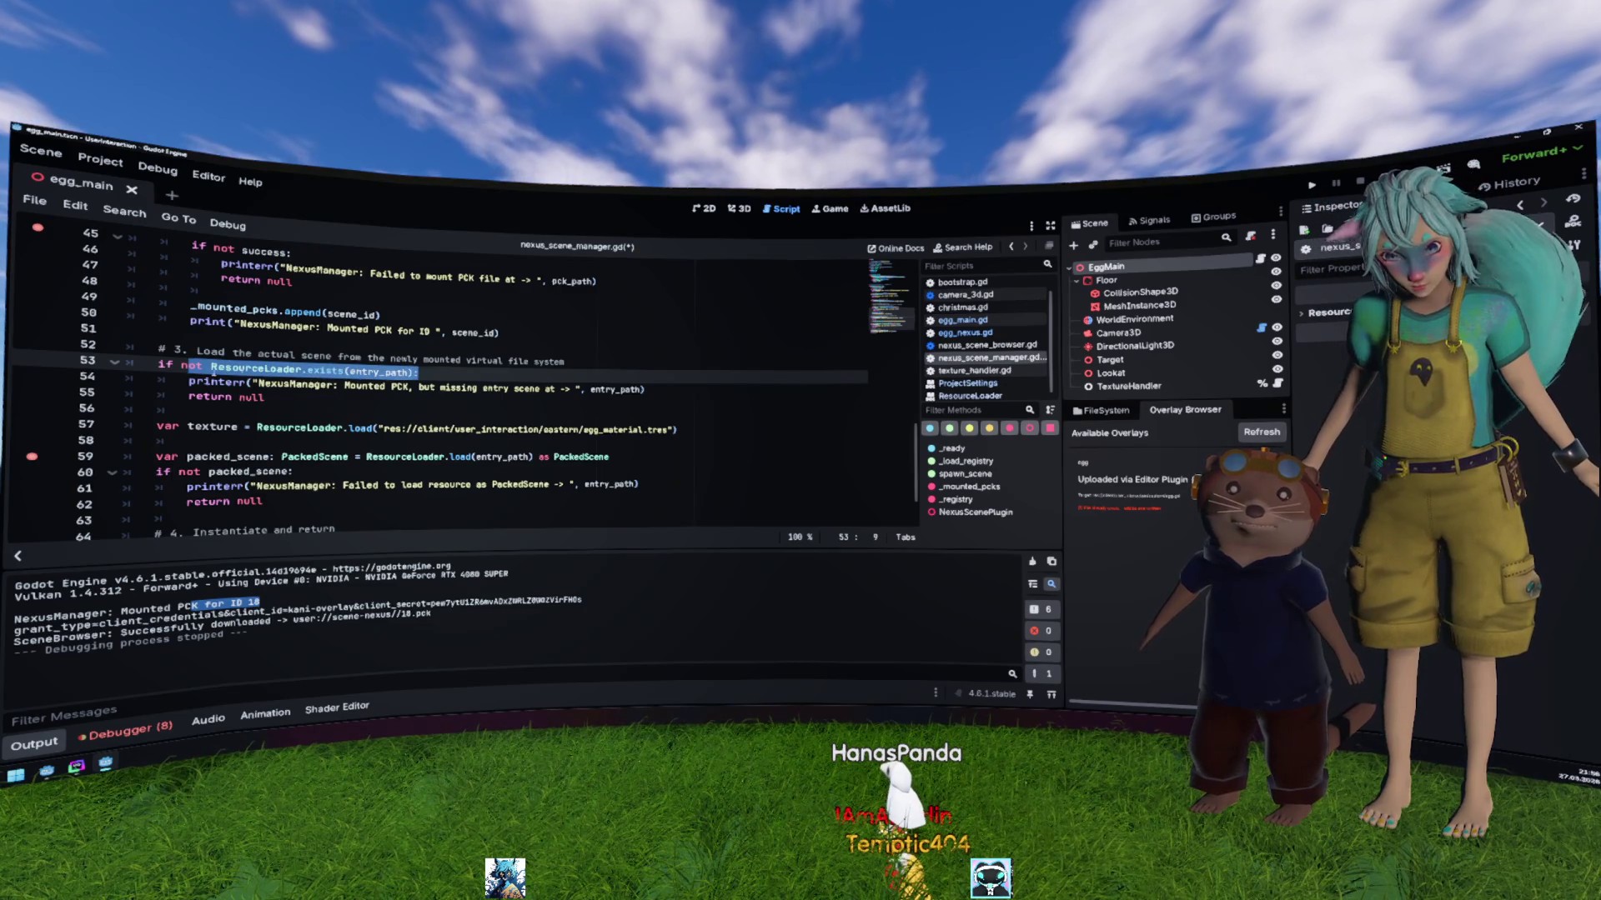
pyautogui.doubleClick(379, 372)
pyautogui.moveTo(662, 395); pyautogui.dragTo(142, 364)
pyautogui.moveTo(677, 429); pyautogui.dragTo(111, 430)
# Step: Check the error list, run the project, then remove the line 45 breakpoint and continue
pyautogui.click(127, 727)
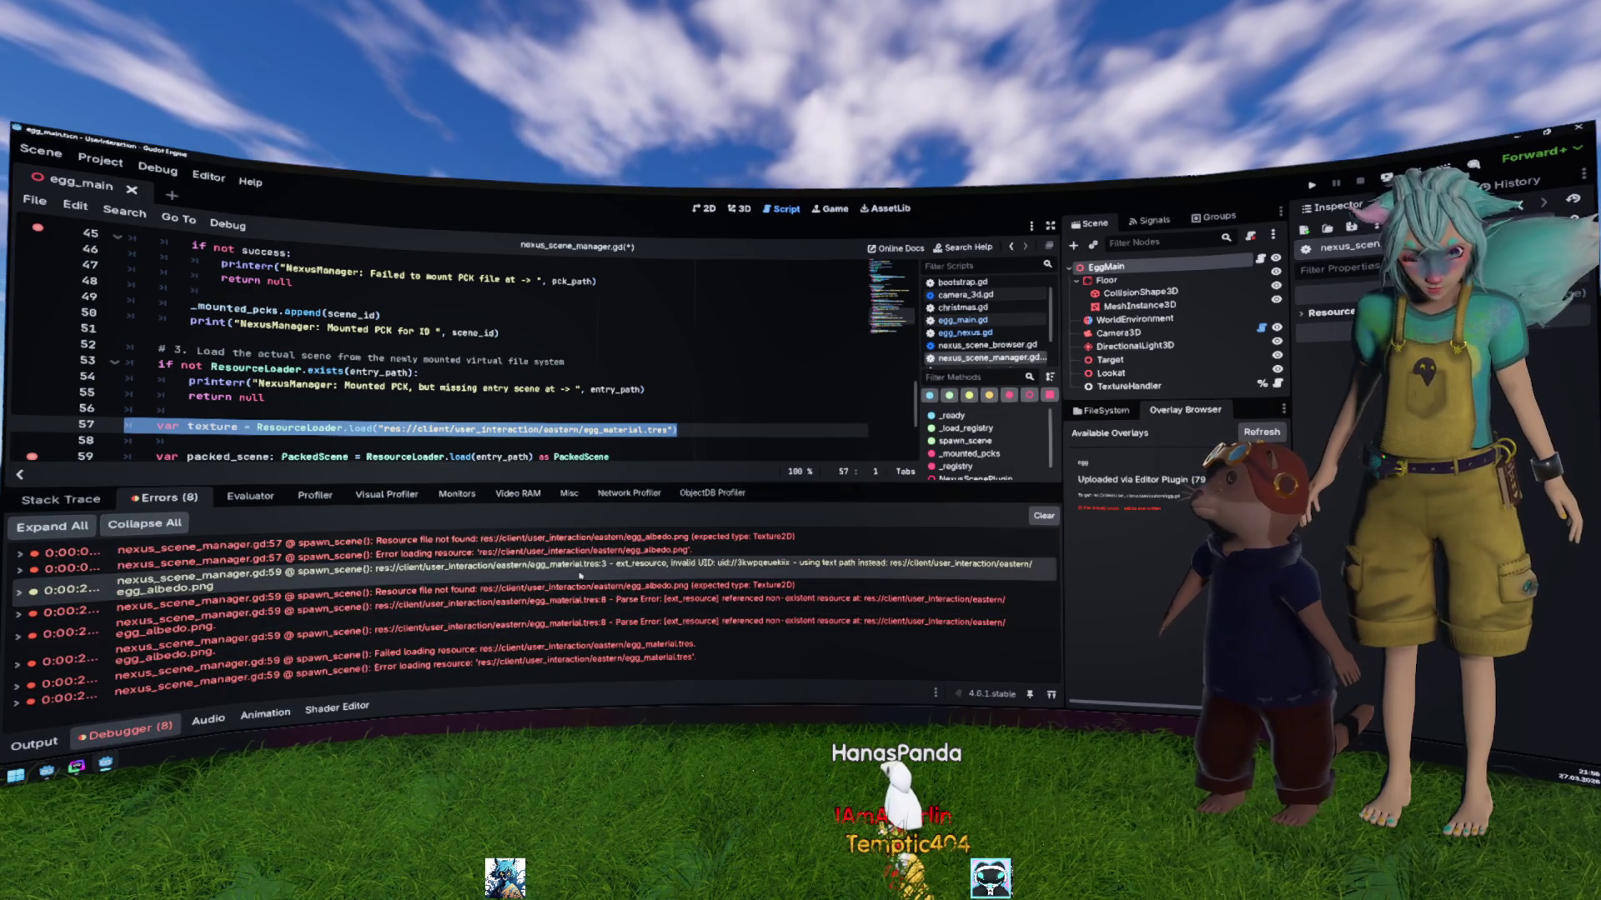
pyautogui.moveTo(659, 542)
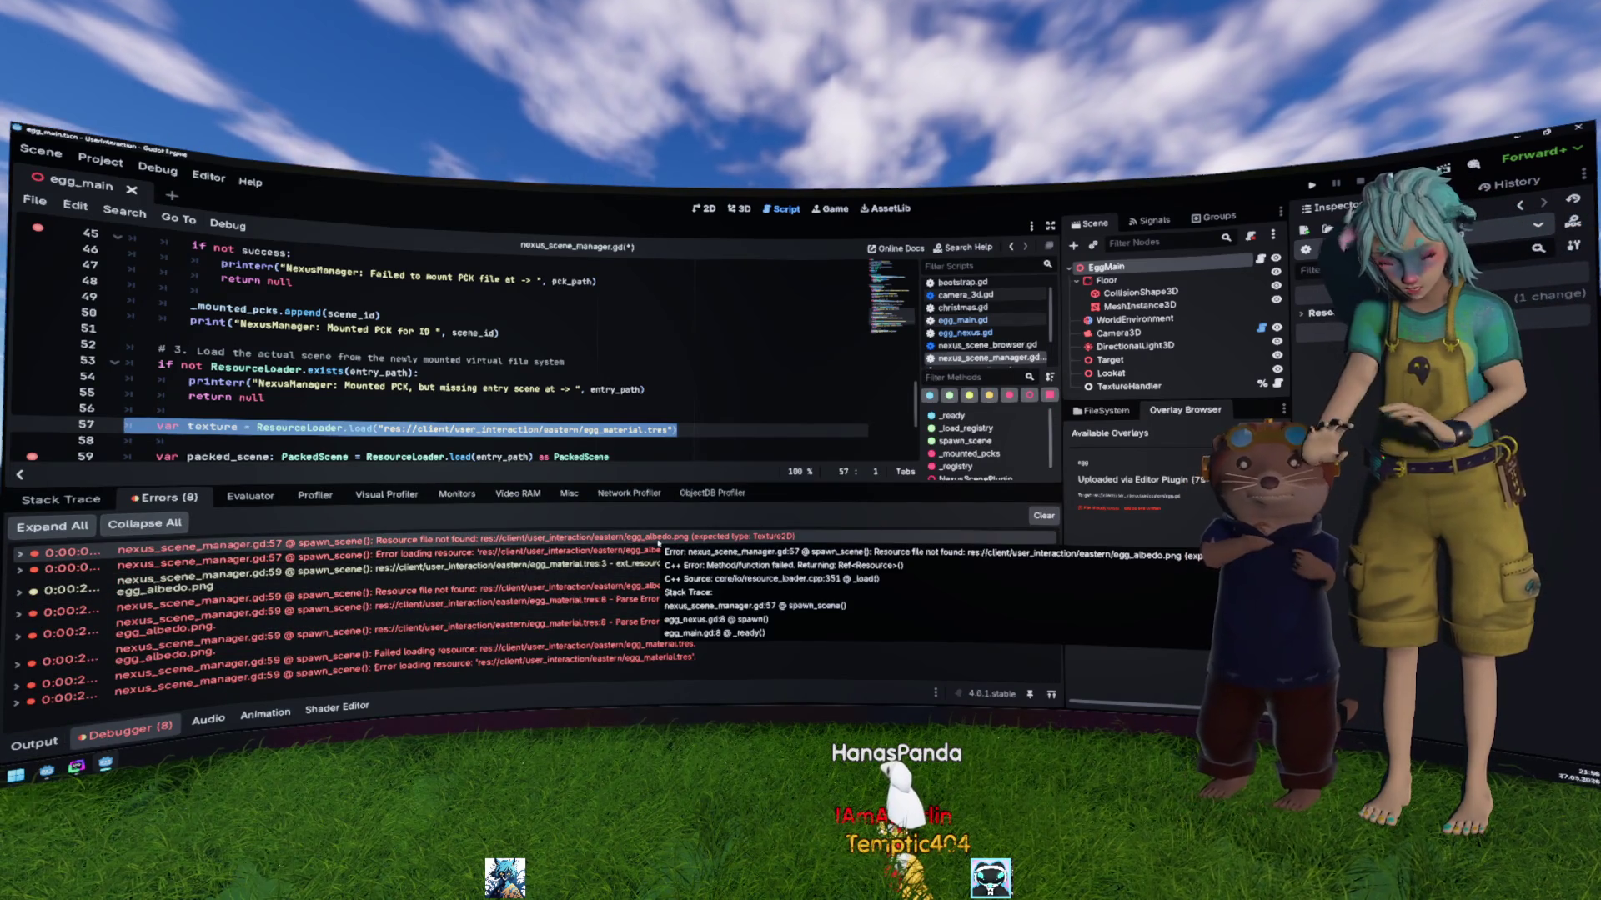
pyautogui.click(575, 361)
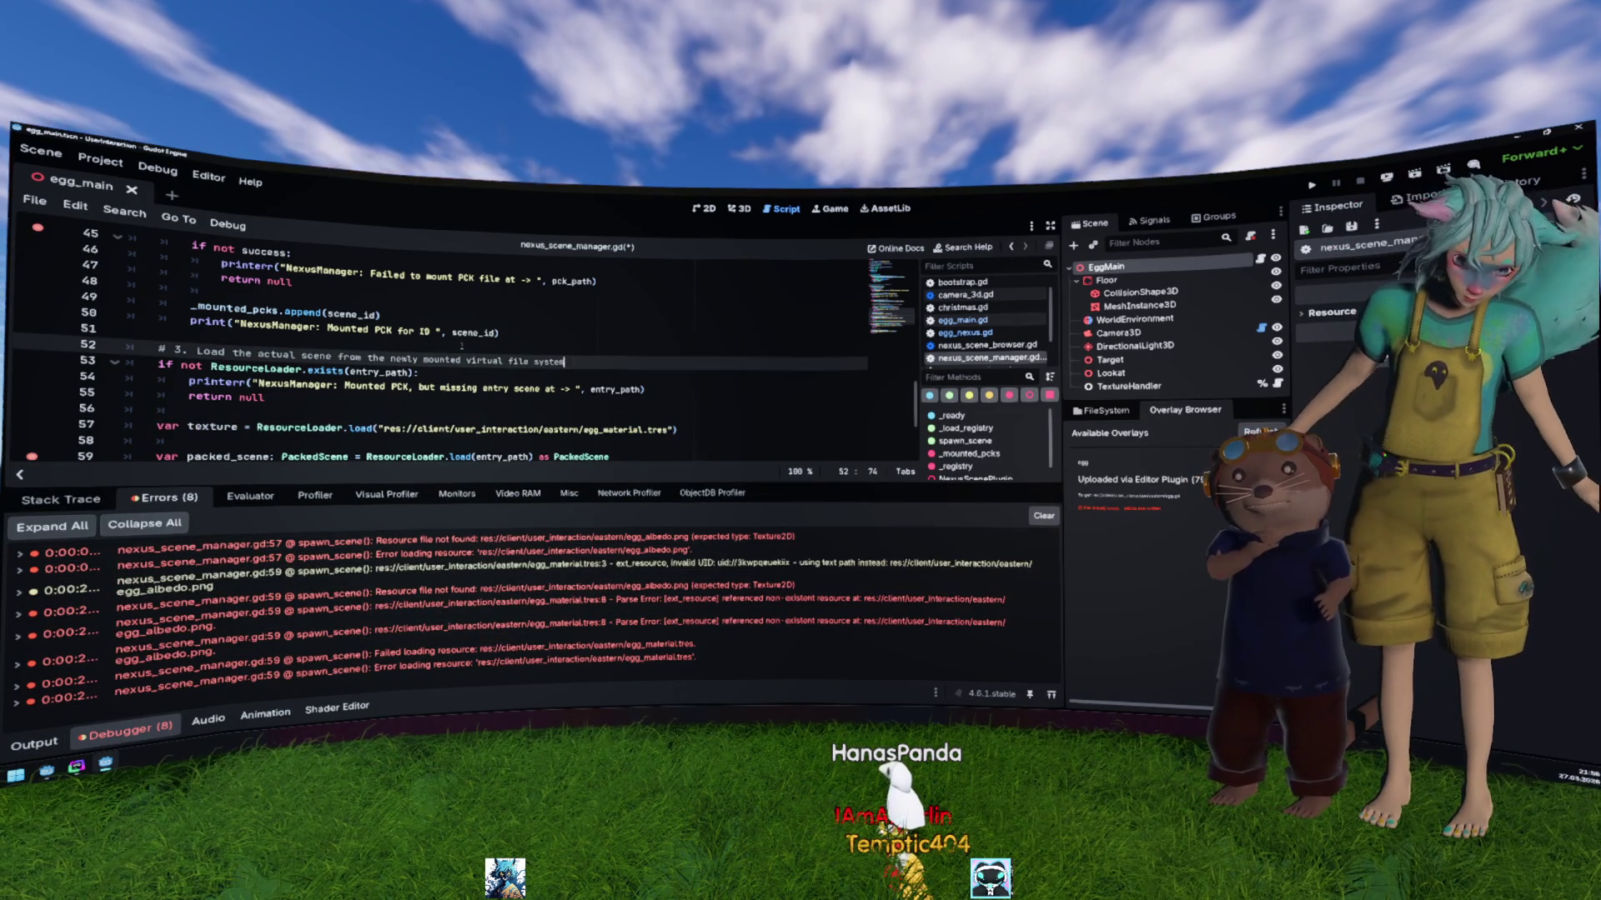
pyautogui.click(1313, 187)
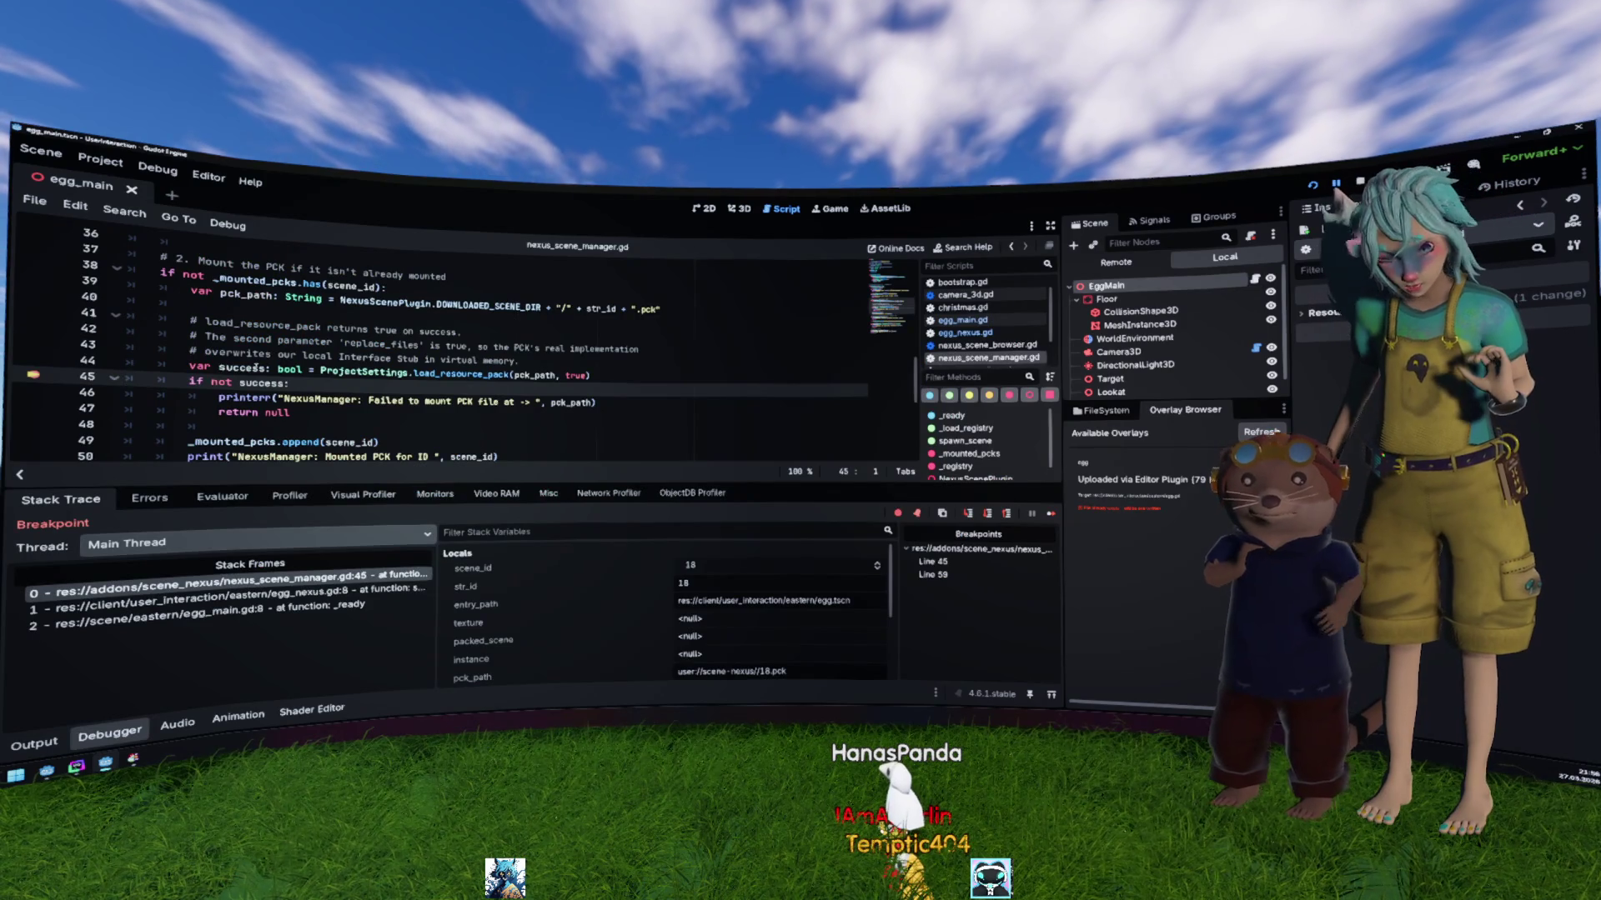
pyautogui.moveTo(255, 368)
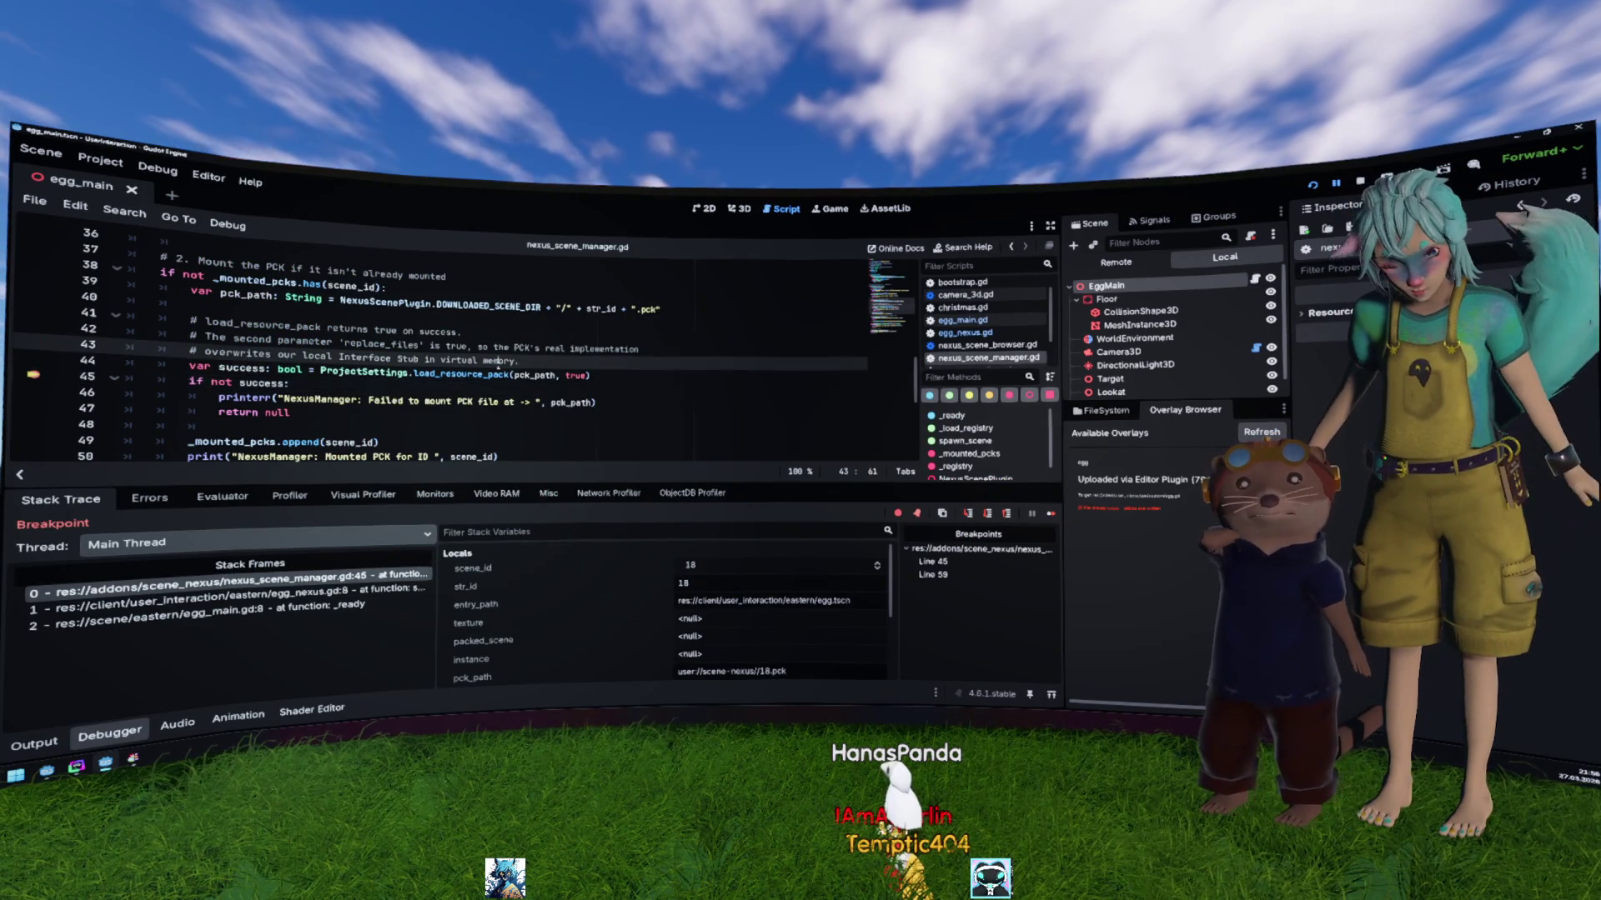
pyautogui.doubleClick(434, 375)
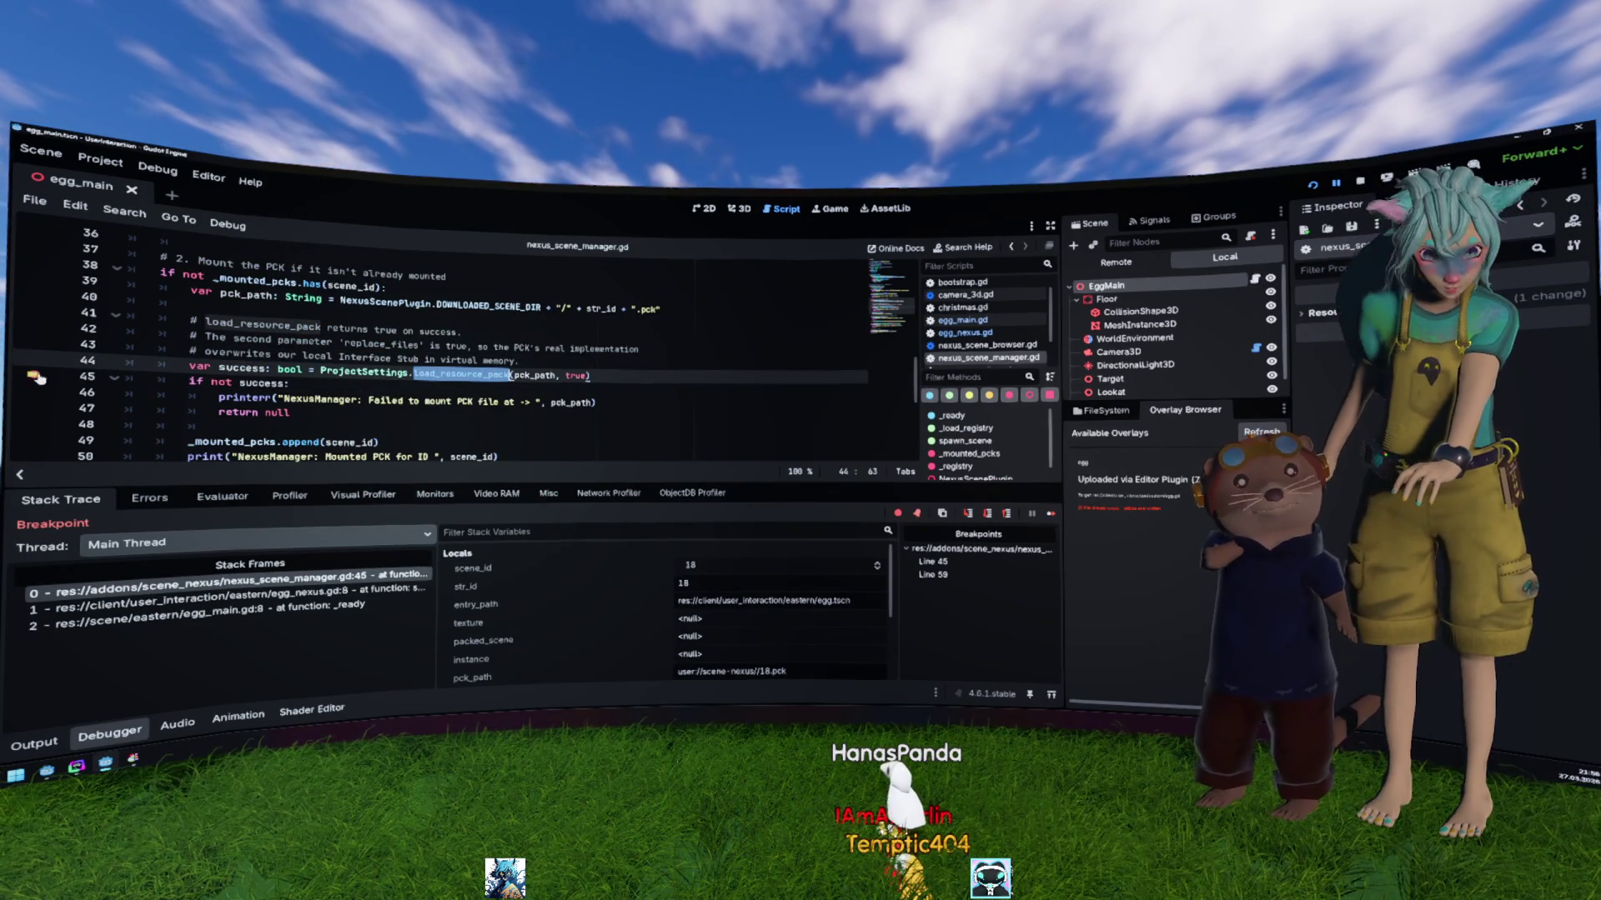
pyautogui.click(33, 374)
pyautogui.press('F12')
# Step: Show the runtime errors, select line 57's egg_material load expression, and open the Evaluator
pyautogui.click(164, 497)
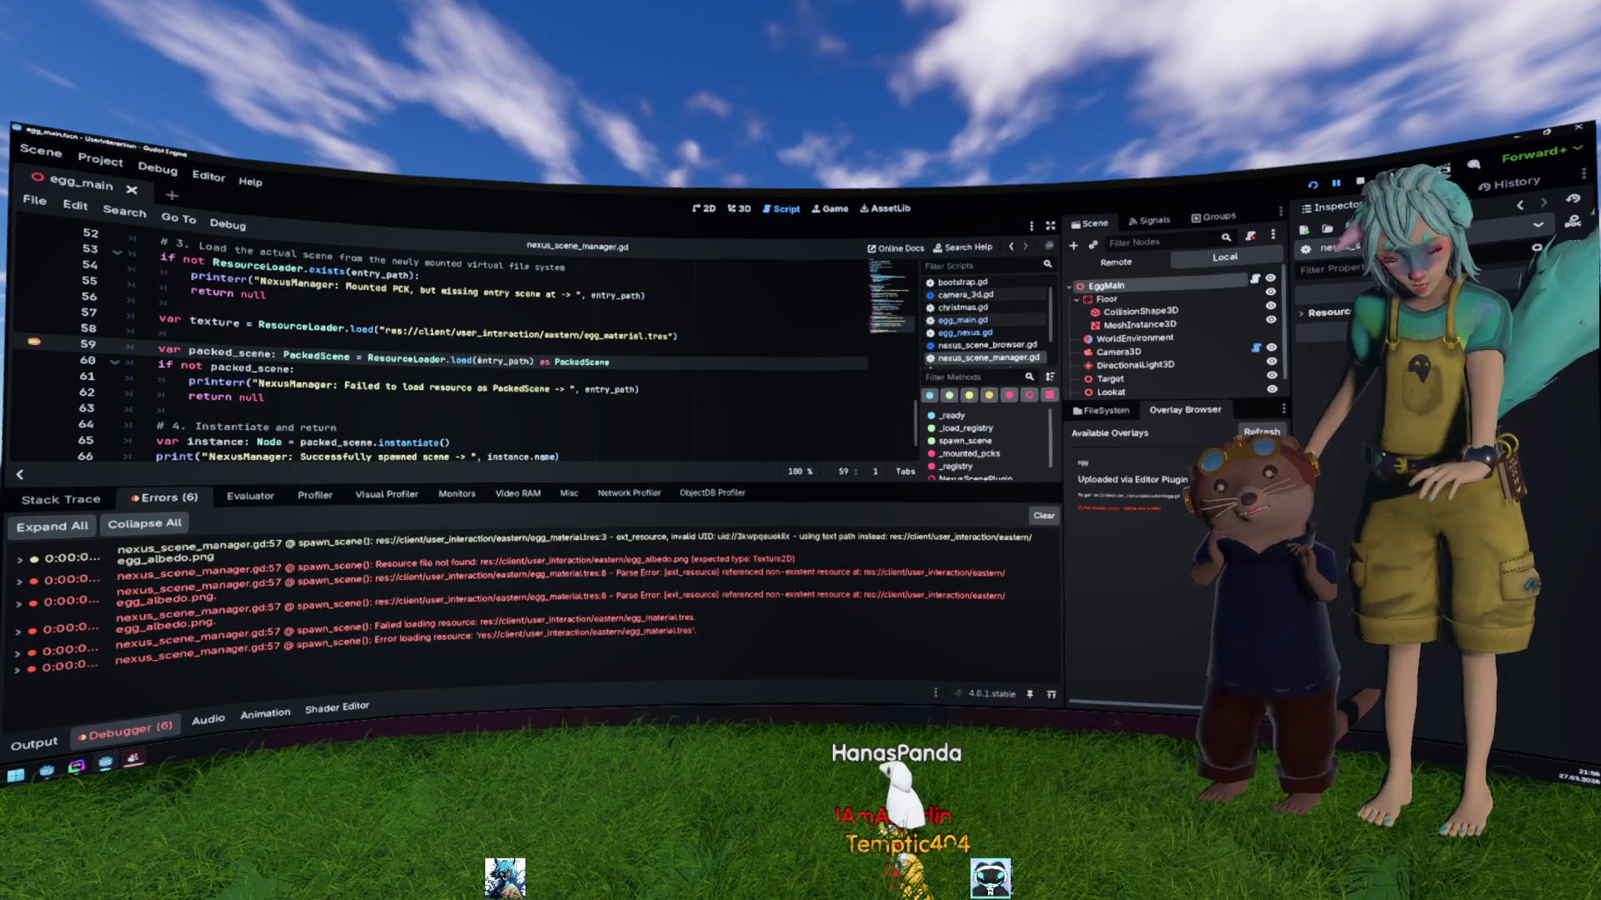
pyautogui.moveTo(258, 324); pyautogui.dragTo(715, 339)
pyautogui.hotkey('ctrl', 'c')
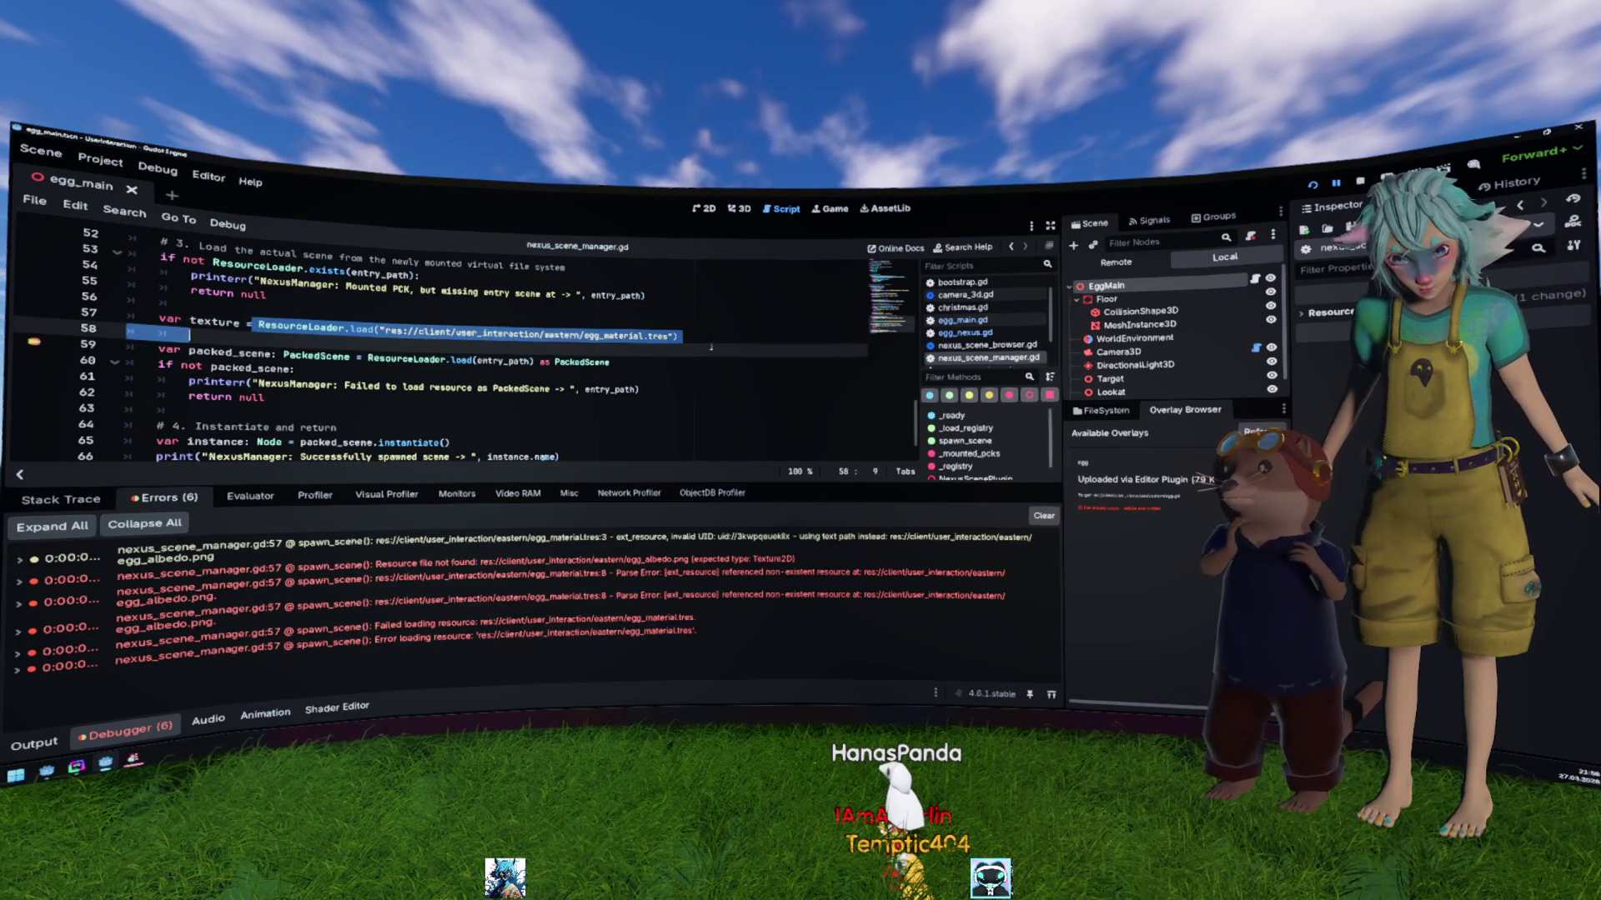
pyautogui.click(251, 497)
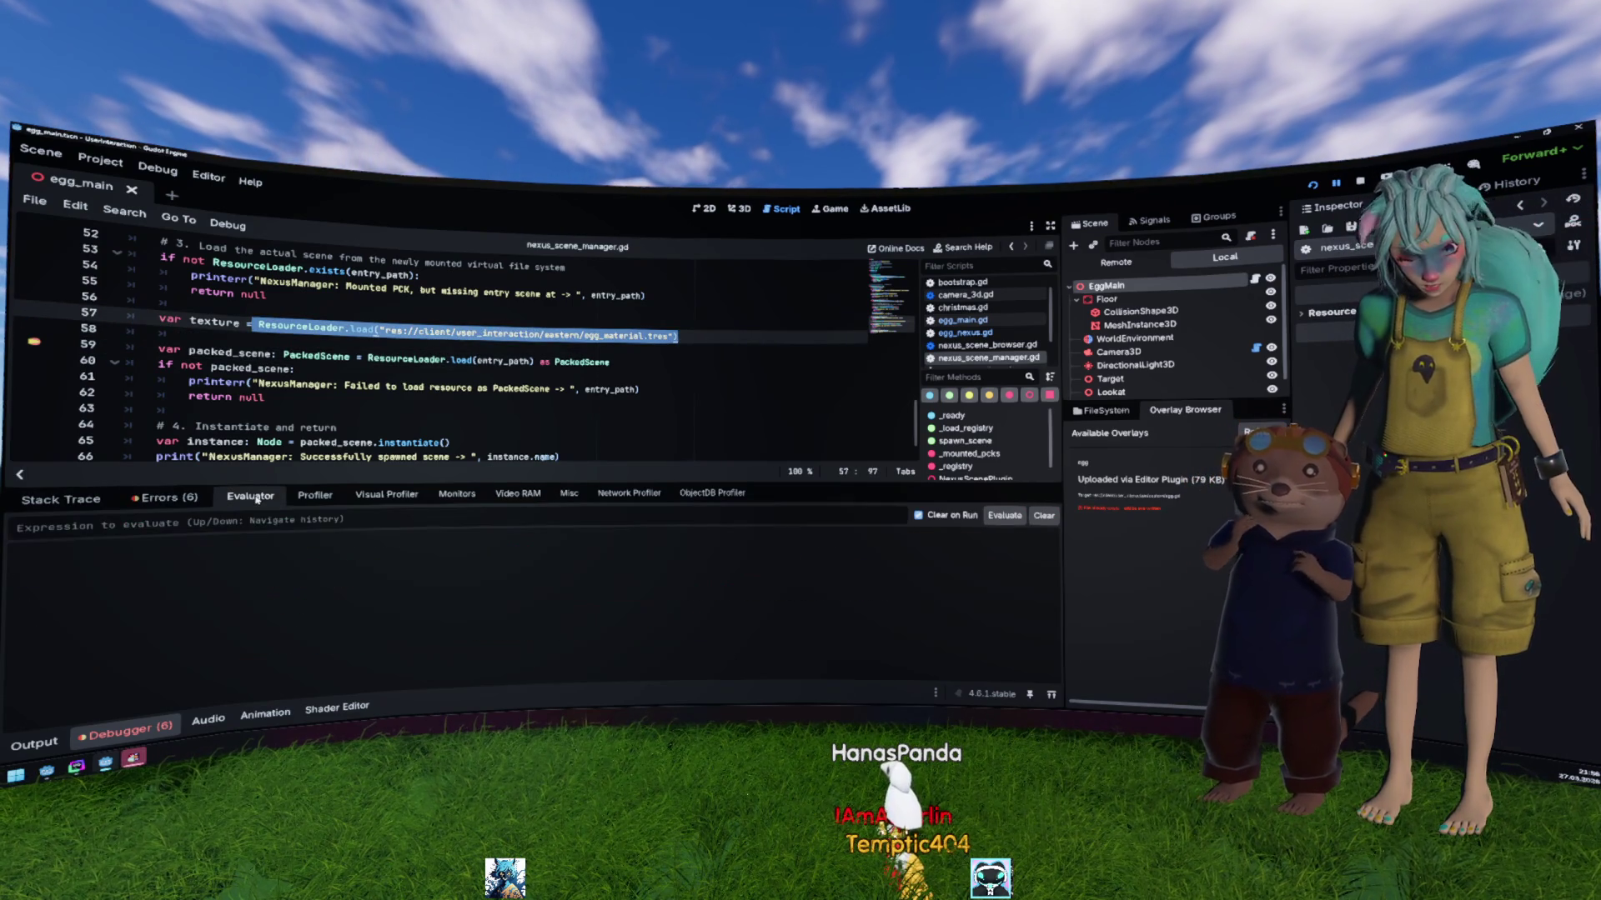
# Step: Evaluate ResourceLoader.load on egg_material.tres (returns null), then on egg.gd
pyautogui.hotkey('ctrl', 'v')
pyautogui.press('Return')
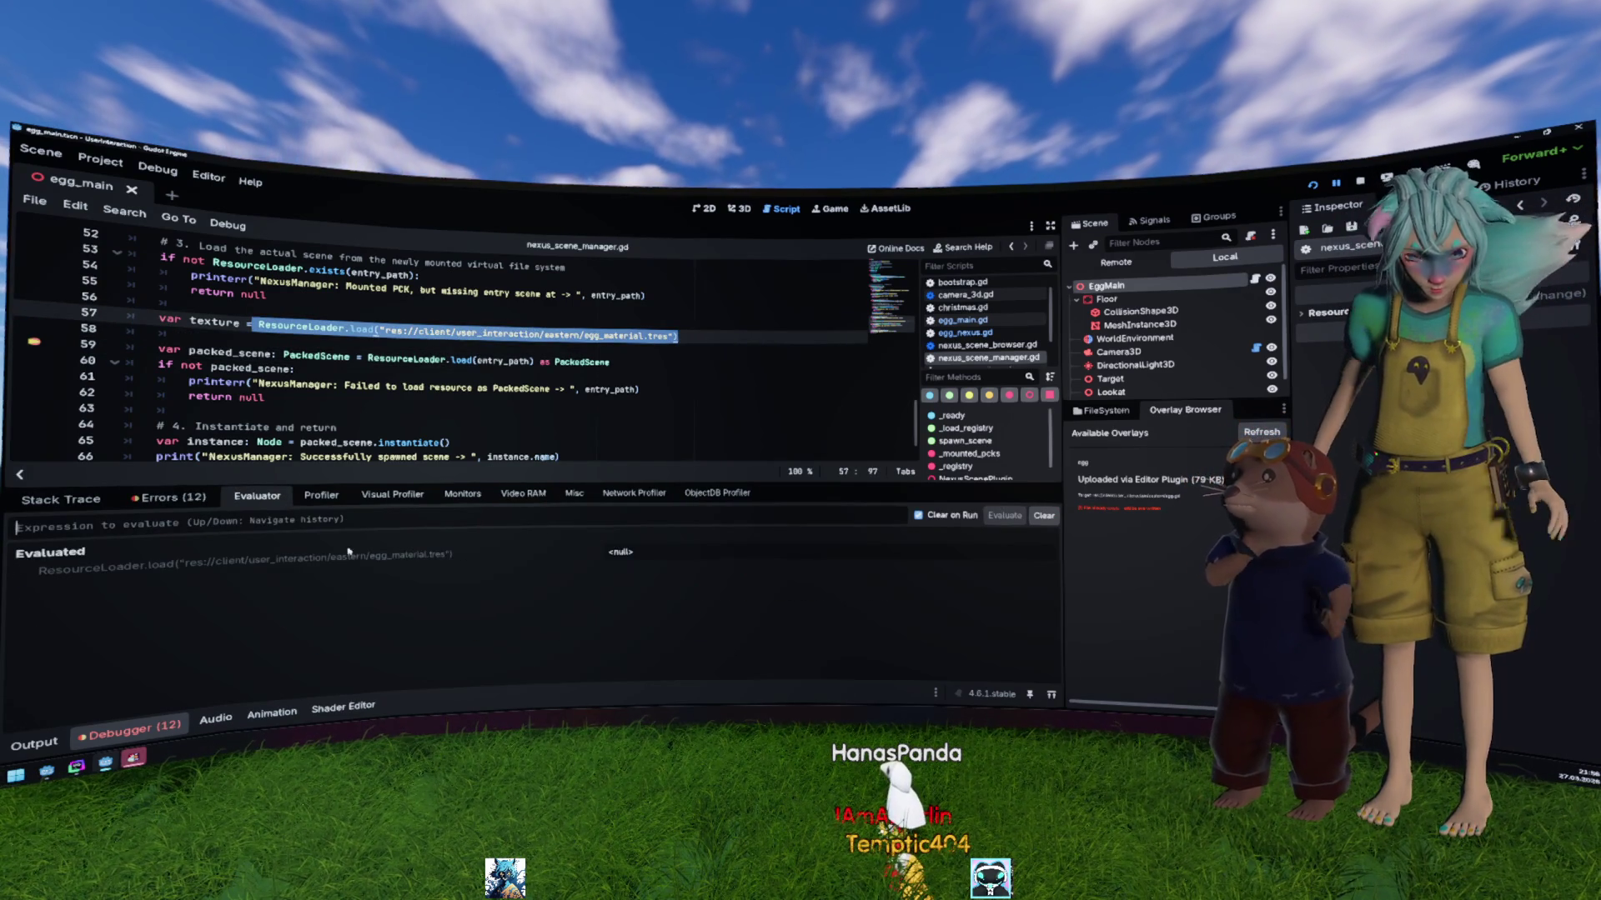
pyautogui.press('Up')
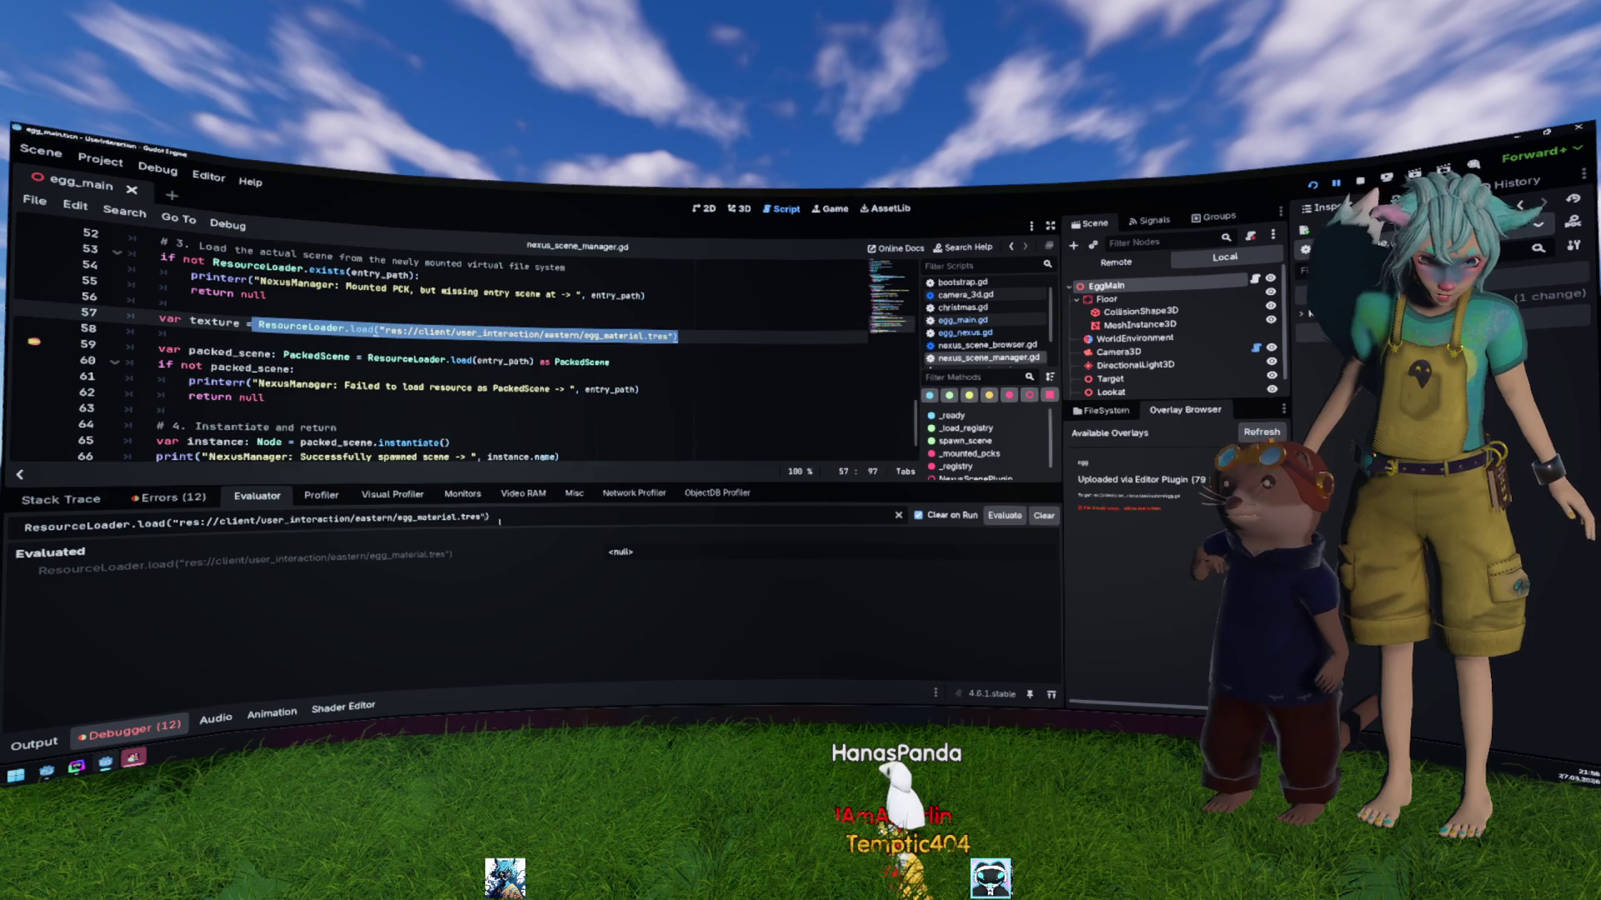
pyautogui.hotkey('shift', 'Left')
pyautogui.hotkey('shift', 'Left')
pyautogui.hotkey('shift', 'Left')
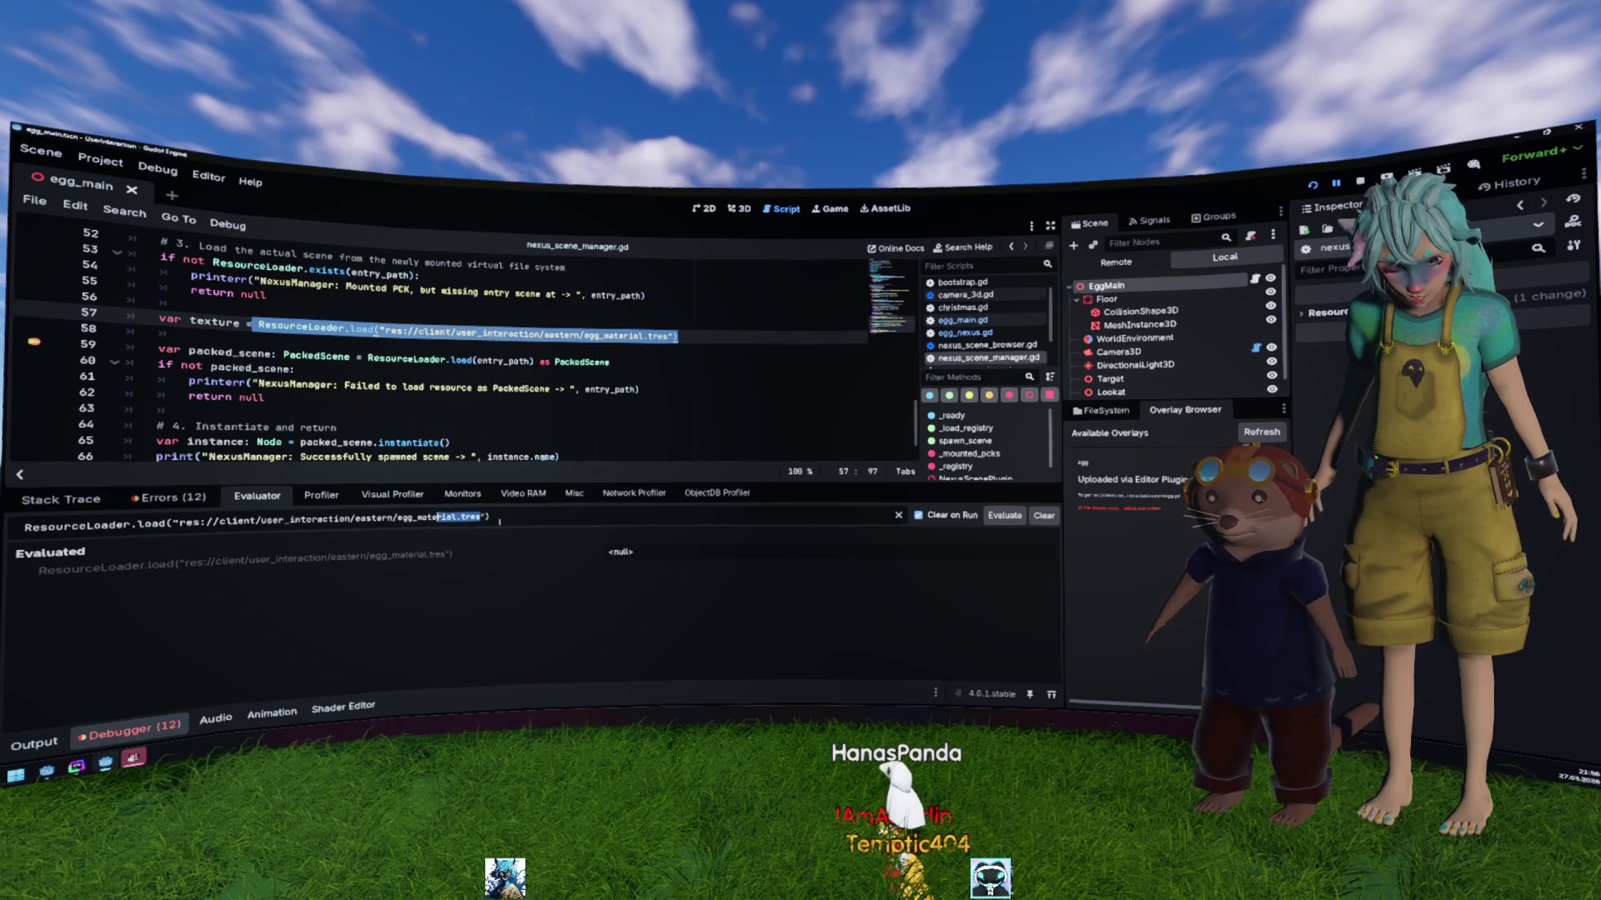
pyautogui.hotkey('shift', 'Left')
pyautogui.hotkey('shift', 'Left')
pyautogui.write('.gd')
pyautogui.press('Return')
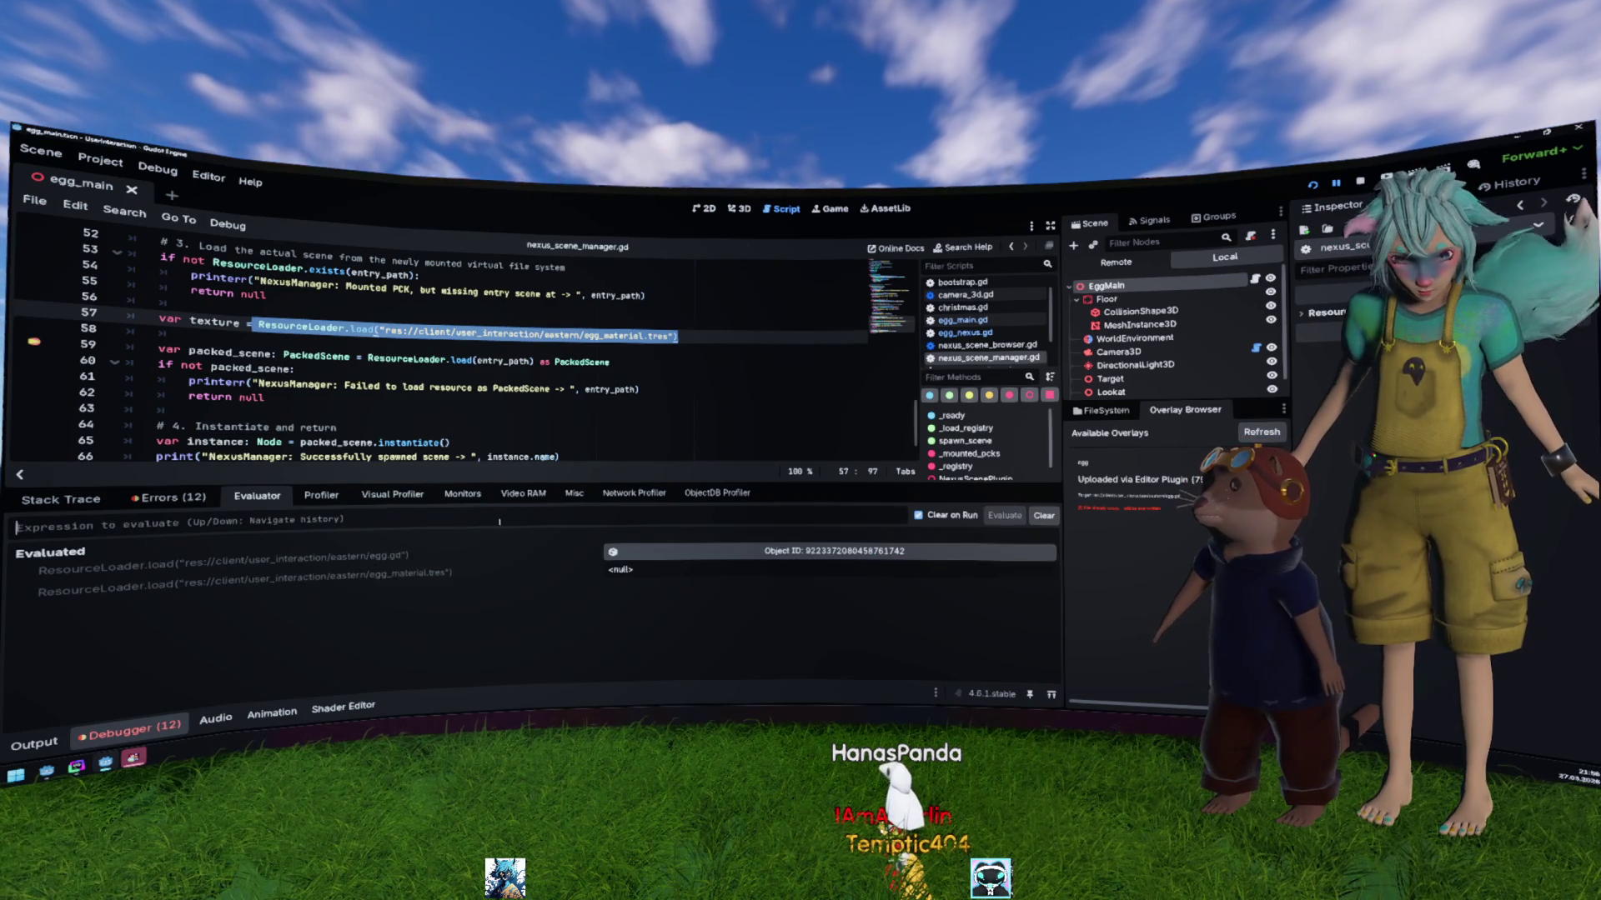
# Step: Edit the pasted load expression's path to egg.tscn and evaluate it
pyautogui.hotkey('ctrl', 'v')
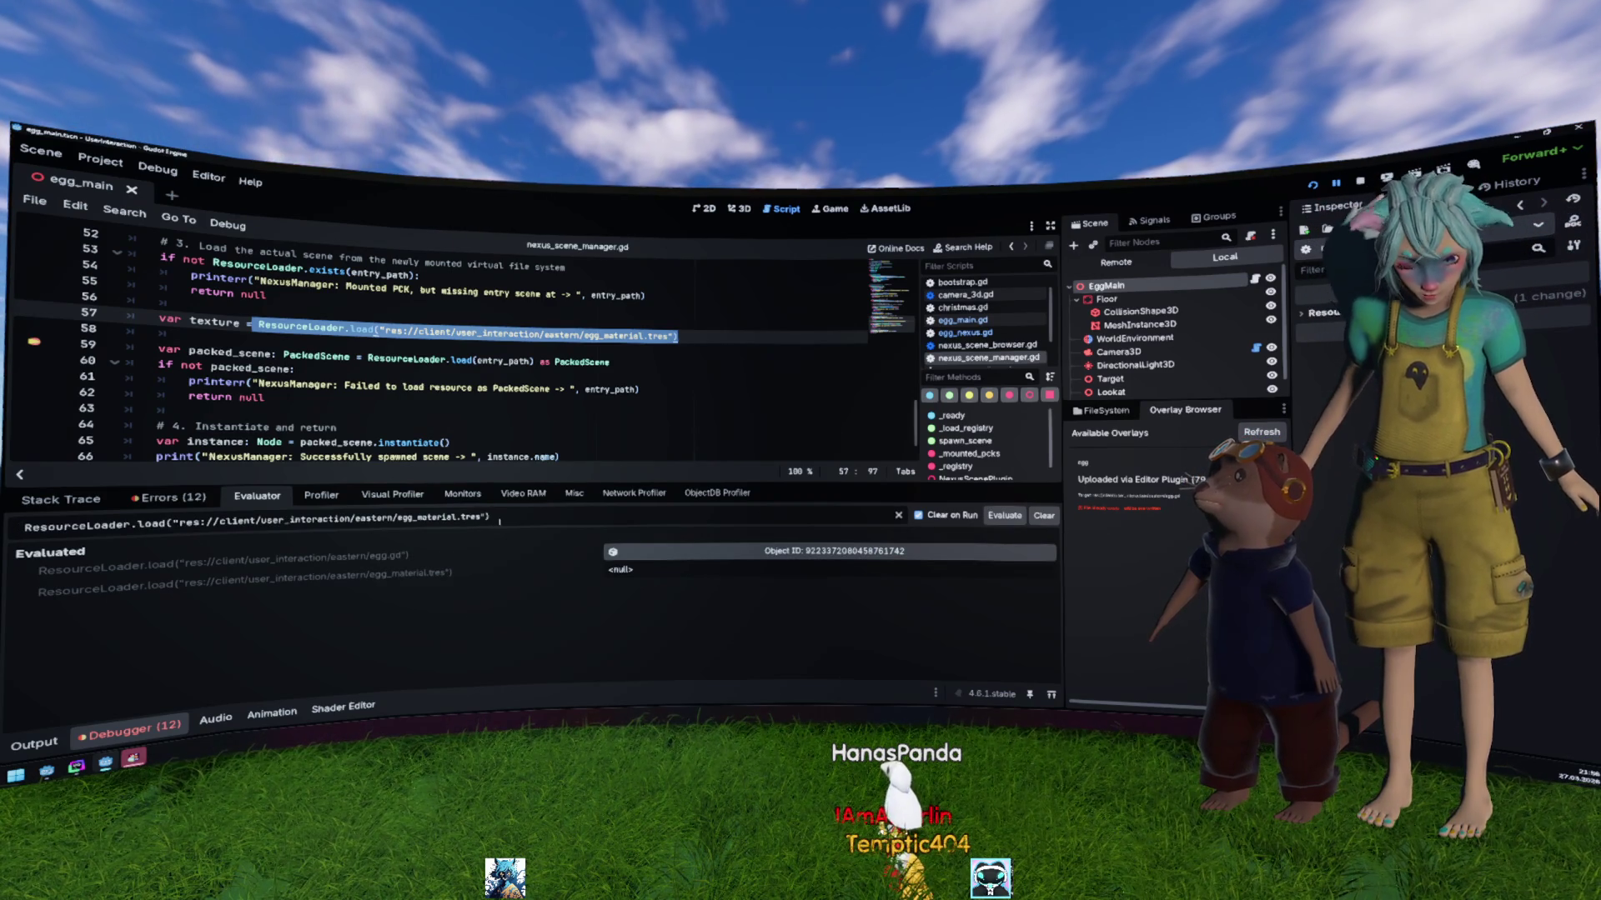
pyautogui.press('Left')
pyautogui.press('BackSpace')
pyautogui.press('BackSpace')
pyautogui.press('BackSpace')
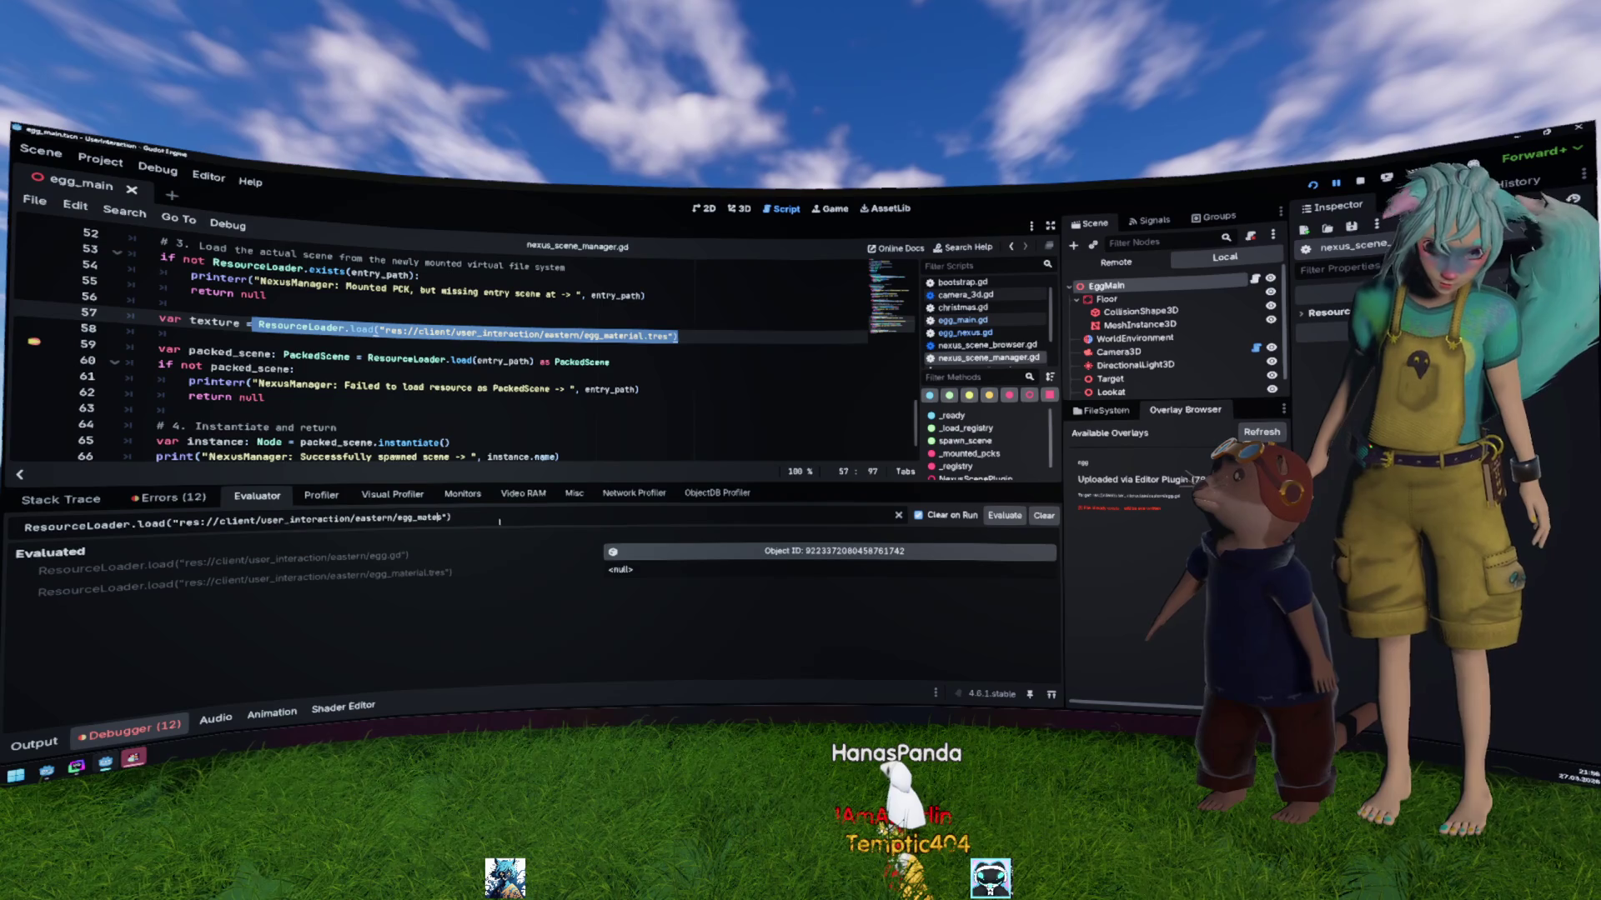
pyautogui.press('BackSpace')
pyautogui.press('BackSpace')
pyautogui.press('BackSpace')
pyautogui.write('g.tsc')
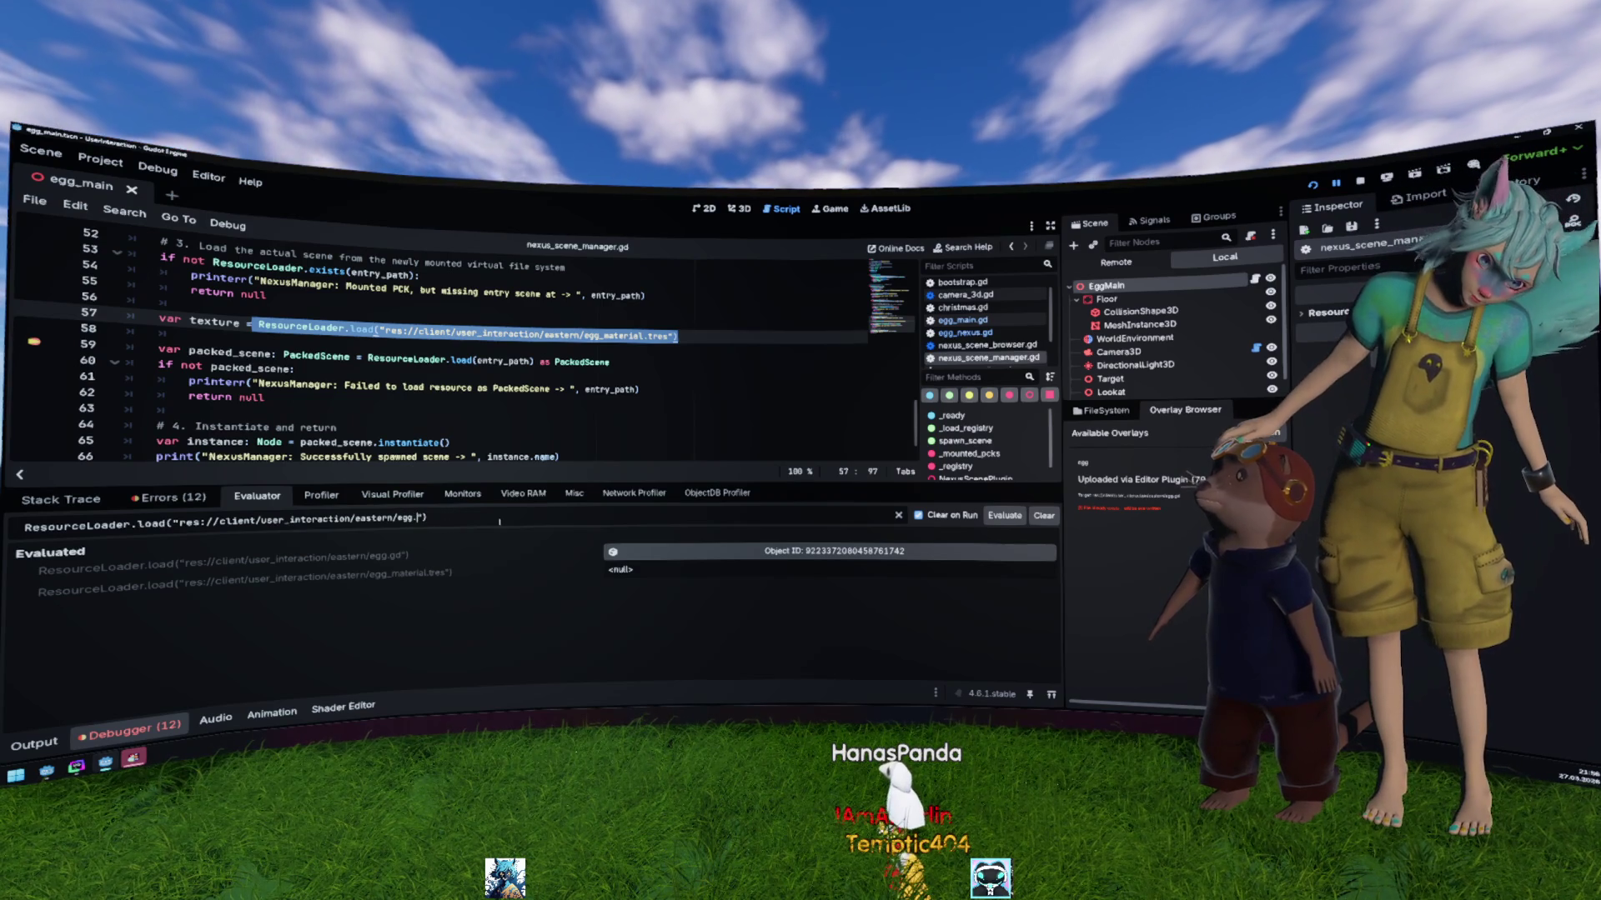
pyautogui.write('n')
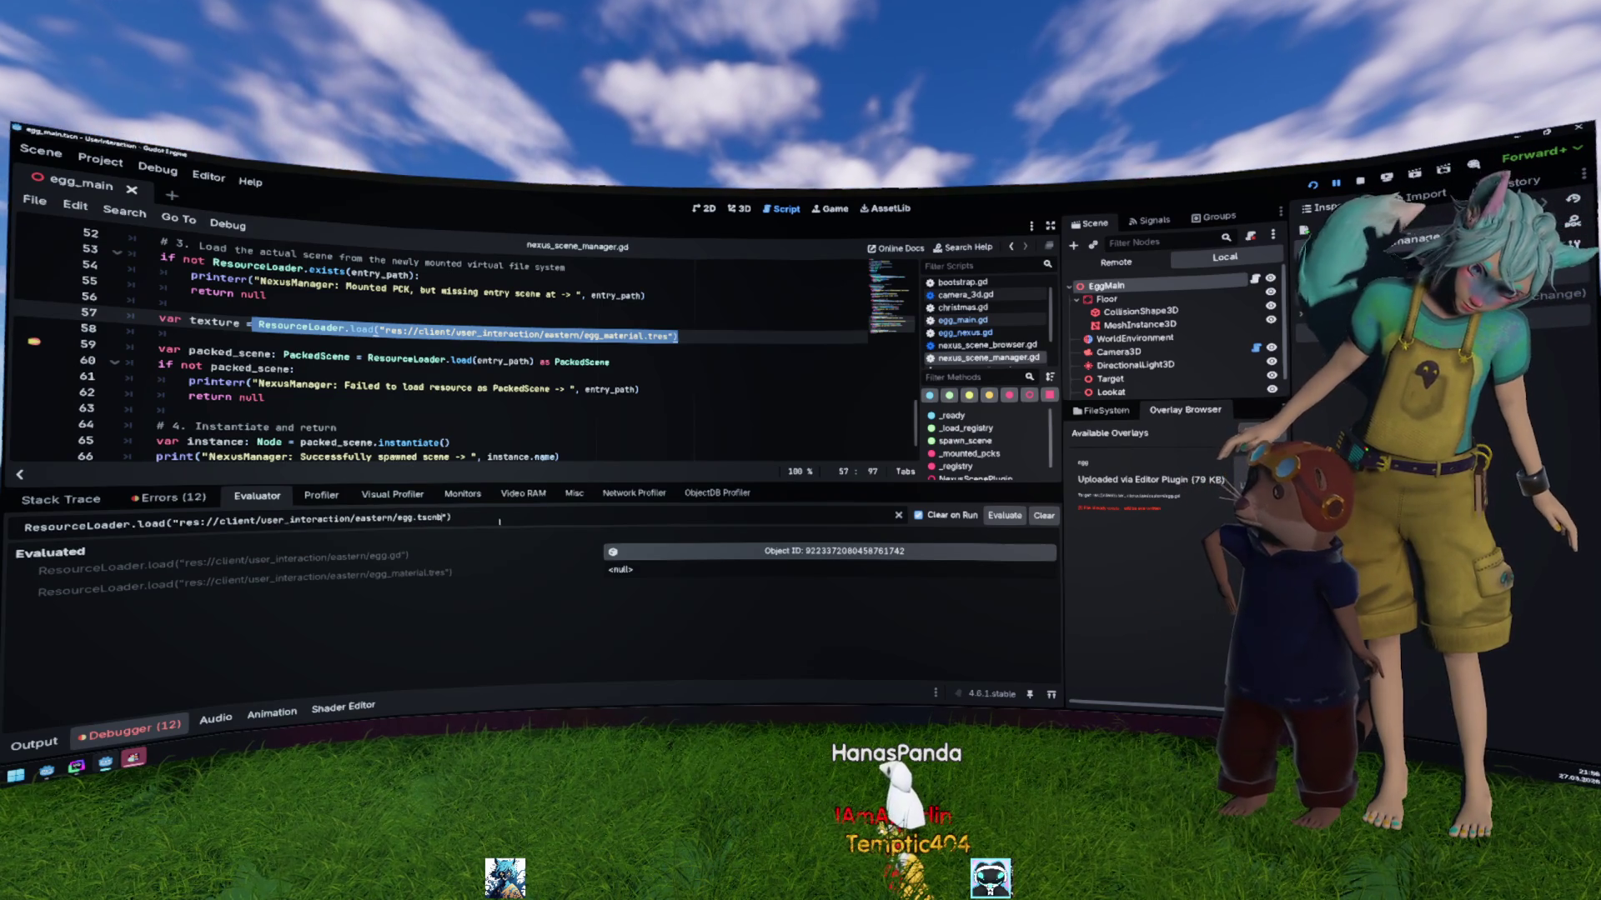
pyautogui.press('Return')
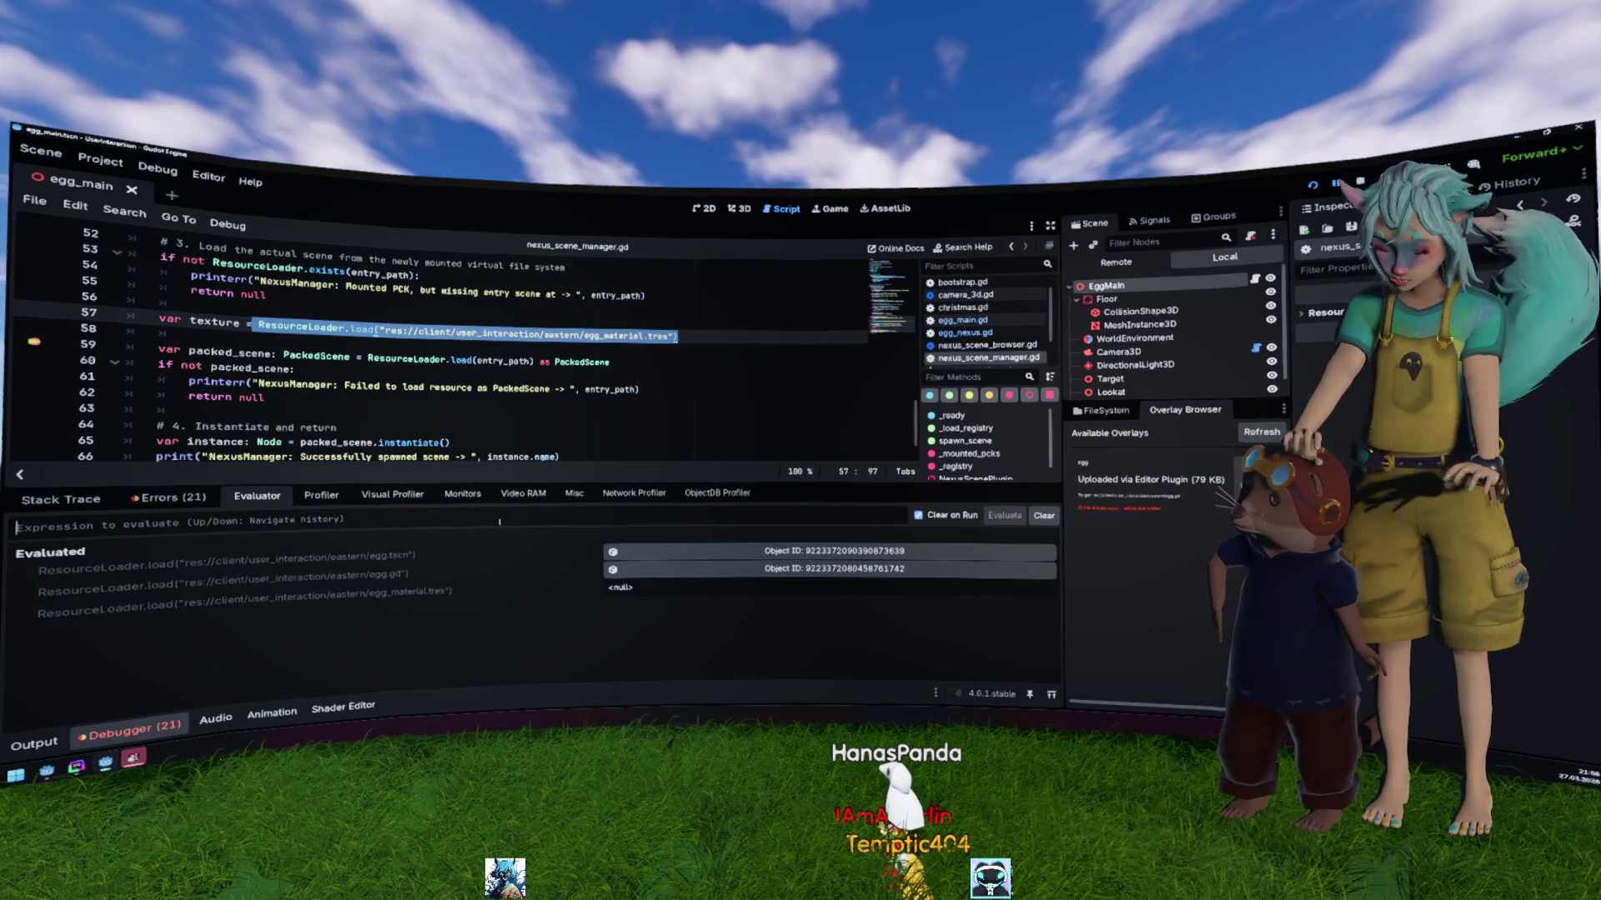
# Step: Paste the egg_material.tres load expression again and remove '_material' from the path
pyautogui.write('ResourceLoader.load("res://client/user_interaction/eastern/egg_material.tres")')
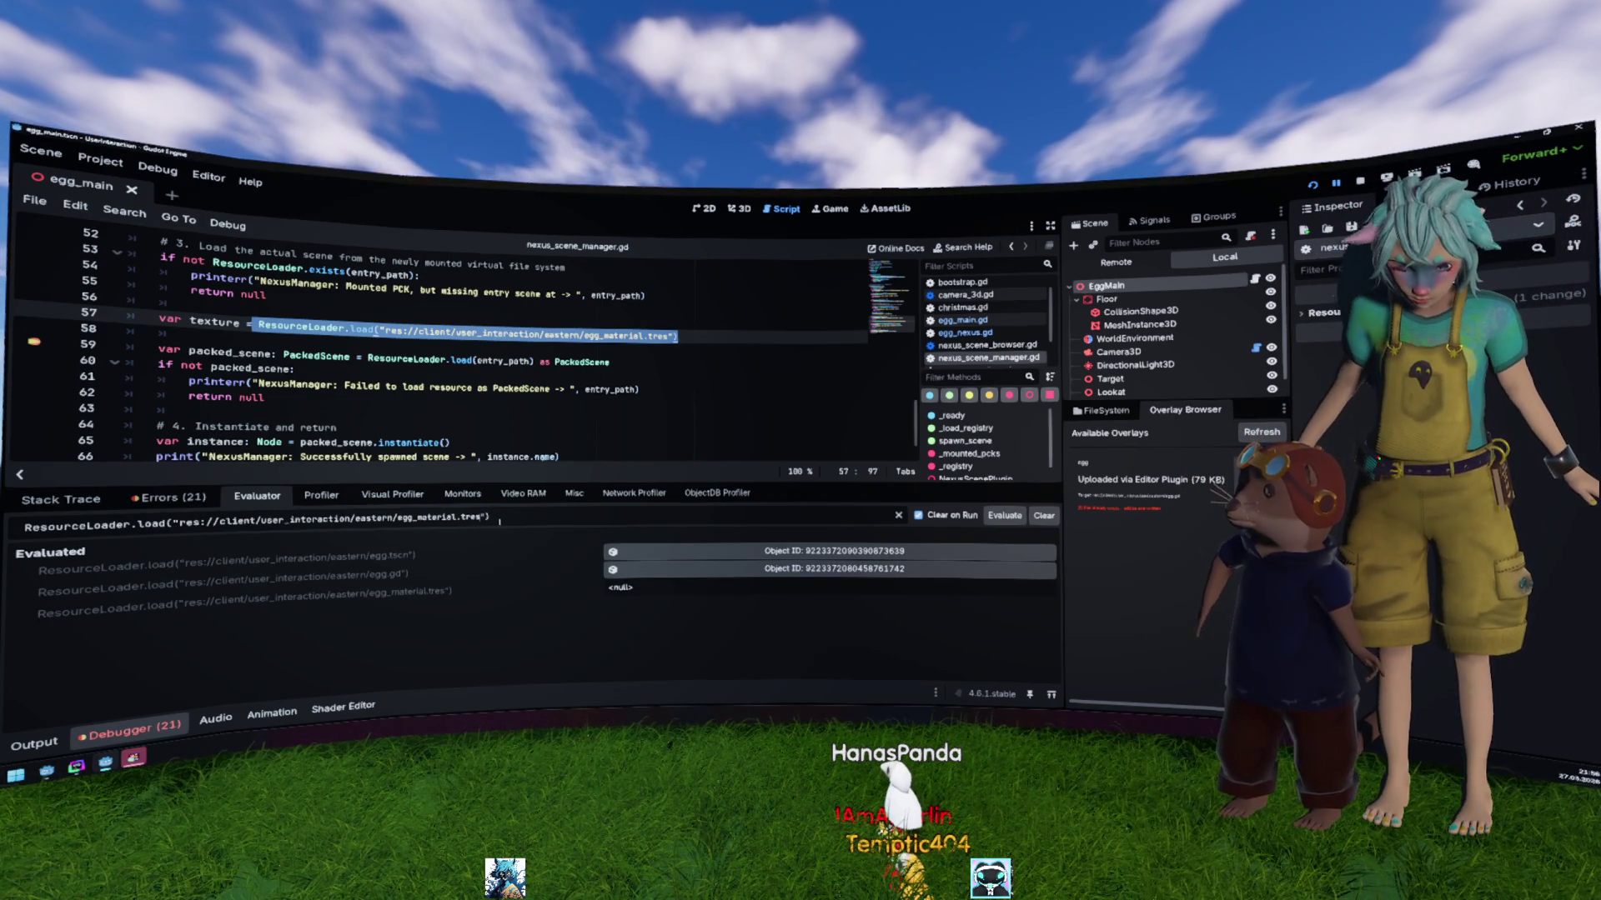
pyautogui.press('Left')
pyautogui.press('Left')
pyautogui.press('Left')
pyautogui.press('BackSpace')
pyautogui.press('BackSpace')
pyautogui.press('BackSpace')
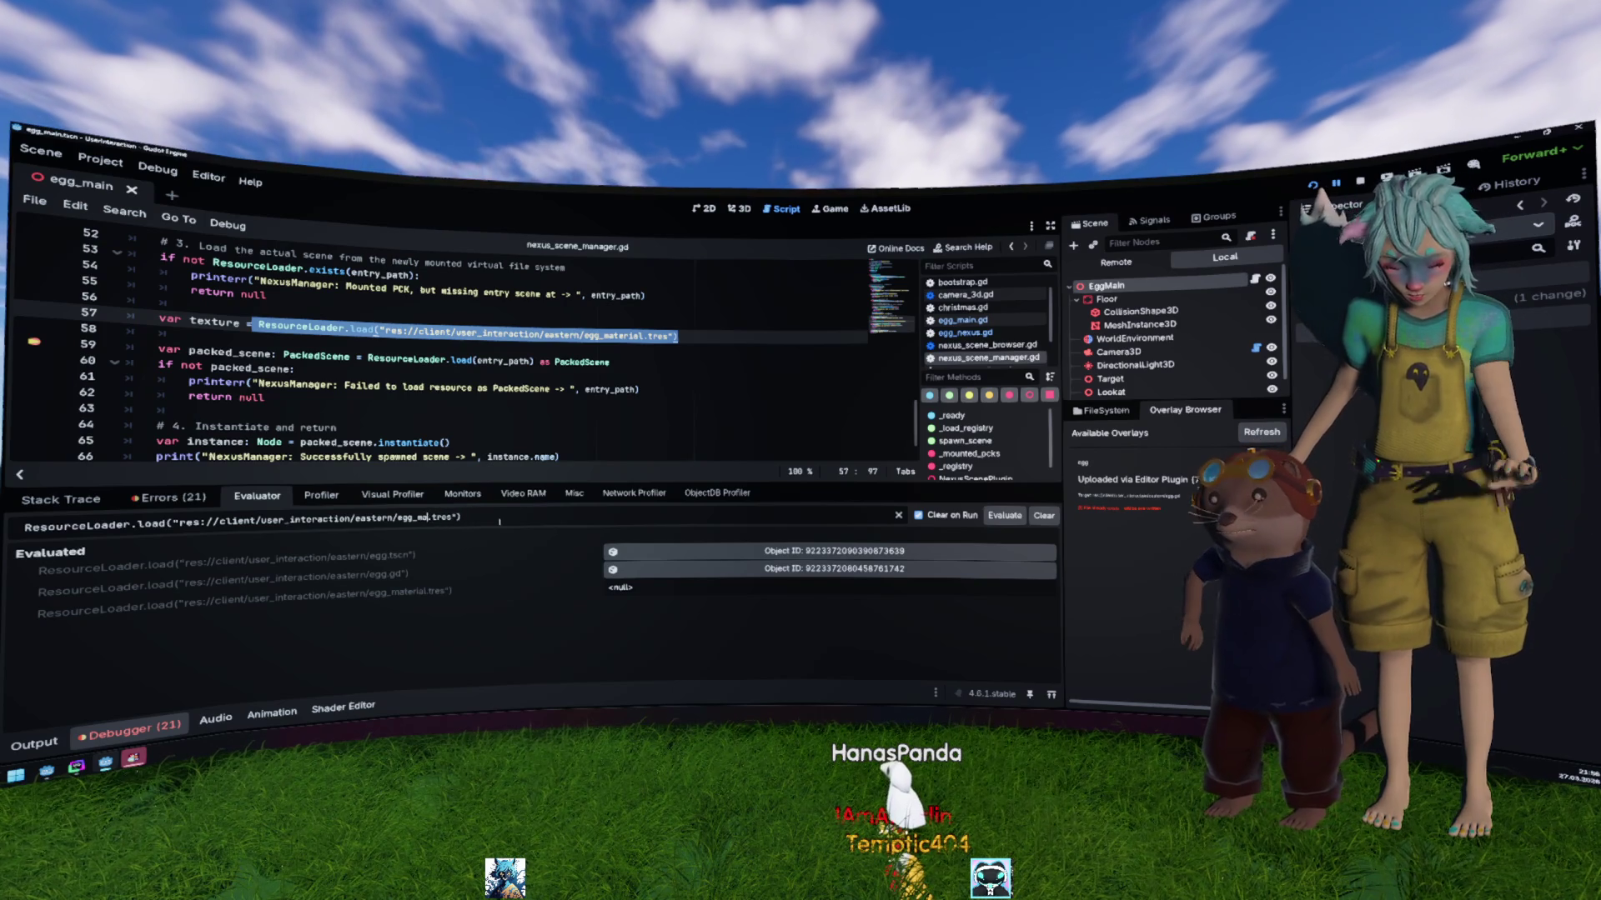
pyautogui.press('Return')
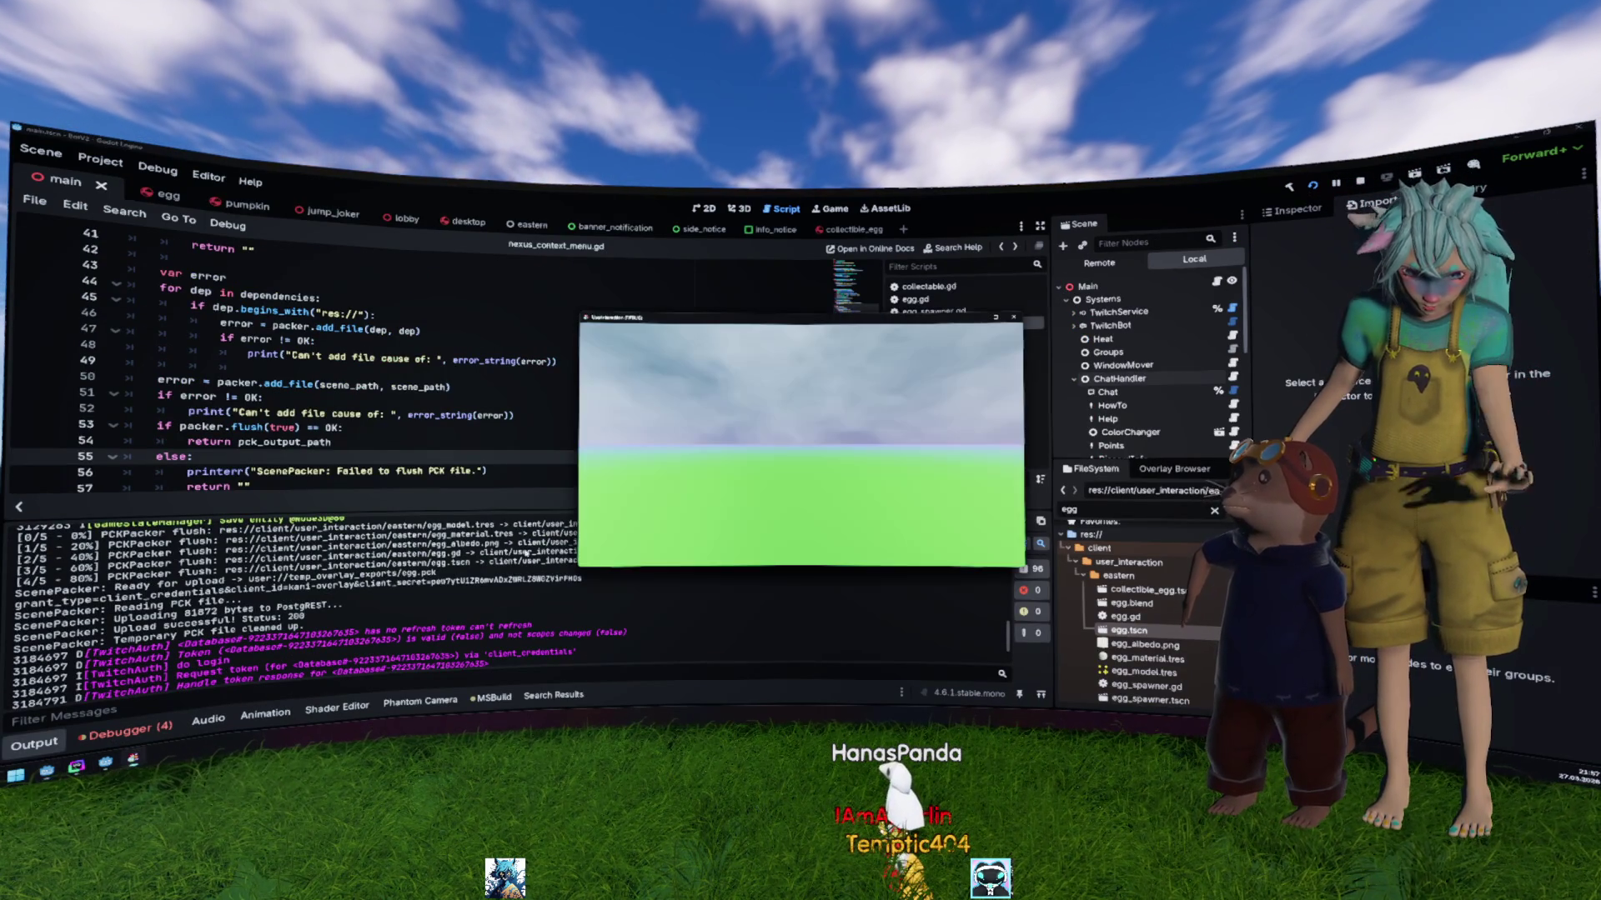
# Step: Evaluate loading egg_model.tres, which returns an object, then re-paste the material expression
pyautogui.write('model.tres")')
pyautogui.press('Return')
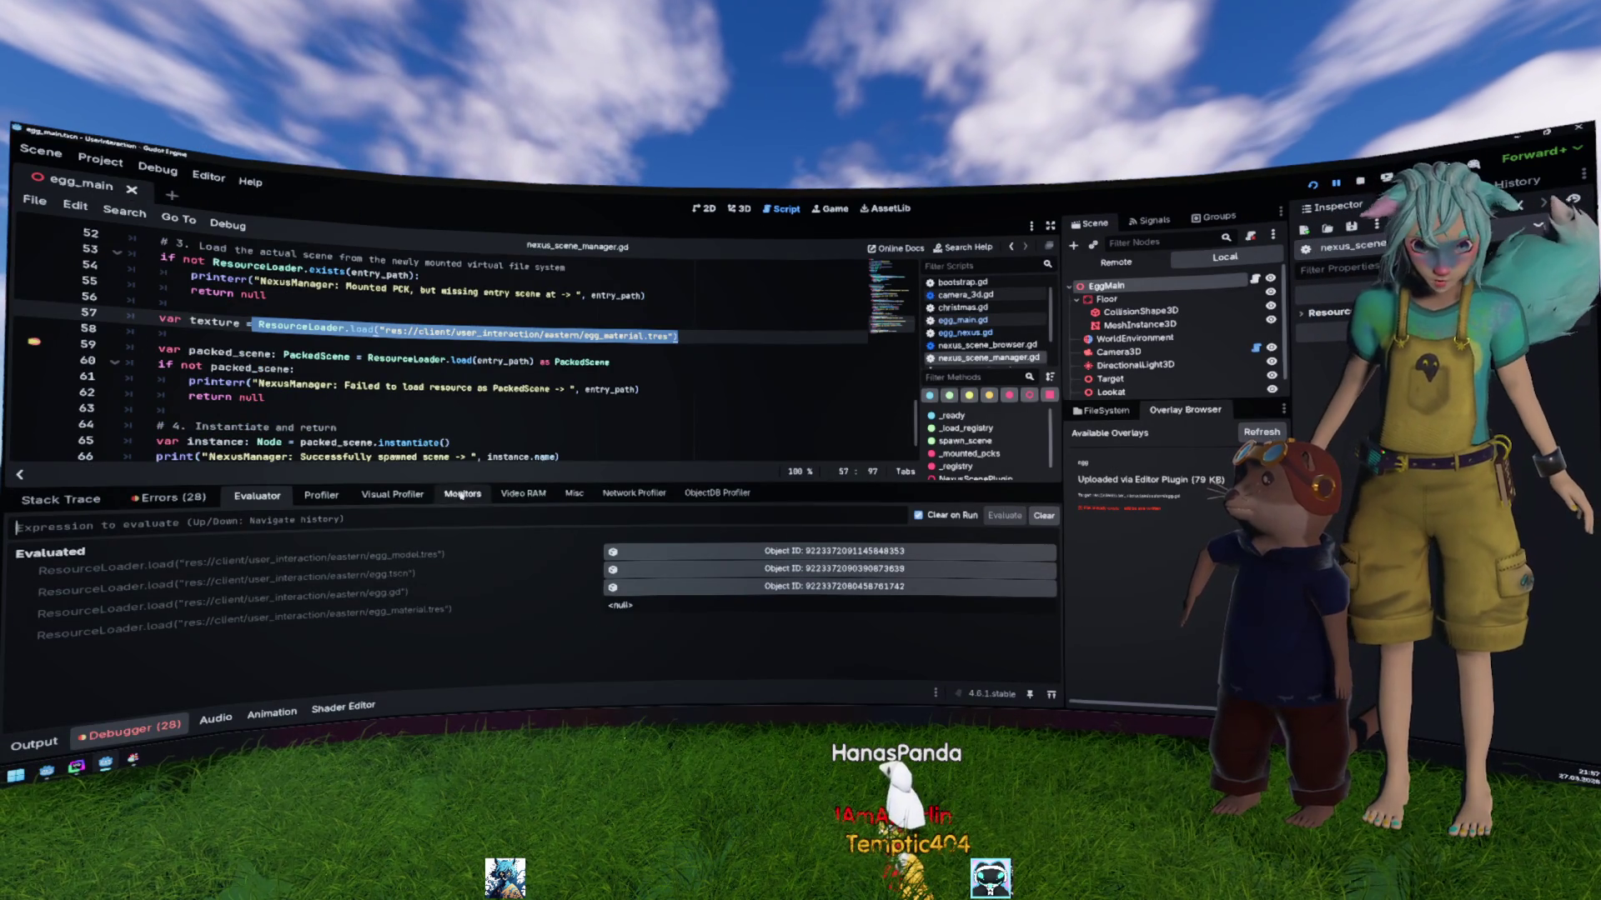
pyautogui.write('ResourceLoader.load("res://client/user_interaction/eastern/egg_material.tres")')
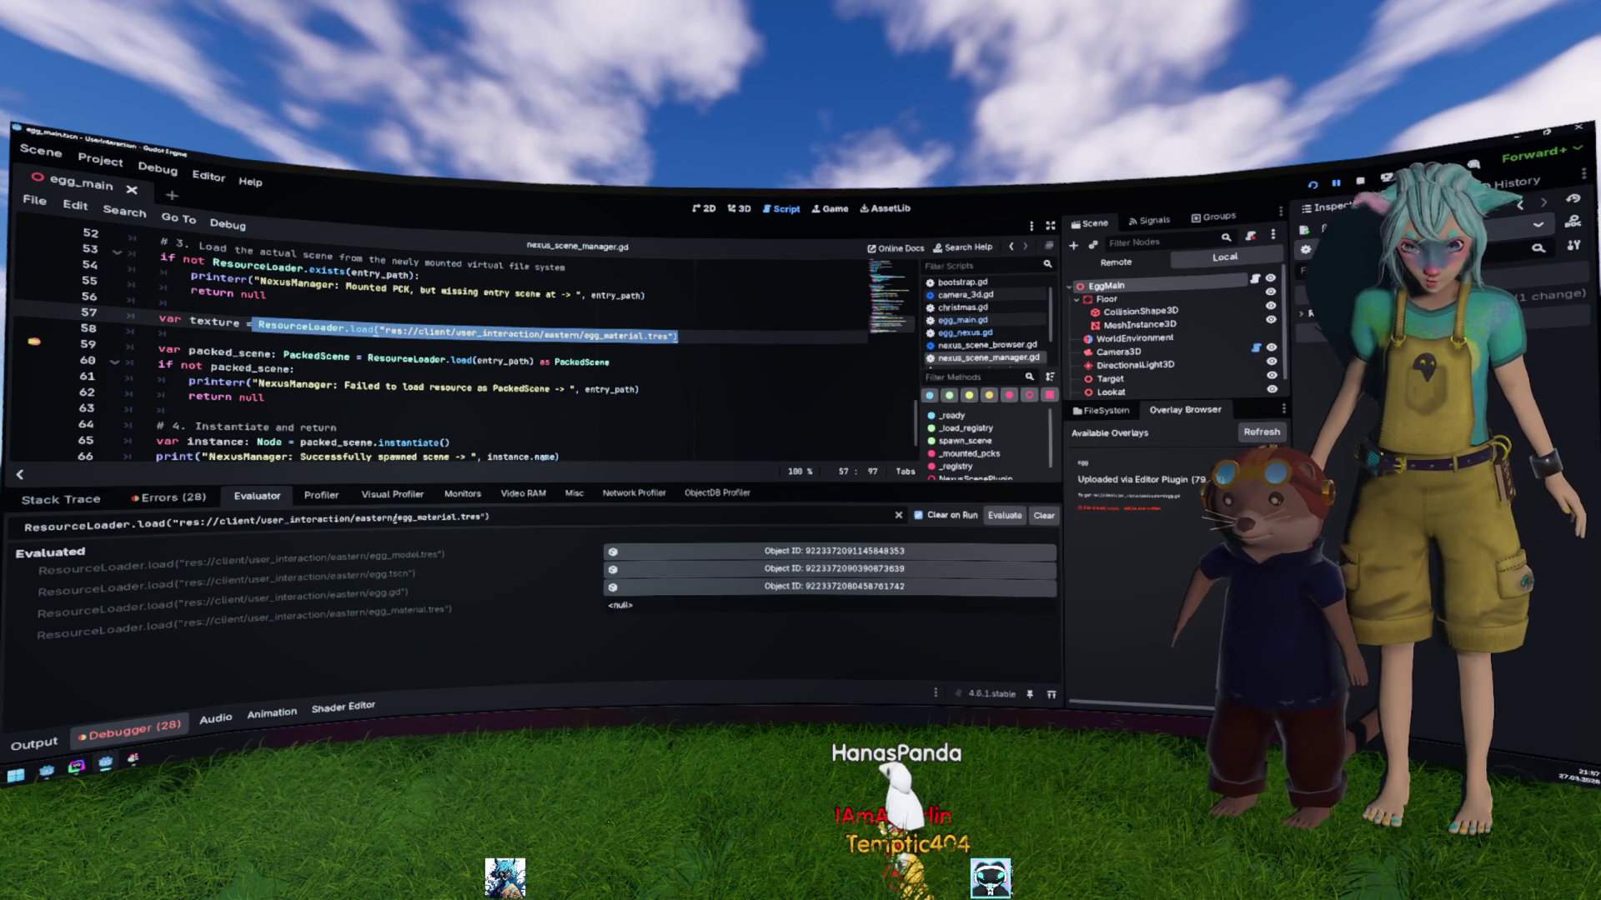
pyautogui.moveTo(416, 518); pyautogui.dragTo(459, 519)
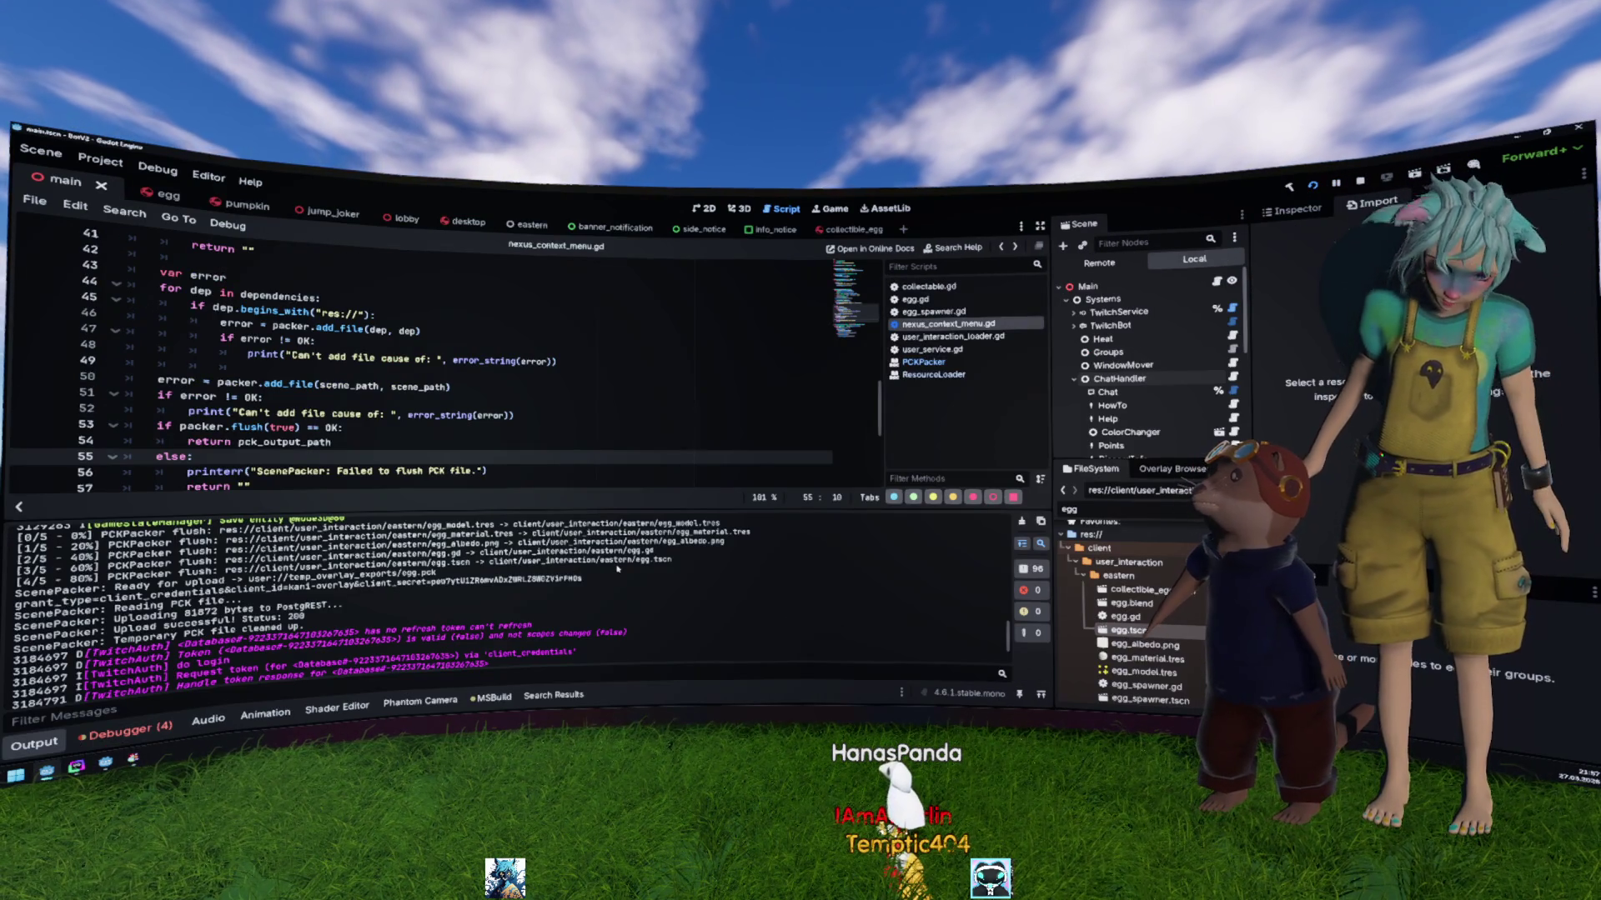
# Step: Find egg_albedo.png in the packer log and evaluate loading egg_albedo.png
pyautogui.moveTo(743, 542); pyautogui.dragTo(666, 542)
pyautogui.click(664, 543)
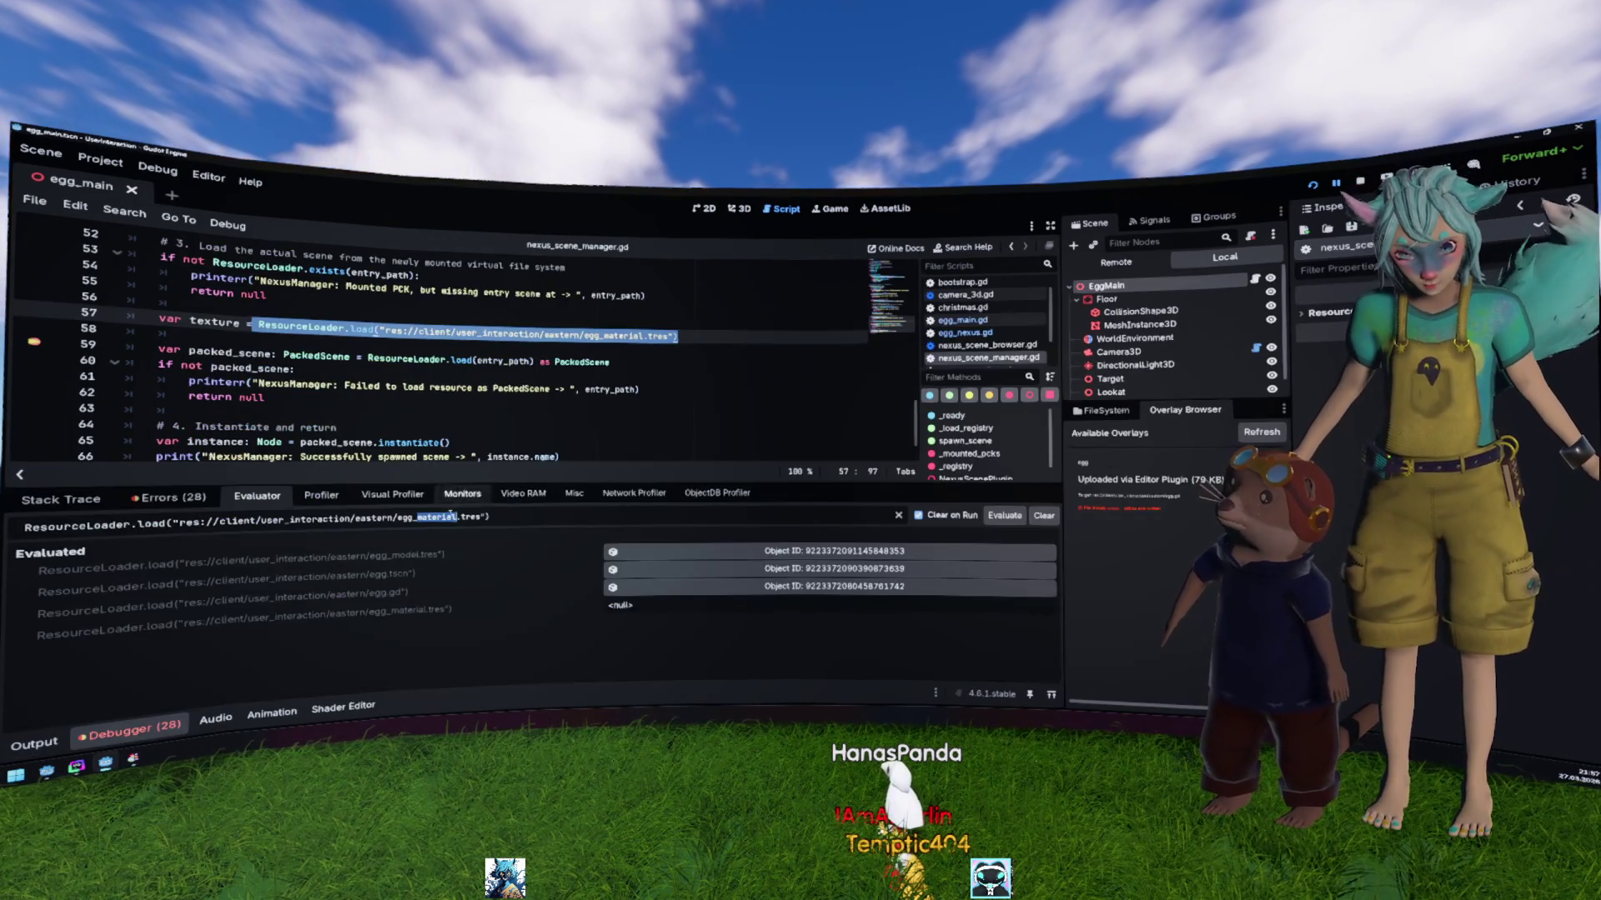
pyautogui.click(399, 517)
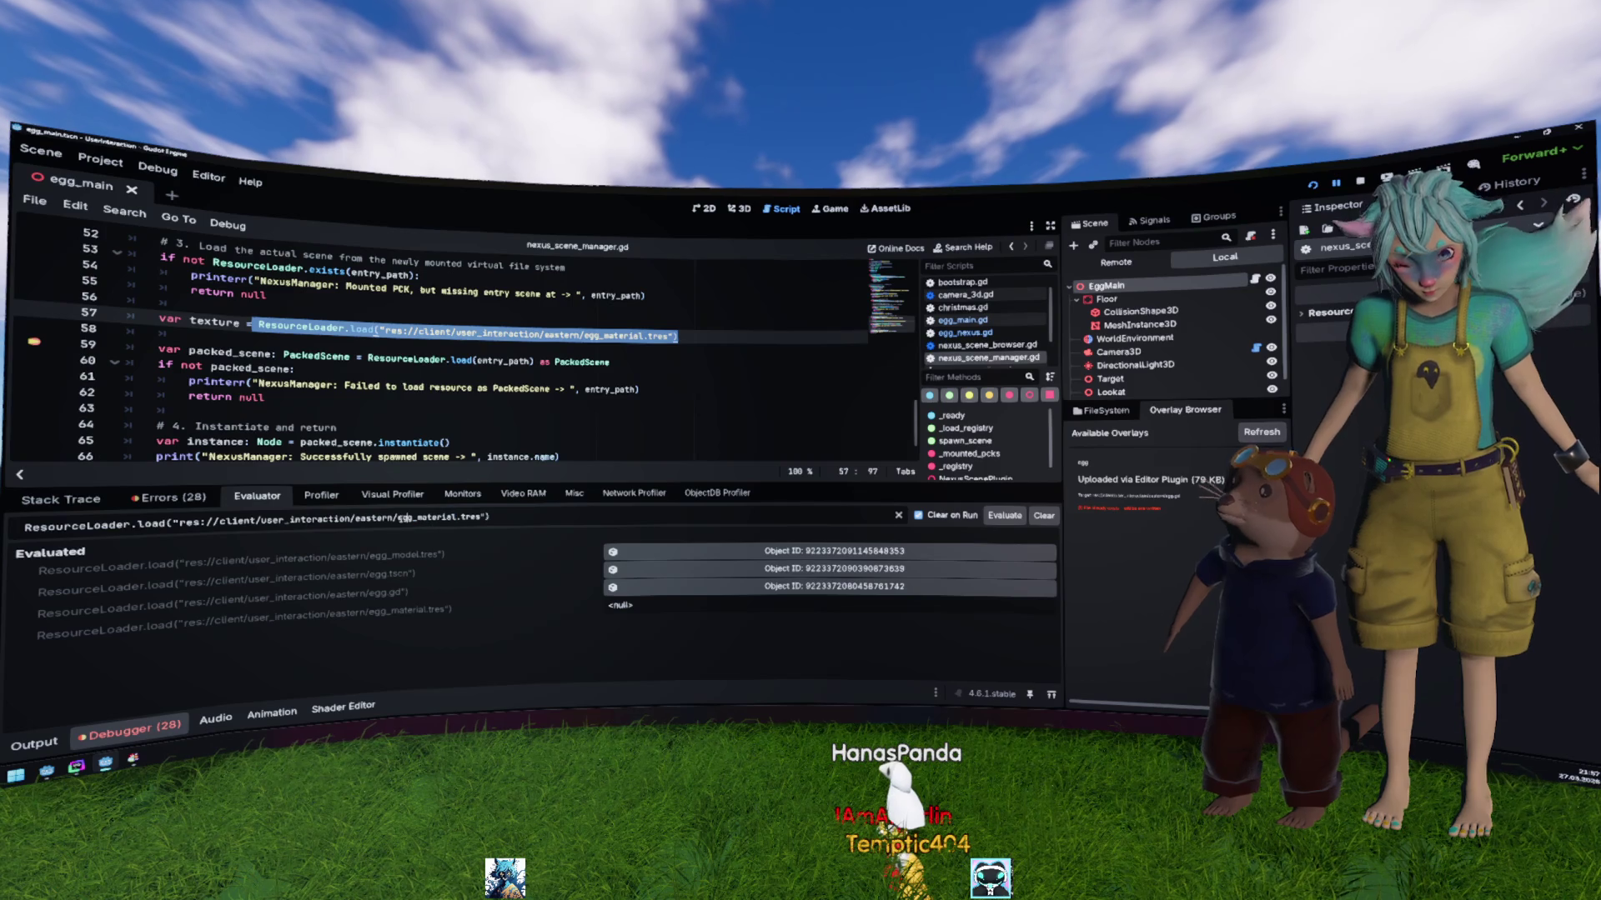
pyautogui.moveTo(399, 516); pyautogui.dragTo(487, 517)
pyautogui.write('egg_albedo.png')
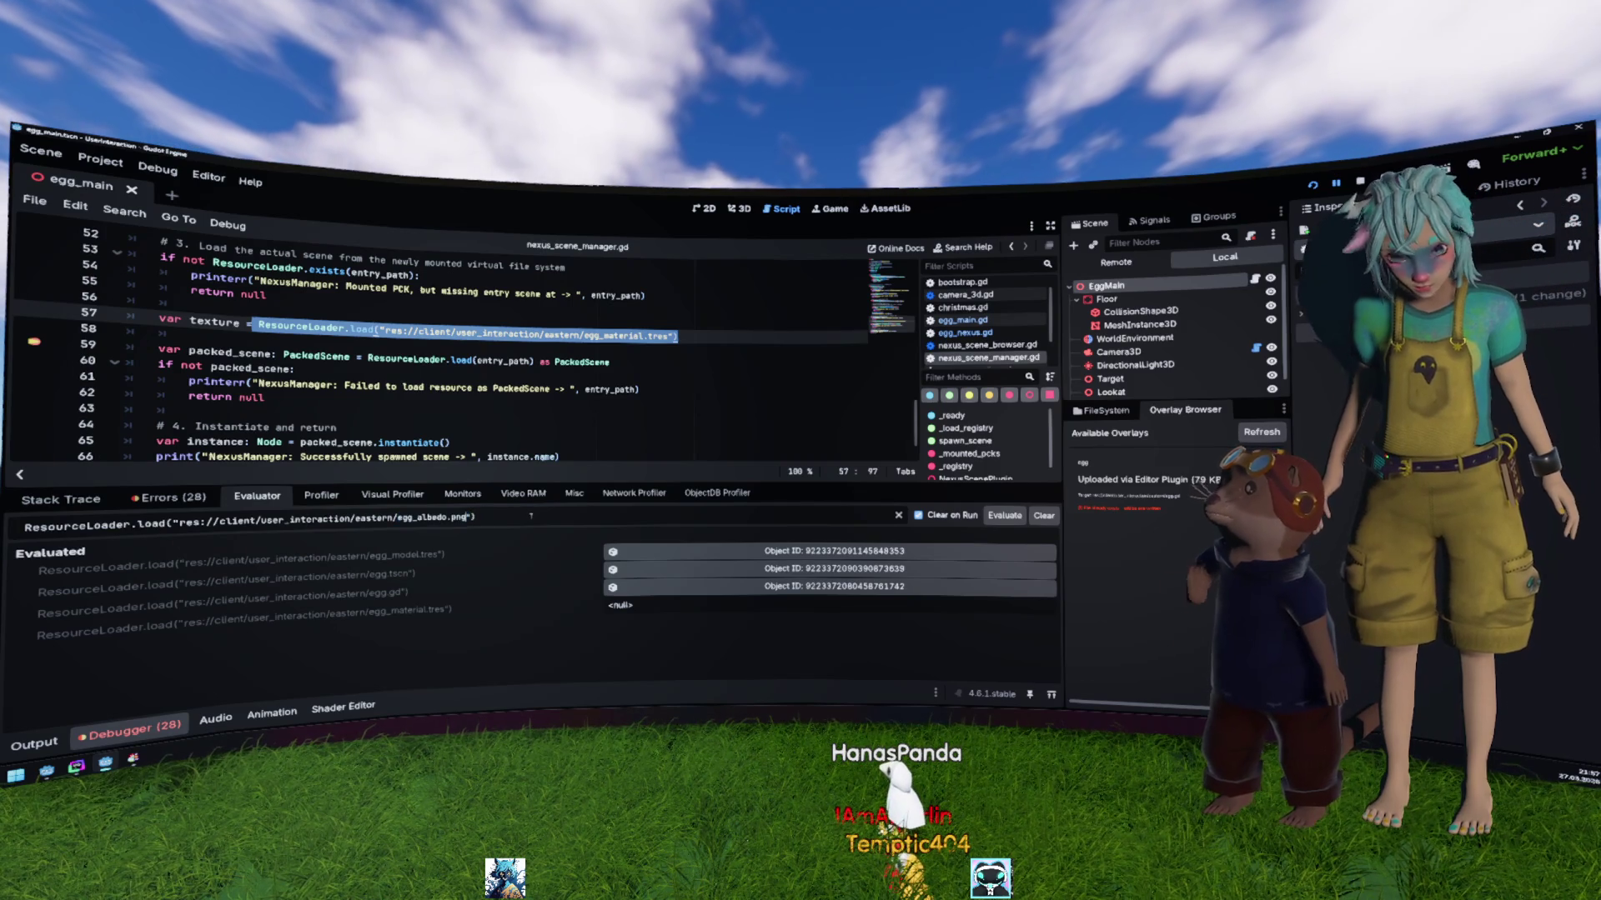
pyautogui.press('Return')
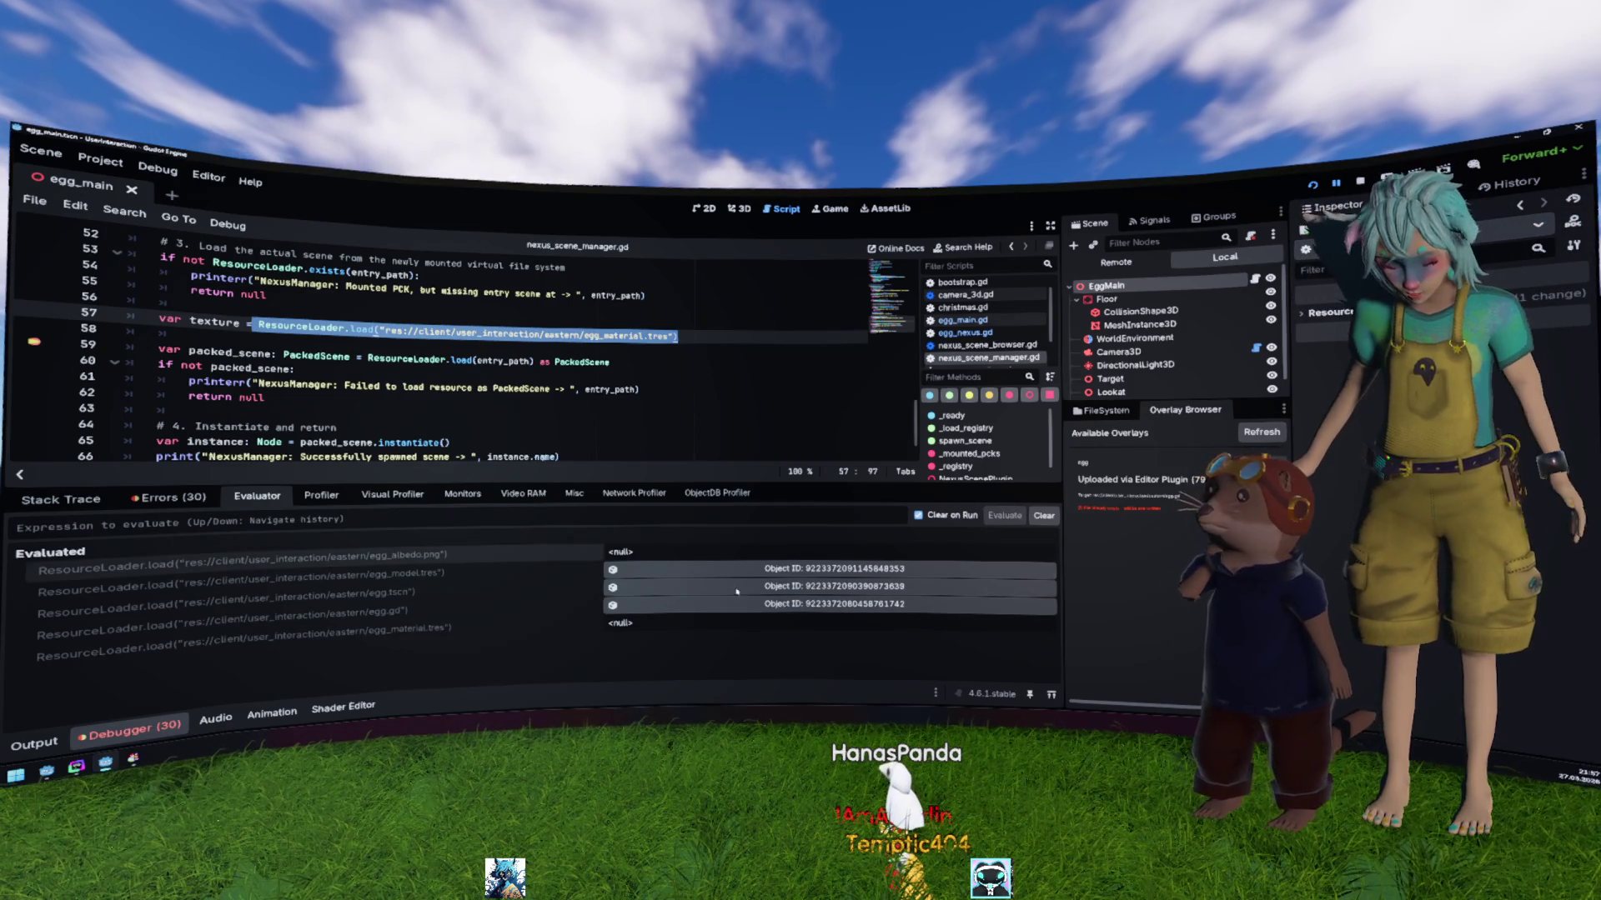
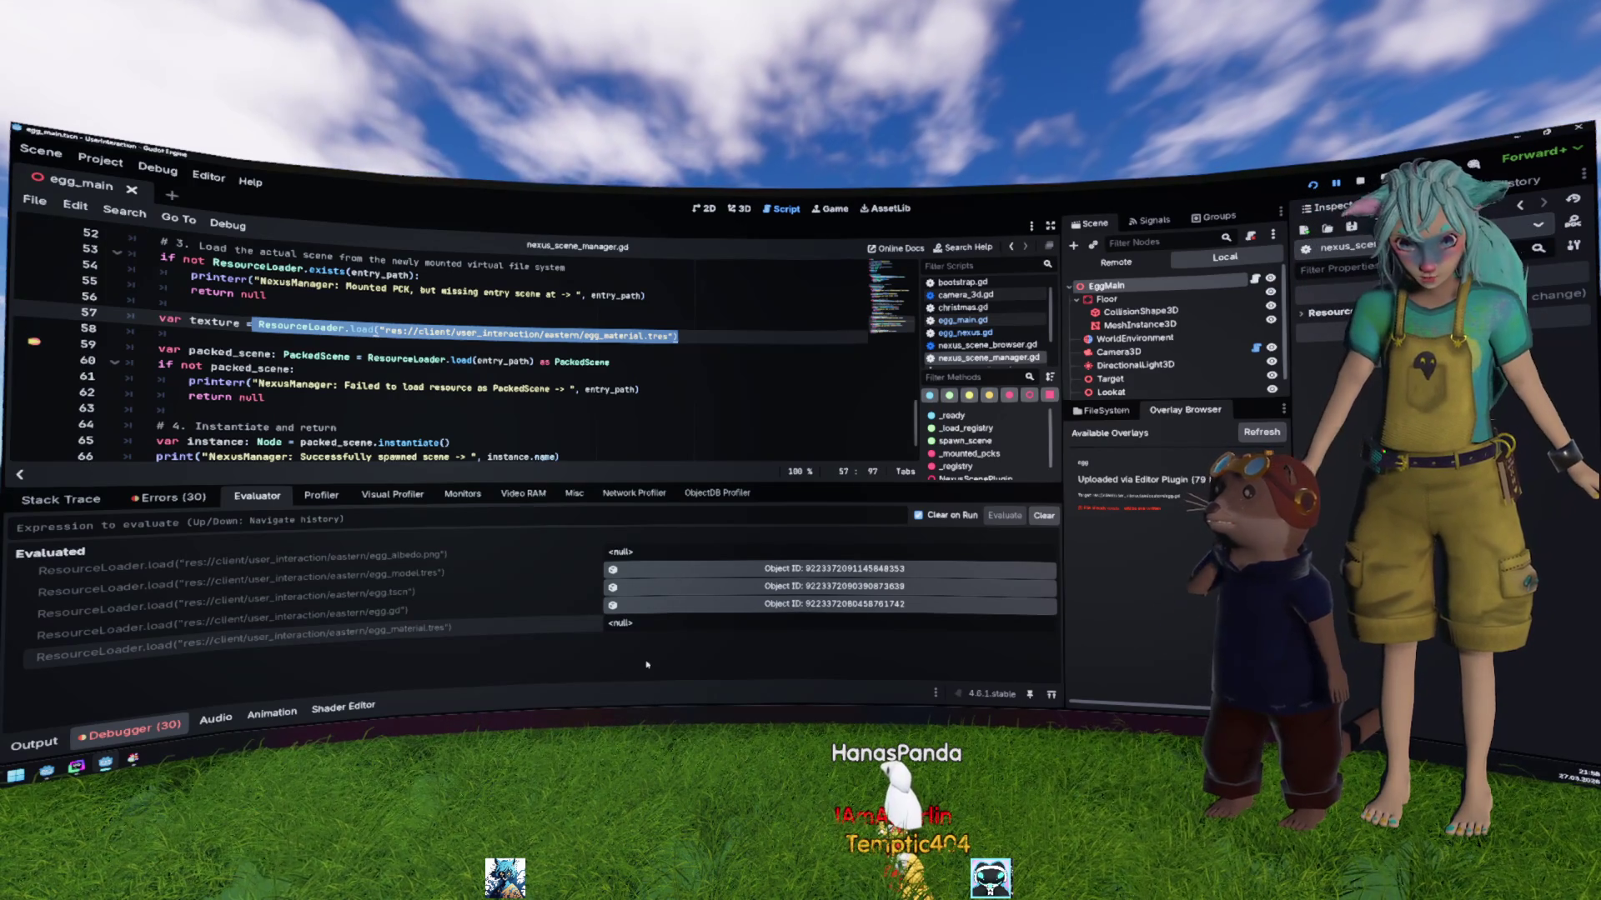
# Step: Browse the FileSystem dock to client/user_interaction/eastern and open egg.gd in the script editor
pyautogui.click(418, 559)
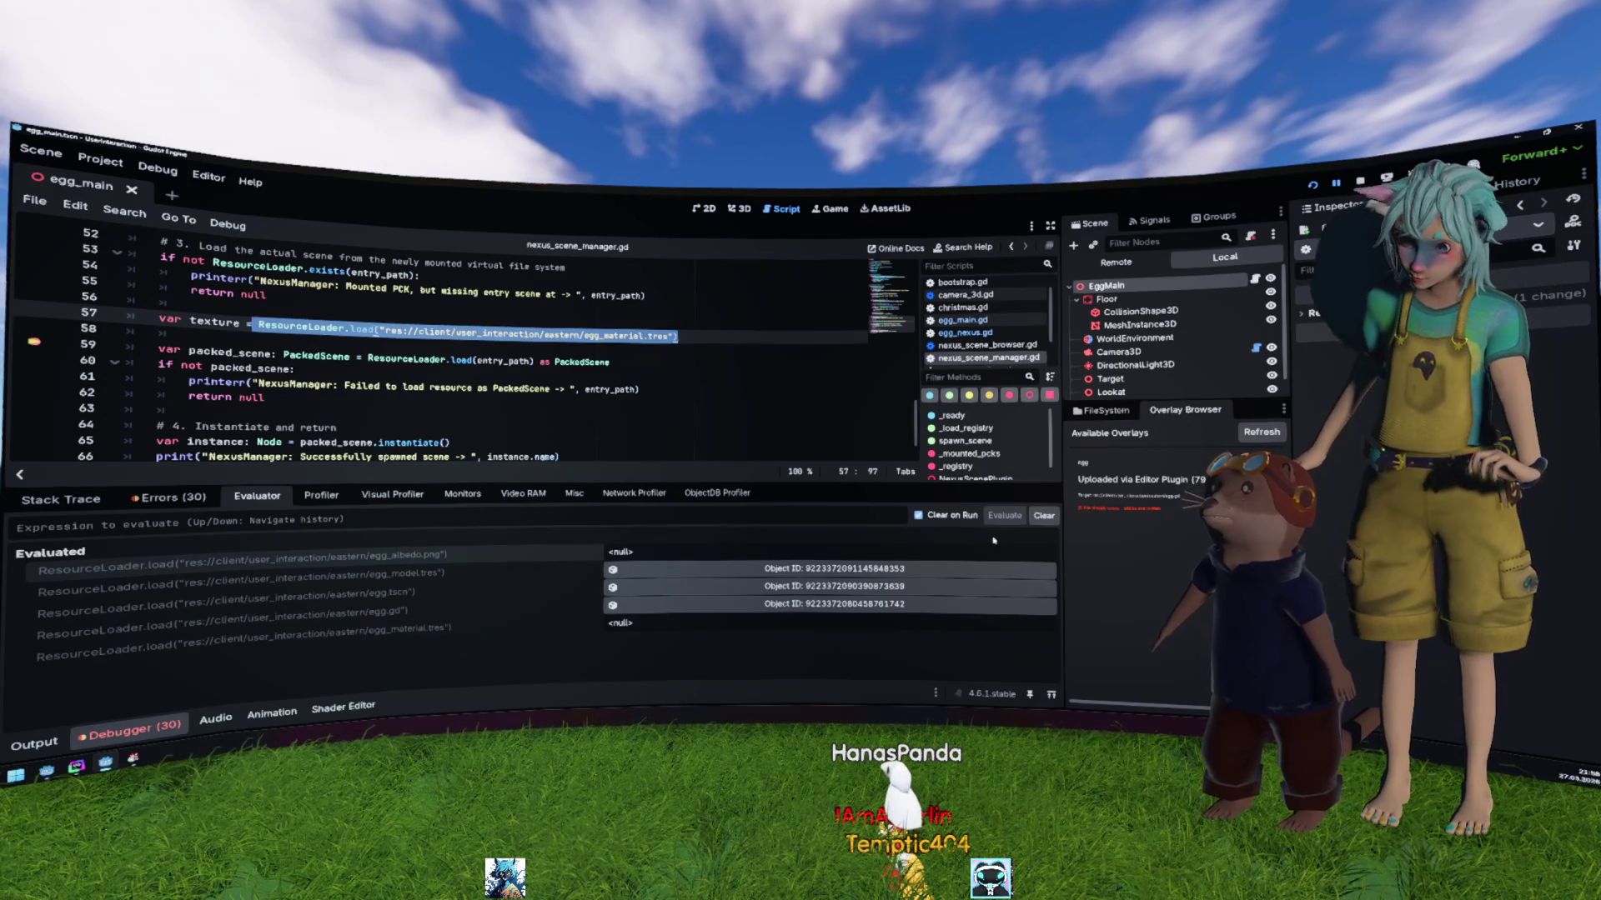
pyautogui.click(1106, 411)
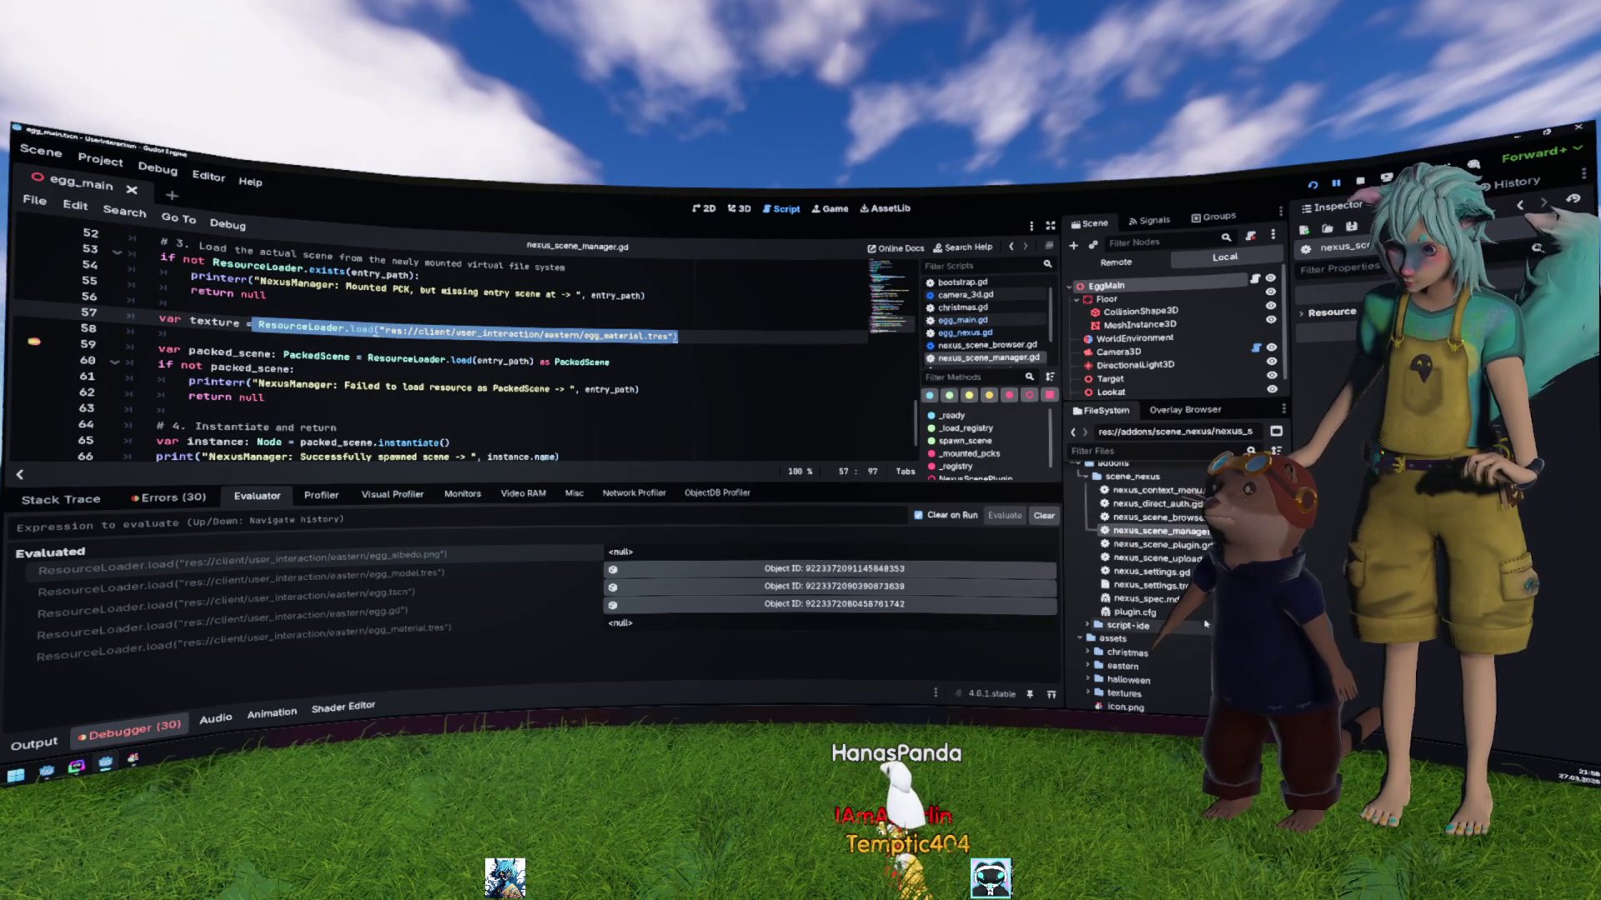
pyautogui.doubleClick(1192, 579)
pyautogui.scroll(-1, 1188, 576)
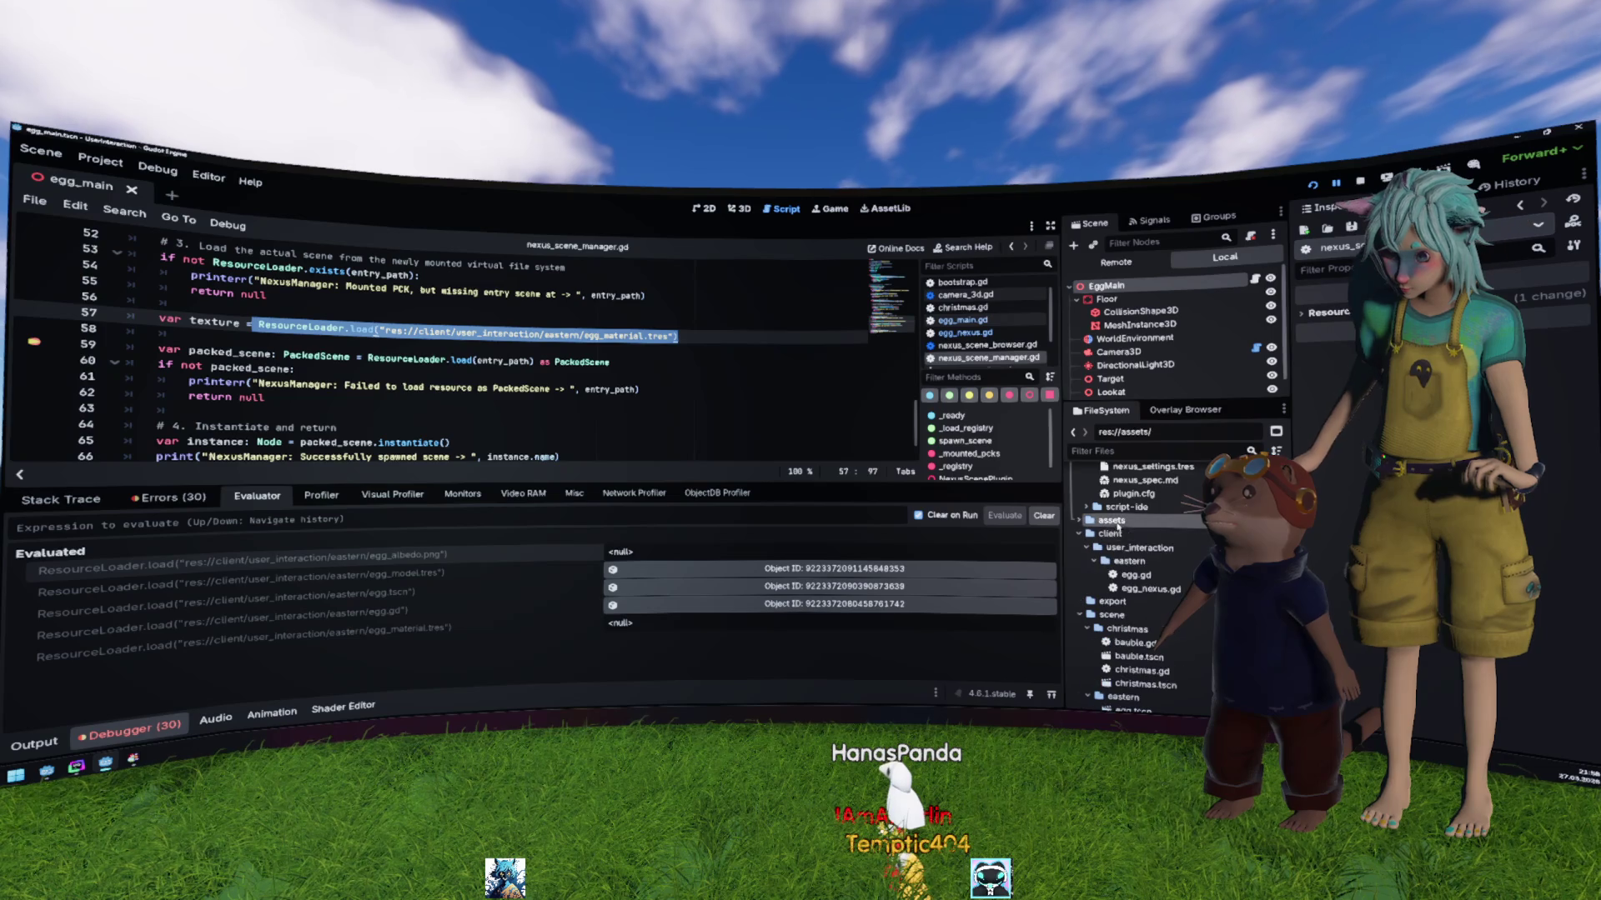
pyautogui.click(1139, 547)
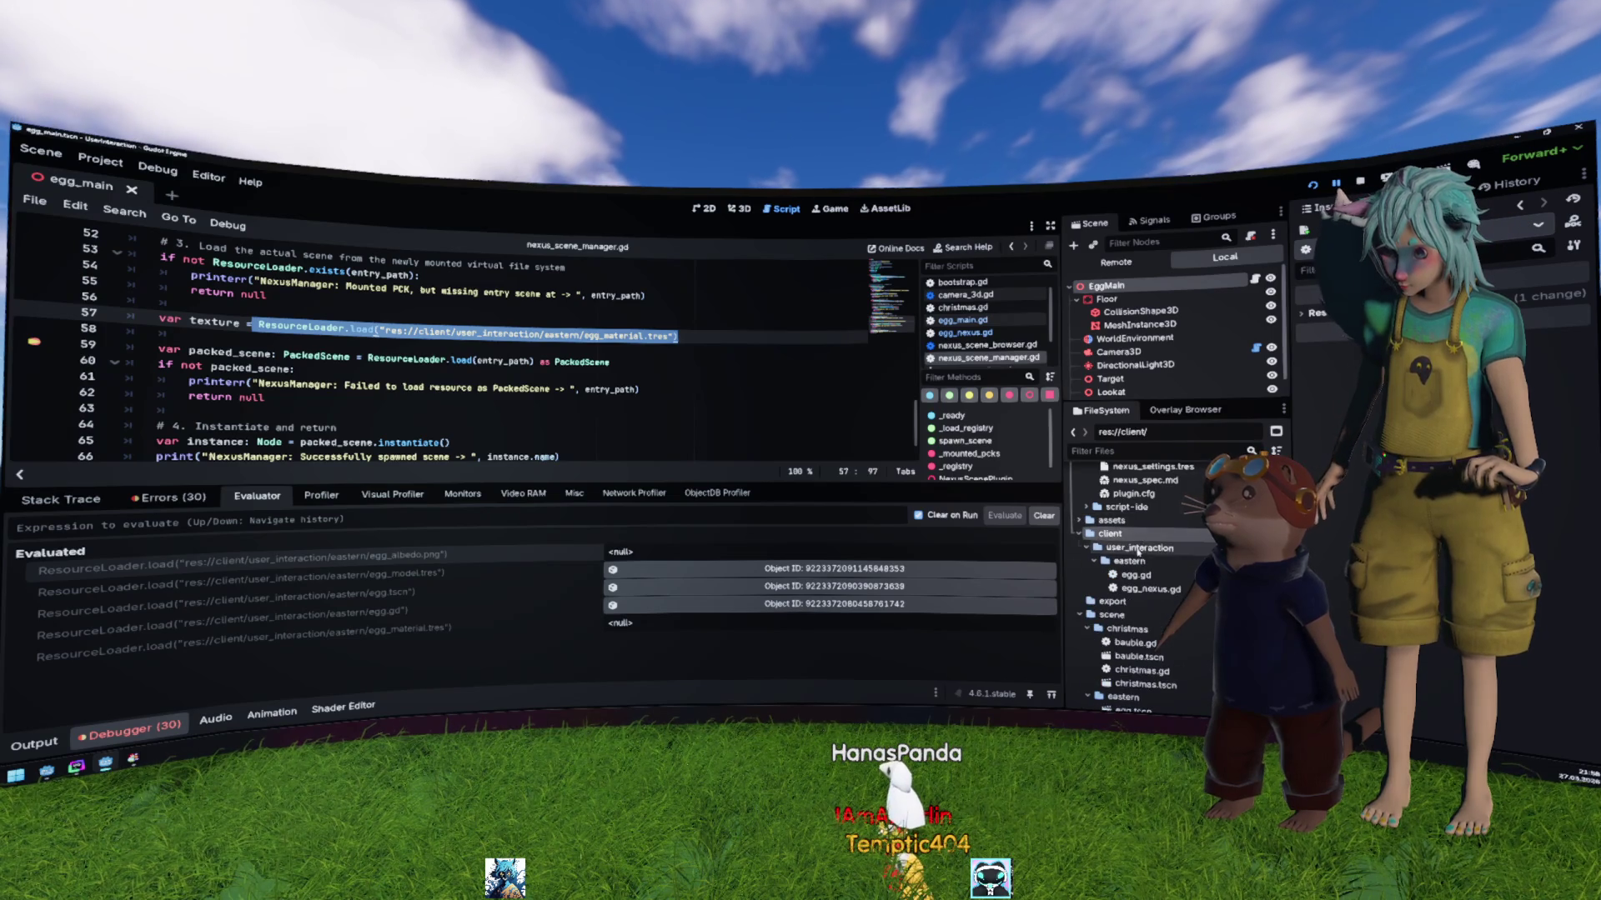
pyautogui.click(1142, 574)
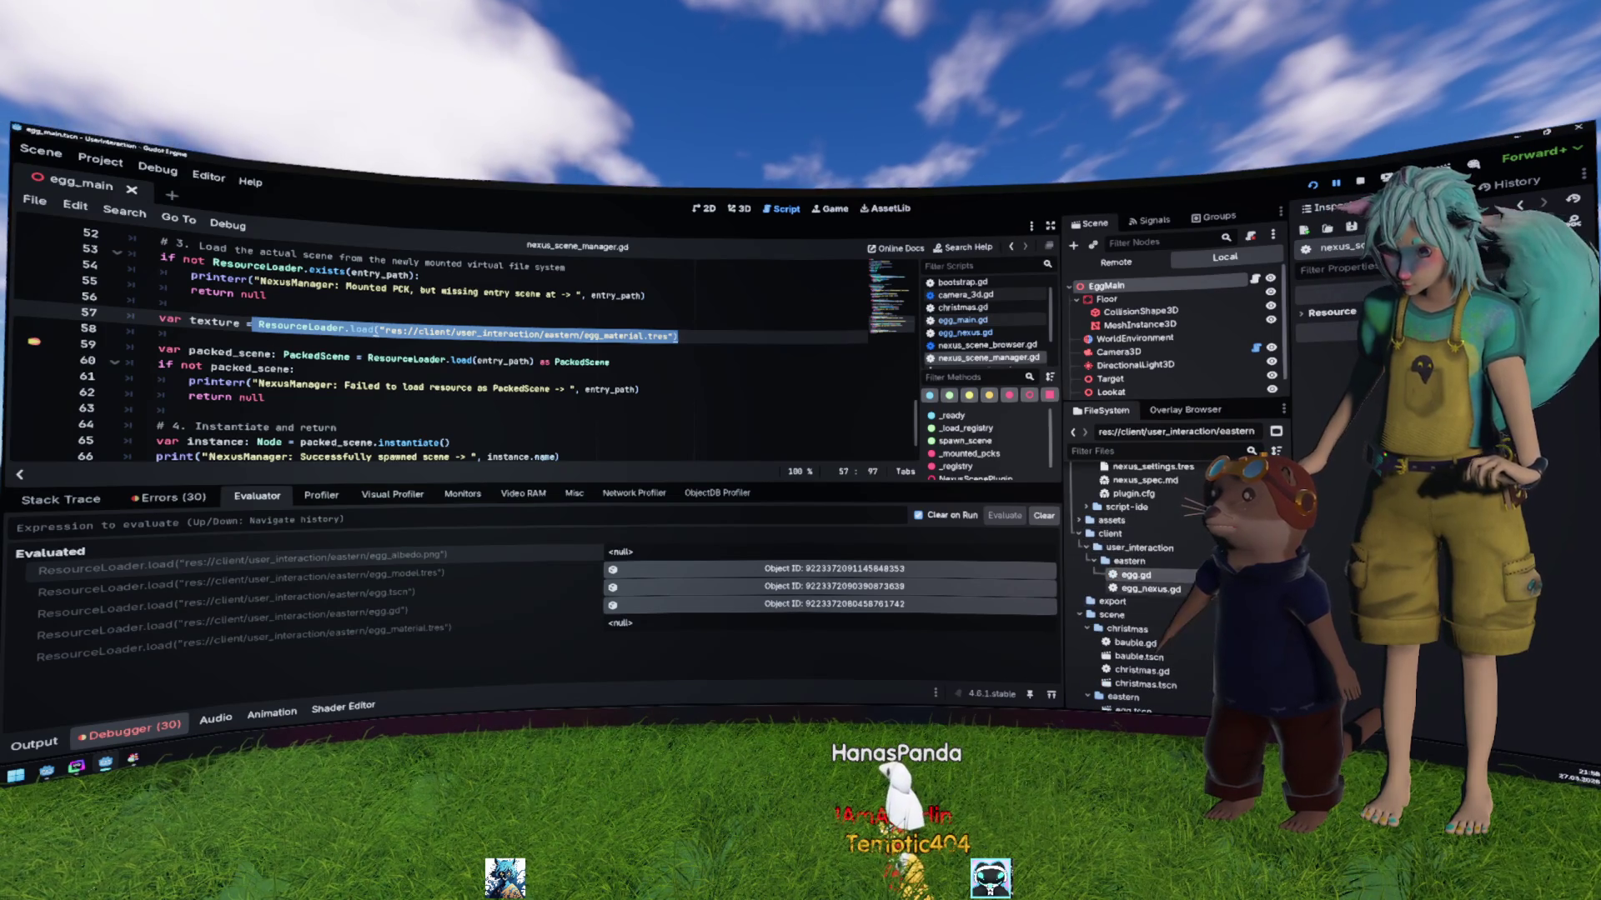
pyautogui.click(780, 603)
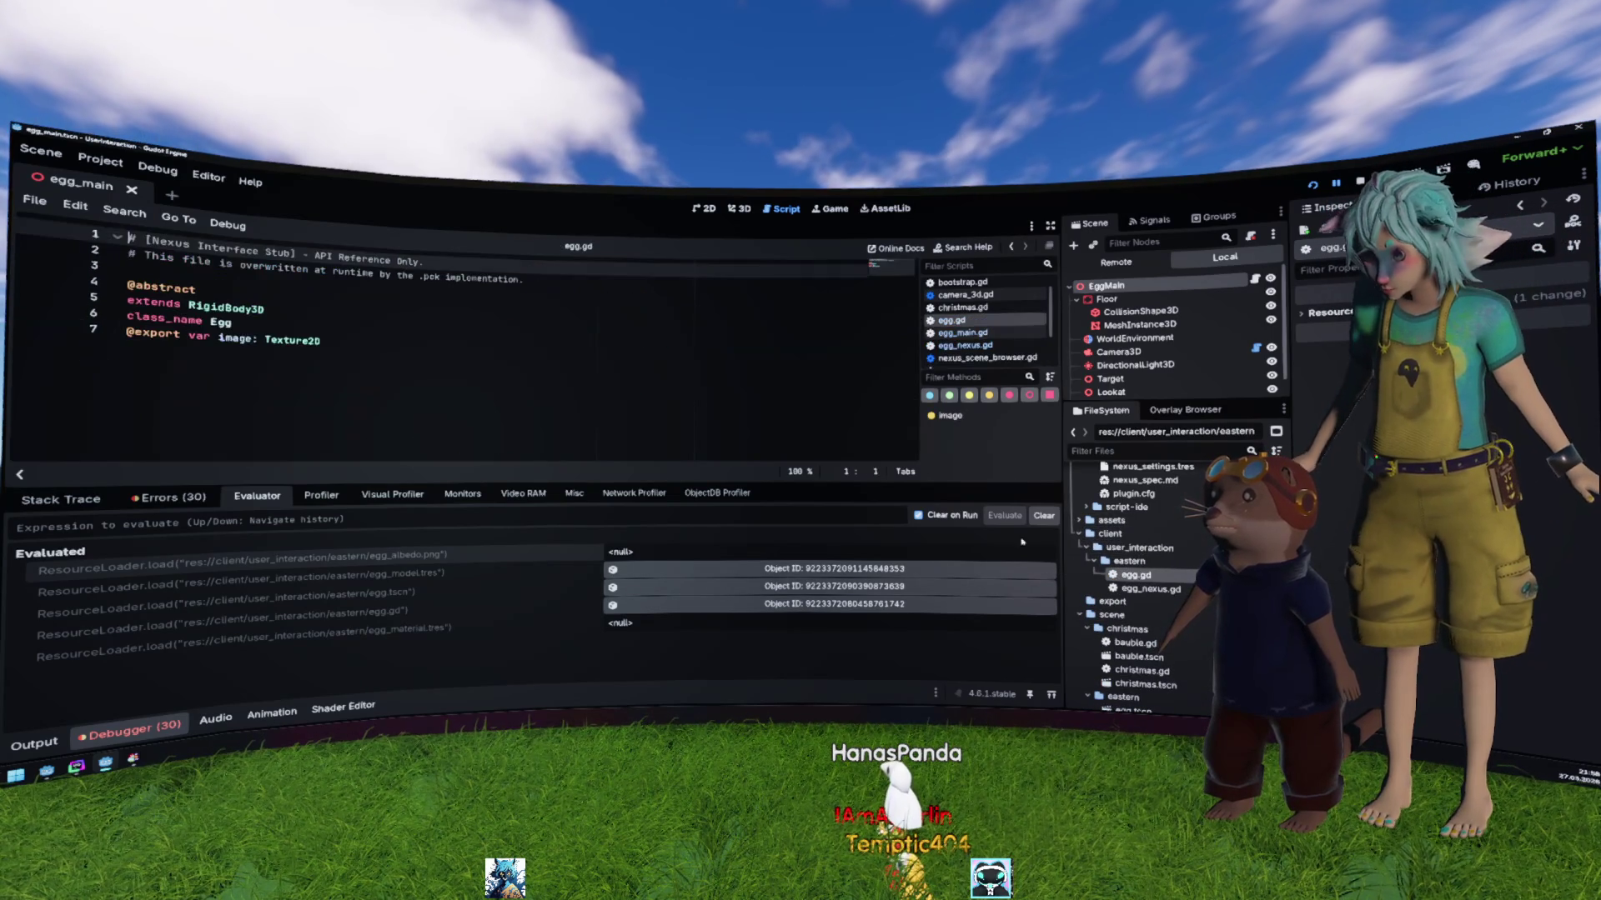
# Step: Select all of egg.gd's code to review it
pyautogui.hotkey('ctrl', 'a')
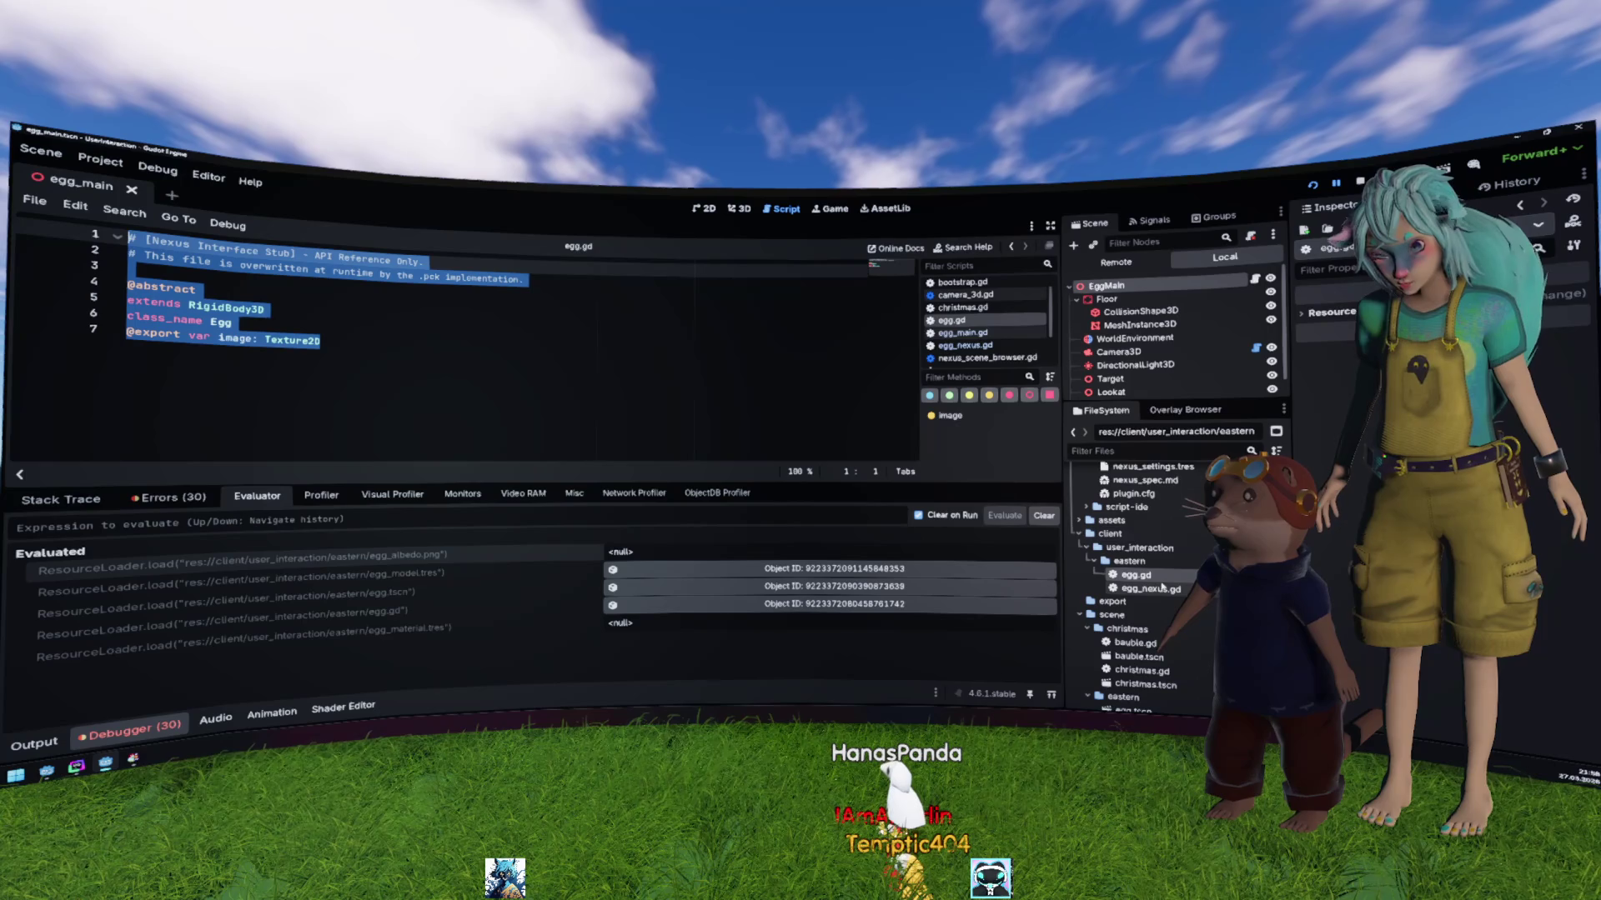
pyautogui.press('Right')
pyautogui.hotkey('ctrl', 'a')
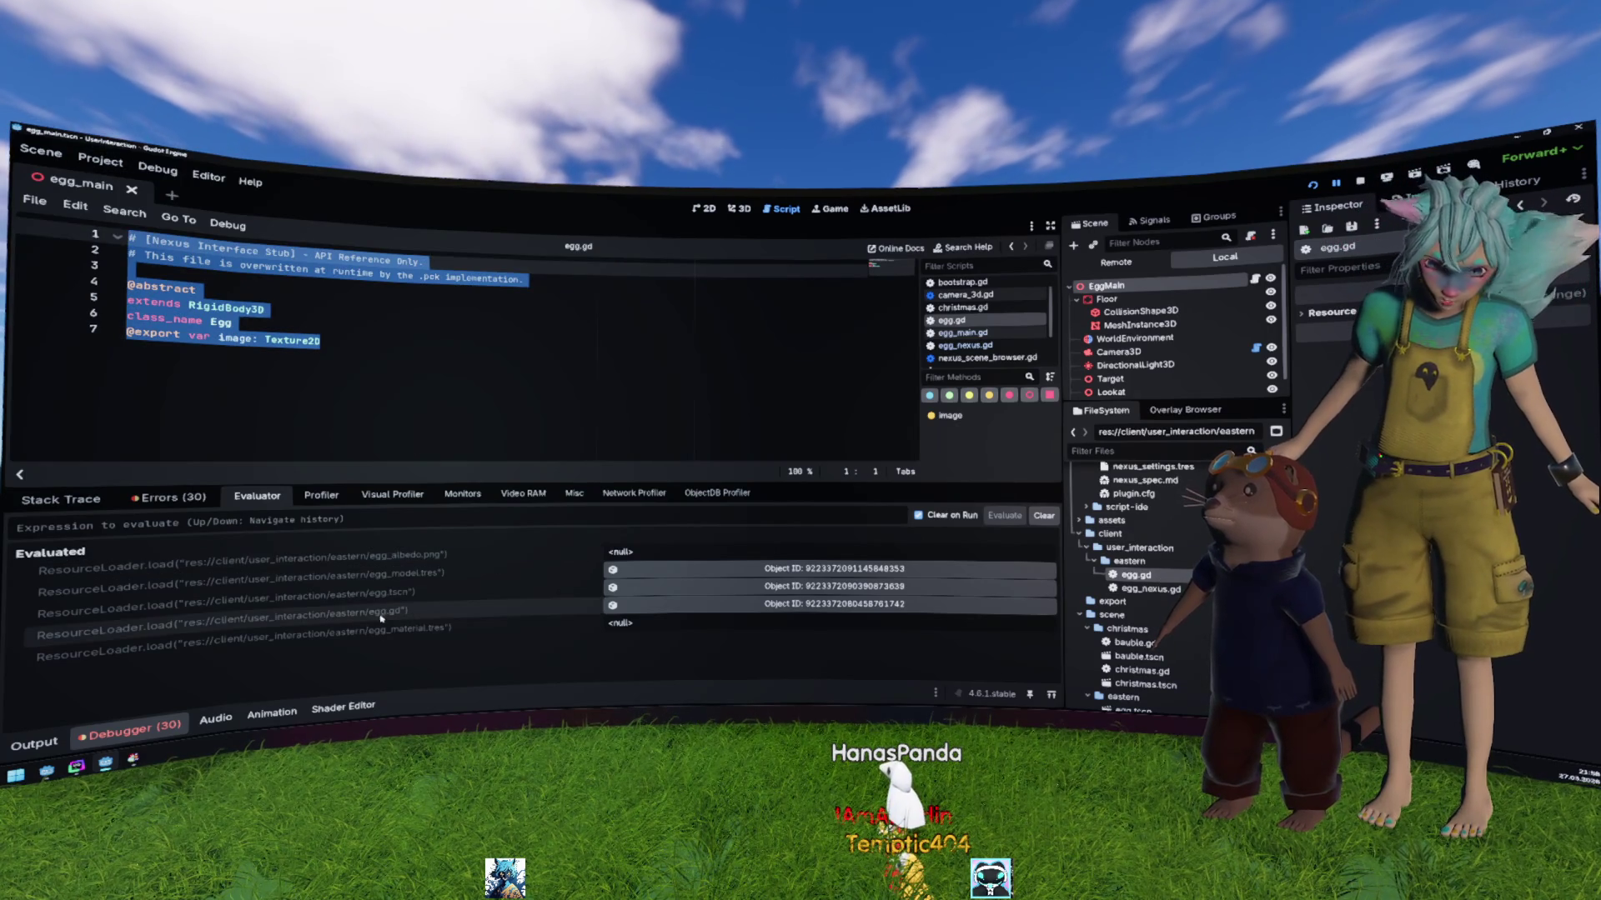
# Step: Inspect the first and third evaluated egg resource objects, then clear the code selection
pyautogui.click(613, 587)
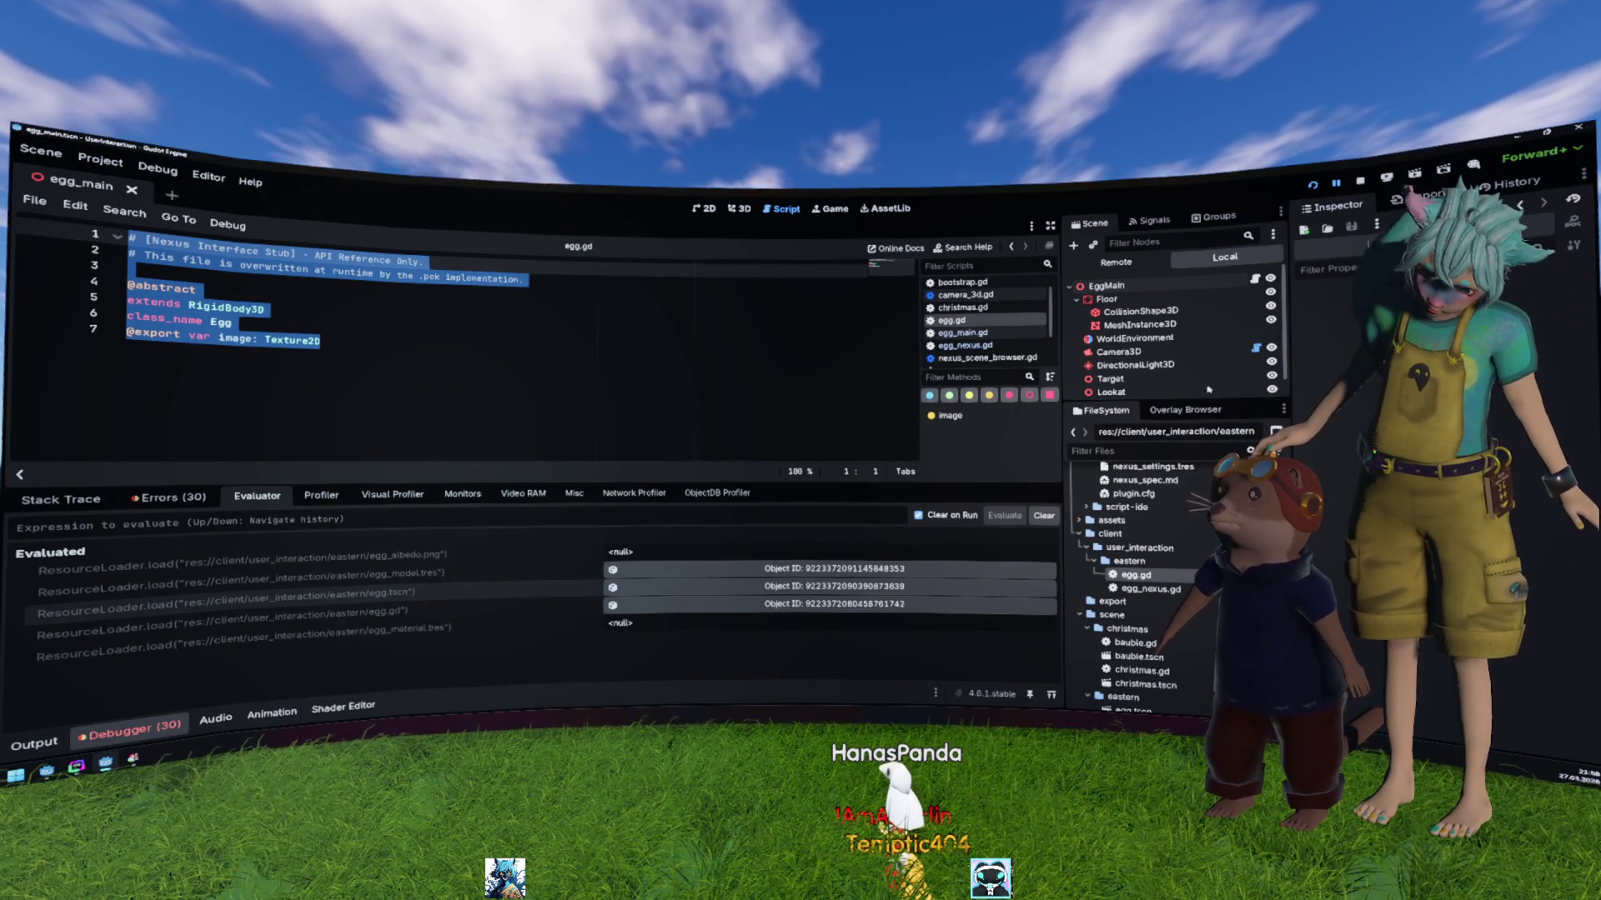
pyautogui.click(866, 604)
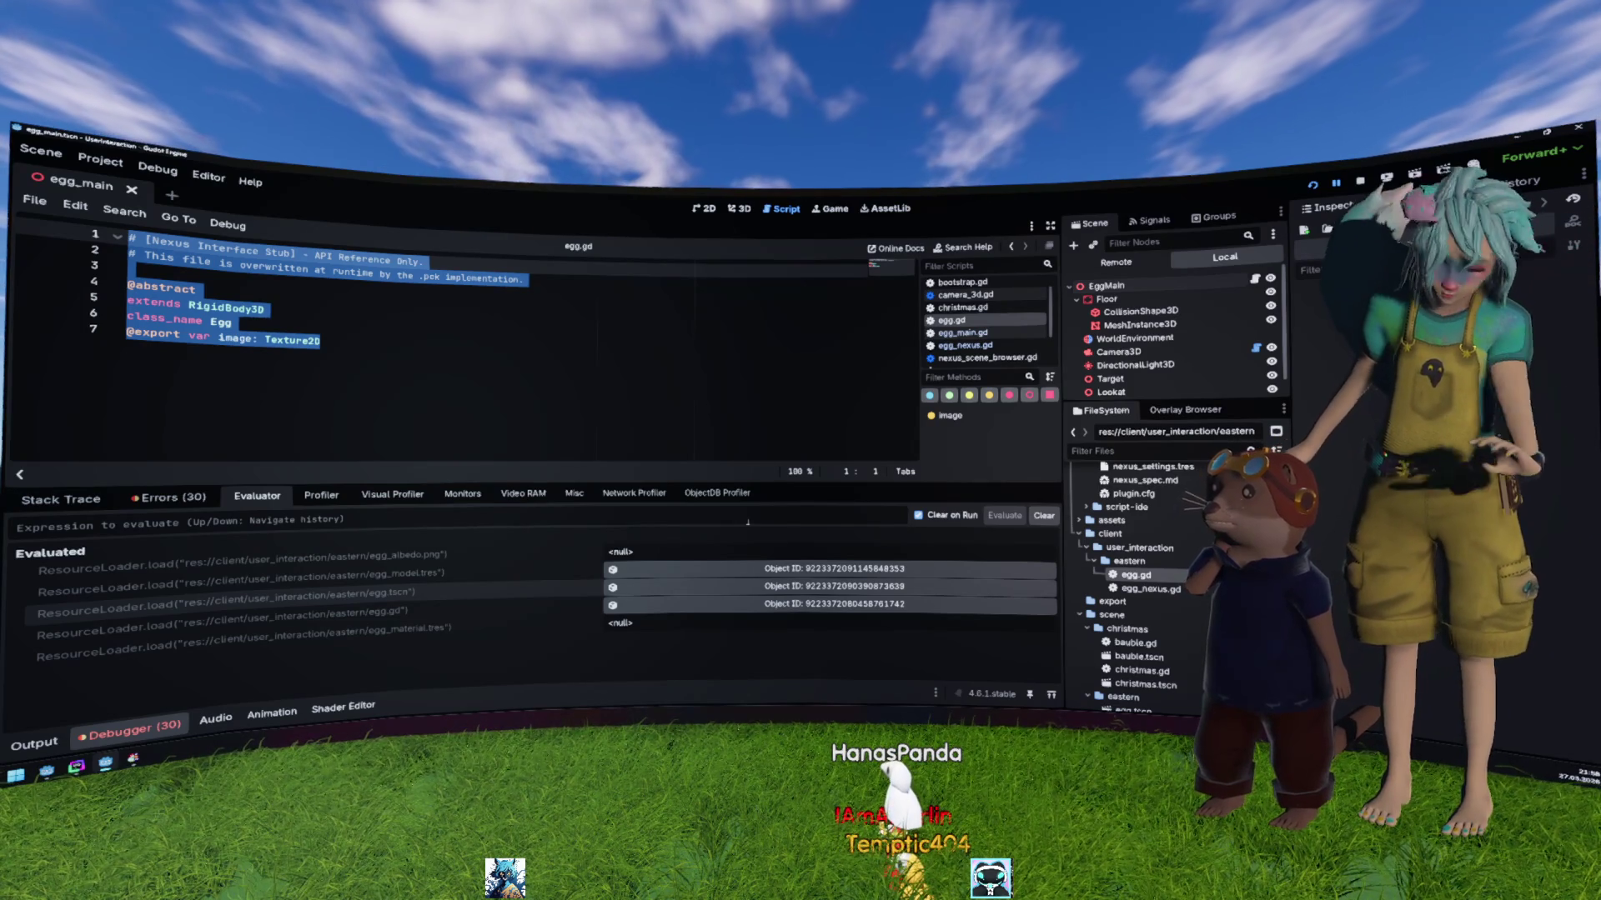
pyautogui.click(815, 351)
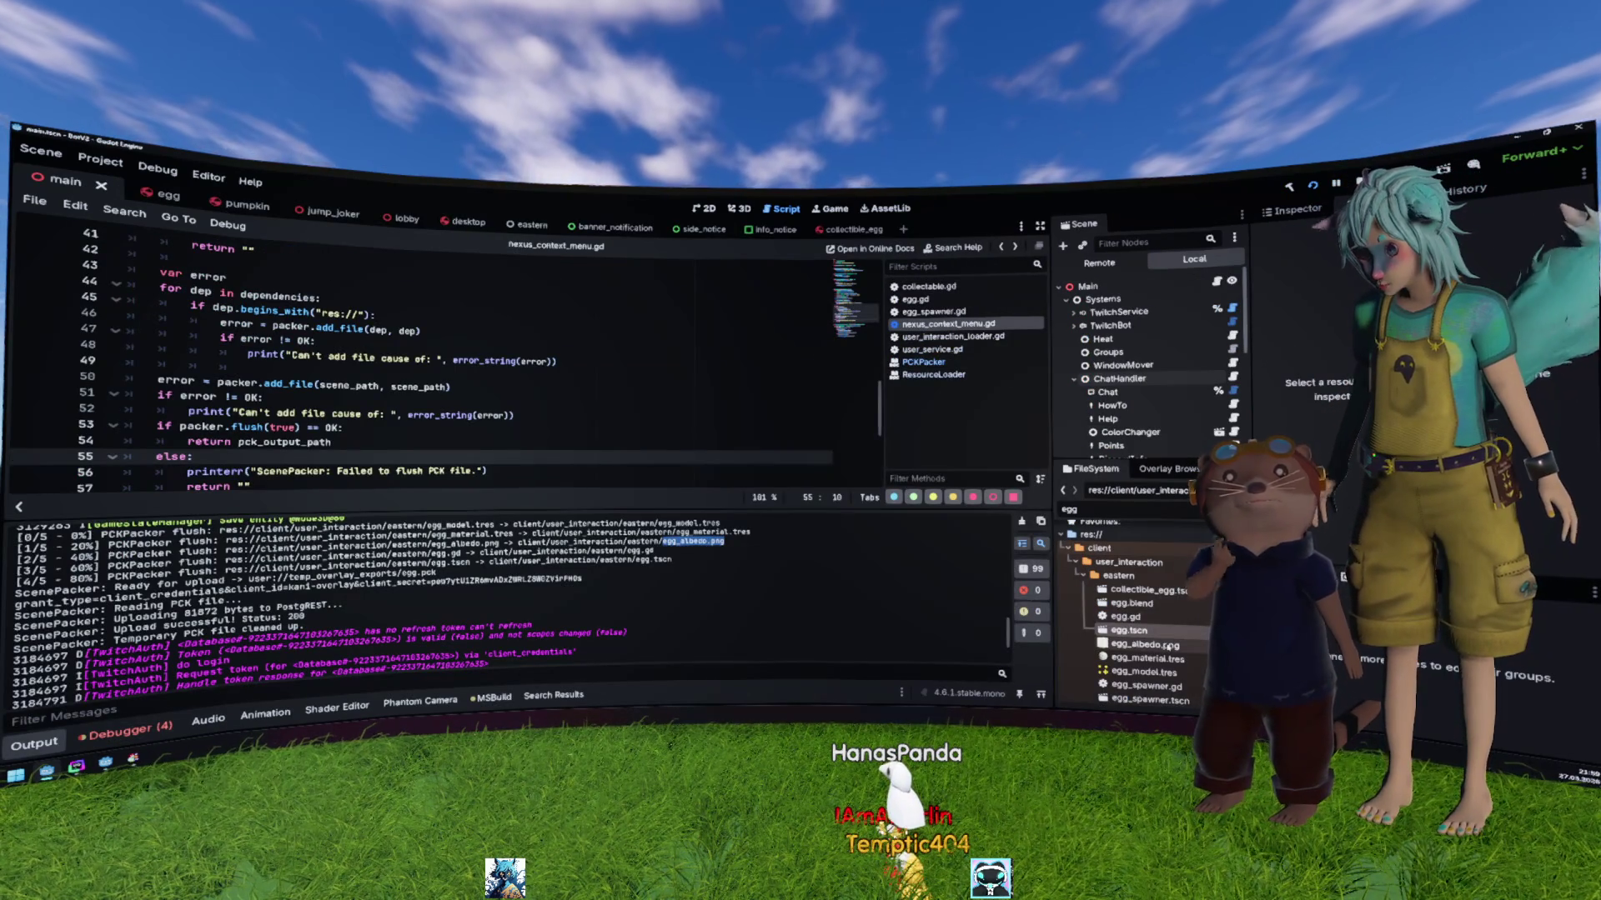
# Step: Open BotV2's egg.tscn and inspect the Model node's properties in the Inspector
pyautogui.doubleClick(1140, 634)
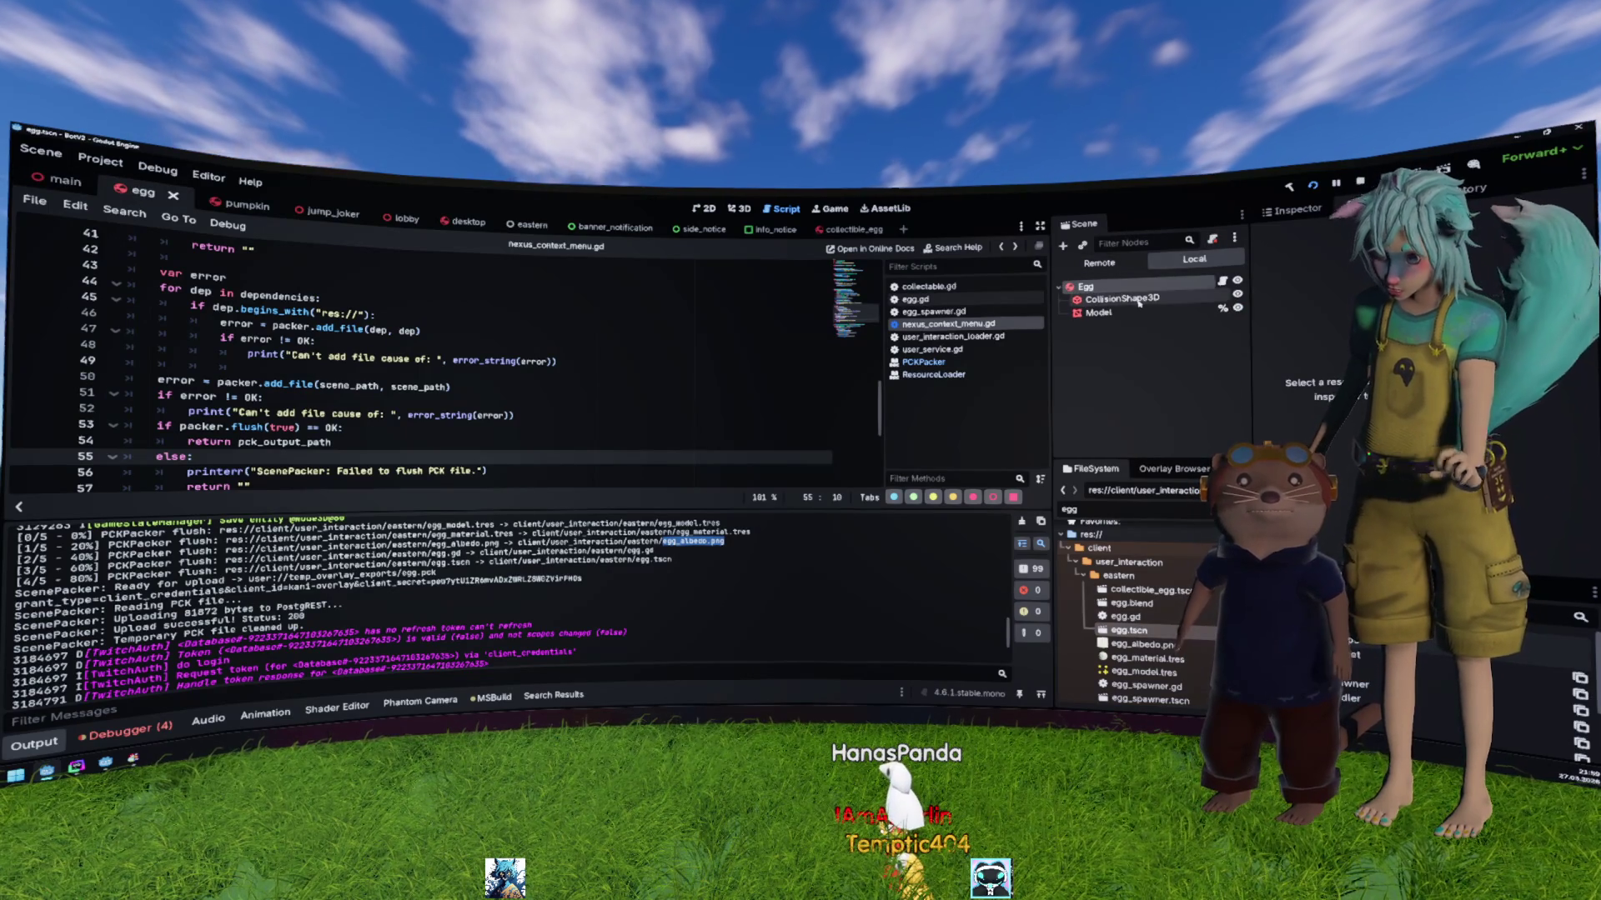
pyautogui.press('Down')
pyautogui.press('Down')
pyautogui.click(1293, 207)
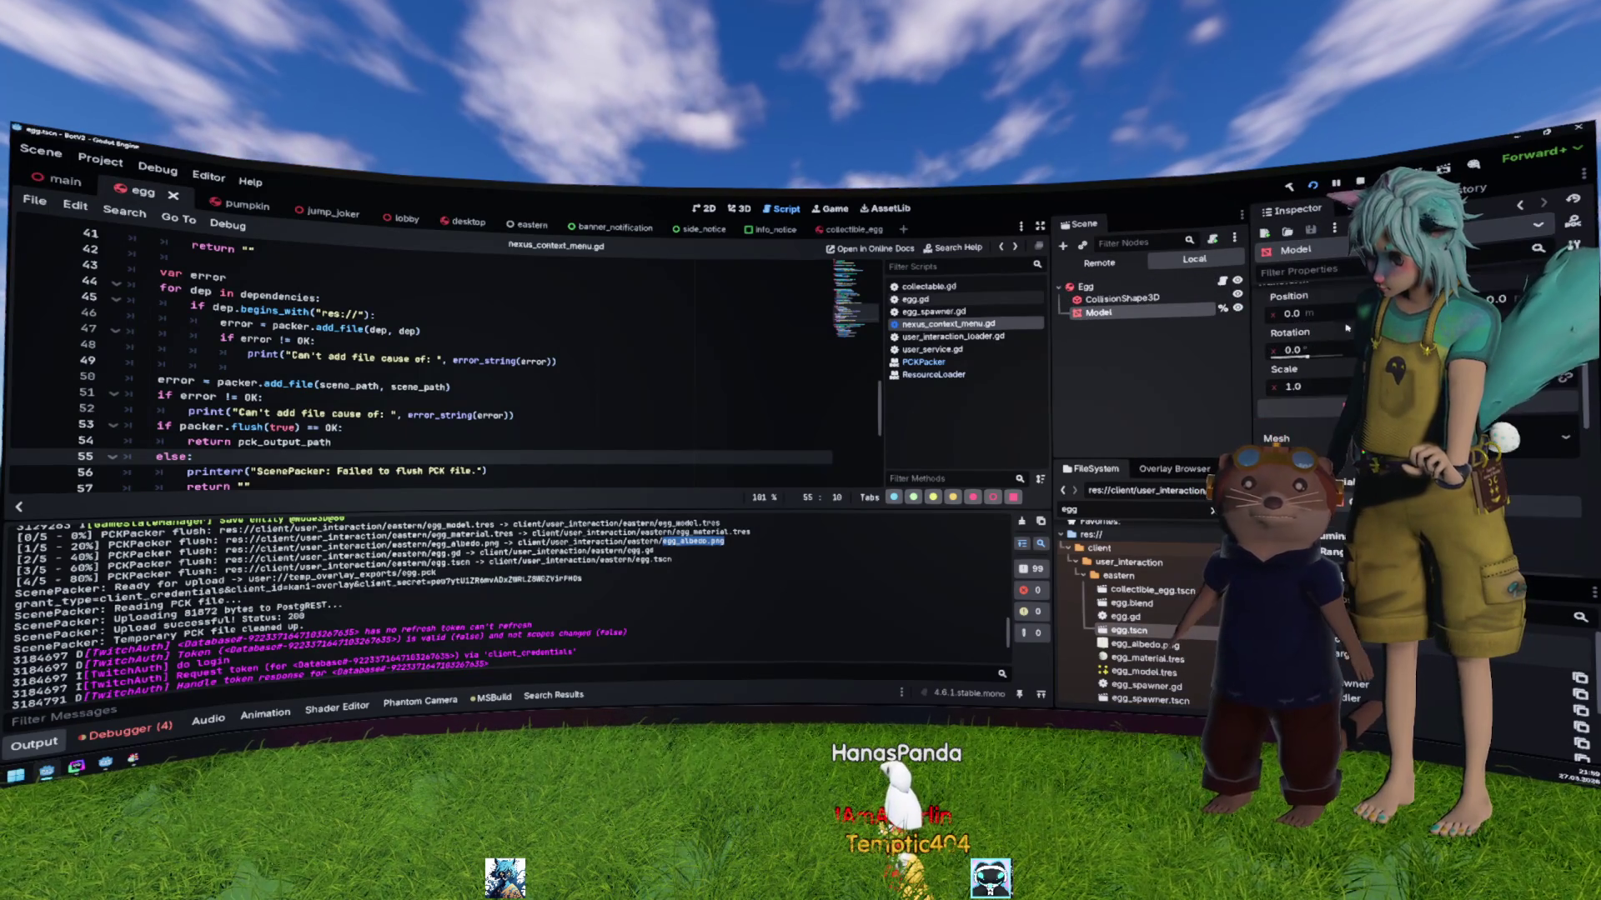
pyautogui.scroll(-5, 1300, 376)
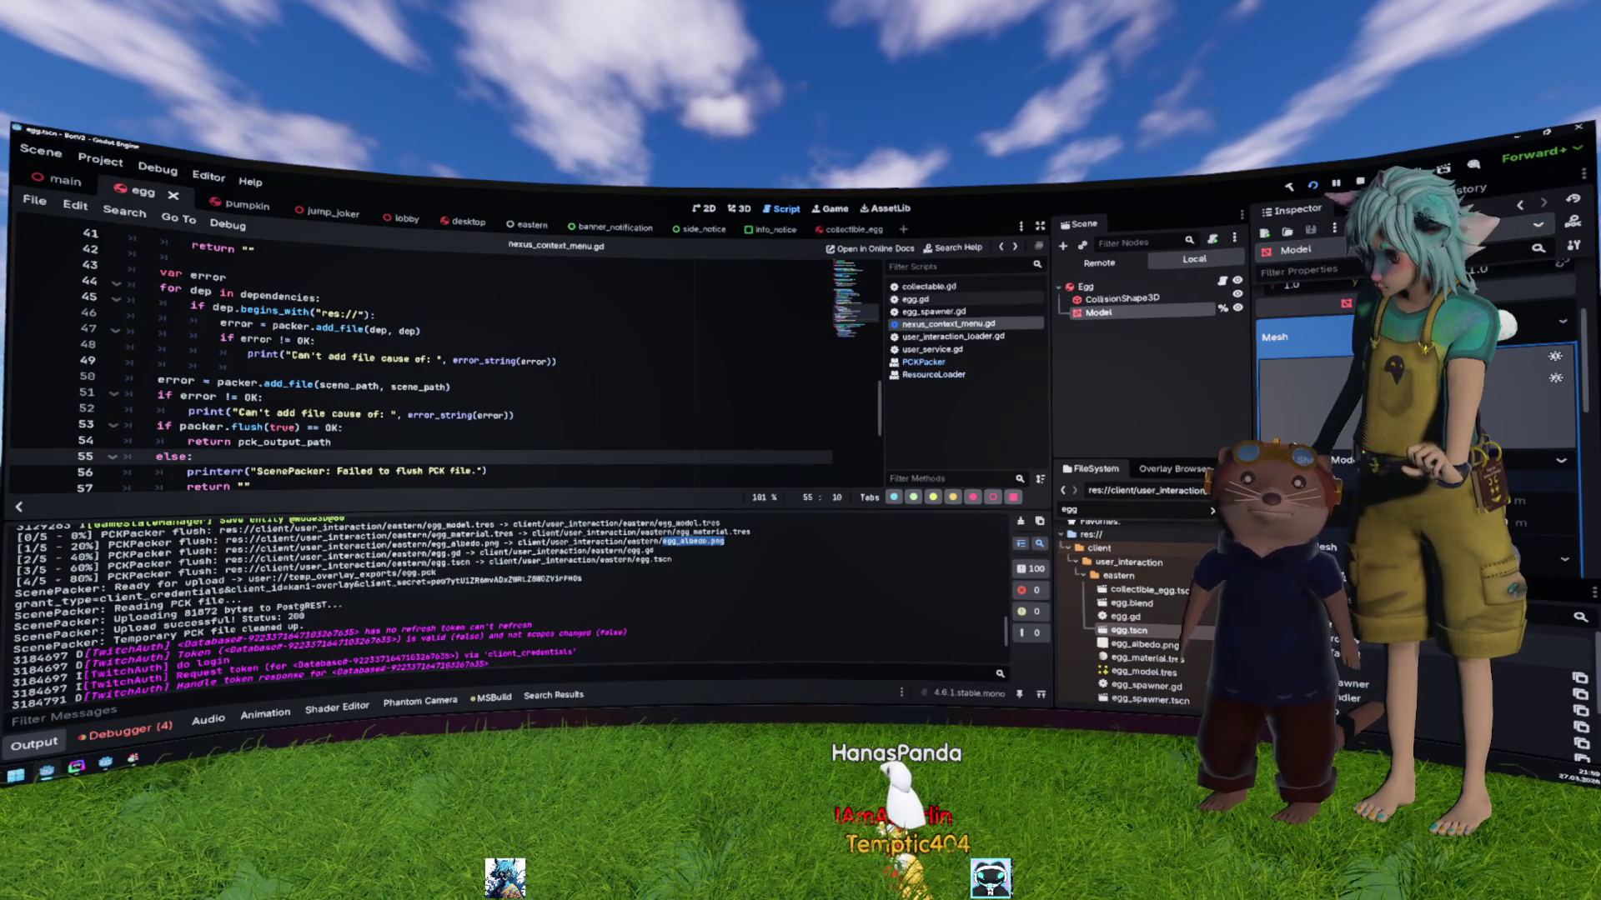
pyautogui.scroll(-2, 1295, 447)
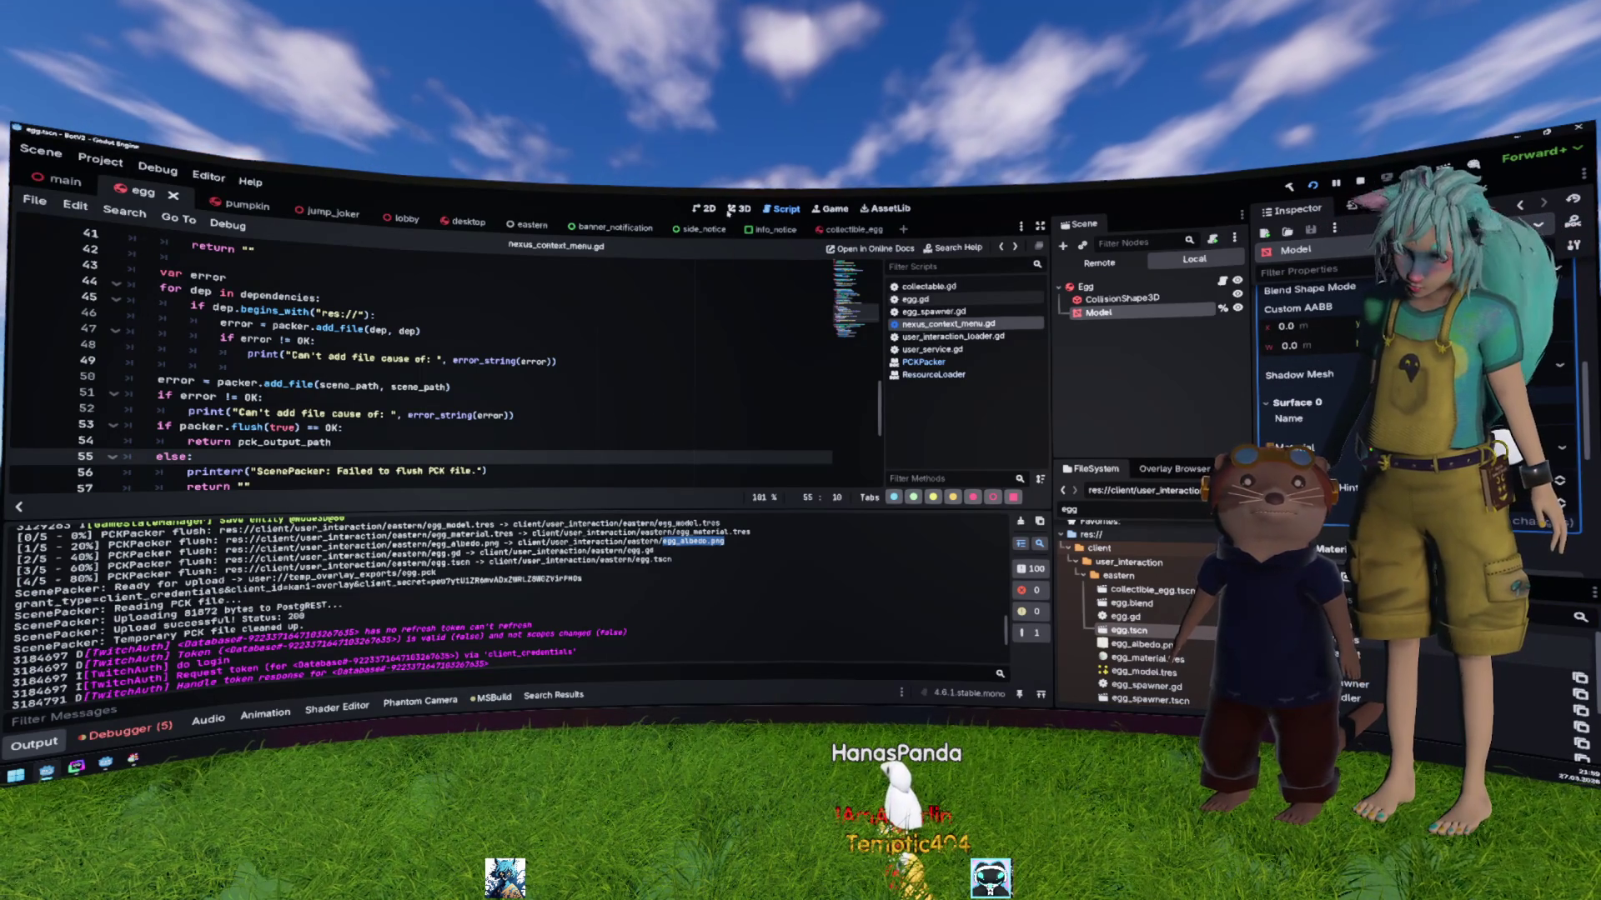
# Step: View the egg scene in 3D, then return to the UserInteraction project window
pyautogui.hotkey('ctrl', 'F2')
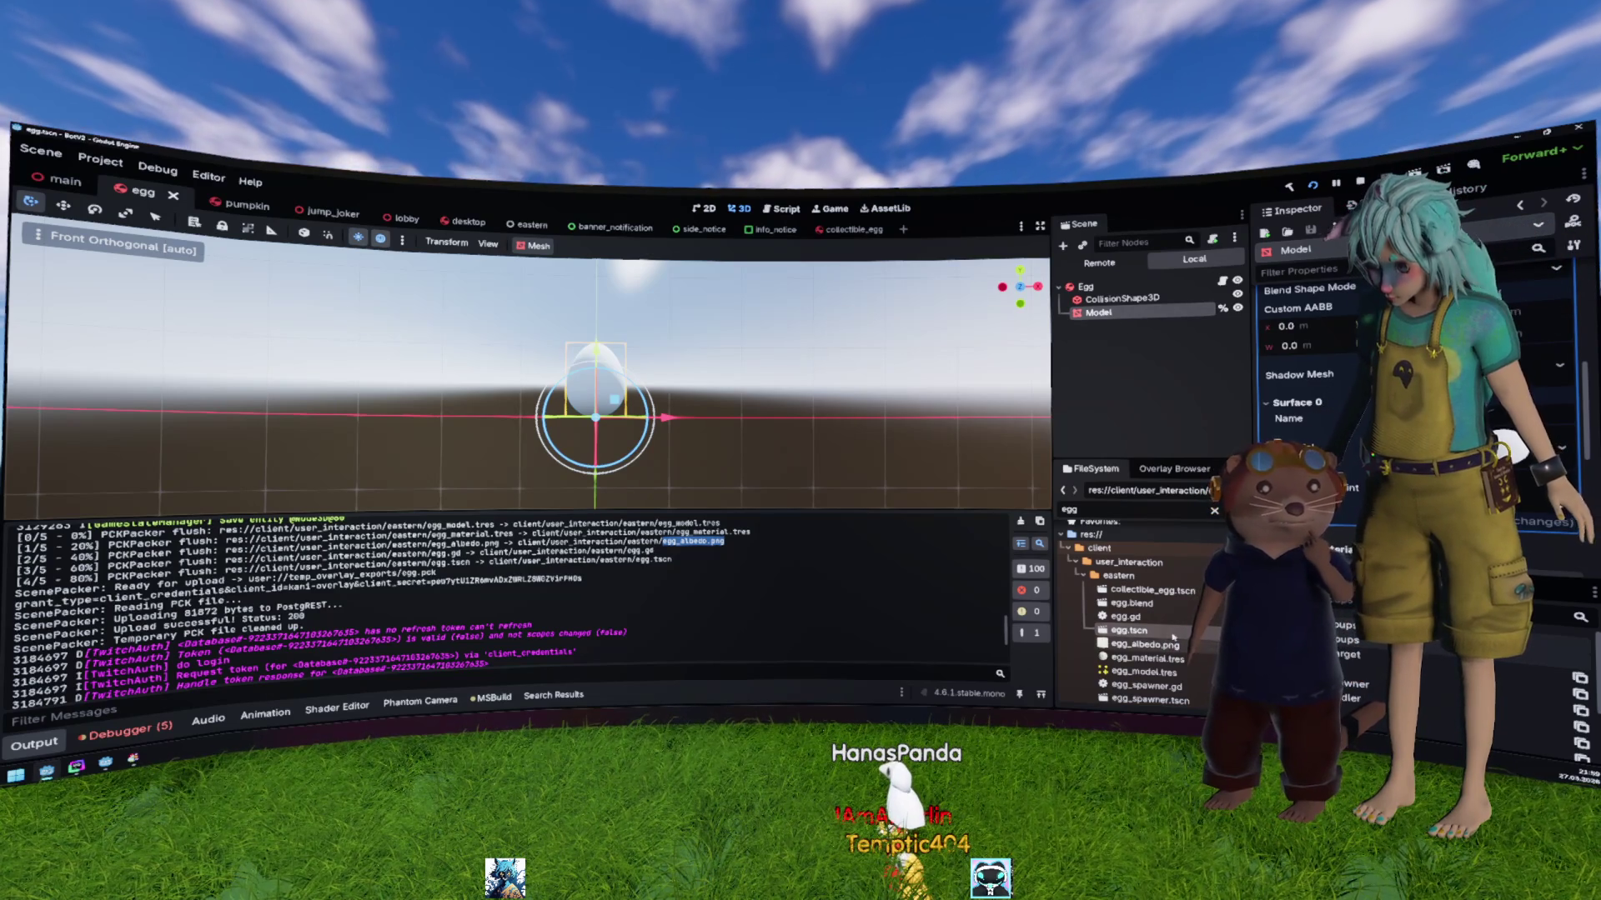
pyautogui.rightClick(1167, 631)
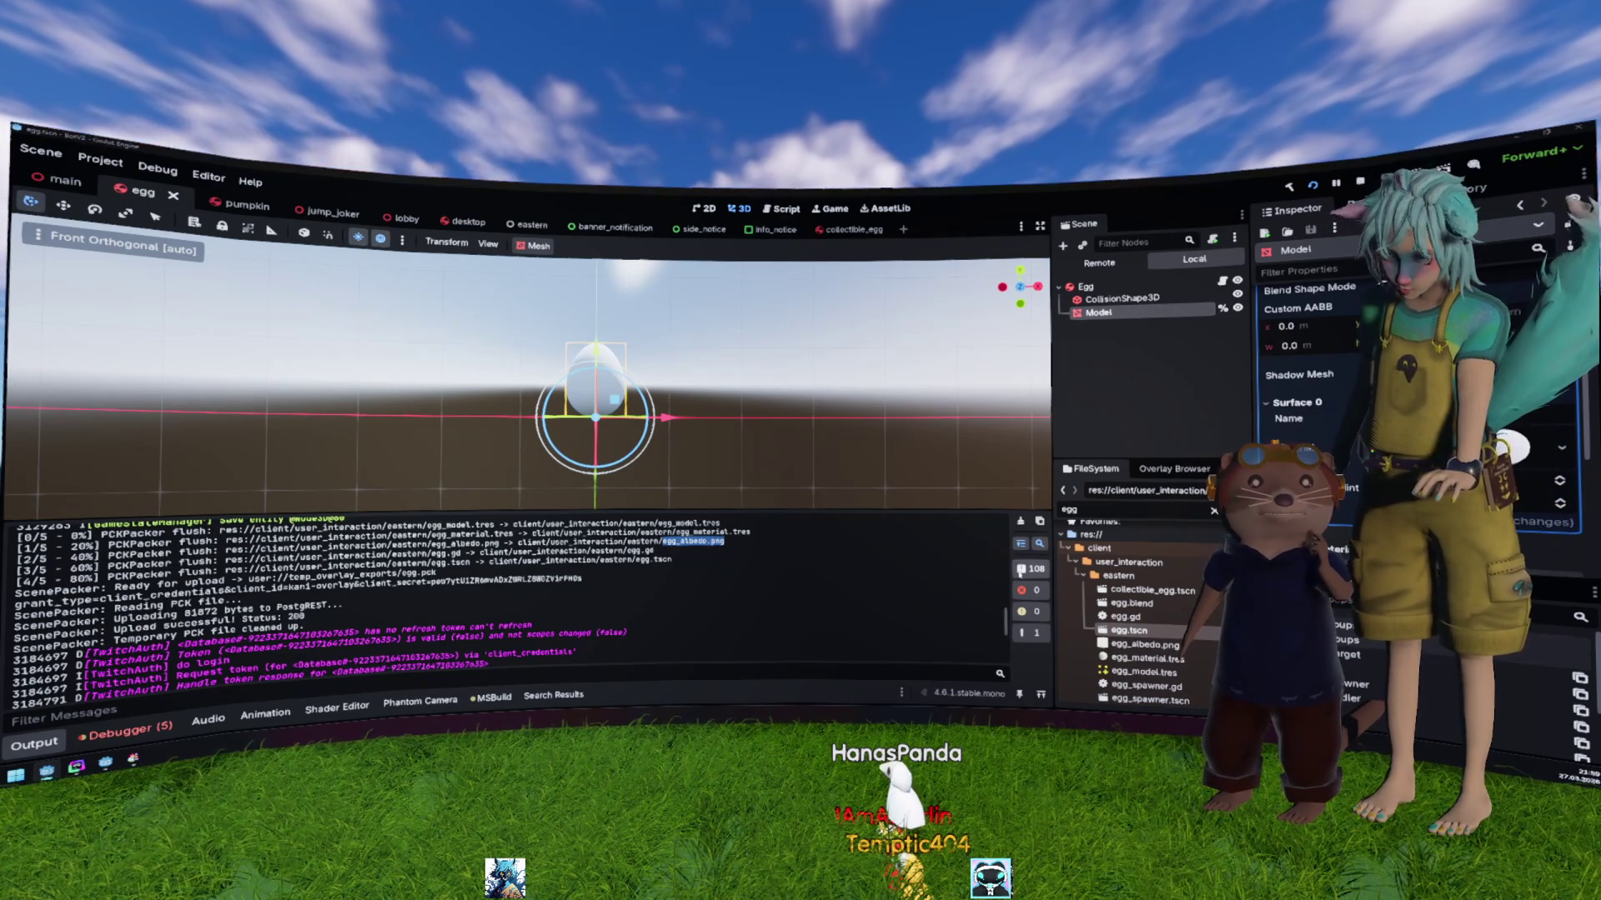
pyautogui.hotkey('alt', 'Tab')
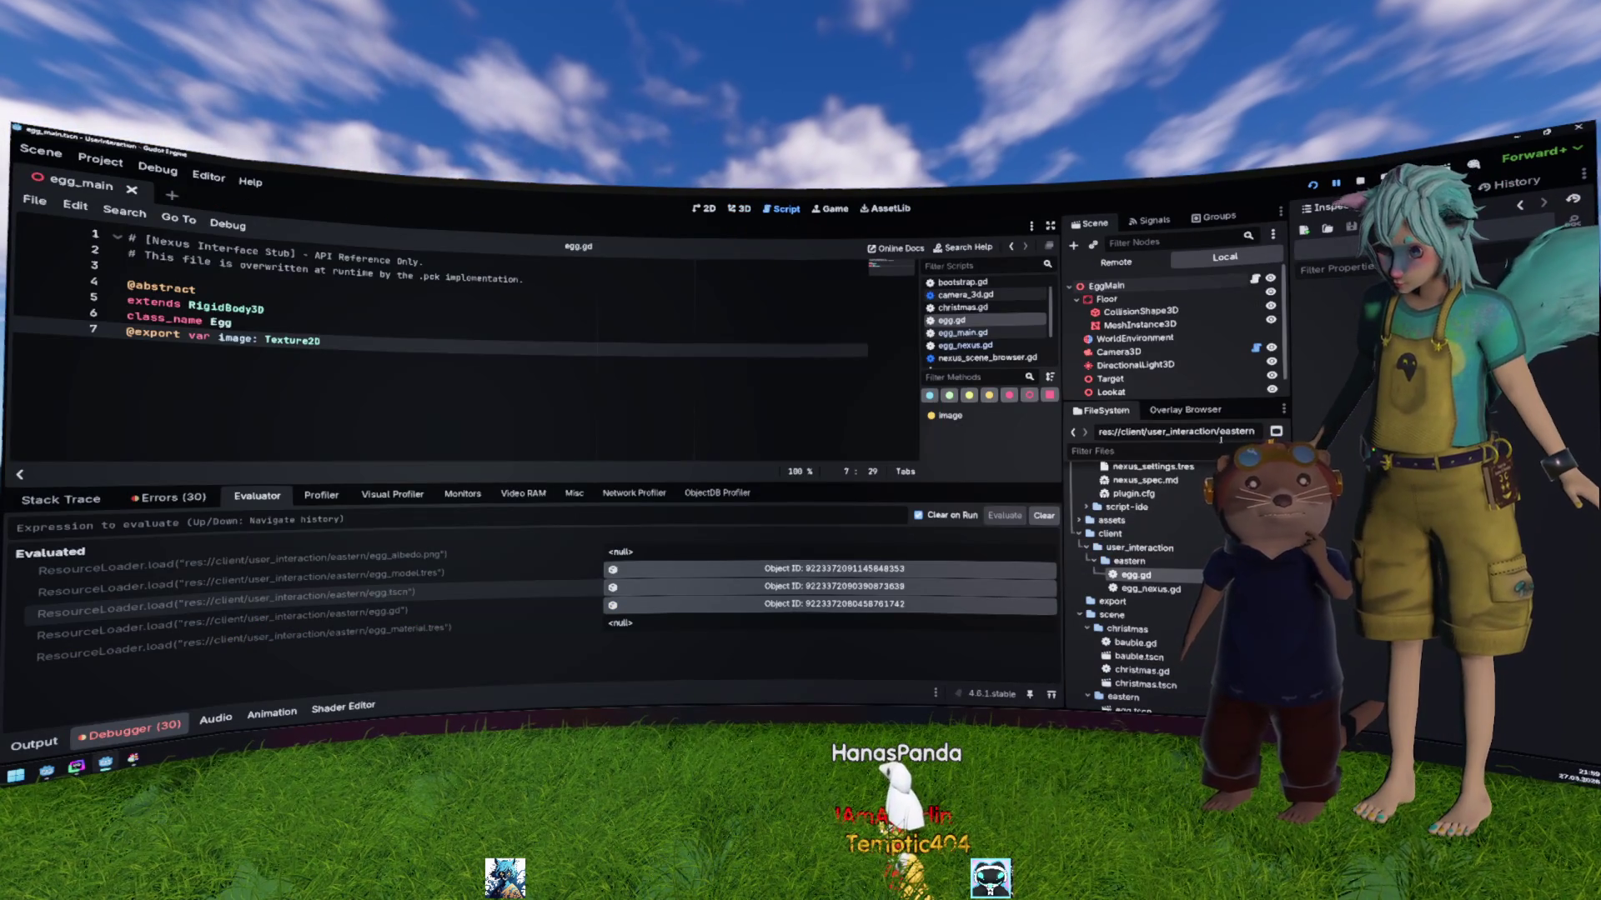
# Step: Refresh the overlays list, run the project, and review the seven debugger errors past the breakpoint
pyautogui.click(1217, 412)
pyautogui.click(1263, 432)
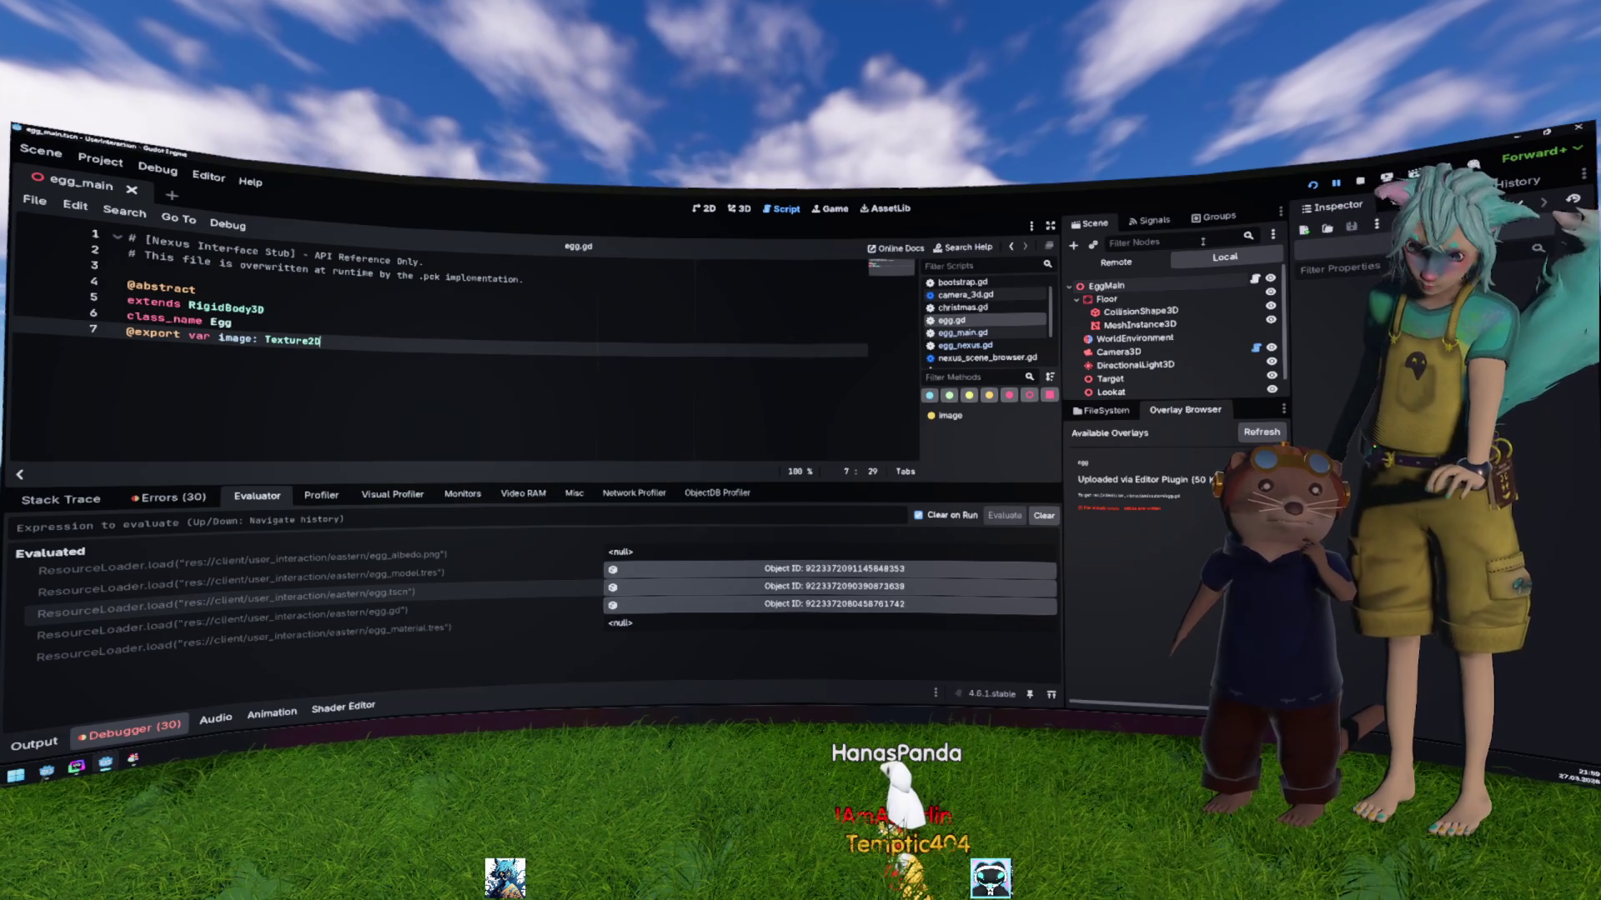
pyautogui.click(1311, 185)
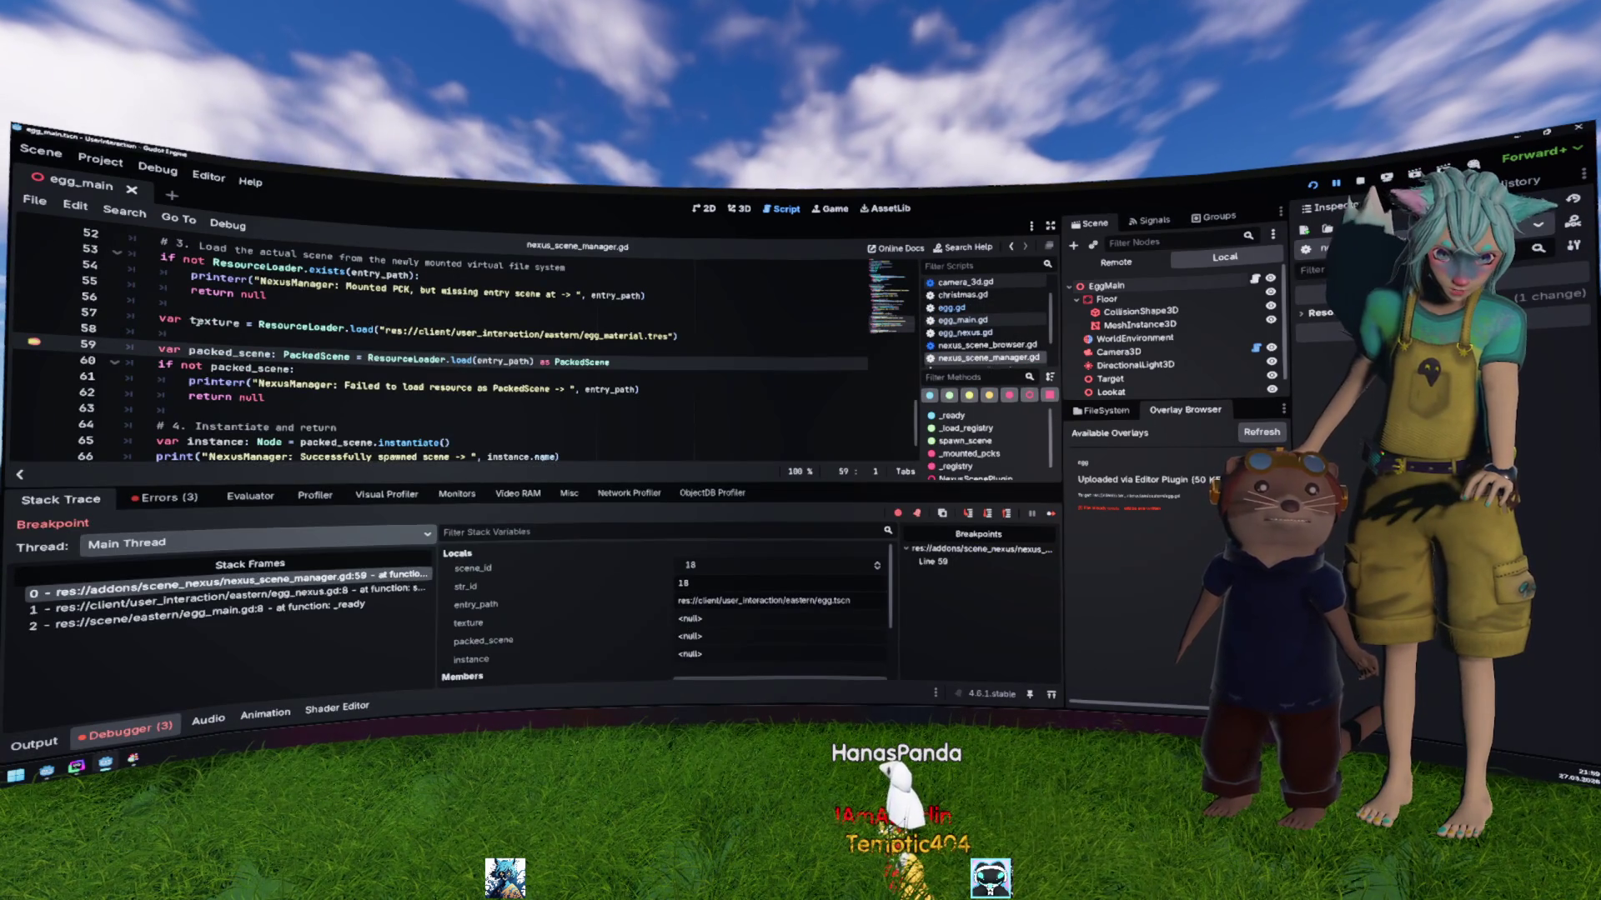
pyautogui.moveTo(195, 322)
pyautogui.click(169, 498)
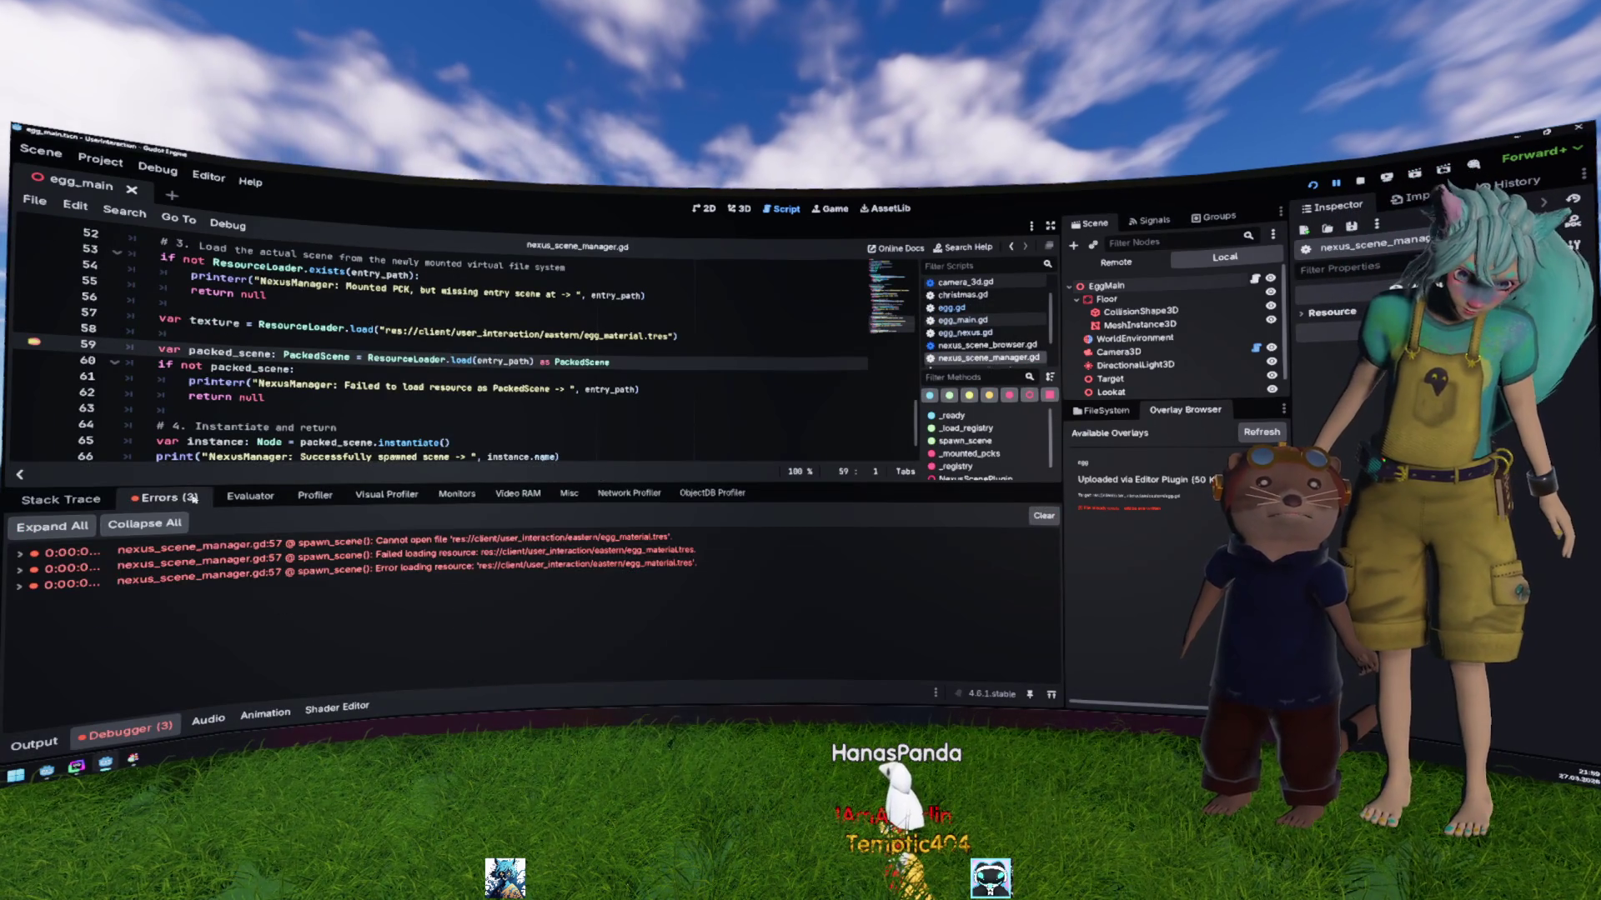
pyautogui.press('F12')
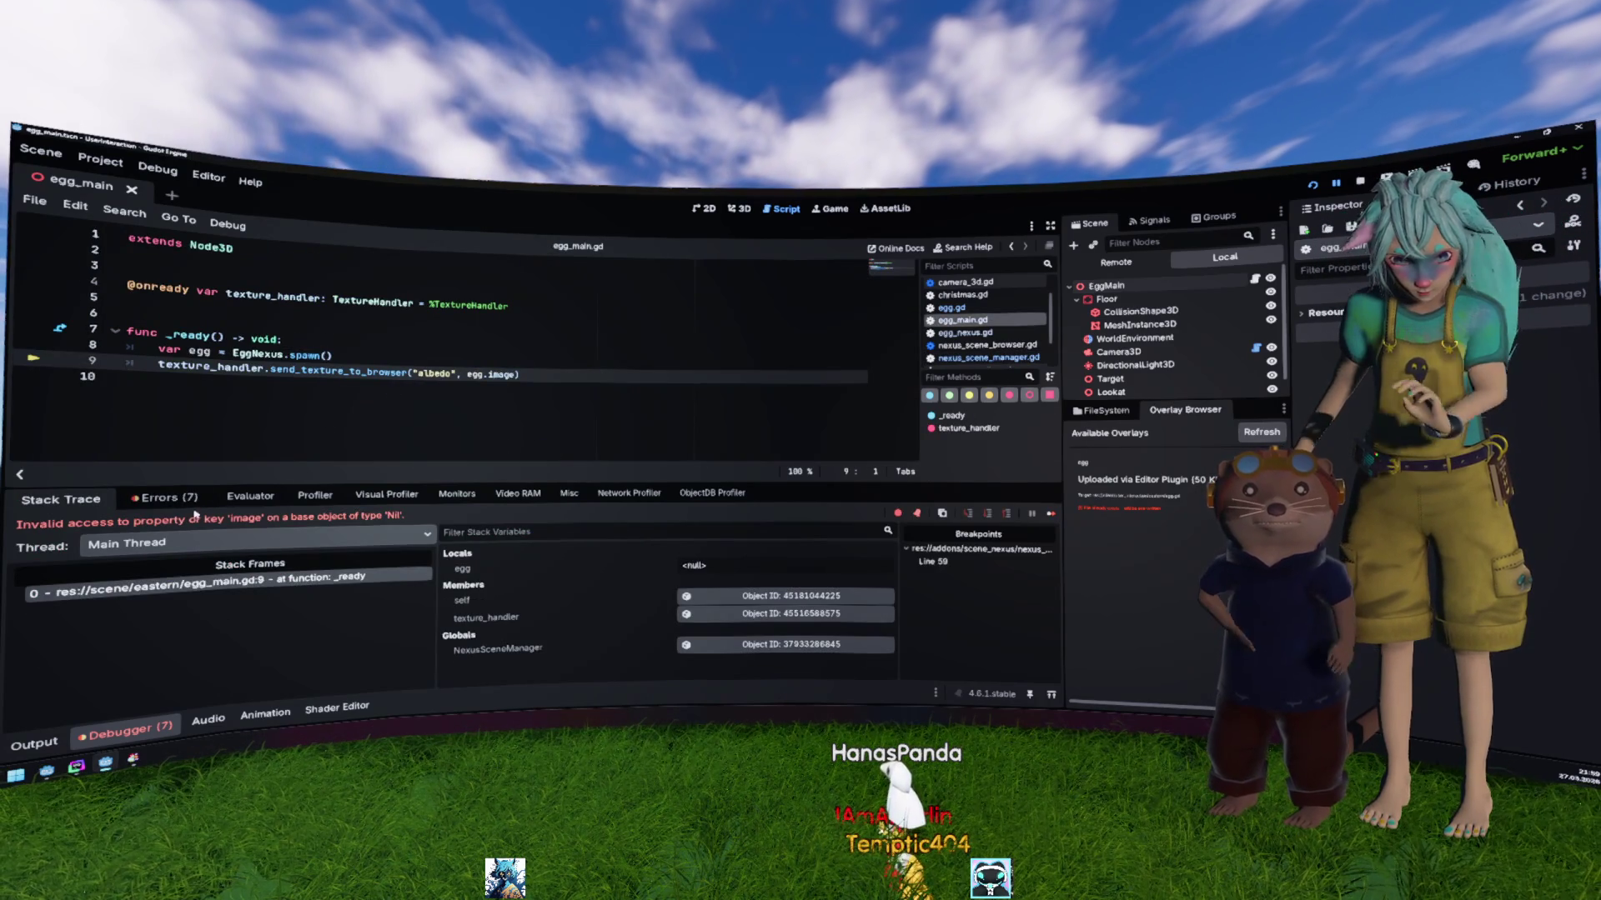
pyautogui.click(171, 498)
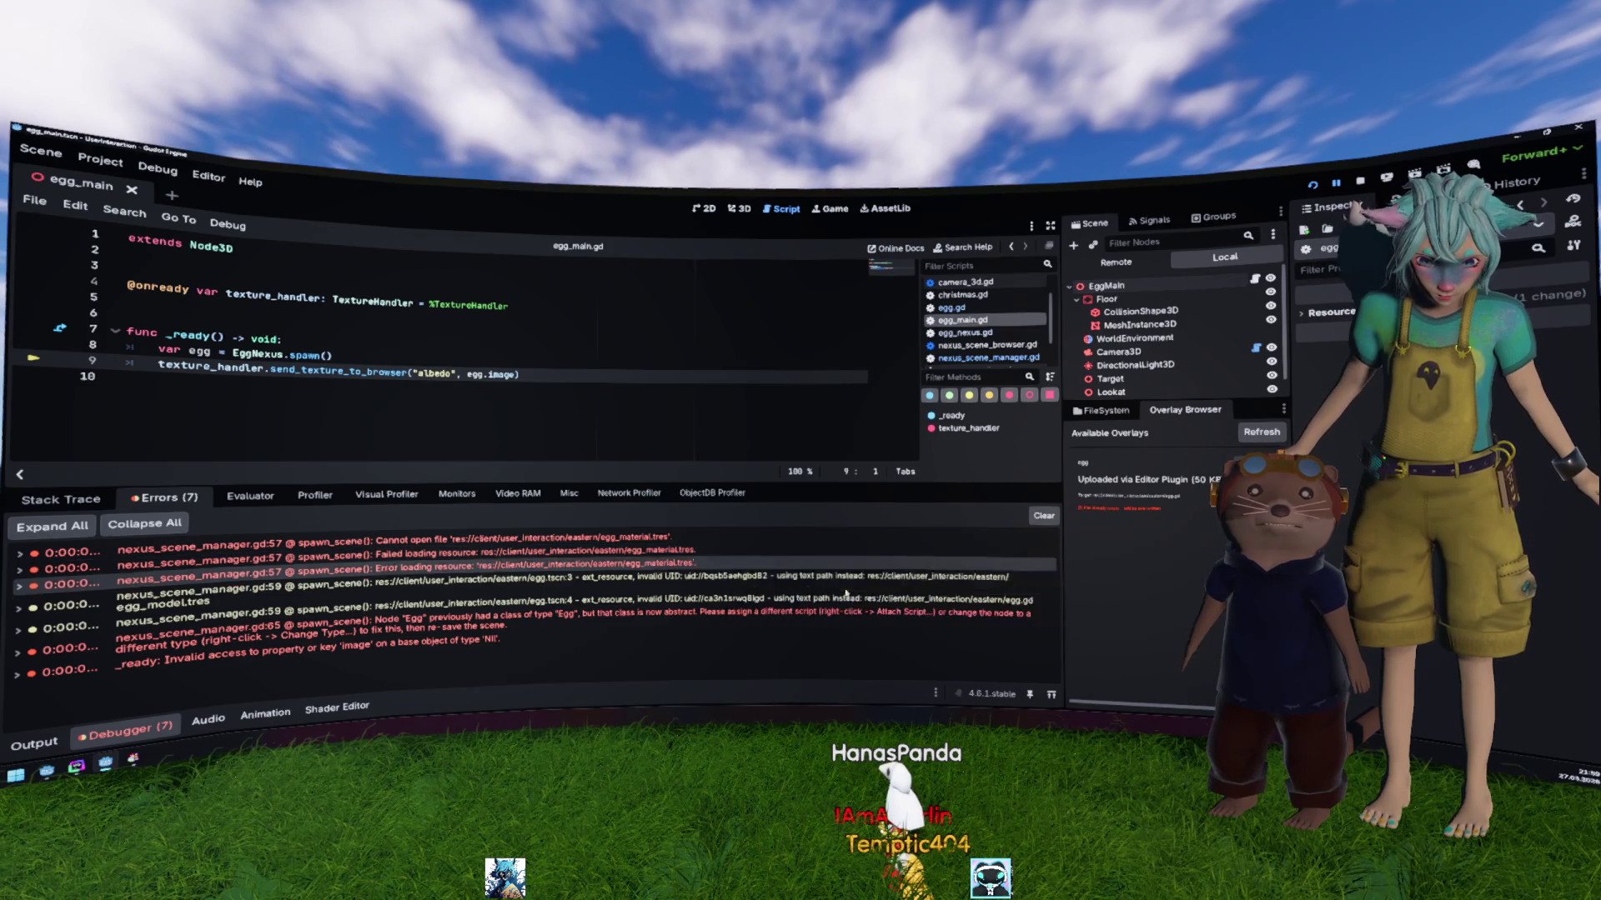
# Step: Stop the run and comment out the send_texture_to_browser line 9 in egg_main.gd
pyautogui.click(643, 426)
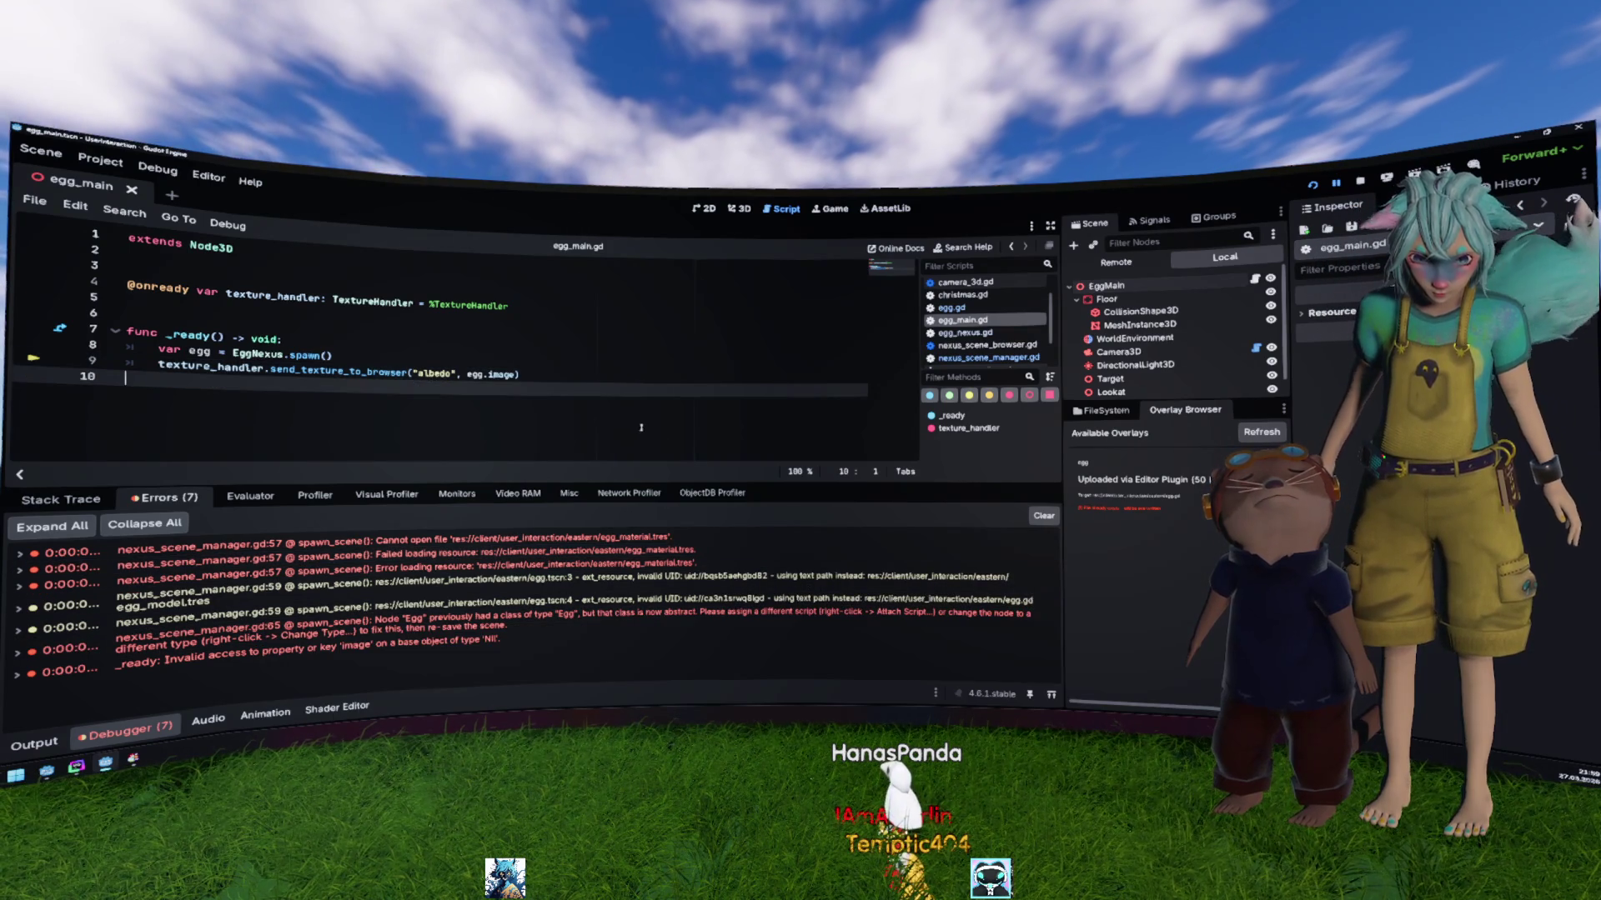
pyautogui.press('F8')
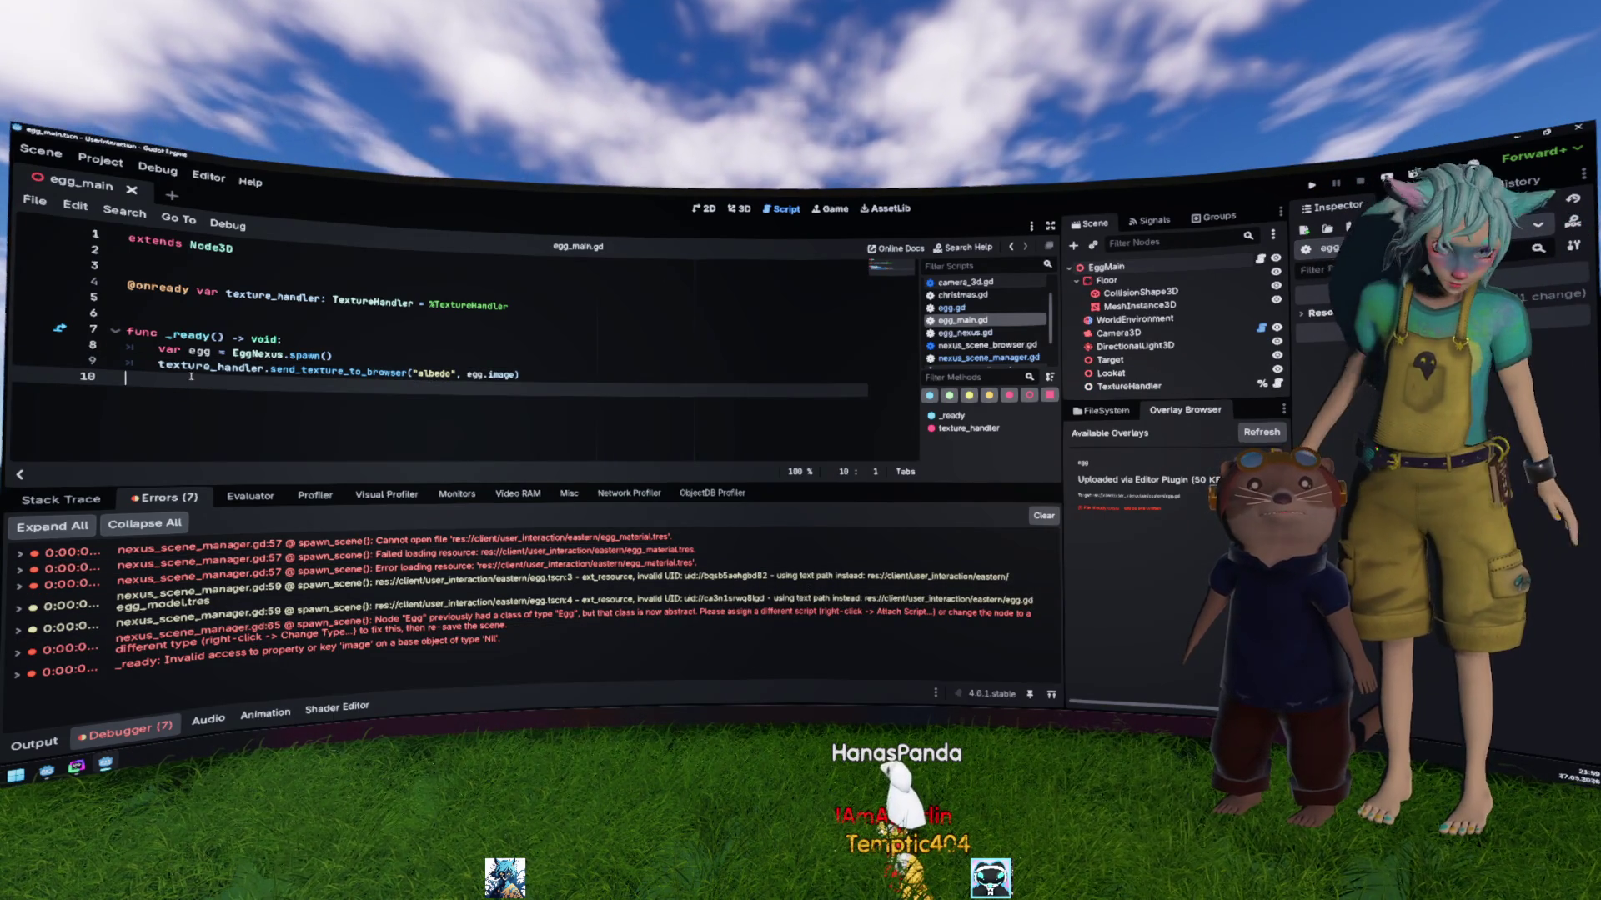
pyautogui.click(193, 367)
pyautogui.hotkey('ctrl', 'k')
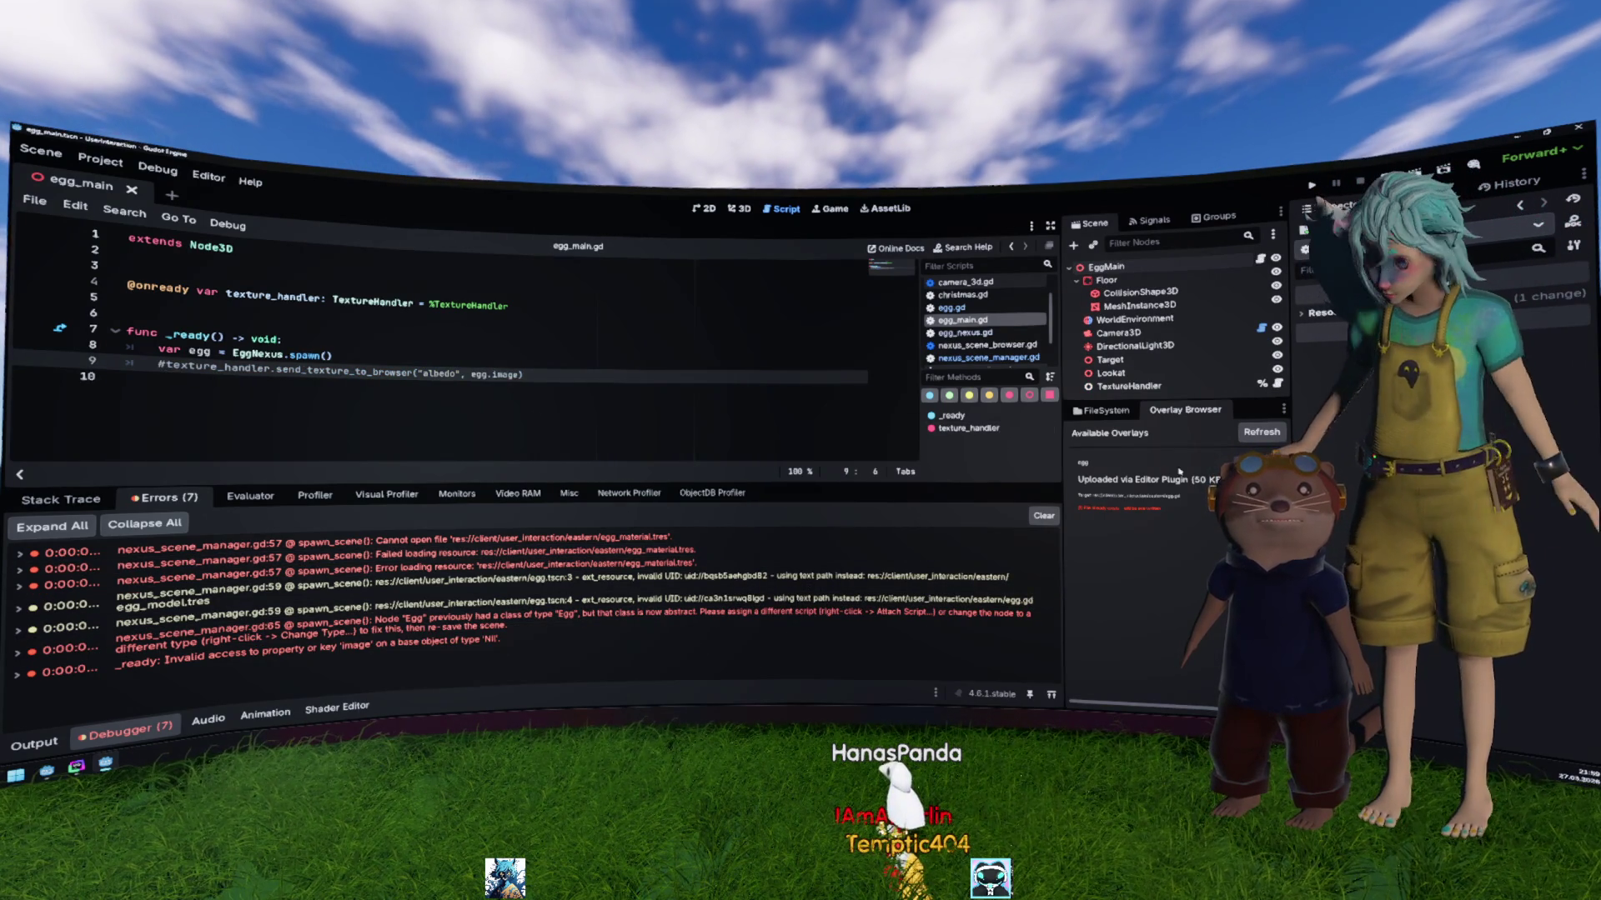
# Step: Delete egg.gd from the project's FileSystem
pyautogui.click(1105, 410)
pyautogui.click(1154, 550)
pyautogui.press('Delete')
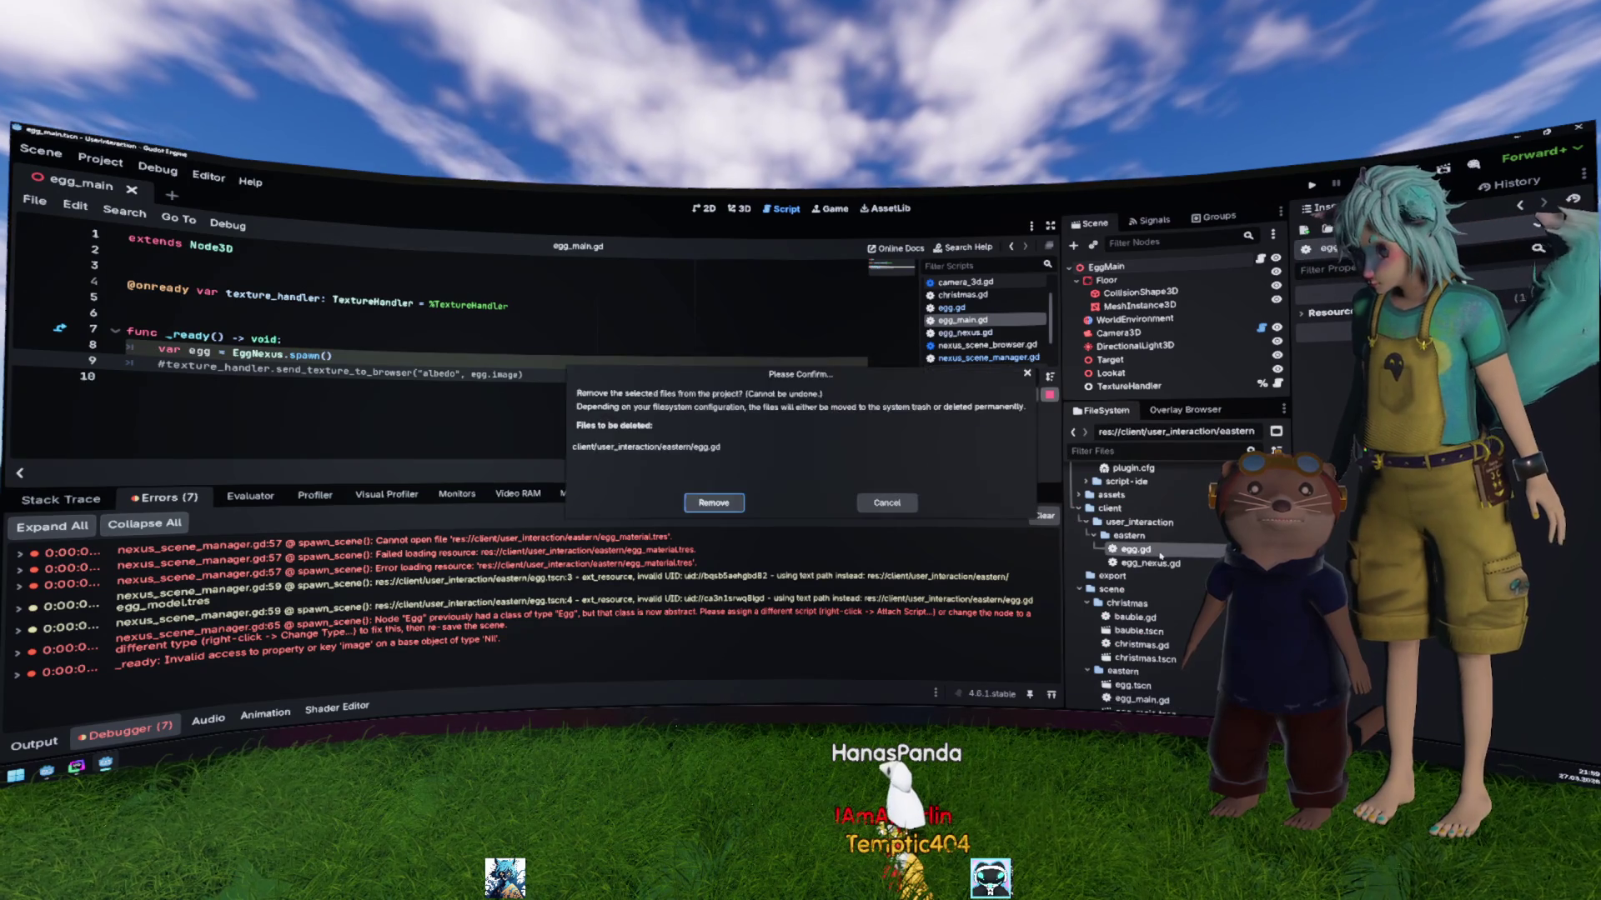
pyautogui.press('Return')
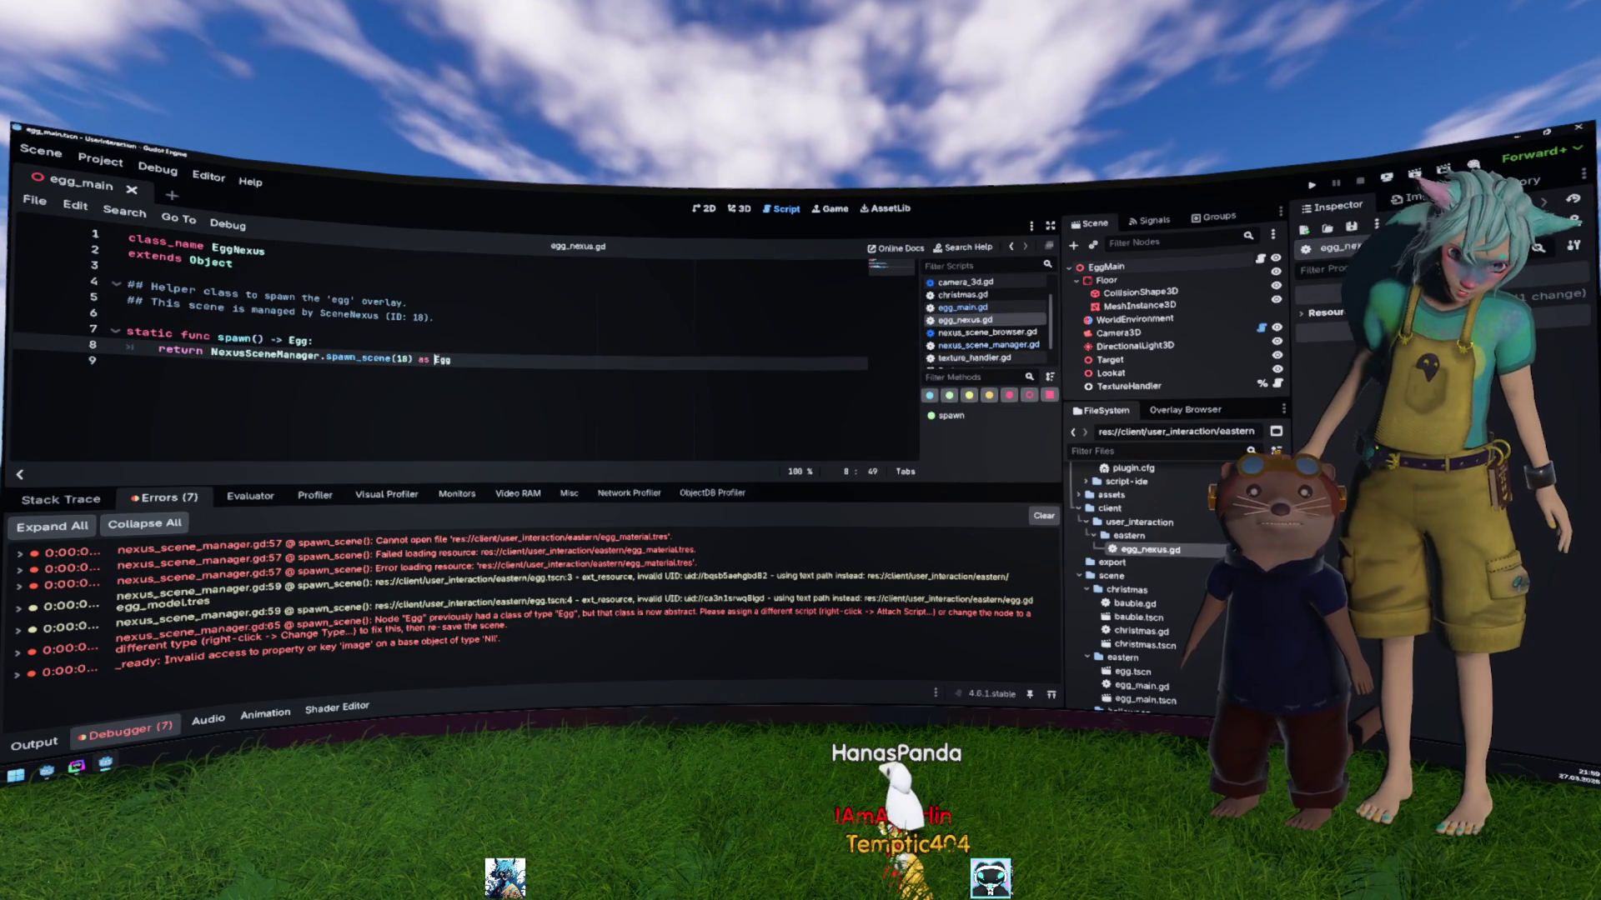
# Step: Remove the 'as Egg' cast from spawn() in egg_nexus.gd and save the script
pyautogui.press('Delete')
pyautogui.press('Delete')
pyautogui.press('Delete')
pyautogui.press('BackSpace')
pyautogui.press('BackSpace')
pyautogui.press('BackSpace')
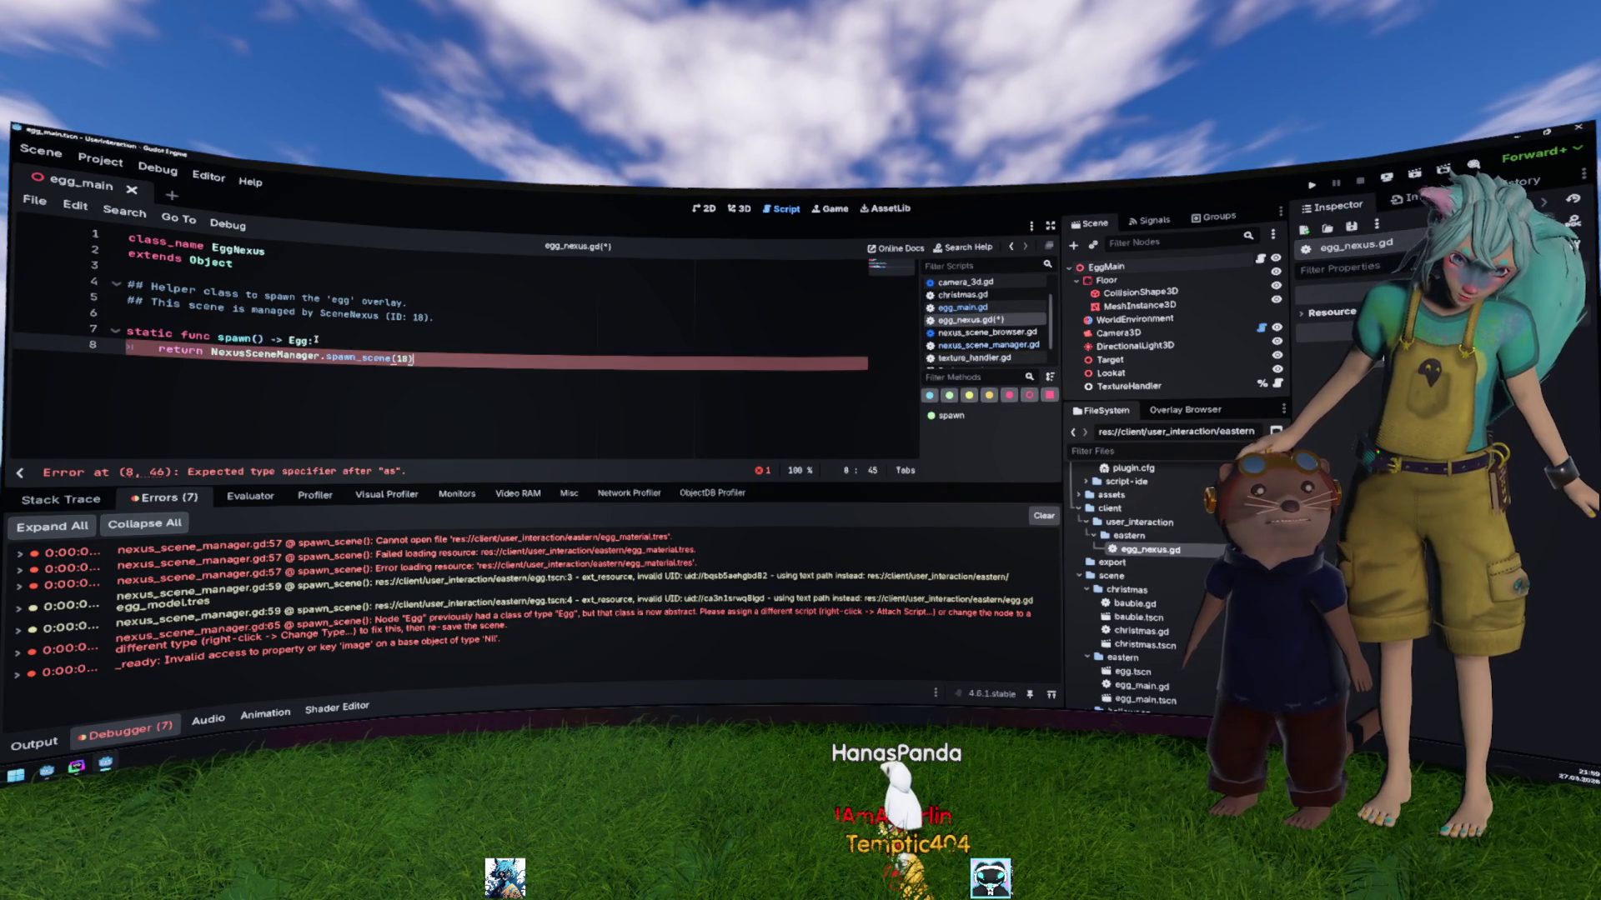
pyautogui.click(276, 338)
pyautogui.write(':')
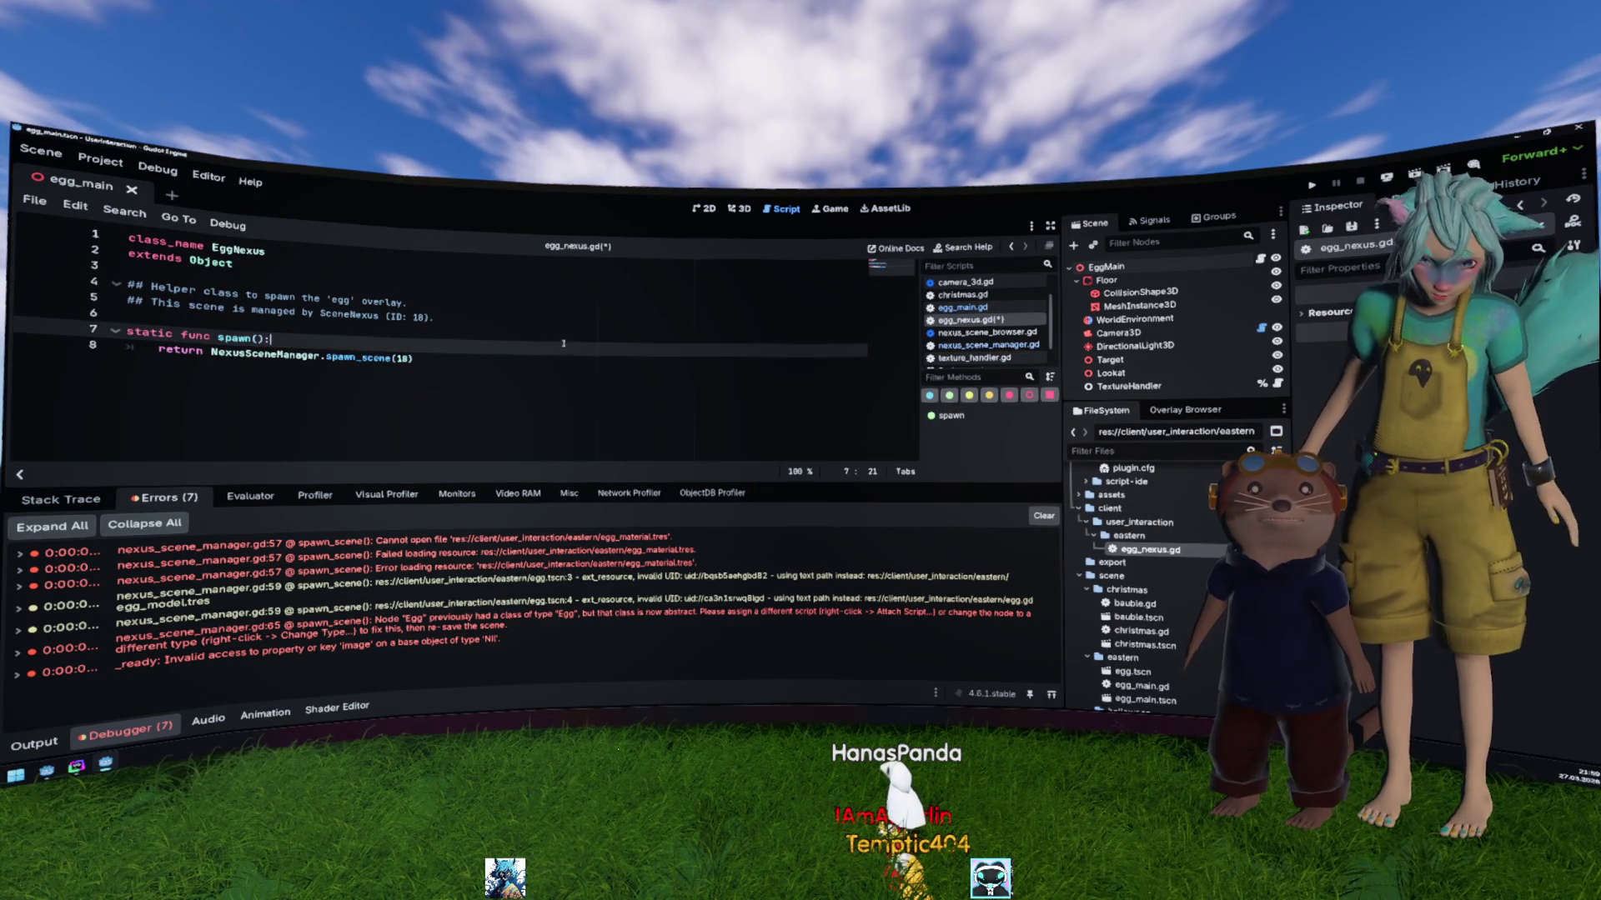
pyautogui.hotkey('ctrl', 's')
# Step: Rerun the project, clear the line 59 breakpoint, and run again to check the egg load errors
pyautogui.press('F5')
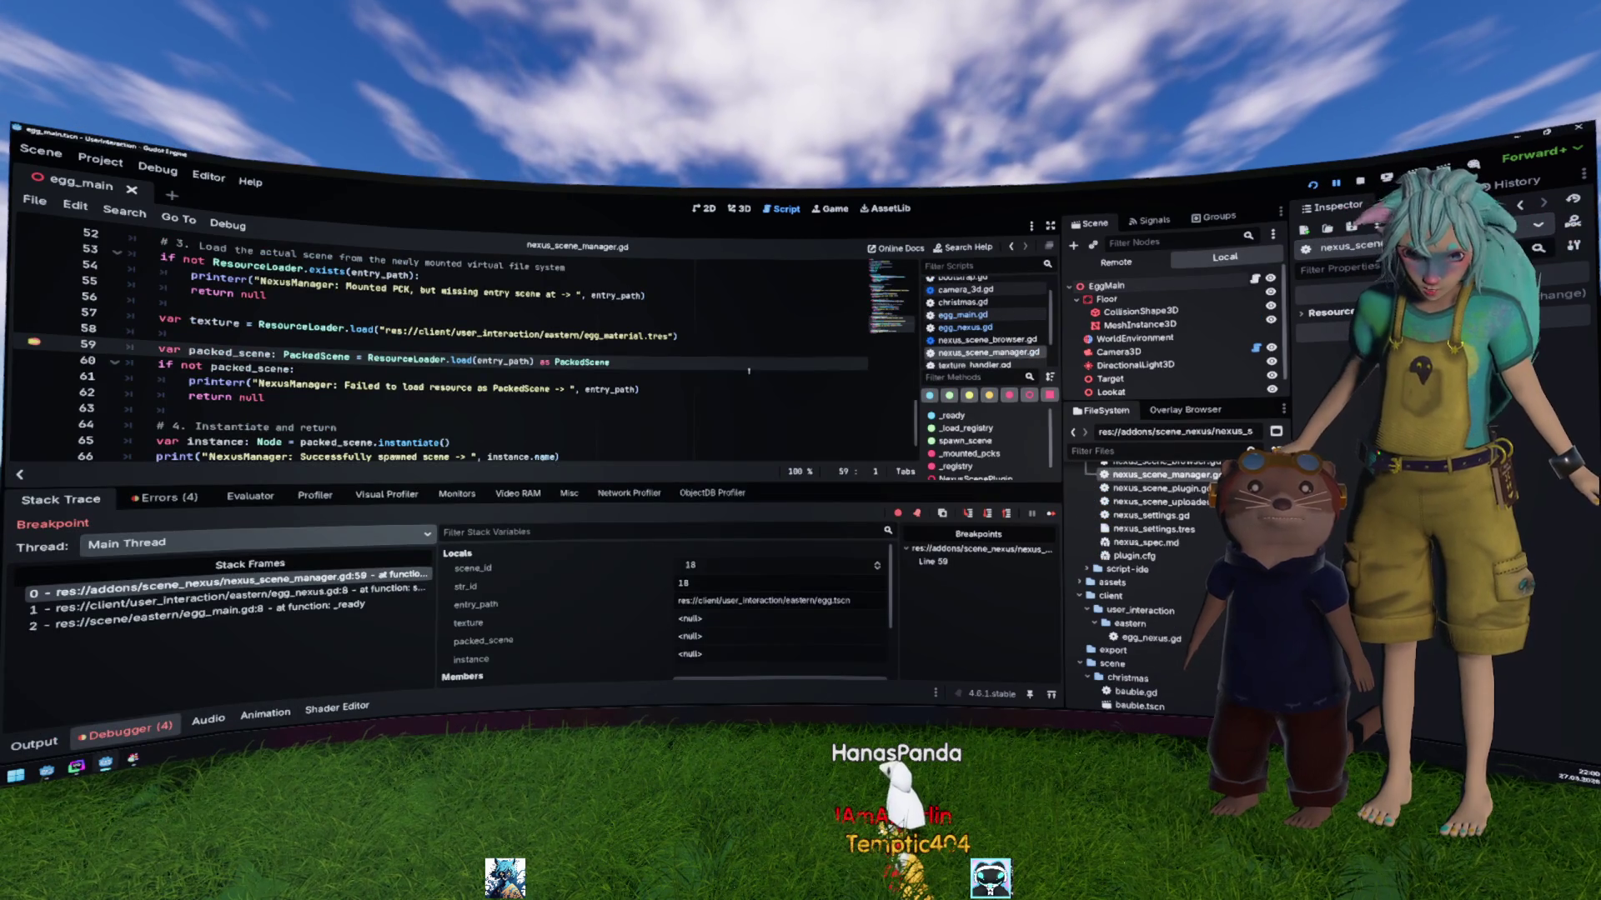
pyautogui.click(37, 343)
pyautogui.press('F12')
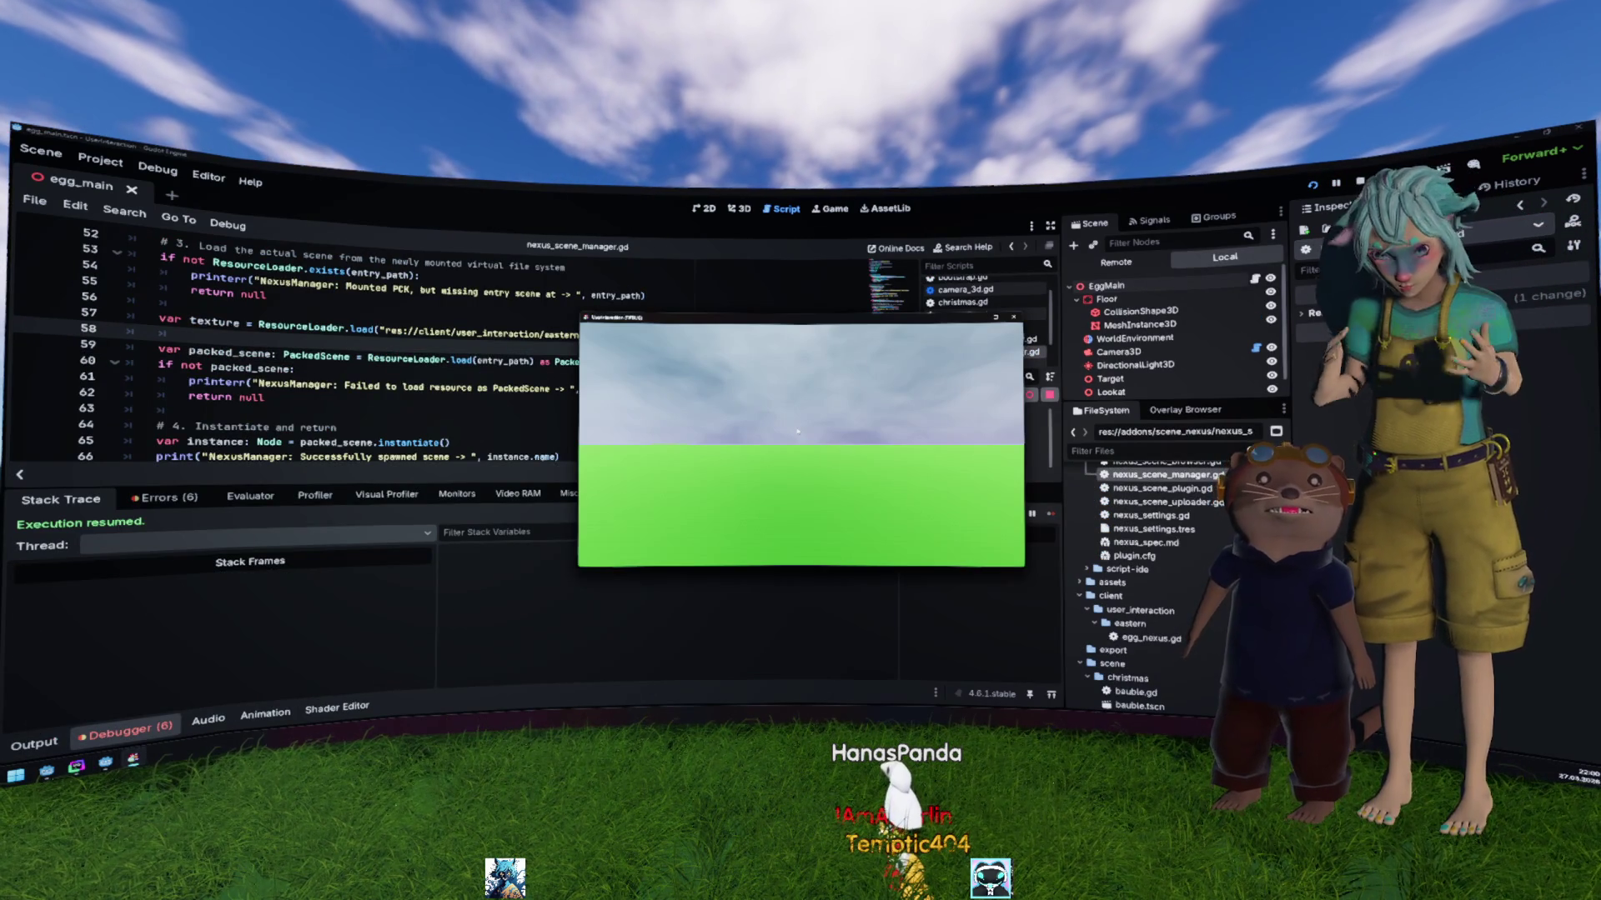
pyautogui.press('F8')
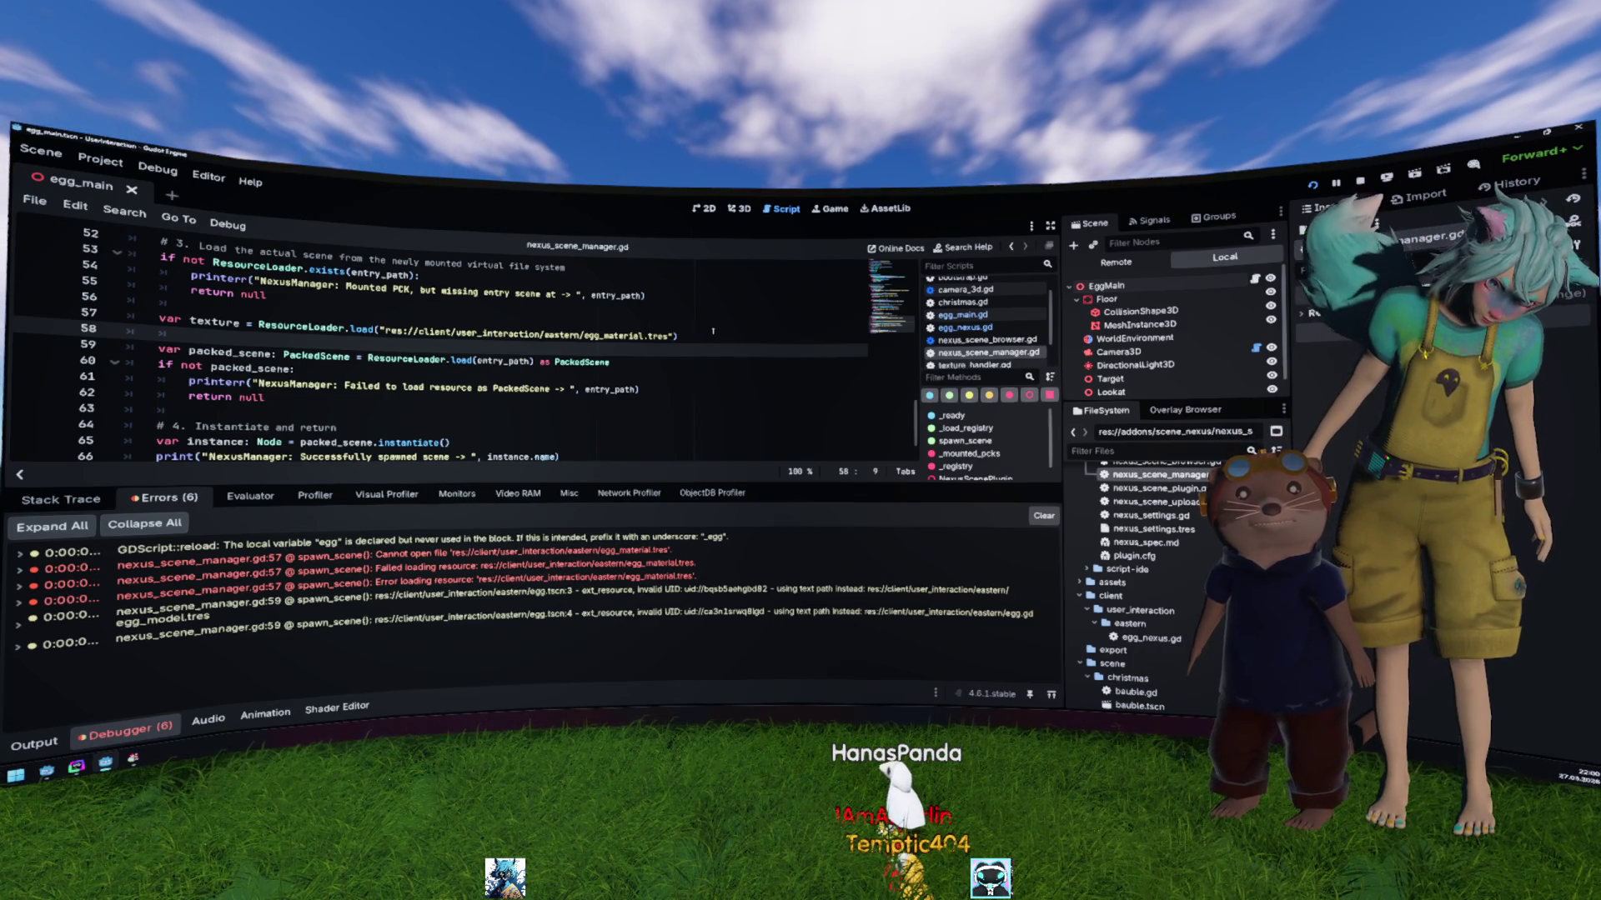
pyautogui.press('F5')
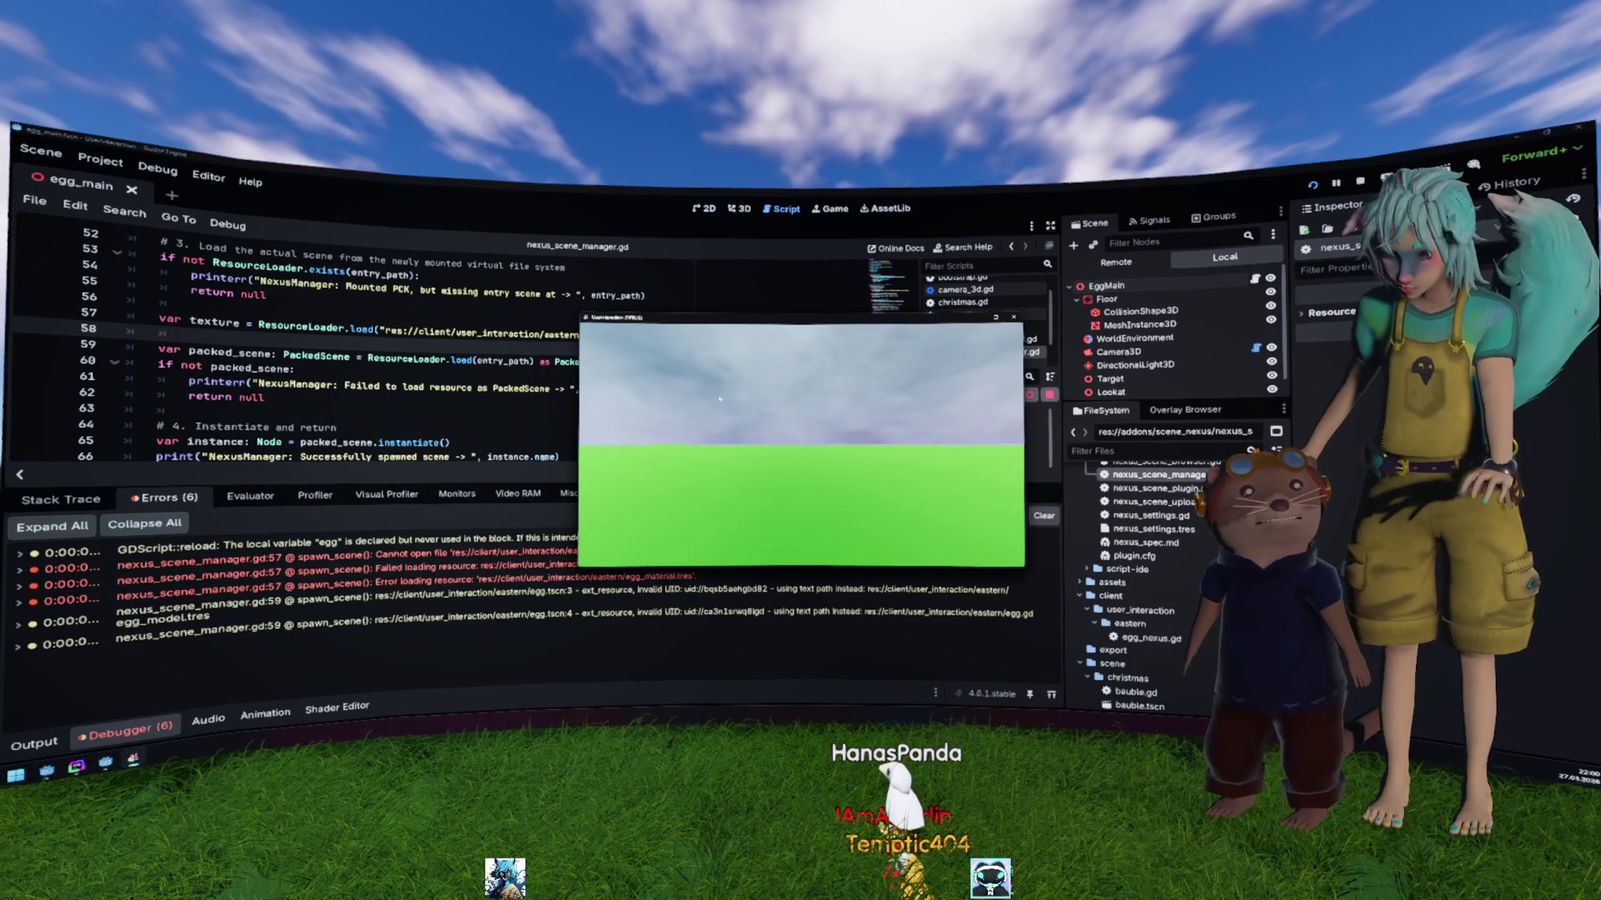
pyautogui.press('F8')
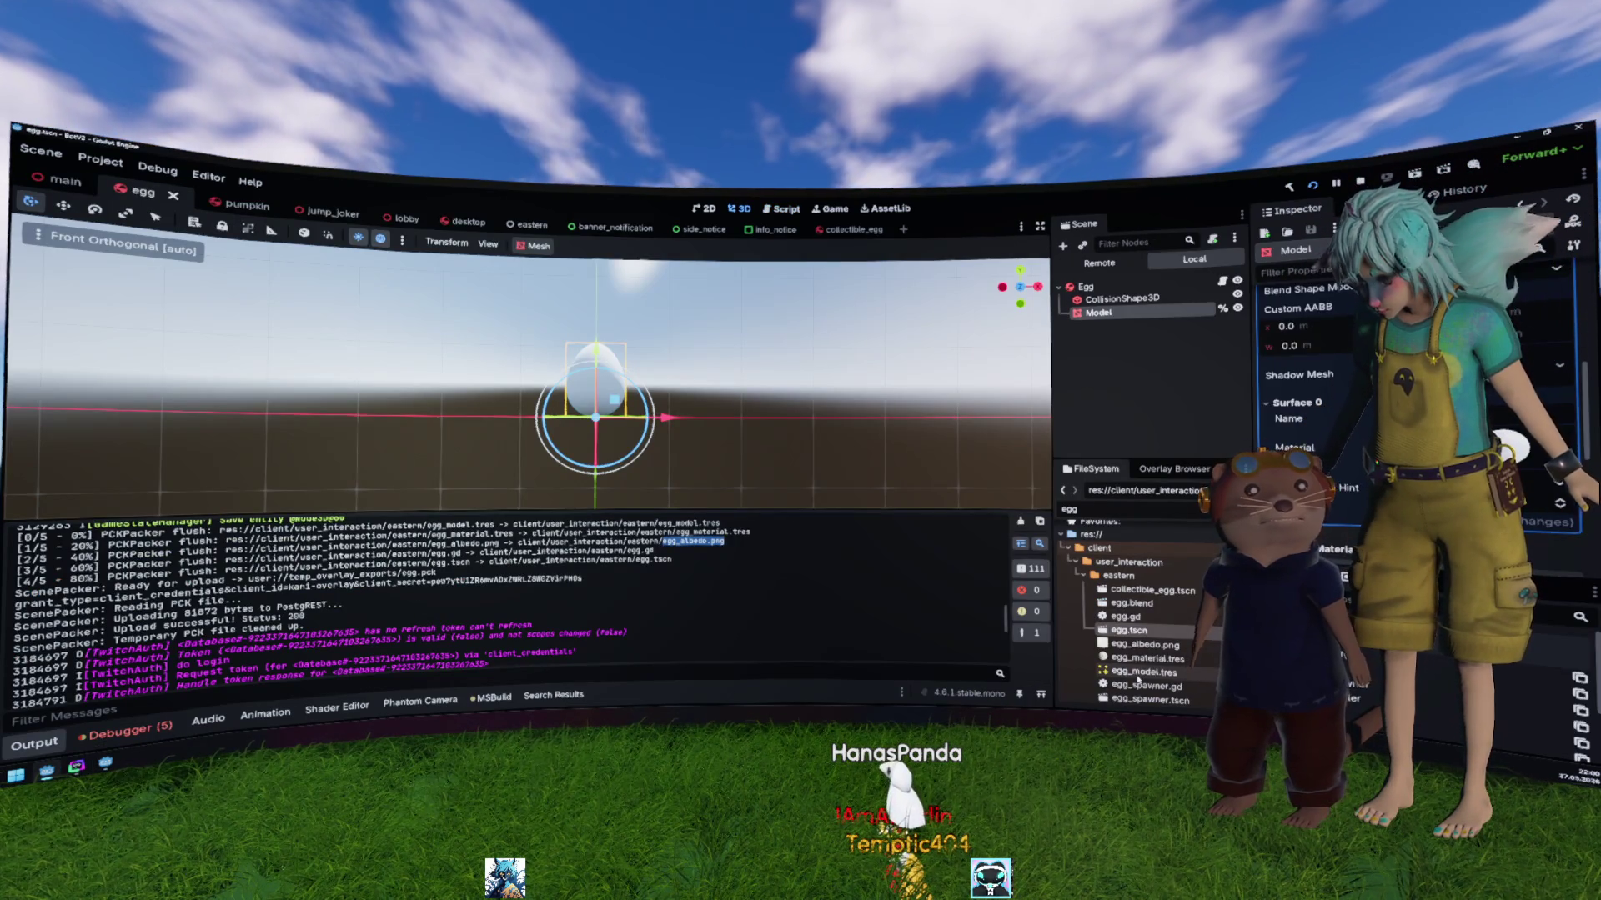
# Step: Inspect egg_model.tres's surface material and confirm egg_material.tres has no owners
pyautogui.click(1144, 672)
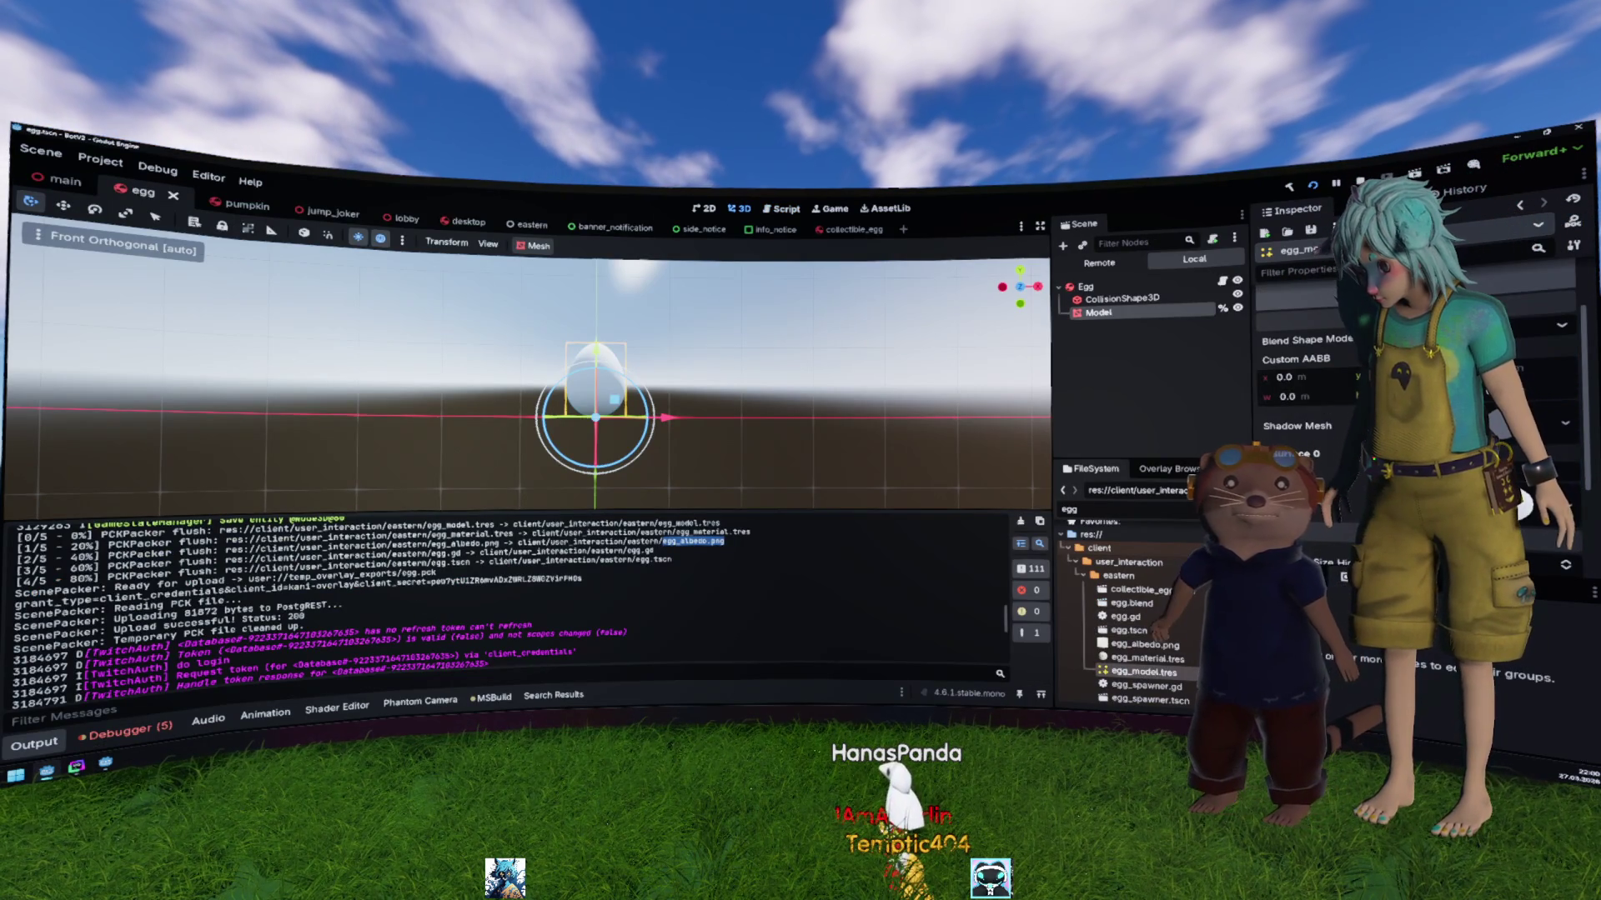
pyautogui.click(1290, 329)
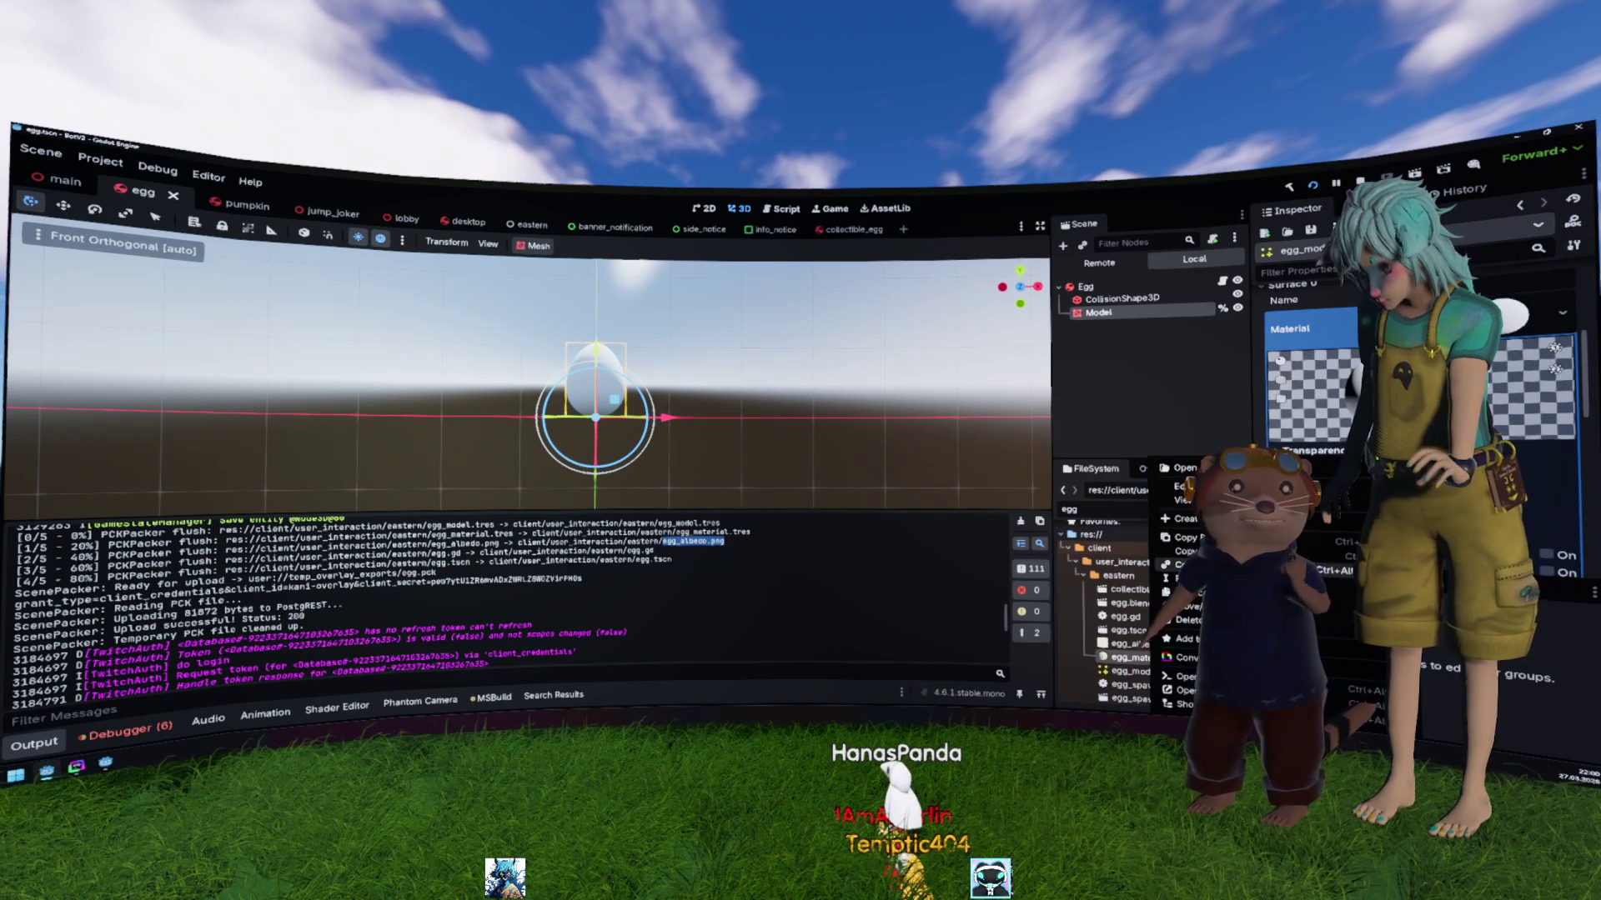
pyautogui.click(1183, 500)
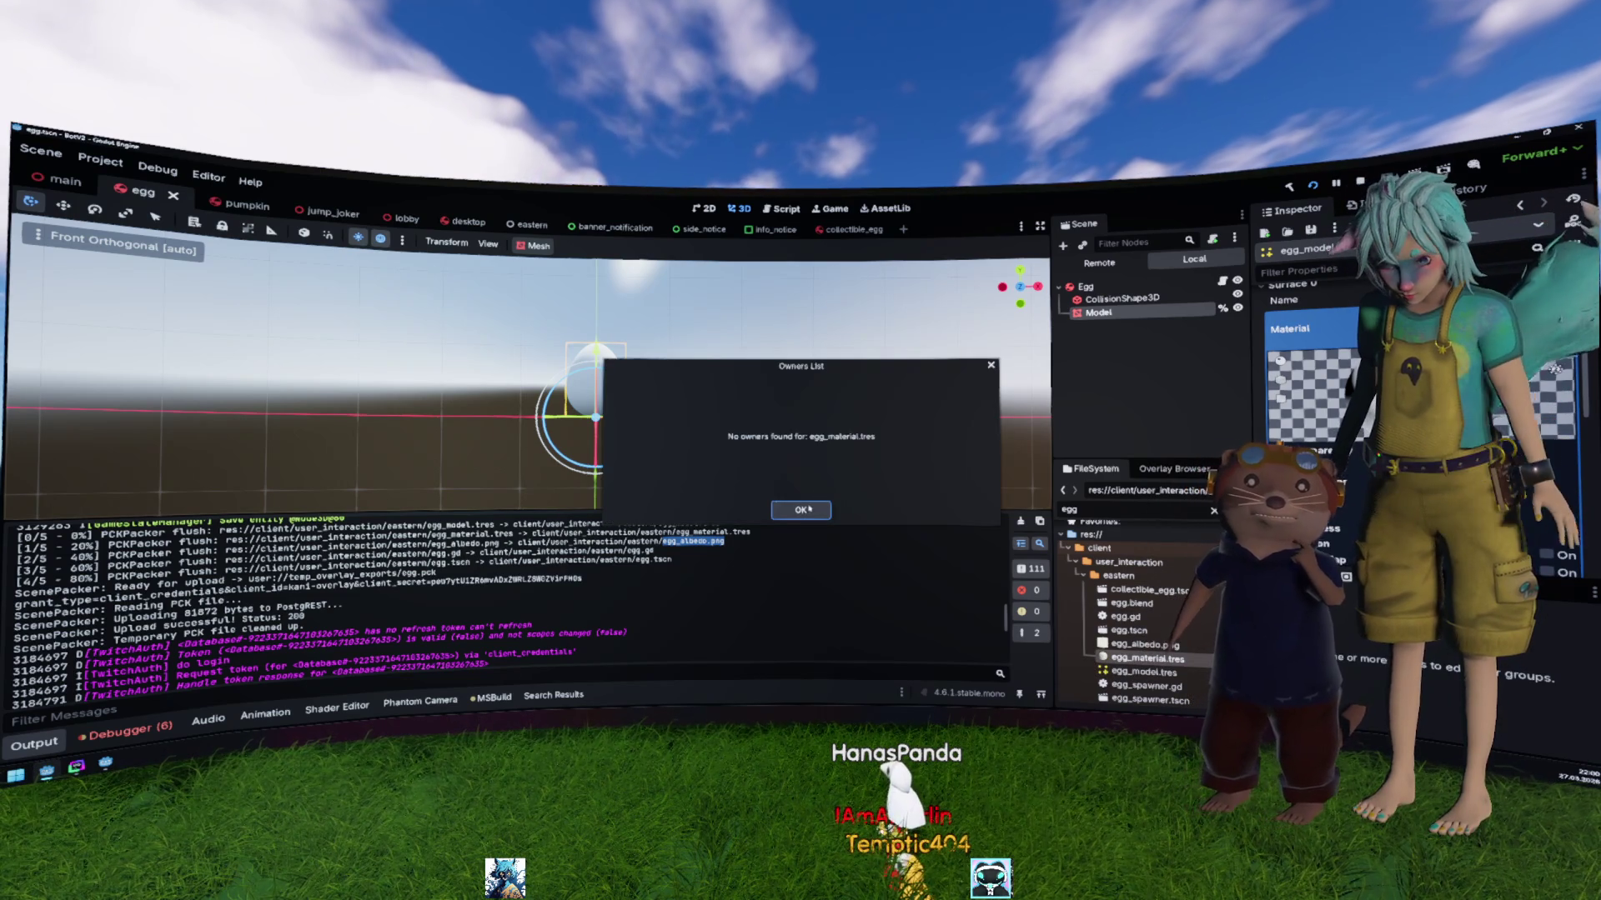
pyautogui.click(802, 511)
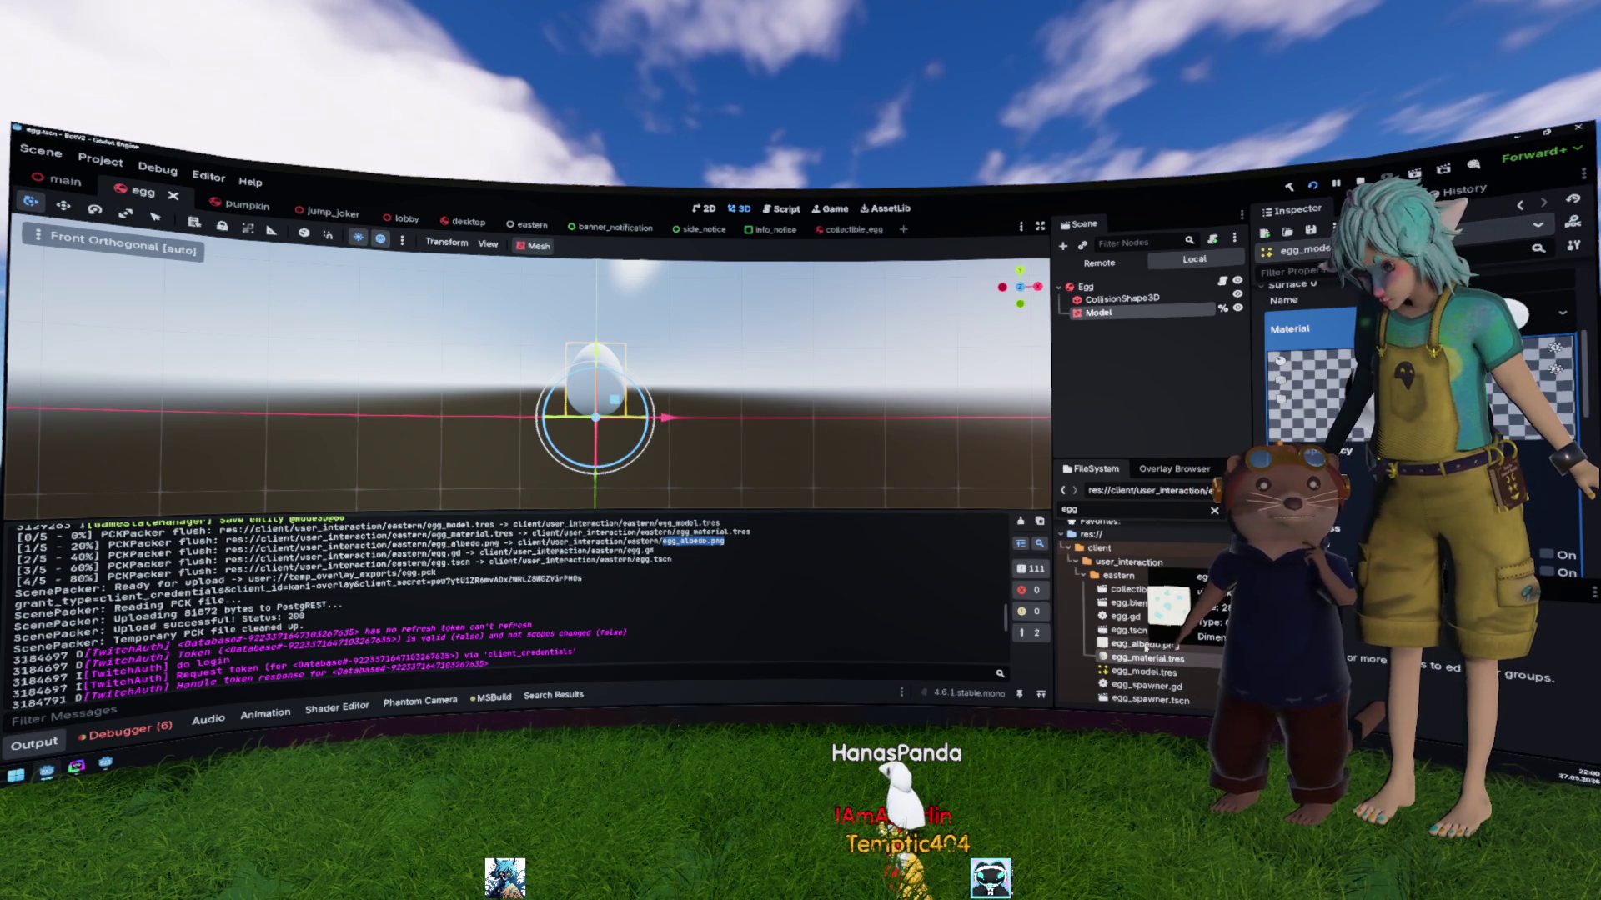
# Step: Inspect the CollisionShape3D, Egg root and Model nodes, including the Model's surface material overrides
pyautogui.moveTo(1175, 645)
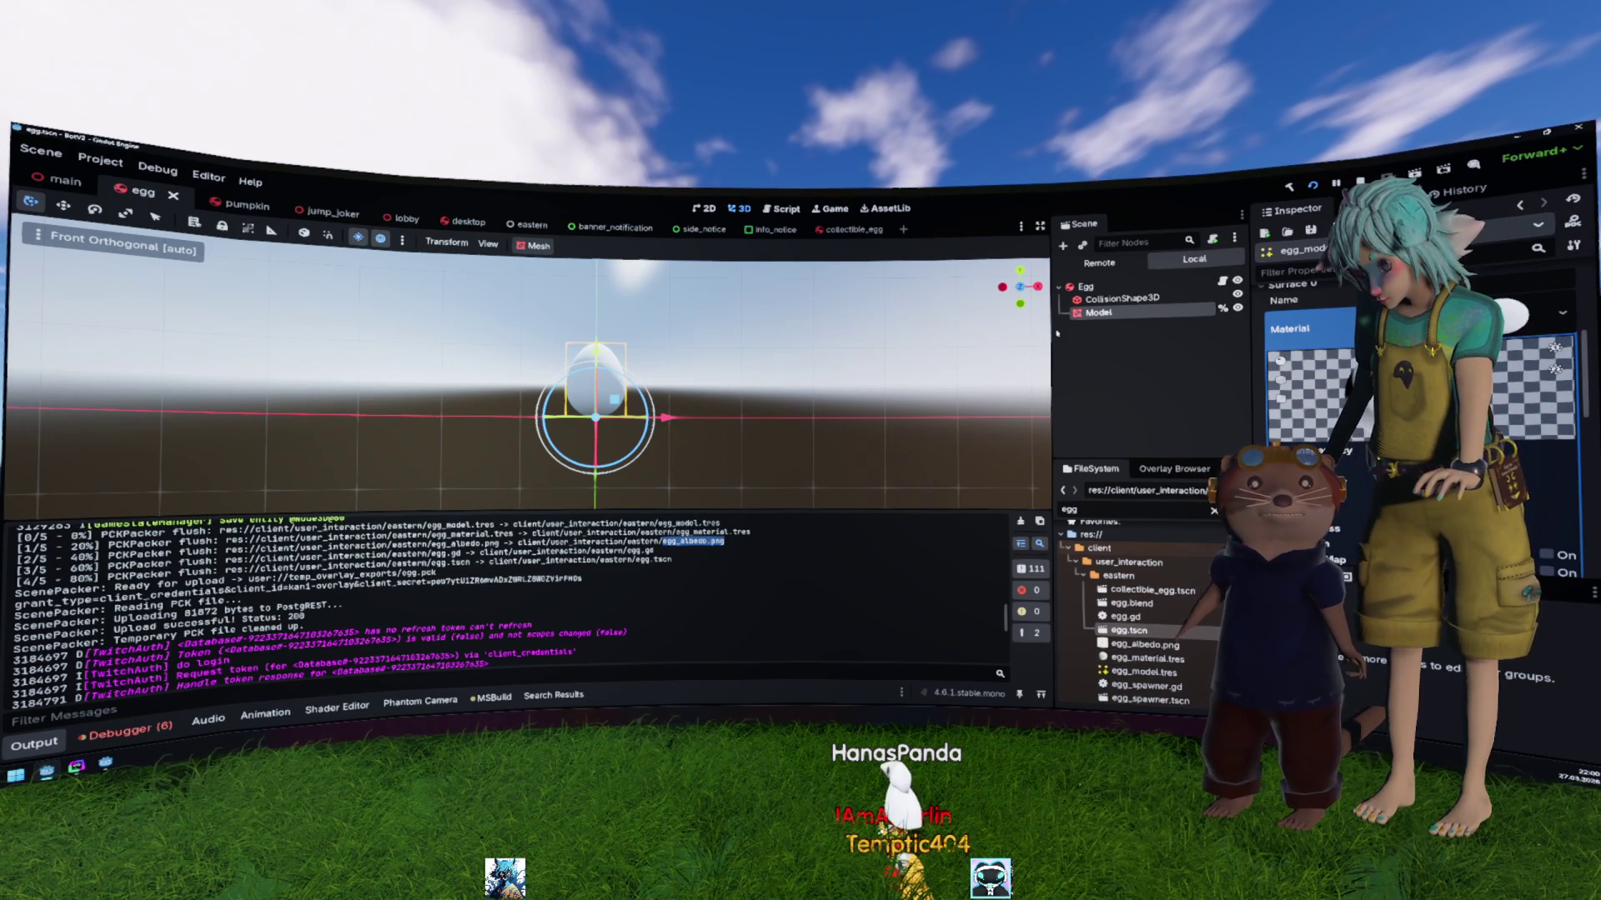
pyautogui.click(1117, 297)
pyautogui.click(1116, 287)
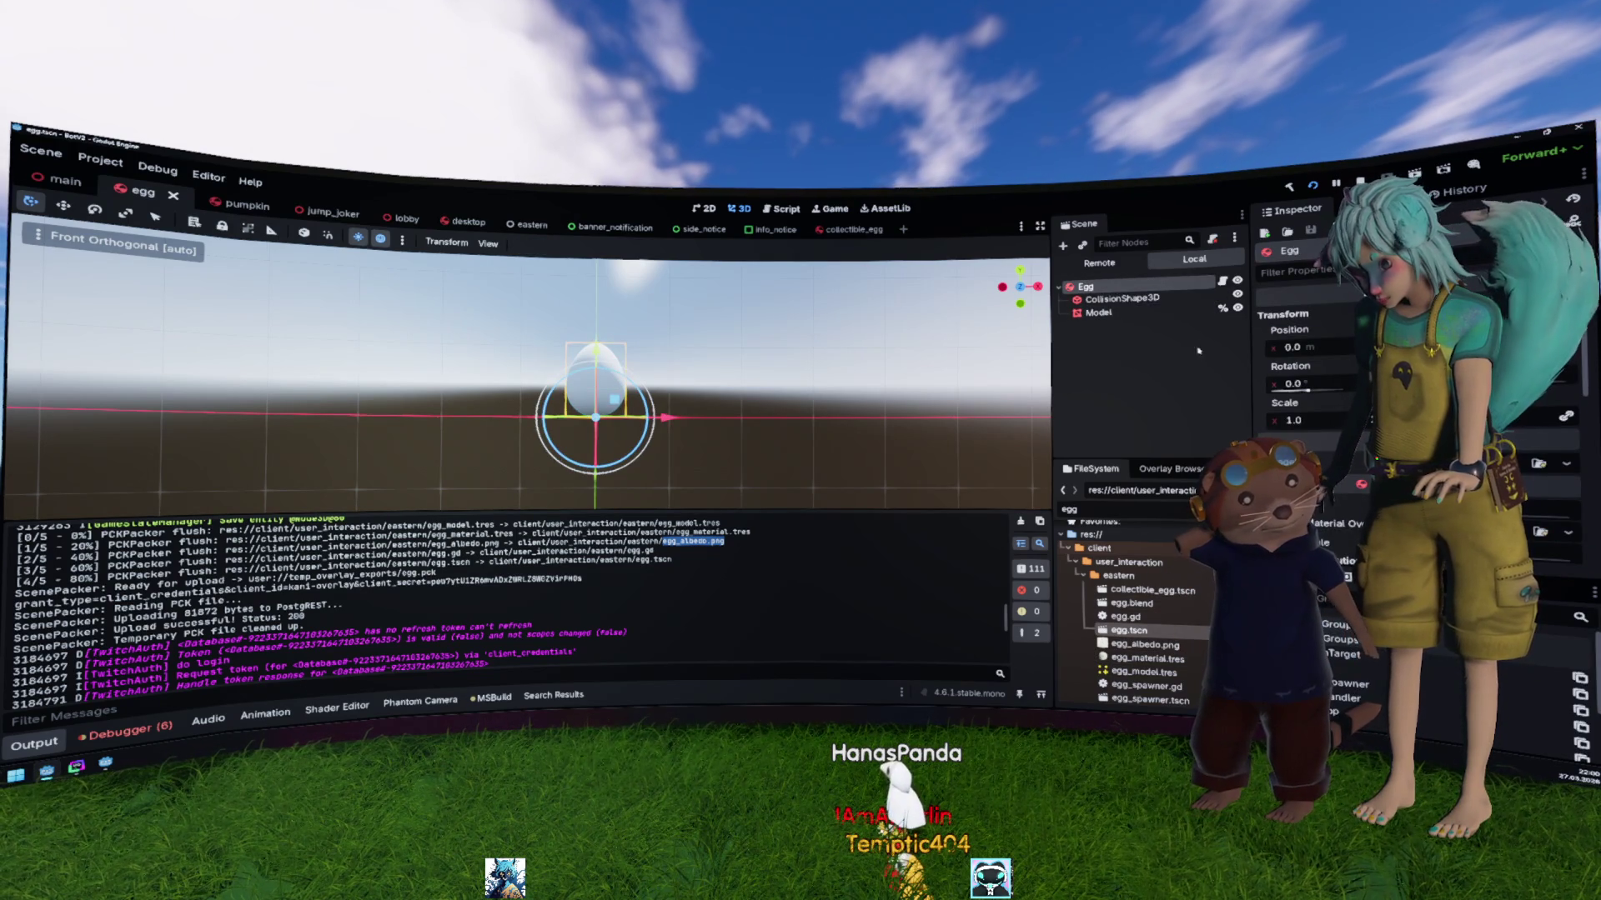
pyautogui.press('Down')
pyautogui.press('Down')
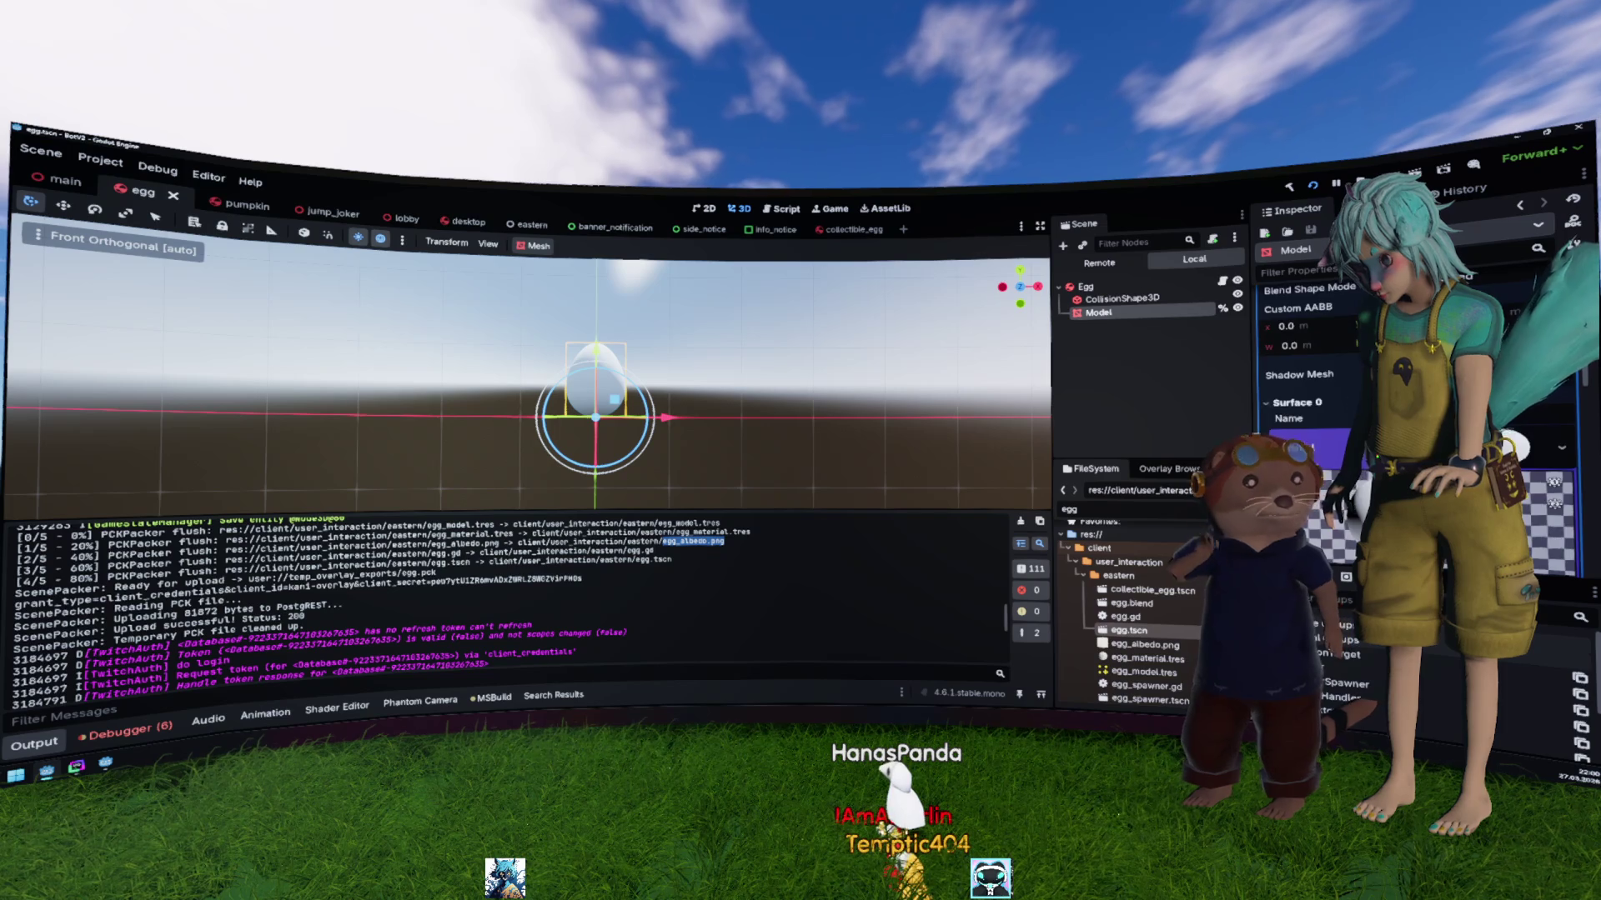
pyautogui.scroll(3, 1309, 375)
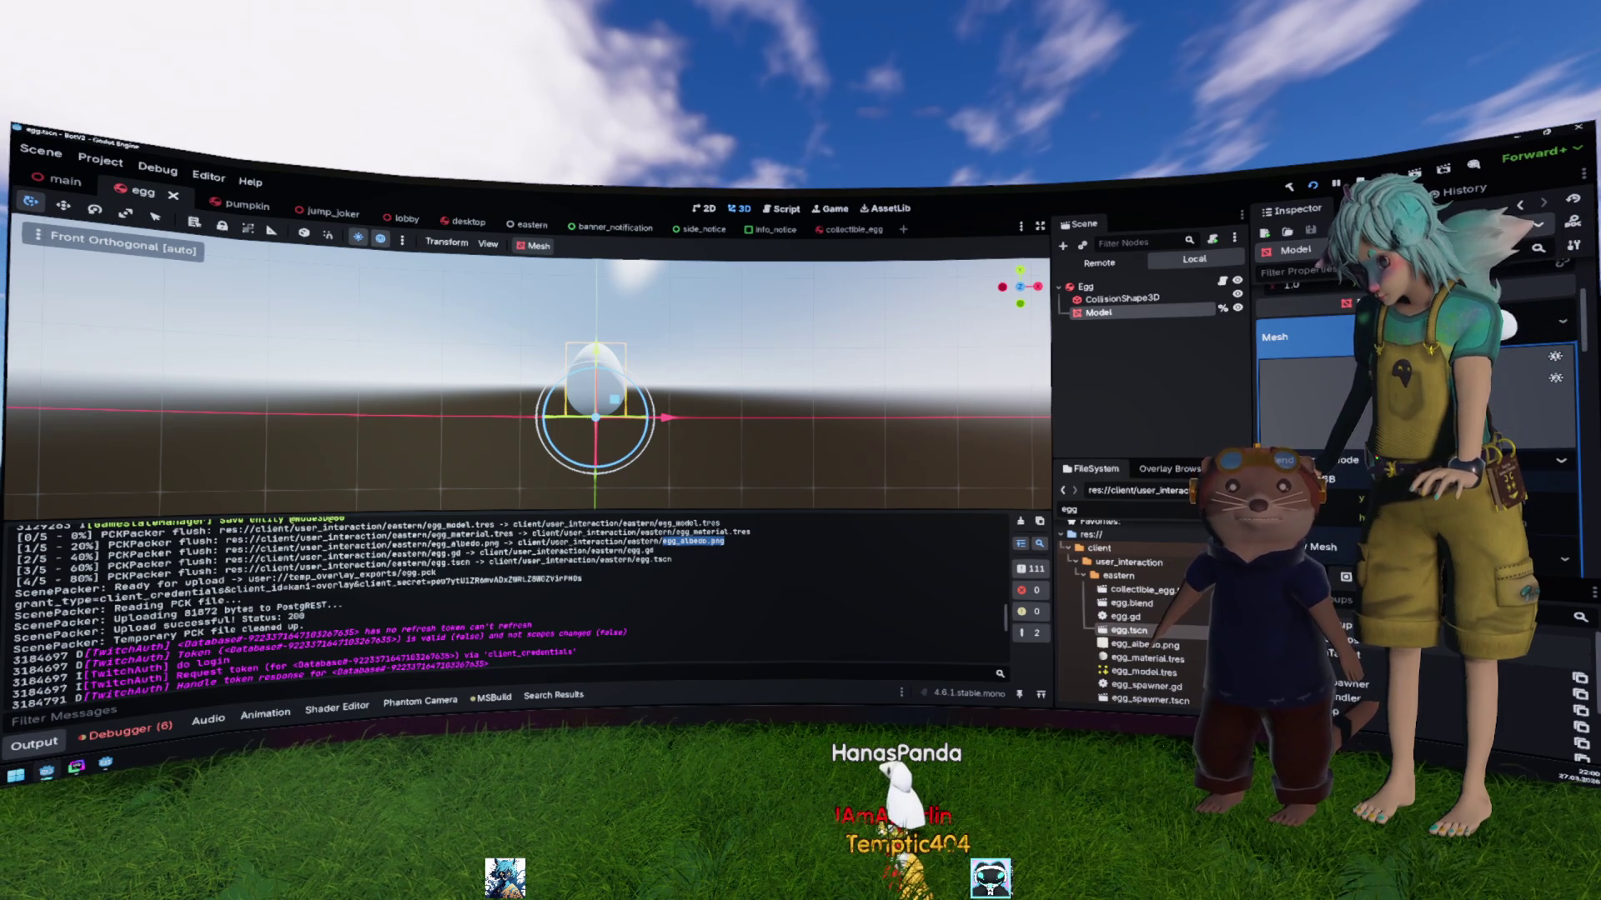
pyautogui.click(1305, 351)
pyautogui.click(1310, 378)
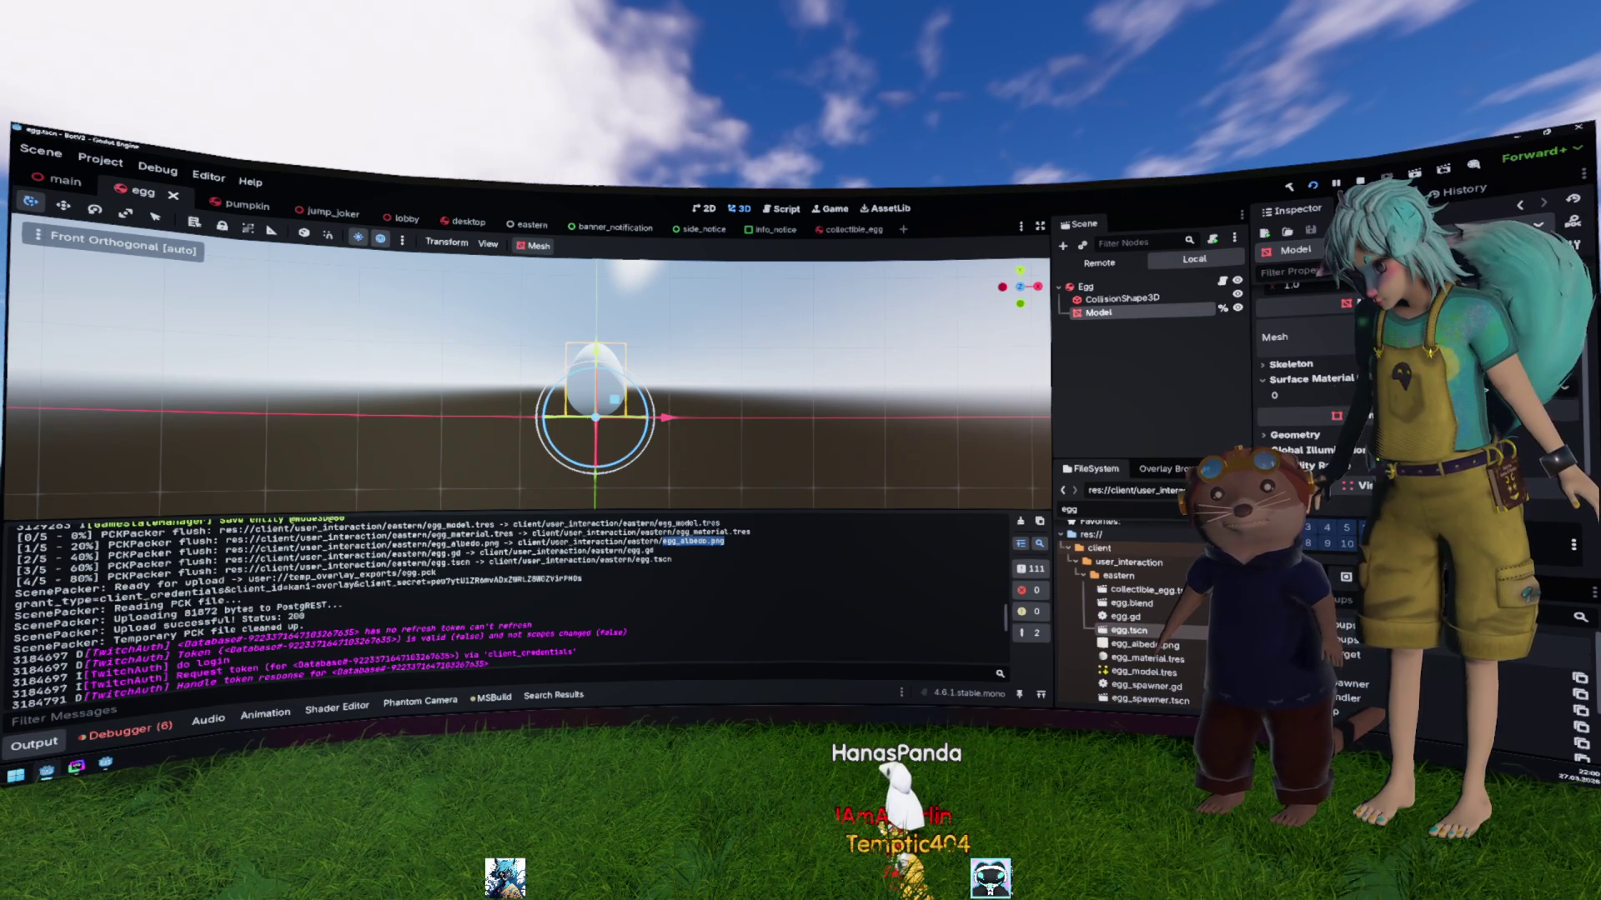
pyautogui.click(1304, 377)
pyautogui.scroll(3, 1318, 445)
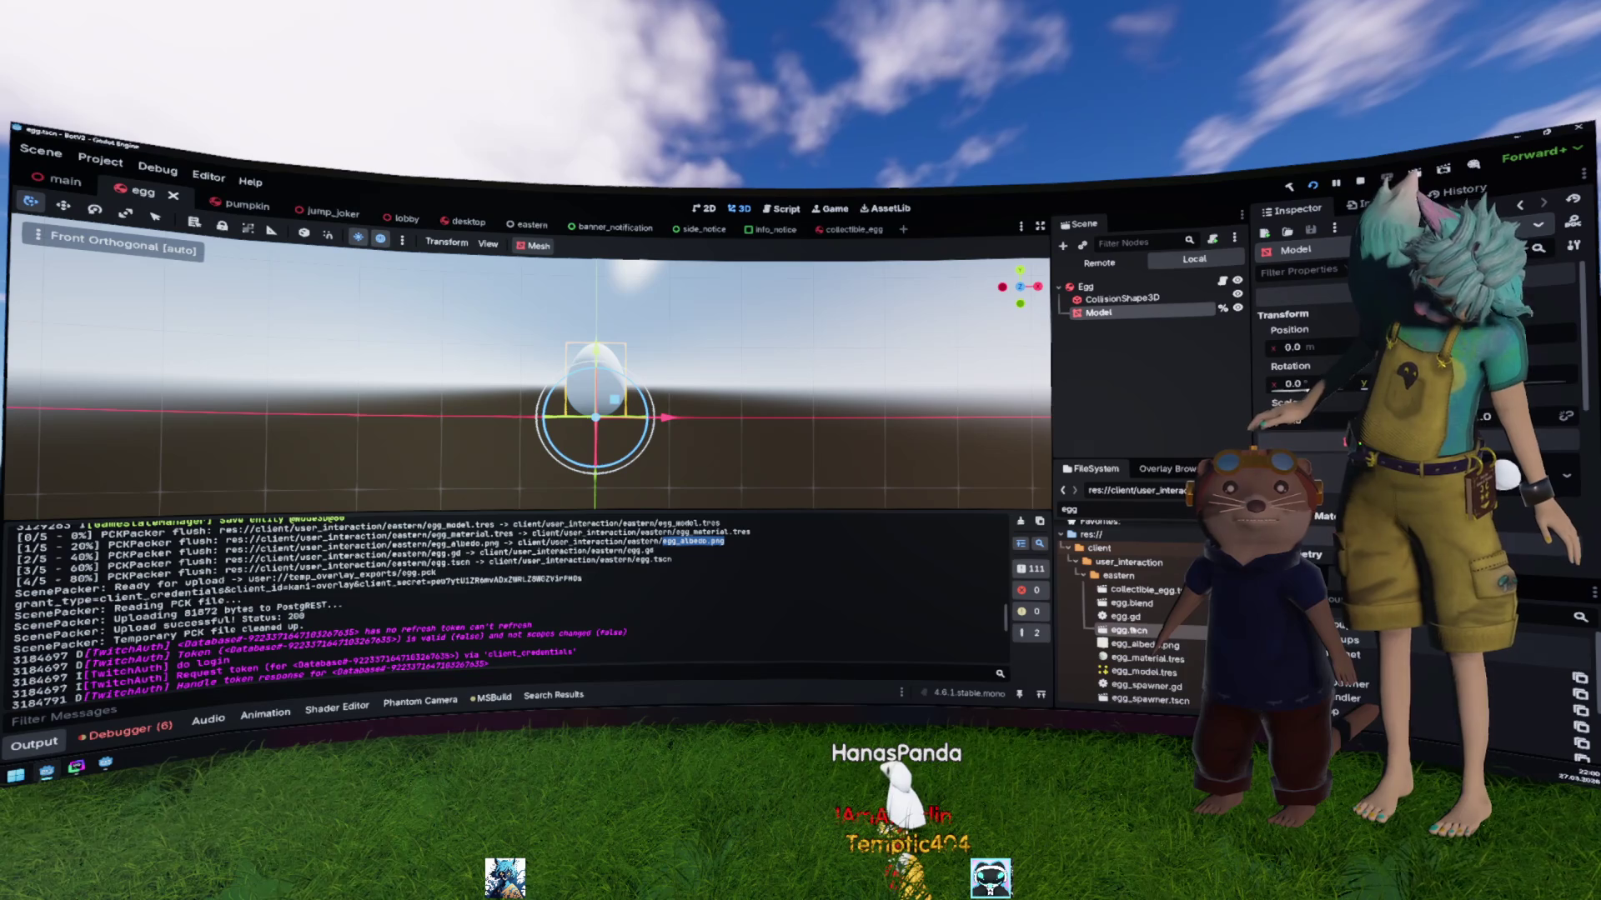
# Step: Select the PCKPacker flush lines in the Output log, then switch back to the EggMain project
pyautogui.press('Escape')
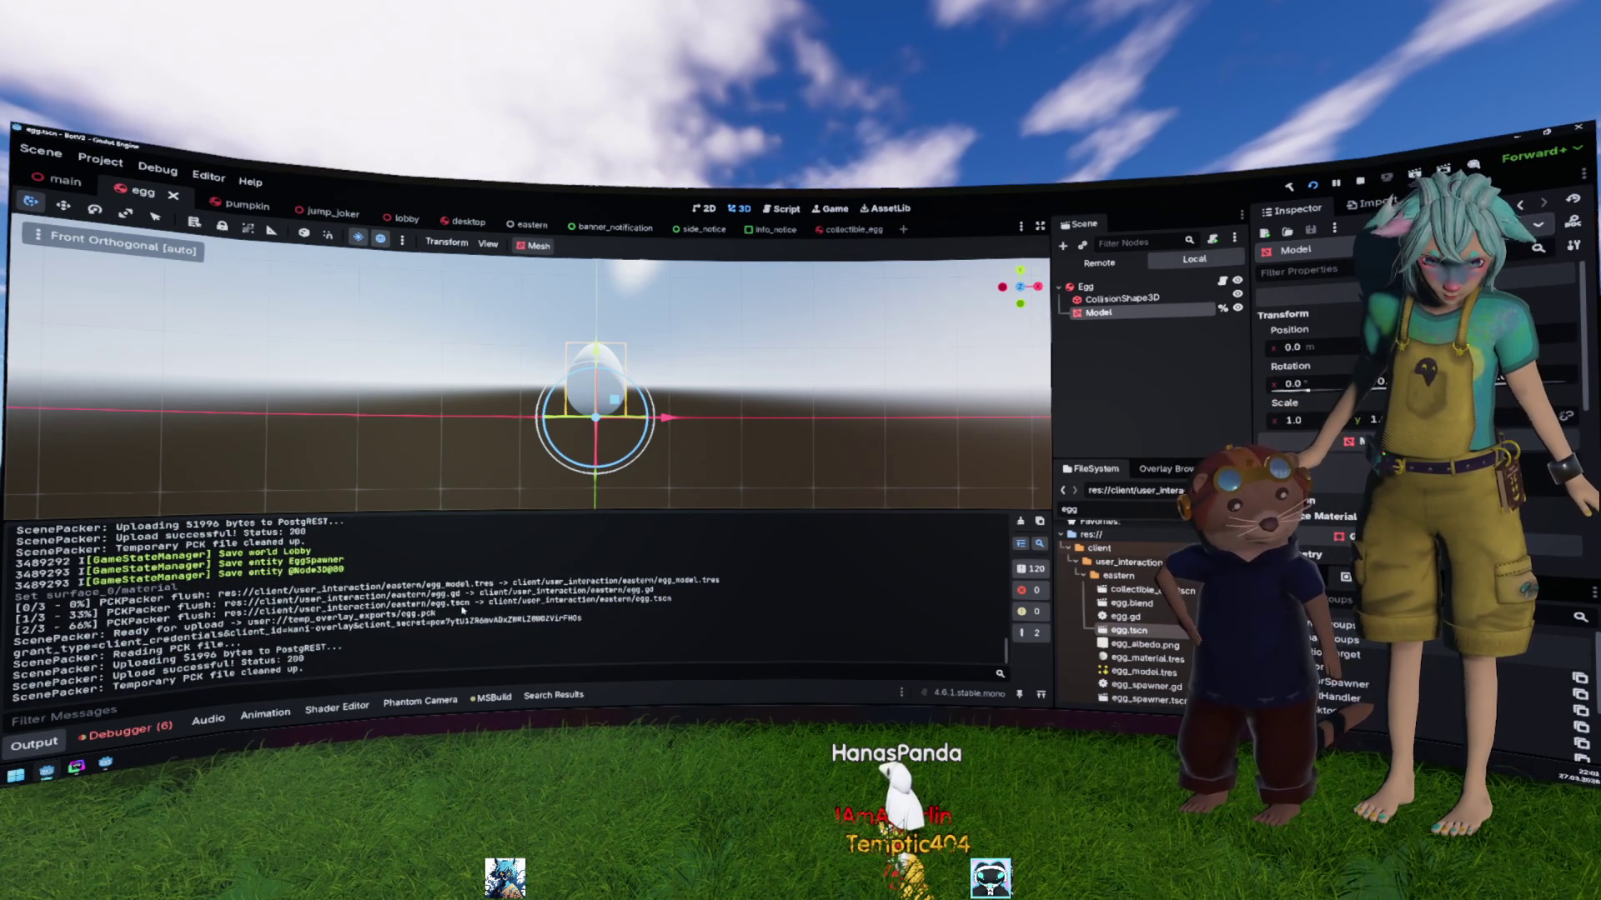
pyautogui.moveTo(430, 581)
pyautogui.mouseDown()
pyautogui.moveTo(672, 599)
pyautogui.moveTo(621, 650)
pyautogui.mouseUp()
pyautogui.hotkey('alt', 'Tab')
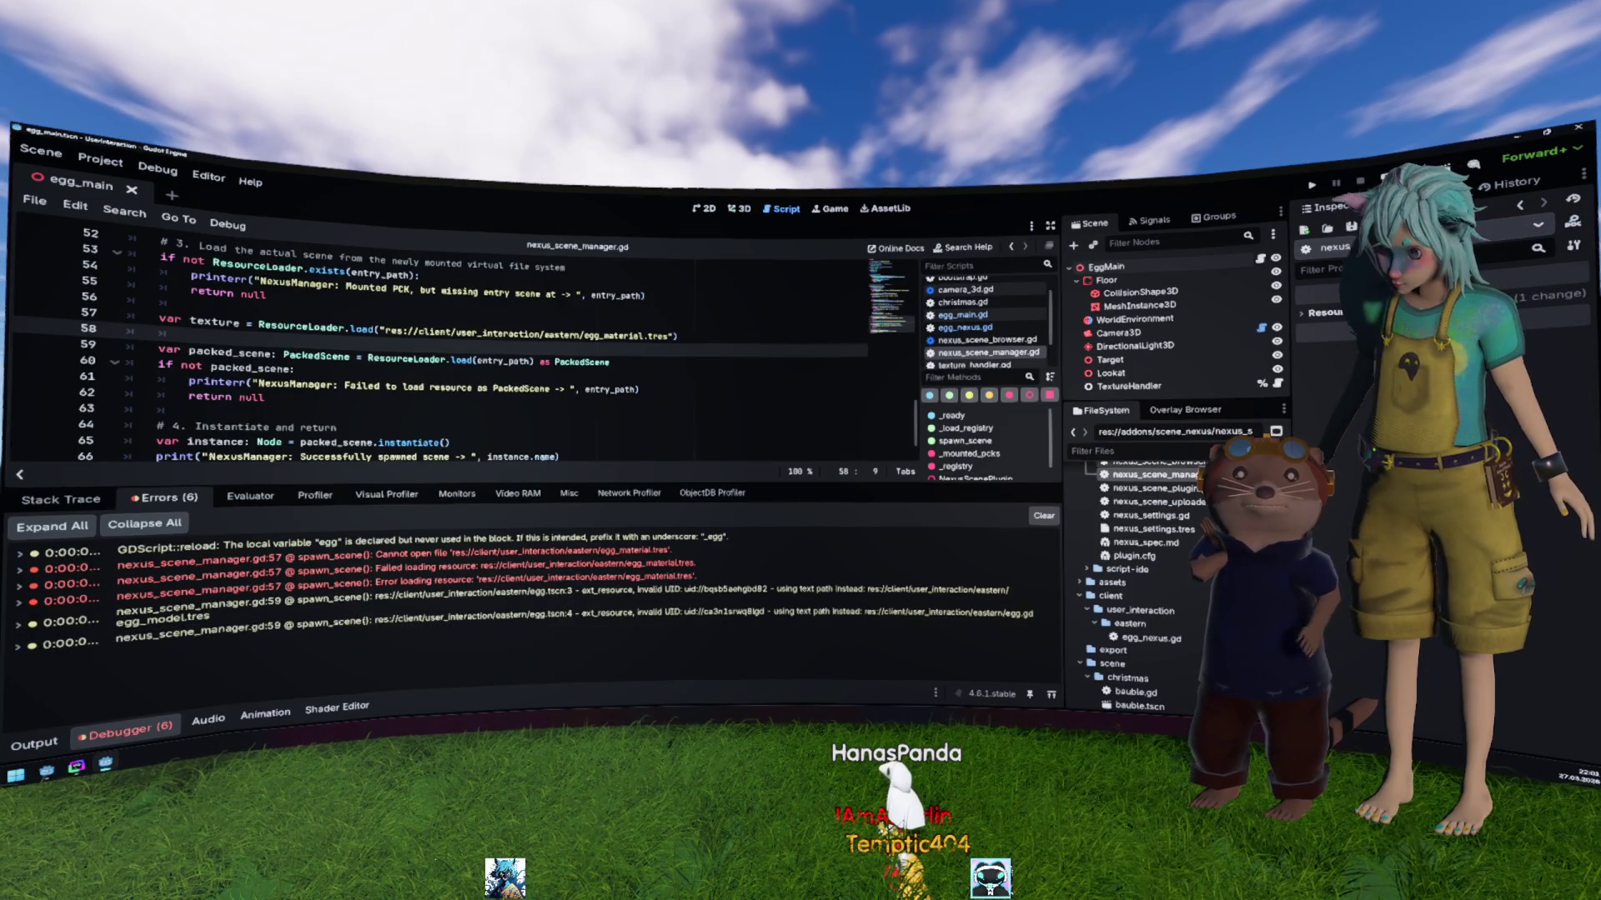
# Step: Refresh the overlays, reload the current project, run it, and open the debugger's error list
pyautogui.click(1206, 417)
pyautogui.click(1260, 433)
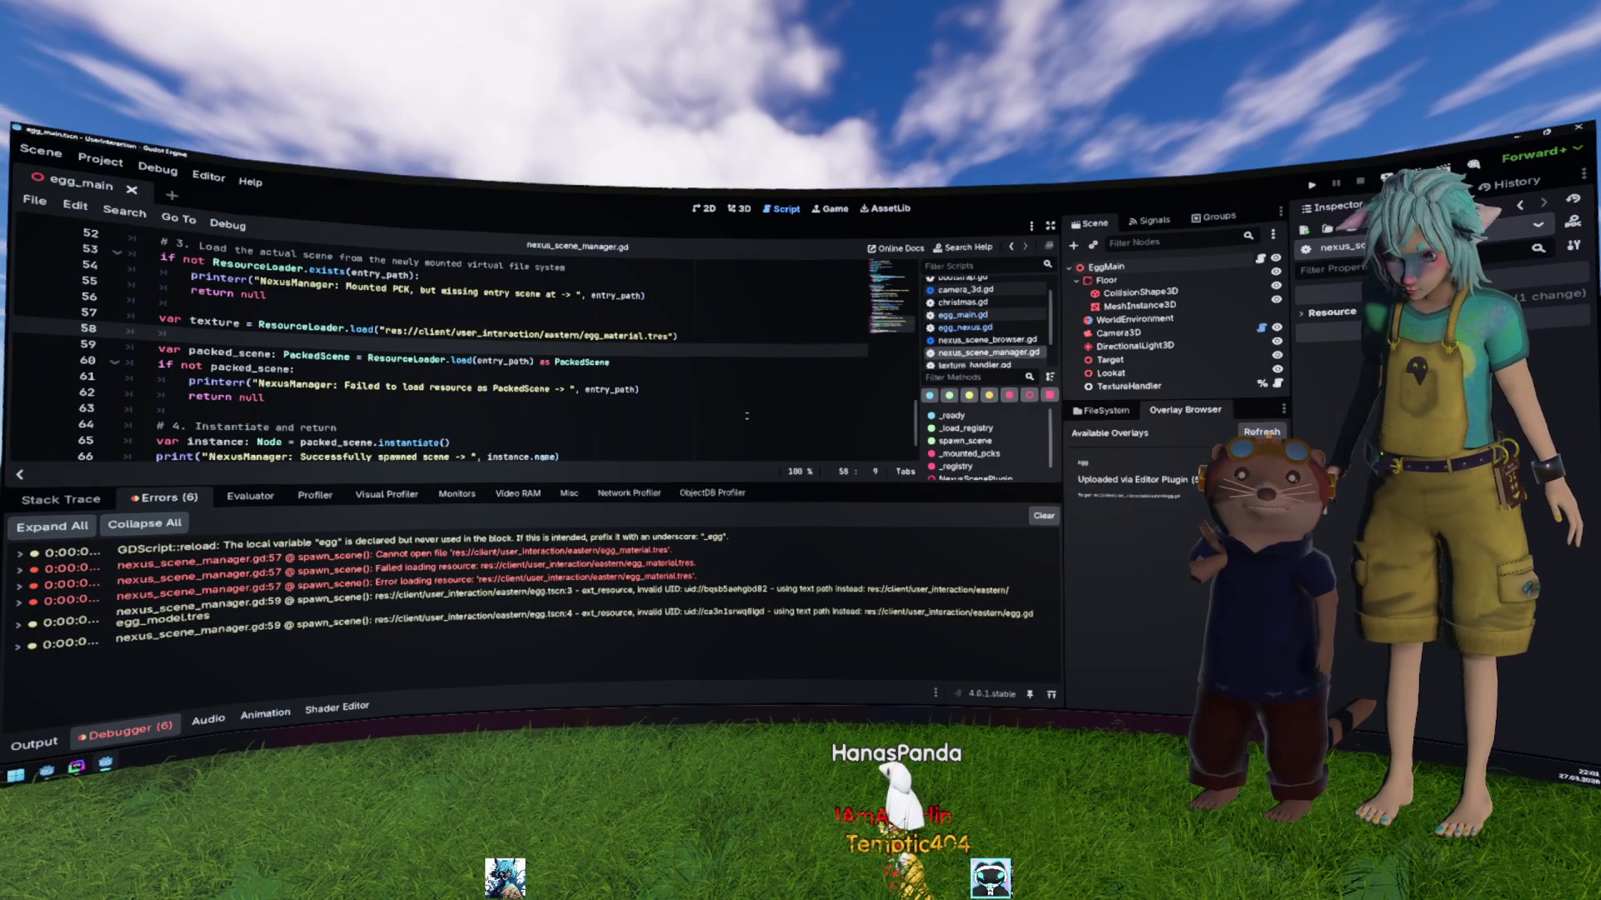
pyautogui.click(100, 160)
pyautogui.click(150, 337)
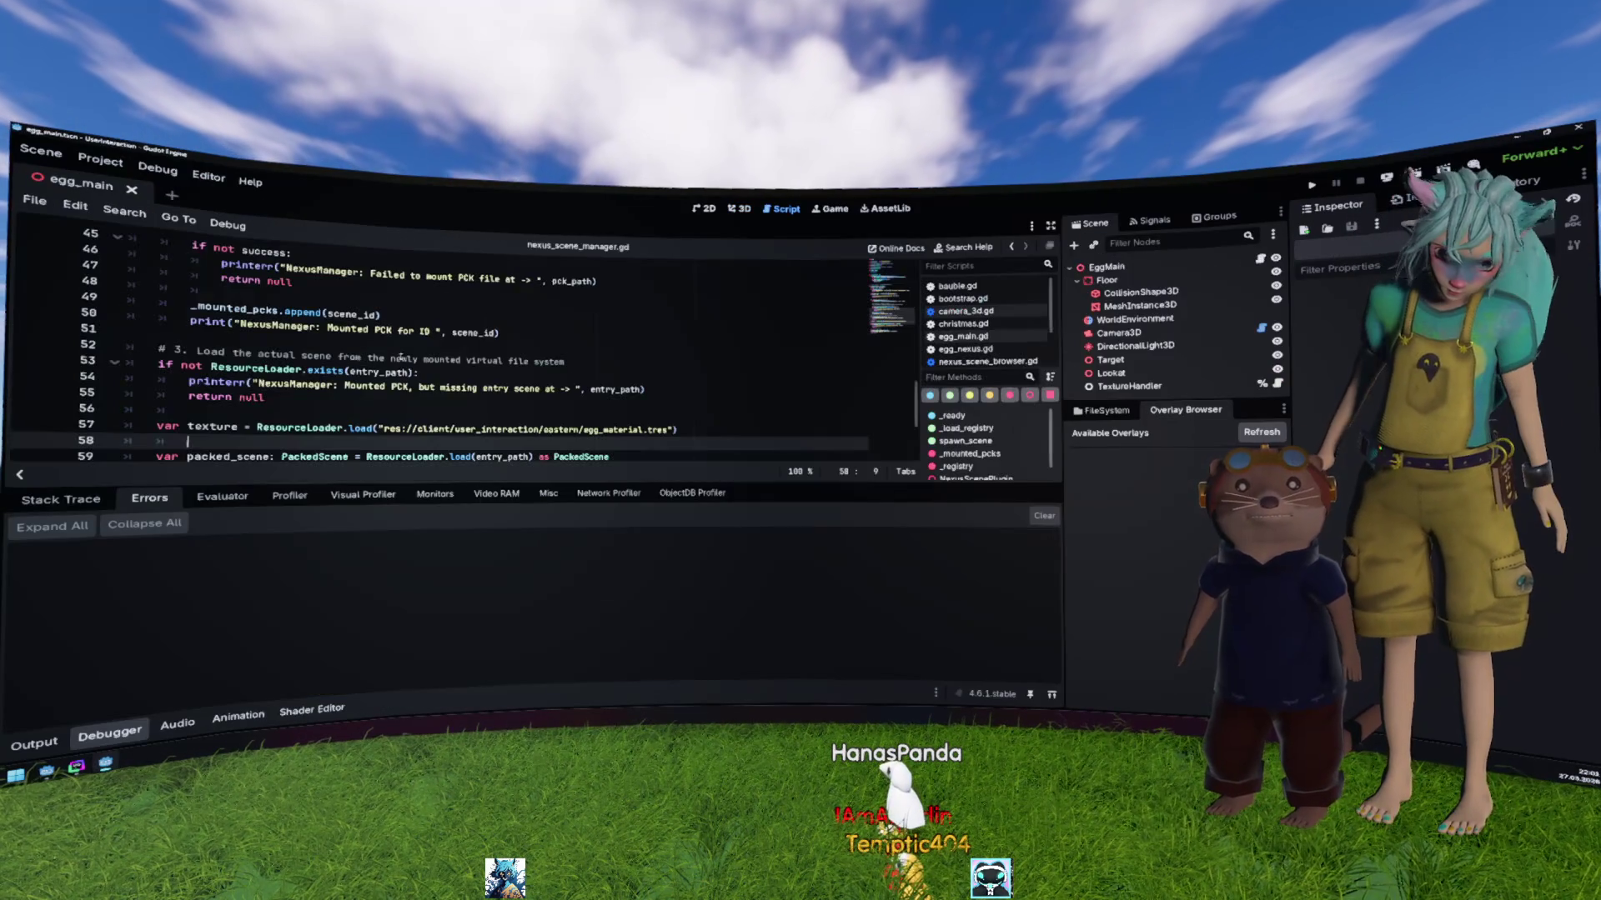
pyautogui.press('F5')
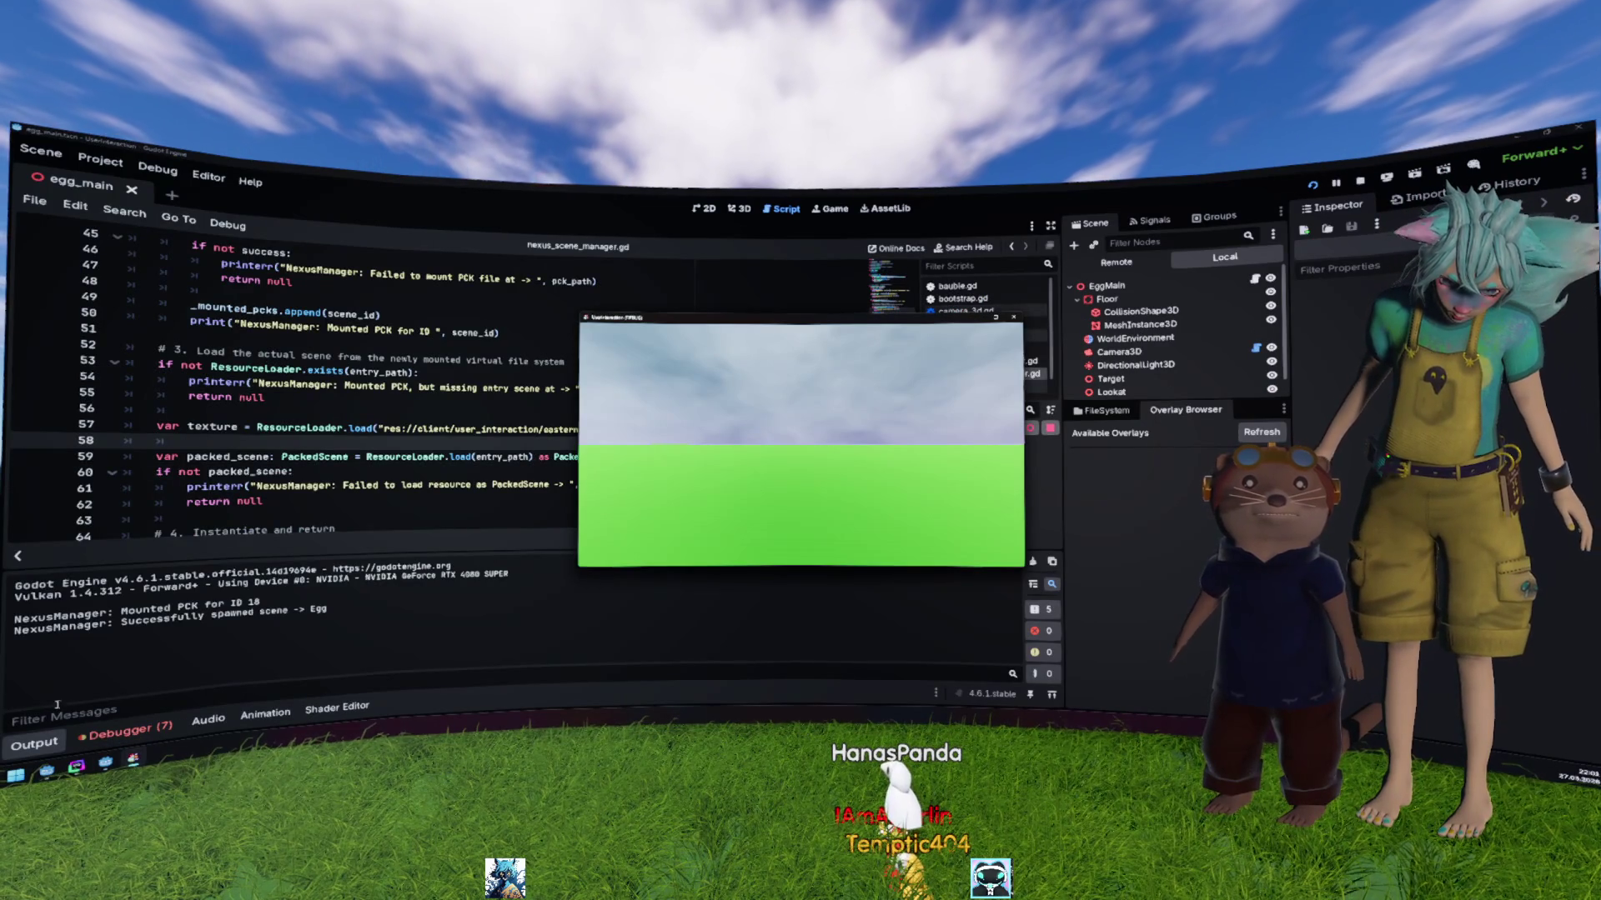
pyautogui.click(117, 738)
pyautogui.click(117, 739)
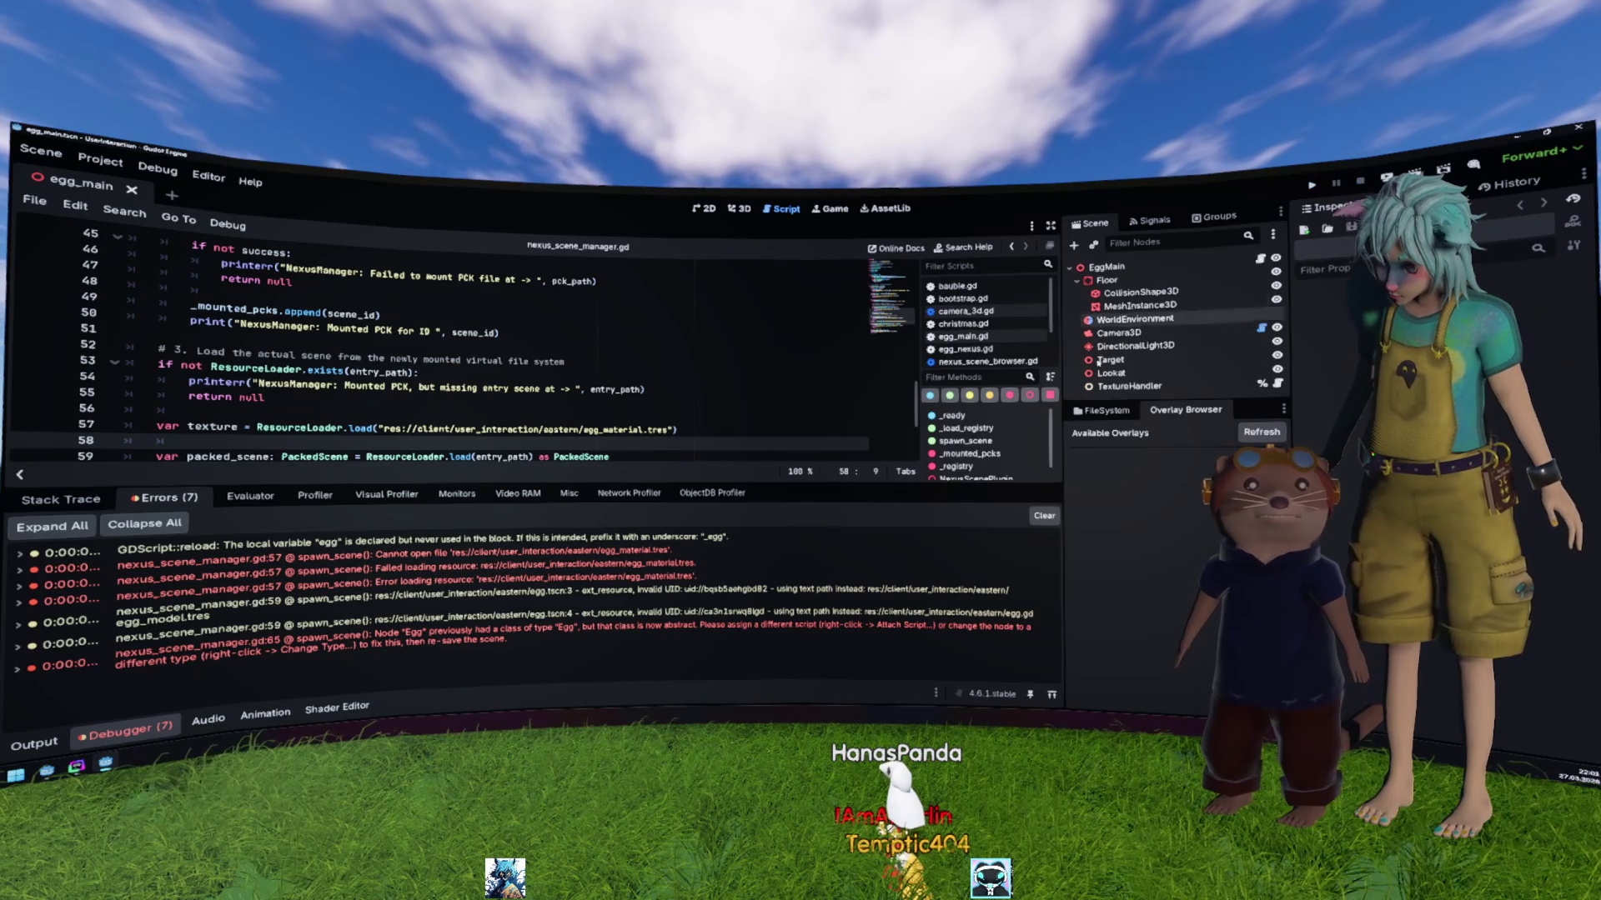
# Step: Delete client/user_interaction/eastern/egg.gd from the project
pyautogui.click(1106, 410)
pyautogui.click(1156, 575)
pyautogui.scroll(-3, 1156, 575)
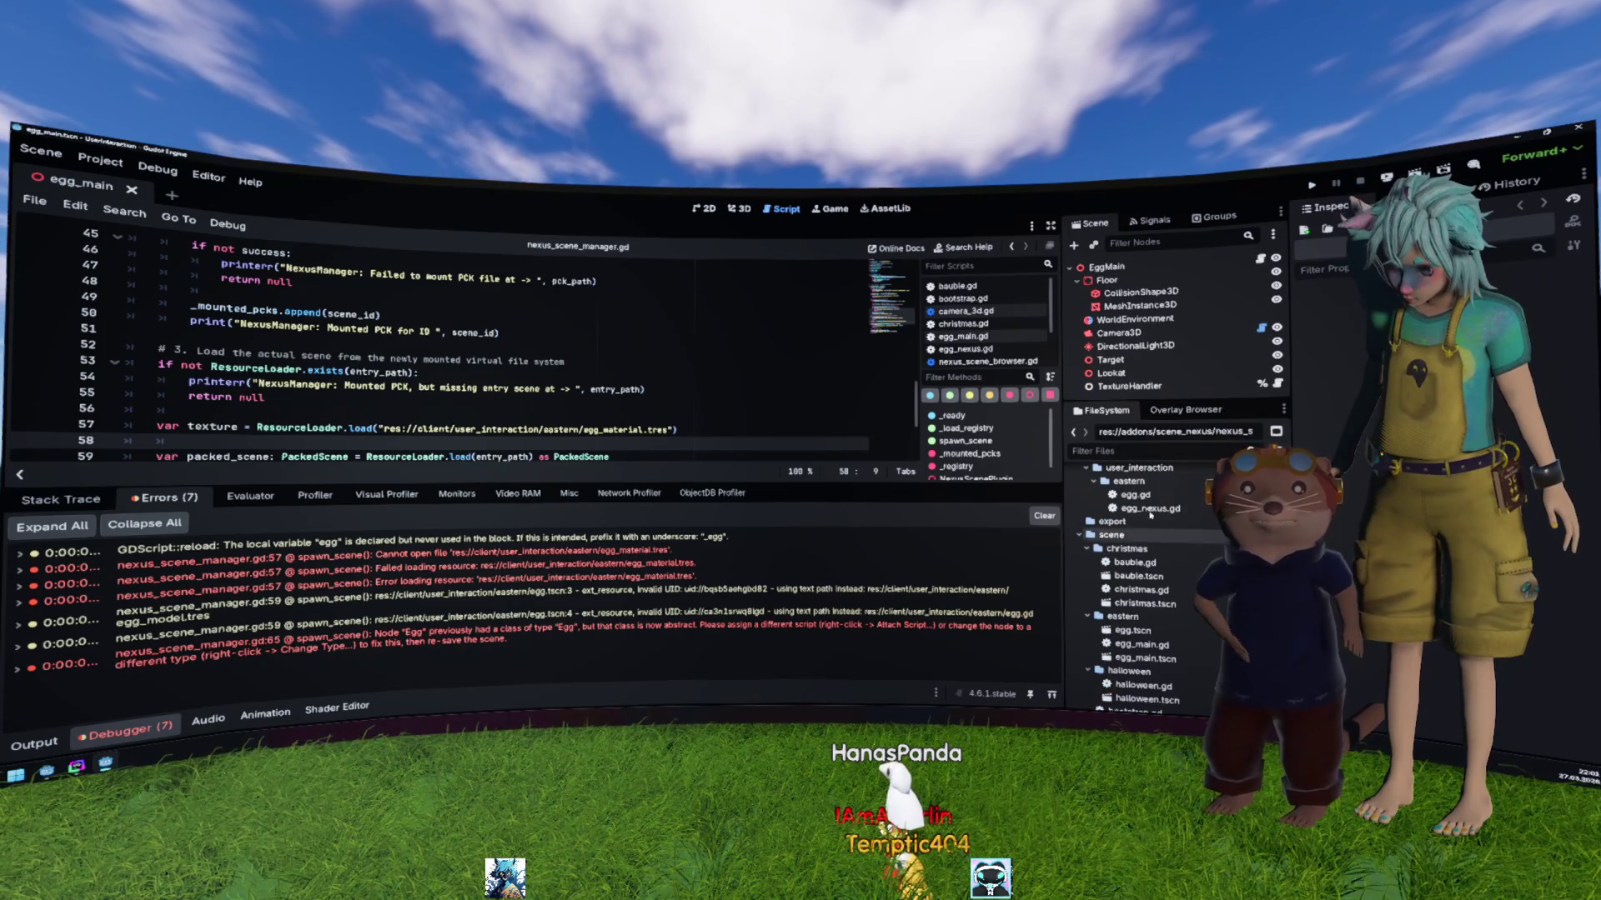
pyautogui.doubleClick(1135, 495)
pyautogui.press('Delete')
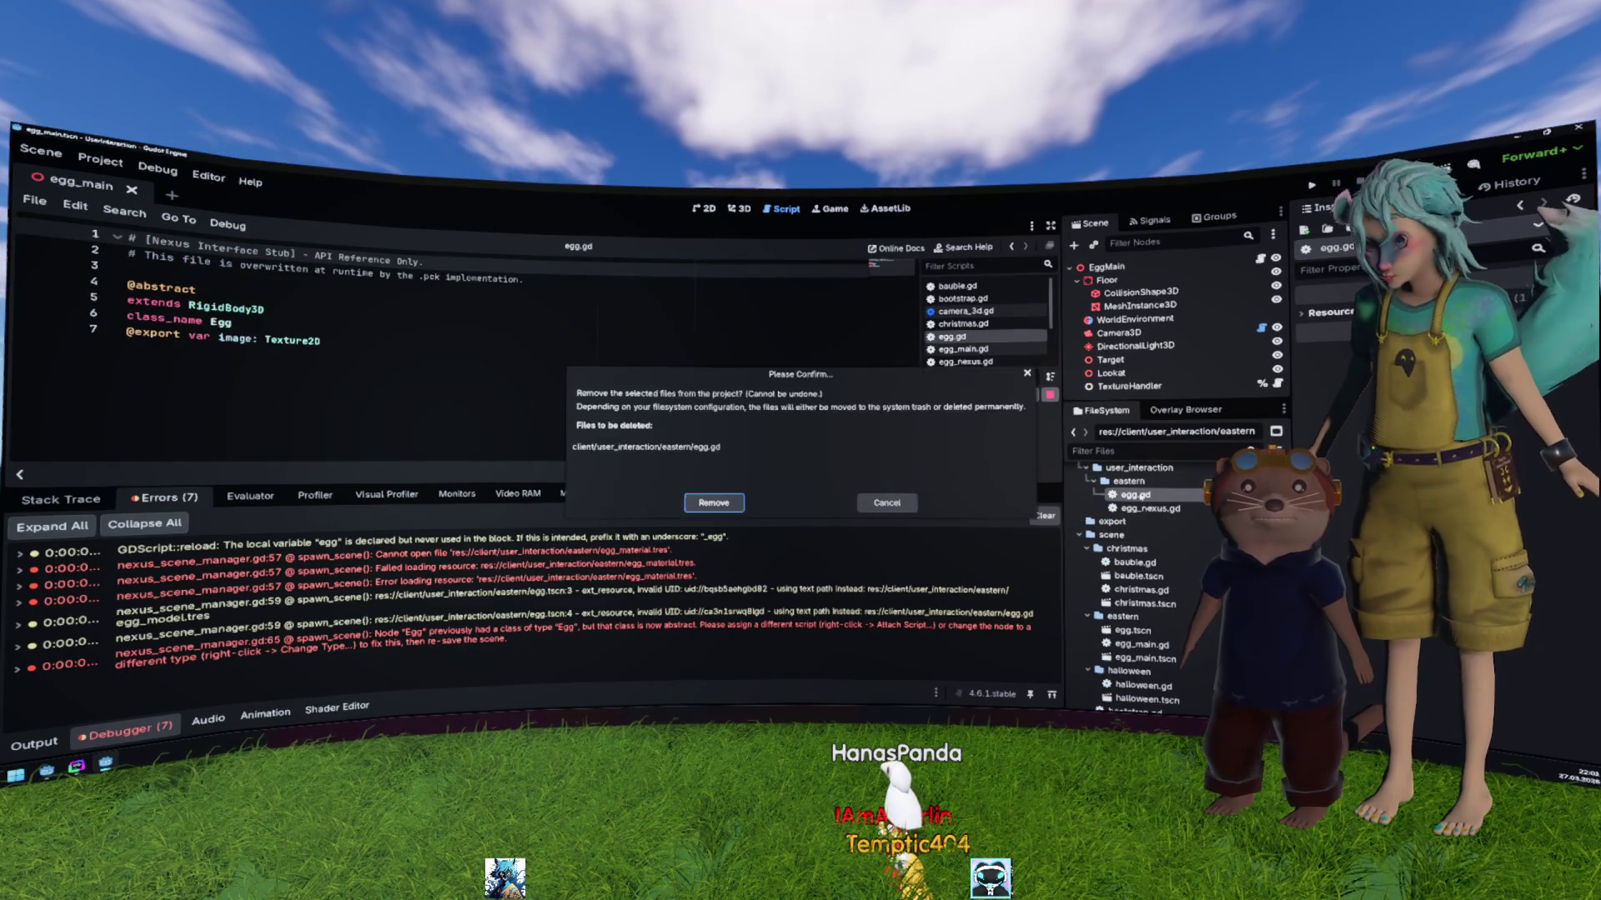
pyautogui.press('Return')
# Step: Strip the '-> Egg' return type and 'as Egg' cast from spawn() in egg_nexus.gd, save, and rerun
pyautogui.doubleClick(1150, 608)
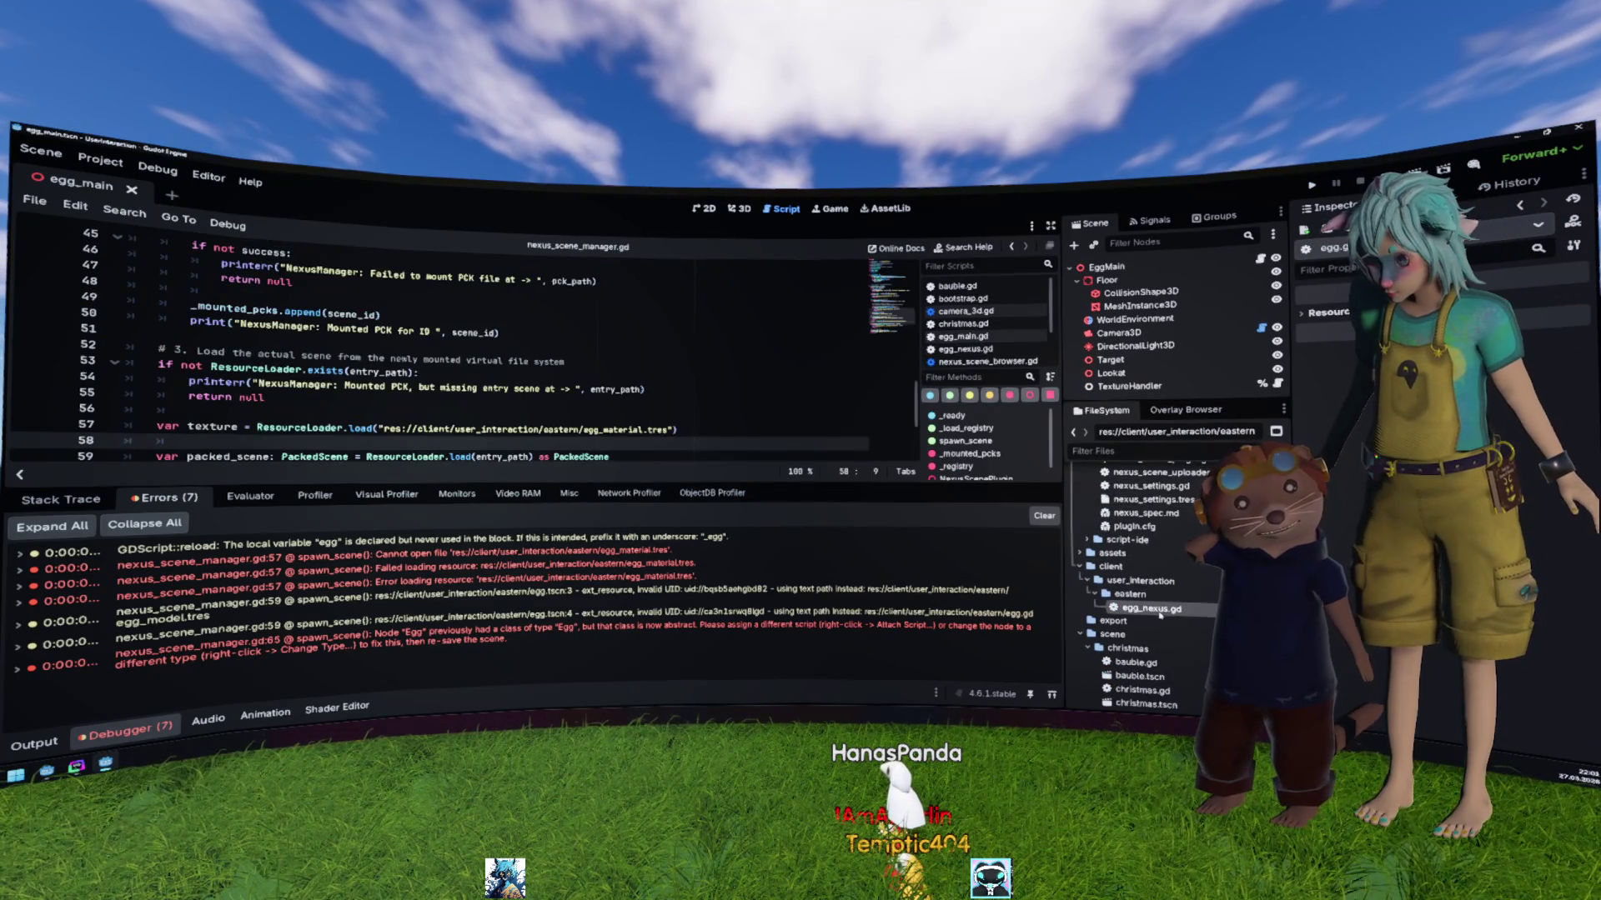
pyautogui.click(468, 360)
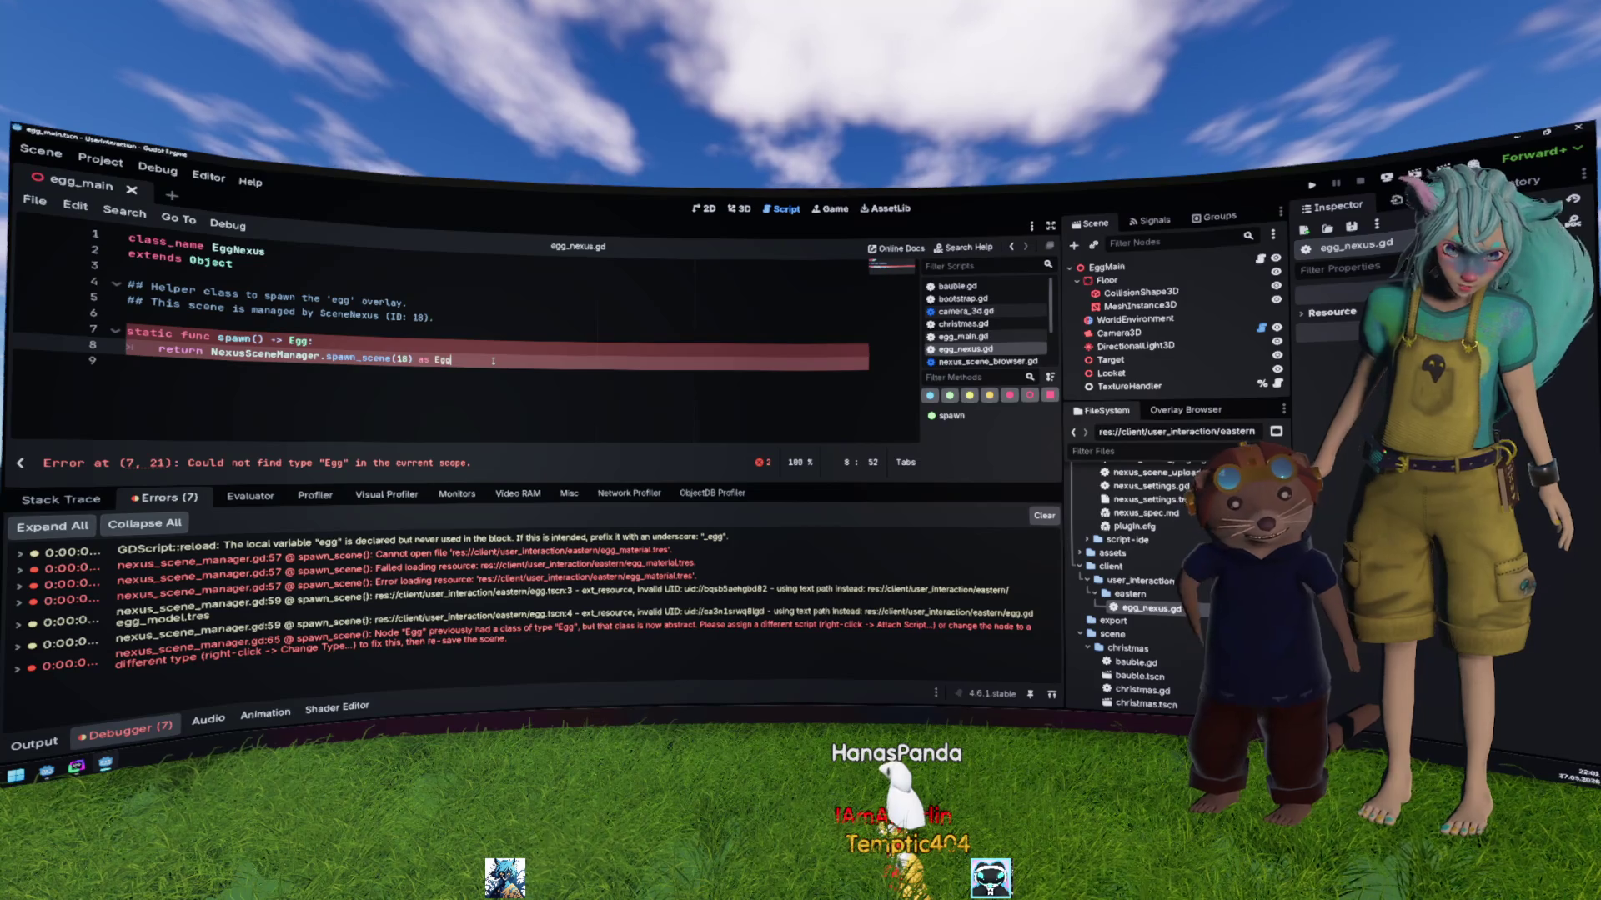
pyautogui.press('BackSpace')
pyautogui.press('BackSpace')
pyautogui.press('BackSpace')
pyautogui.click(331, 341)
pyautogui.press('Left')
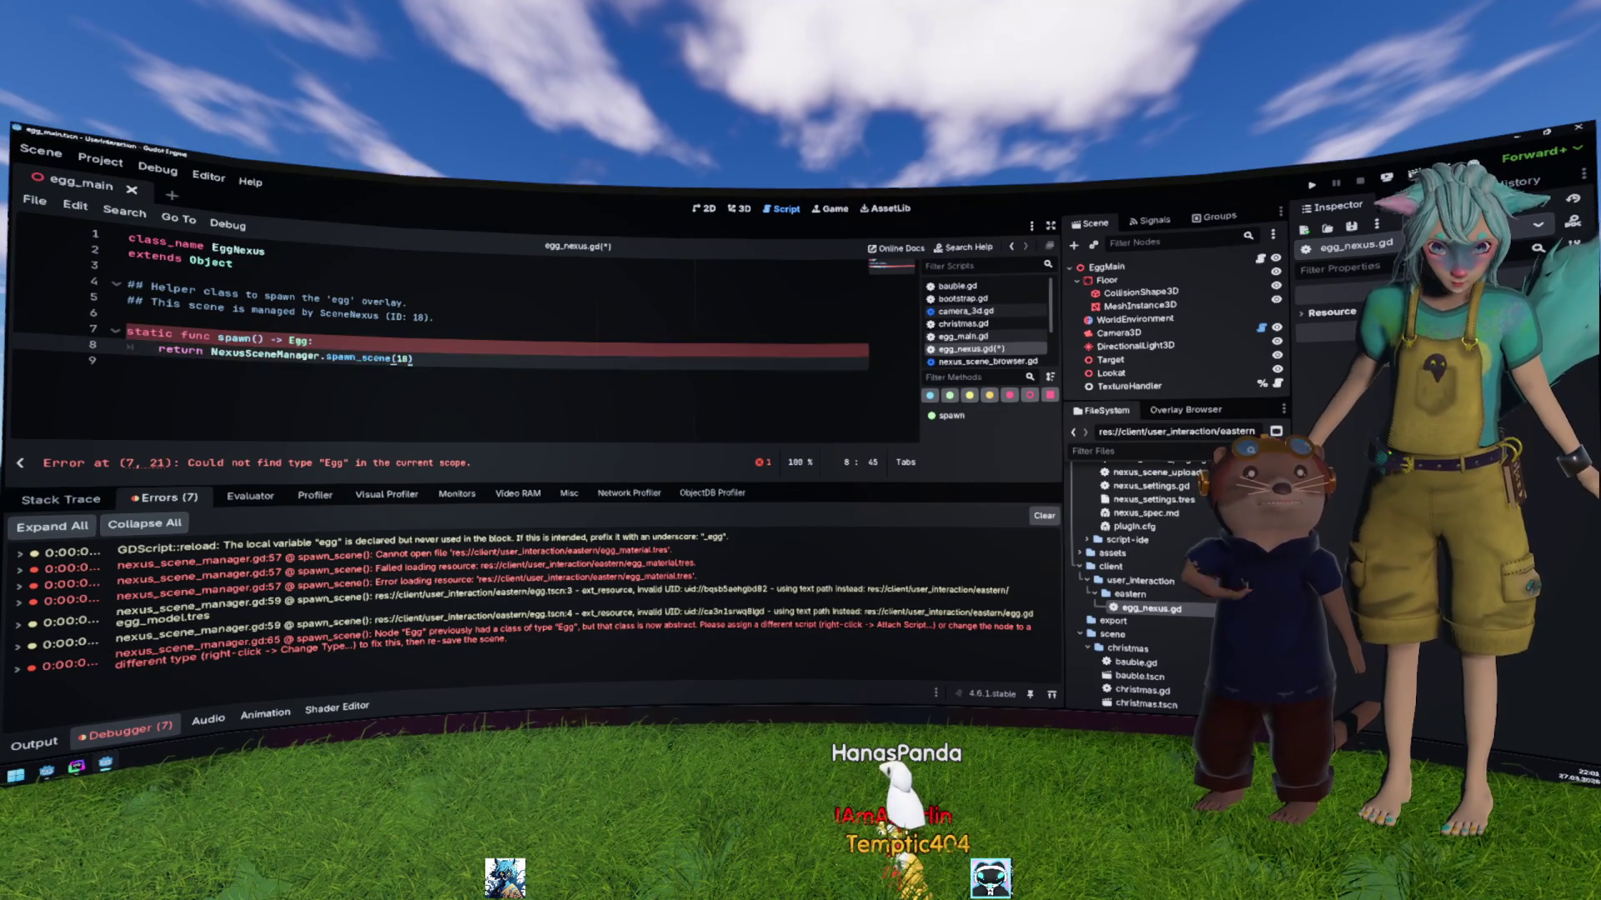
pyautogui.press('BackSpace')
pyautogui.press('BackSpace')
pyautogui.press('BackSpace')
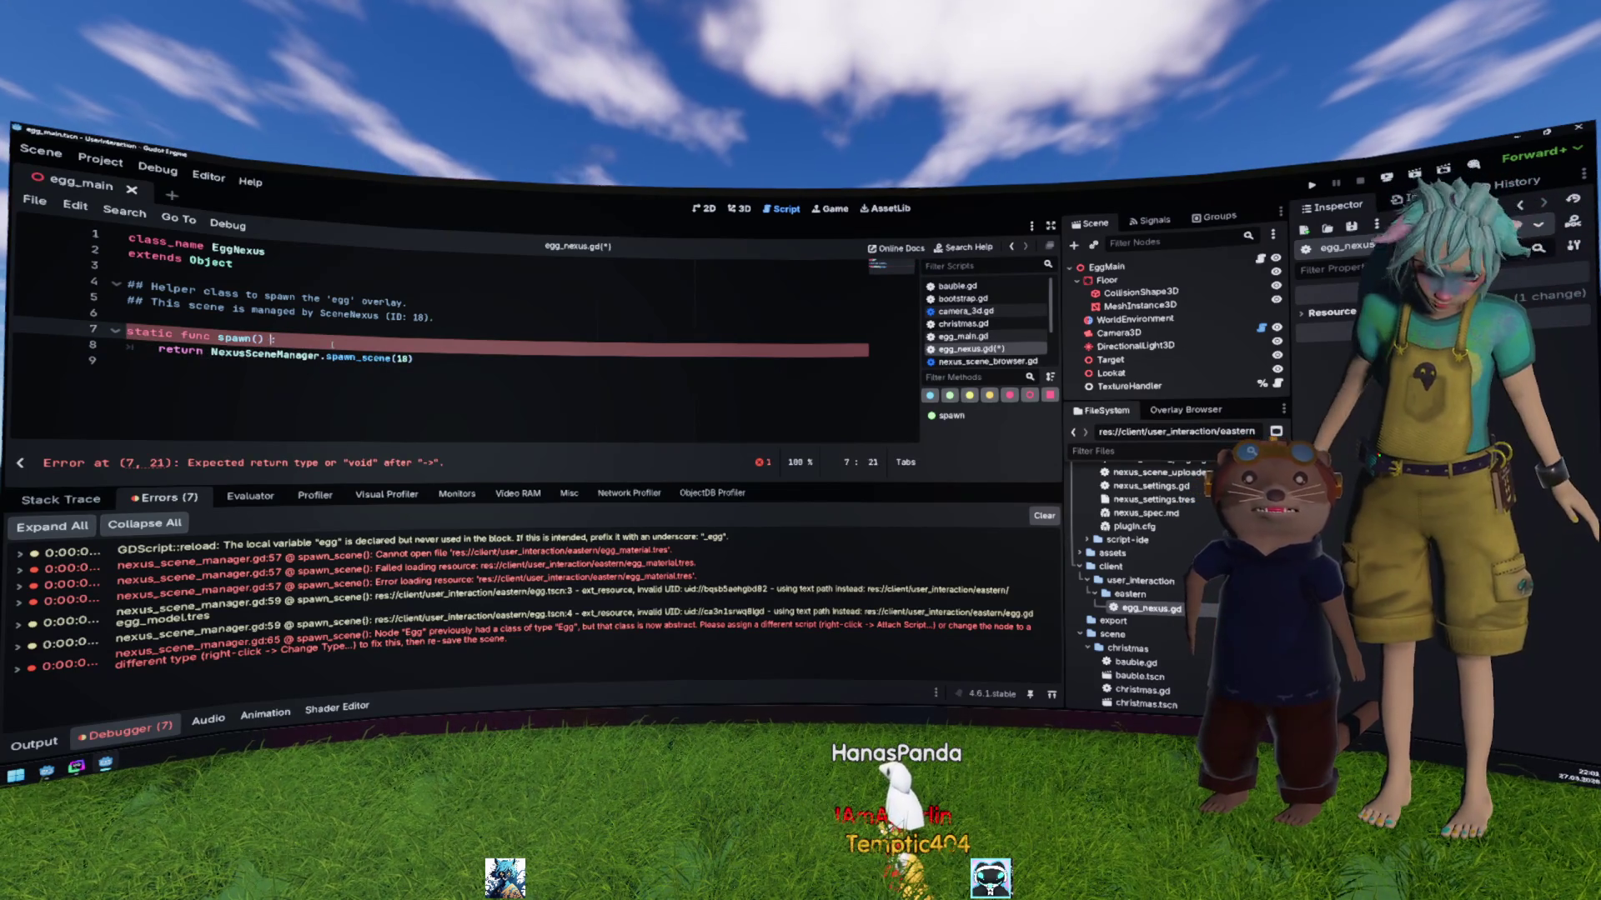
pyautogui.press('BackSpace')
pyautogui.press('BackSpace')
pyautogui.press('BackSpace')
pyautogui.hotkey('ctrl', 's')
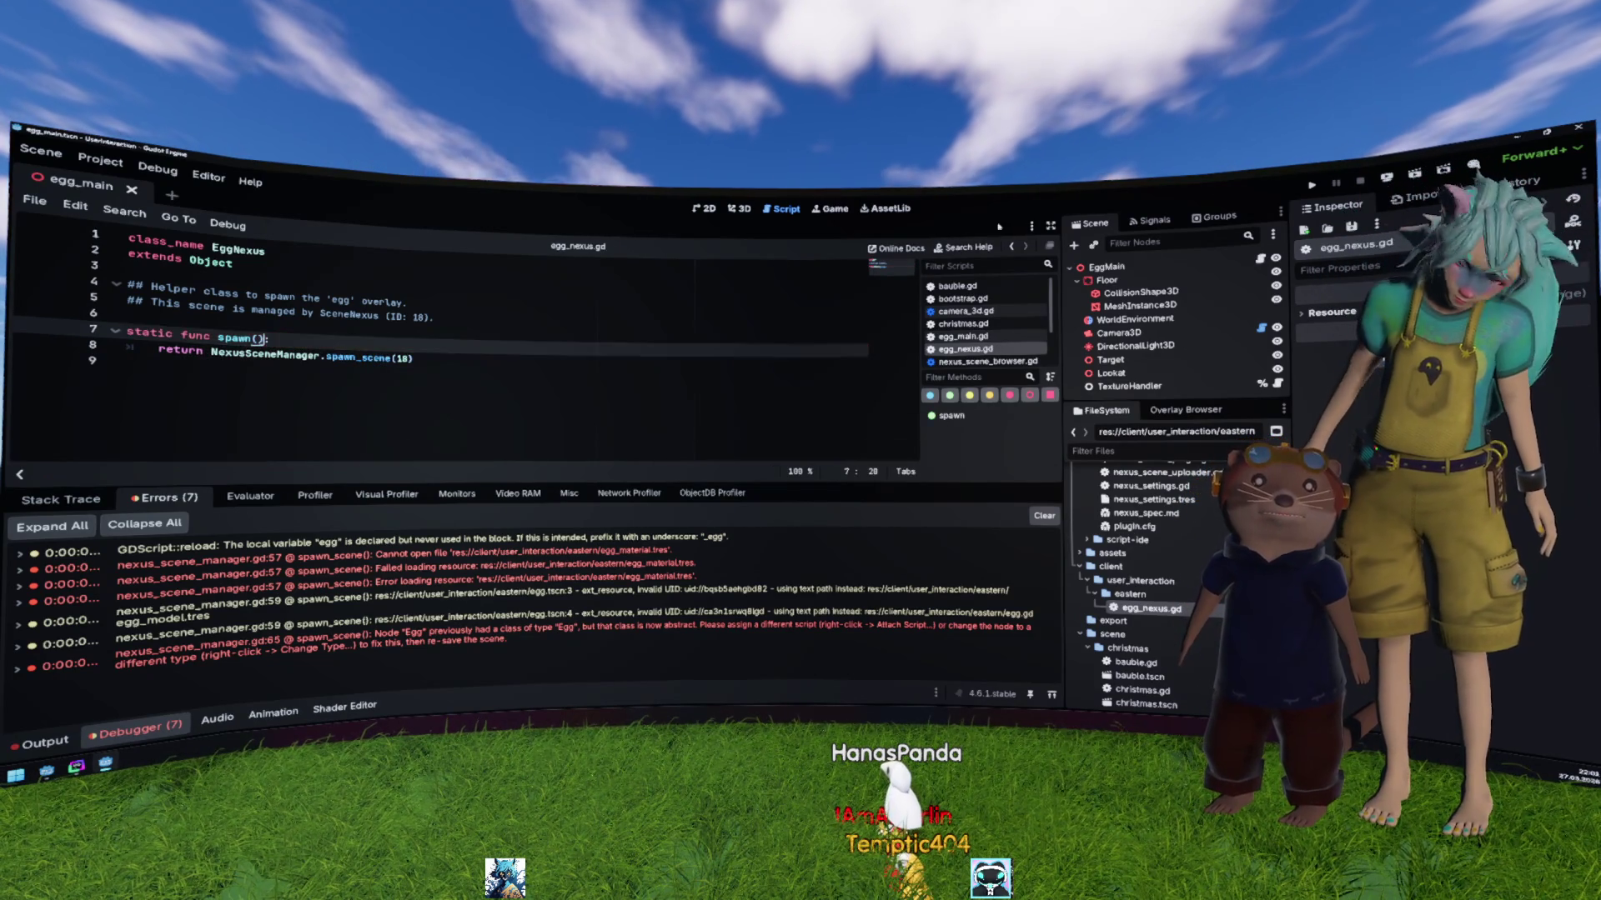
pyautogui.click(1309, 188)
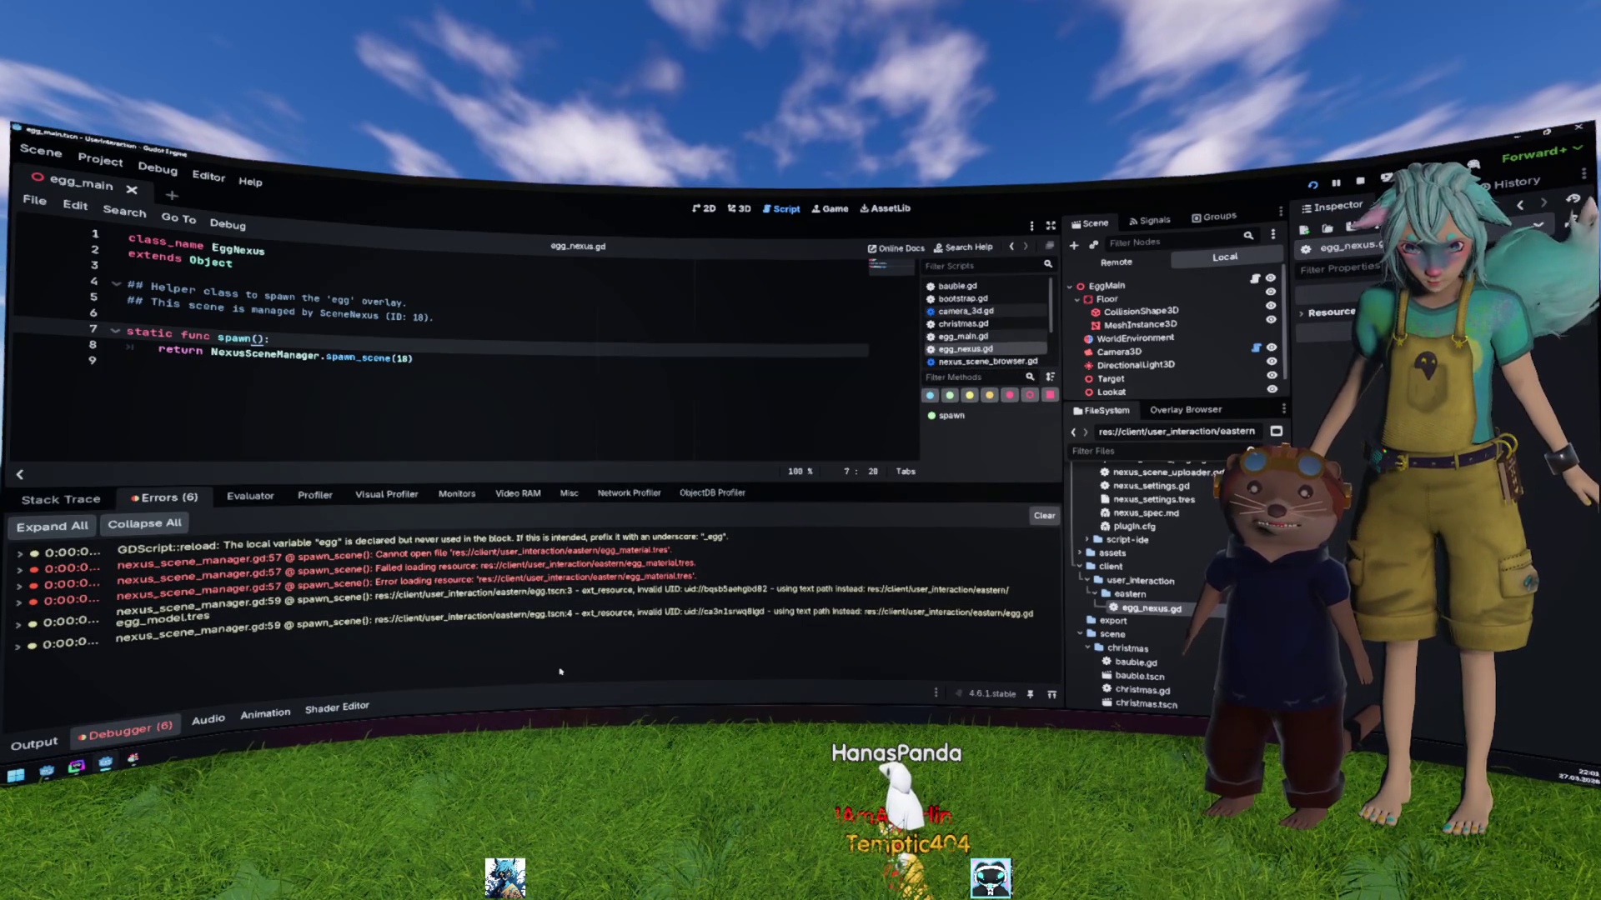
pyautogui.click(334, 567)
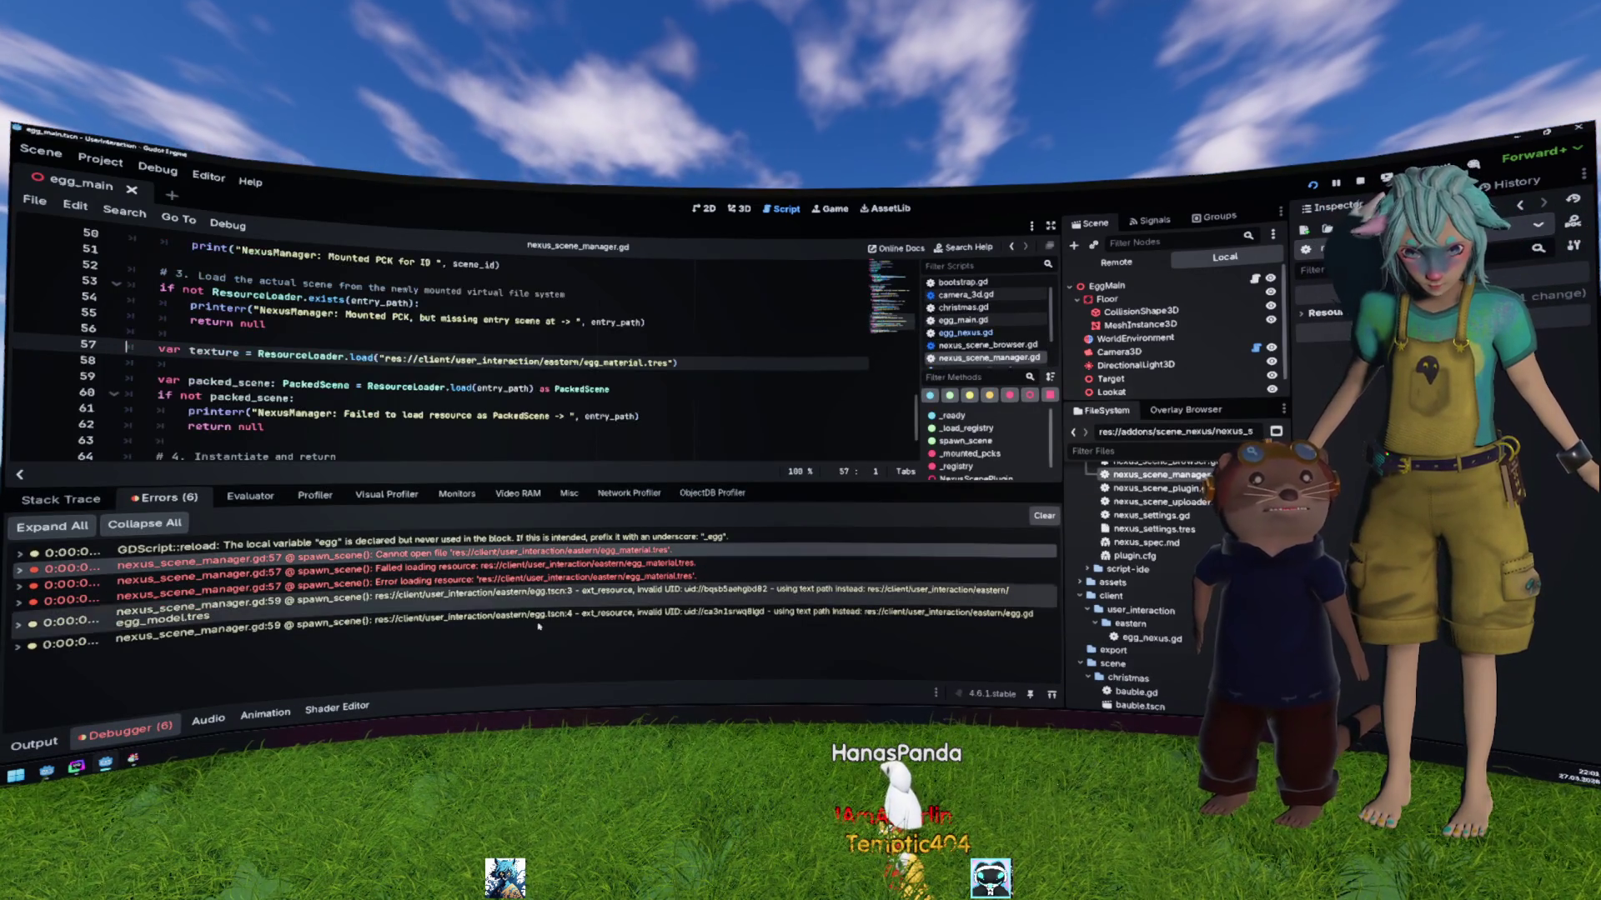
# Step: Delete the texture loading line and rerun the project
pyautogui.tripleClick(675, 364)
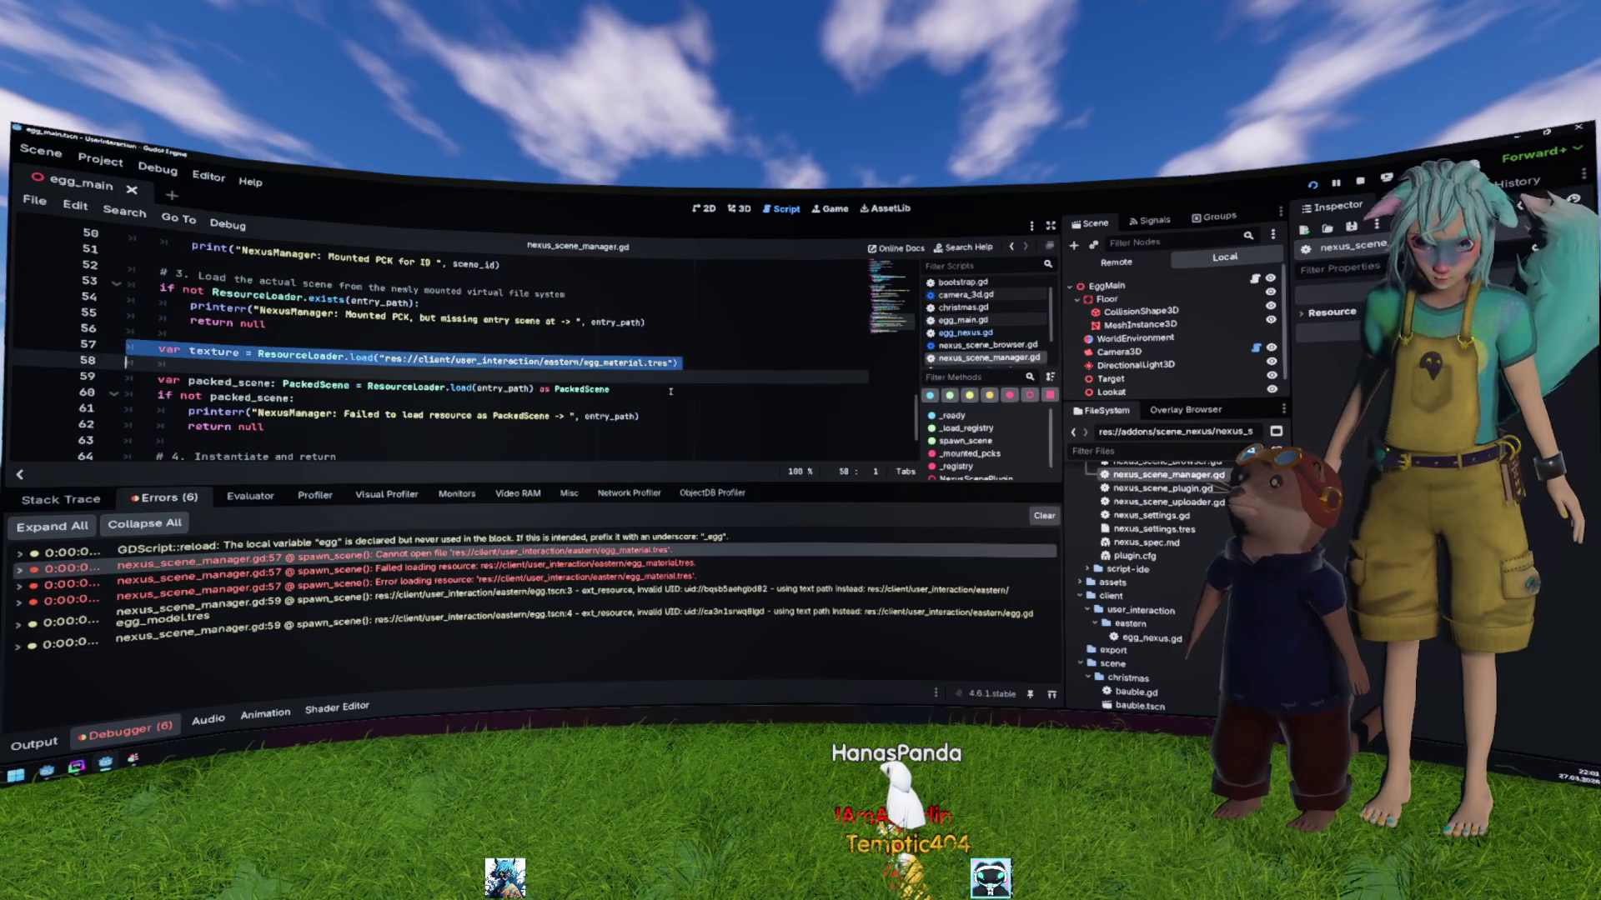
pyautogui.press('BackSpace')
pyautogui.press('F5')
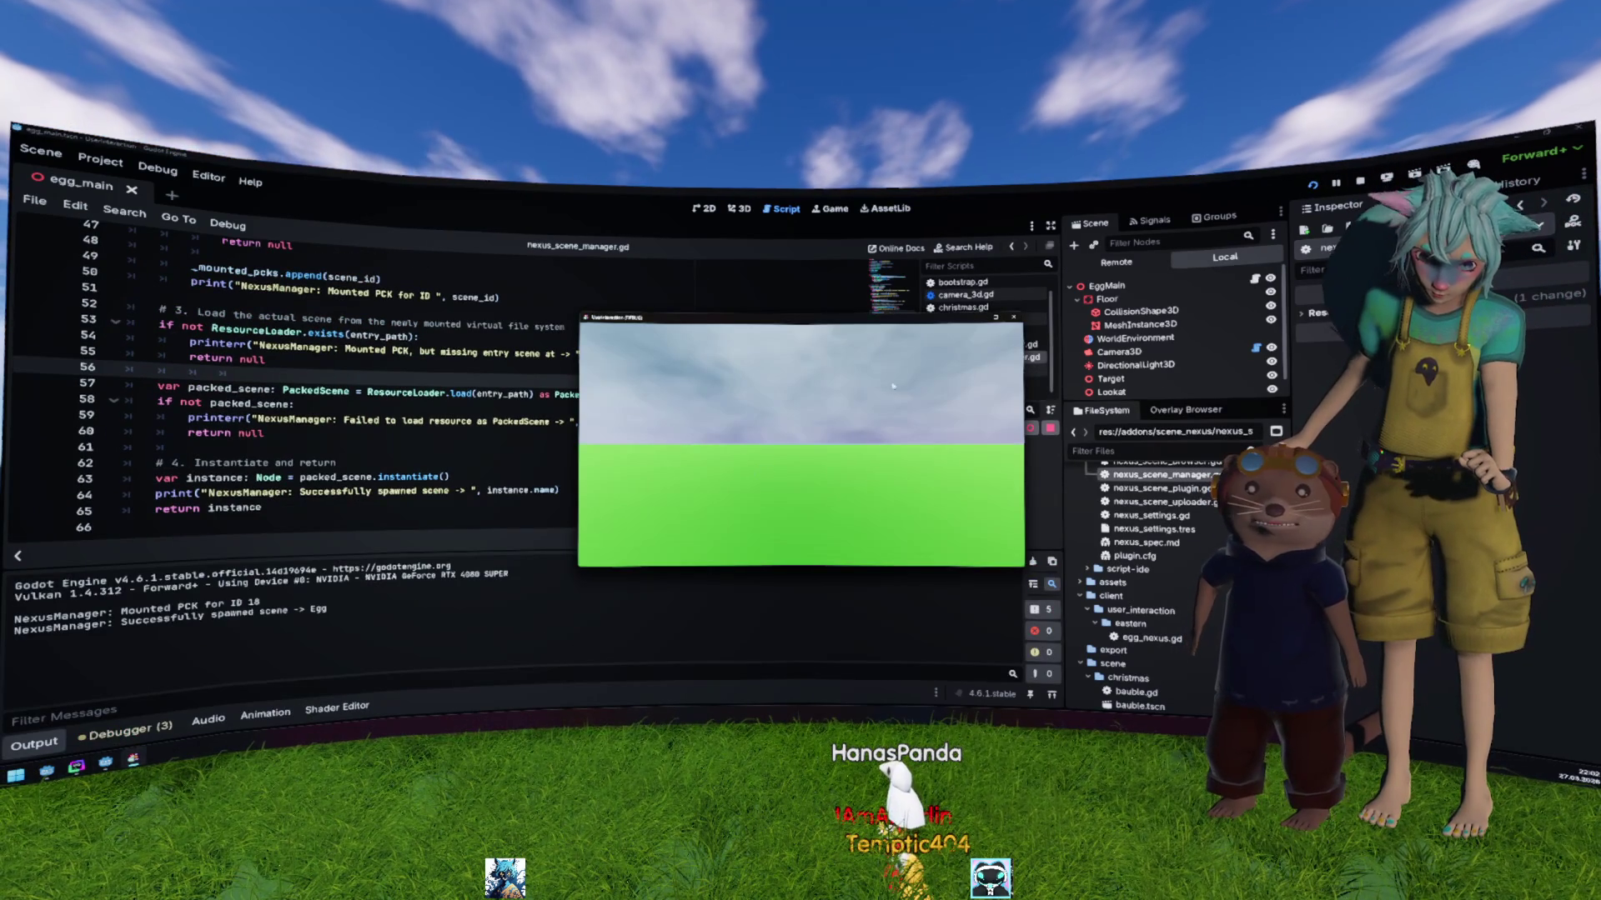
# Step: Expand EggMain in the remote scene tree and check the missing-entry-scene error line
pyautogui.click(1077, 312)
pyautogui.scroll(-1, 1142, 350)
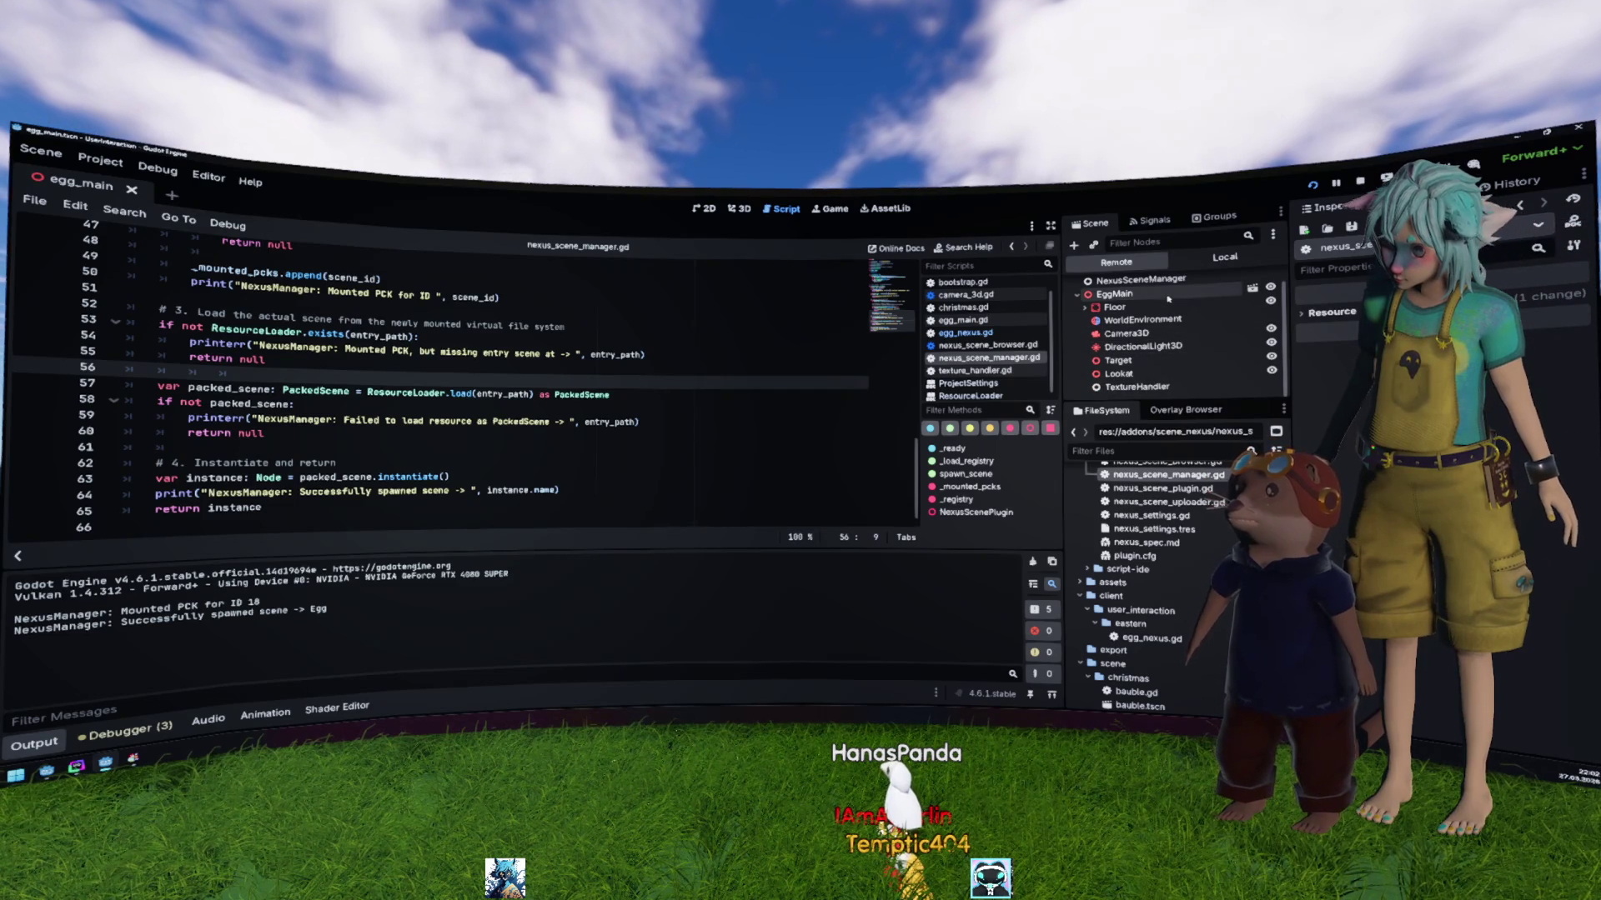
pyautogui.click(750, 353)
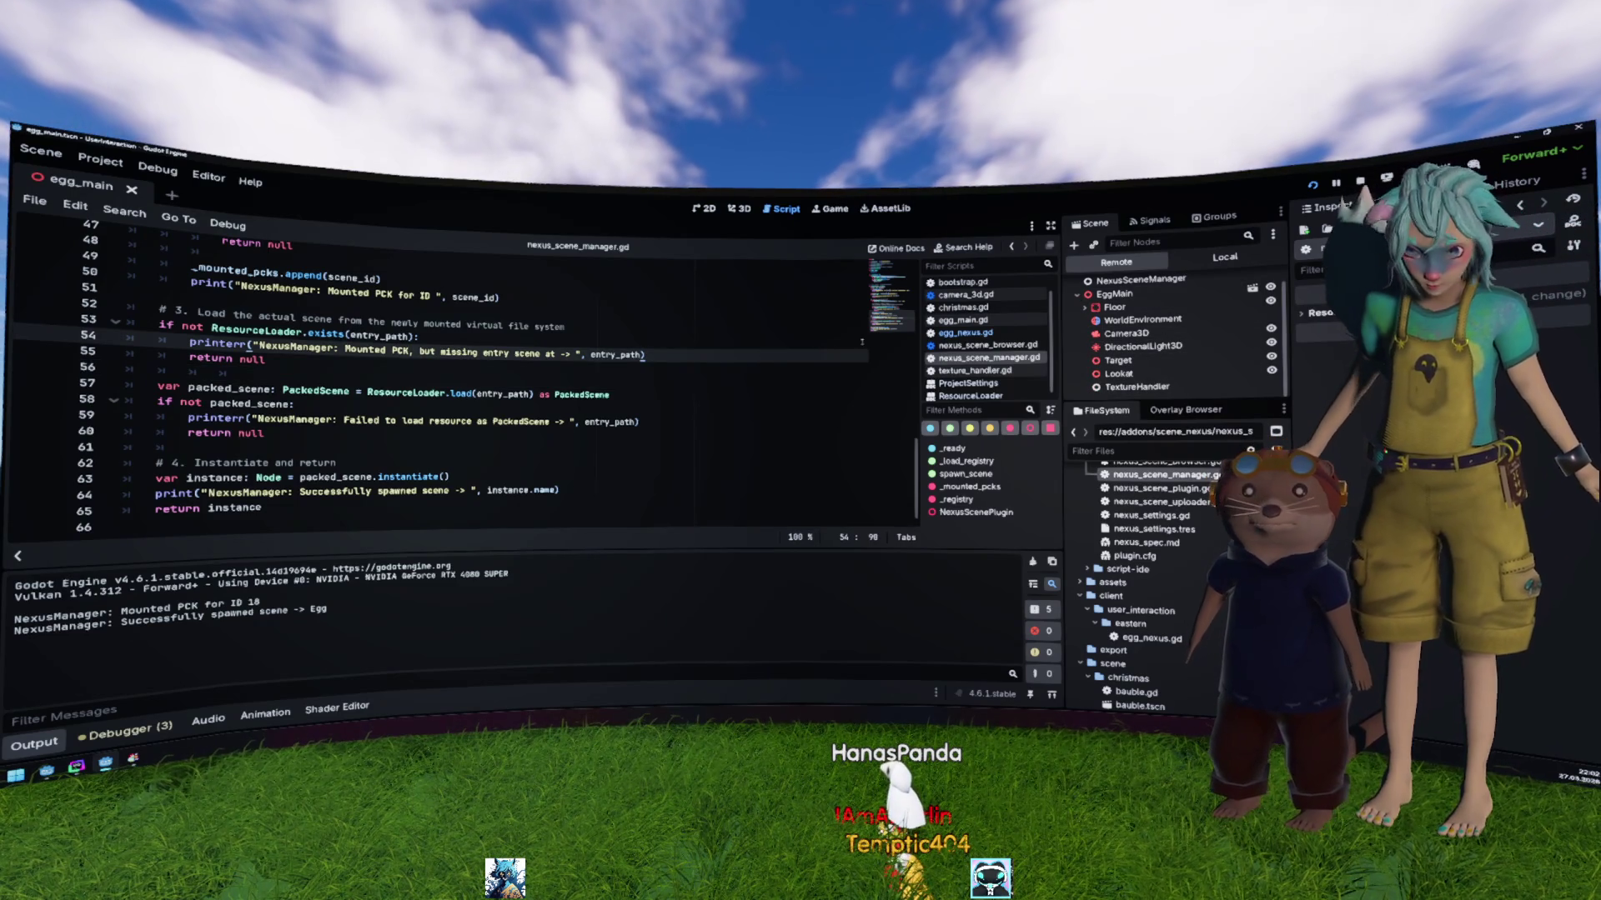
pyautogui.scroll(1, 953, 351)
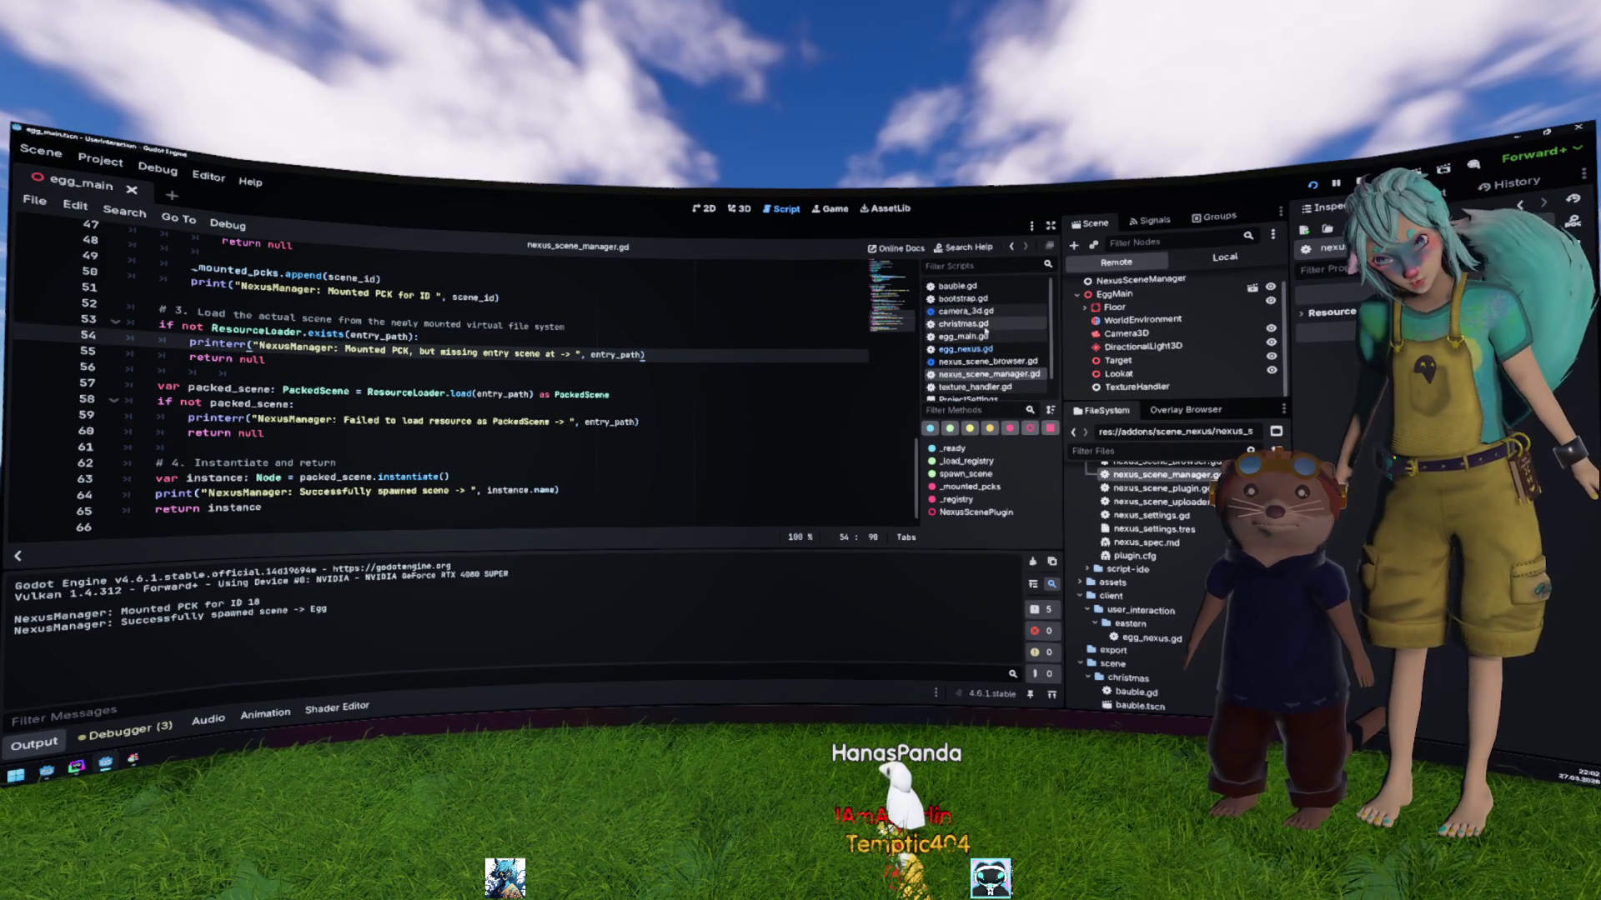
pyautogui.click(963, 336)
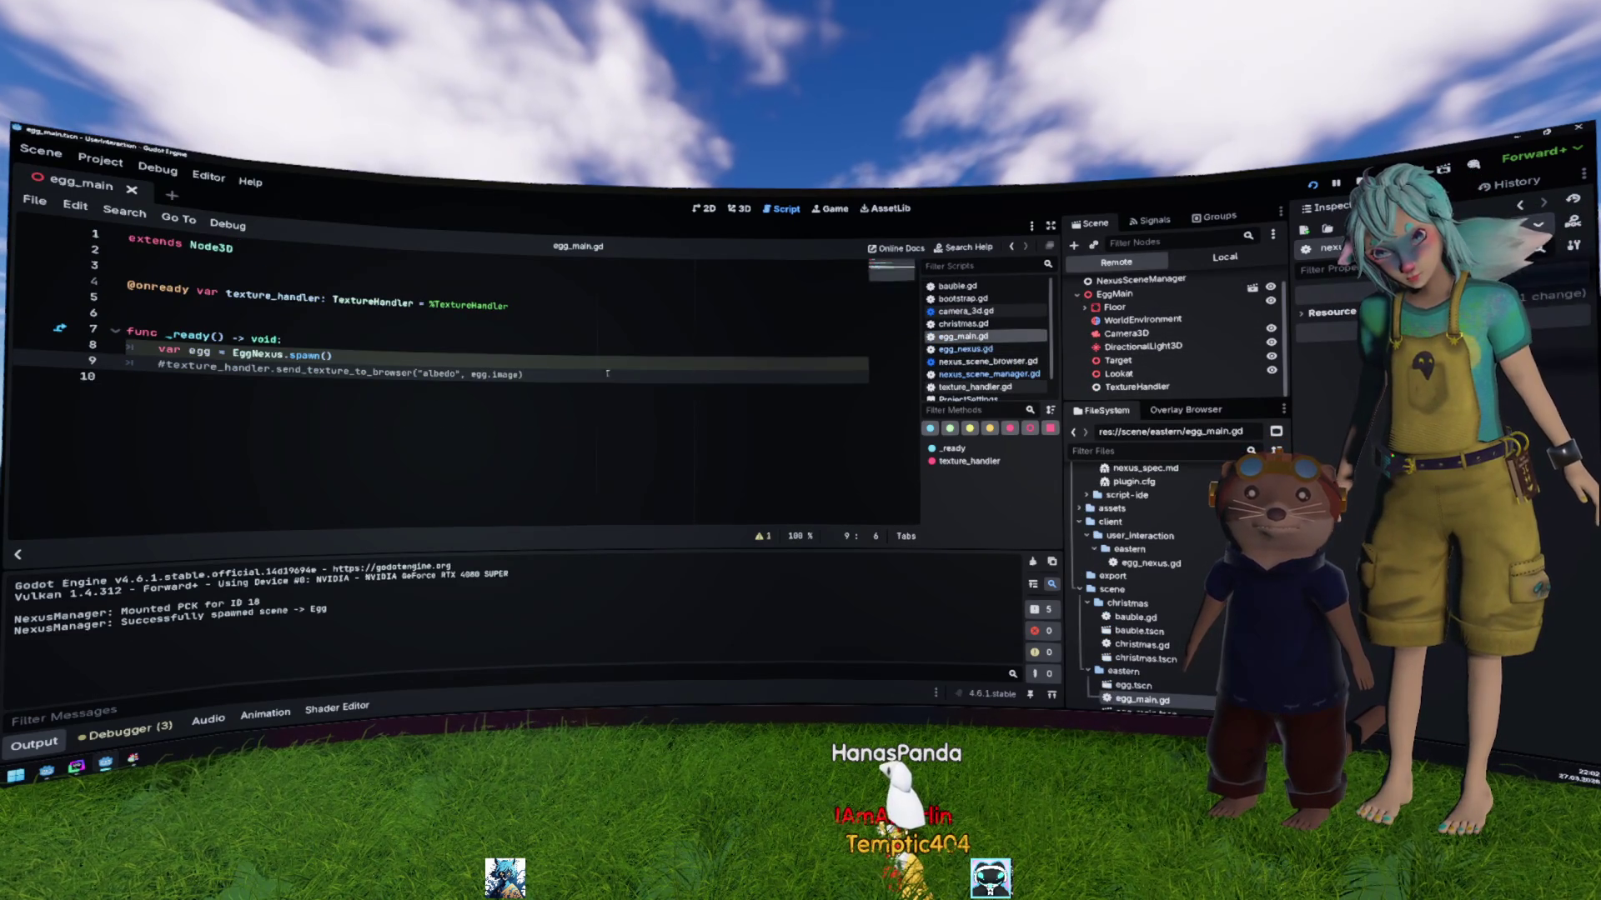
# Step: Add add_child(egg) after the spawn call on line 8 of egg_main.gd
pyautogui.click(444, 356)
pyautogui.press('Return')
pyautogui.write('add_')
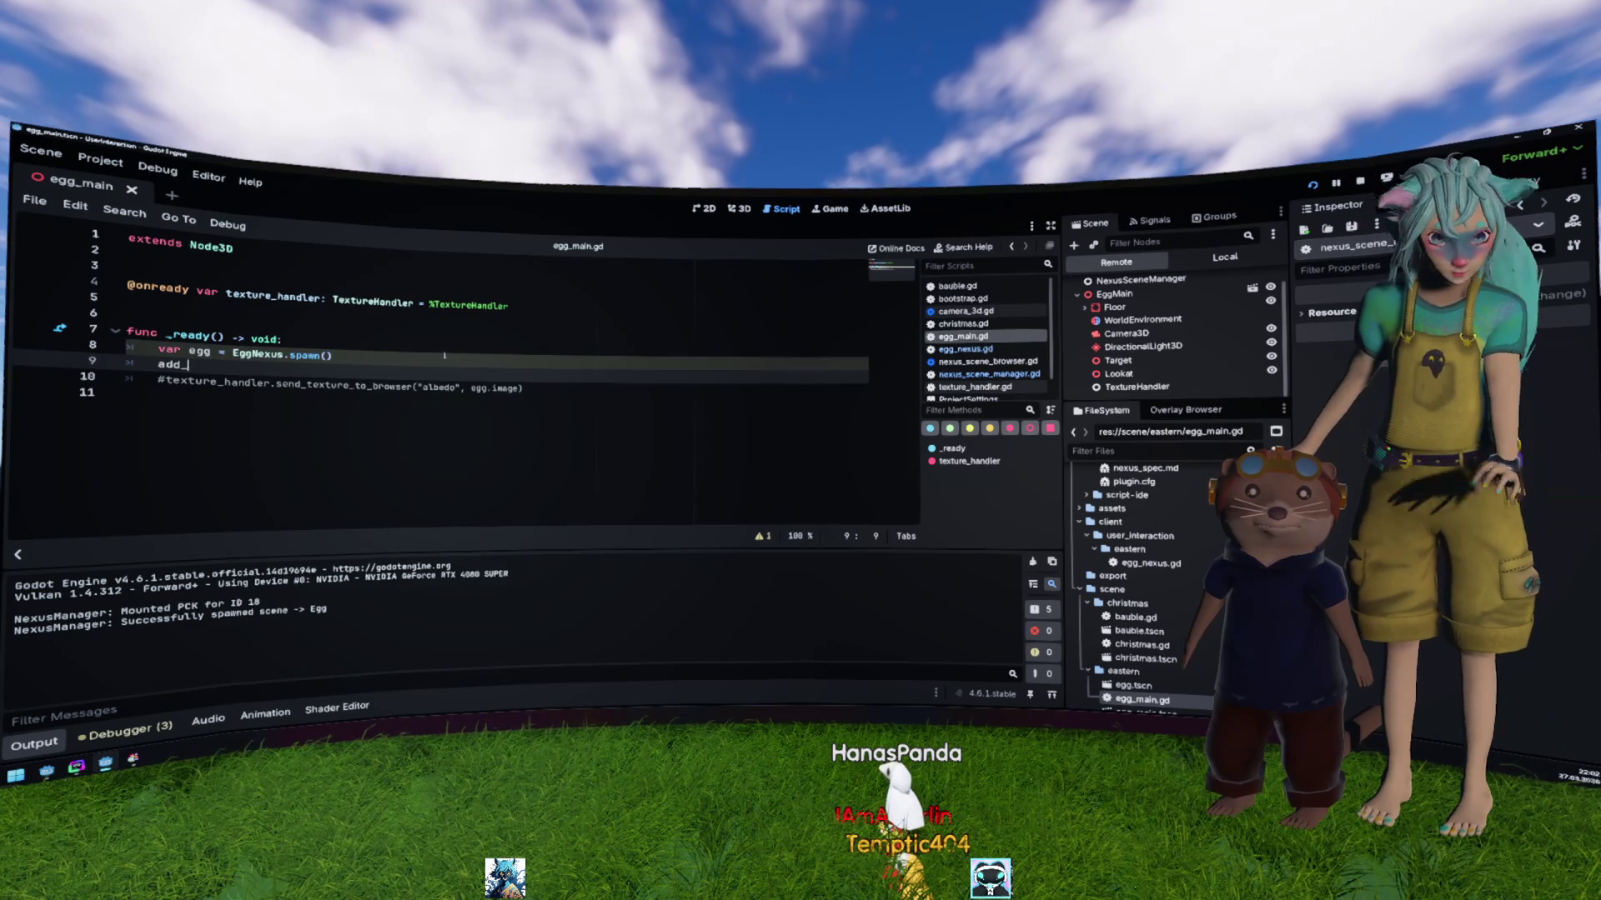
pyautogui.write('child(egg')
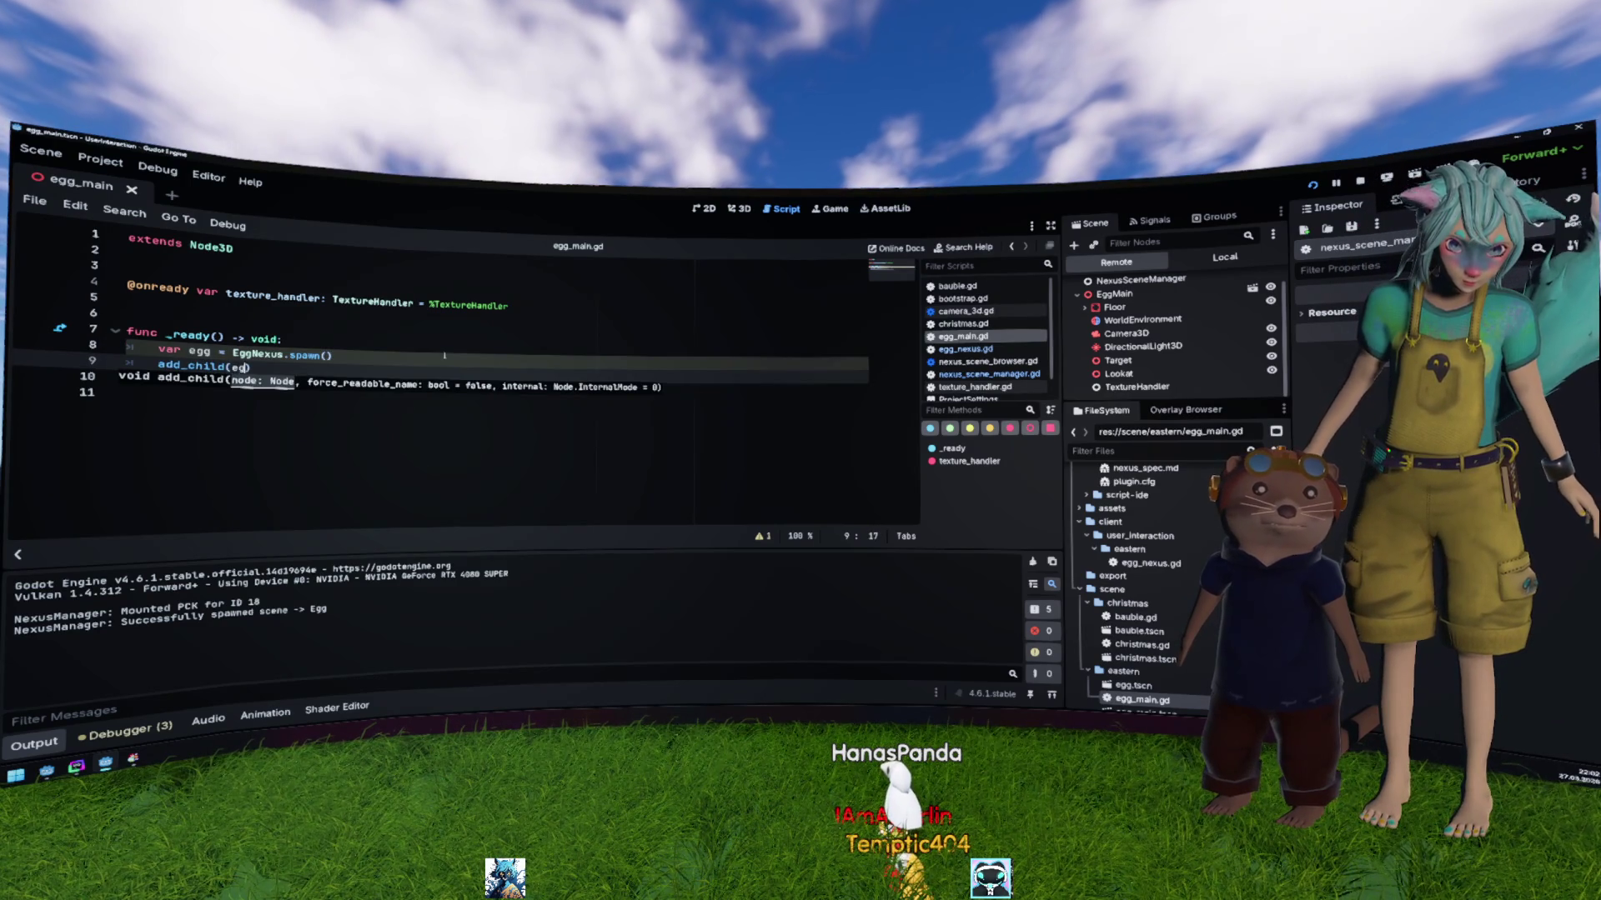
pyautogui.press('Escape')
# Step: Run the game to see the white egg on green ground, then stop it
pyautogui.press('F5')
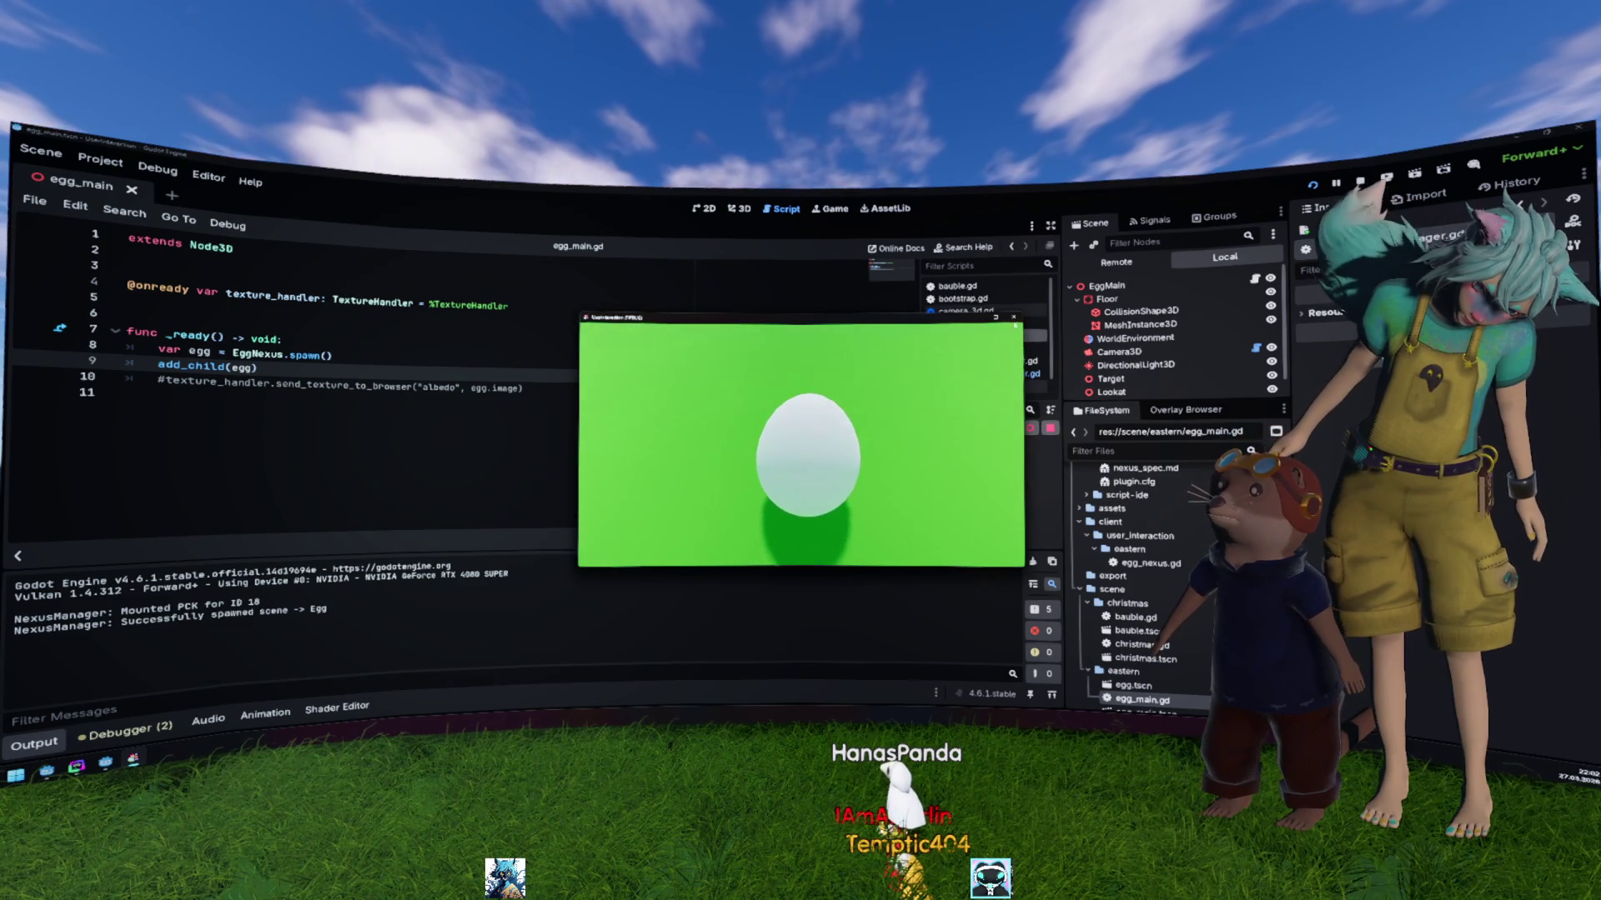
pyautogui.press('F8')
pyautogui.click(756, 500)
pyautogui.hotkey('alt', 'Tab')
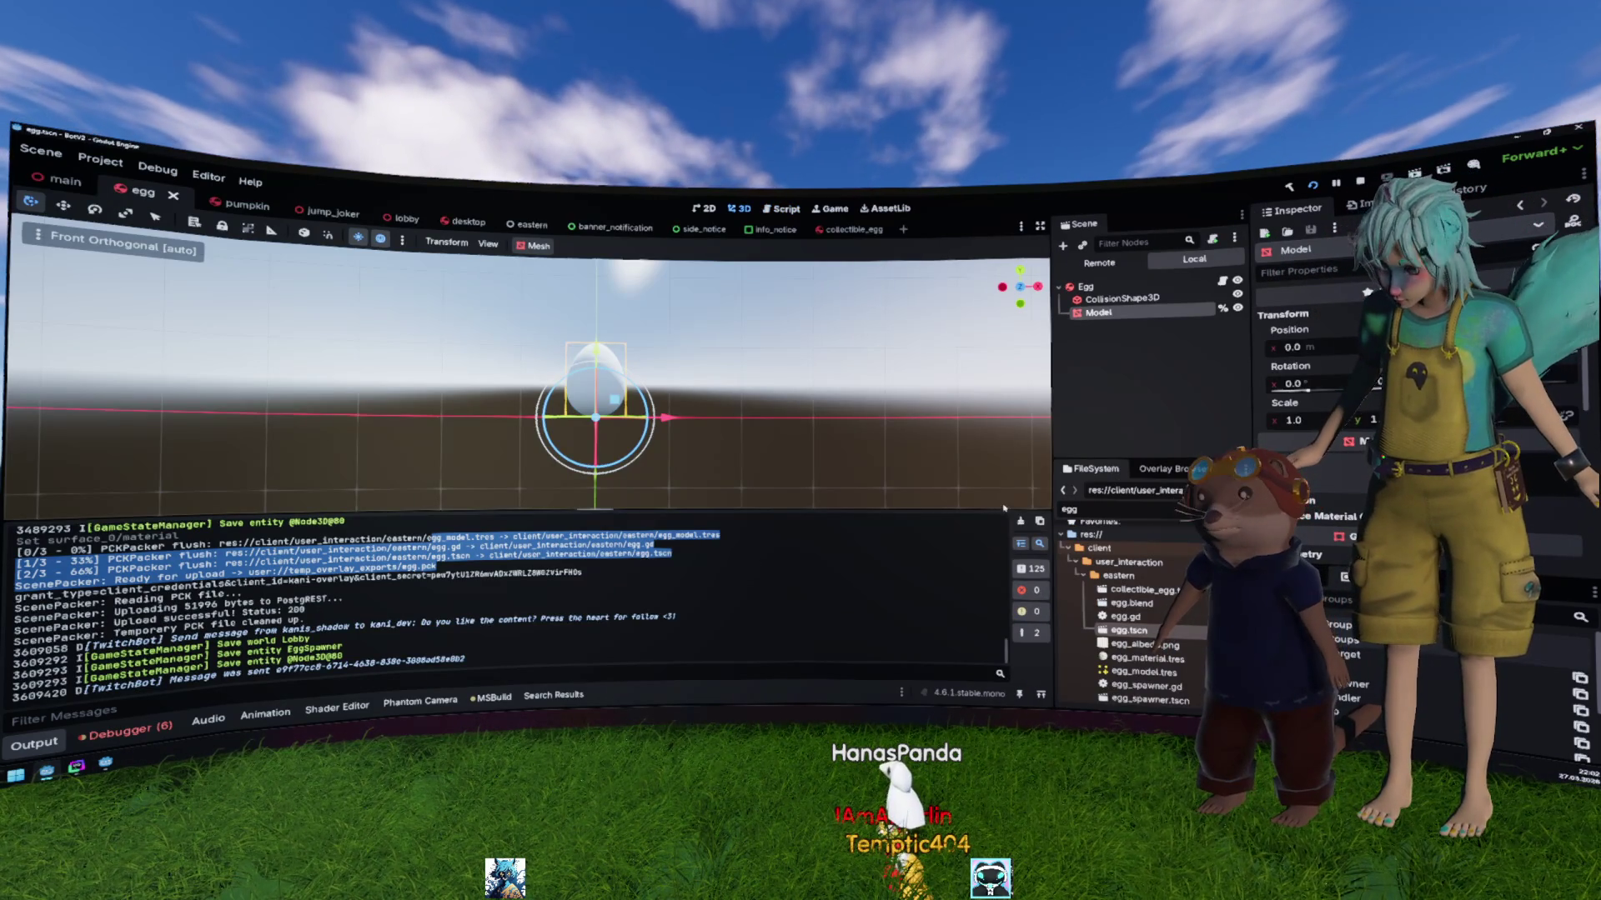
# Step: Apply egg_material.tres to the egg's Surface 0 Material, then pack and upload egg.tscn
pyautogui.scroll(-5, 1309, 375)
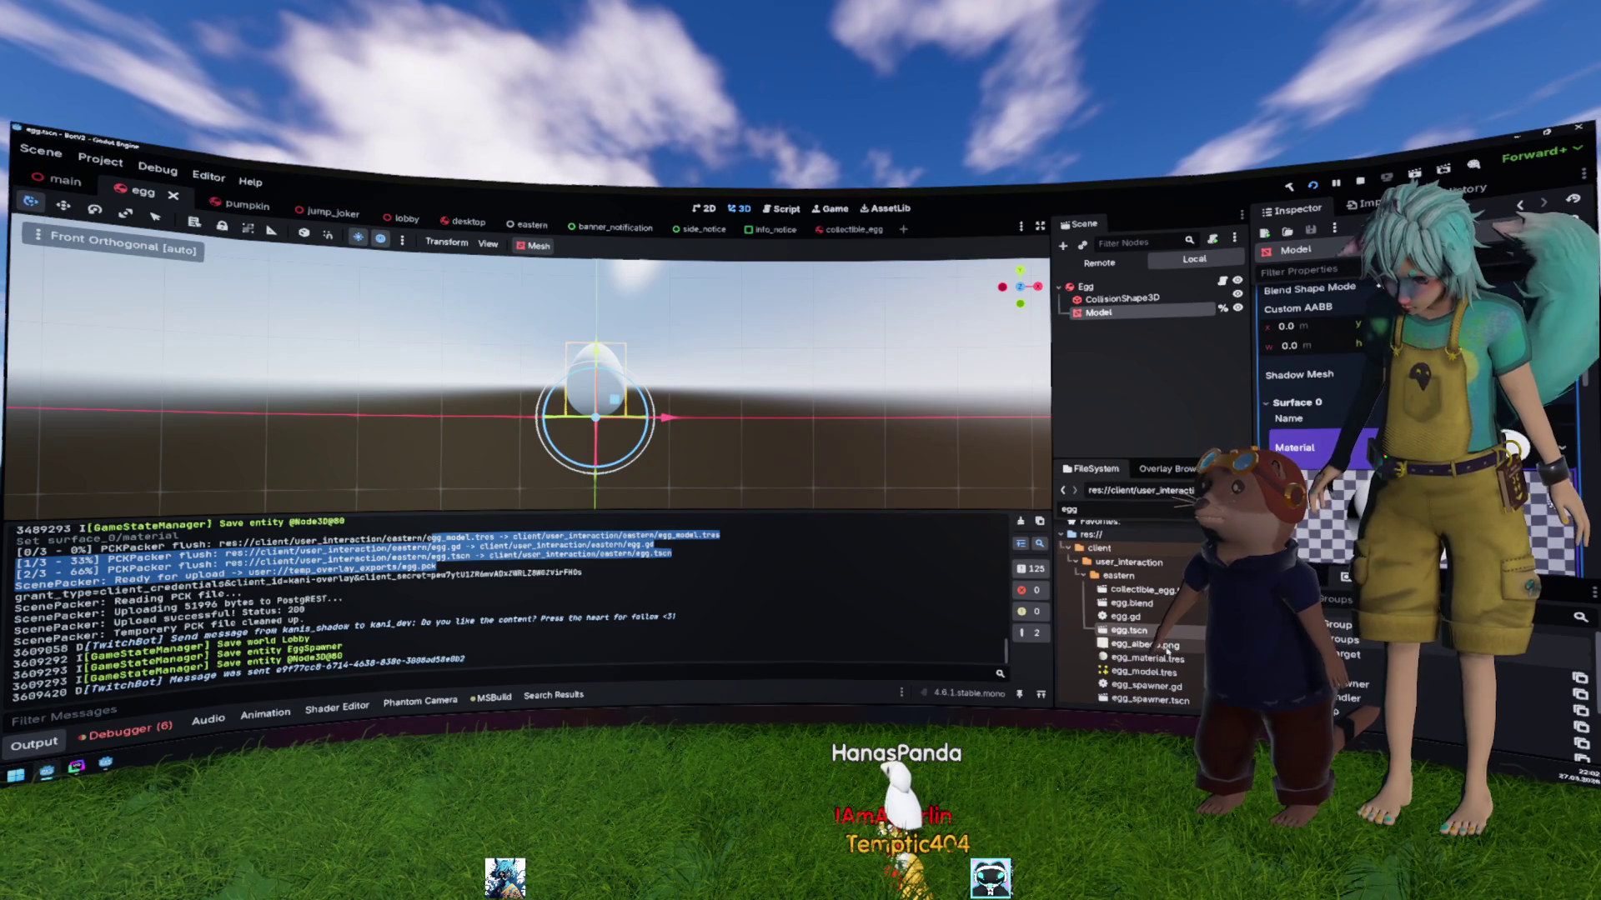
pyautogui.scroll(-1, 1309, 375)
pyautogui.moveTo(1149, 658); pyautogui.dragTo(1318, 438)
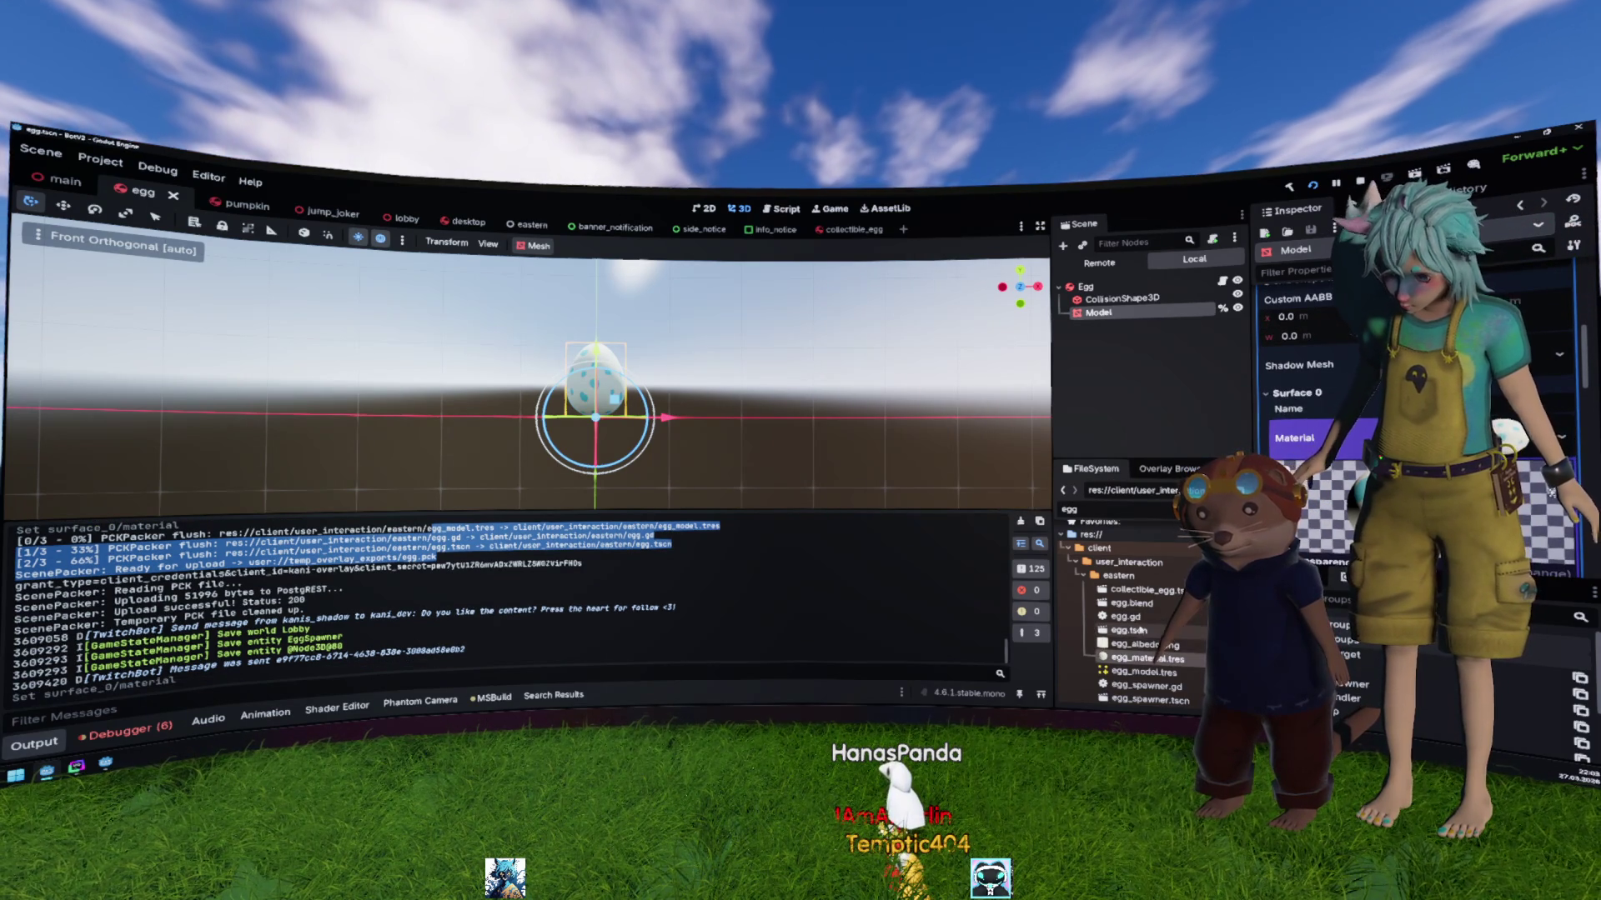
pyautogui.click(1179, 705)
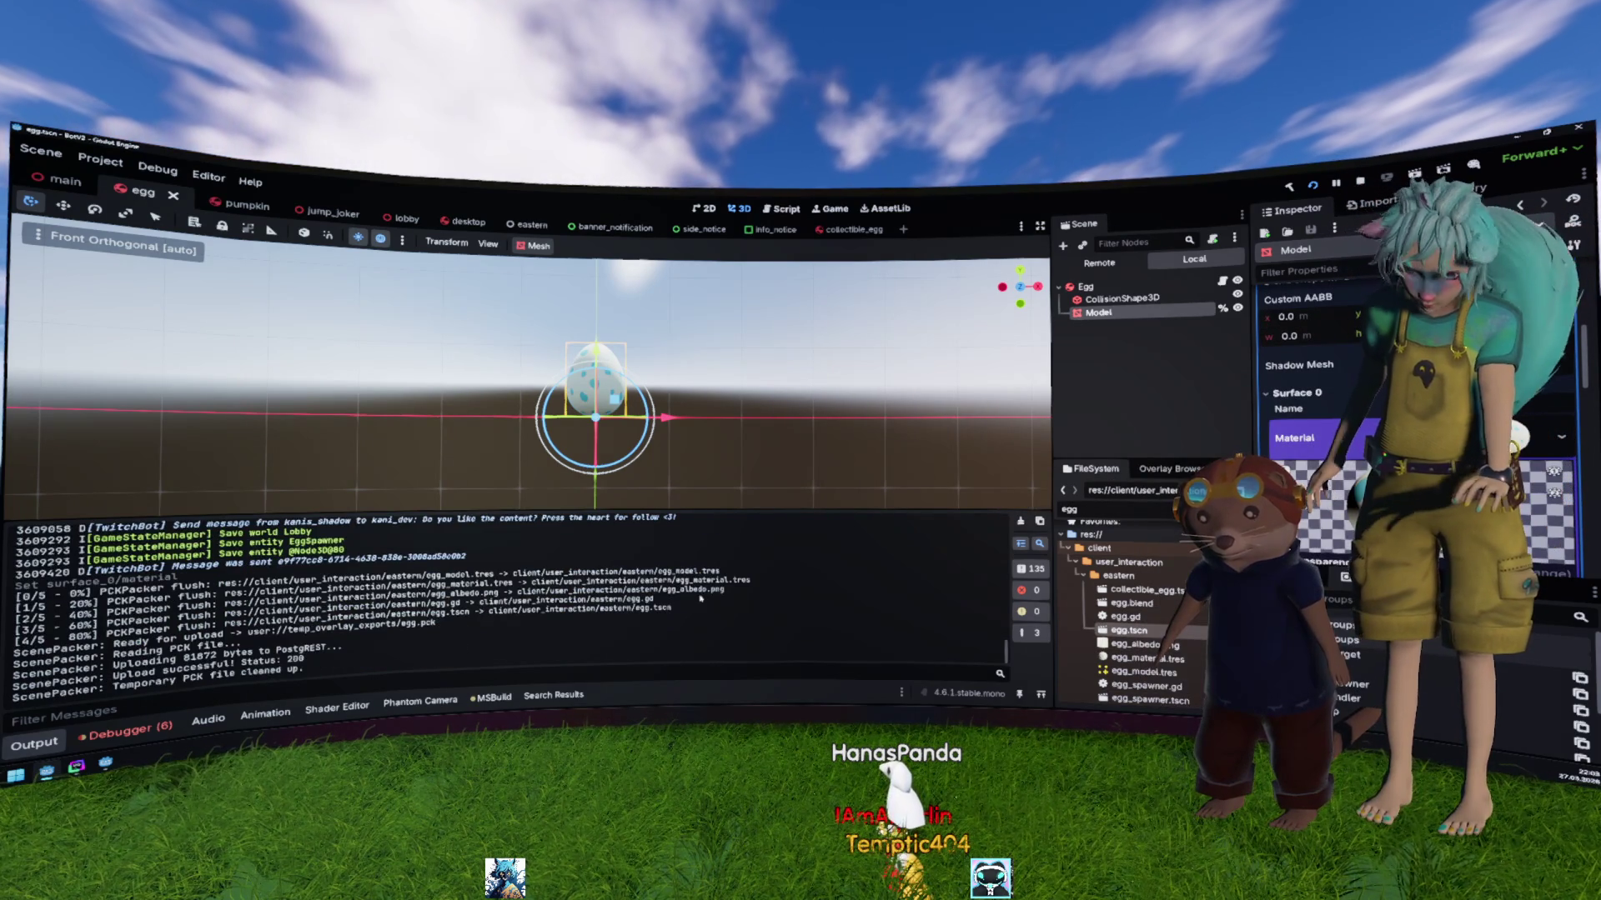
pyautogui.hotkey('alt', 'Tab')
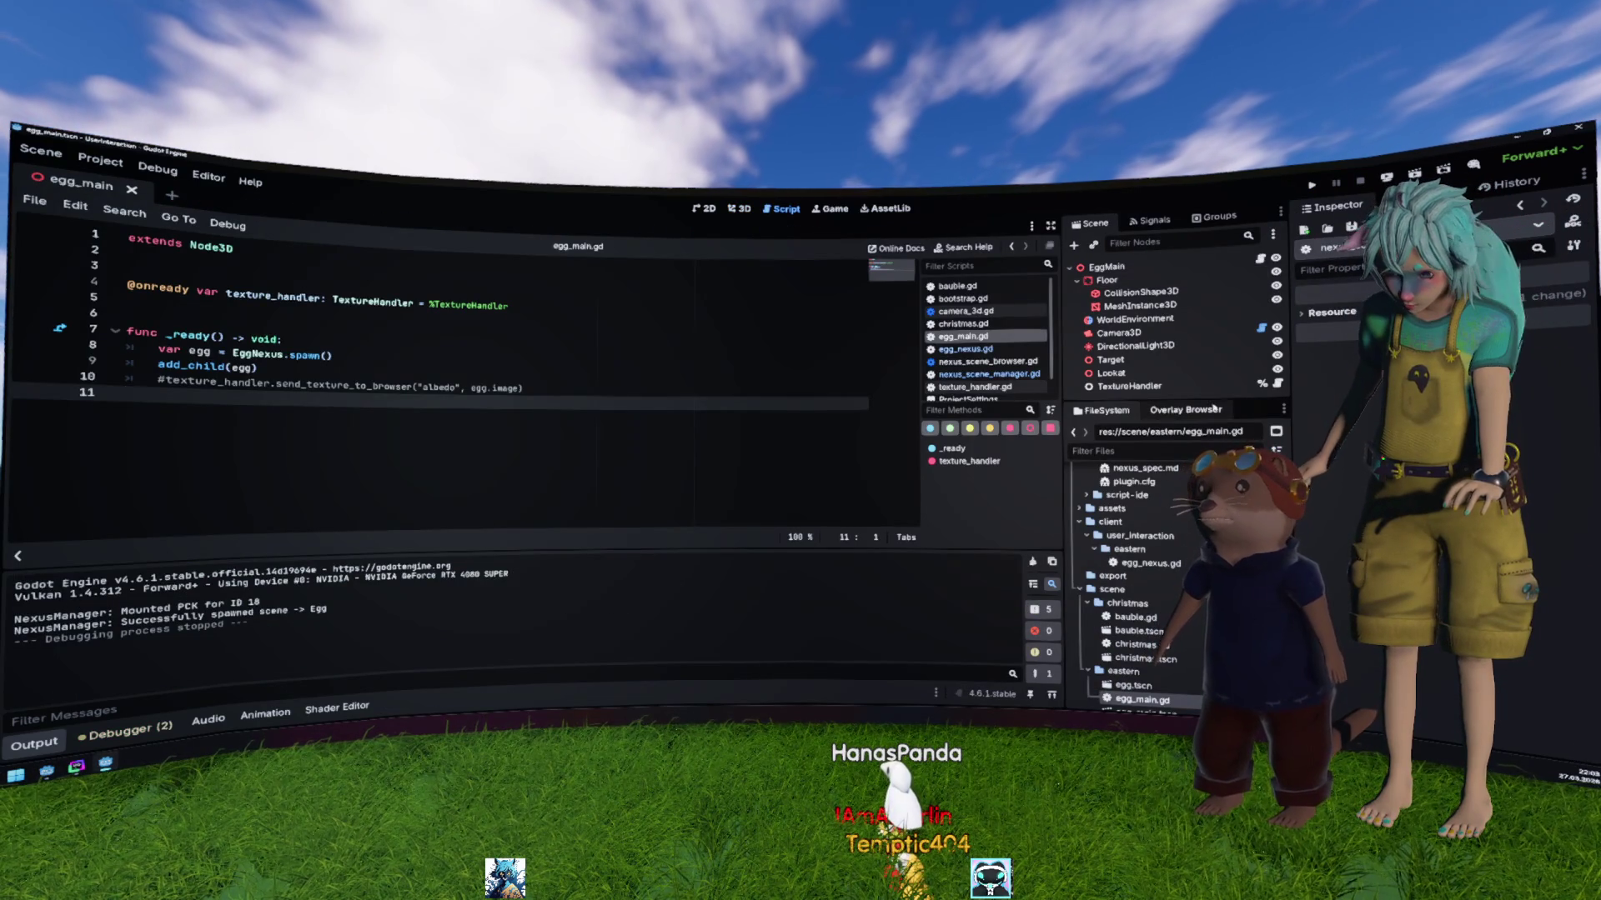
# Step: Refresh the Overlay Browser list and run the project, which reports missing egg_albedo.png errors
pyautogui.click(1186, 409)
pyautogui.click(1261, 432)
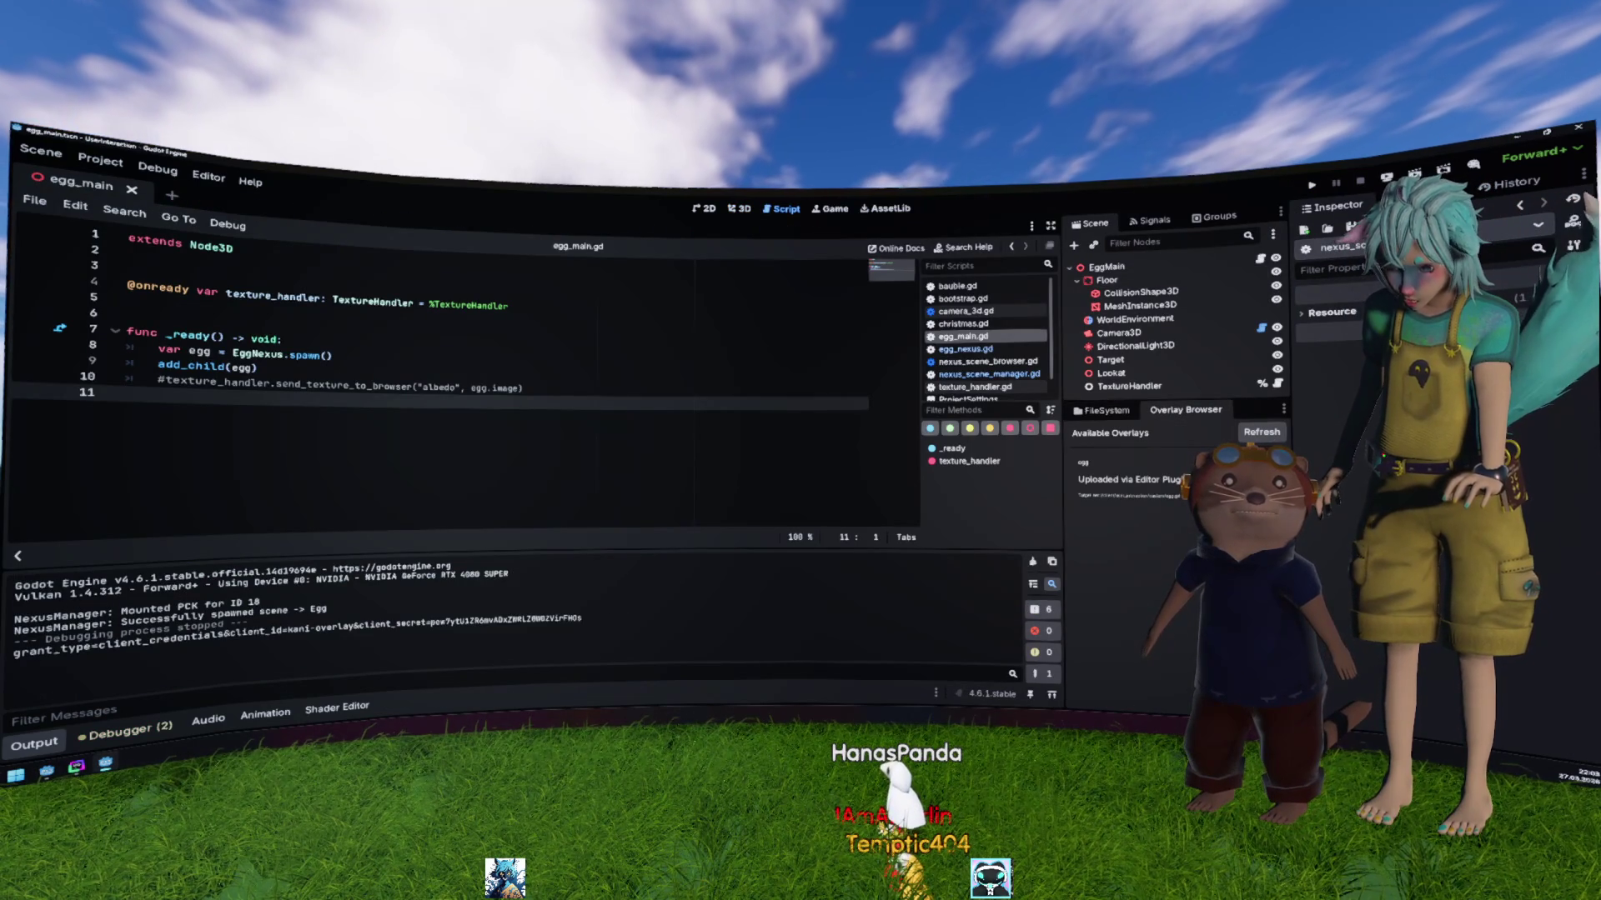
pyautogui.click(1311, 184)
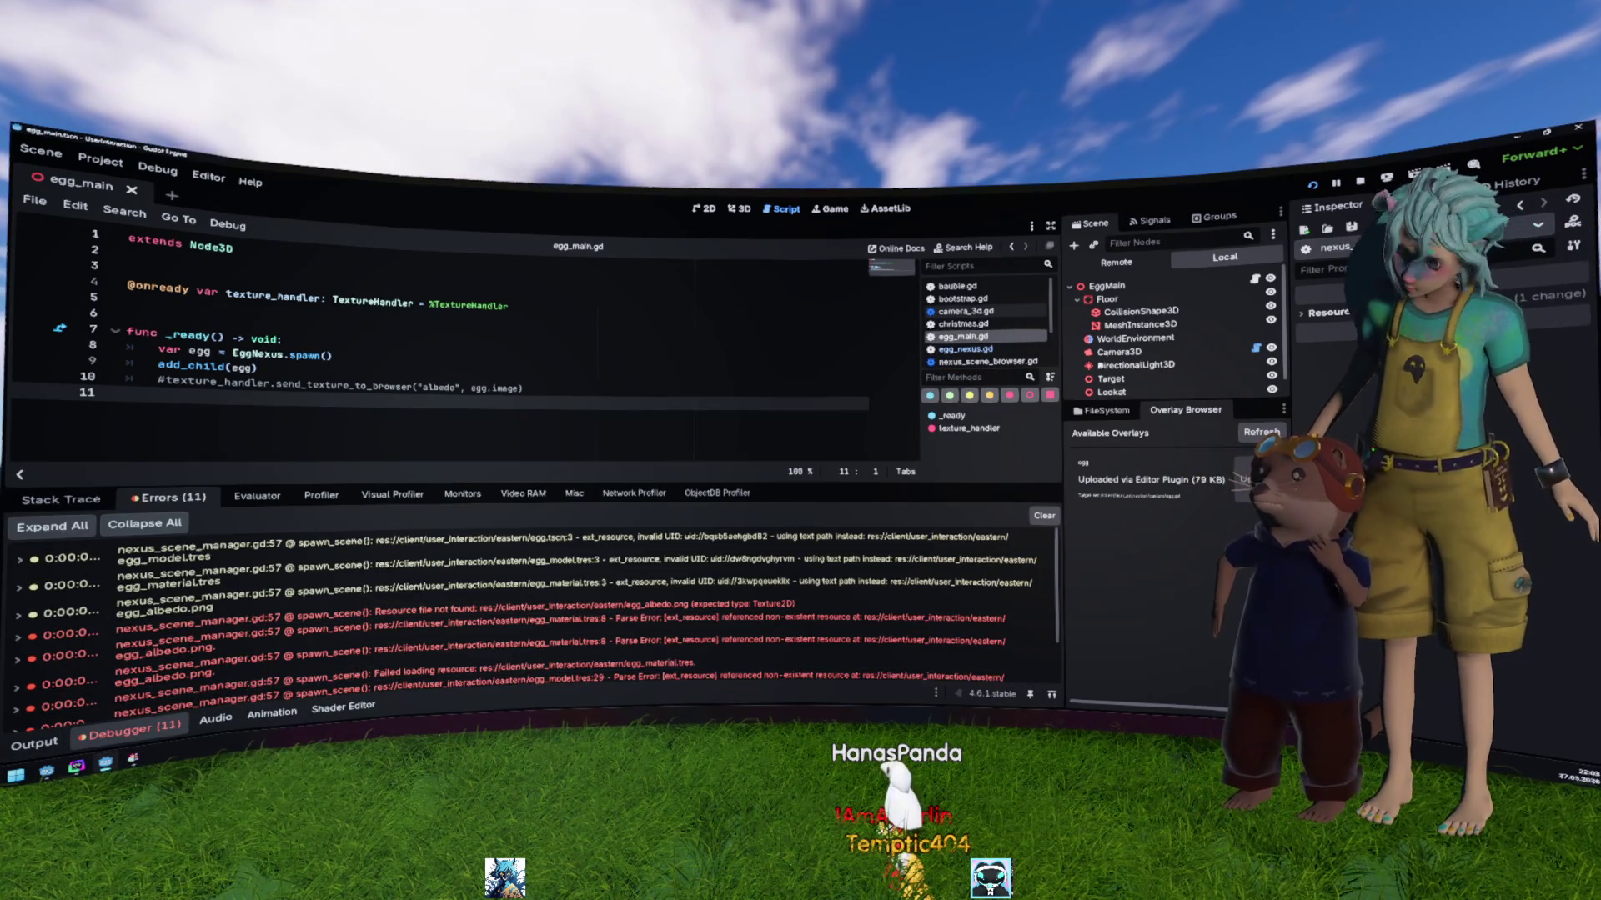
pyautogui.click(1360, 191)
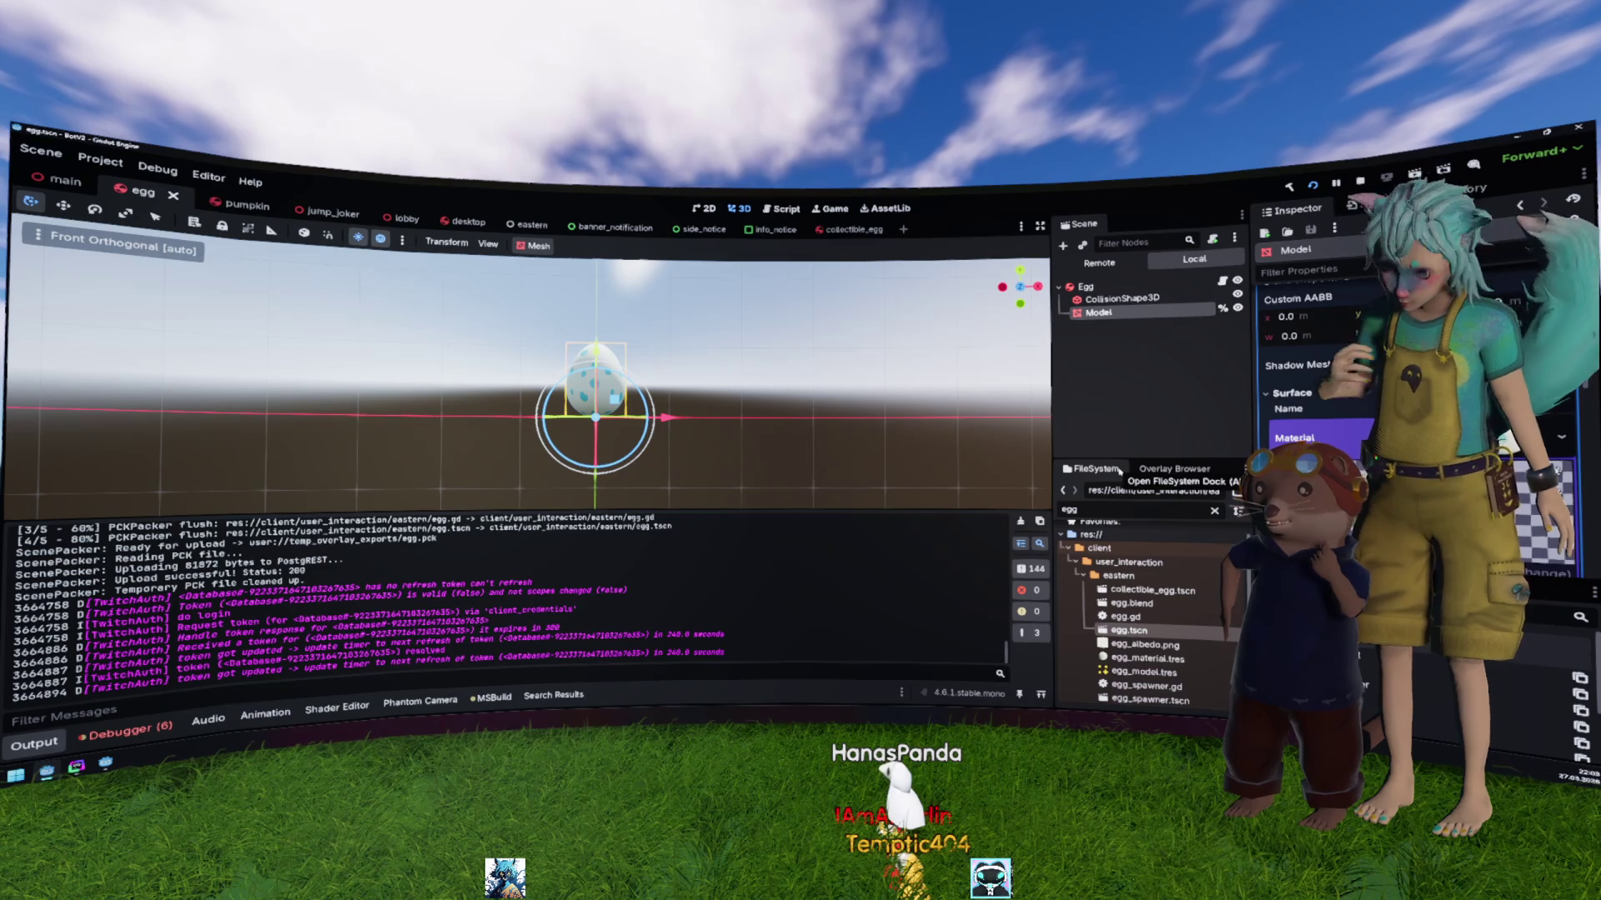
# Step: Remove the albedo texture from the egg material, leaving the egg plain white
pyautogui.scroll(-3, 1329, 362)
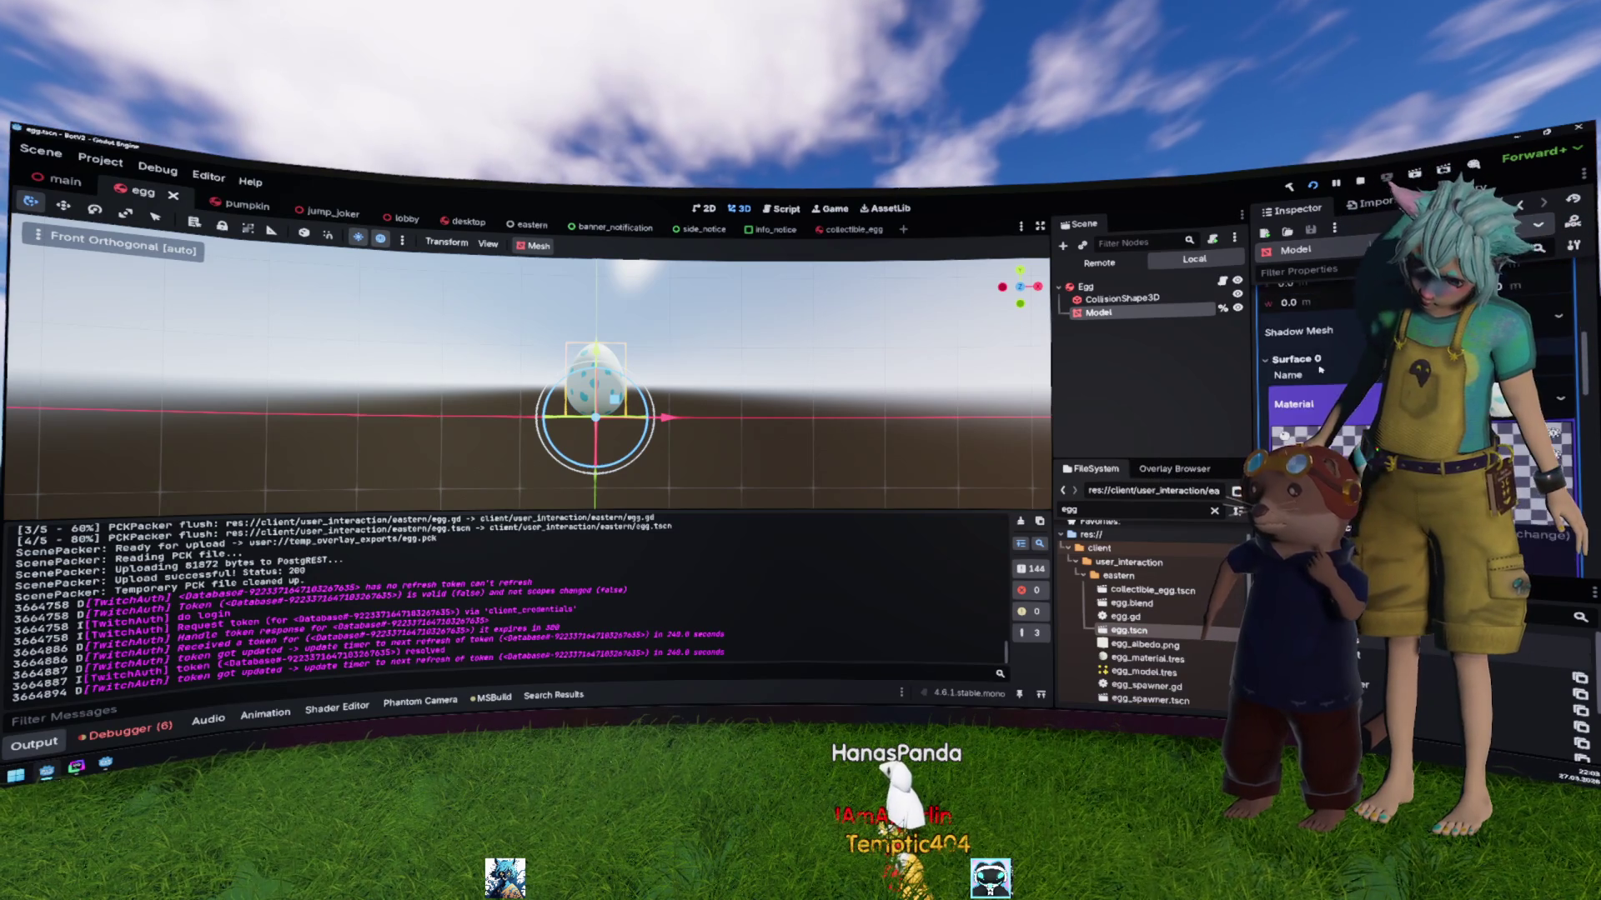
pyautogui.scroll(-1, 1329, 362)
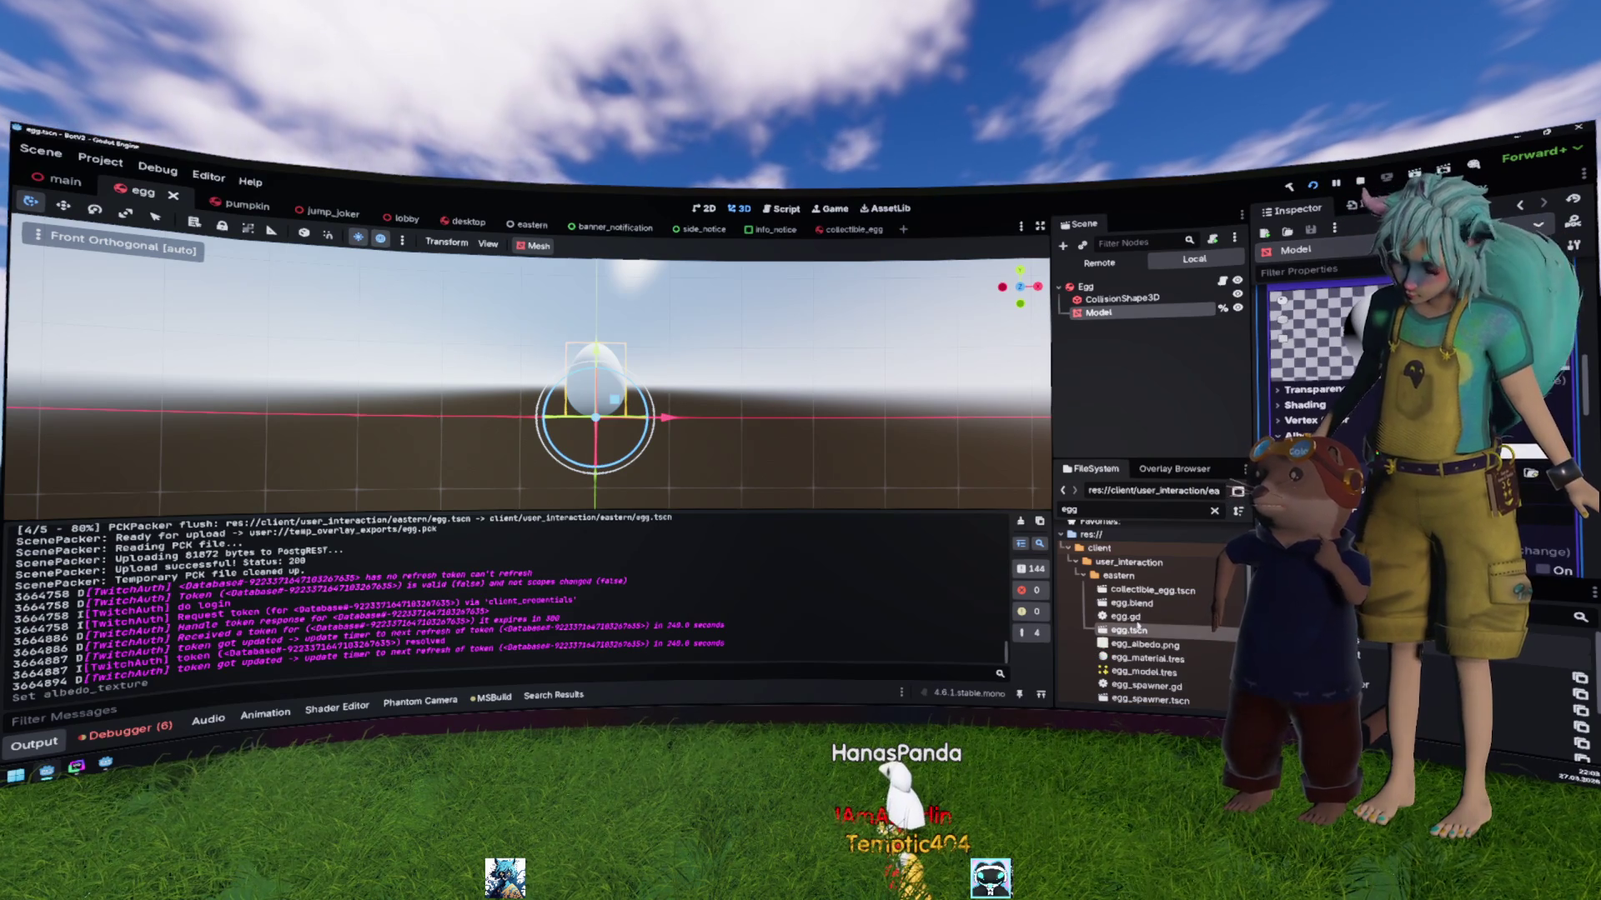
pyautogui.rightClick(1134, 633)
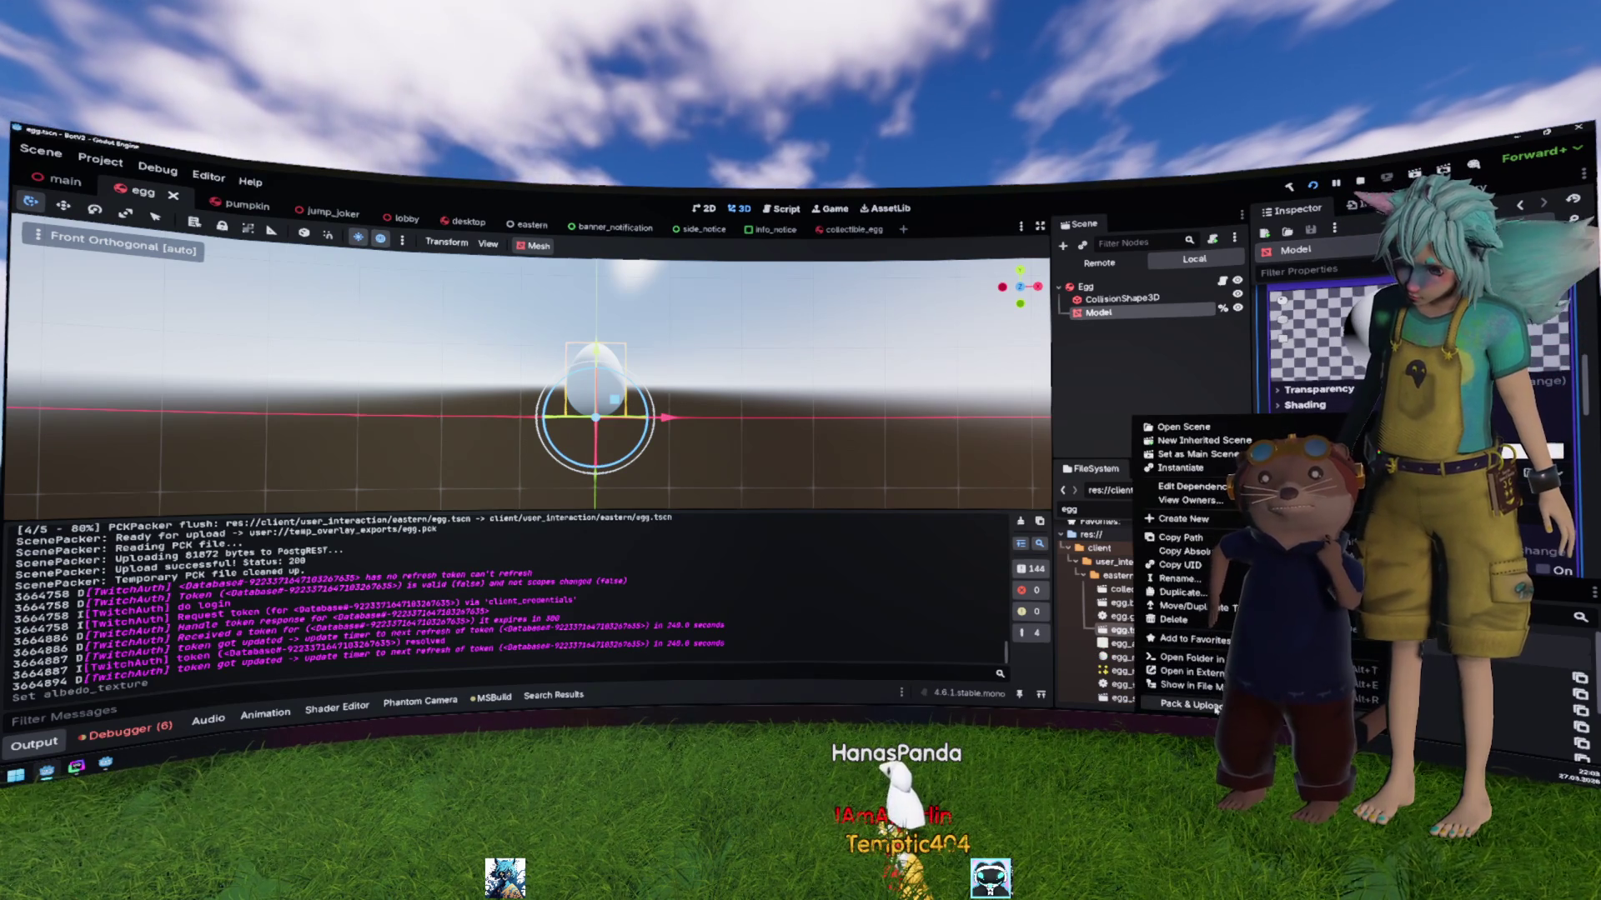
# Step: Pack and upload egg.tscn again, refresh the overlay list and rerun the project with F5
pyautogui.click(1167, 691)
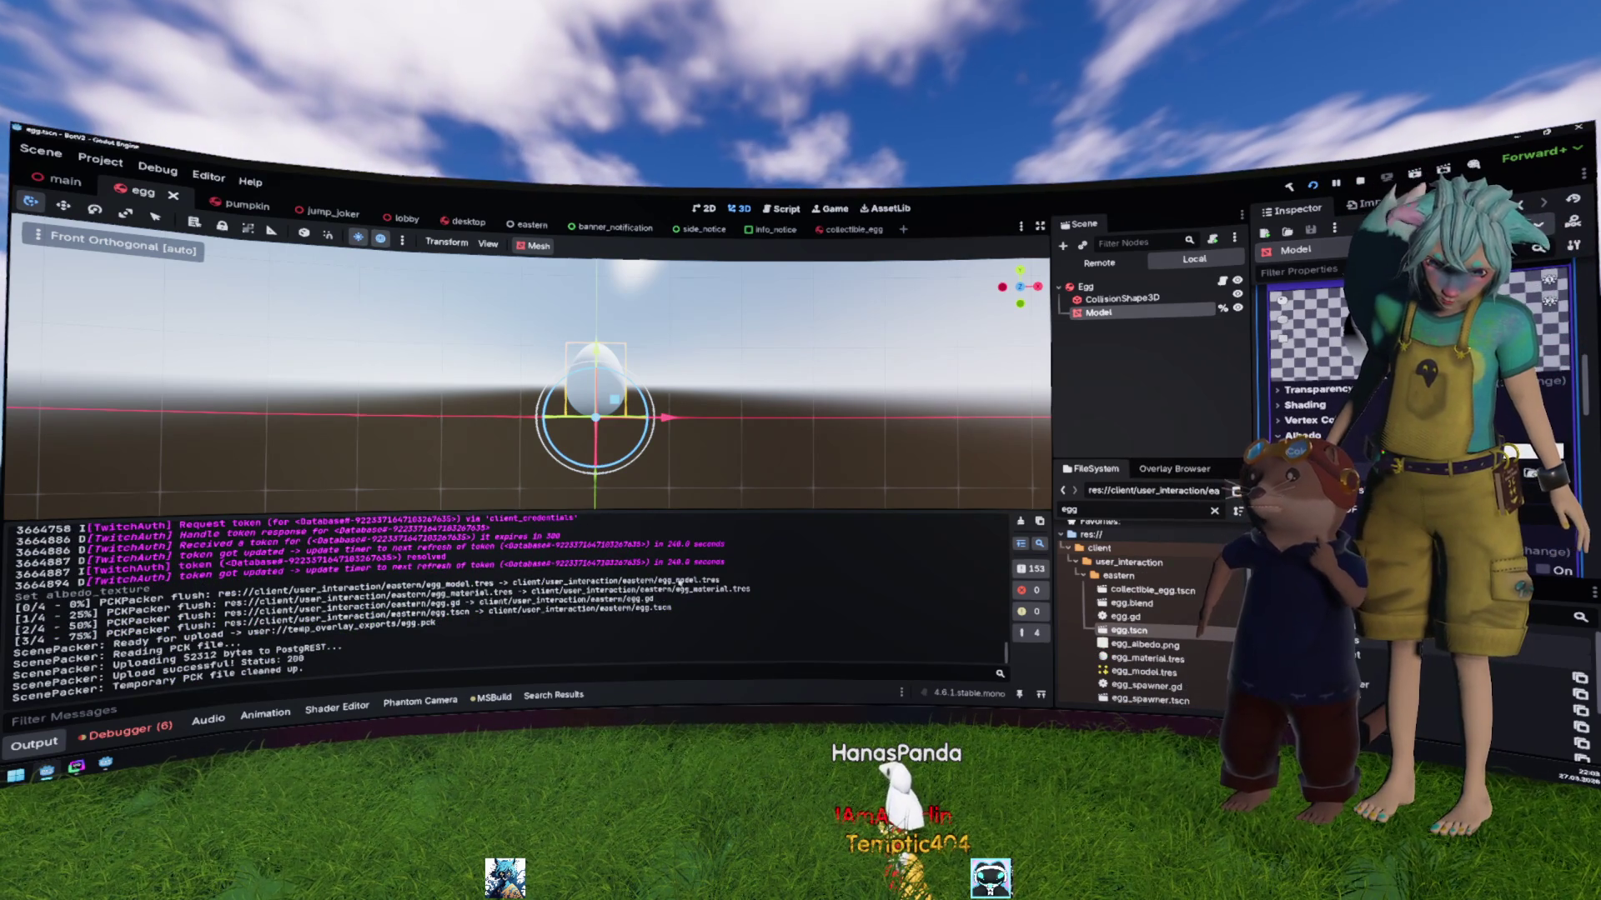
pyautogui.hotkey('alt', 'Tab')
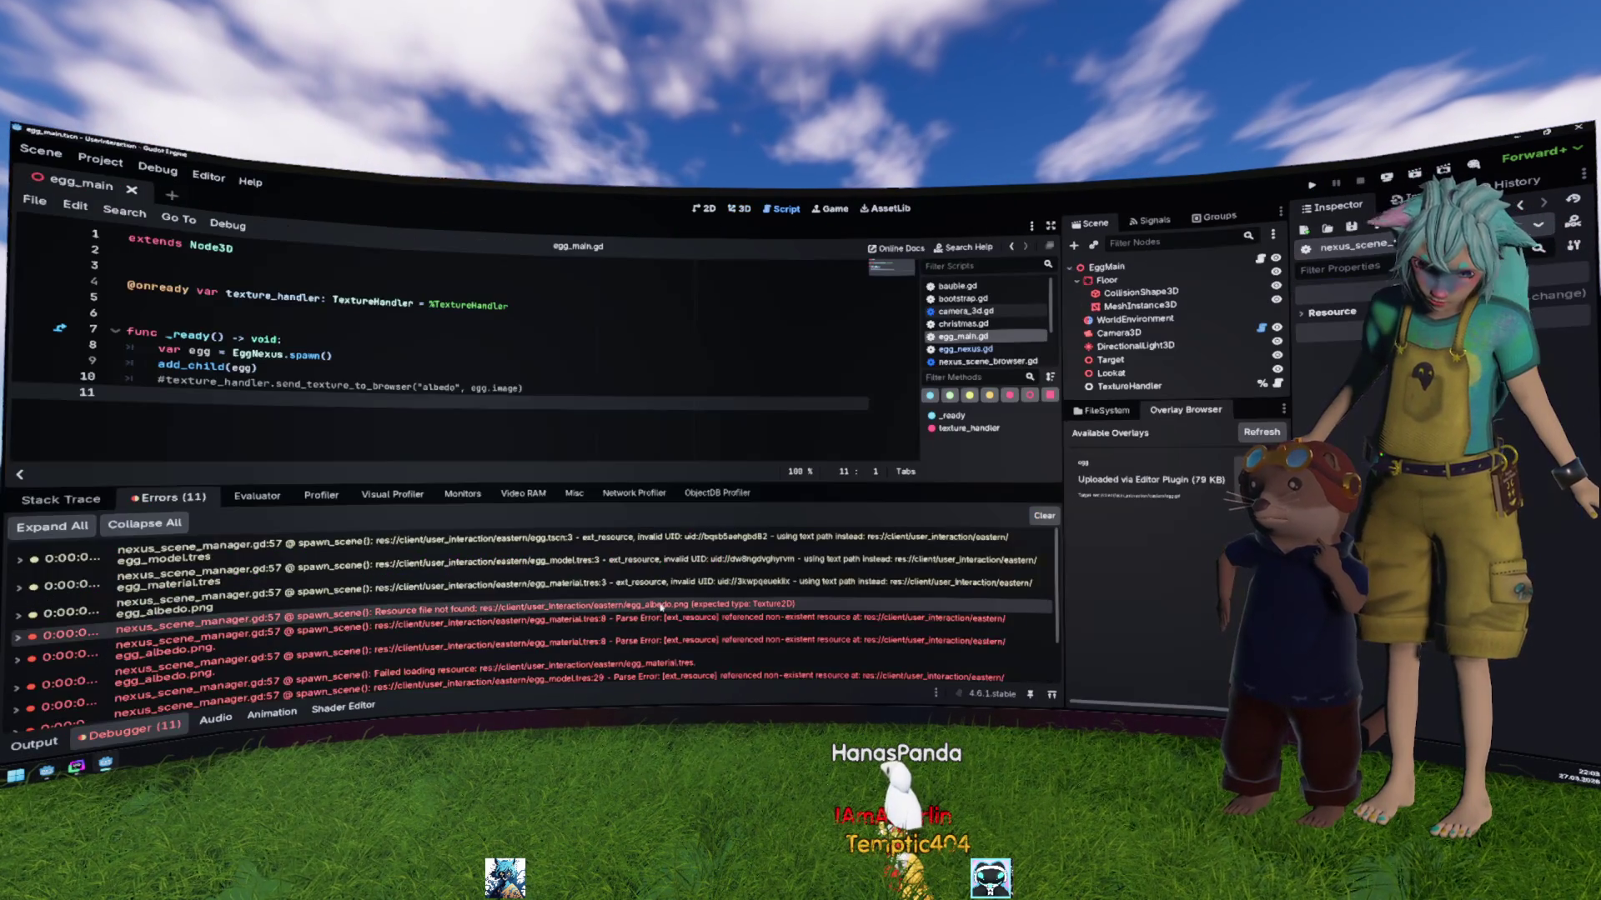
pyautogui.click(1261, 431)
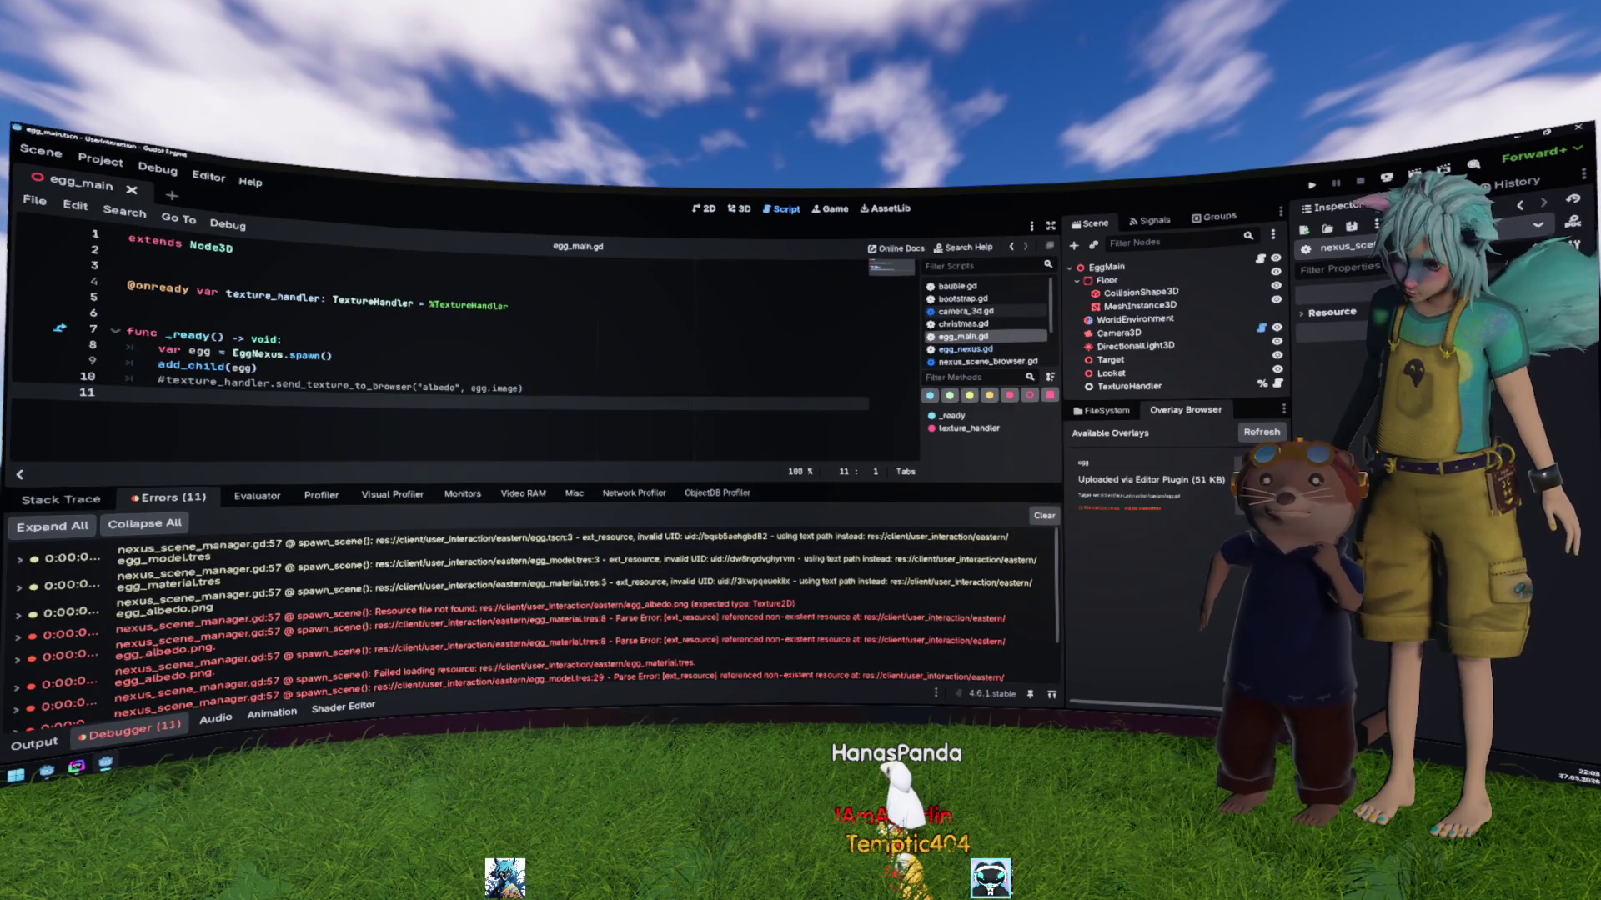
pyautogui.press('F5')
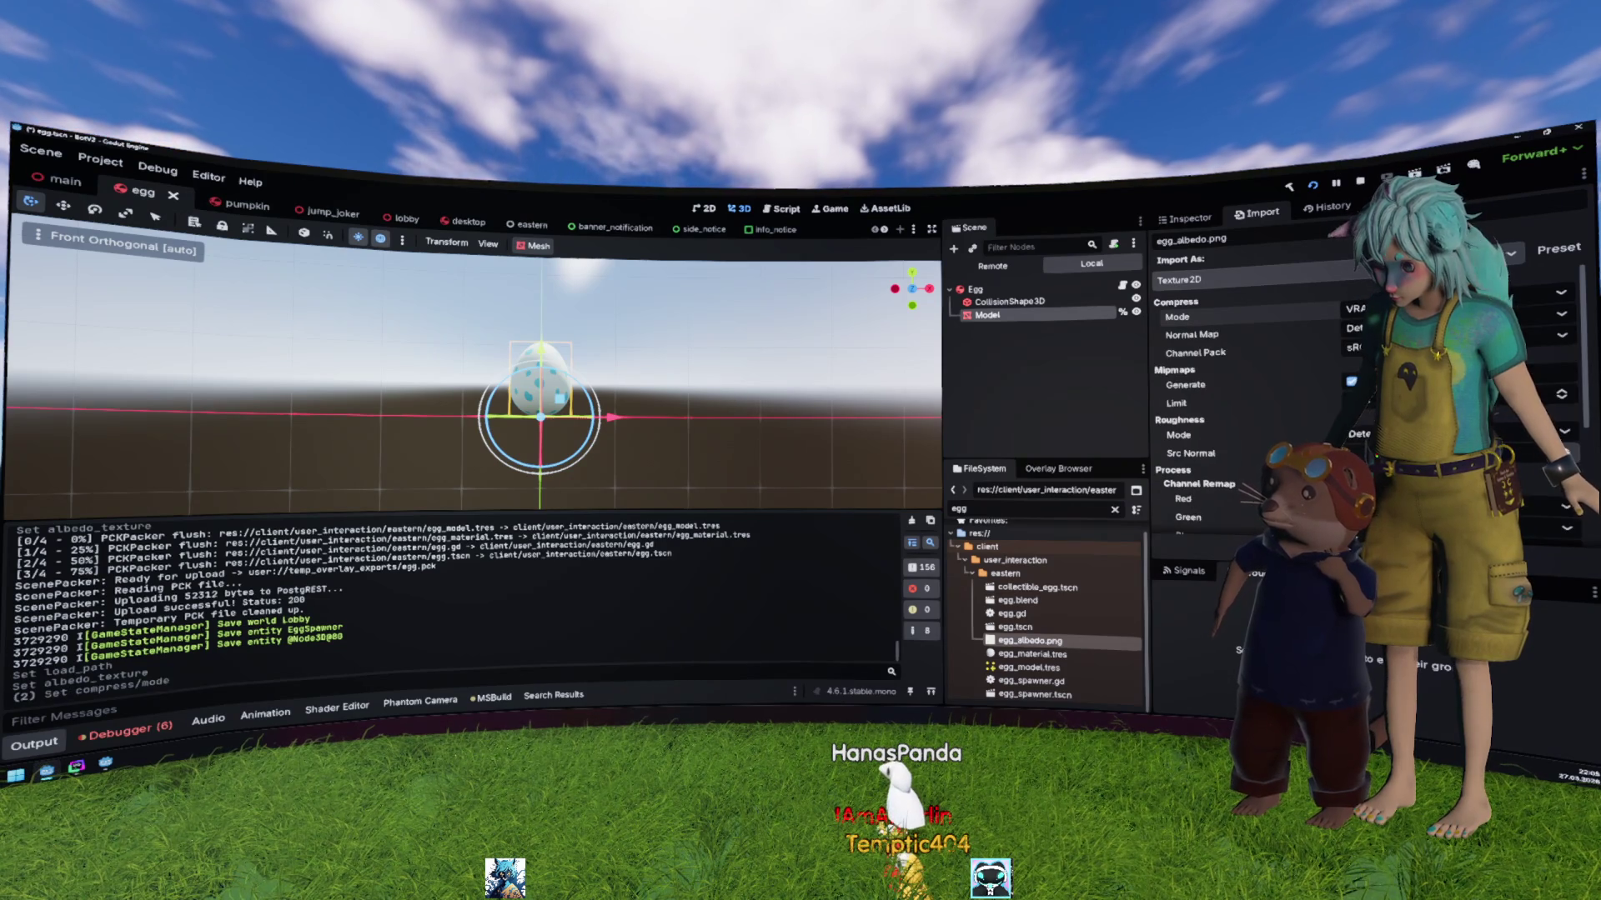
# Step: Reimport egg_albedo.png as a file kept as is, confirming the resource replacement
pyautogui.click(1182, 220)
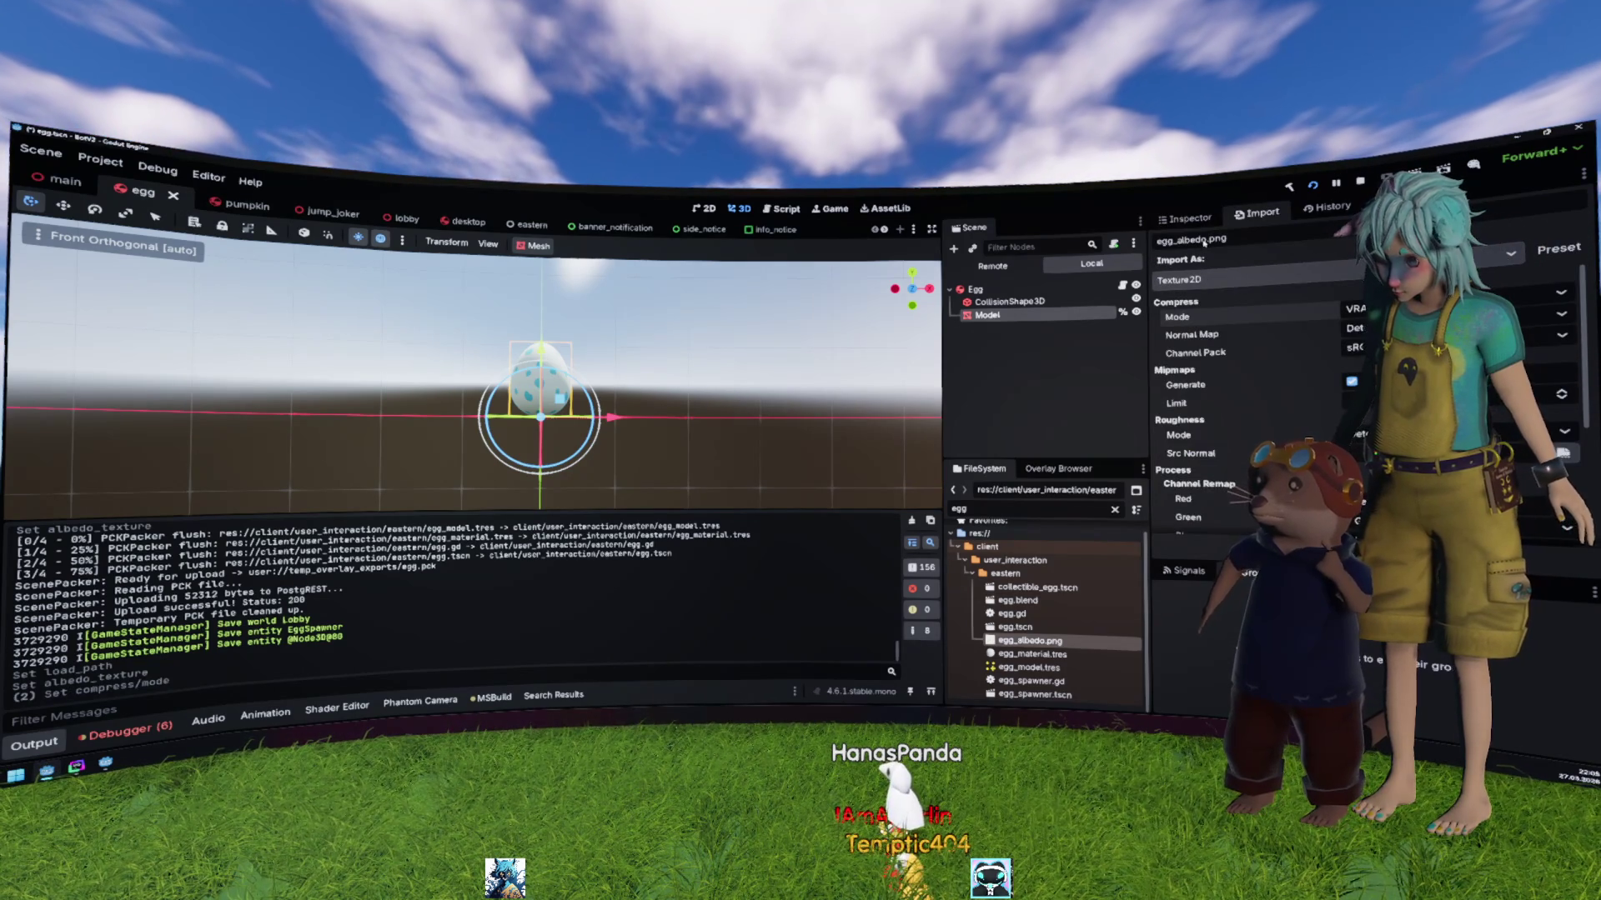
pyautogui.click(1201, 279)
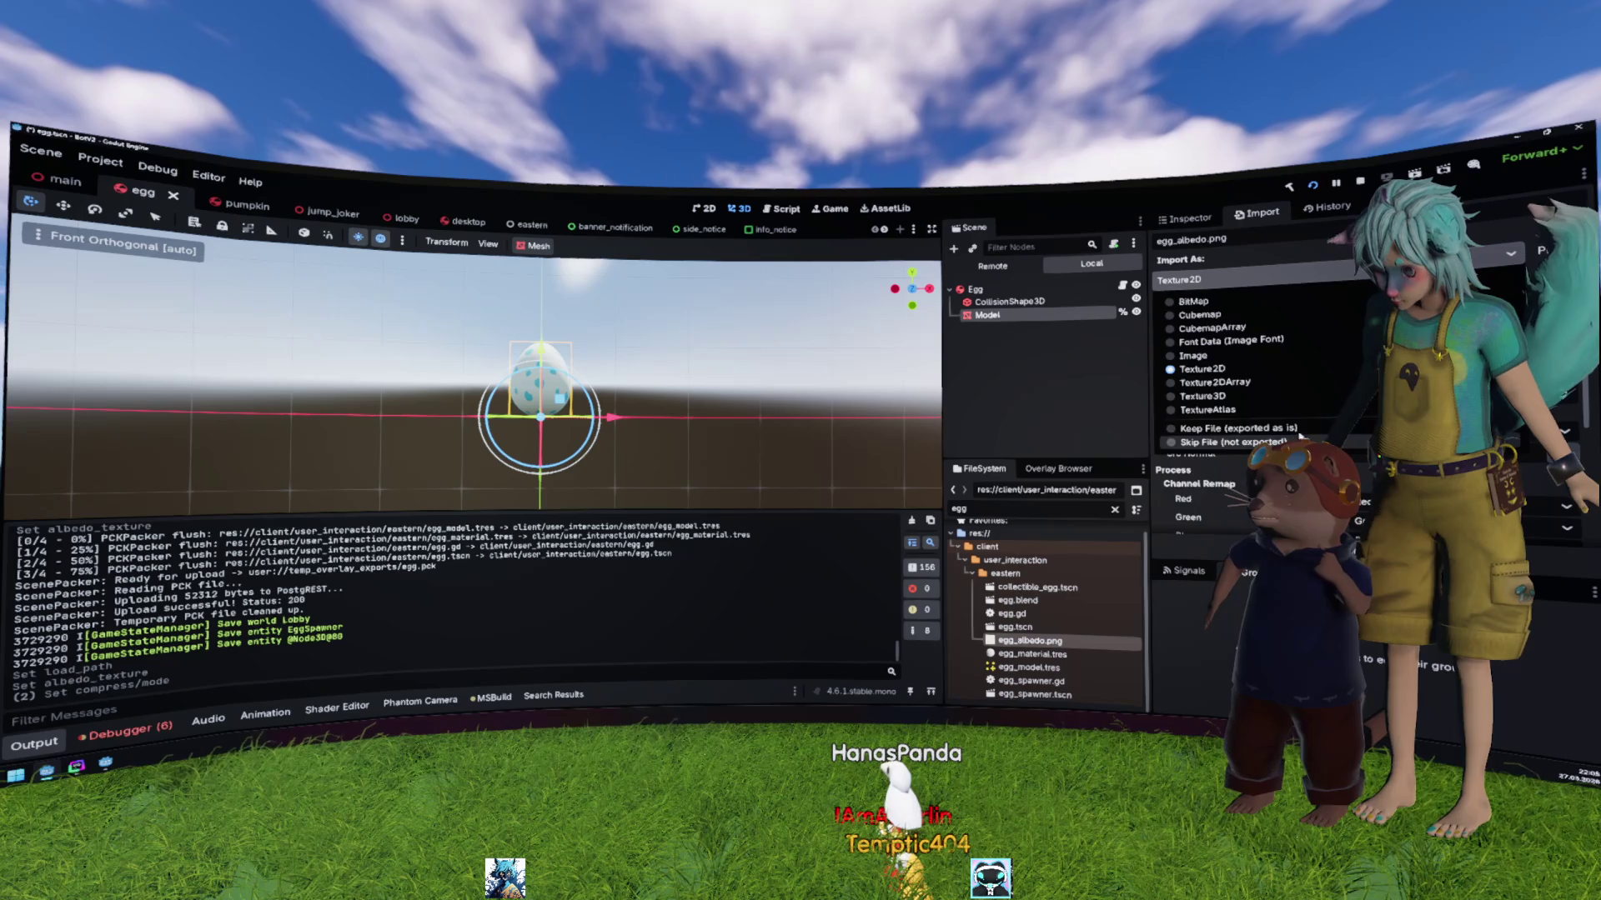
pyautogui.click(1238, 428)
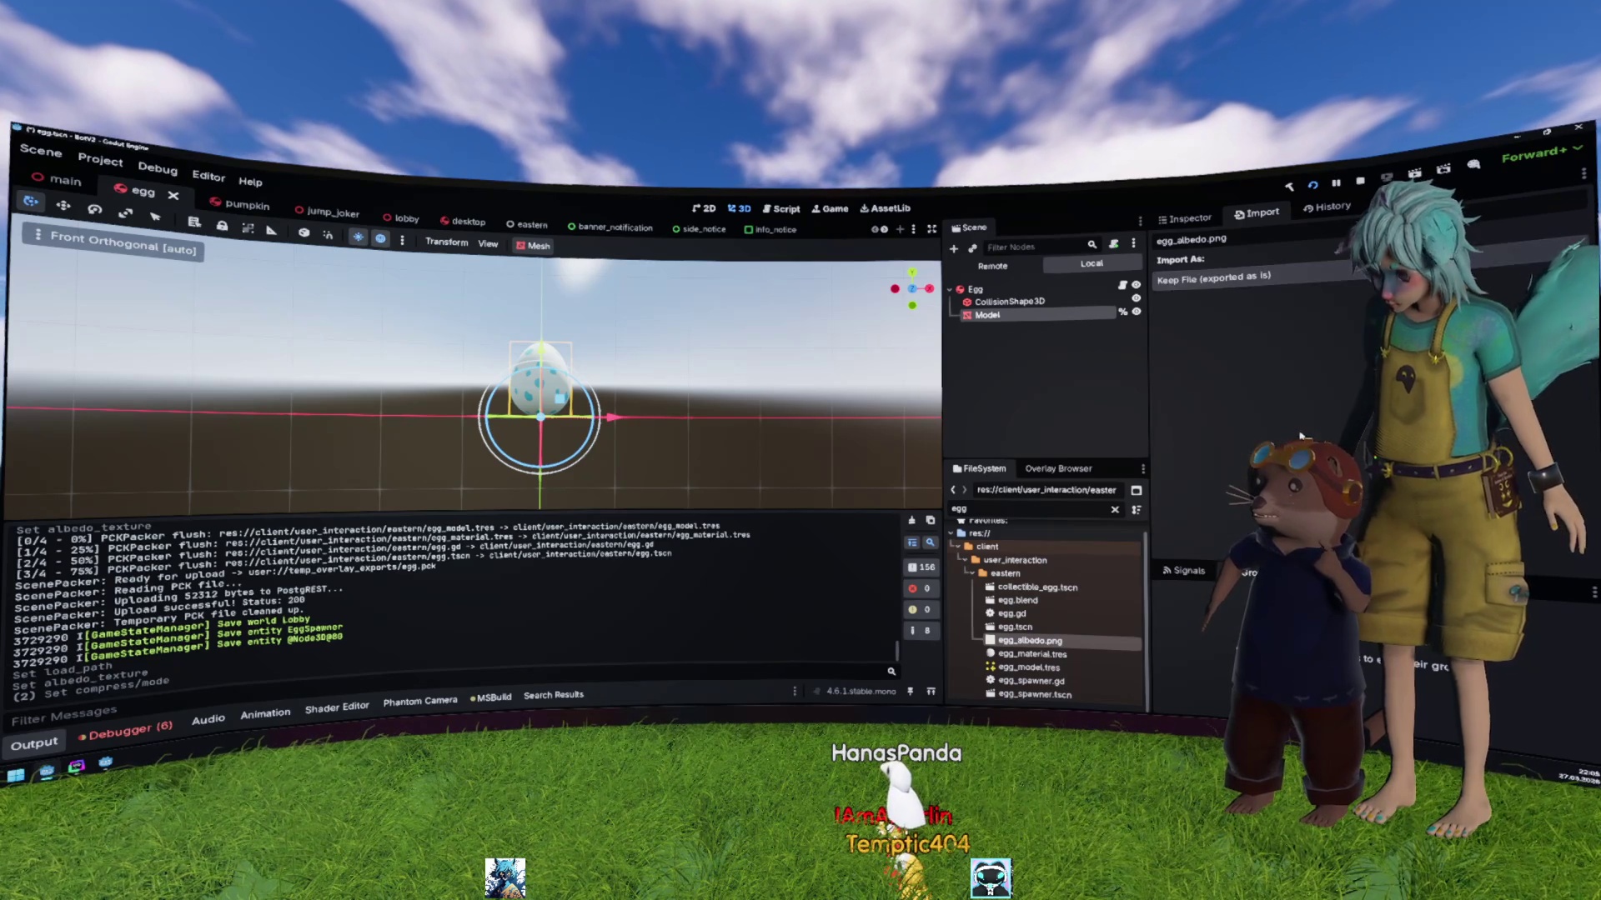
pyautogui.click(1271, 330)
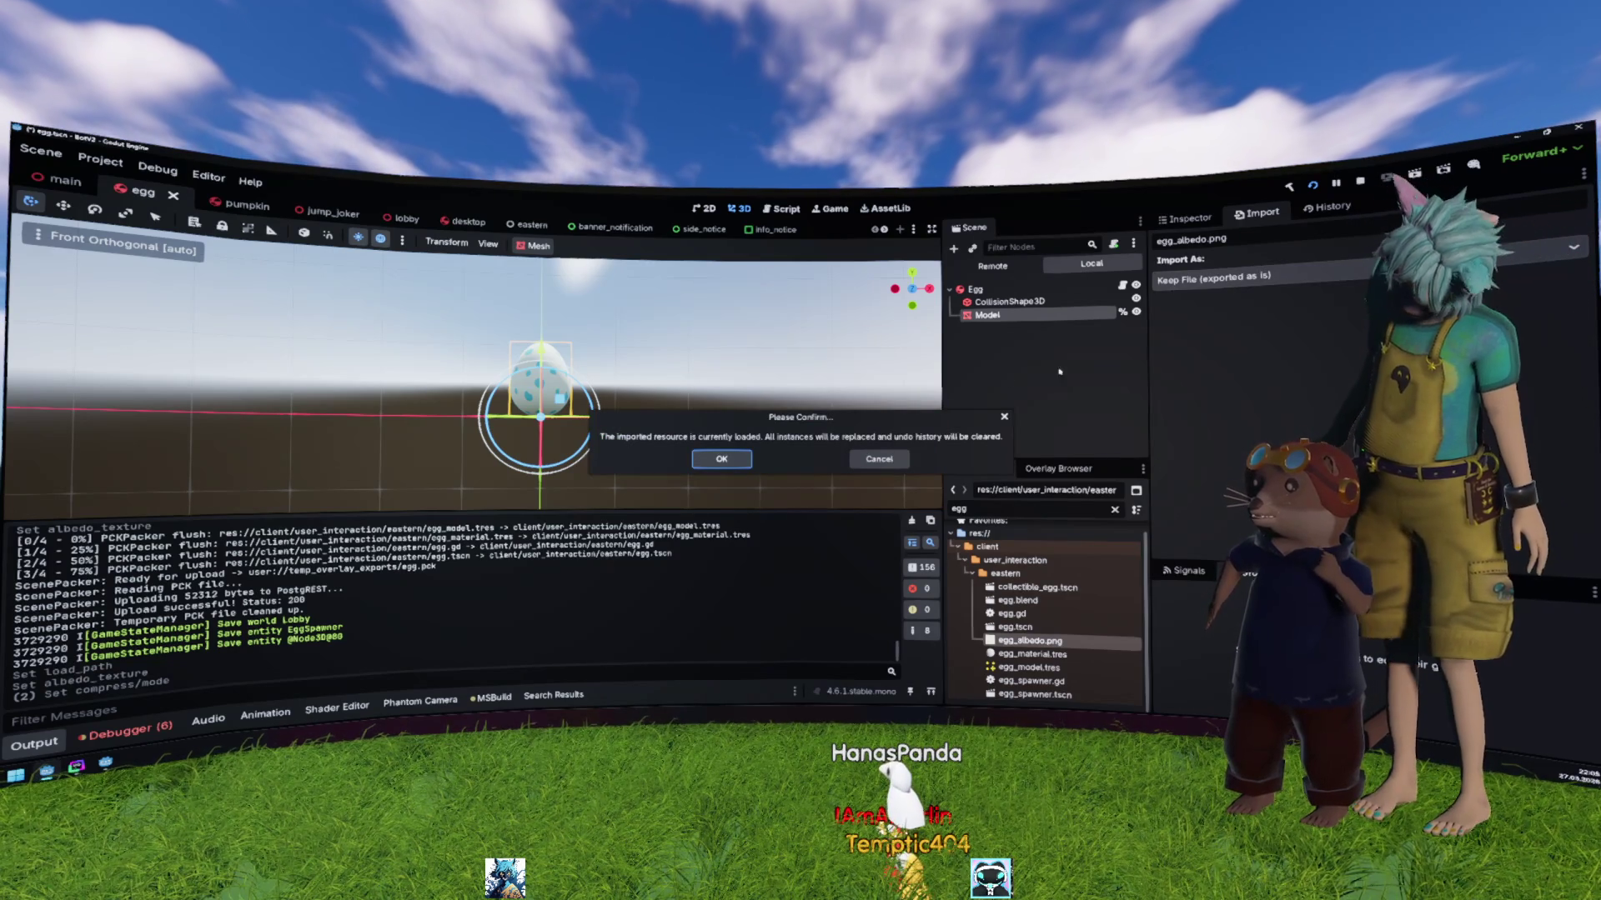
pyautogui.click(852, 458)
# Step: Reimport egg_albedo.png as a Texture2D with VRAM Compressed compression and confirm
pyautogui.click(1242, 281)
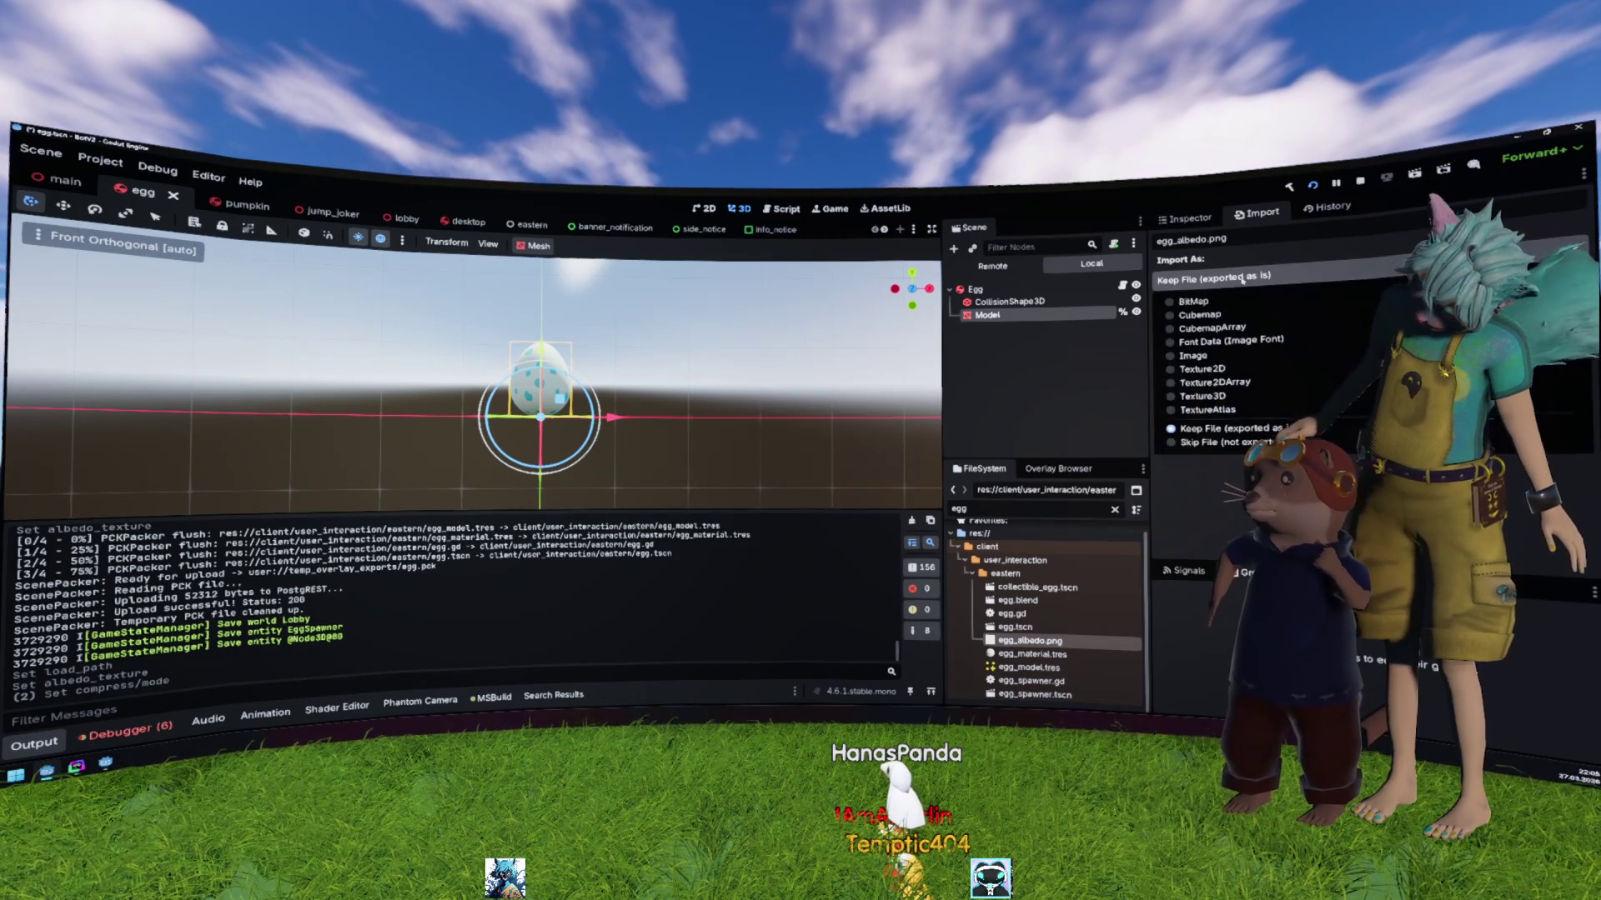
pyautogui.click(1264, 370)
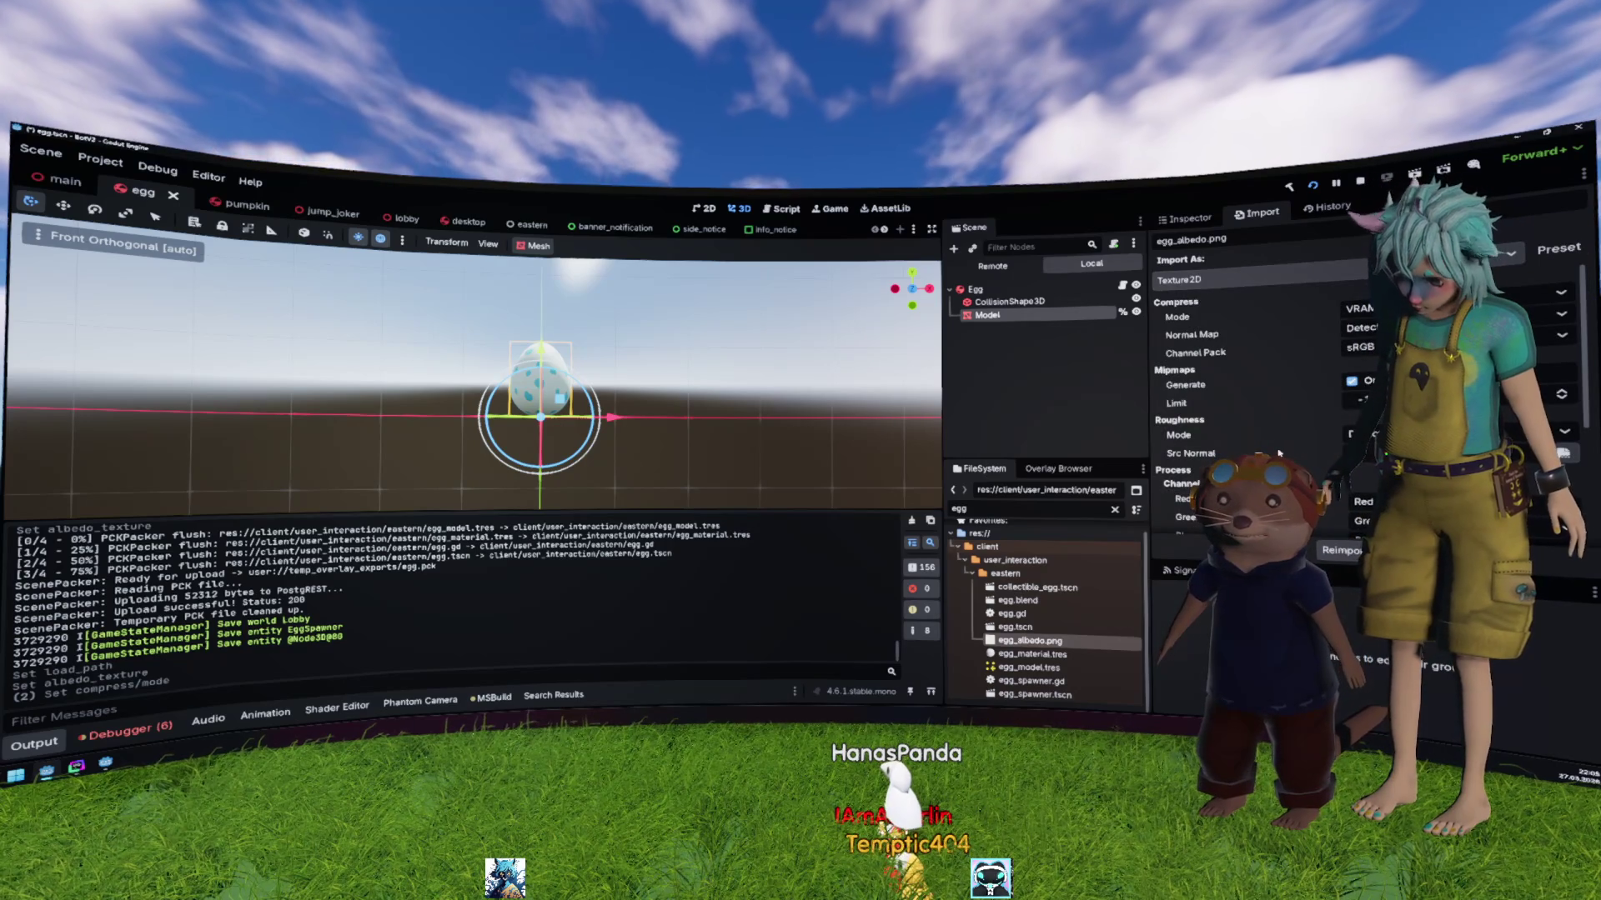
pyautogui.click(1360, 308)
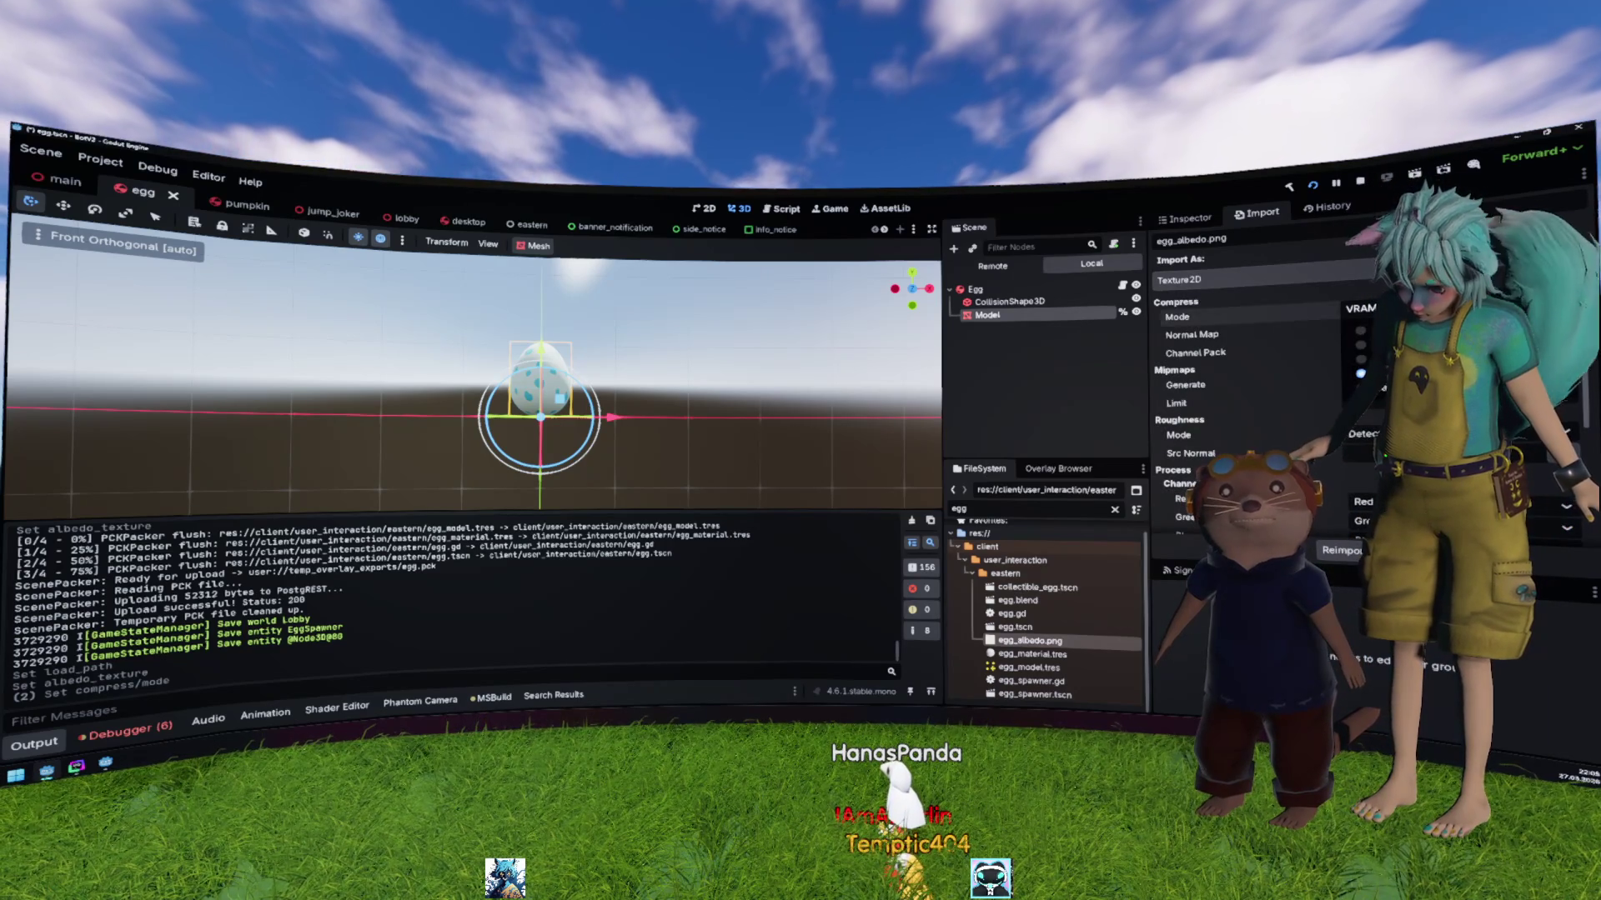
pyautogui.click(1367, 358)
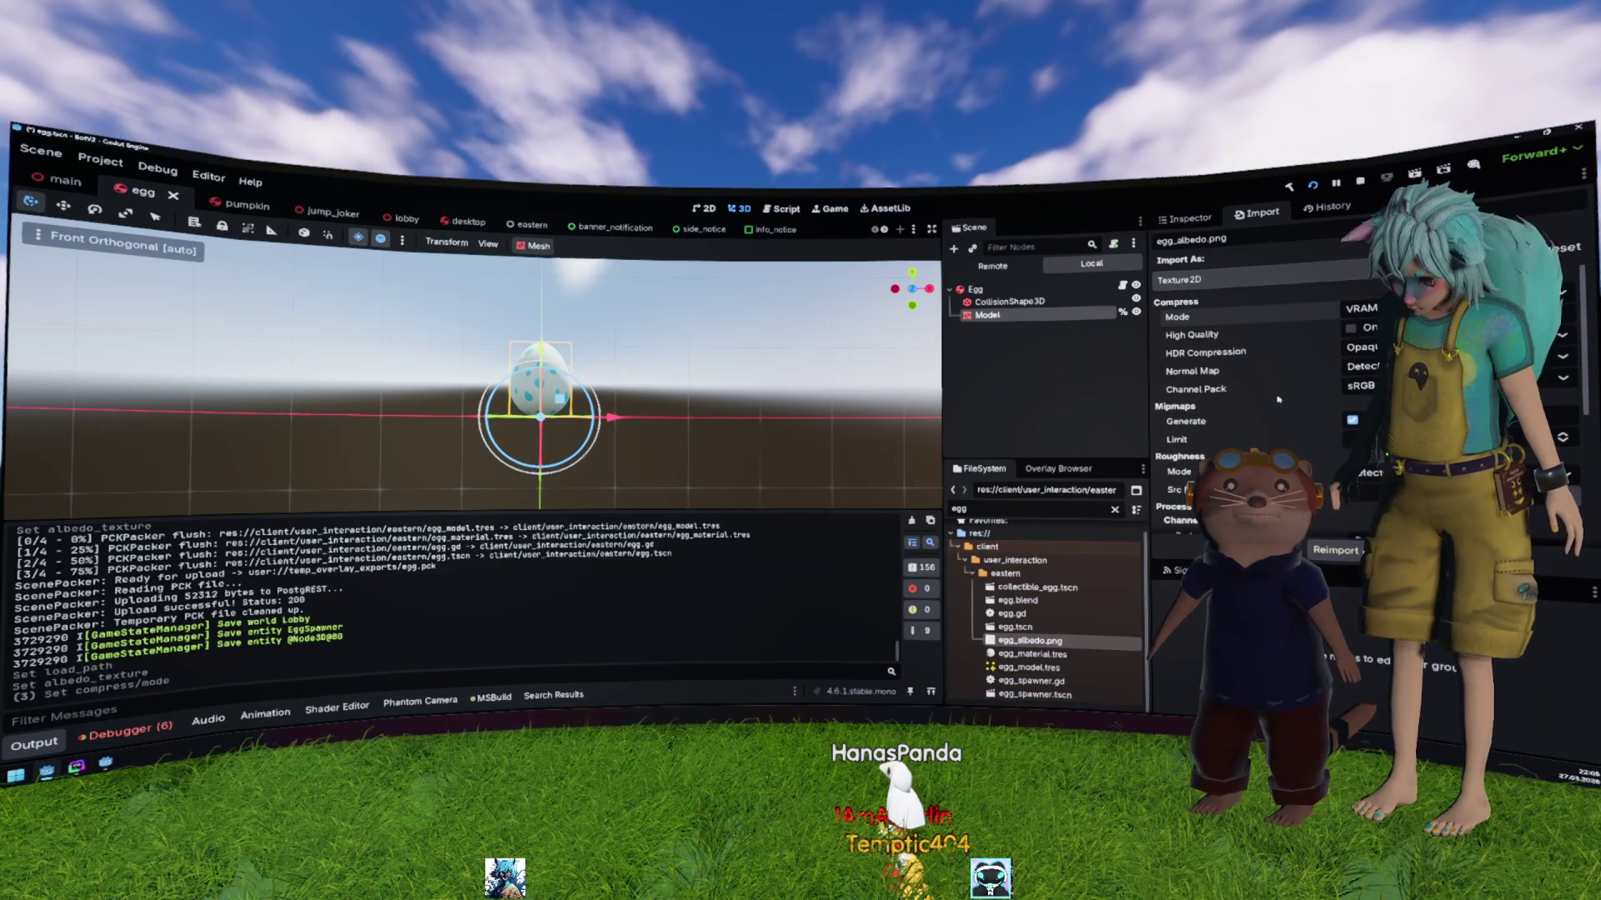
pyautogui.scroll(-4, 1282, 404)
pyautogui.scroll(-3, 1286, 419)
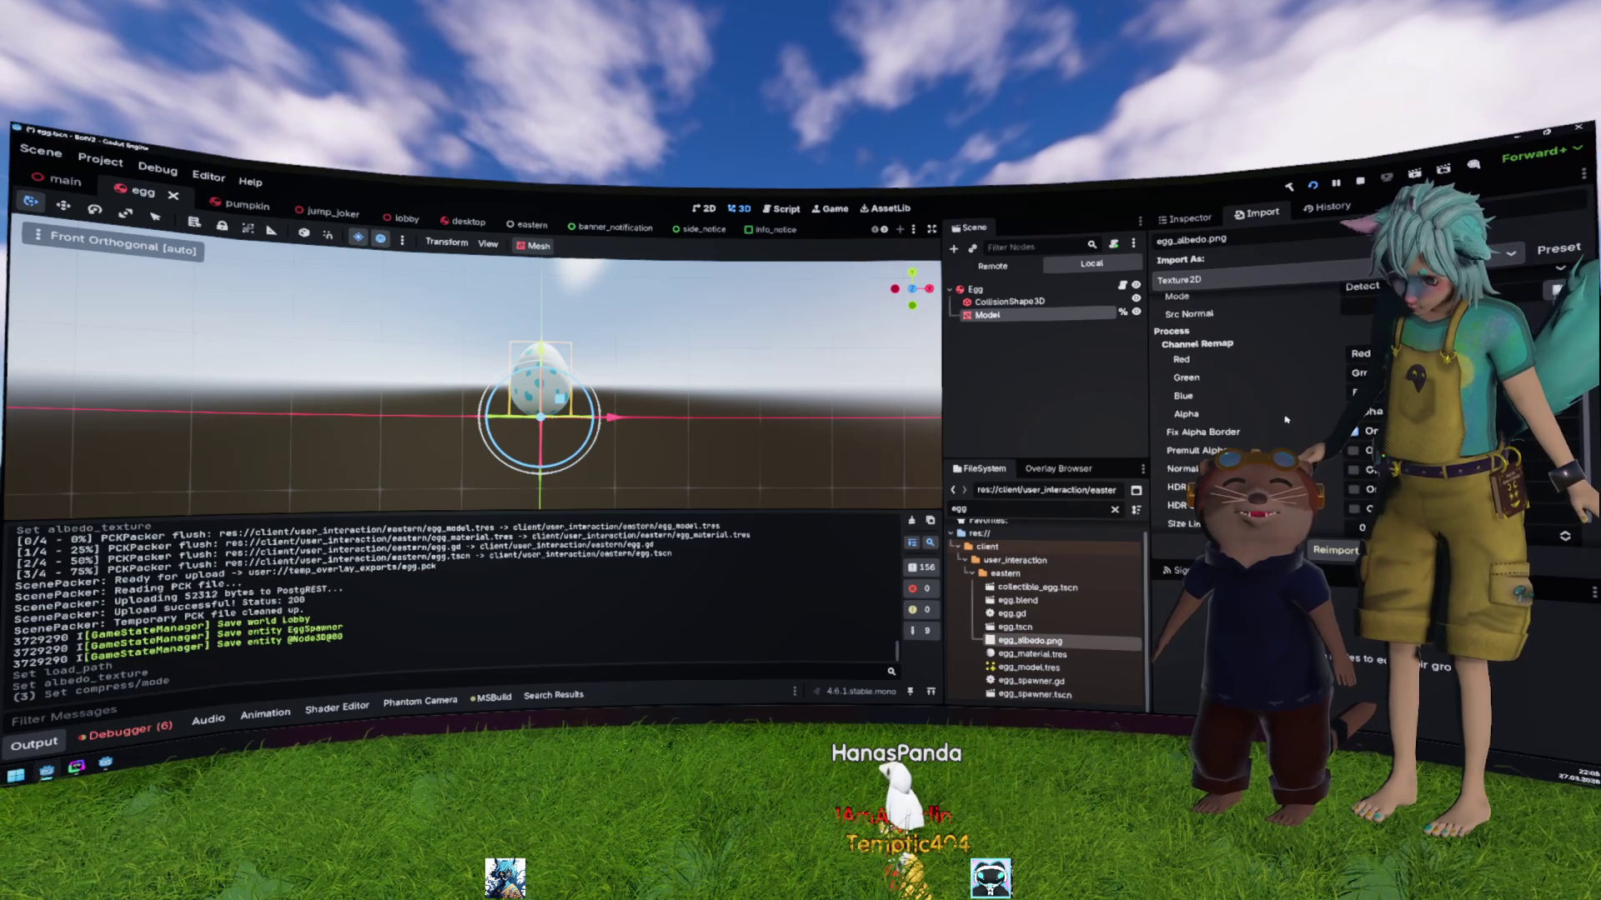
pyautogui.click(1335, 551)
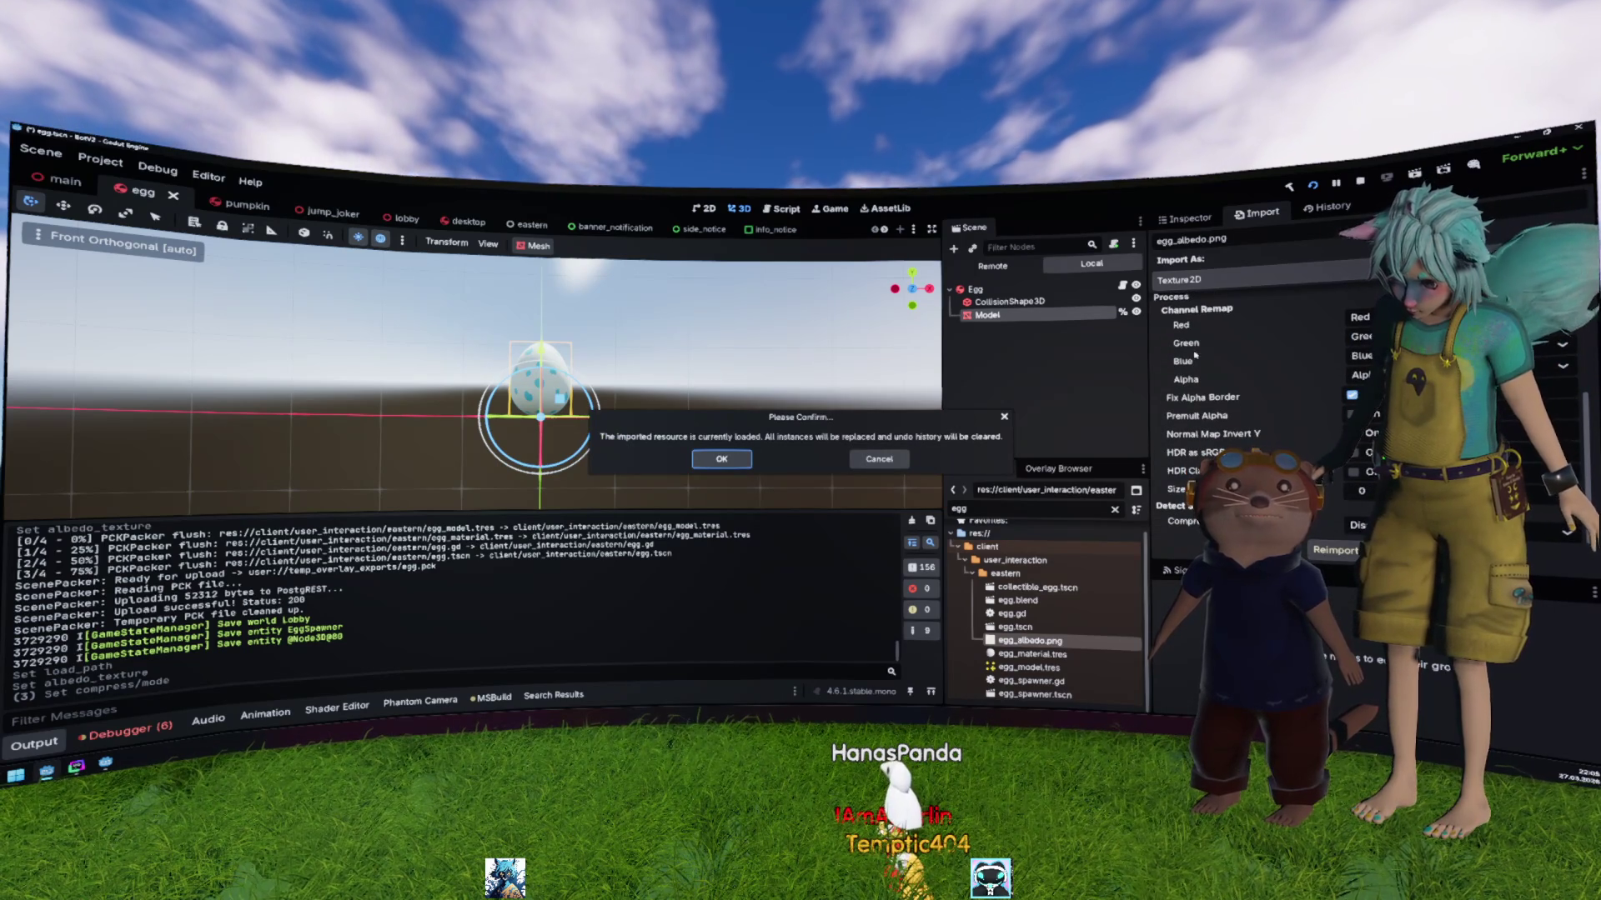
pyautogui.click(722, 460)
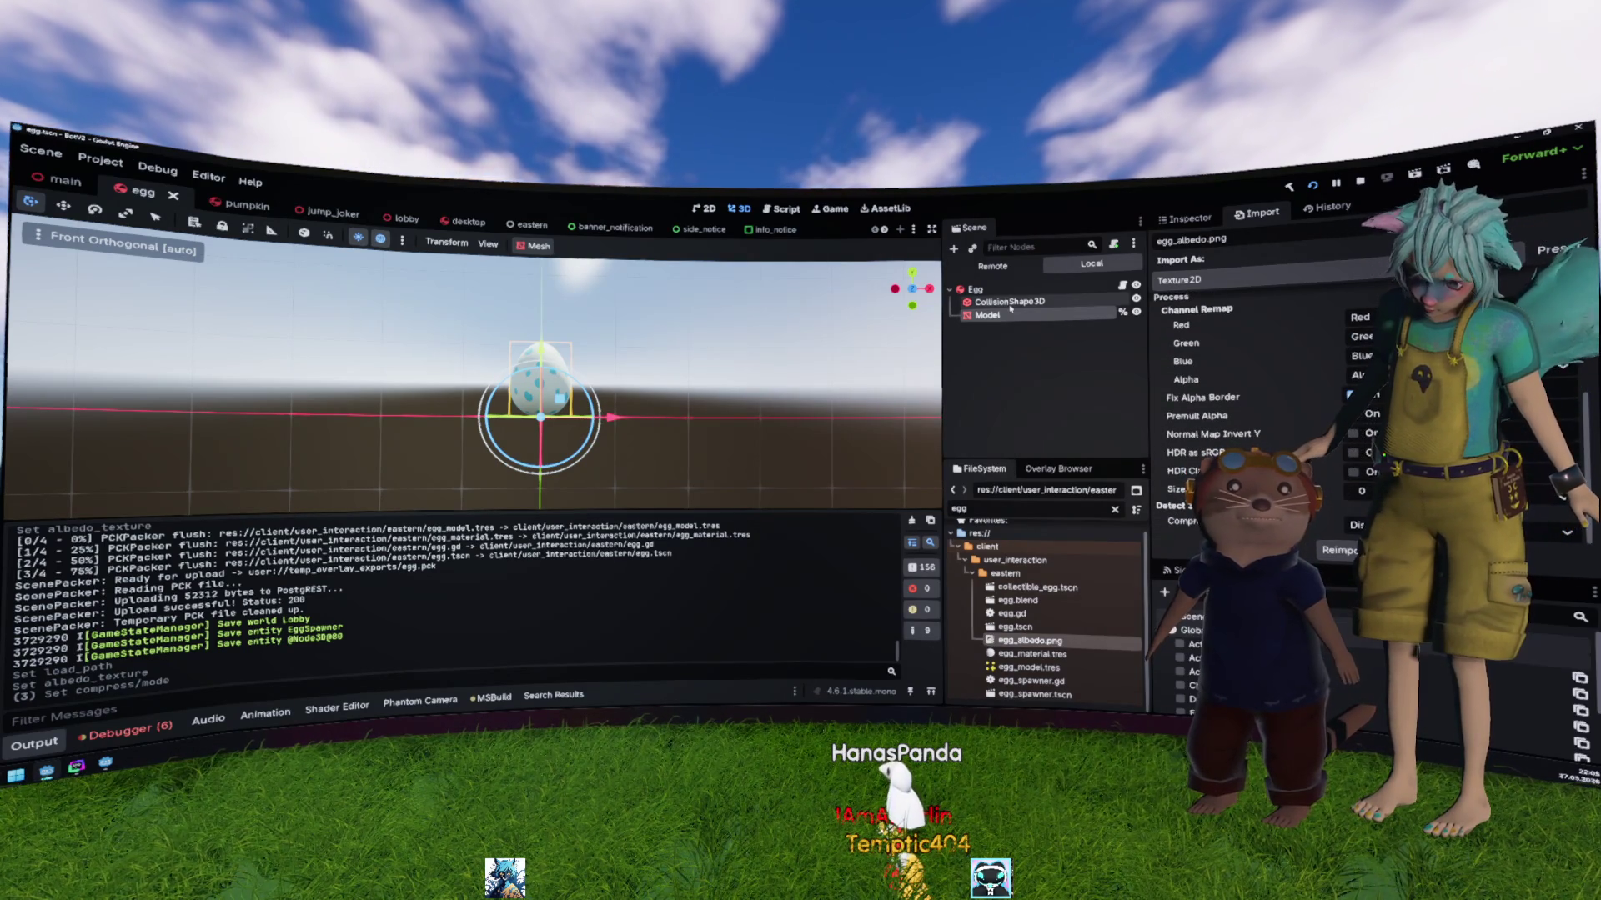
# Step: Review the egg Model's mesh properties in the Inspector and collapse its Material sub-resource
pyautogui.click(1209, 218)
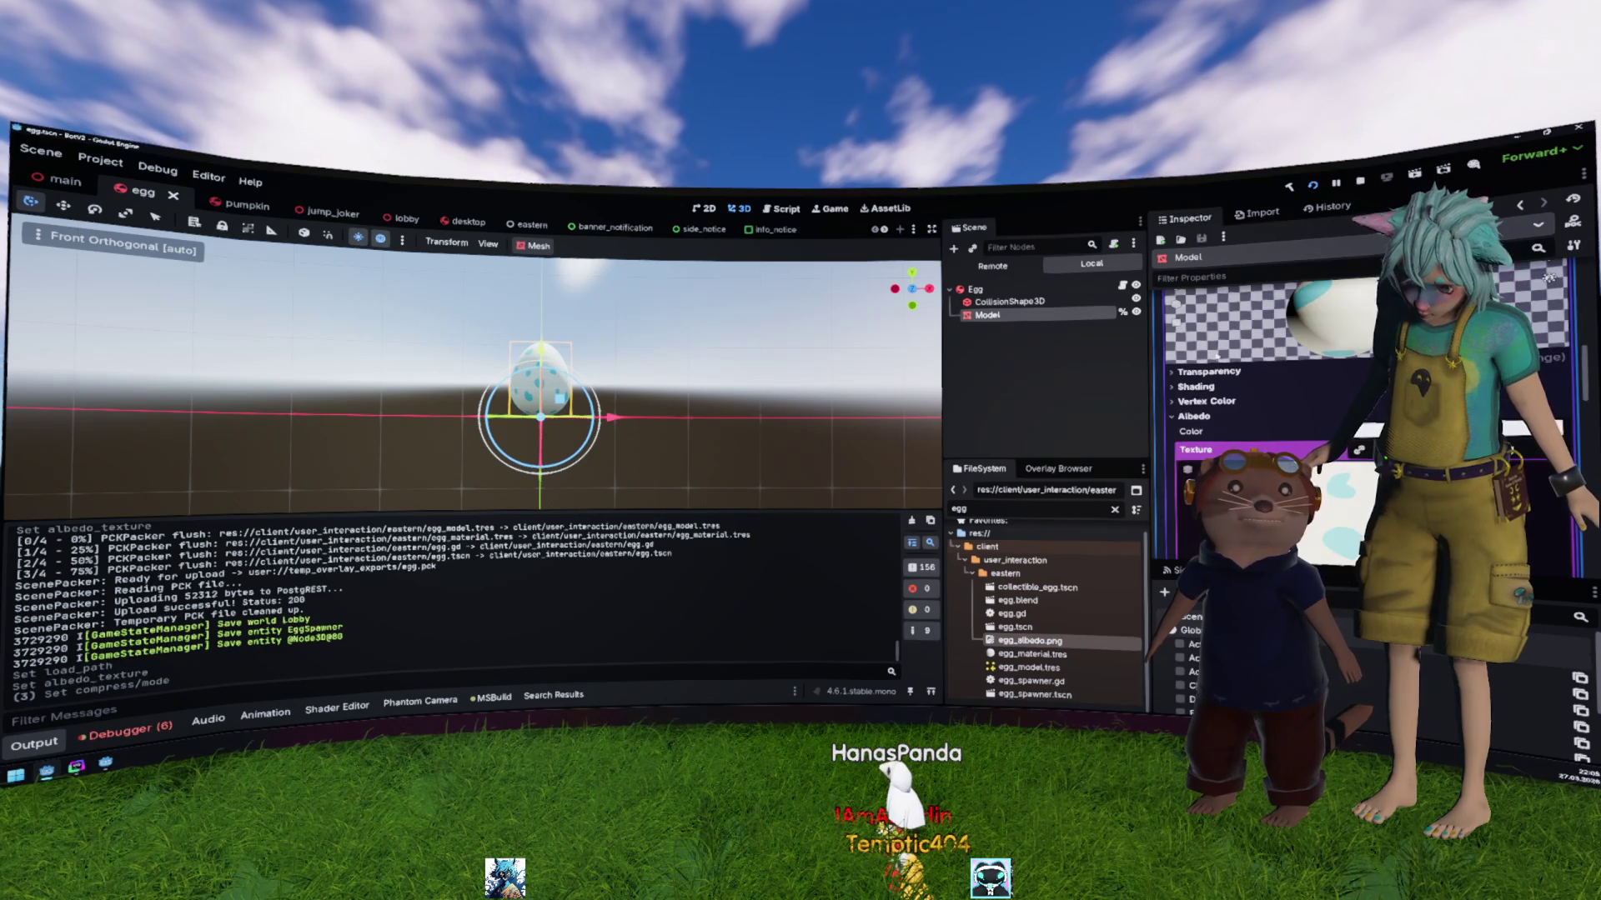
pyautogui.scroll(3, 1268, 417)
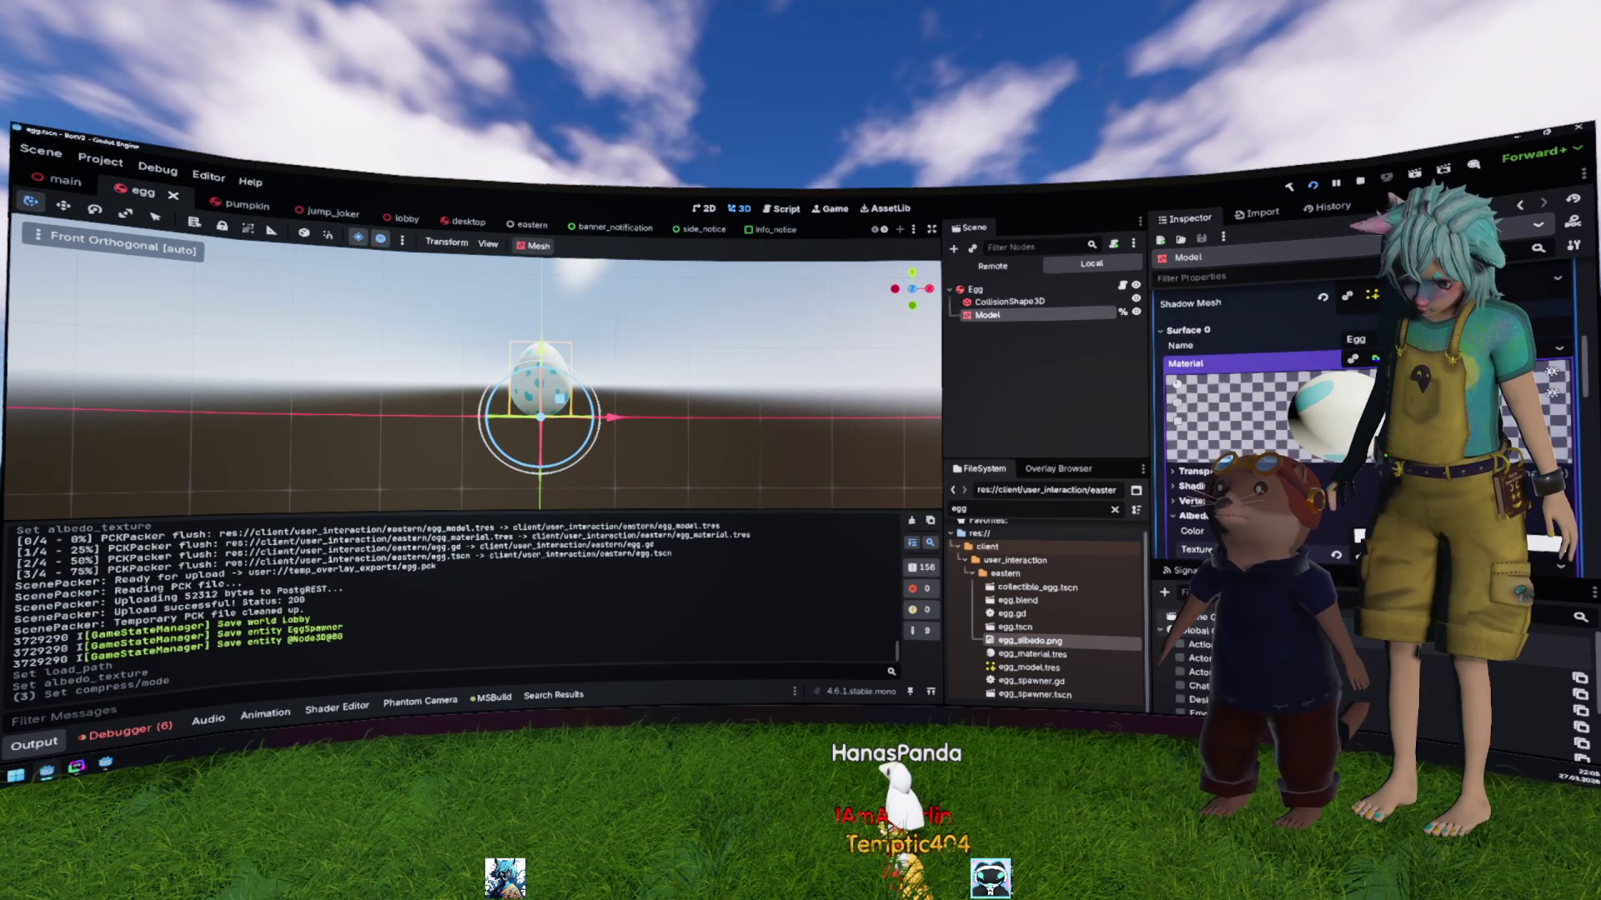
pyautogui.click(1267, 364)
pyautogui.scroll(3, 1310, 436)
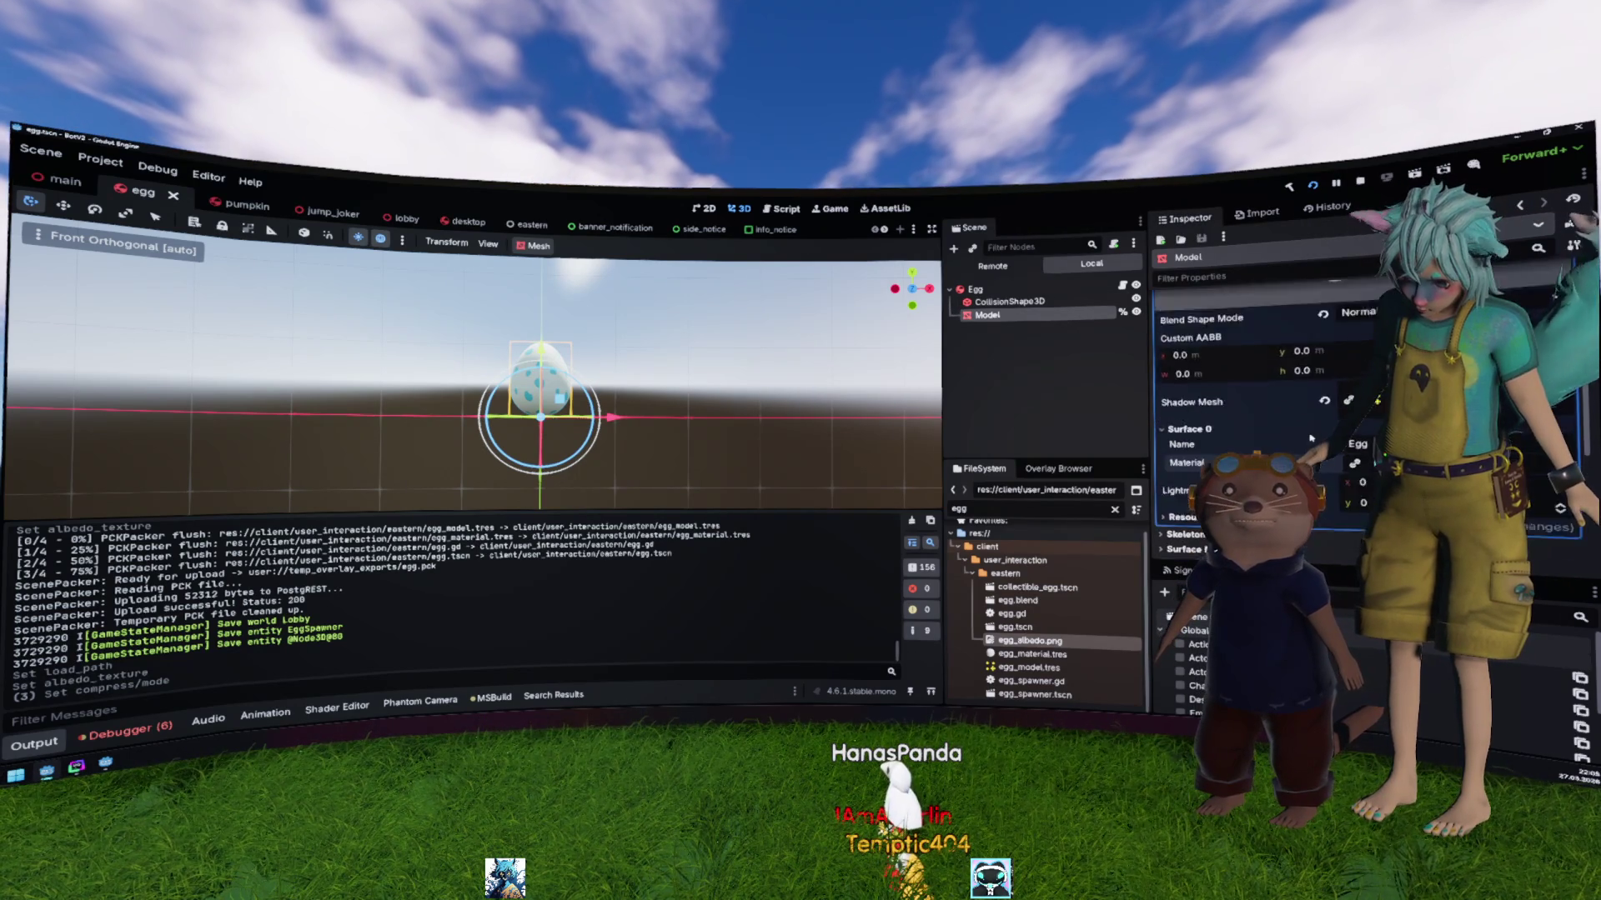
pyautogui.scroll(-1, 1311, 437)
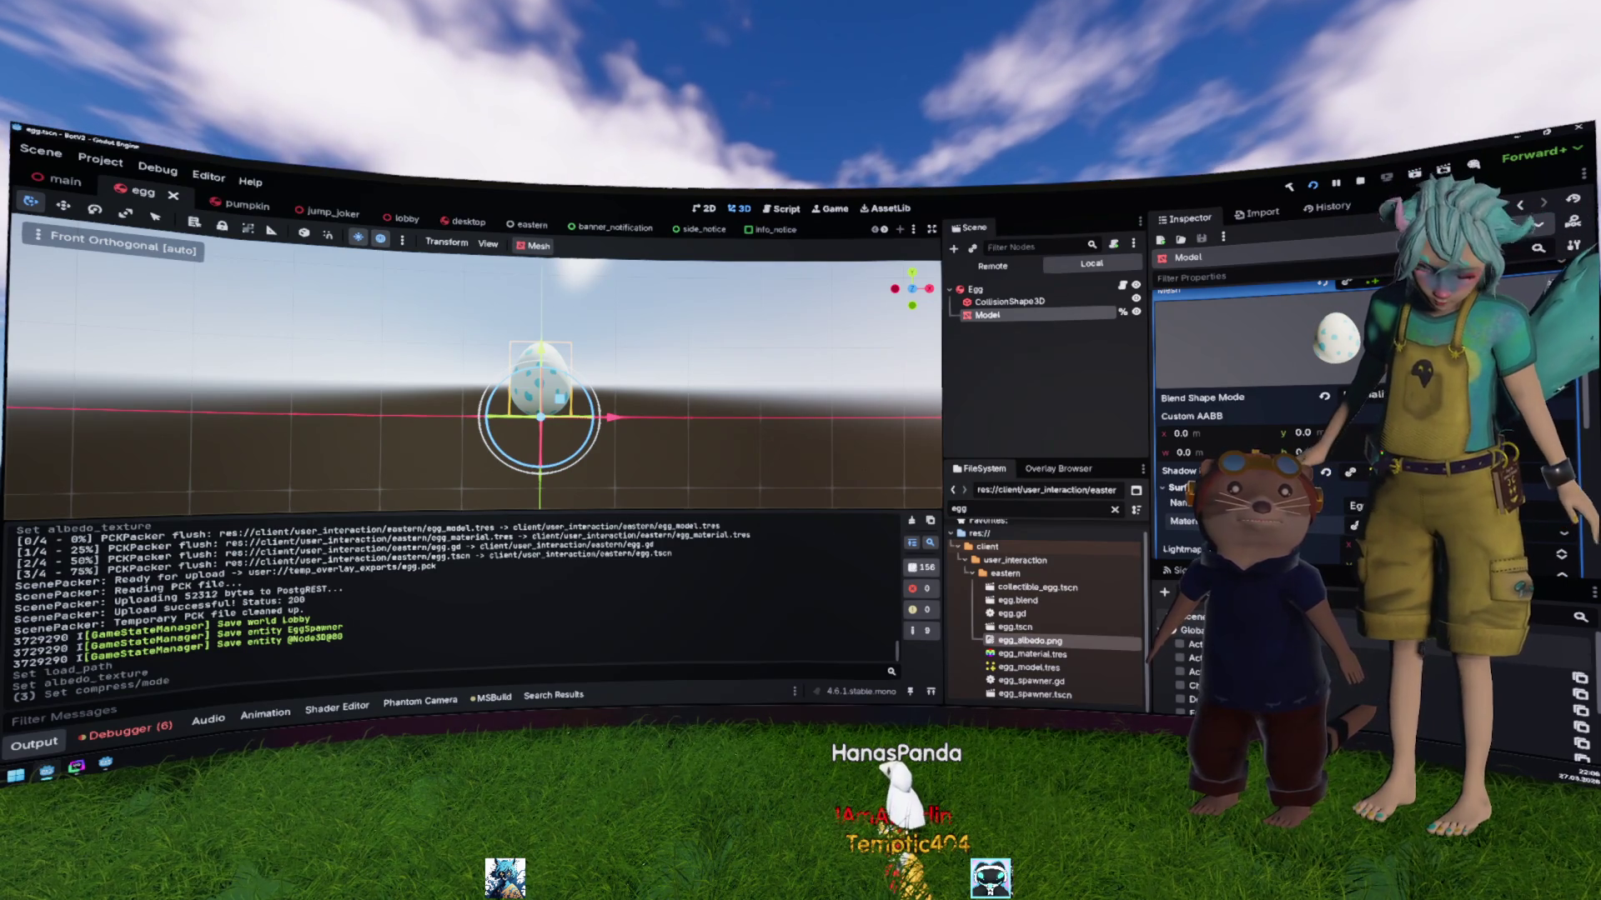
pyautogui.rightClick(1029, 628)
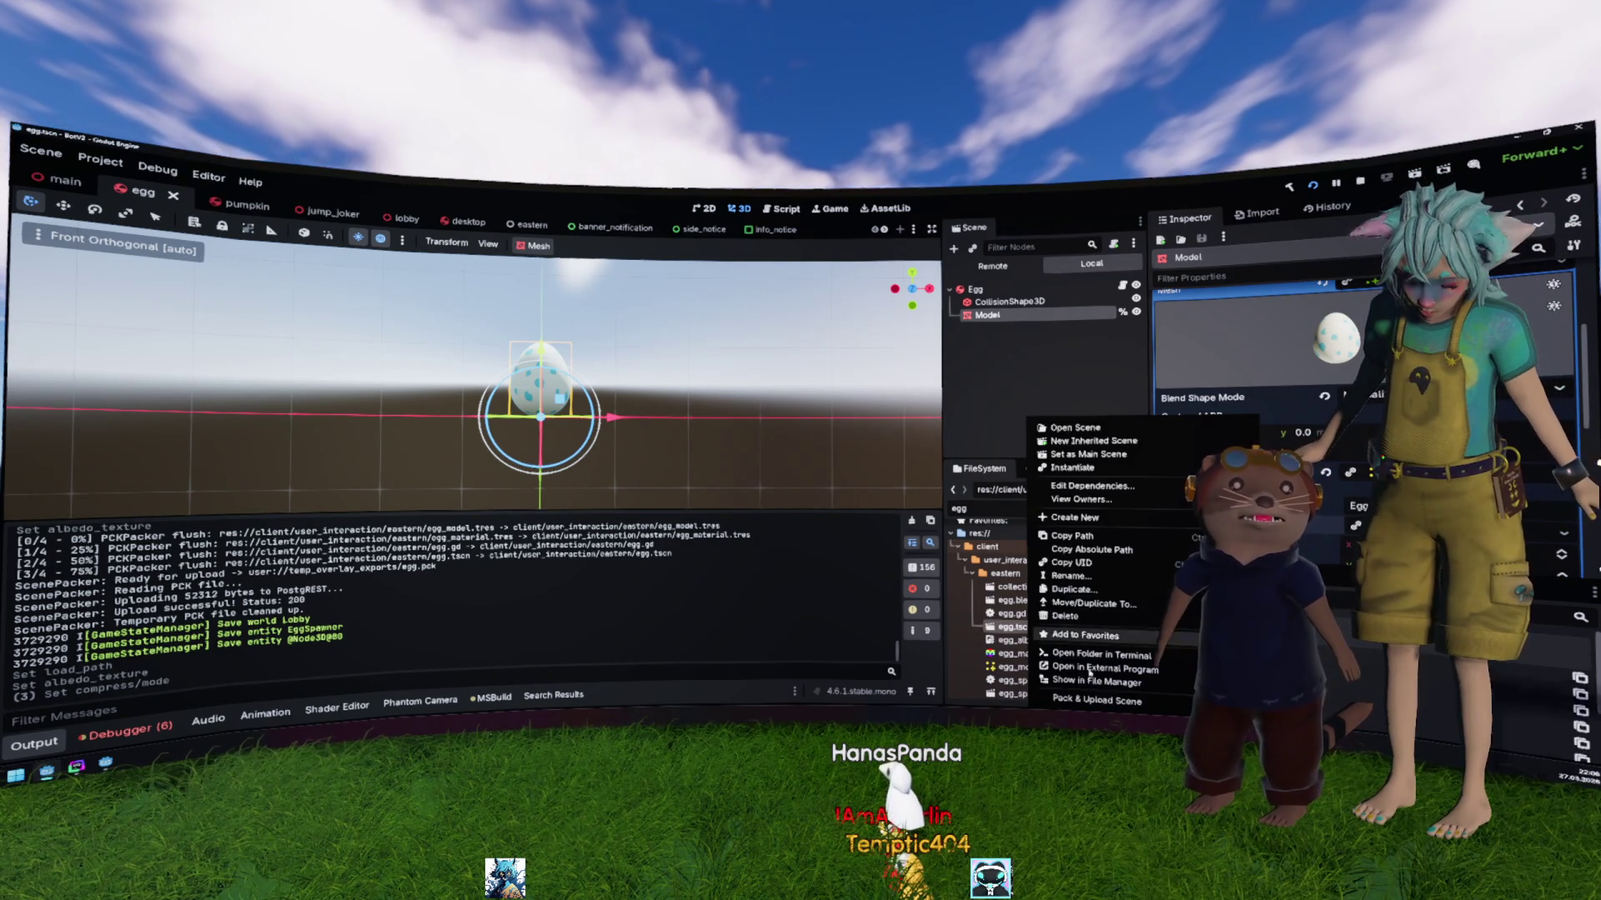
# Step: Pack and upload egg.tscn, then view the uploaded overlays in the egg_main project
pyautogui.click(1072, 702)
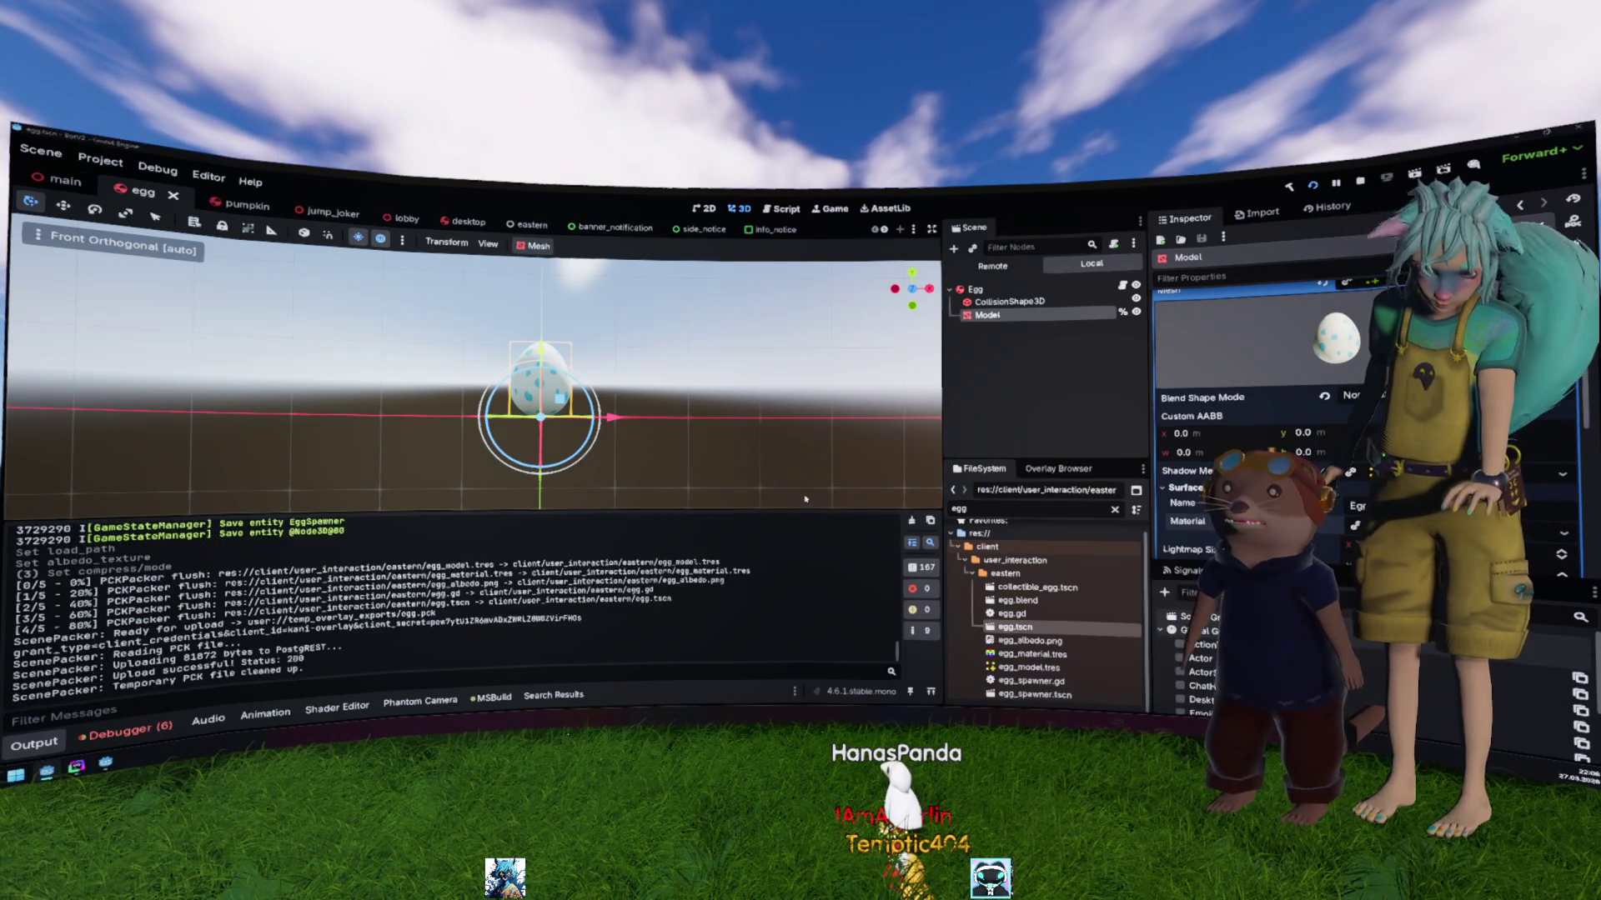
pyautogui.hotkey('alt', 'Tab')
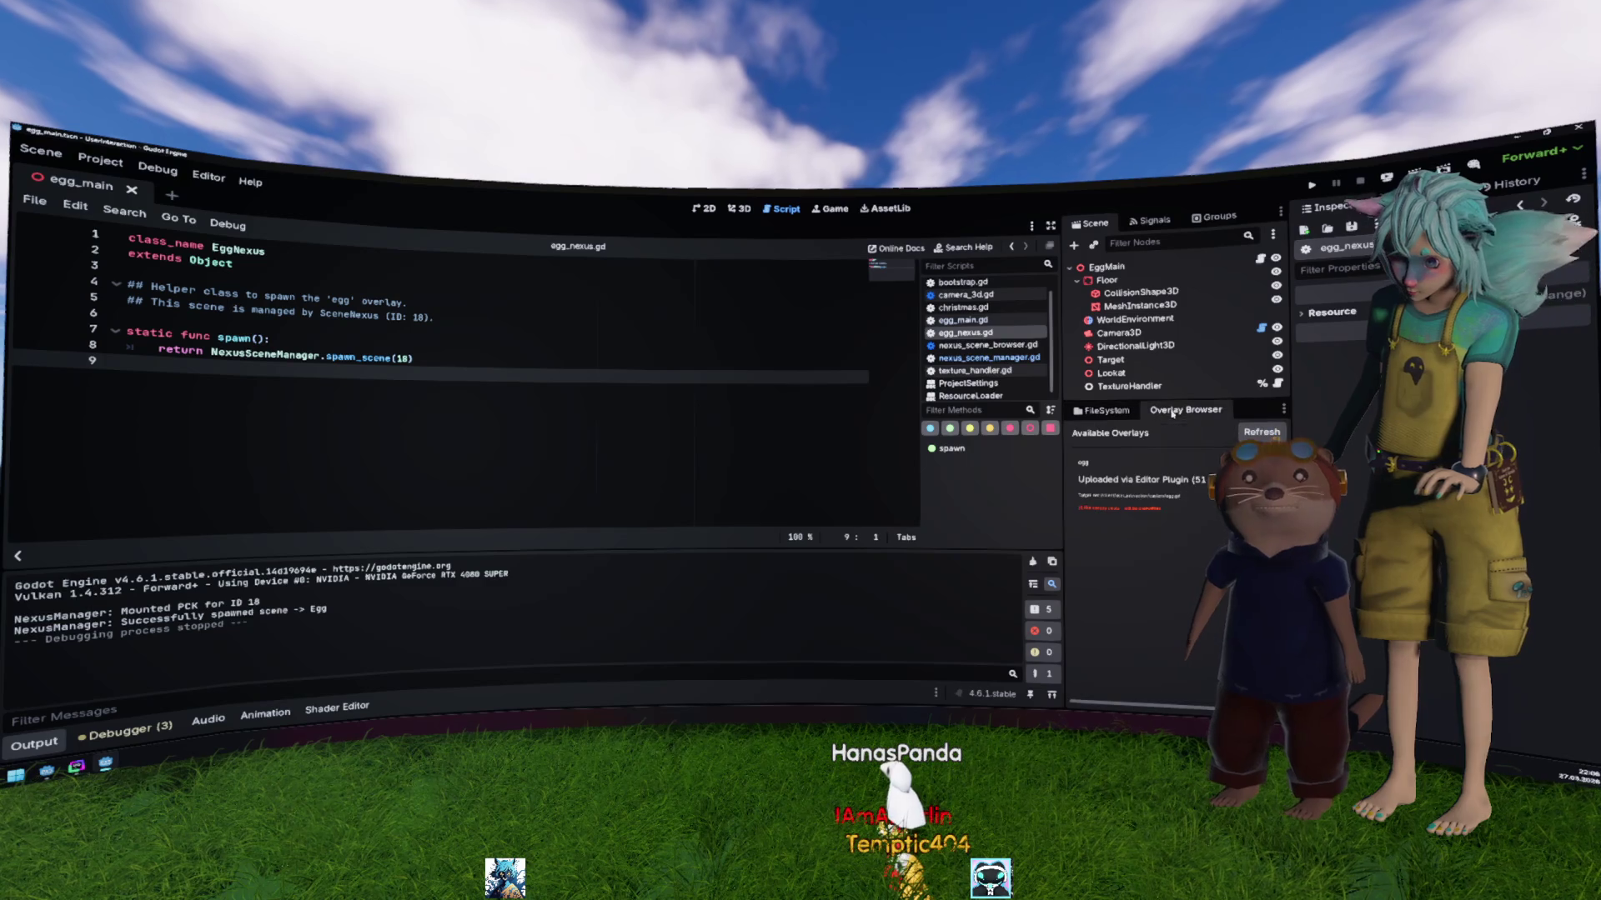
pyautogui.click(1186, 409)
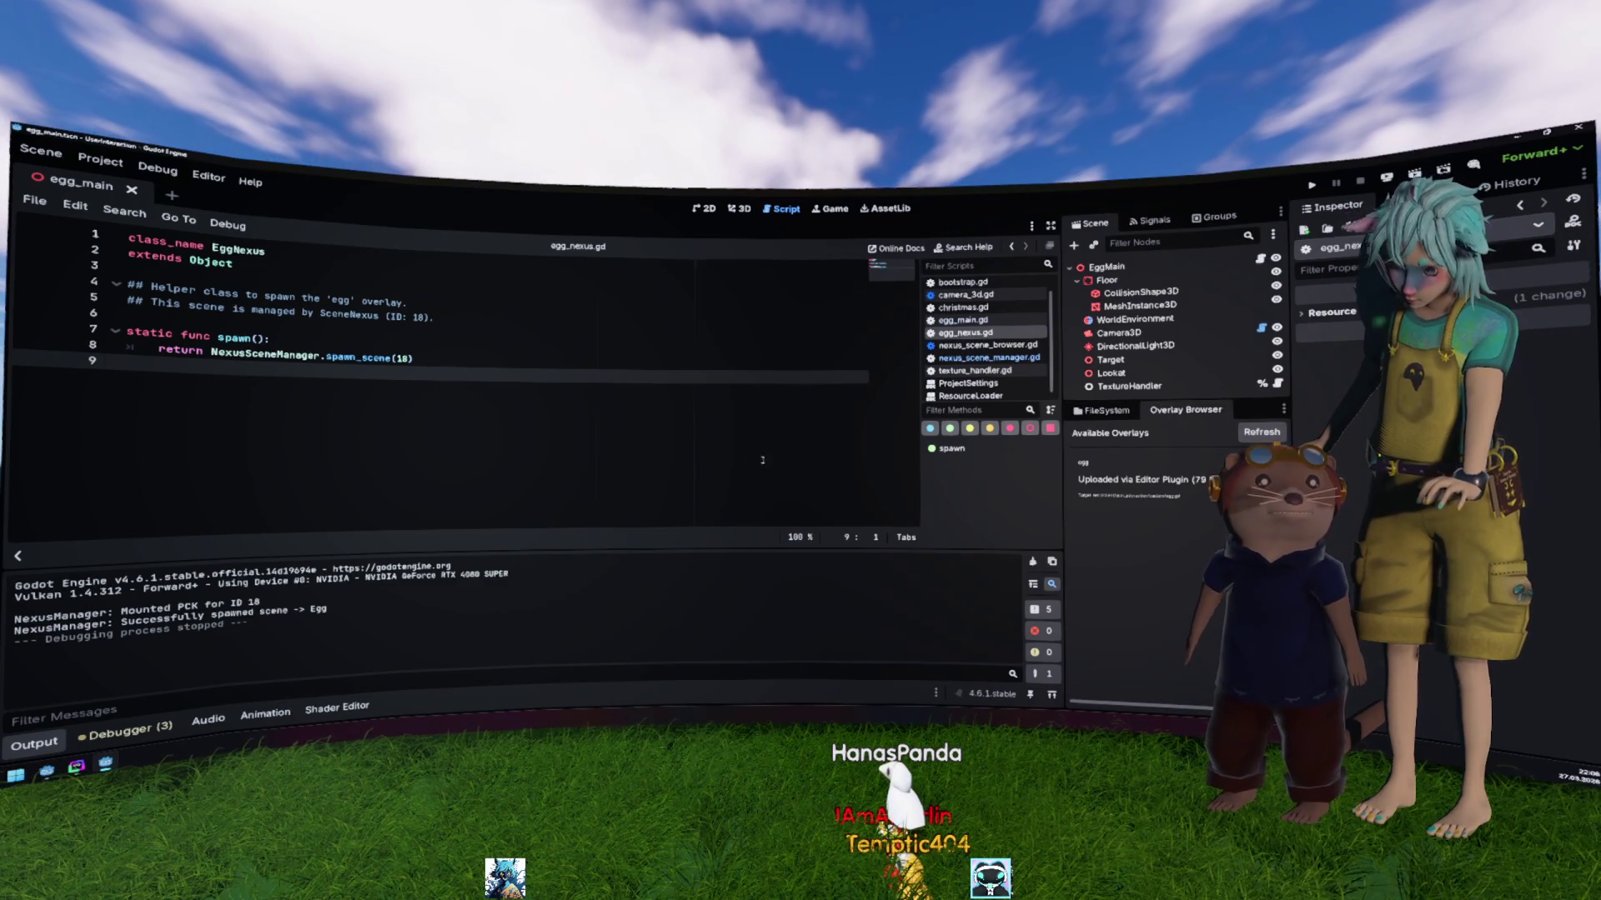
pyautogui.click(413, 358)
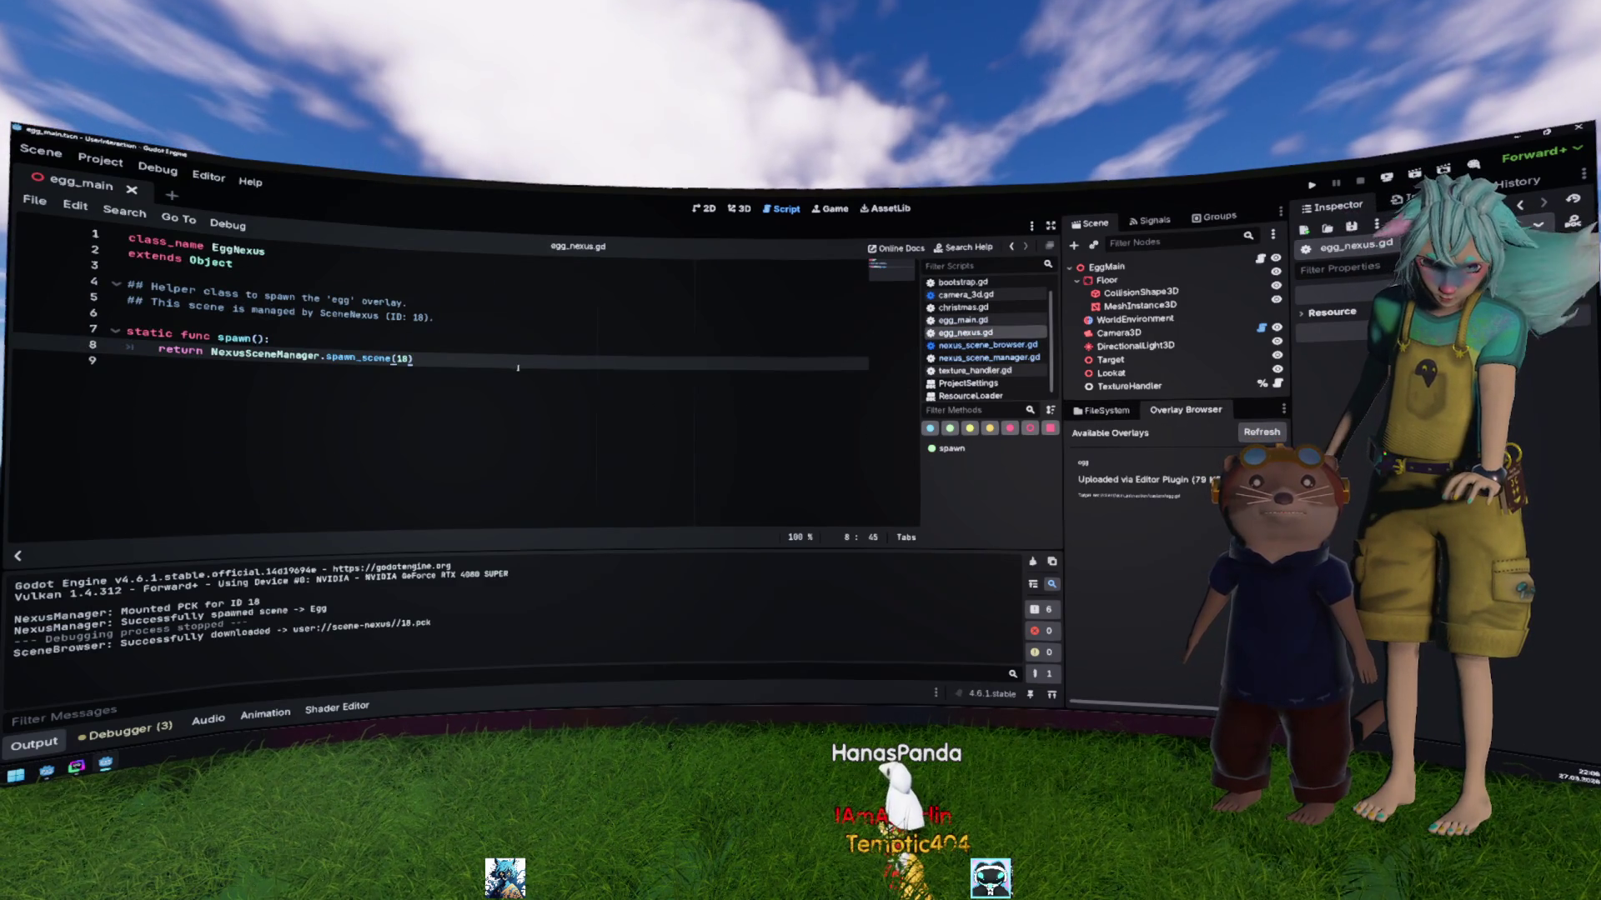
# Step: Open egg.gd from the FileSystem dock and close the egg_main scene
pyautogui.click(1105, 410)
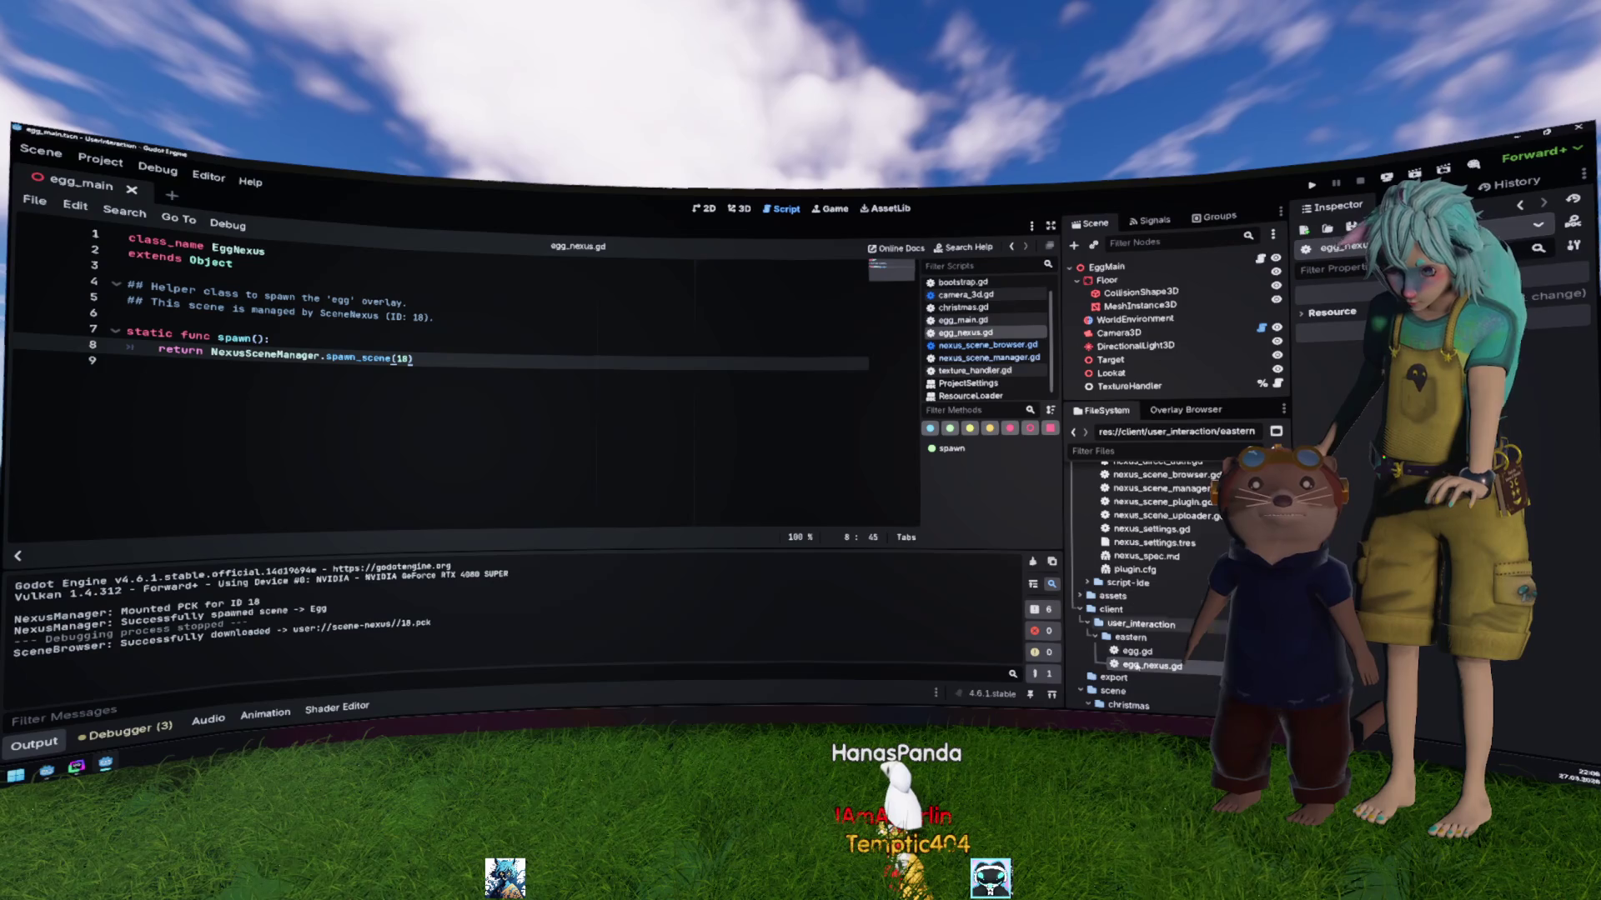
pyautogui.doubleClick(1136, 651)
pyautogui.doubleClick(1142, 665)
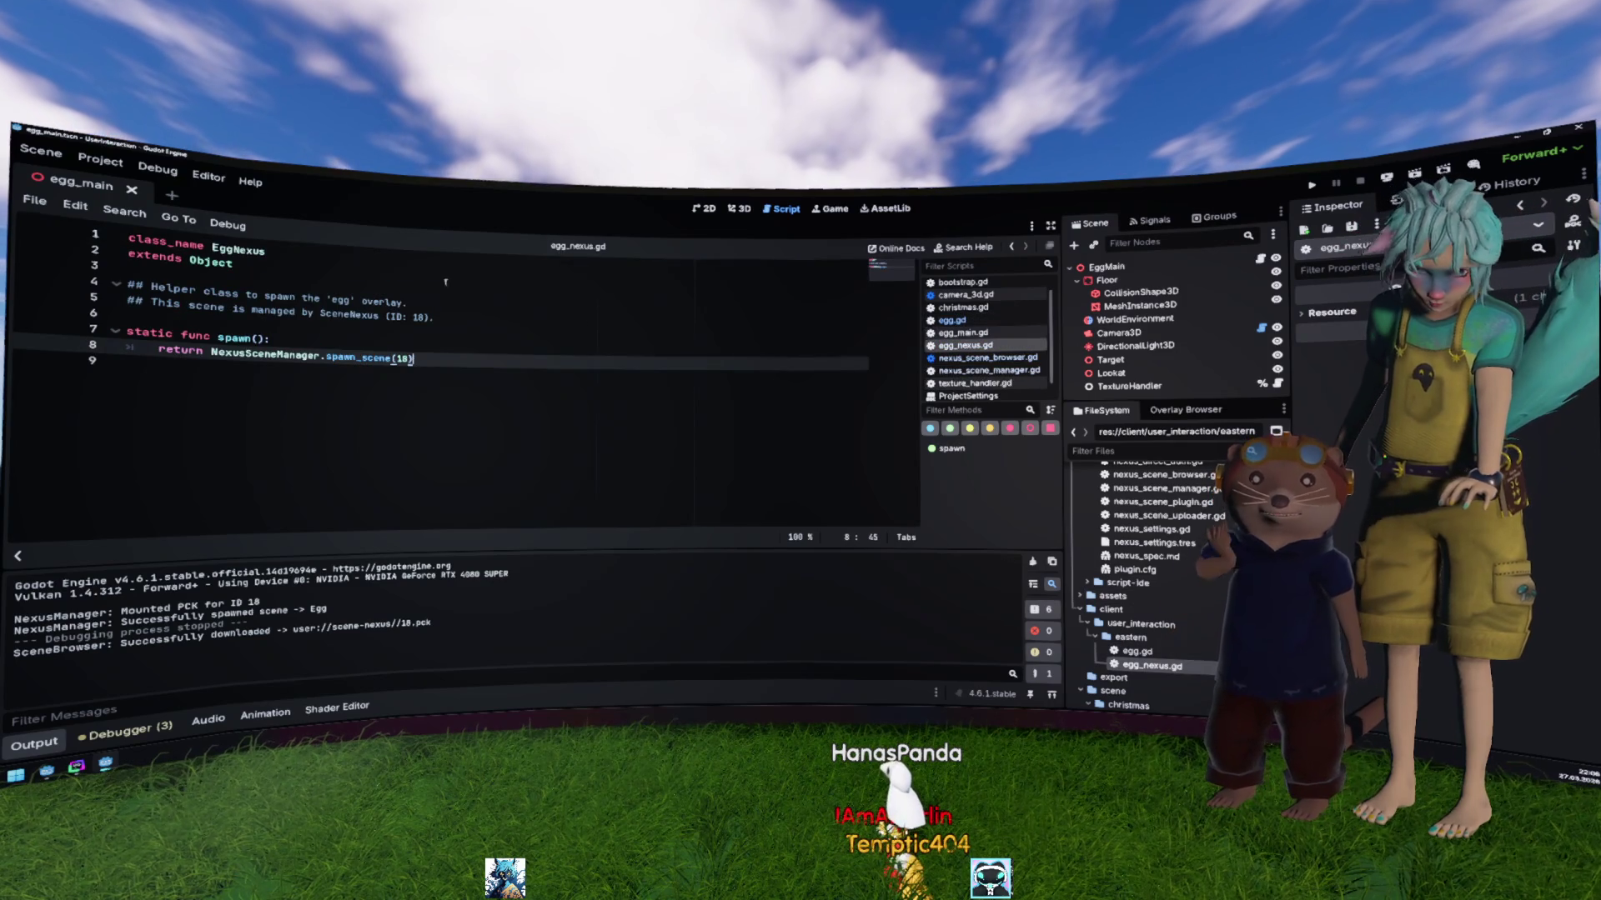
pyautogui.hotkey('ctrl', 'shift', 'w')
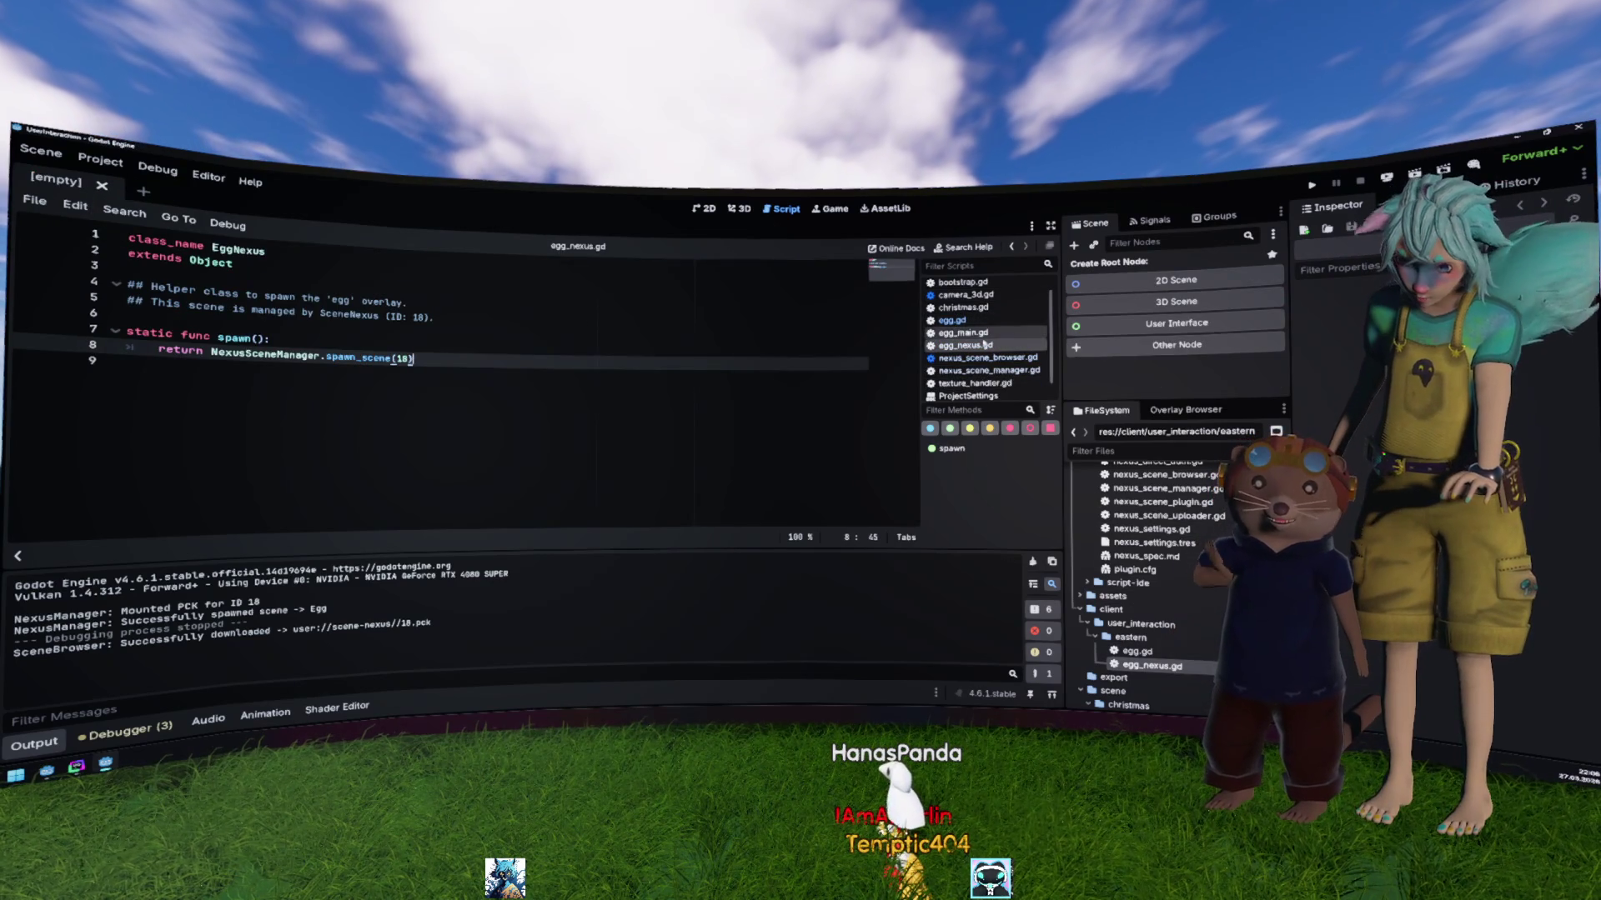
# Step: Open egg_nexus.gd, review the spawn function's return line, and save the script
pyautogui.doubleClick(1136, 651)
pyautogui.doubleClick(1142, 665)
pyautogui.moveTo(363, 369)
pyautogui.mouseDown()
pyautogui.moveTo(133, 357)
pyautogui.moveTo(247, 339)
pyautogui.mouseUp()
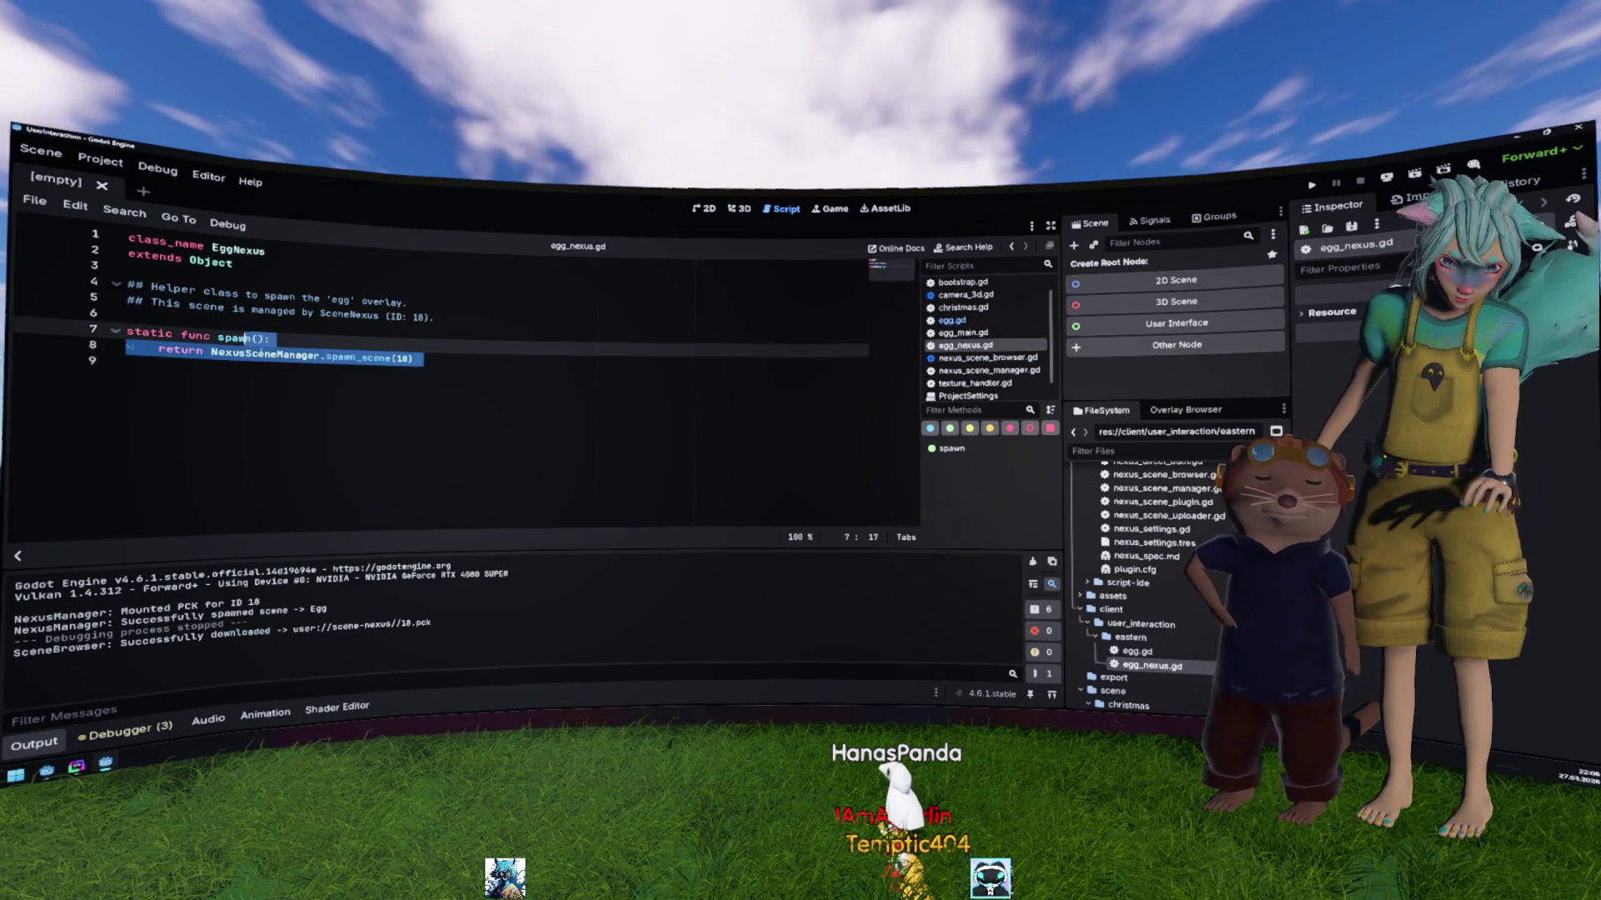
pyautogui.click(477, 436)
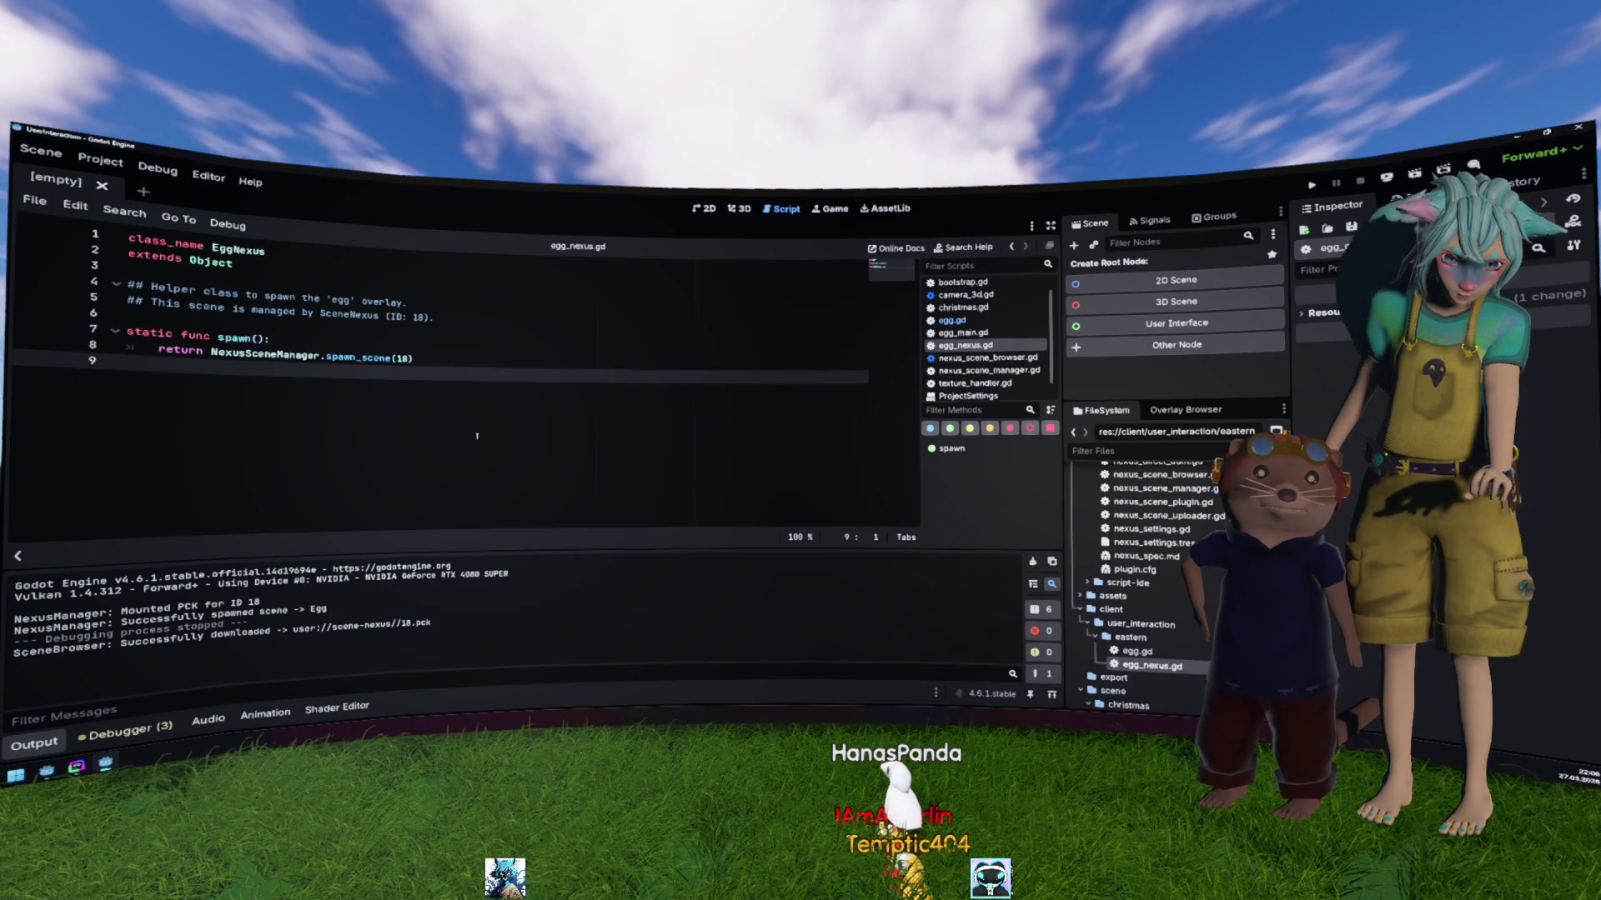
pyautogui.hotkey('ctrl', 's')
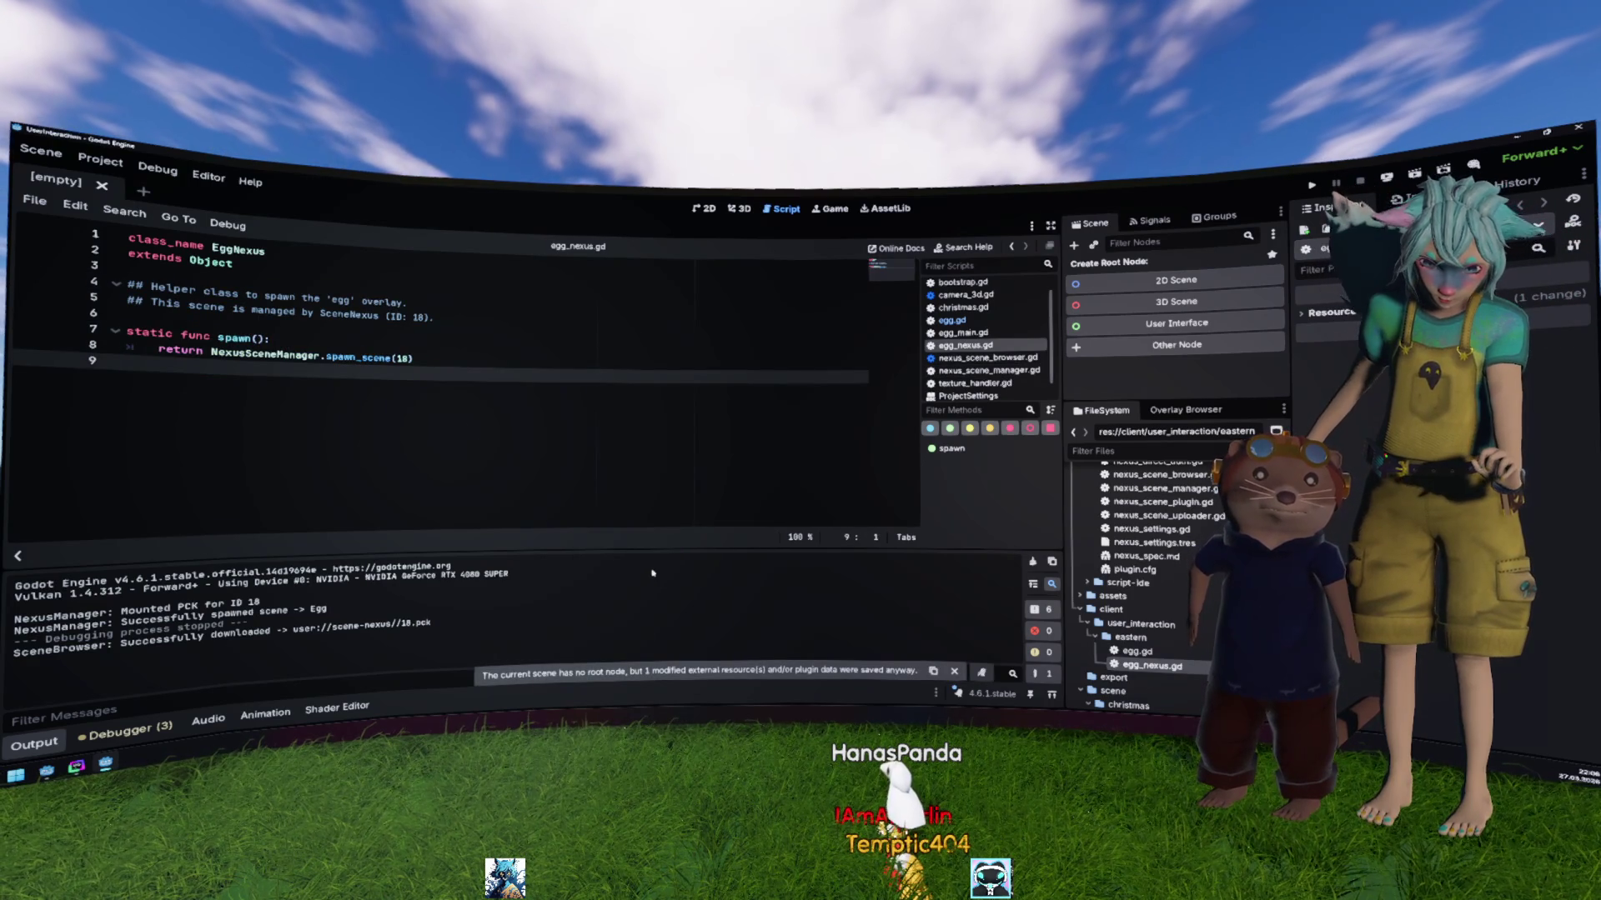
# Step: Run the project, stop it after the egg.gd error, and delete the egg.gd stub
pyautogui.click(1312, 186)
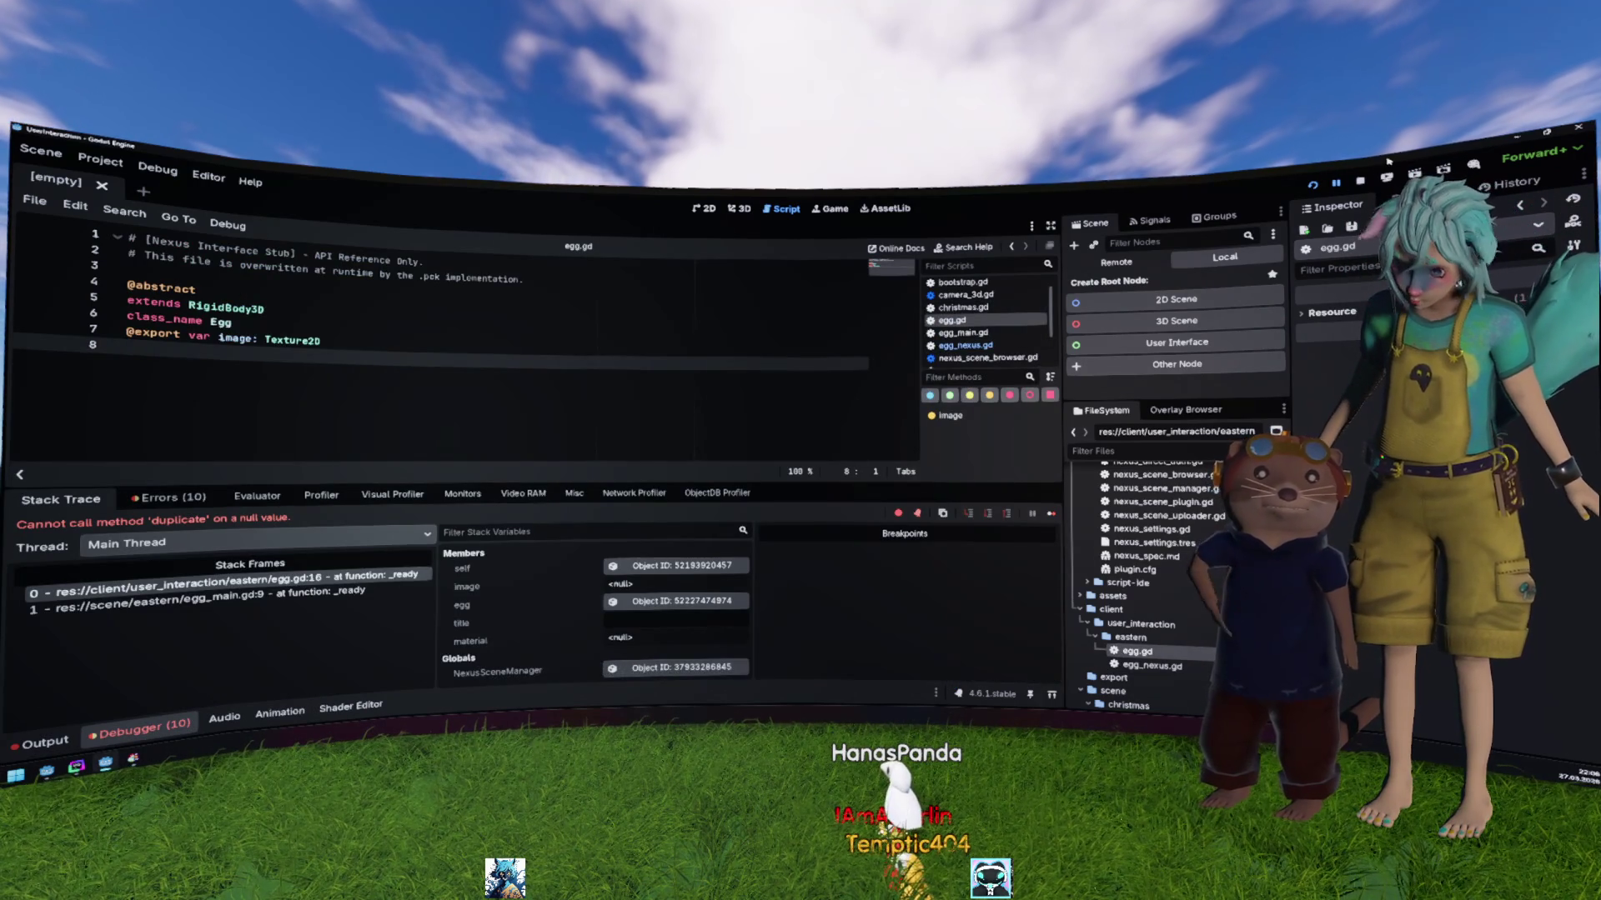
pyautogui.click(1357, 183)
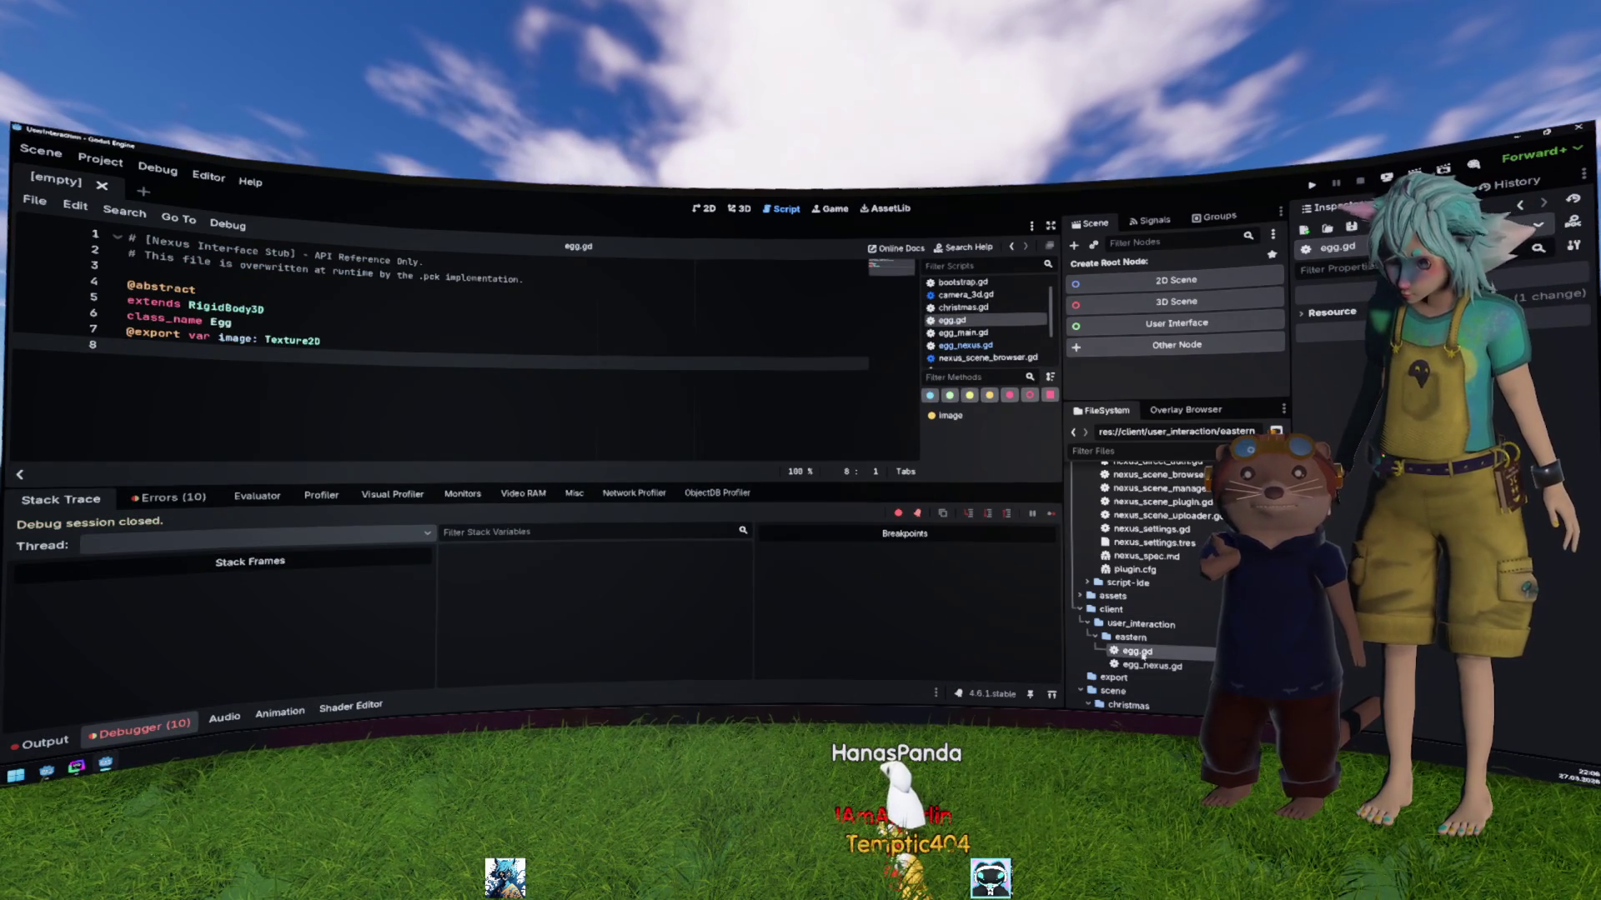
pyautogui.press('Delete')
pyautogui.press('Return')
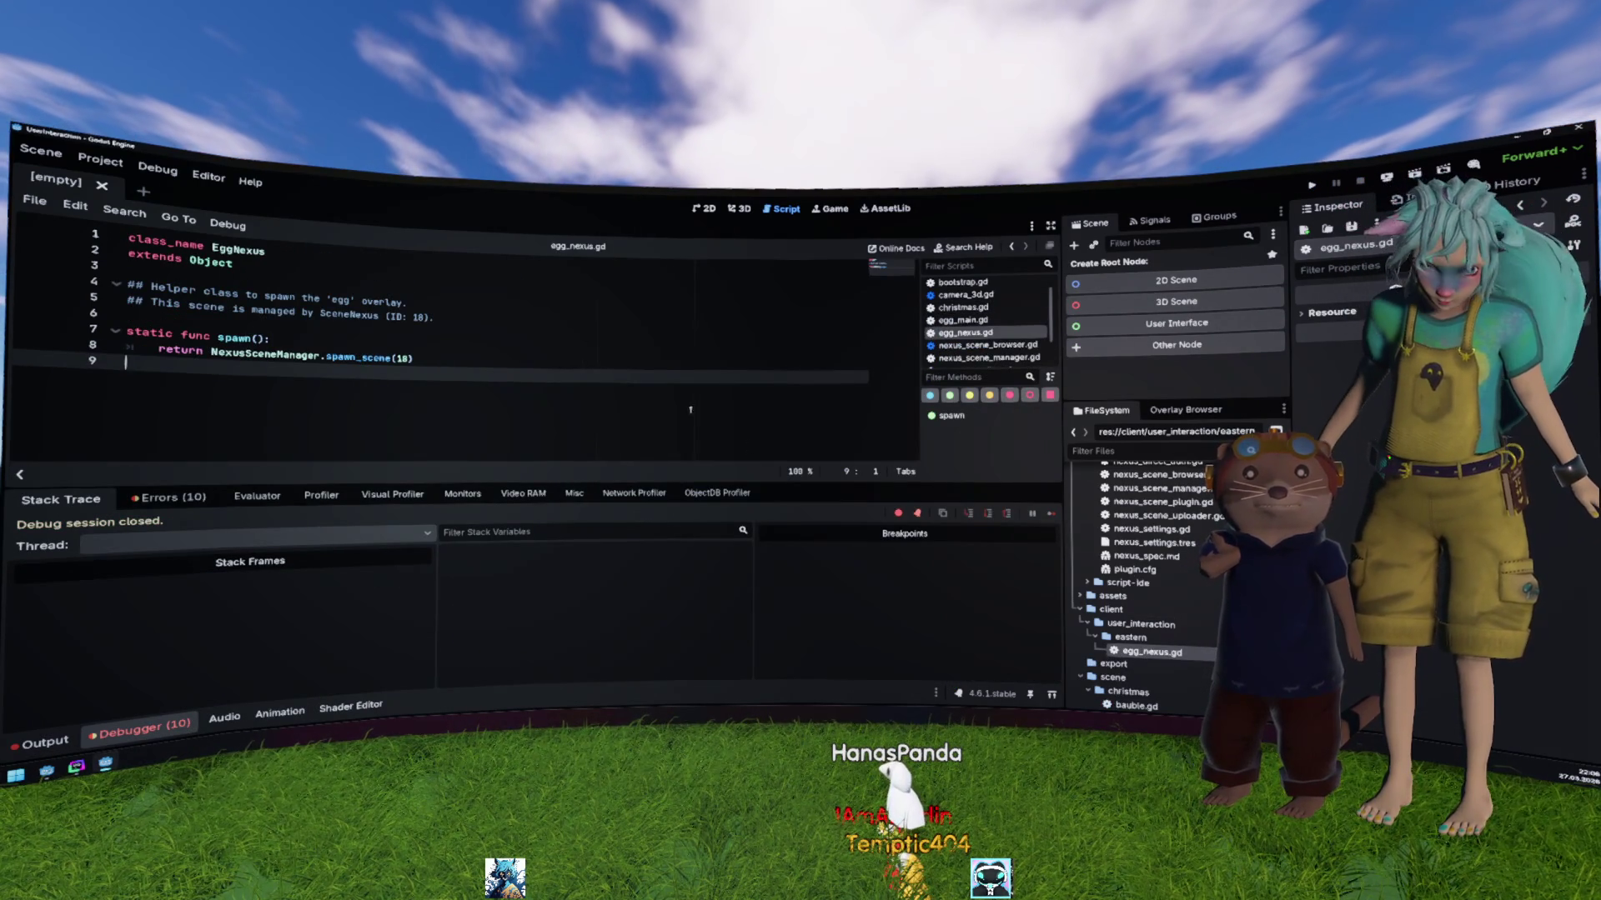
# Step: Close every open script, including egg_nexus.gd and egg_main.gd
pyautogui.rightClick(976, 321)
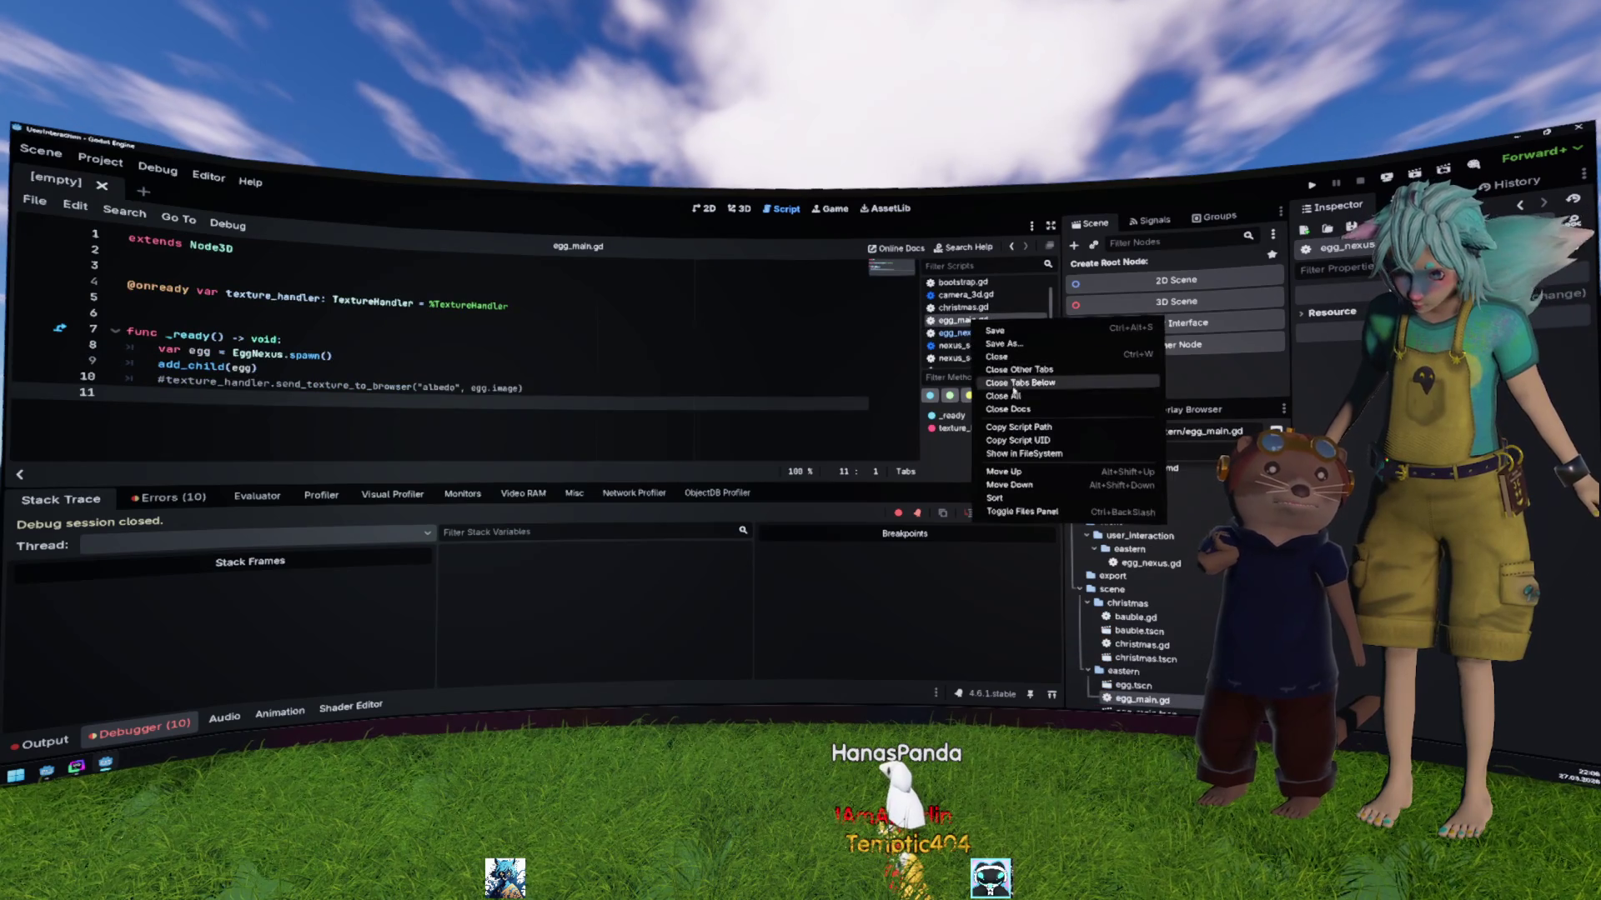
pyautogui.click(1019, 369)
pyautogui.scroll(-1, 1158, 659)
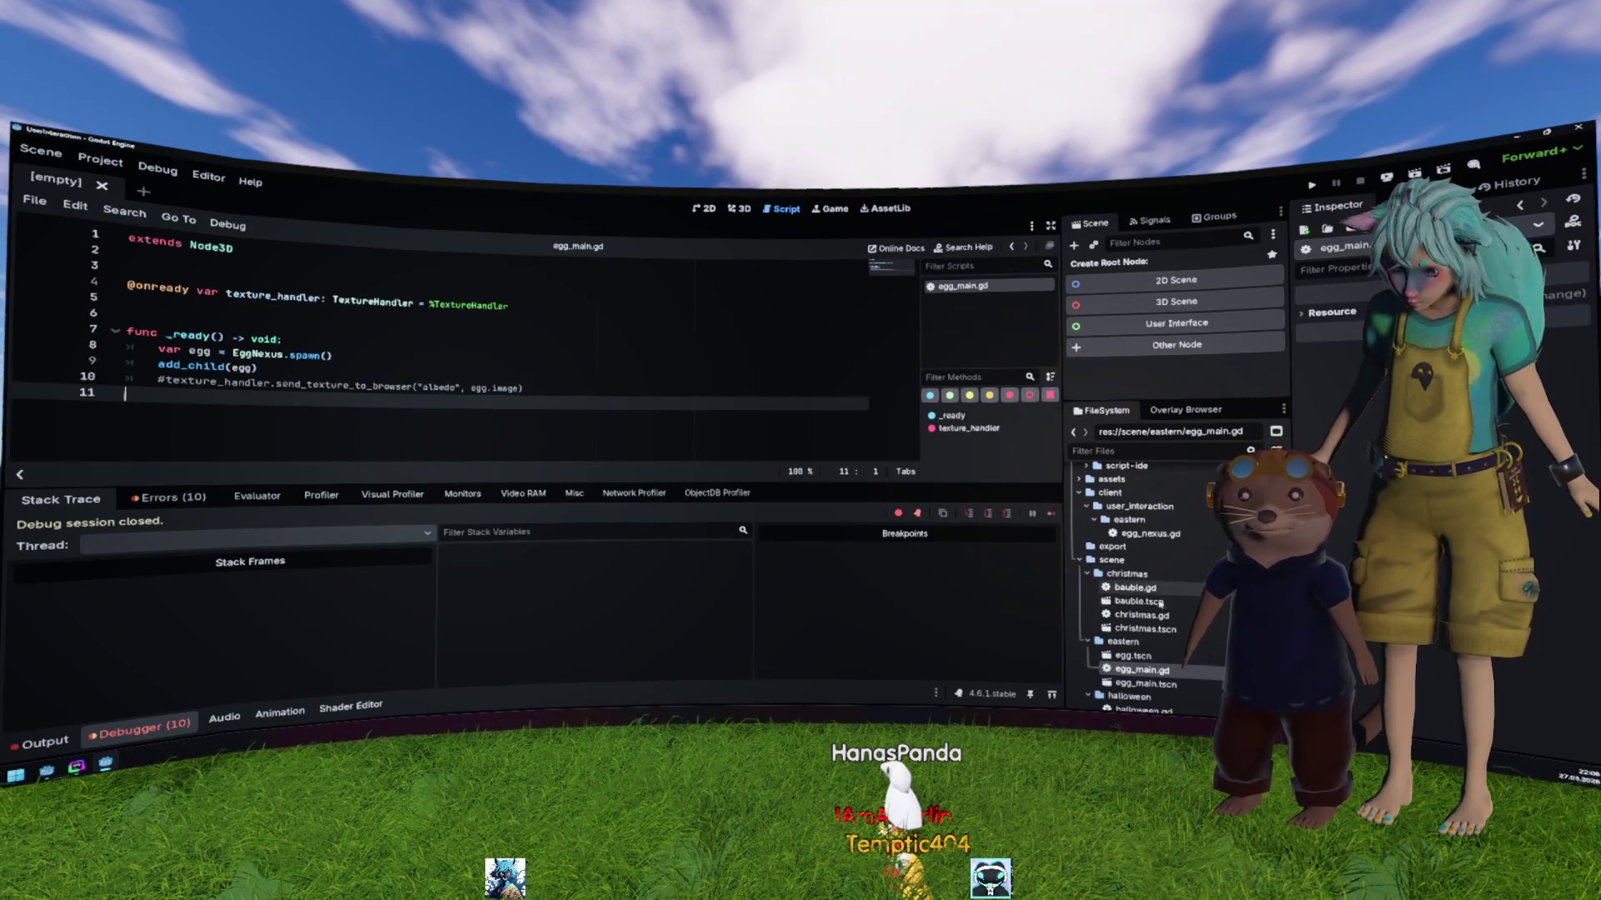
pyautogui.doubleClick(1167, 534)
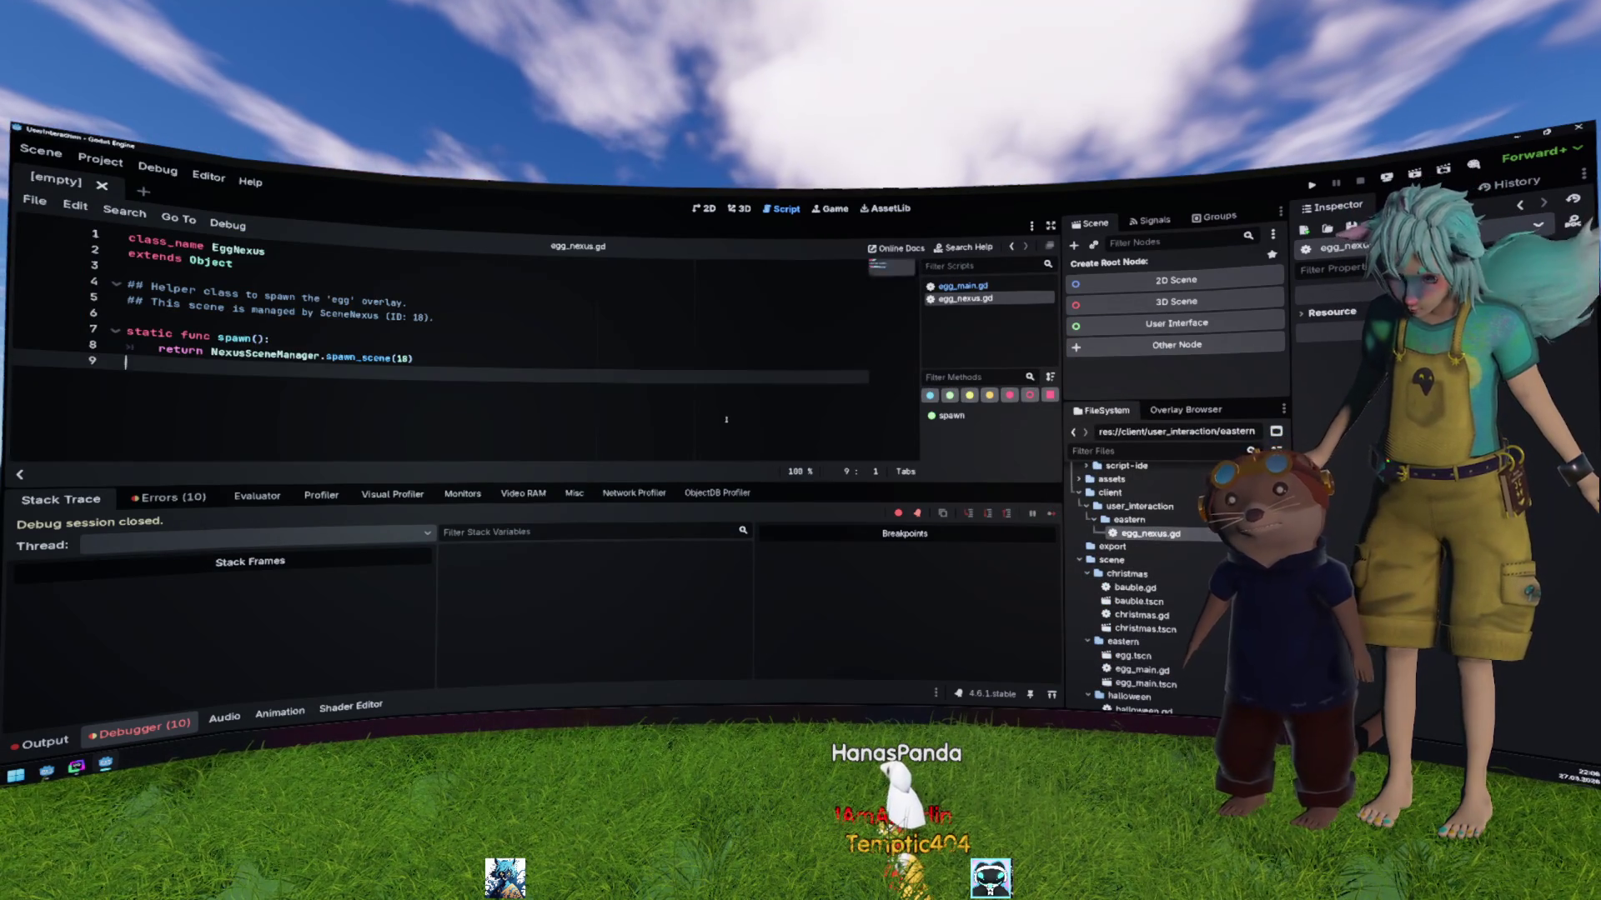
pyautogui.middleClick(966, 298)
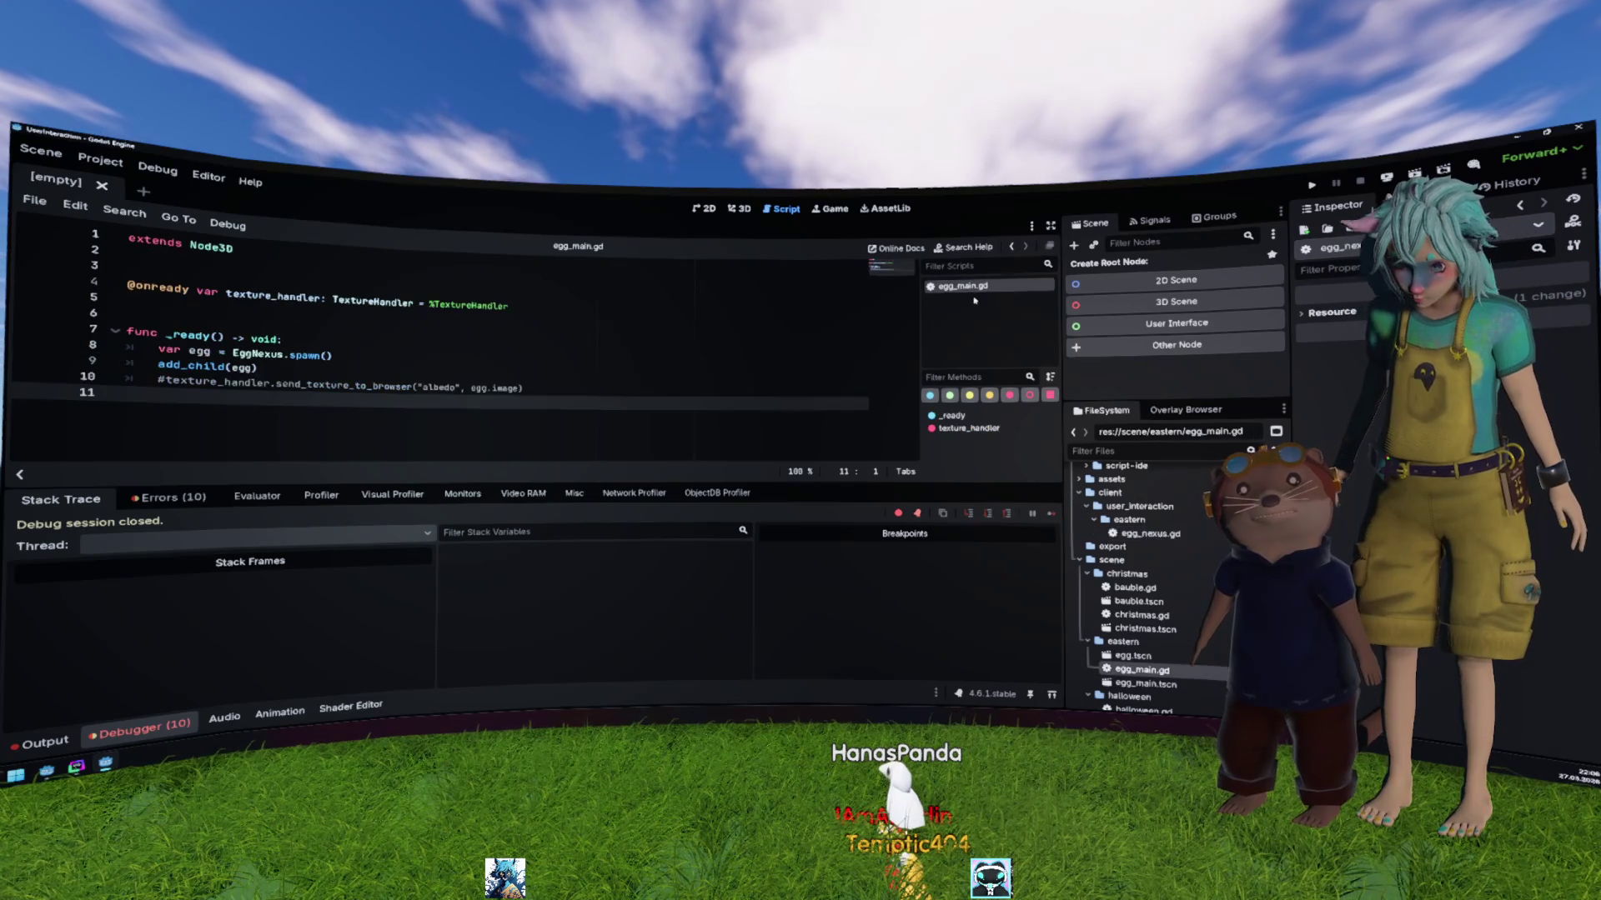
pyautogui.middleClick(967, 287)
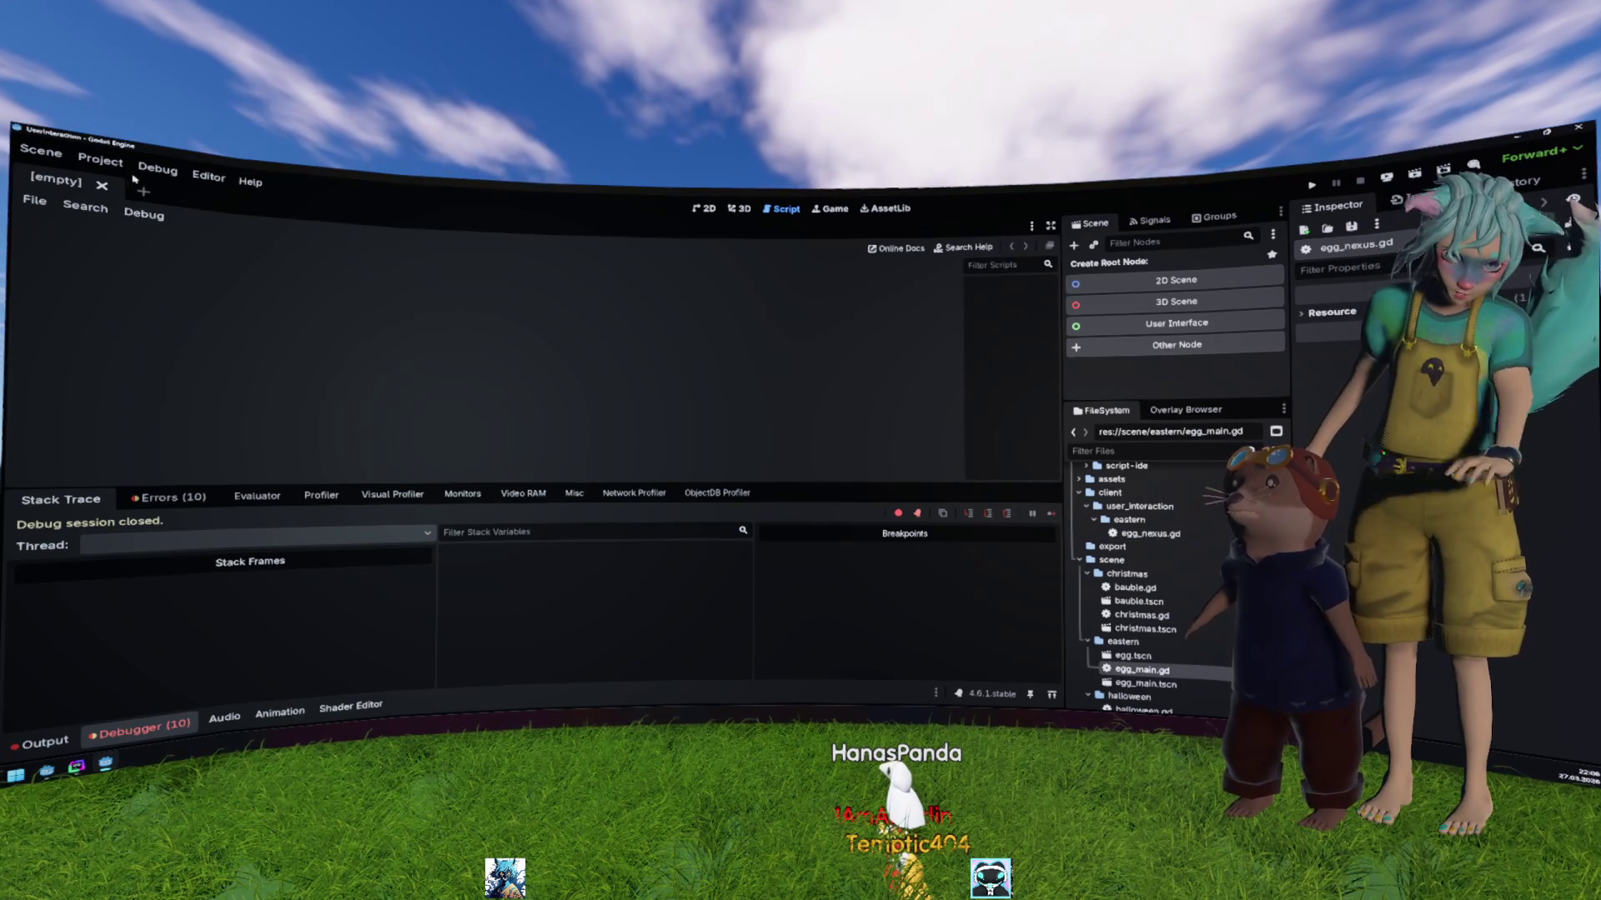
# Step: Reload the current project so it reopens on the bootstrap scene
pyautogui.click(100, 160)
pyautogui.click(191, 334)
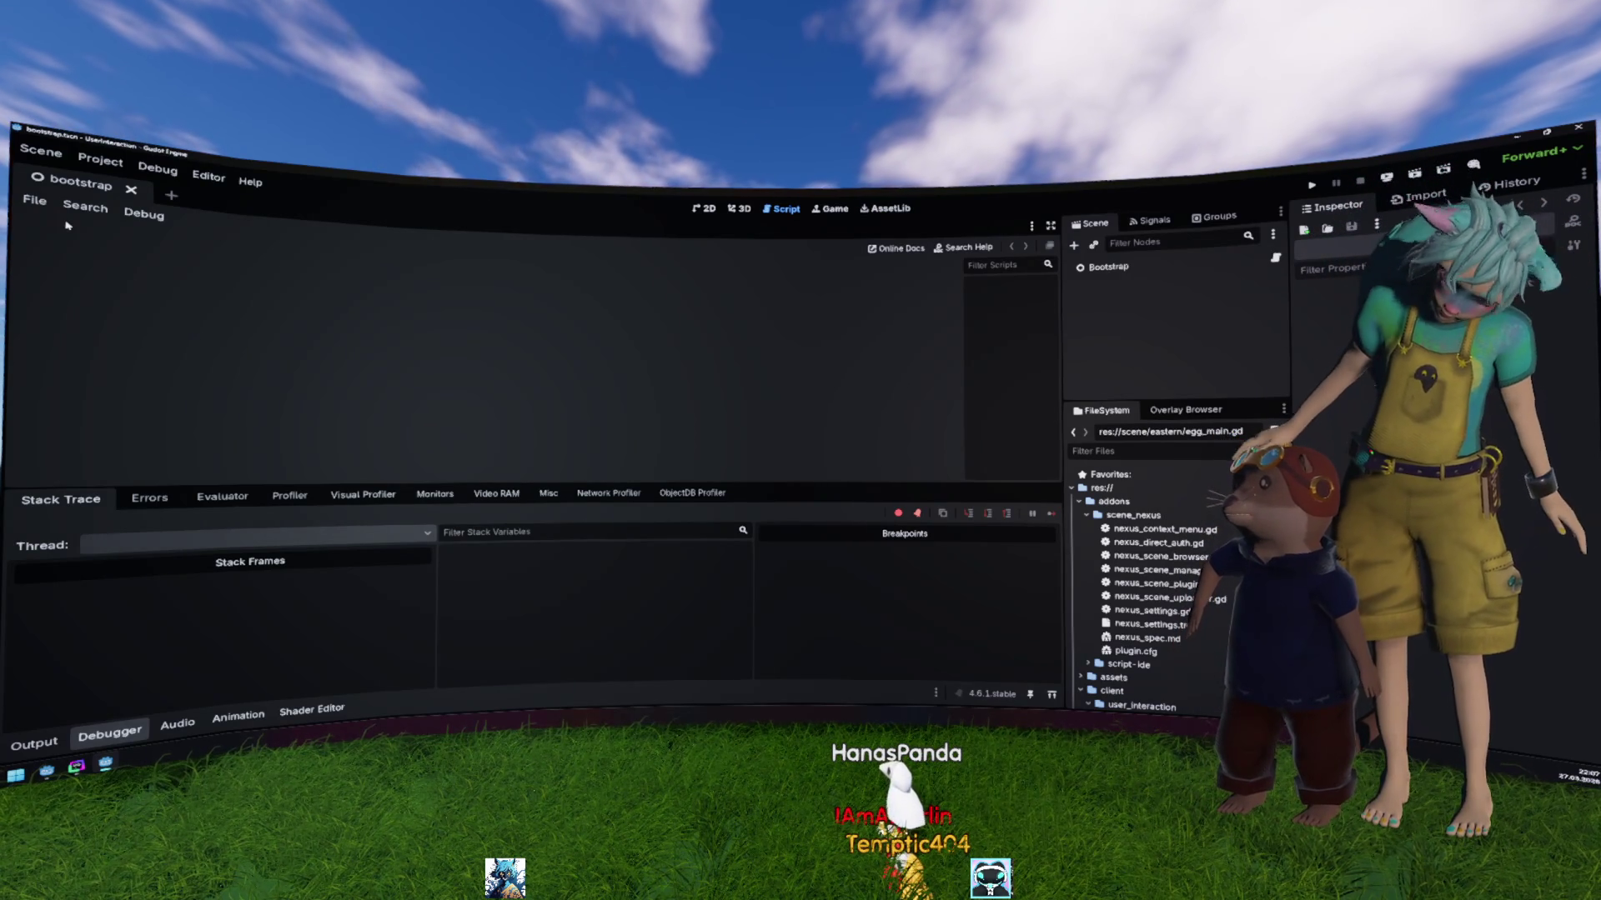
pyautogui.click(100, 160)
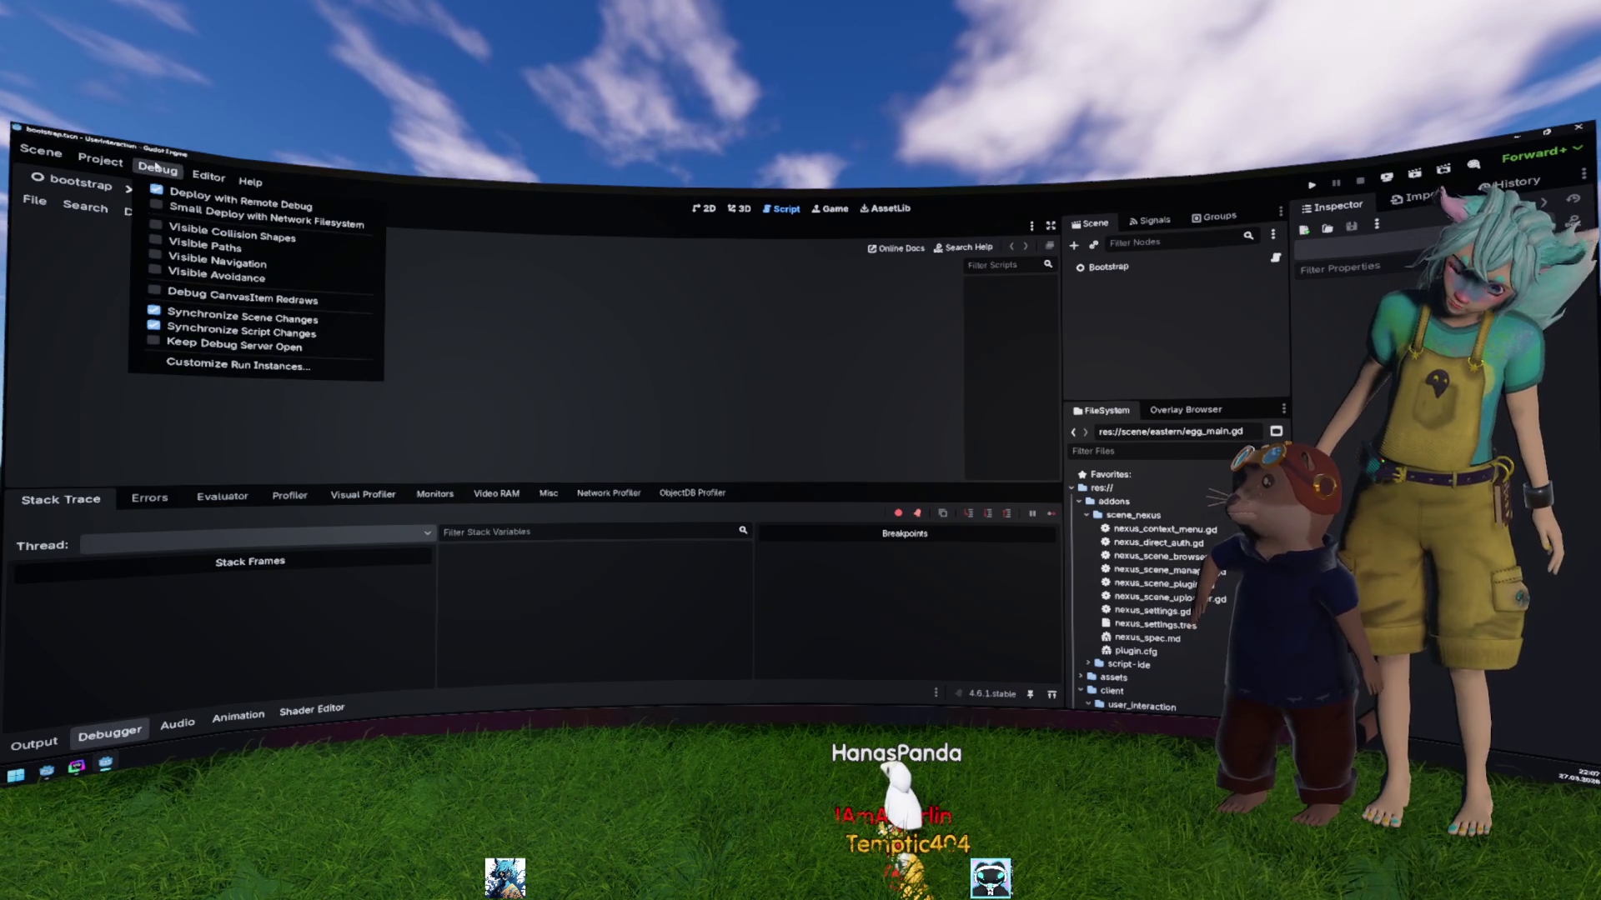
# Step: Reopen egg_nexus.gd and rerun the project, which again hits the null 'duplicate' error at egg.gd:16
pyautogui.click(618, 329)
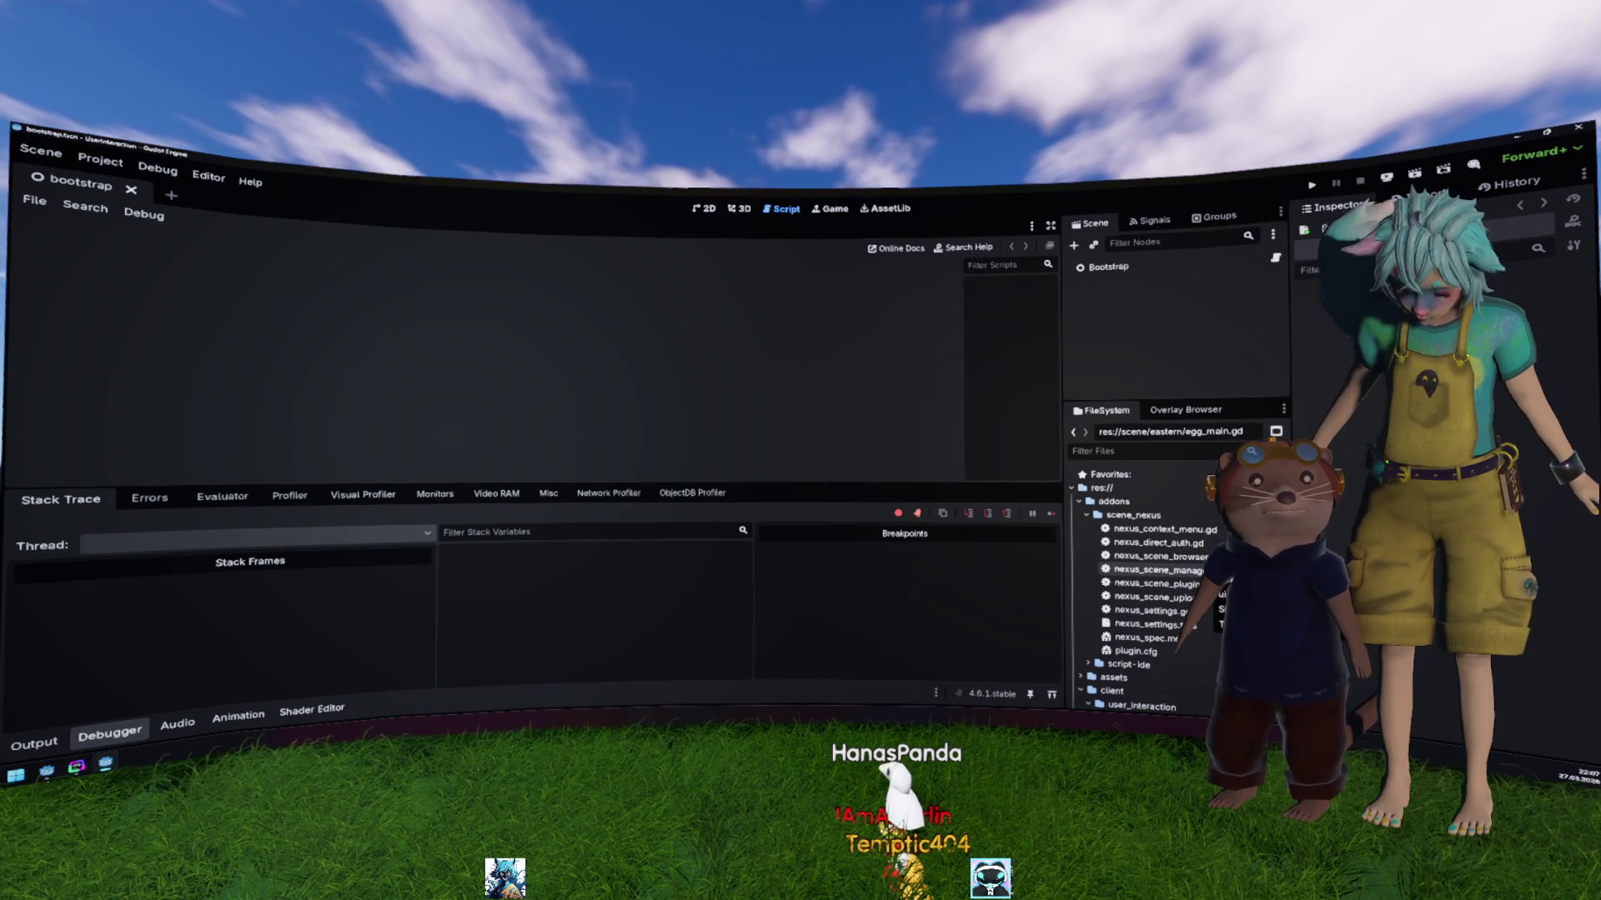
pyautogui.scroll(-5, 1204, 563)
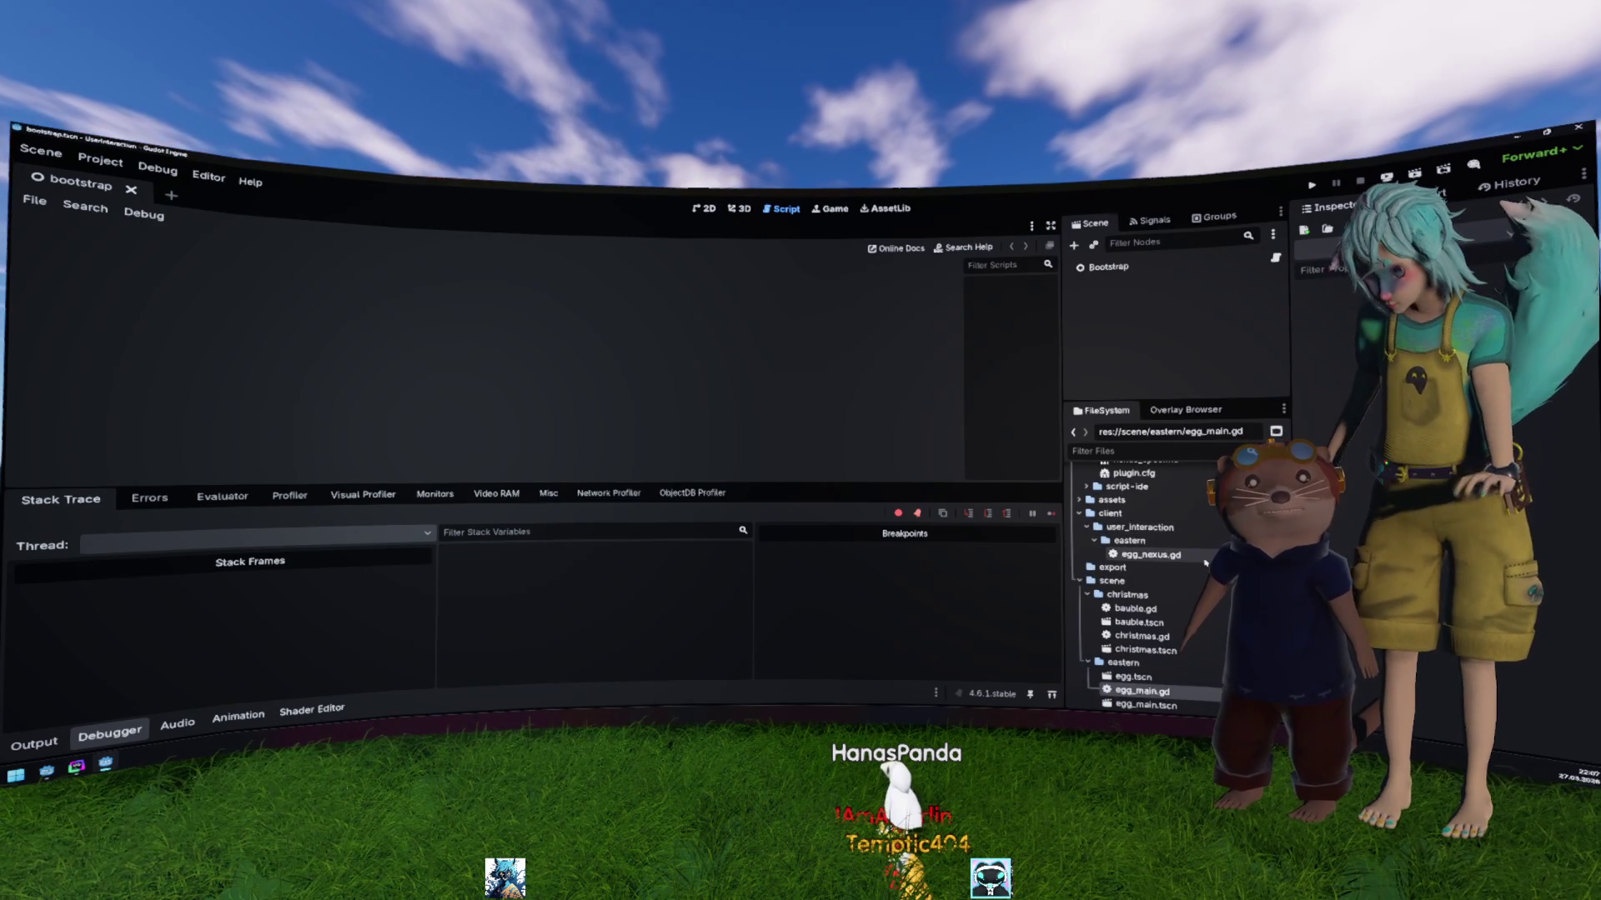
pyautogui.doubleClick(1205, 562)
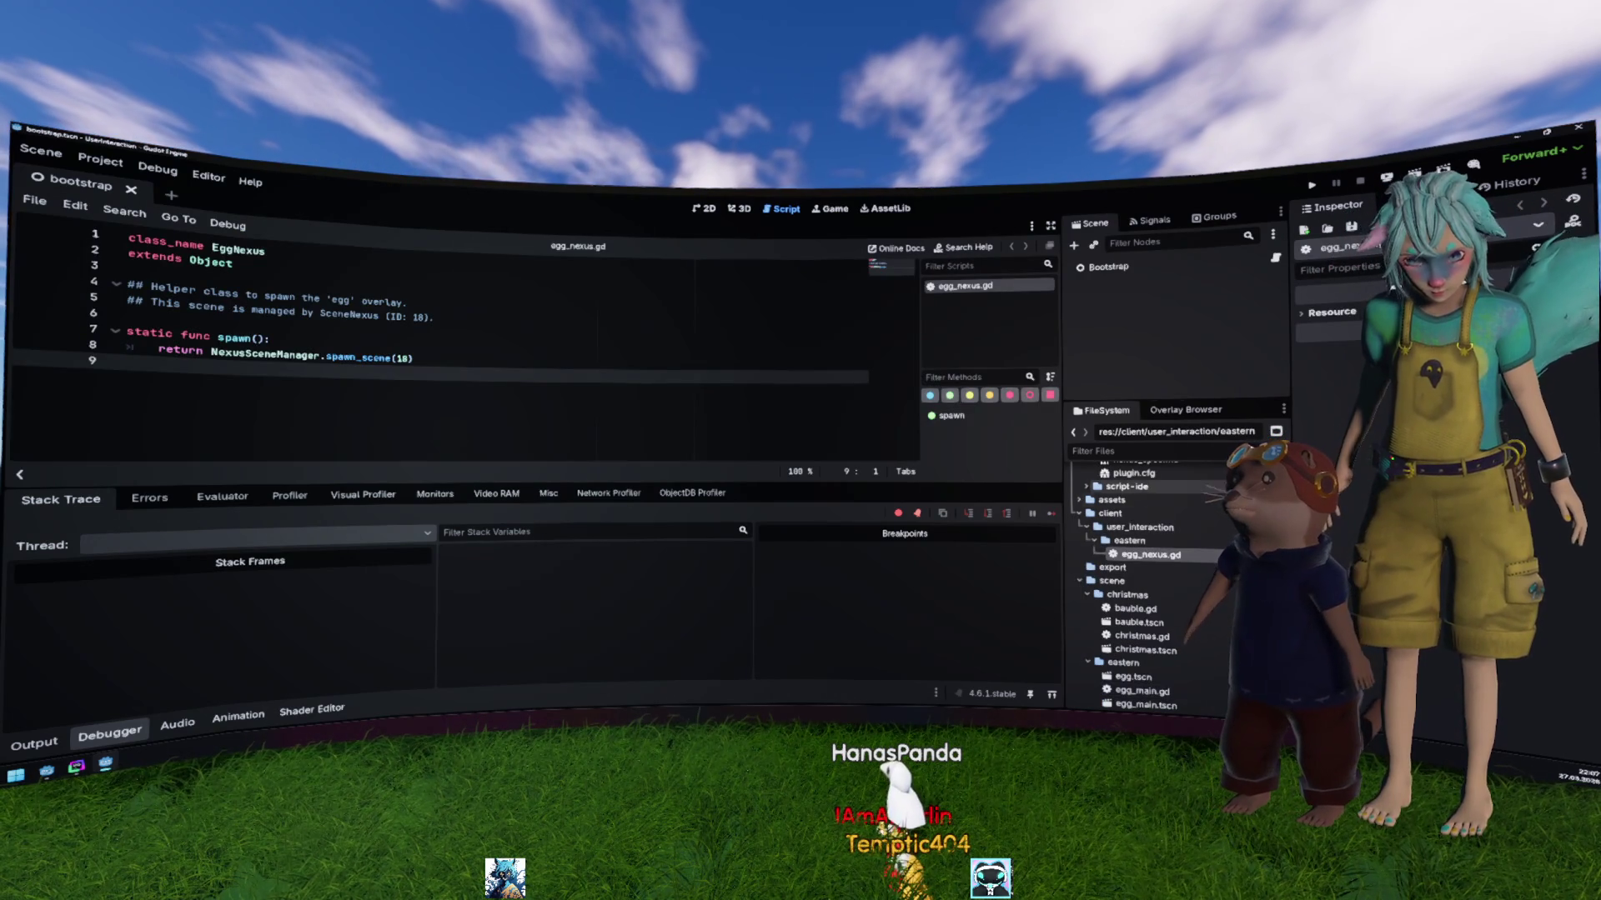
pyautogui.press('F5')
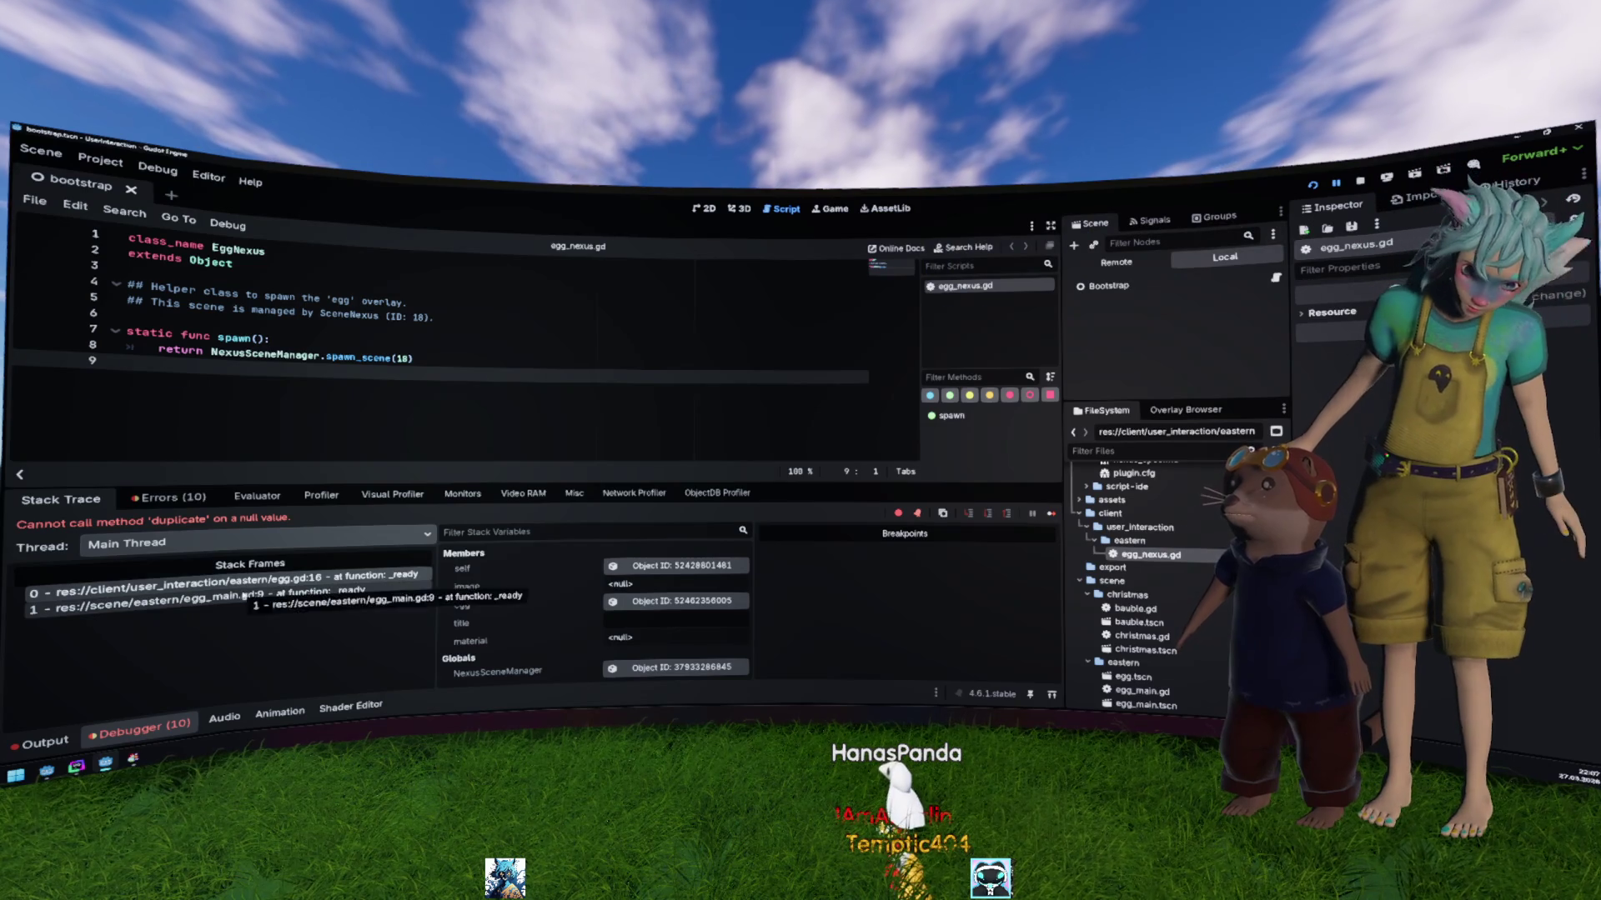
# Step: Inspect the egg_main.gd and egg.gd call-stack frames, then switch to BotV2's egg.tscn
pyautogui.click(243, 595)
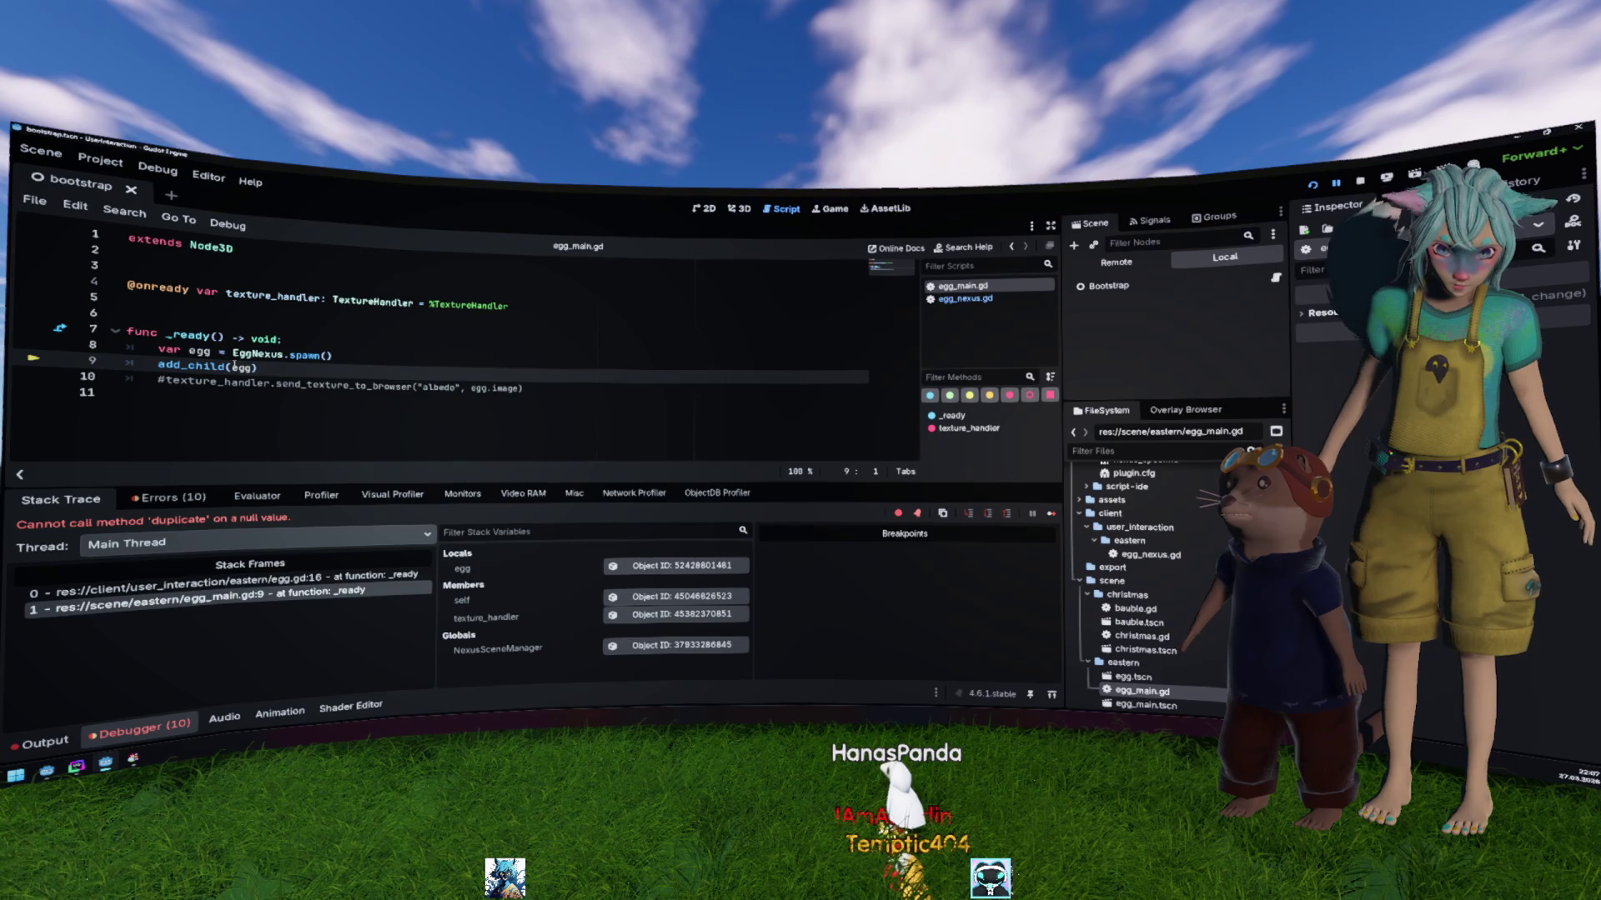
pyautogui.moveTo(235, 365)
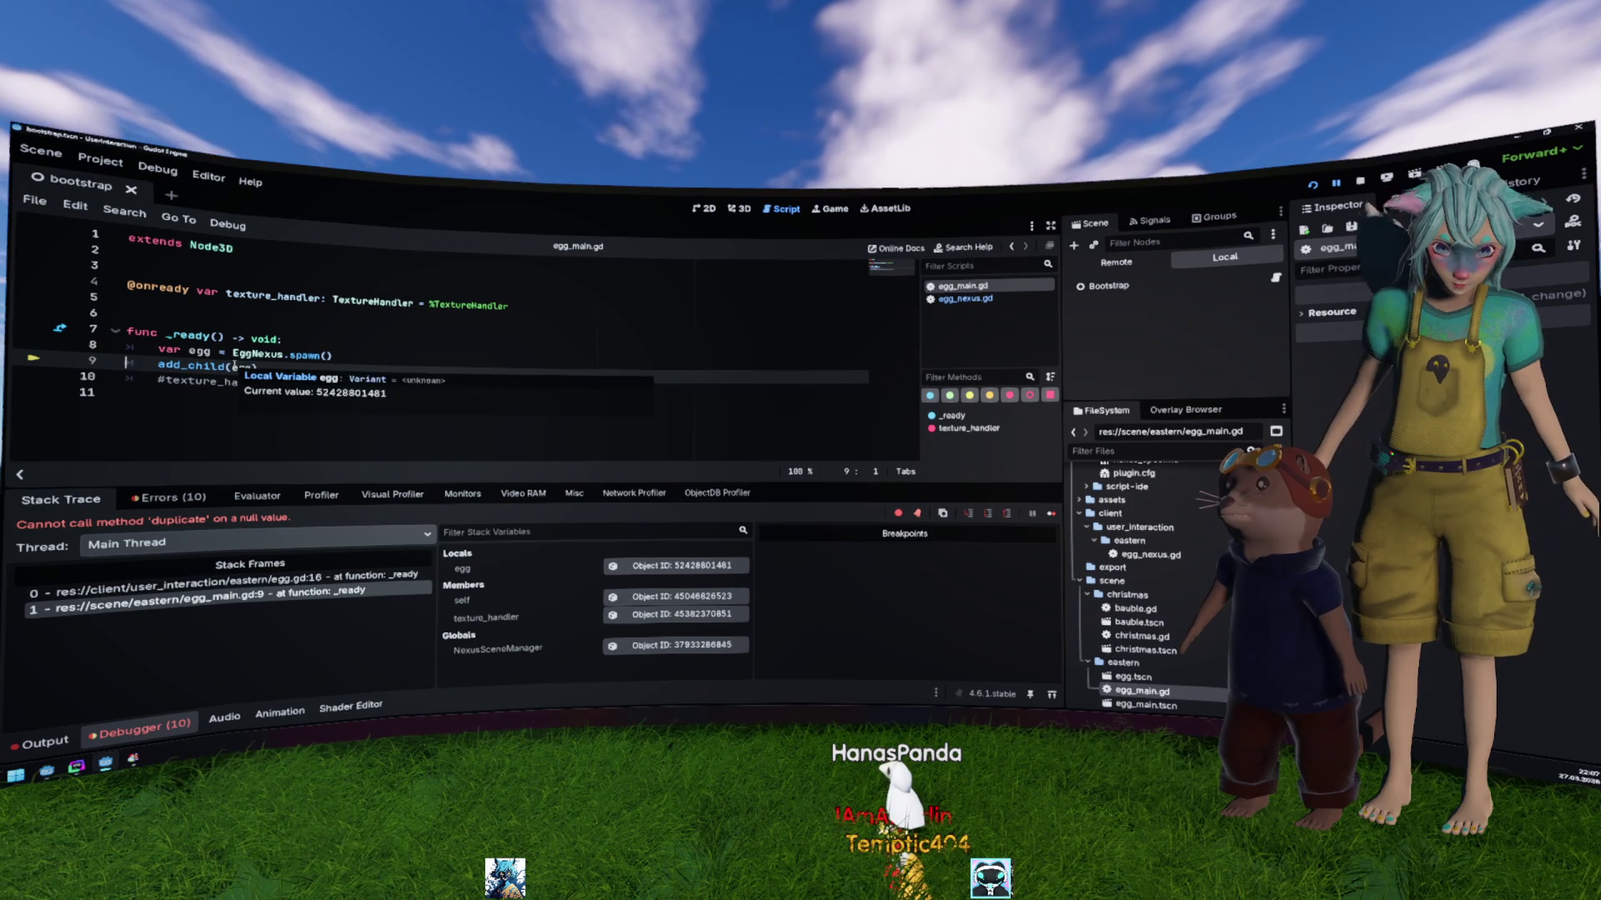
pyautogui.click(376, 582)
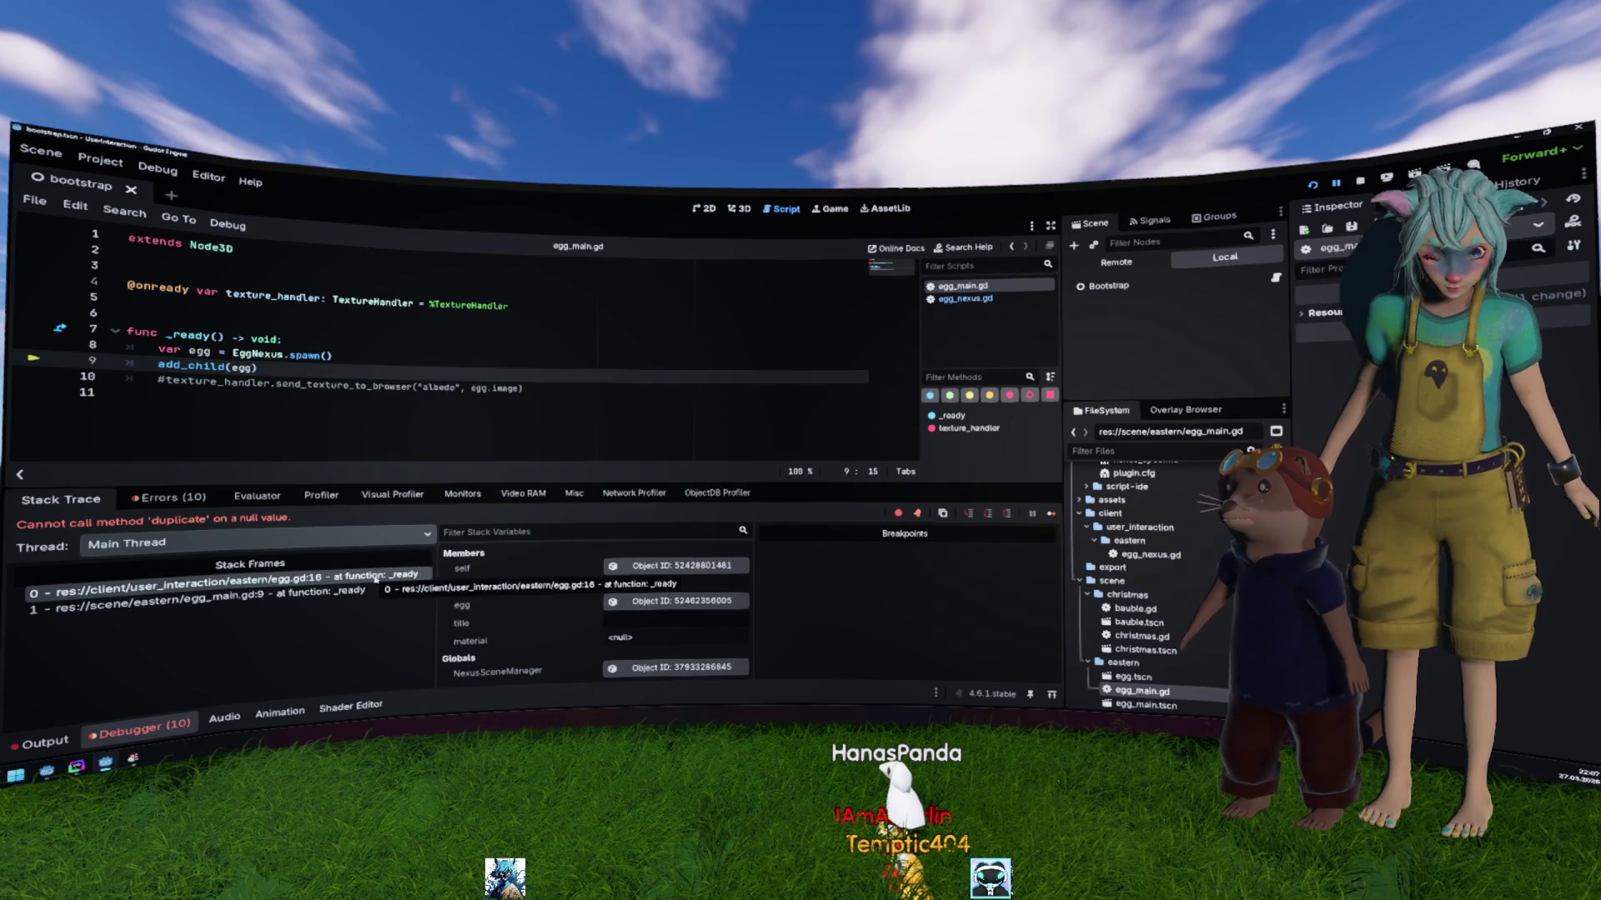
pyautogui.click(394, 406)
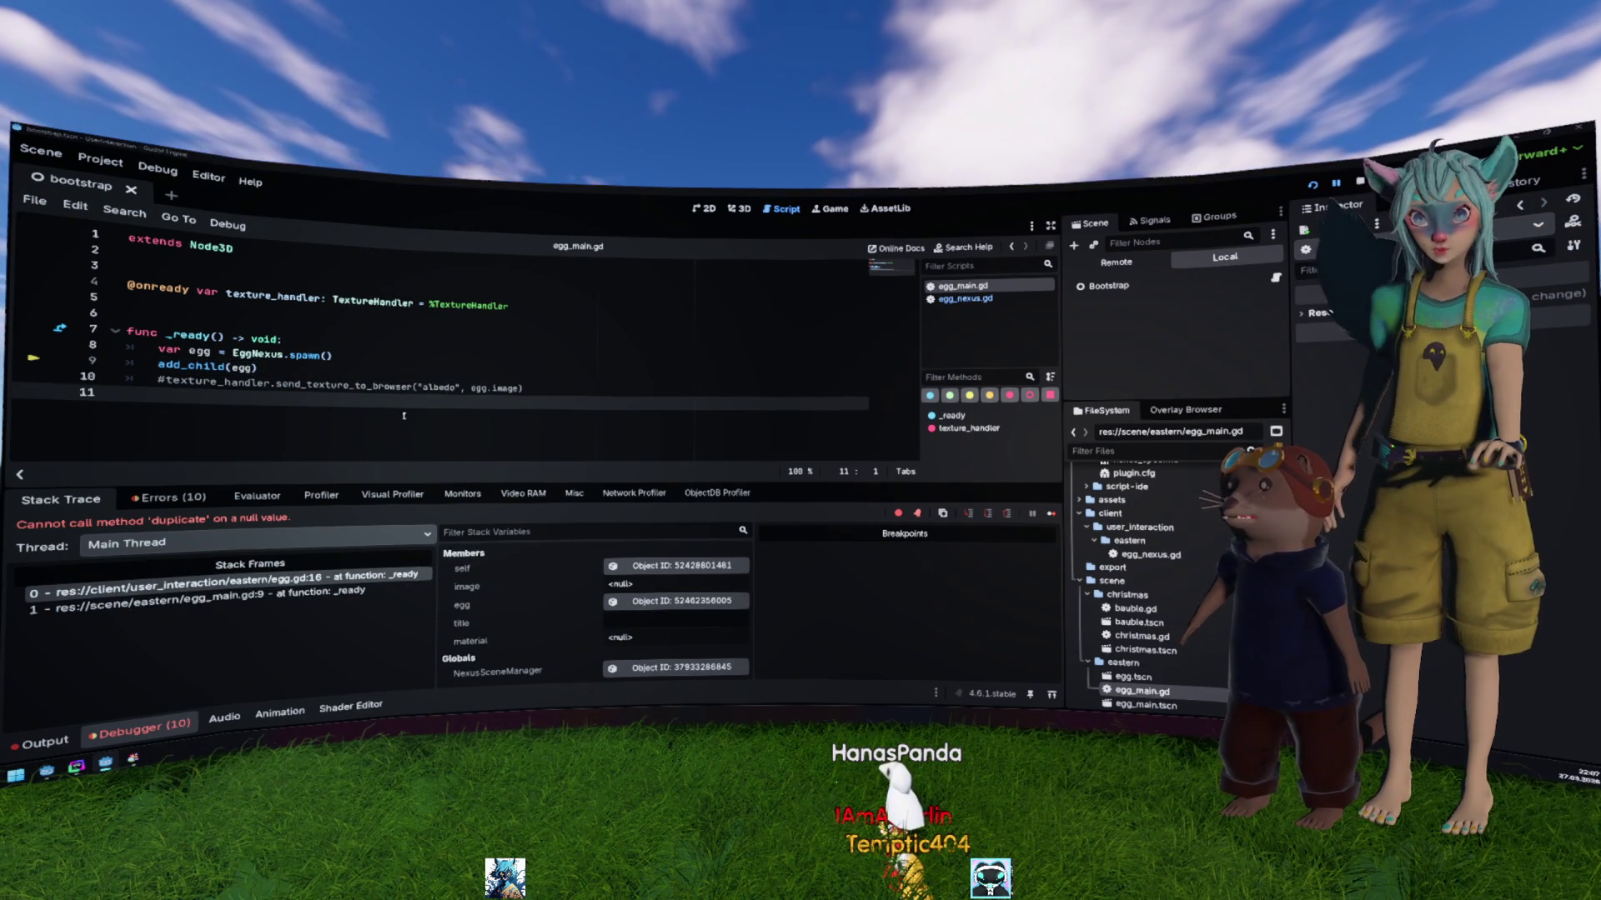
pyautogui.hotkey('alt', 'Tab')
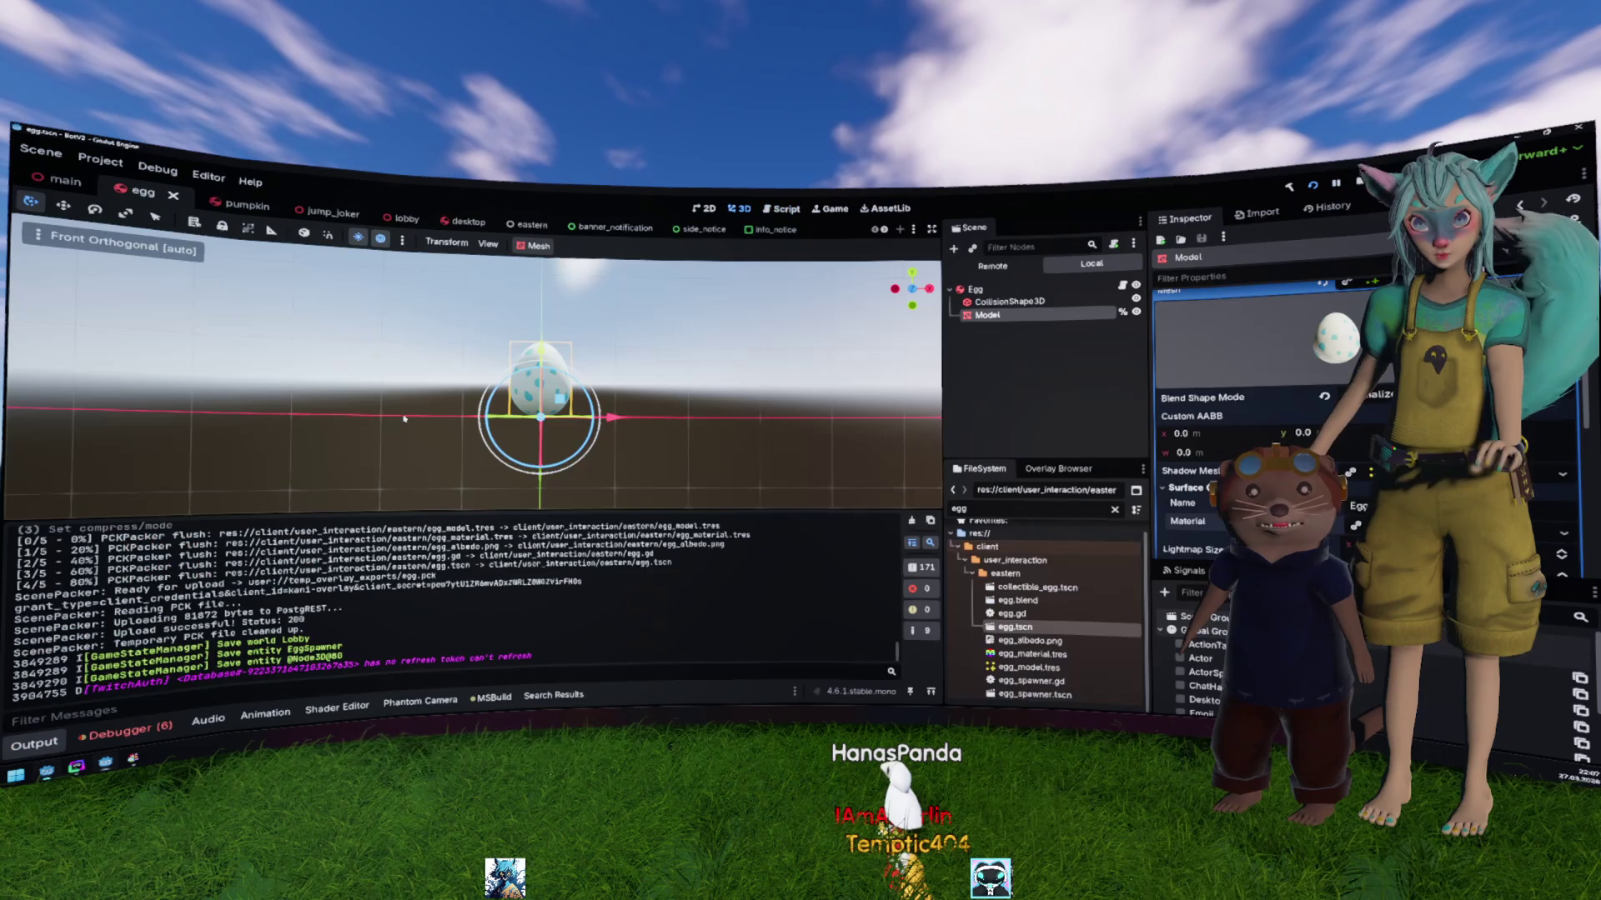
# Step: Open egg.gd and scroll through its material-handling code
pyautogui.doubleClick(1012, 614)
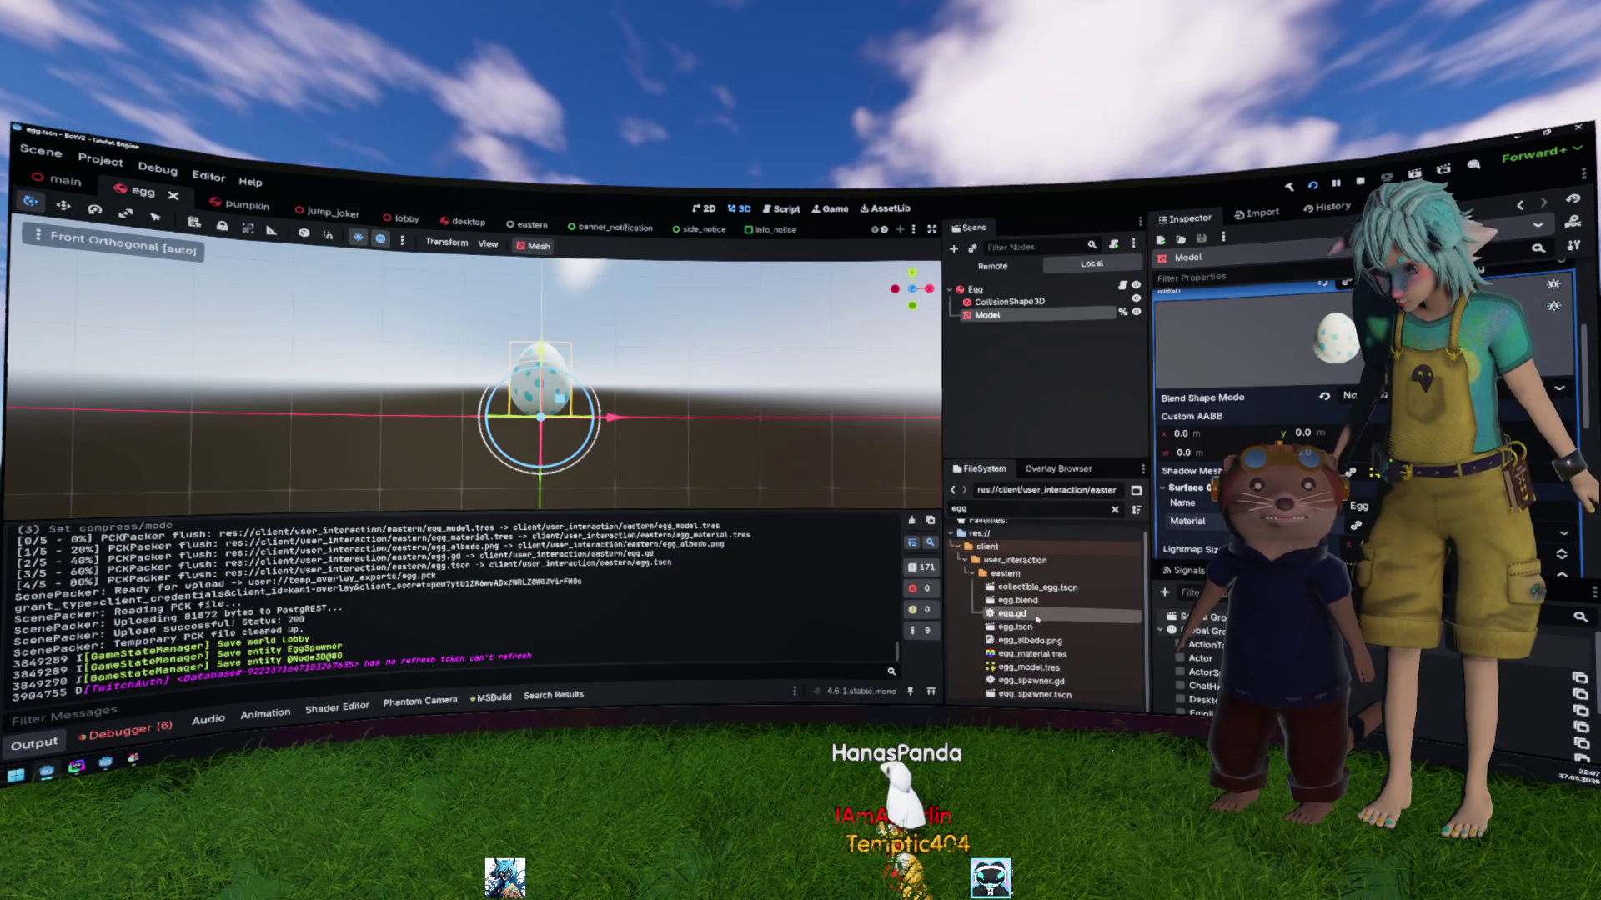
pyautogui.scroll(1, 688, 397)
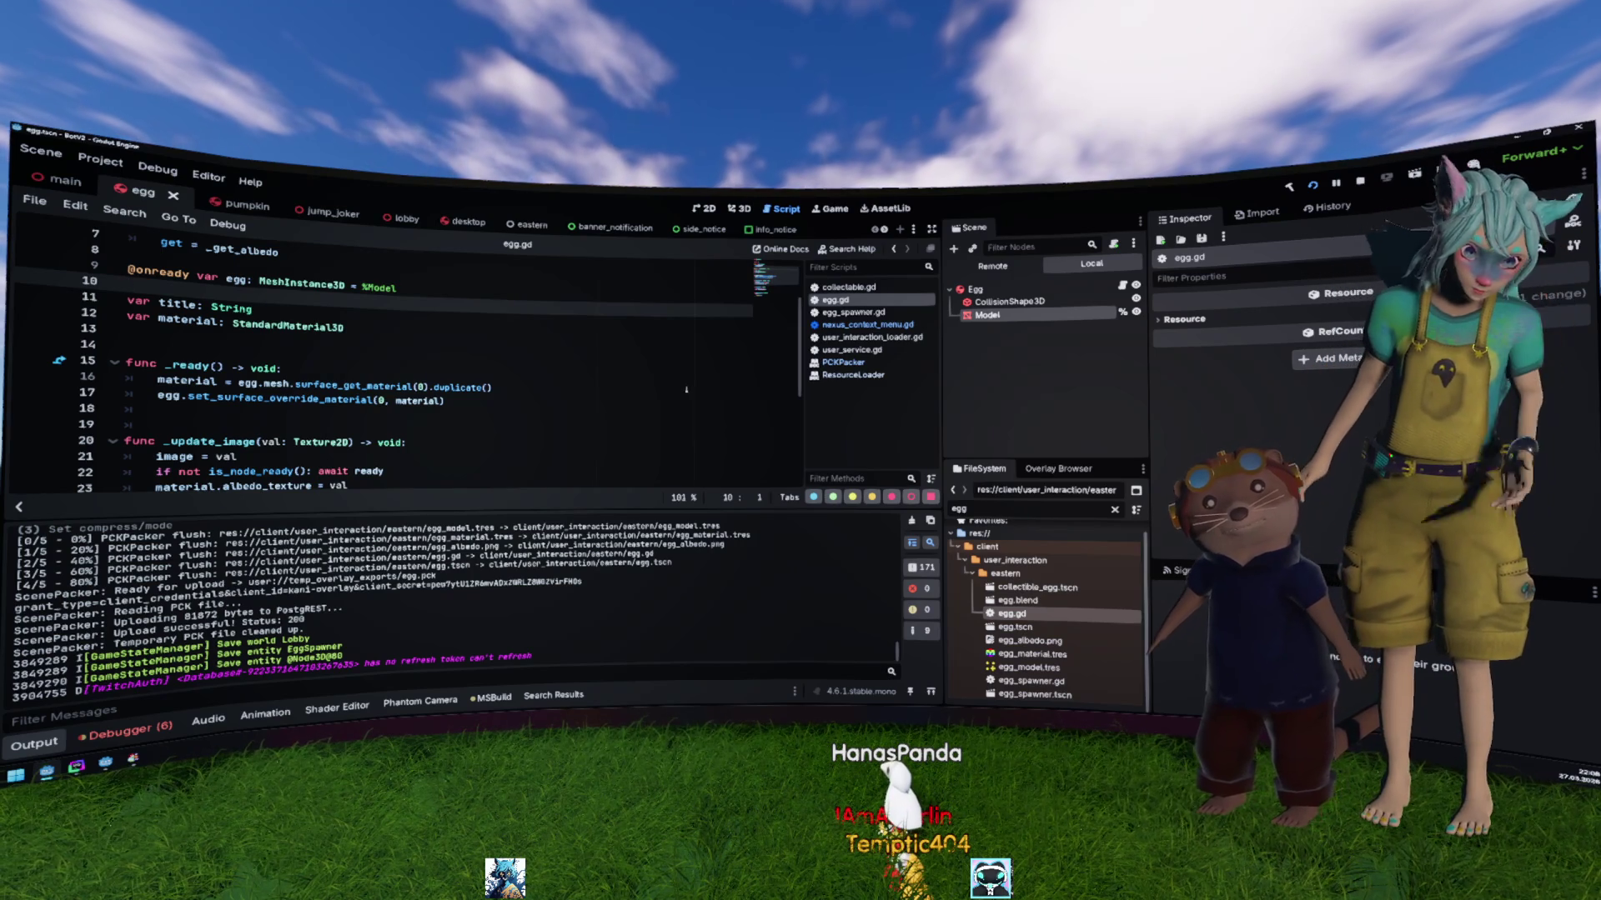
pyautogui.scroll(1, 687, 392)
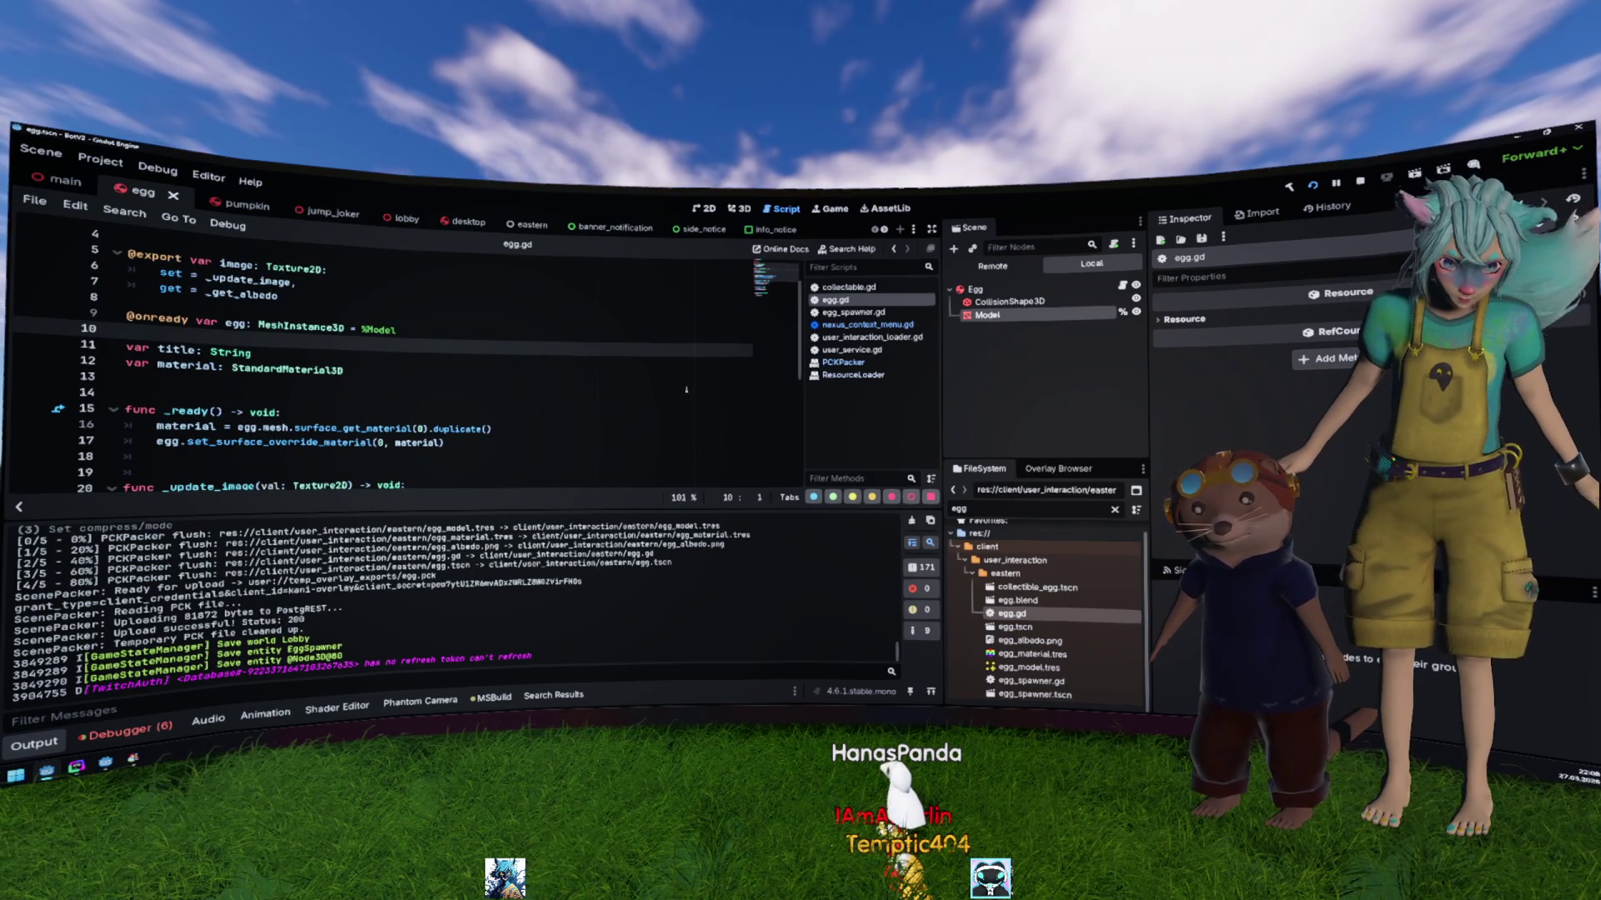
pyautogui.scroll(1, 686, 390)
pyautogui.scroll(-3, 686, 389)
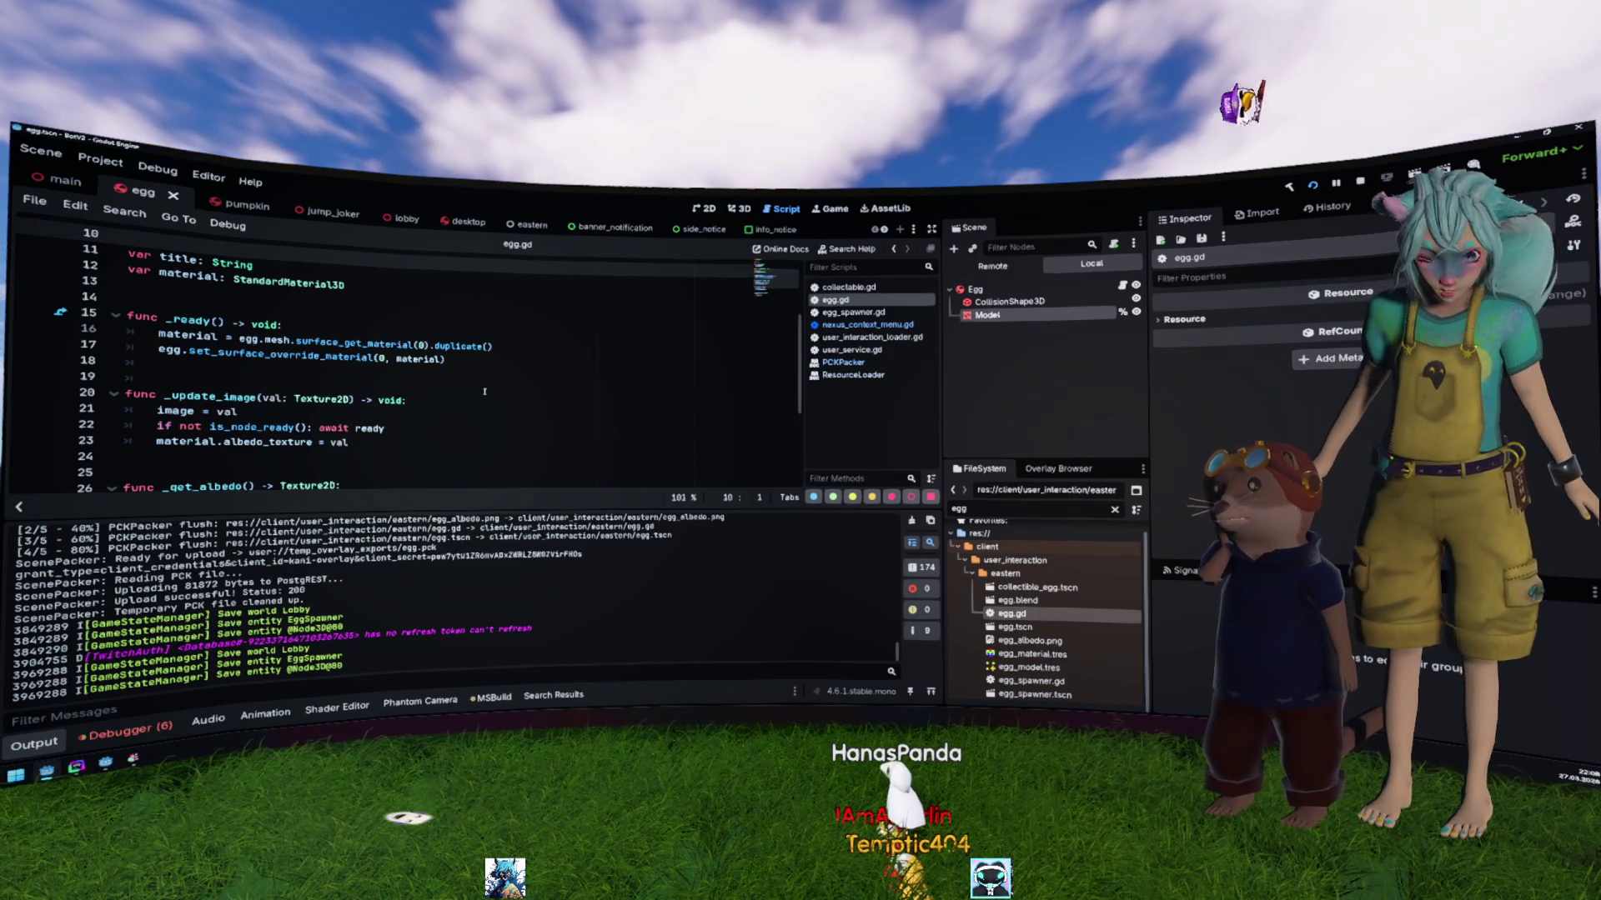
pyautogui.scroll(1, 636, 544)
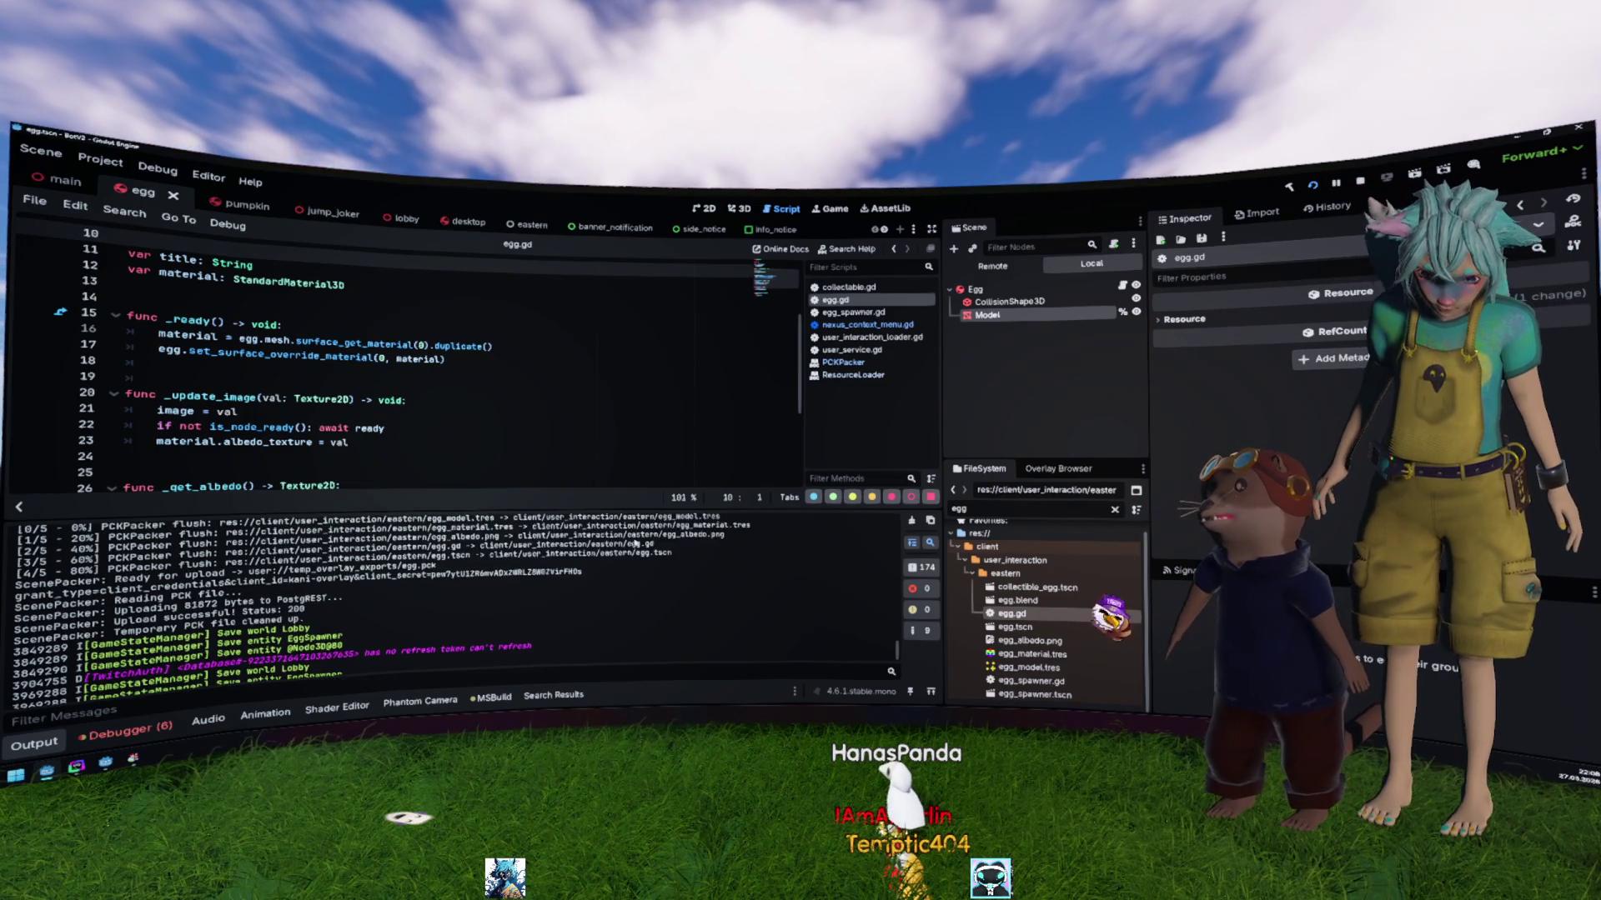
pyautogui.scroll(1, 636, 544)
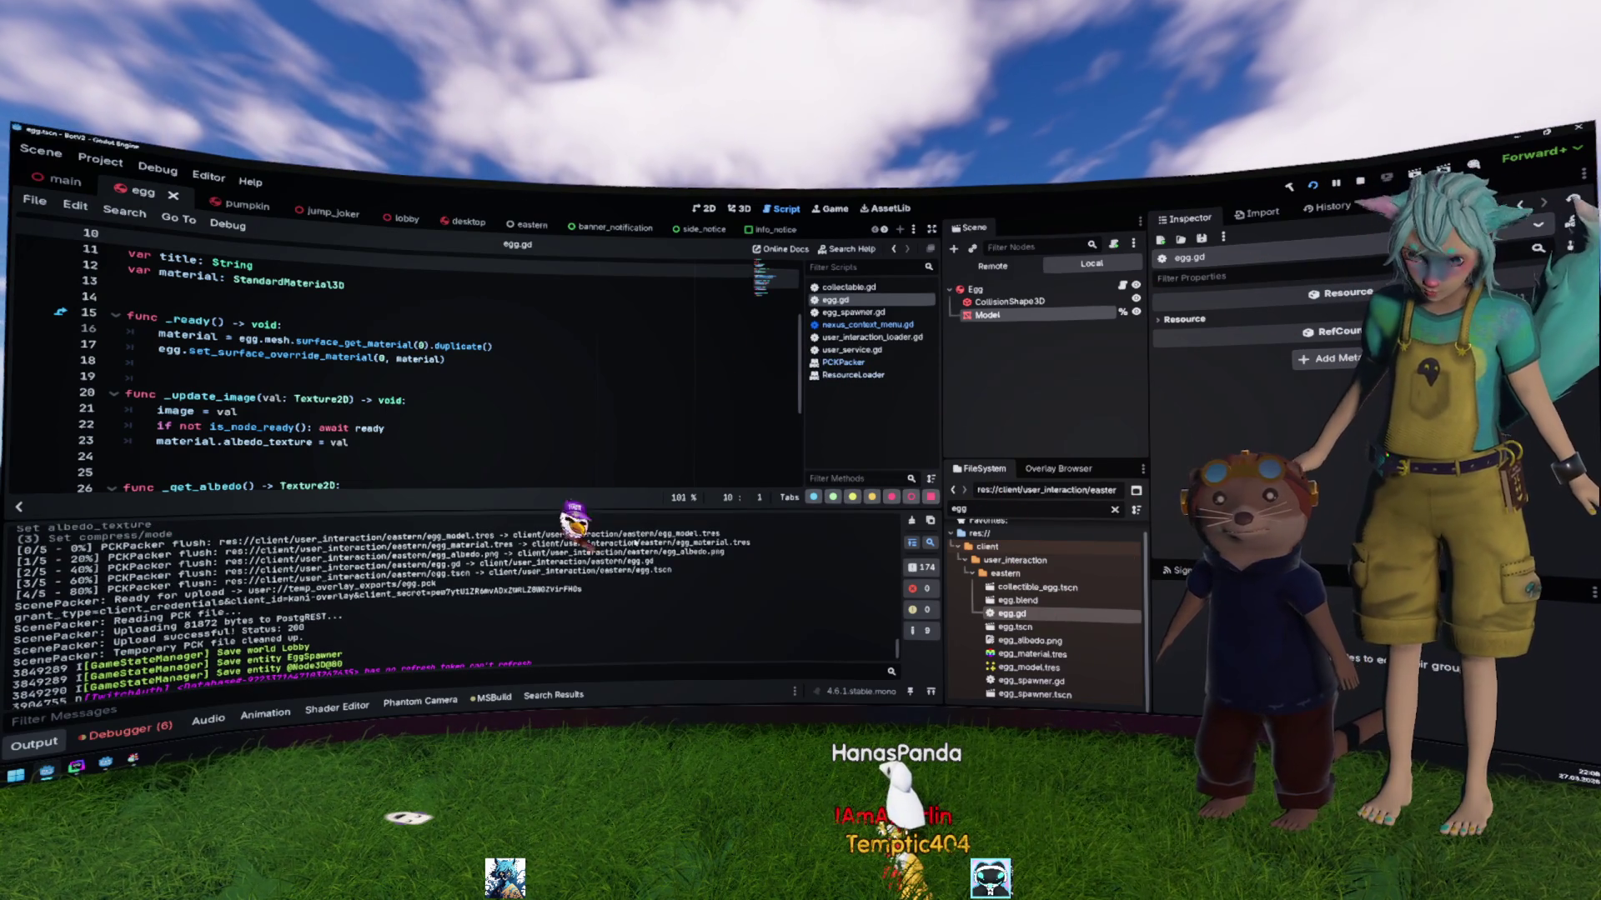
pyautogui.click(418, 467)
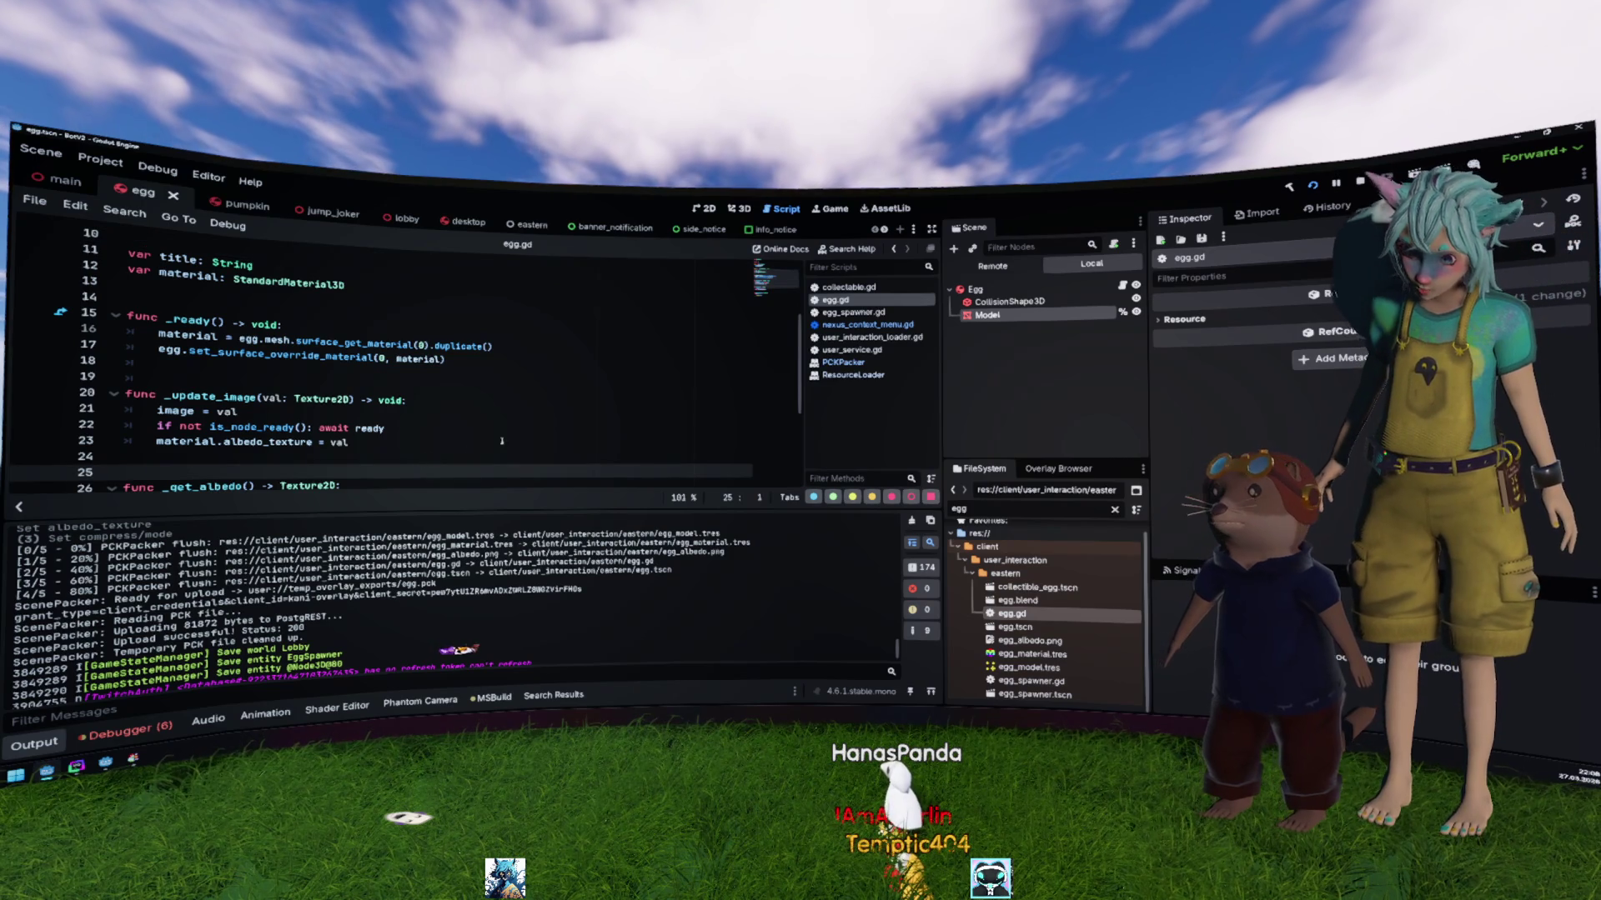
# Step: Select the Egg root node and review the albedo_texture assignment in _update_image
pyautogui.click(1038, 290)
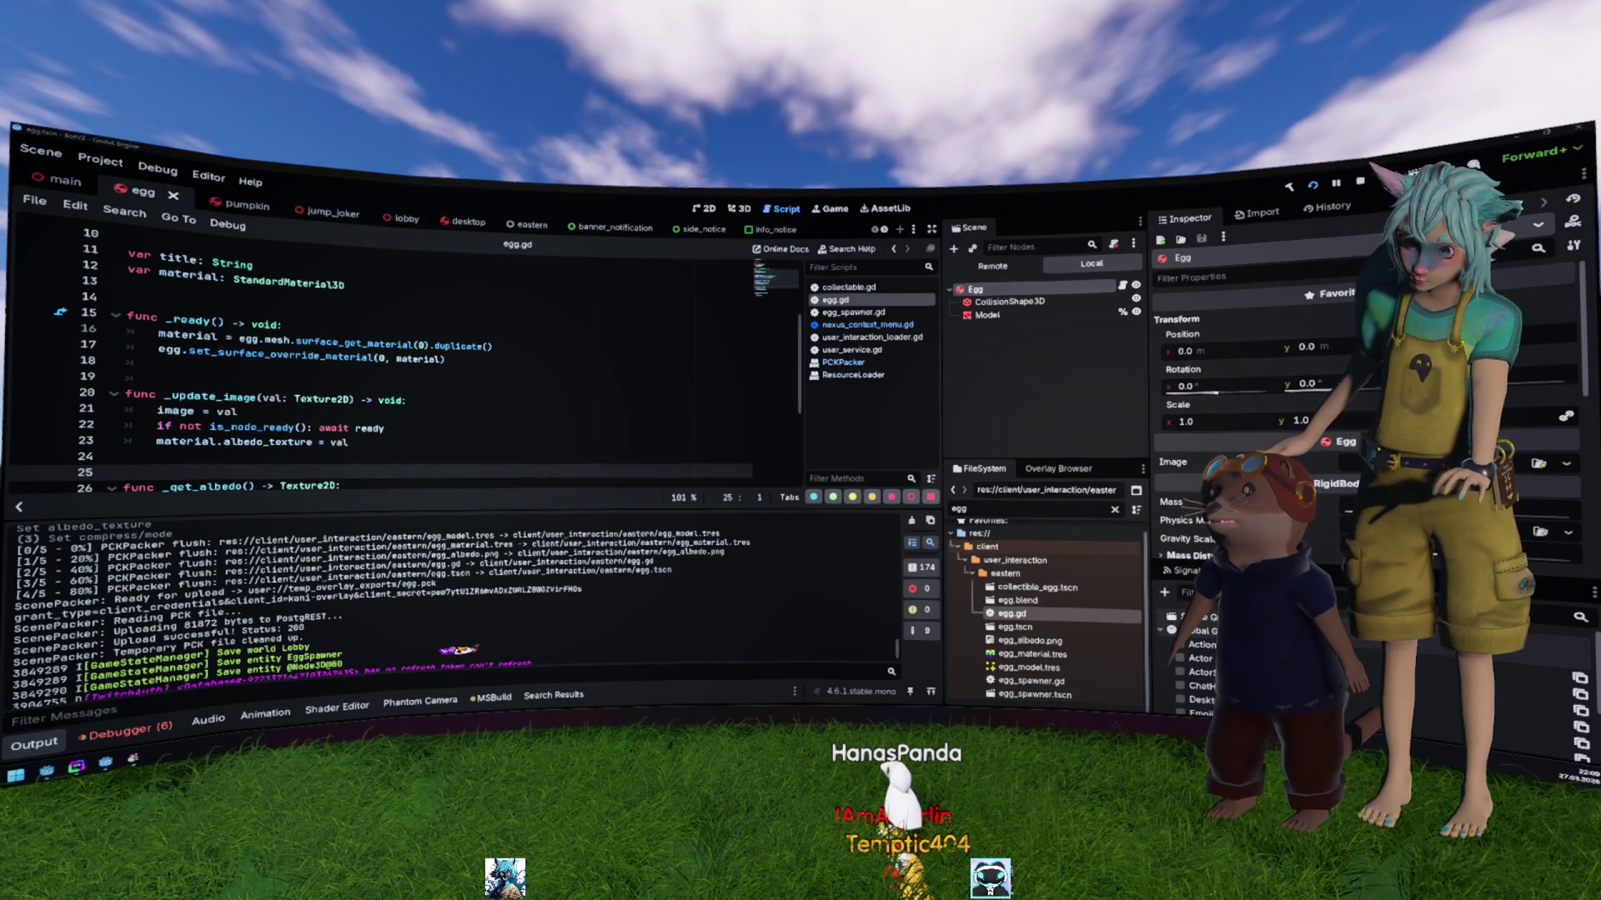
pyautogui.click(587, 440)
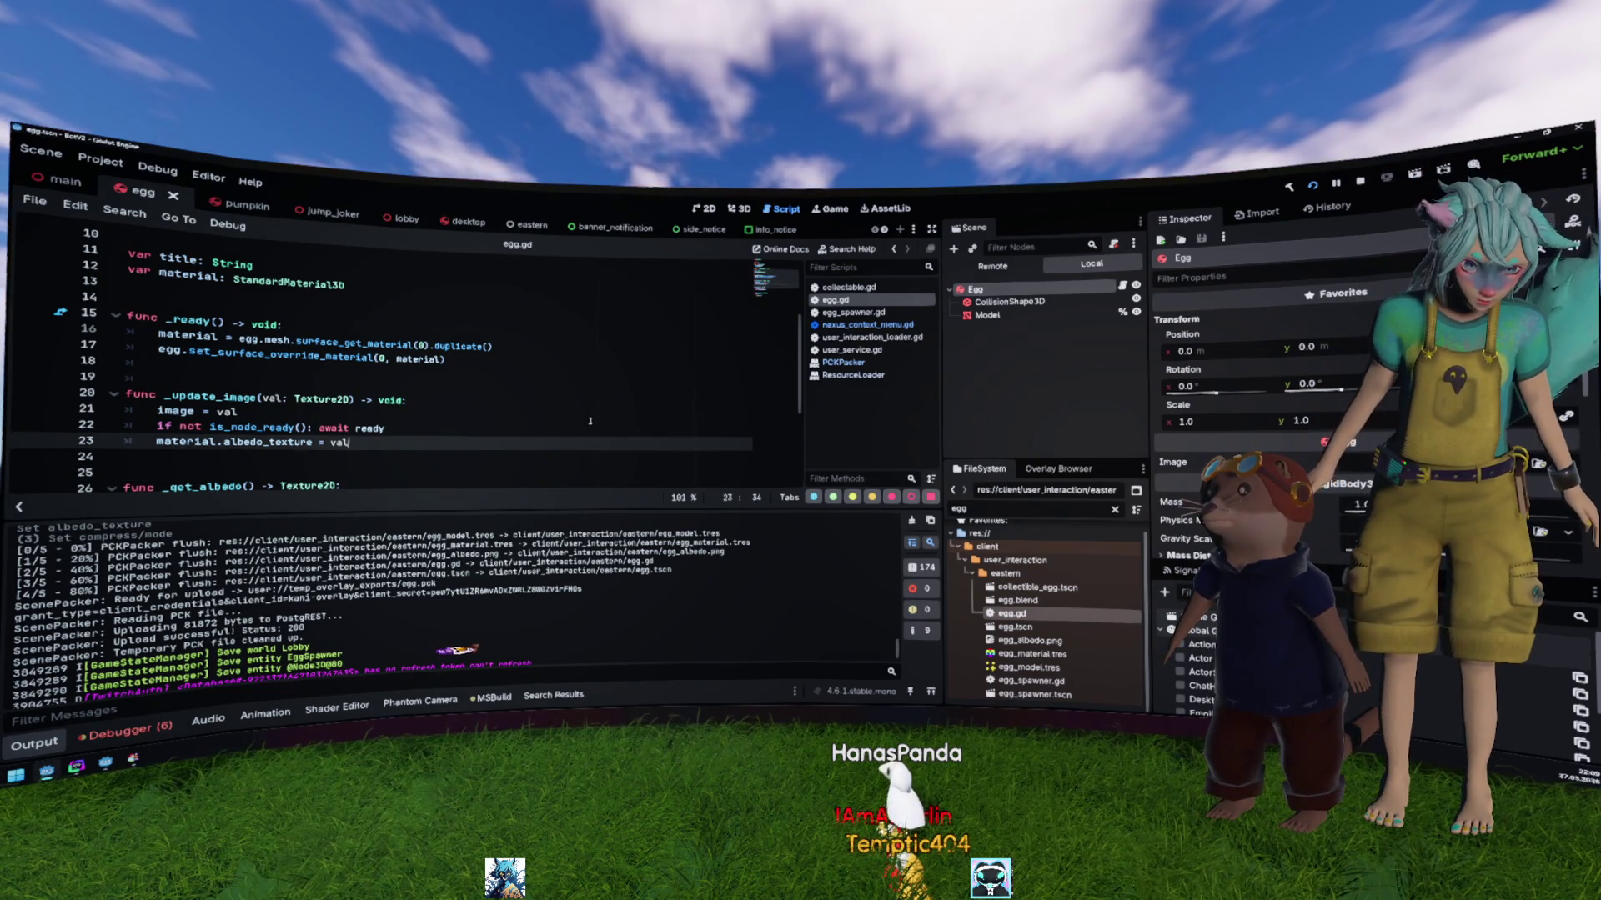
pyautogui.scroll(3, 589, 421)
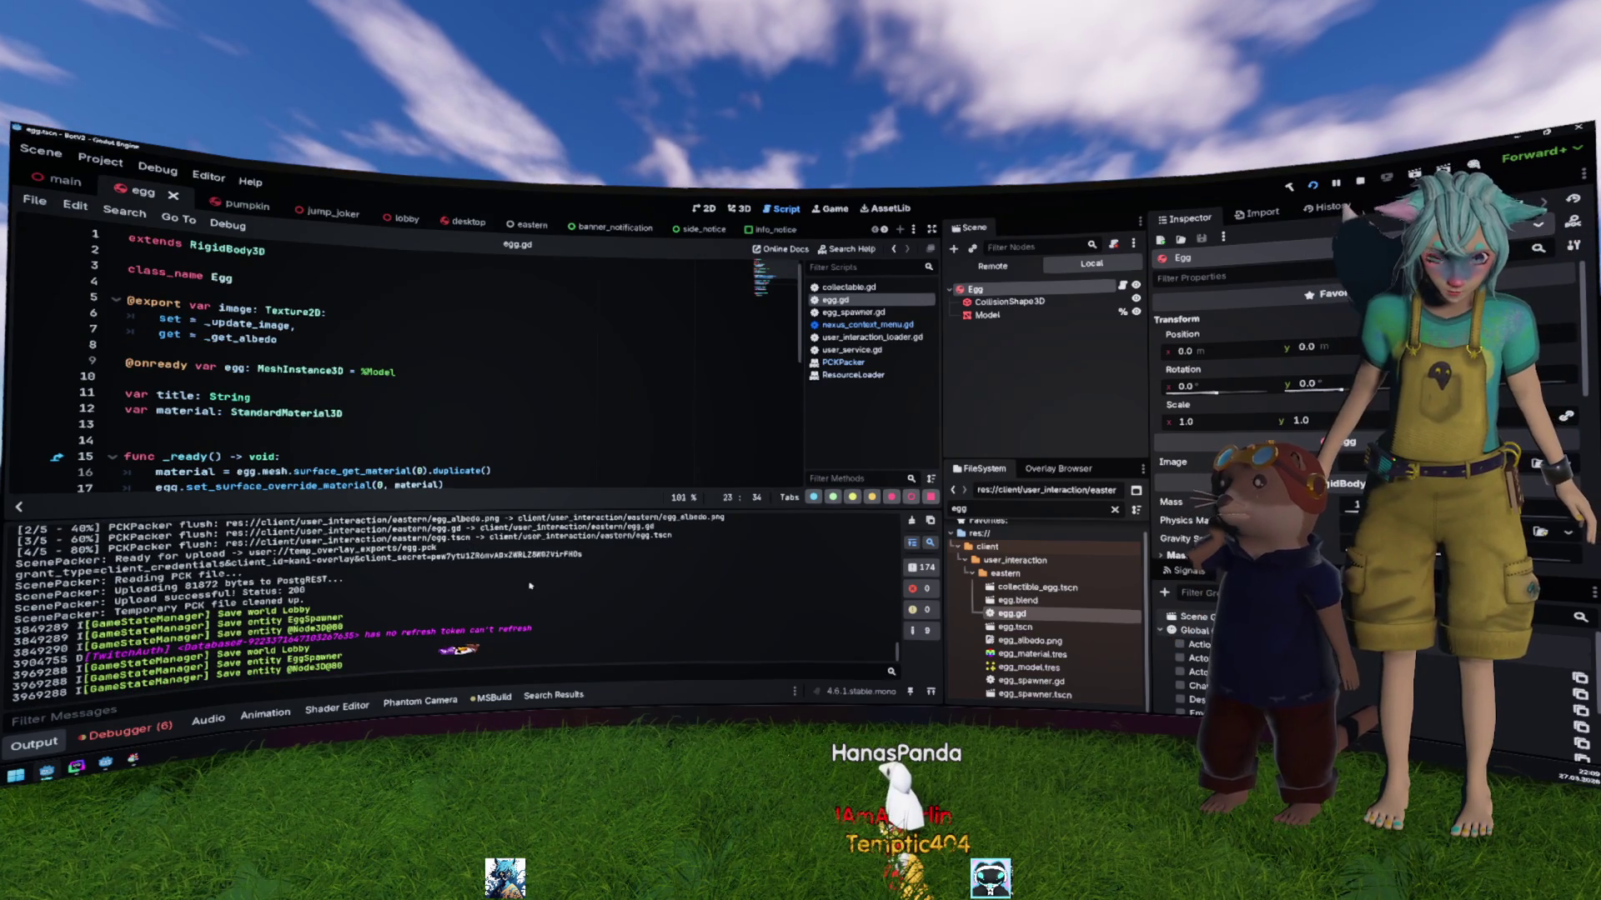
pyautogui.scroll(-4, 519, 371)
pyautogui.scroll(4, 519, 371)
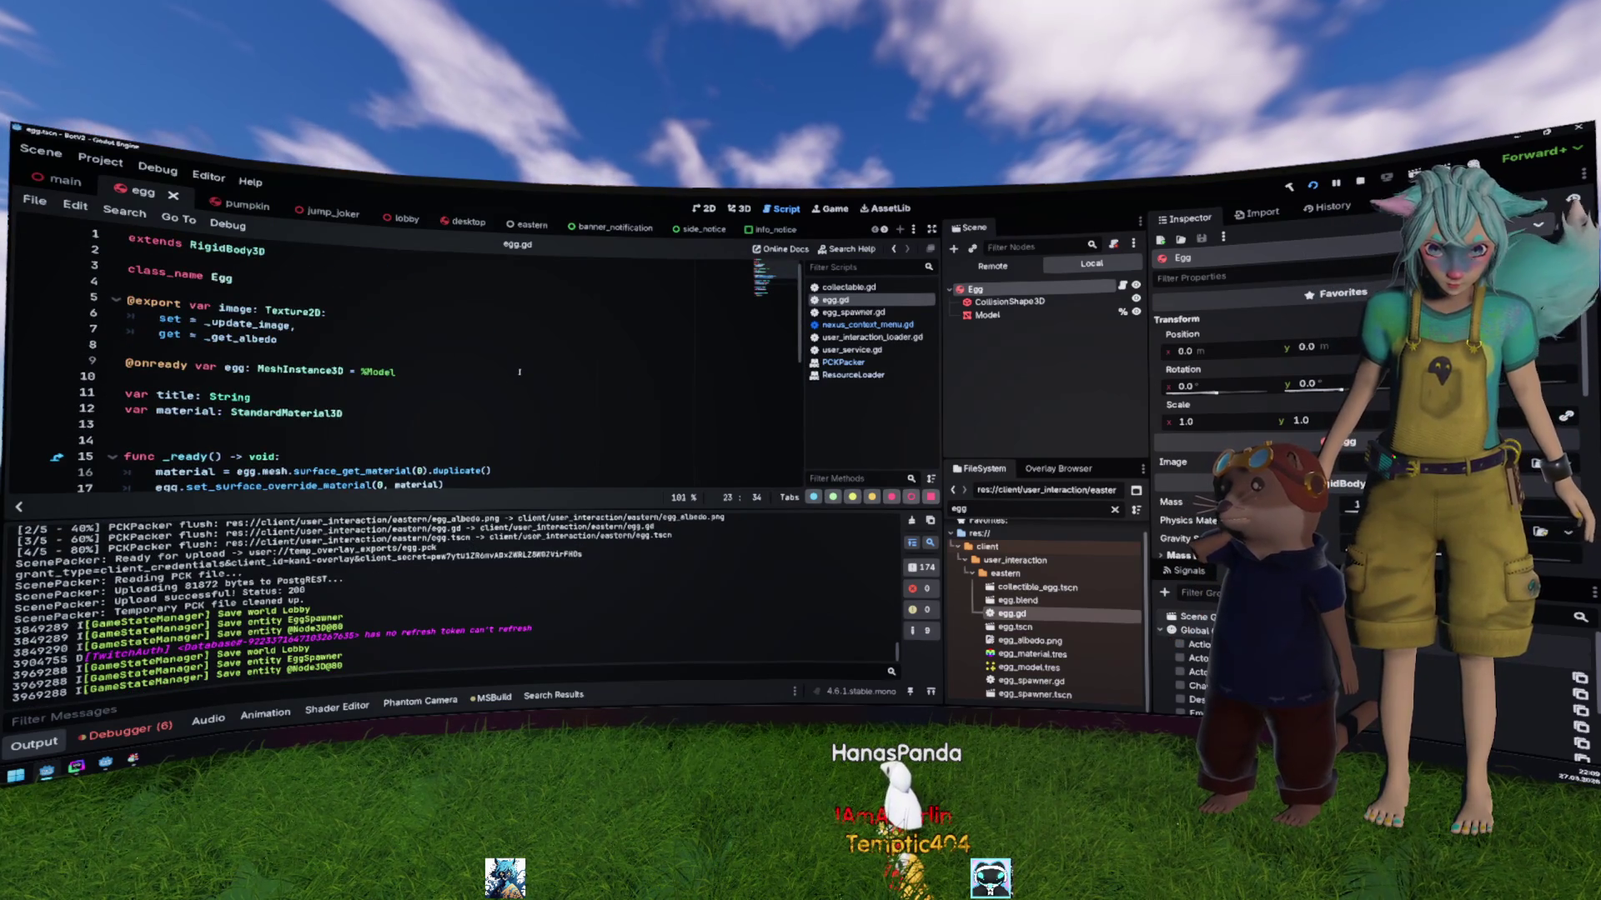
pyautogui.scroll(-4, 519, 372)
pyautogui.click(499, 355)
# Step: Give the Model node egg_model.tres as its Mesh in the Inspector
pyautogui.moveTo(496, 305)
pyautogui.mouseDown()
pyautogui.moveTo(336, 299)
pyautogui.moveTo(415, 302)
pyautogui.mouseUp()
pyautogui.hotkey('shift', 'Home')
pyautogui.click(988, 315)
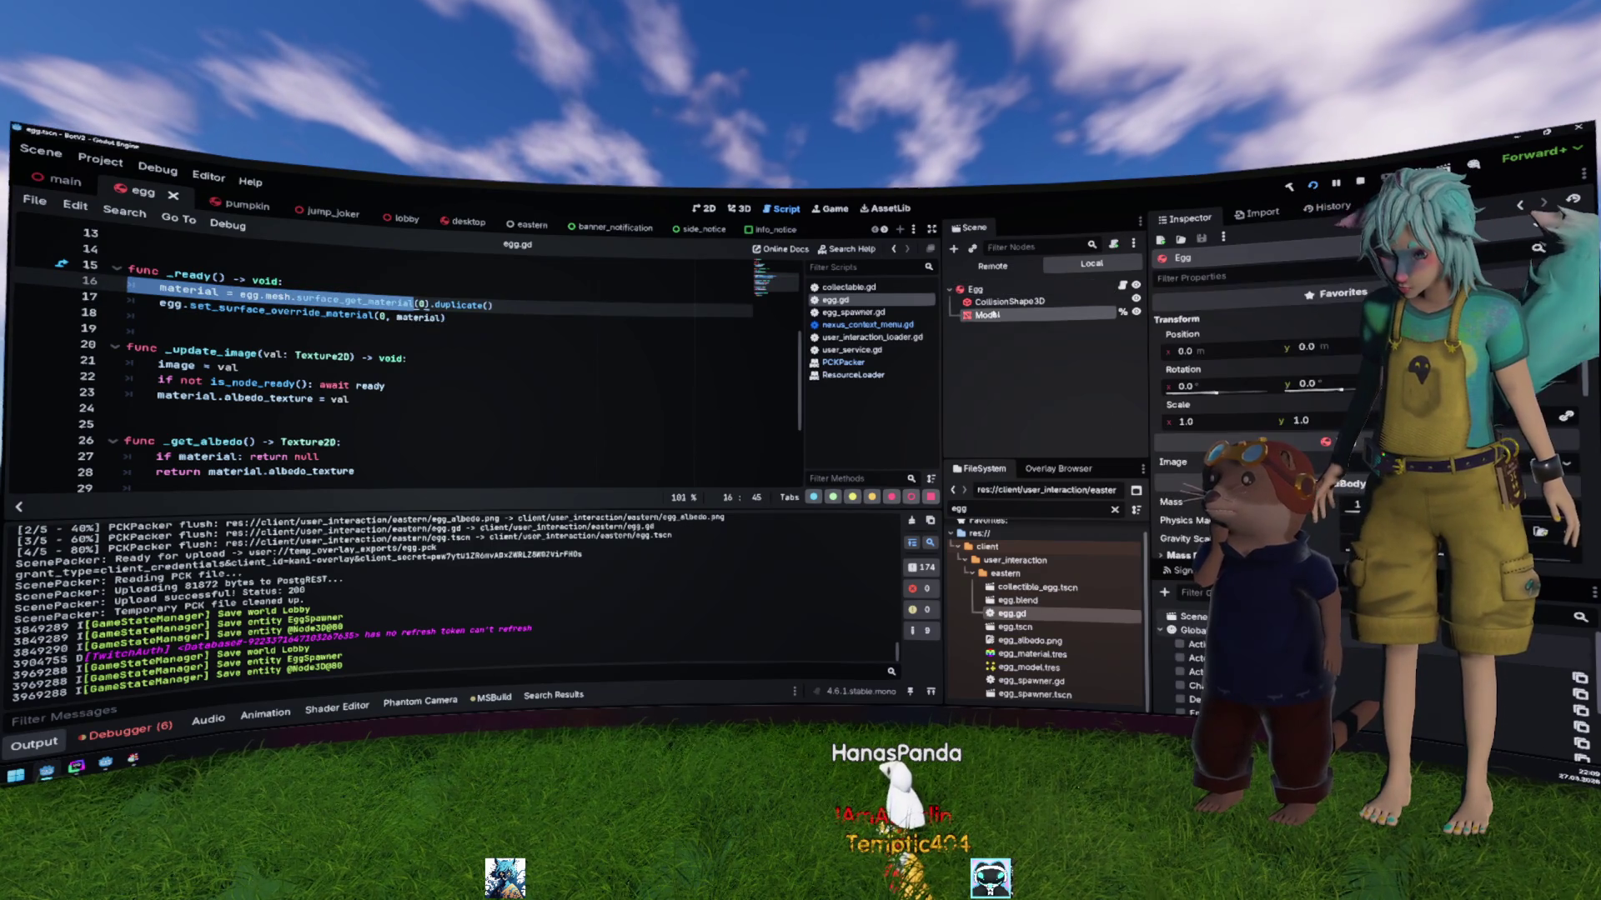
pyautogui.scroll(3, 1250, 376)
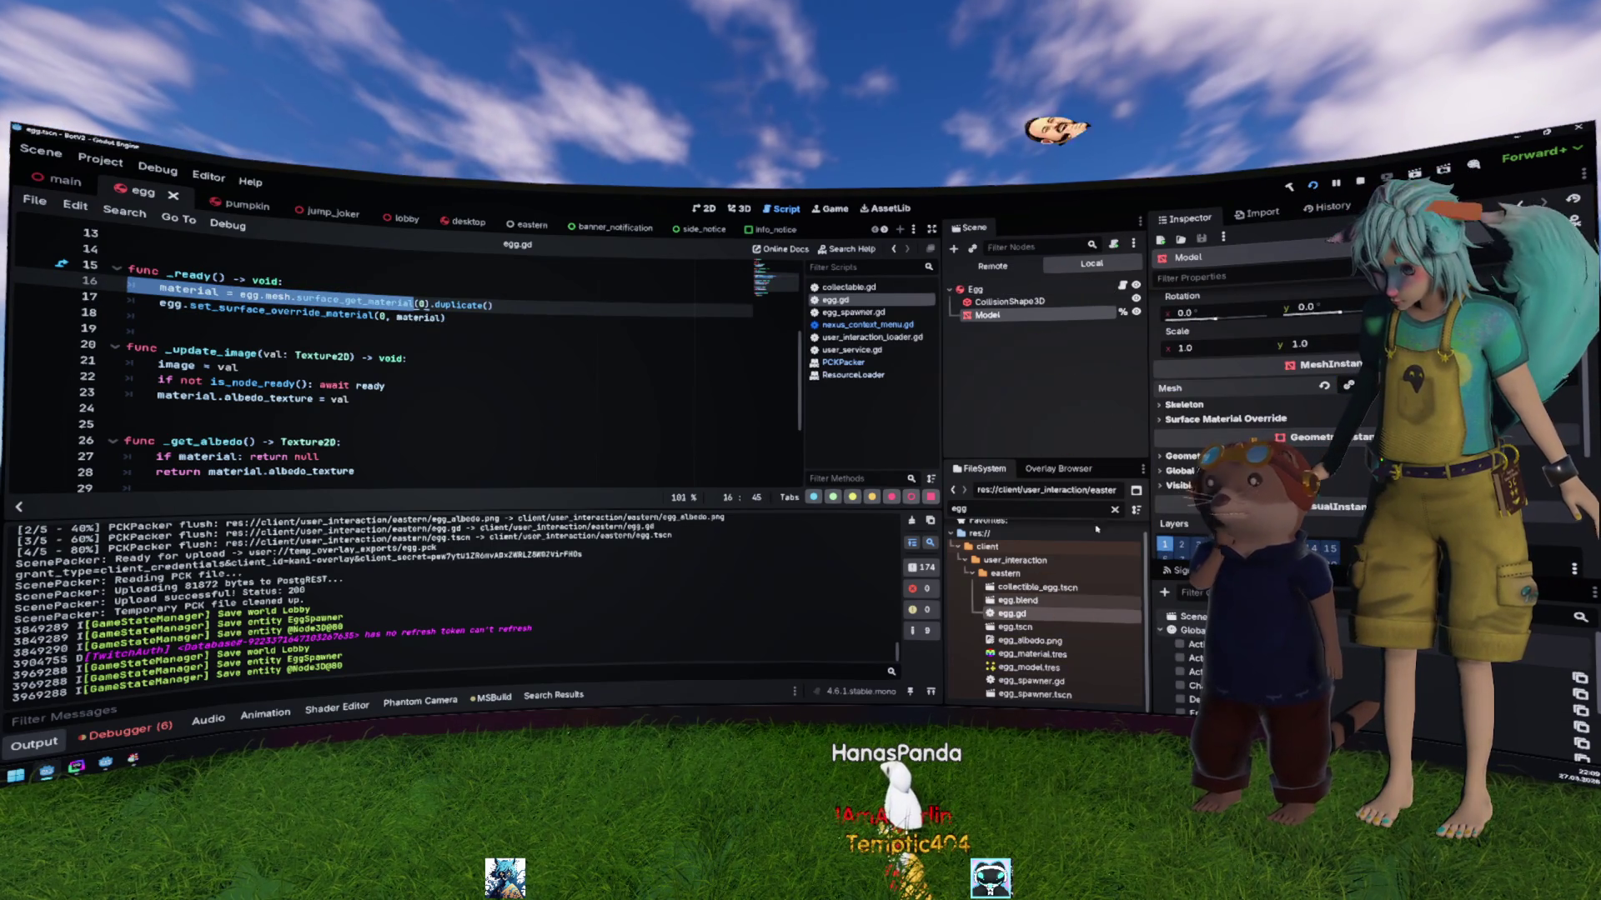
pyautogui.moveTo(1027, 666)
pyautogui.mouseDown()
pyautogui.moveTo(1314, 532)
pyautogui.moveTo(1284, 416)
pyautogui.moveTo(1250, 382)
pyautogui.mouseUp()
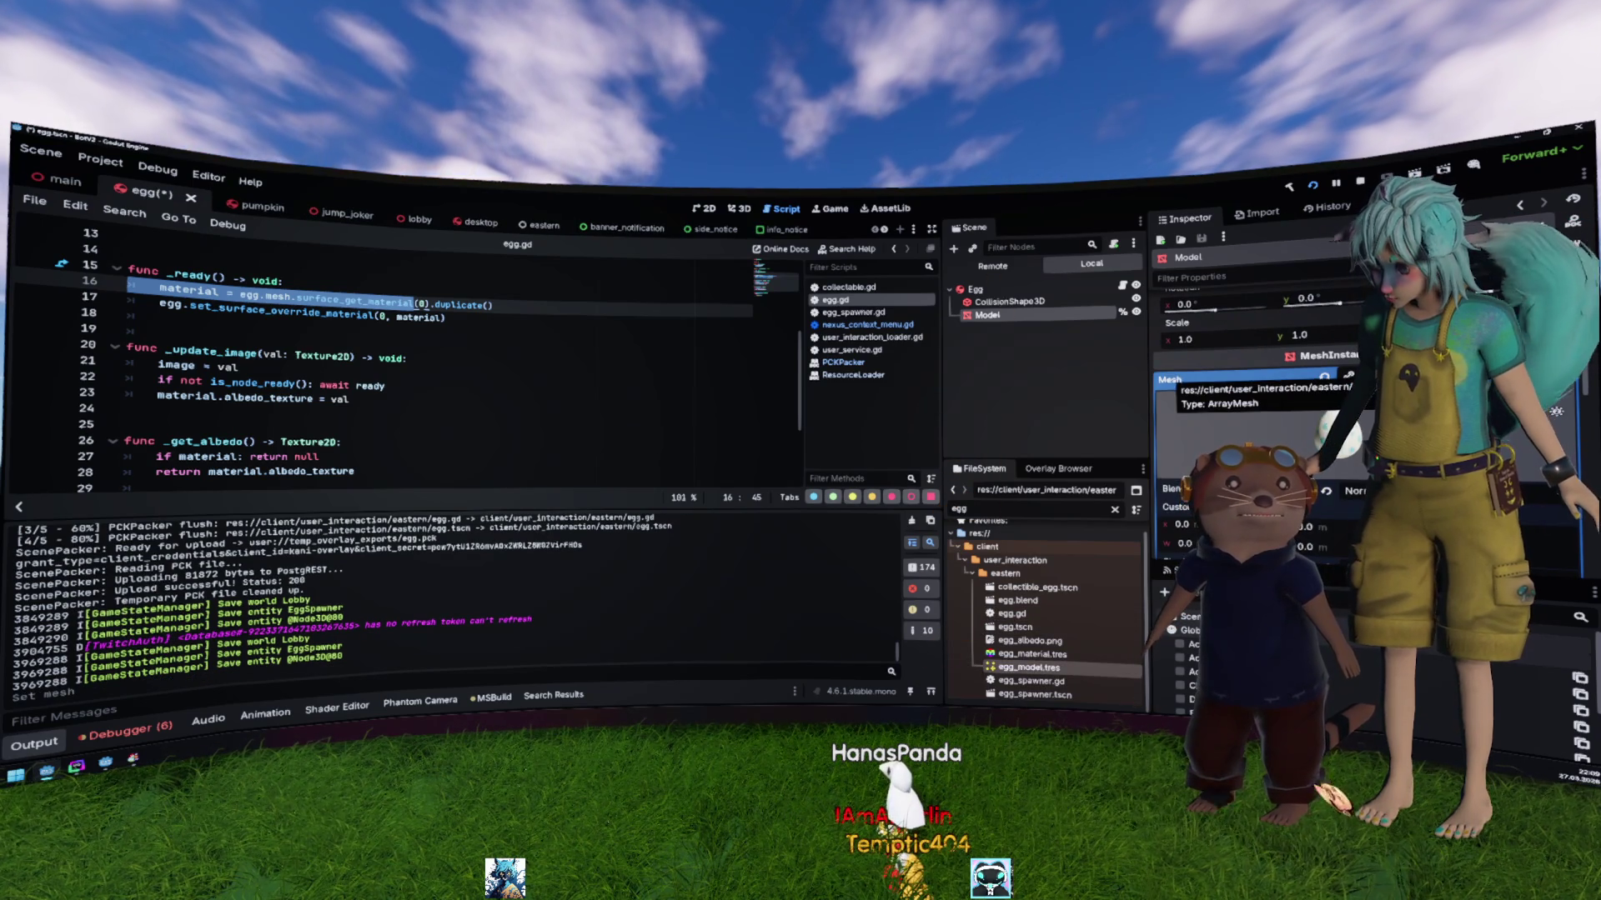
pyautogui.scroll(-2, 1295, 422)
pyautogui.scroll(-2, 1290, 413)
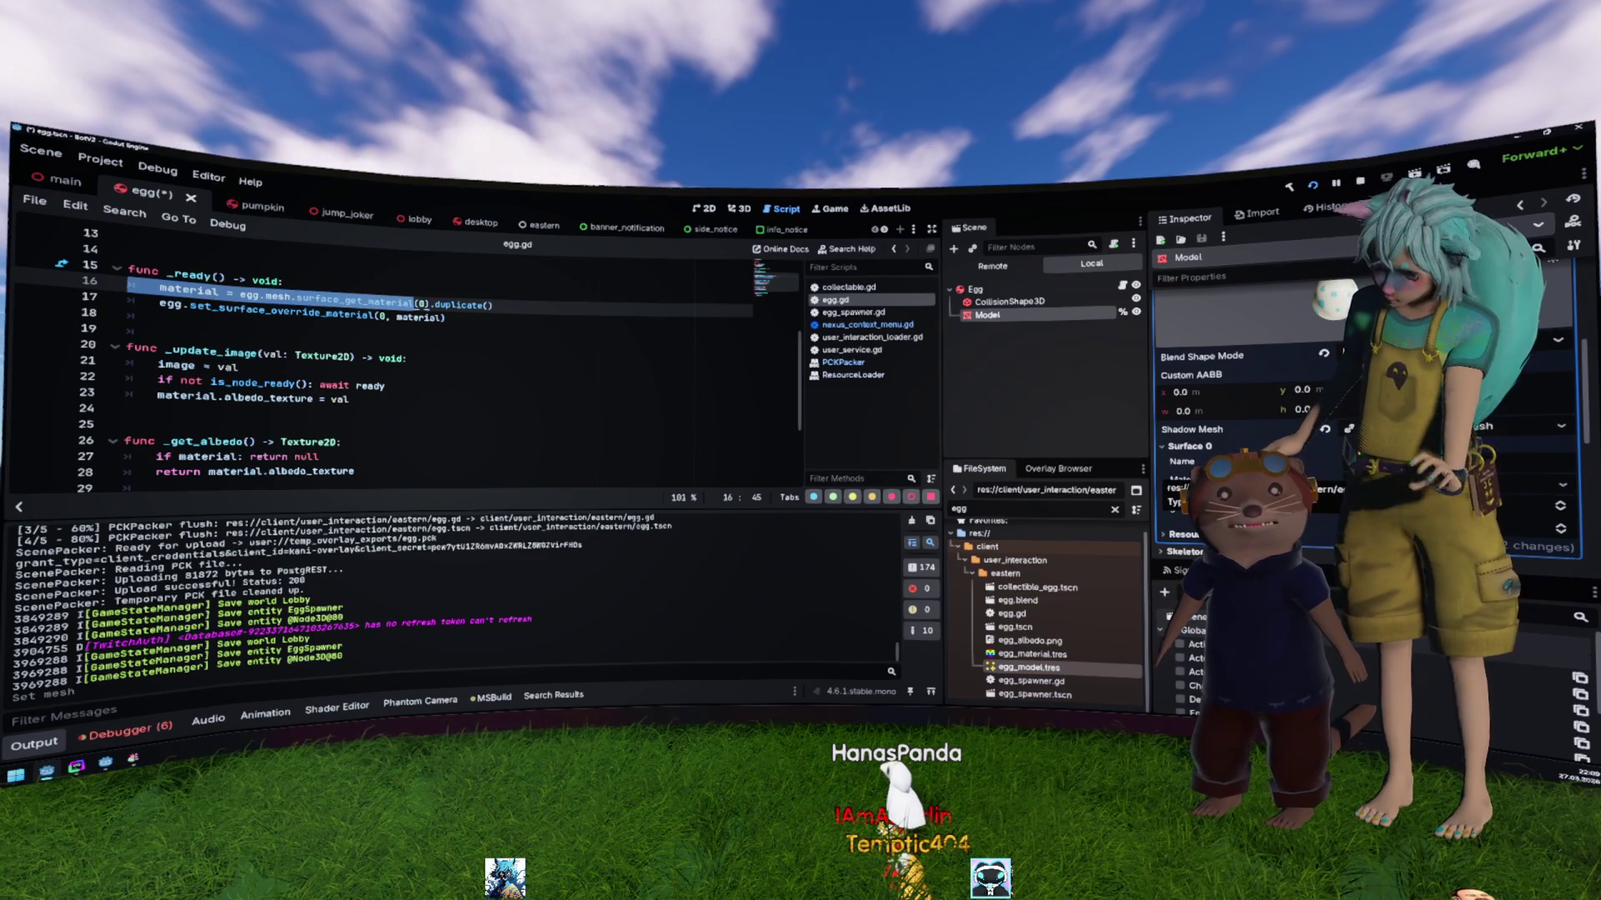
pyautogui.click(1334, 480)
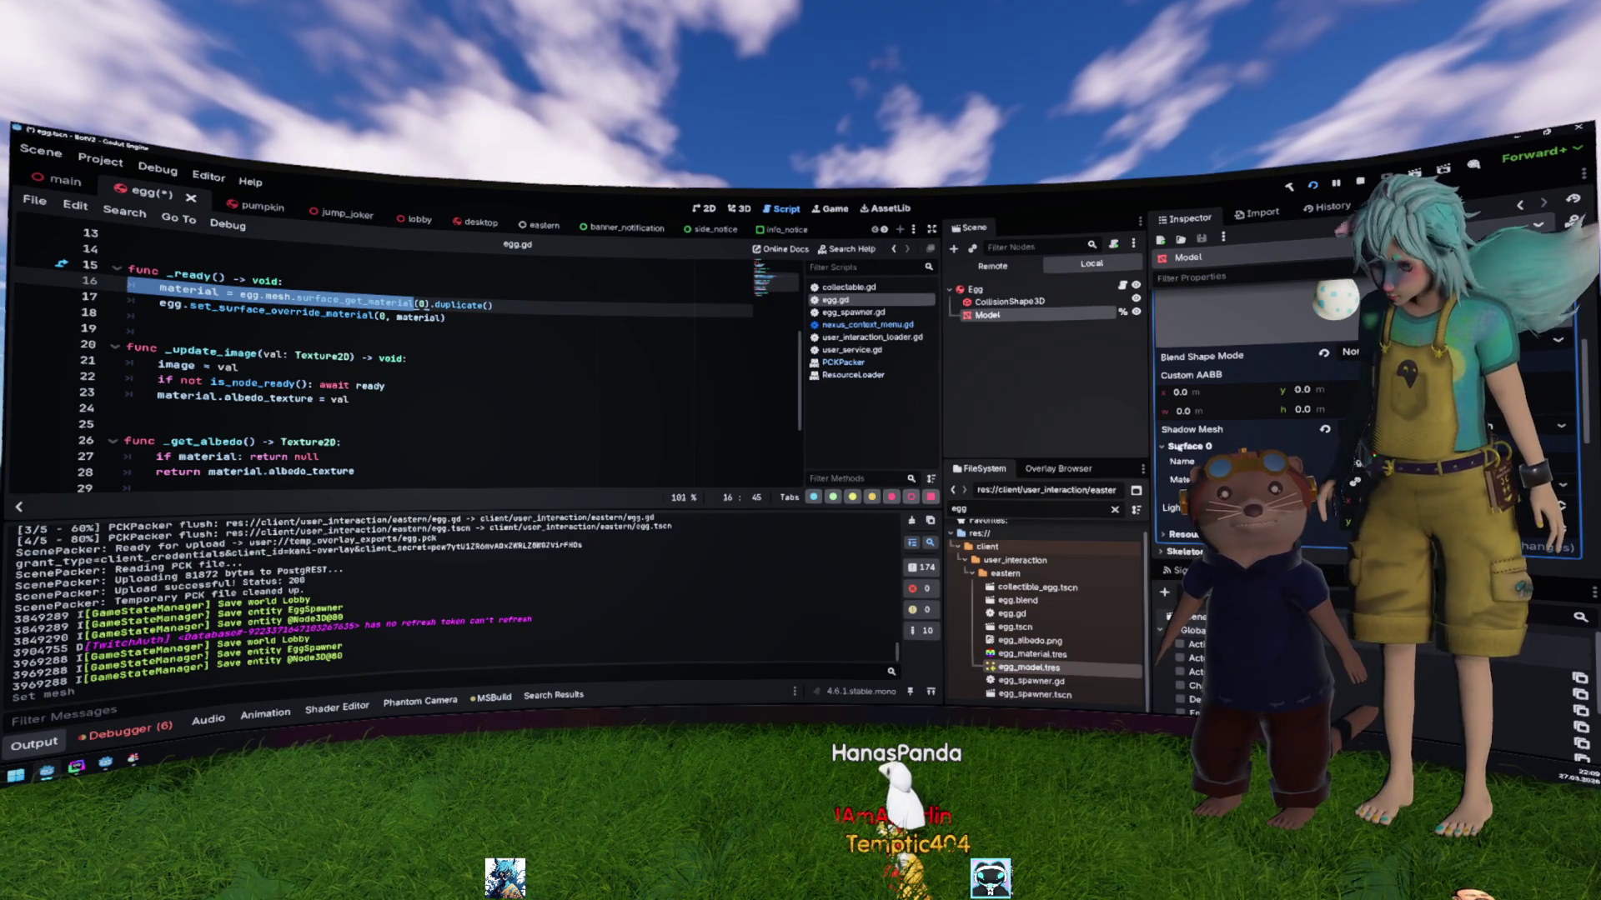
# Step: Highlight surface_get_material in egg.gd and save the egg scene
pyautogui.click(340, 298)
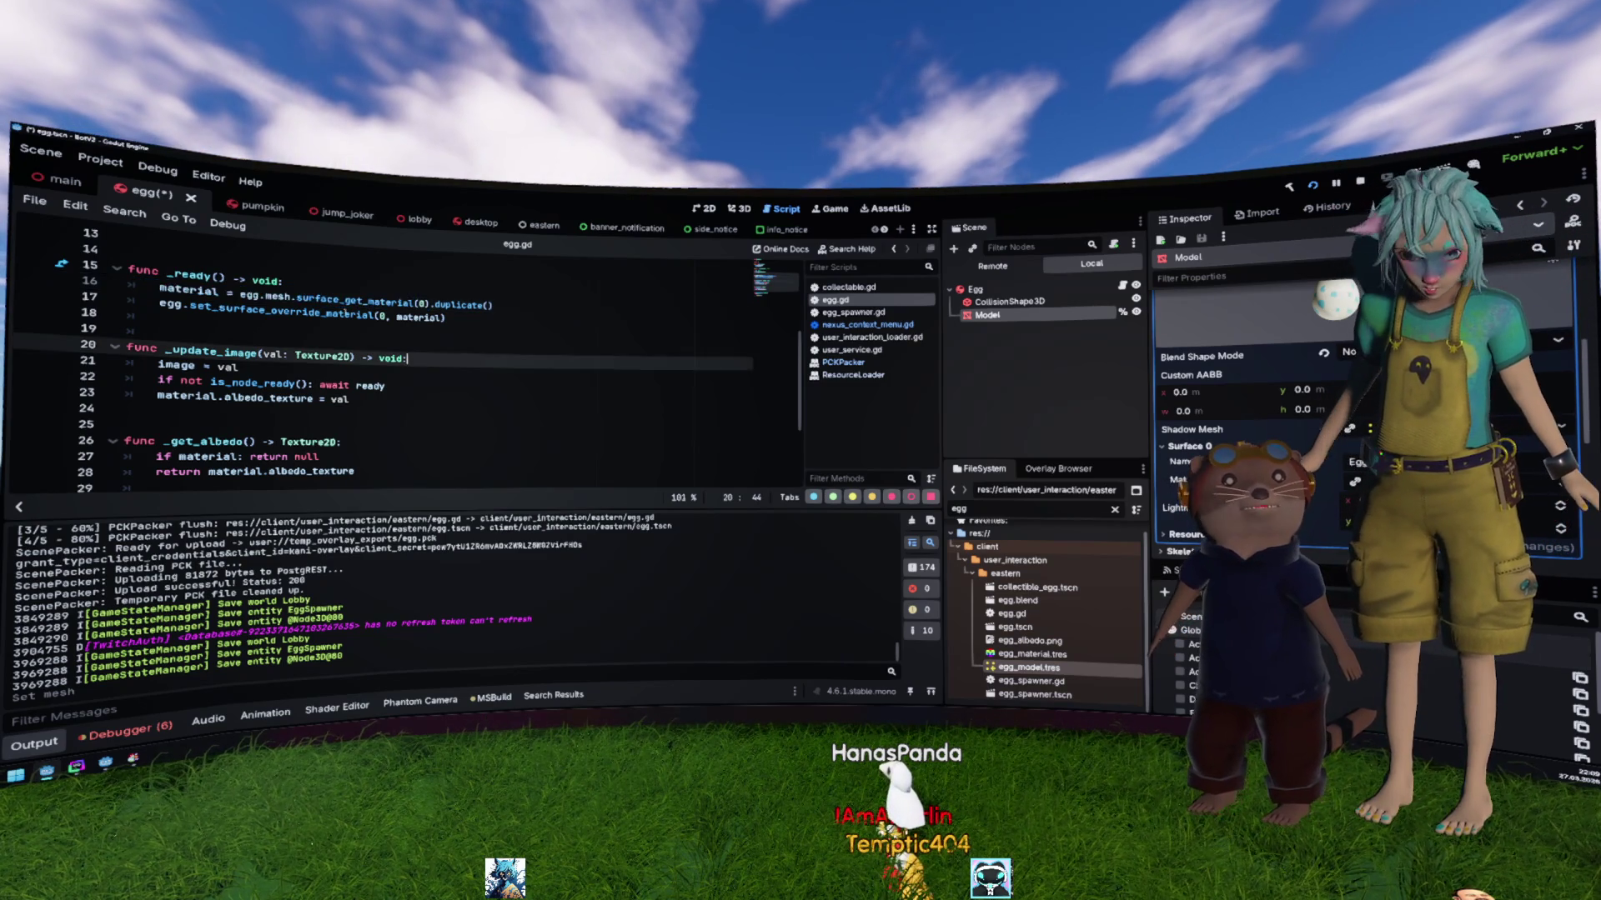
pyautogui.doubleClick(340, 299)
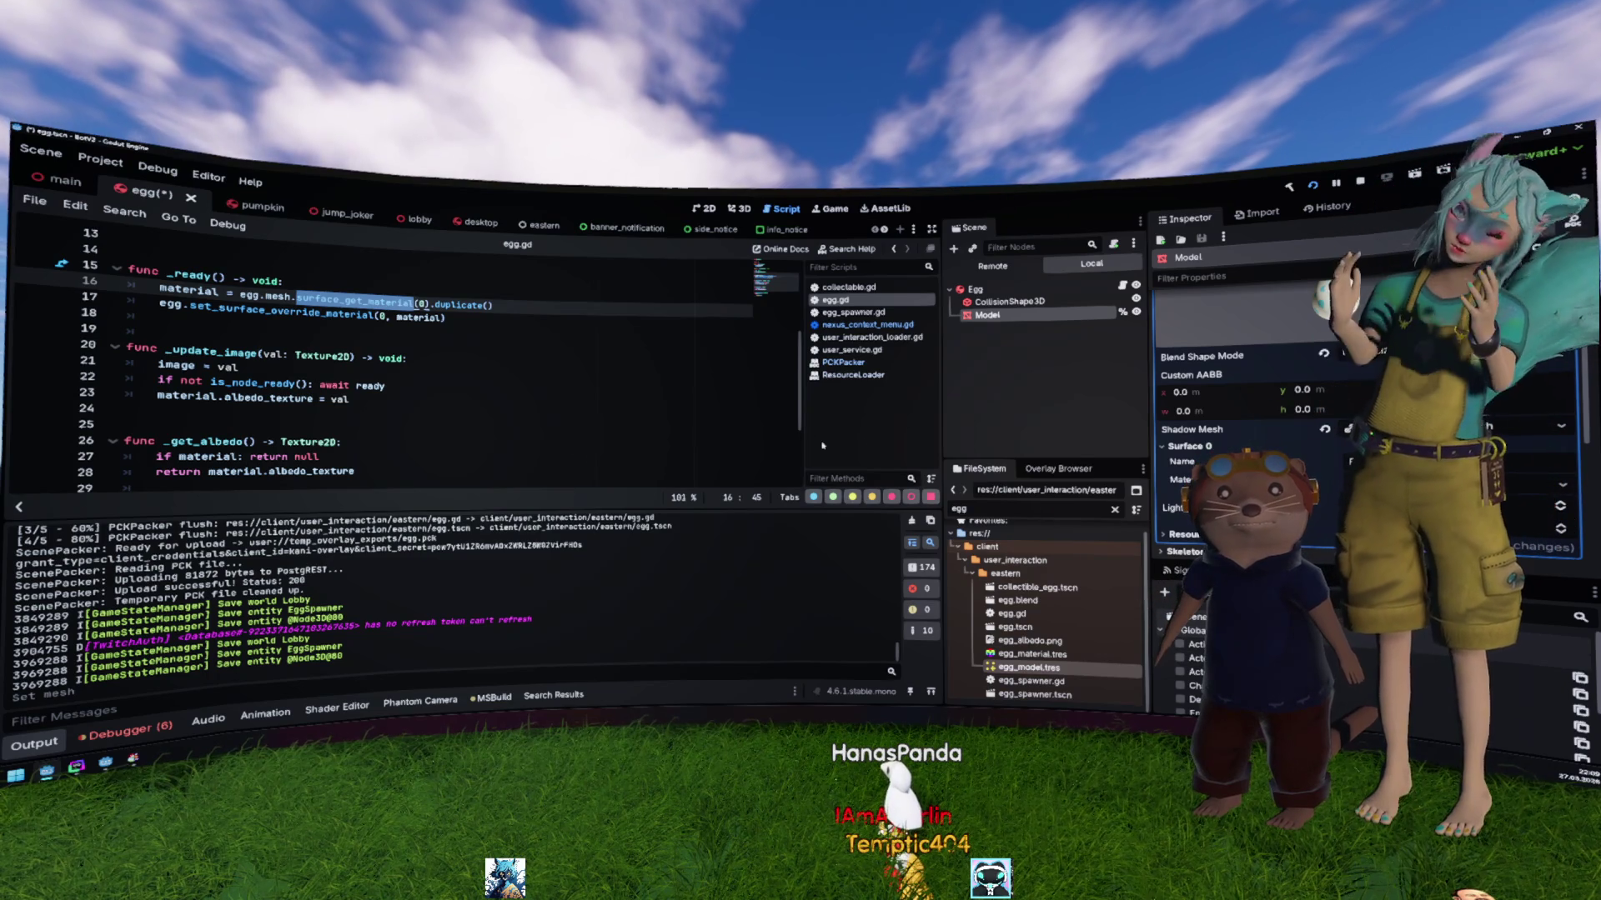
pyautogui.click(488, 408)
pyautogui.hotkey('ctrl', 's')
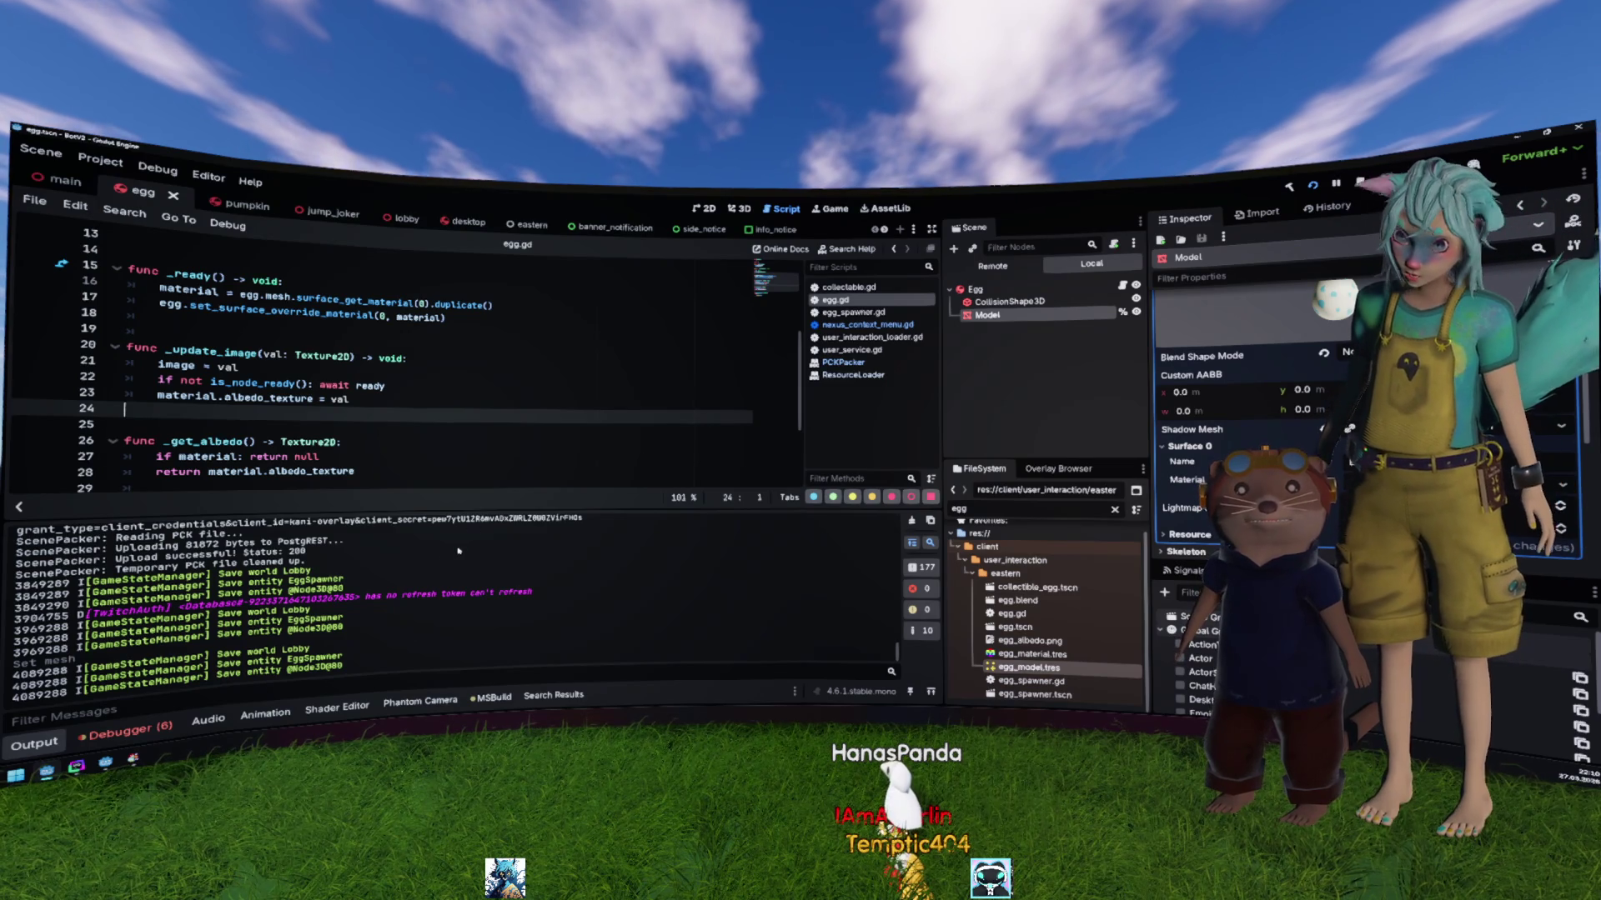
# Step: Switch to the vine track project's Godot window and run the game
pyautogui.moveTo(100, 765)
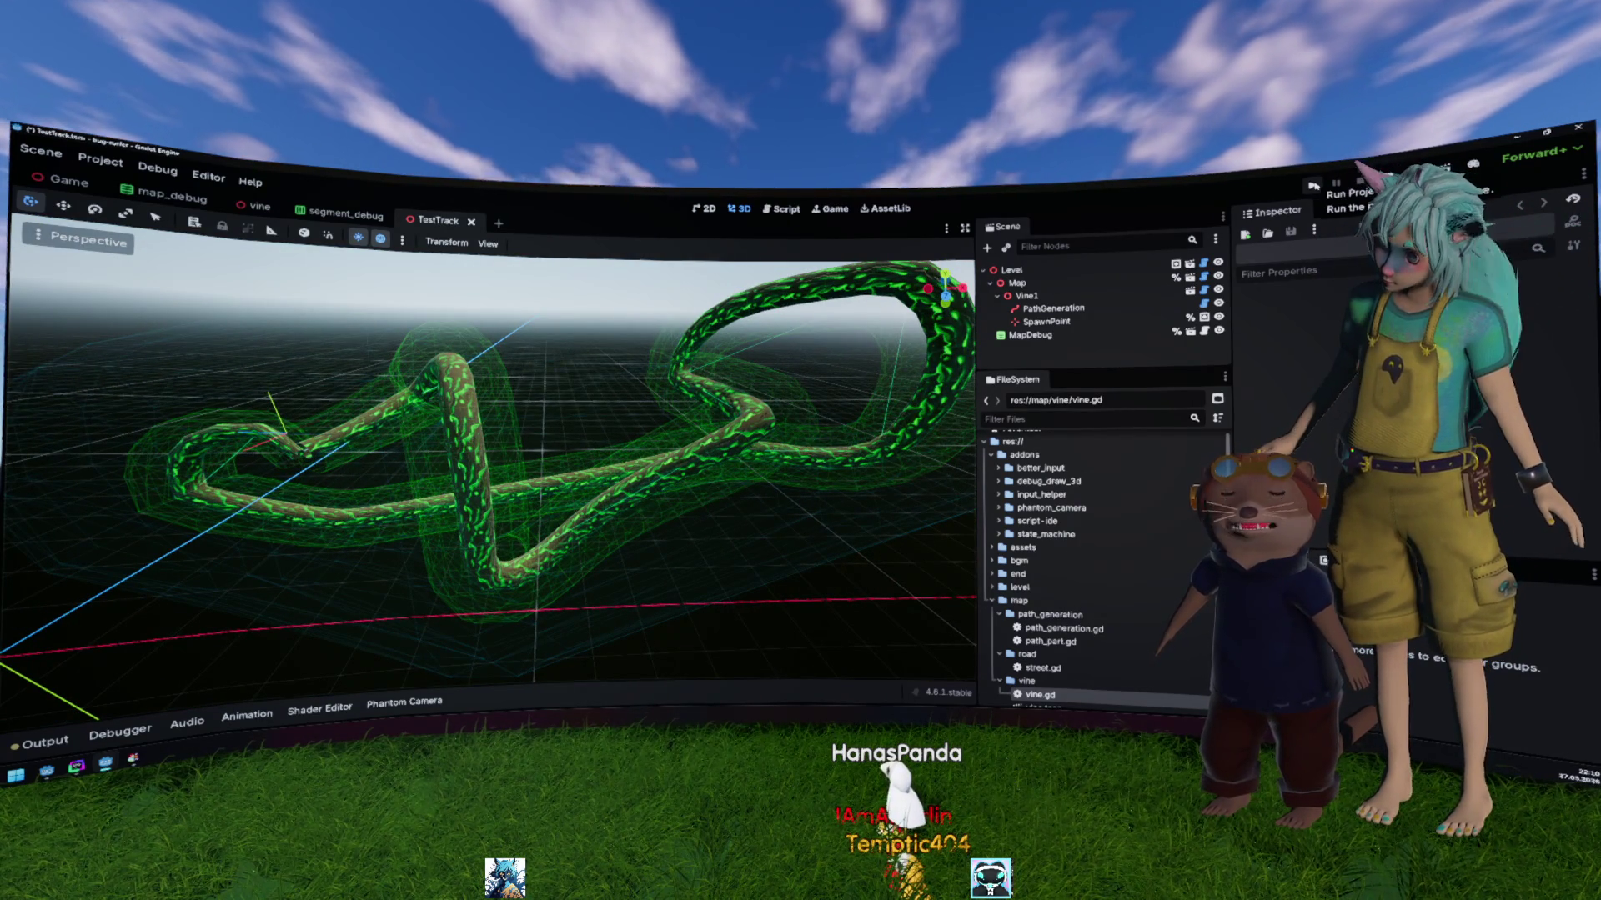
pyautogui.click(1313, 185)
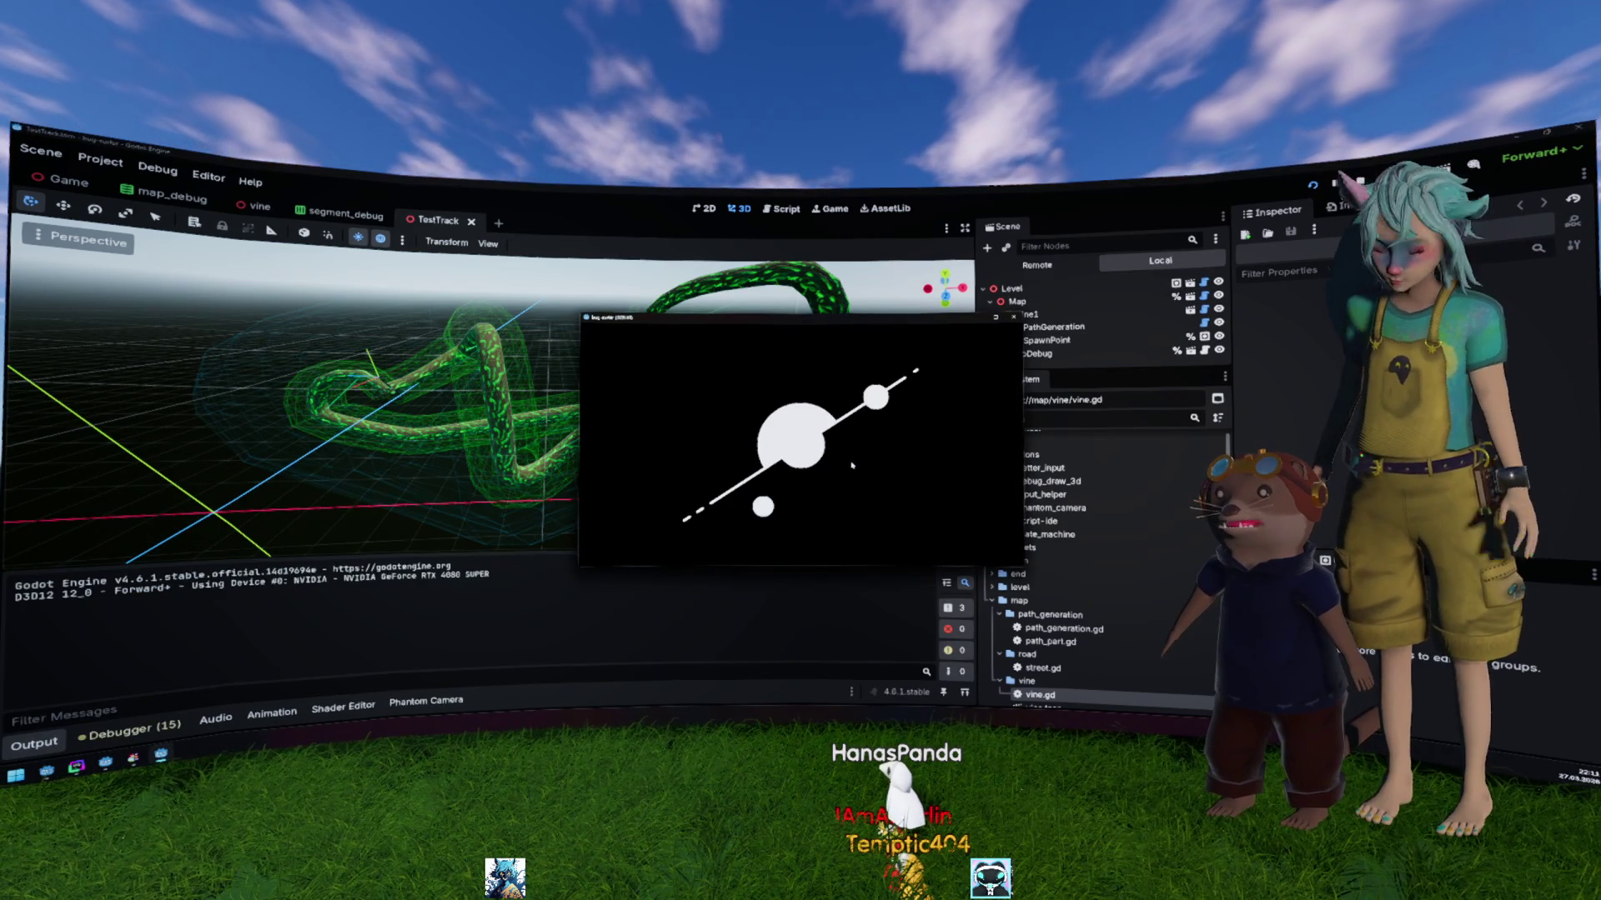
# Step: Play the vine level, restart it with F5, then stop the game with F8
pyautogui.click(852, 467)
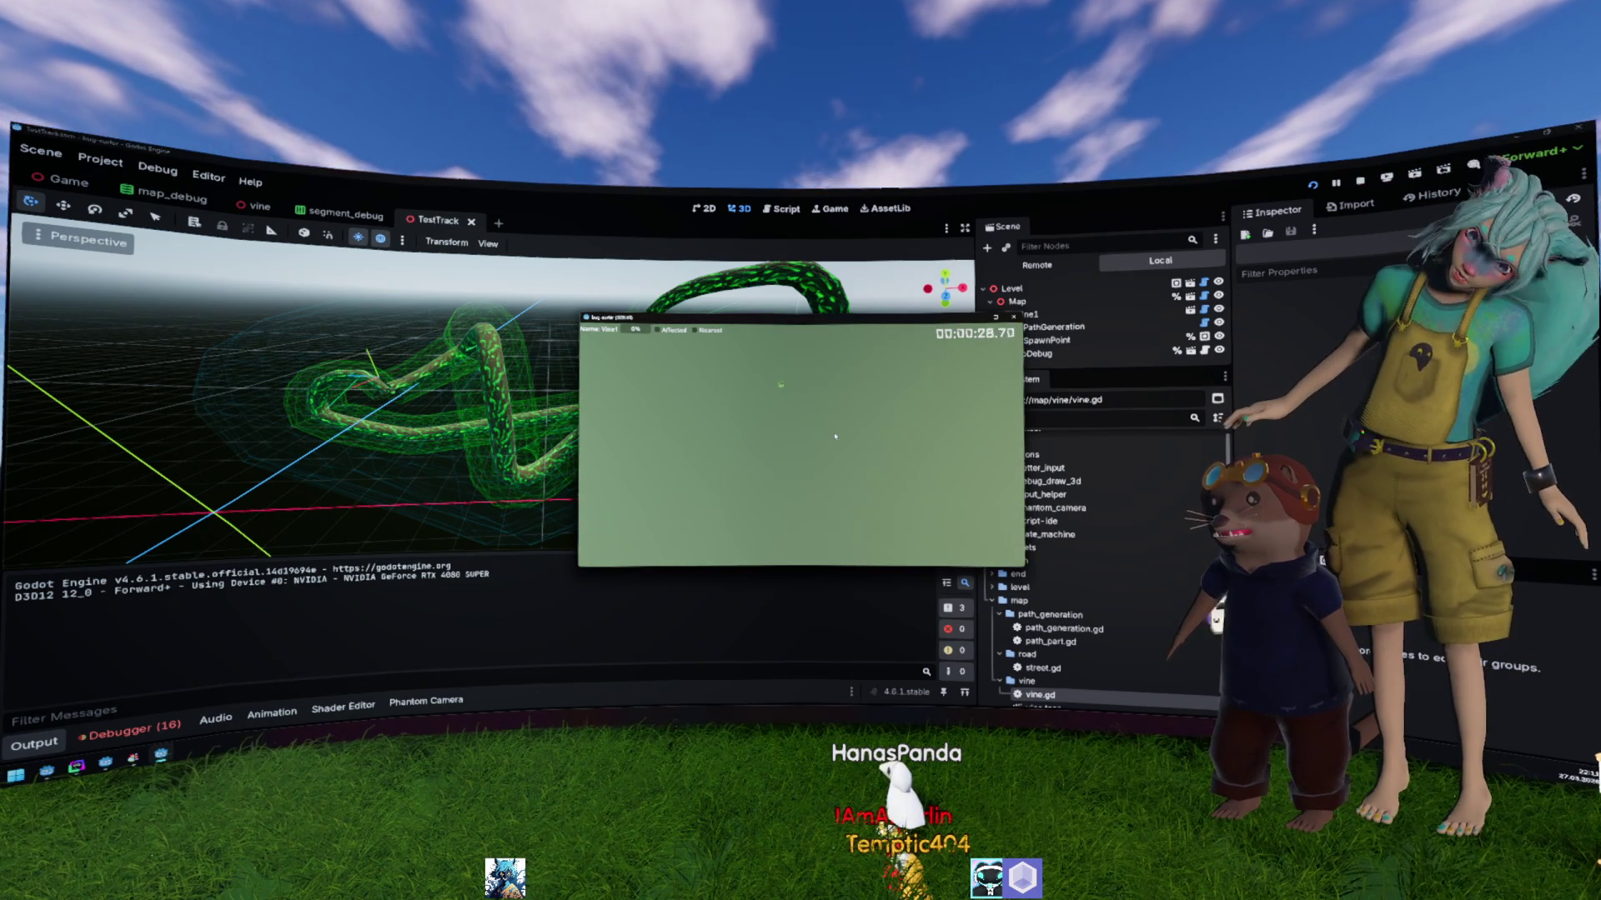
pyautogui.press('F5')
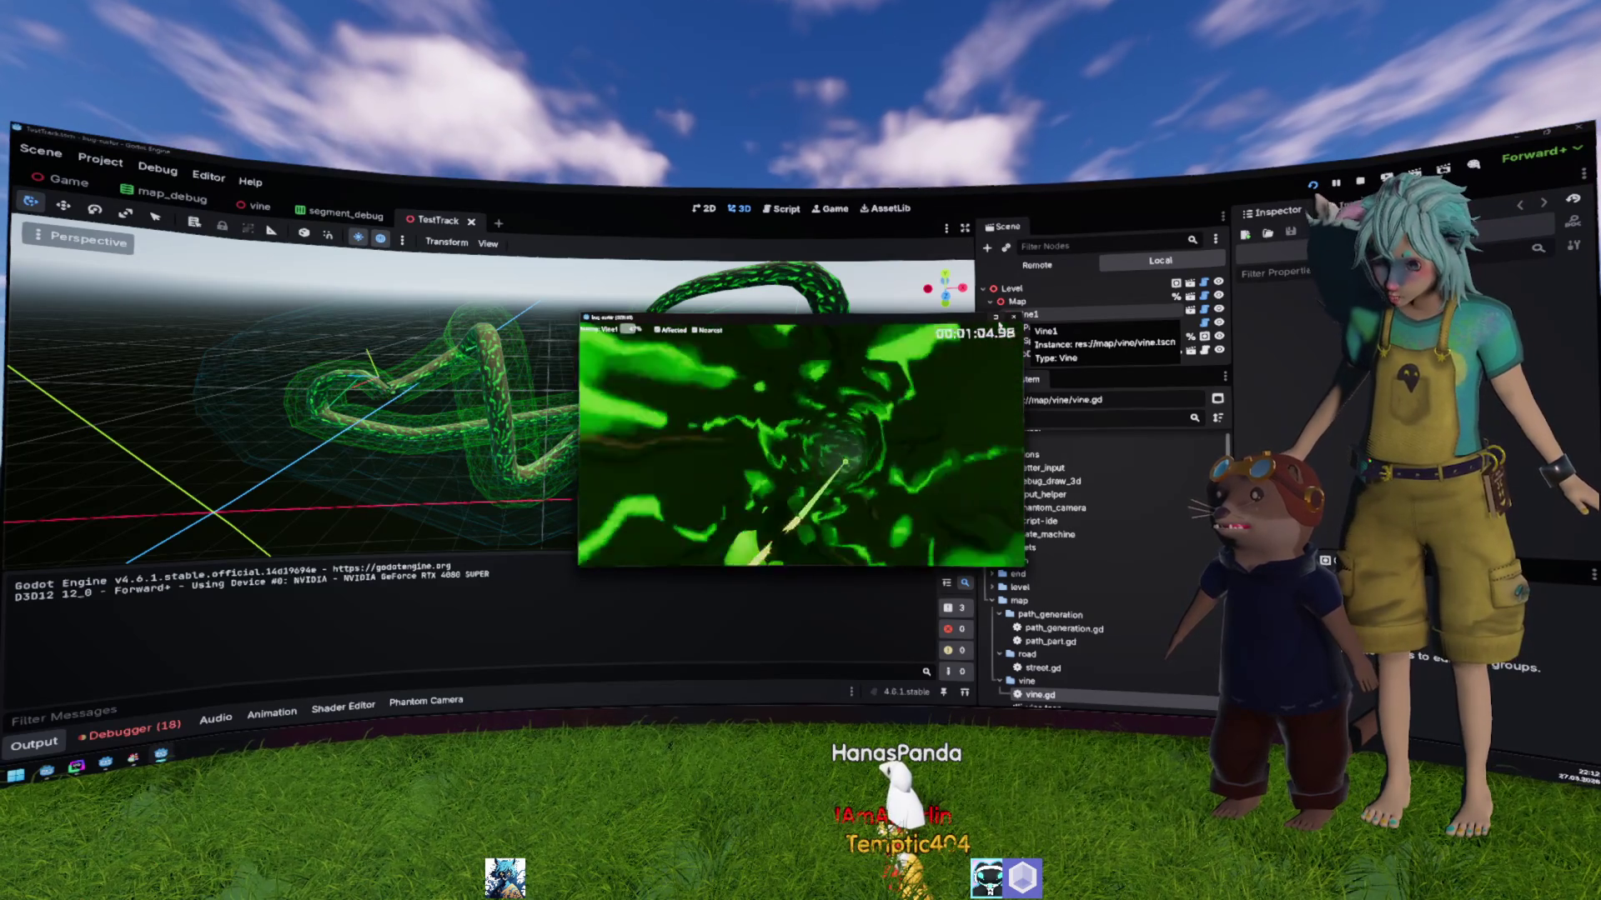
pyautogui.press('F8')
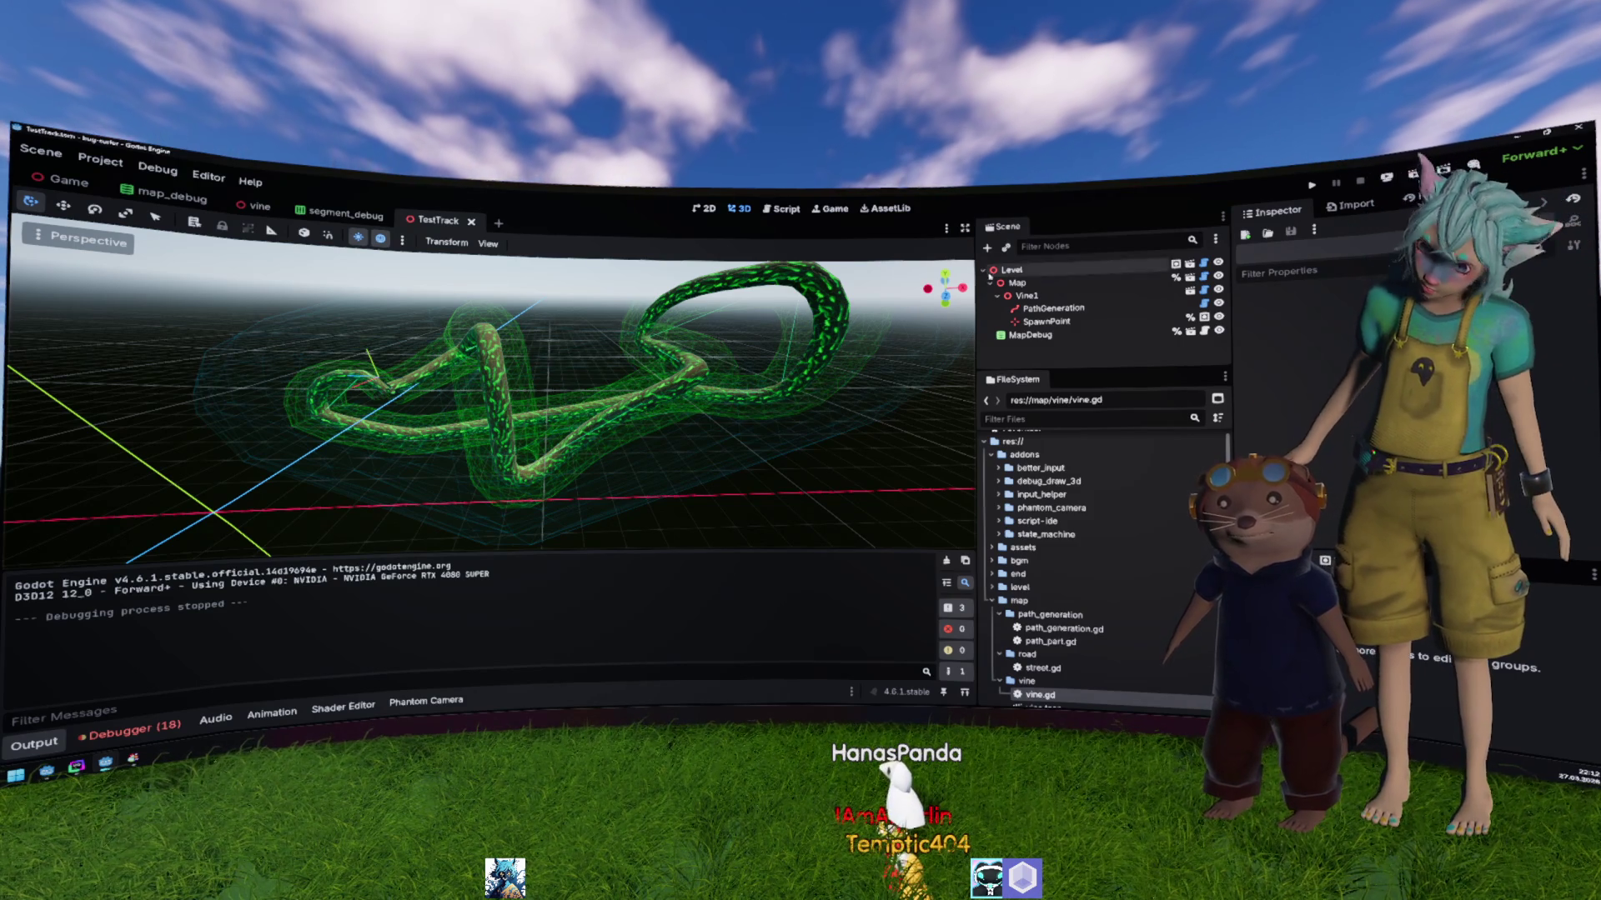
# Step: On the PathGeneration path, drag curve point #4, the top point and #6 to flatten the top loop
pyautogui.click(1053, 307)
pyautogui.press('w')
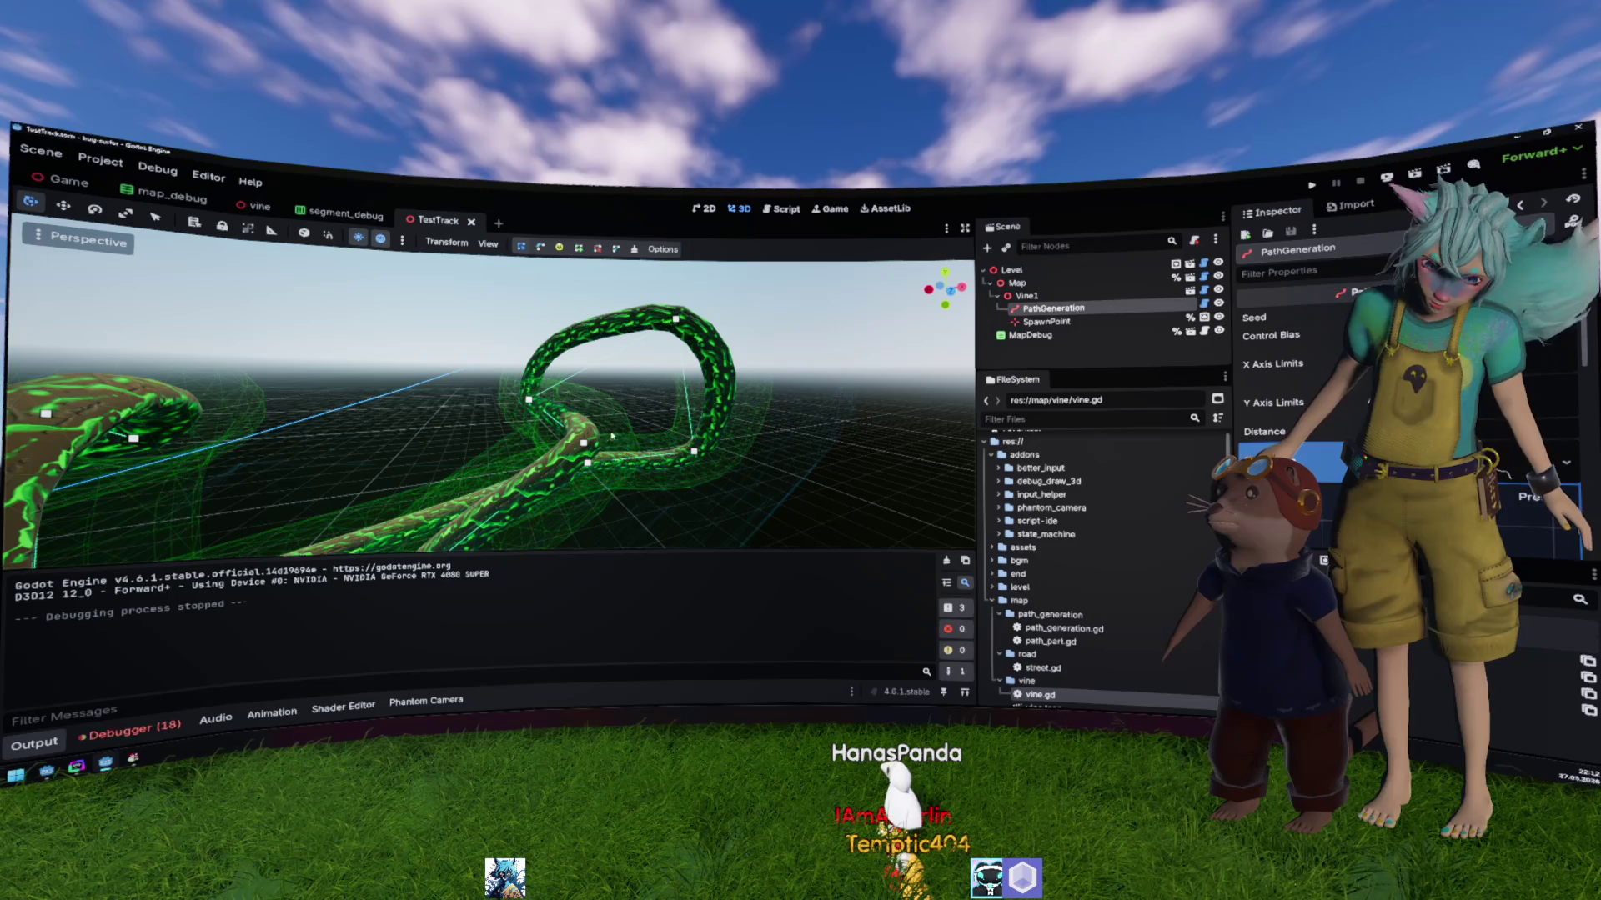
pyautogui.click(584, 443)
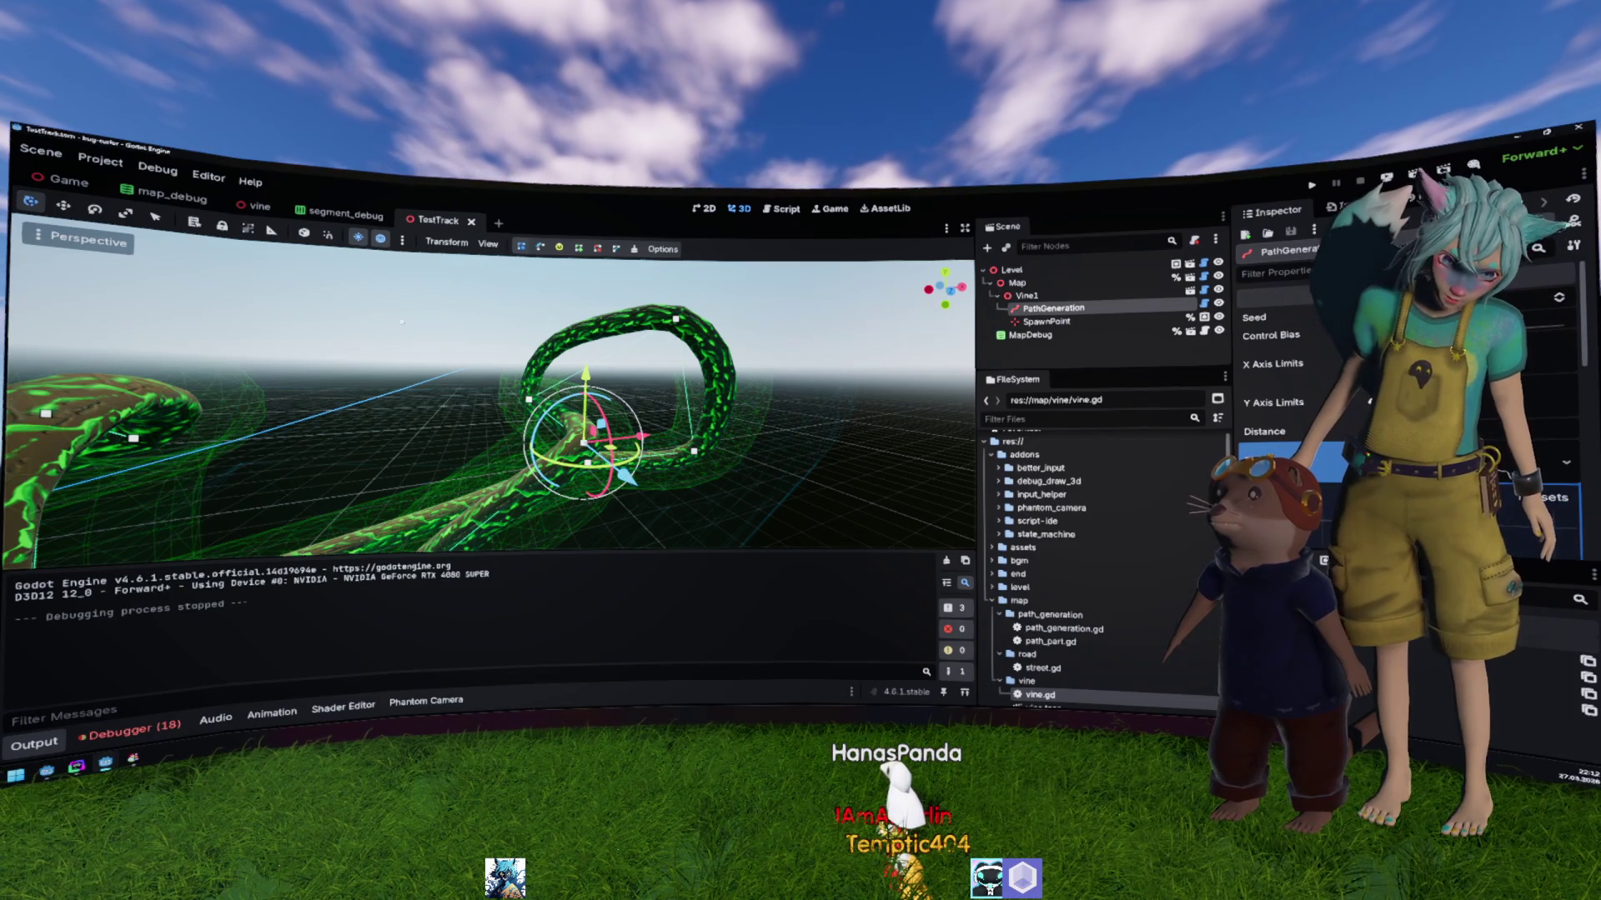
pyautogui.click(635, 406)
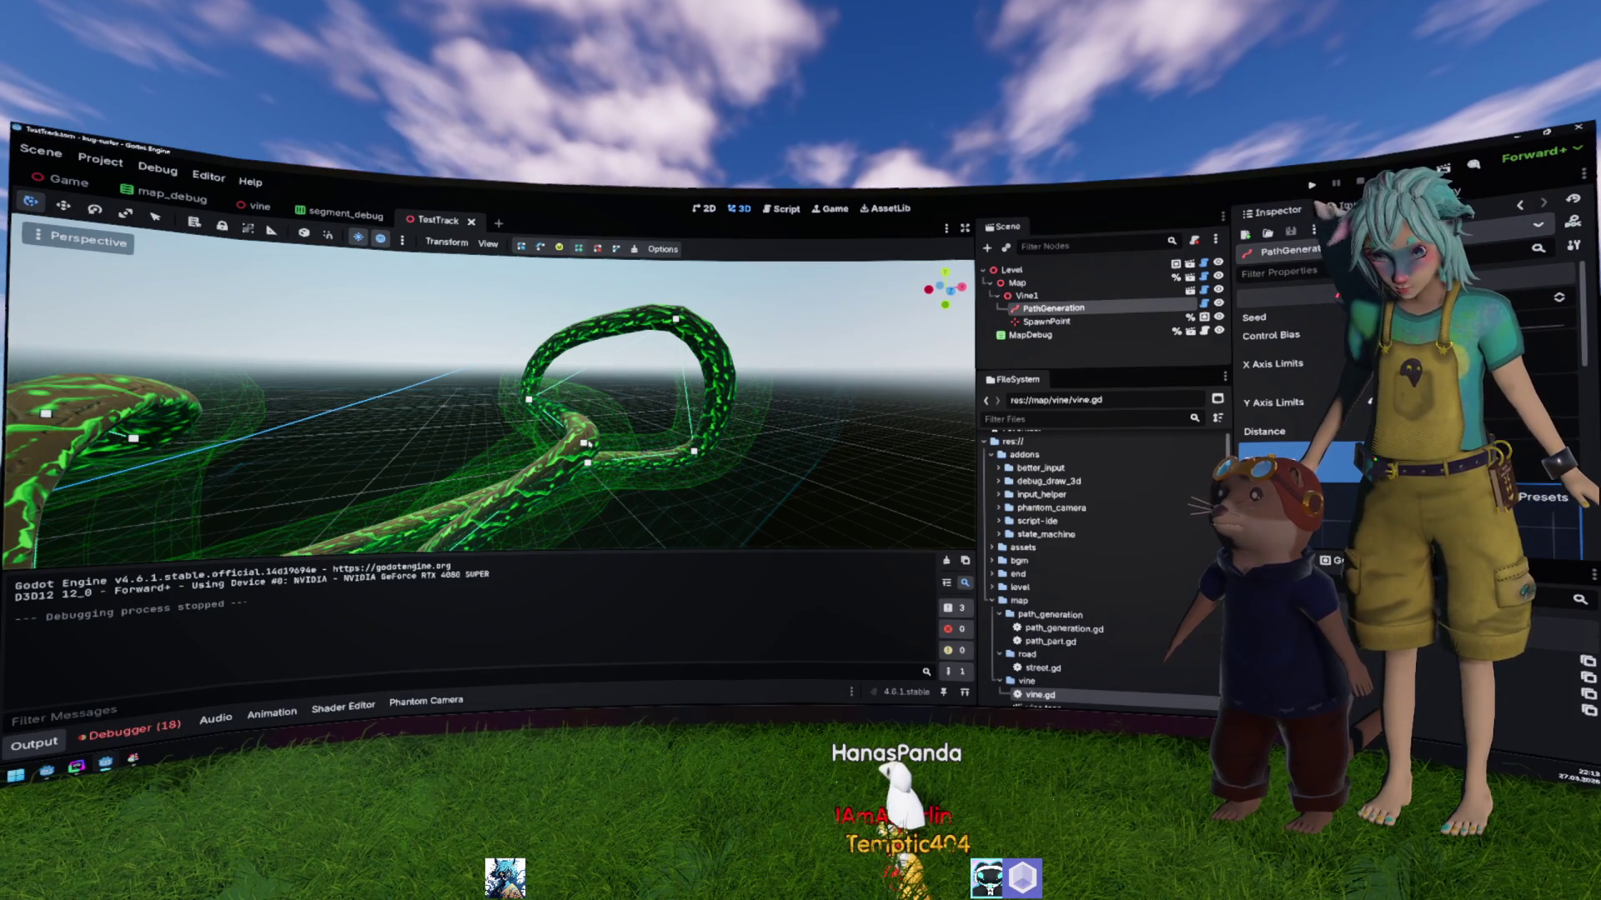
pyautogui.moveTo(585, 444); pyautogui.dragTo(527, 399)
pyautogui.moveTo(675, 318)
pyautogui.mouseDown()
pyautogui.moveTo(671, 403)
pyautogui.moveTo(756, 401)
pyautogui.mouseUp()
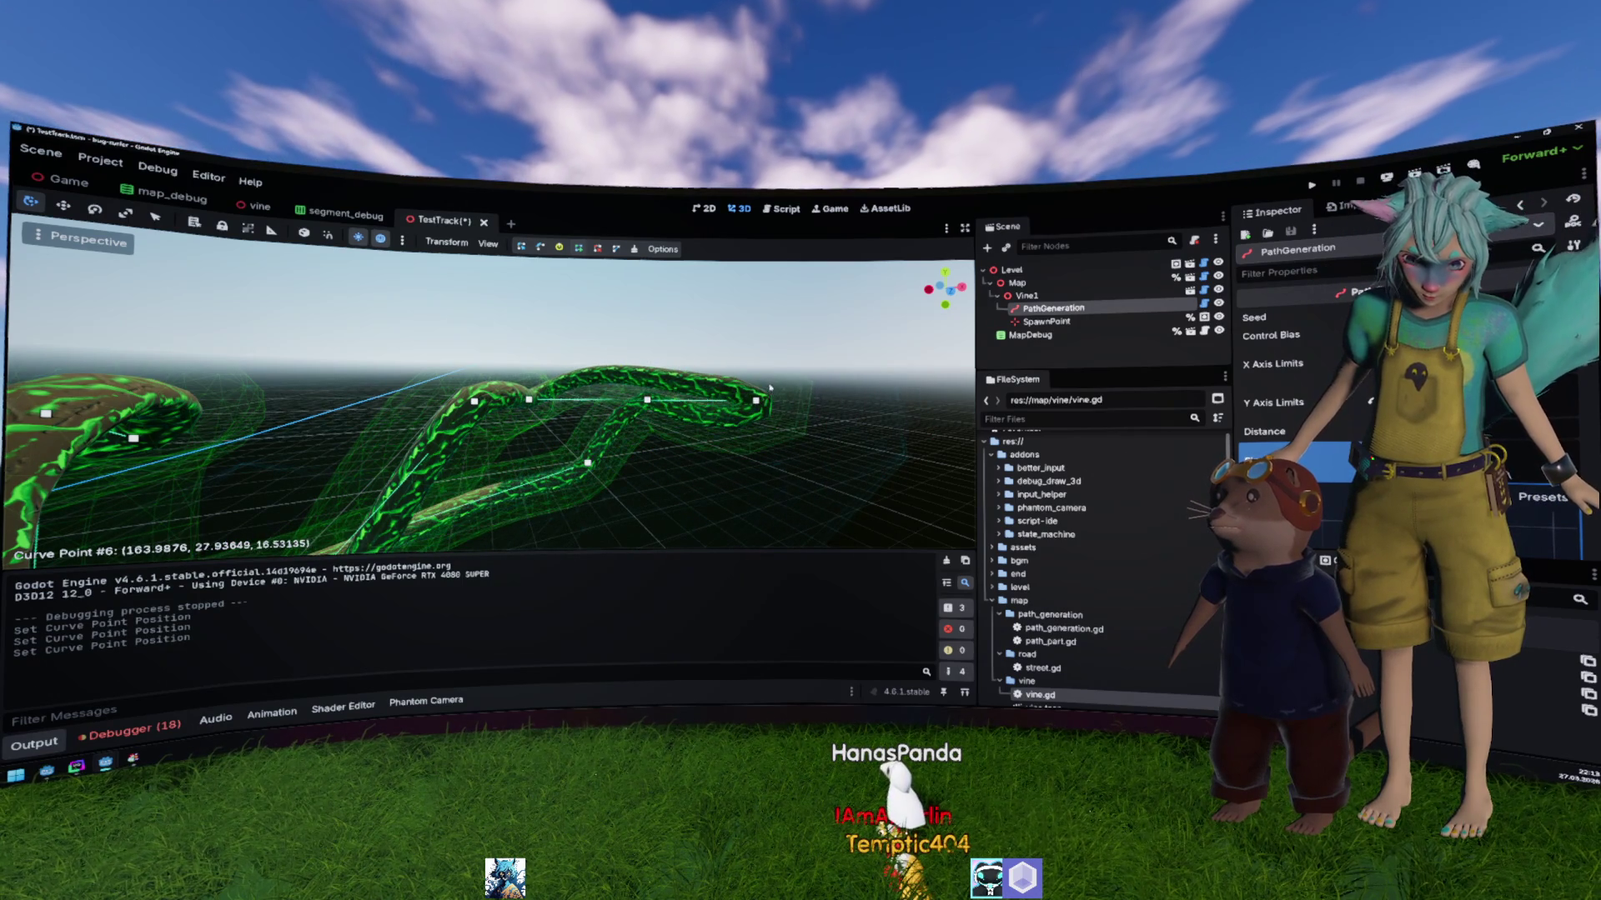
pyautogui.moveTo(648, 401); pyautogui.dragTo(834, 452)
# Step: Move curve point #2 down and rightward to stretch the right-hand loop outward
pyautogui.moveTo(487, 400)
pyautogui.mouseDown()
pyautogui.moveTo(417, 383)
pyautogui.moveTo(617, 369)
pyautogui.moveTo(675, 374)
pyautogui.moveTo(698, 417)
pyautogui.moveTo(713, 403)
pyautogui.mouseUp()
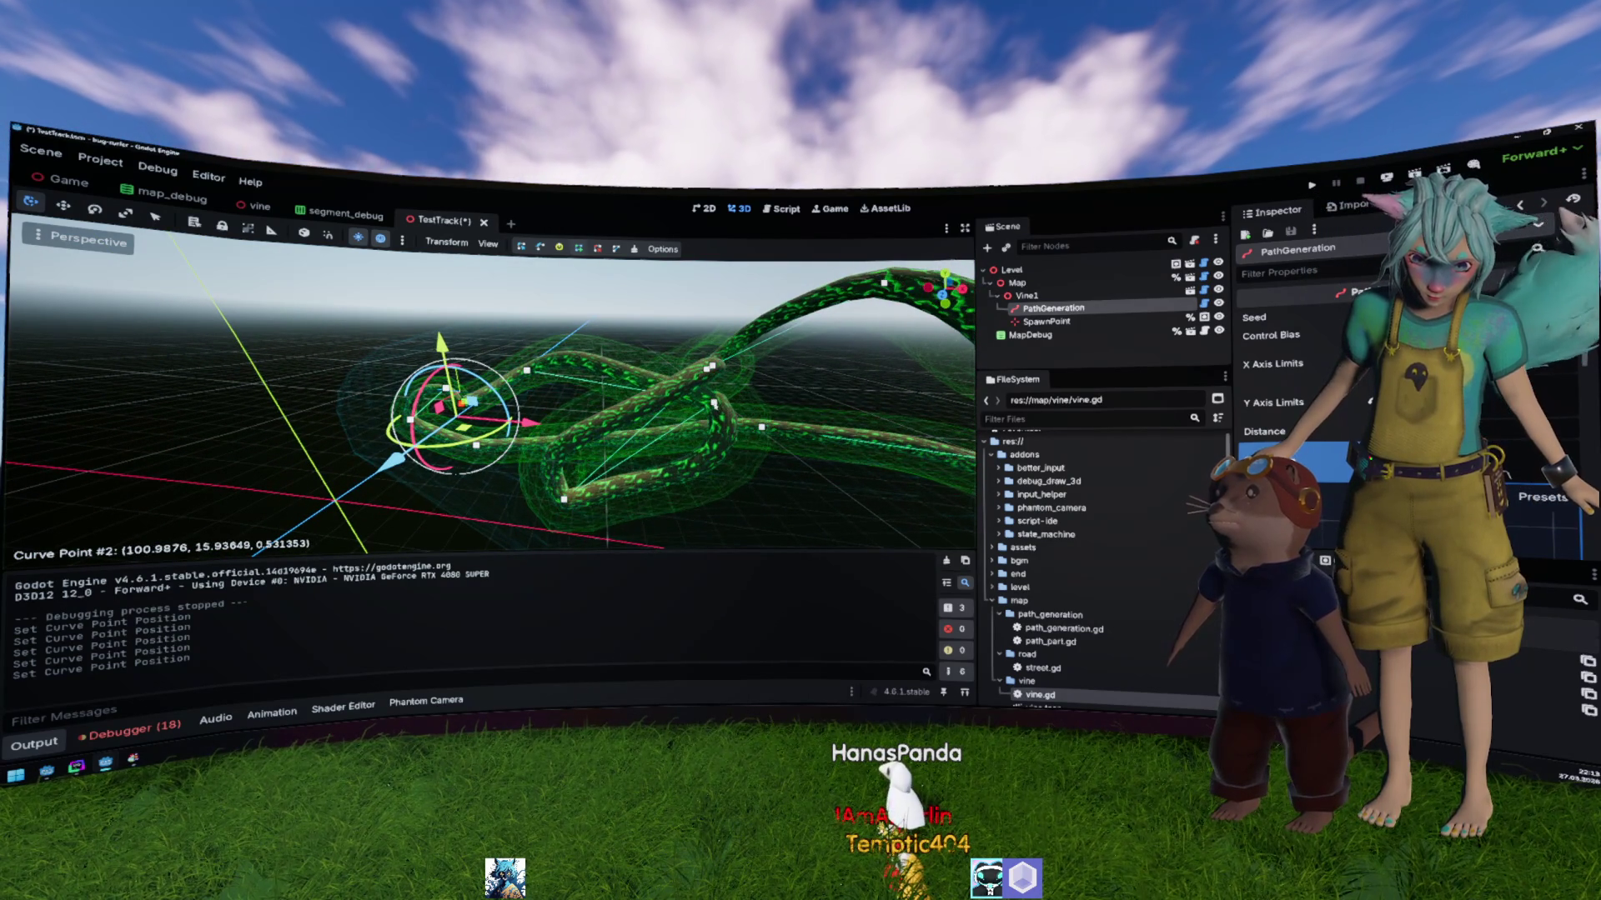
pyautogui.scroll(6, 490, 404)
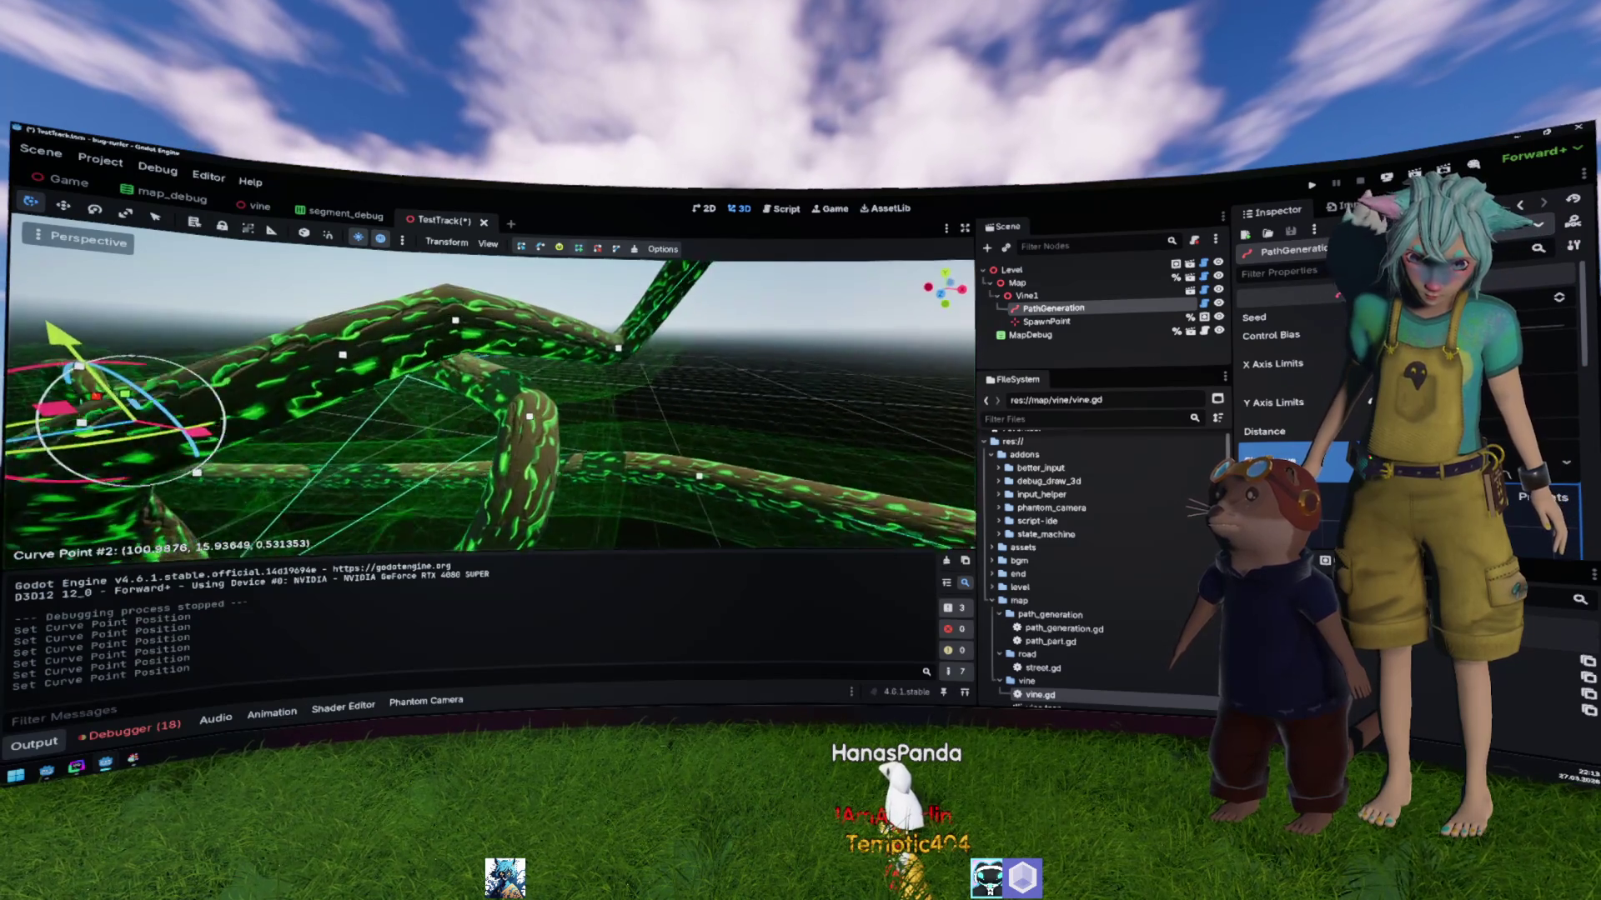
pyautogui.scroll(-5, 588, 415)
pyautogui.moveTo(544, 406)
pyautogui.mouseDown()
pyautogui.moveTo(821, 404)
pyautogui.moveTo(836, 467)
pyautogui.mouseUp()
pyautogui.scroll(5, 838, 461)
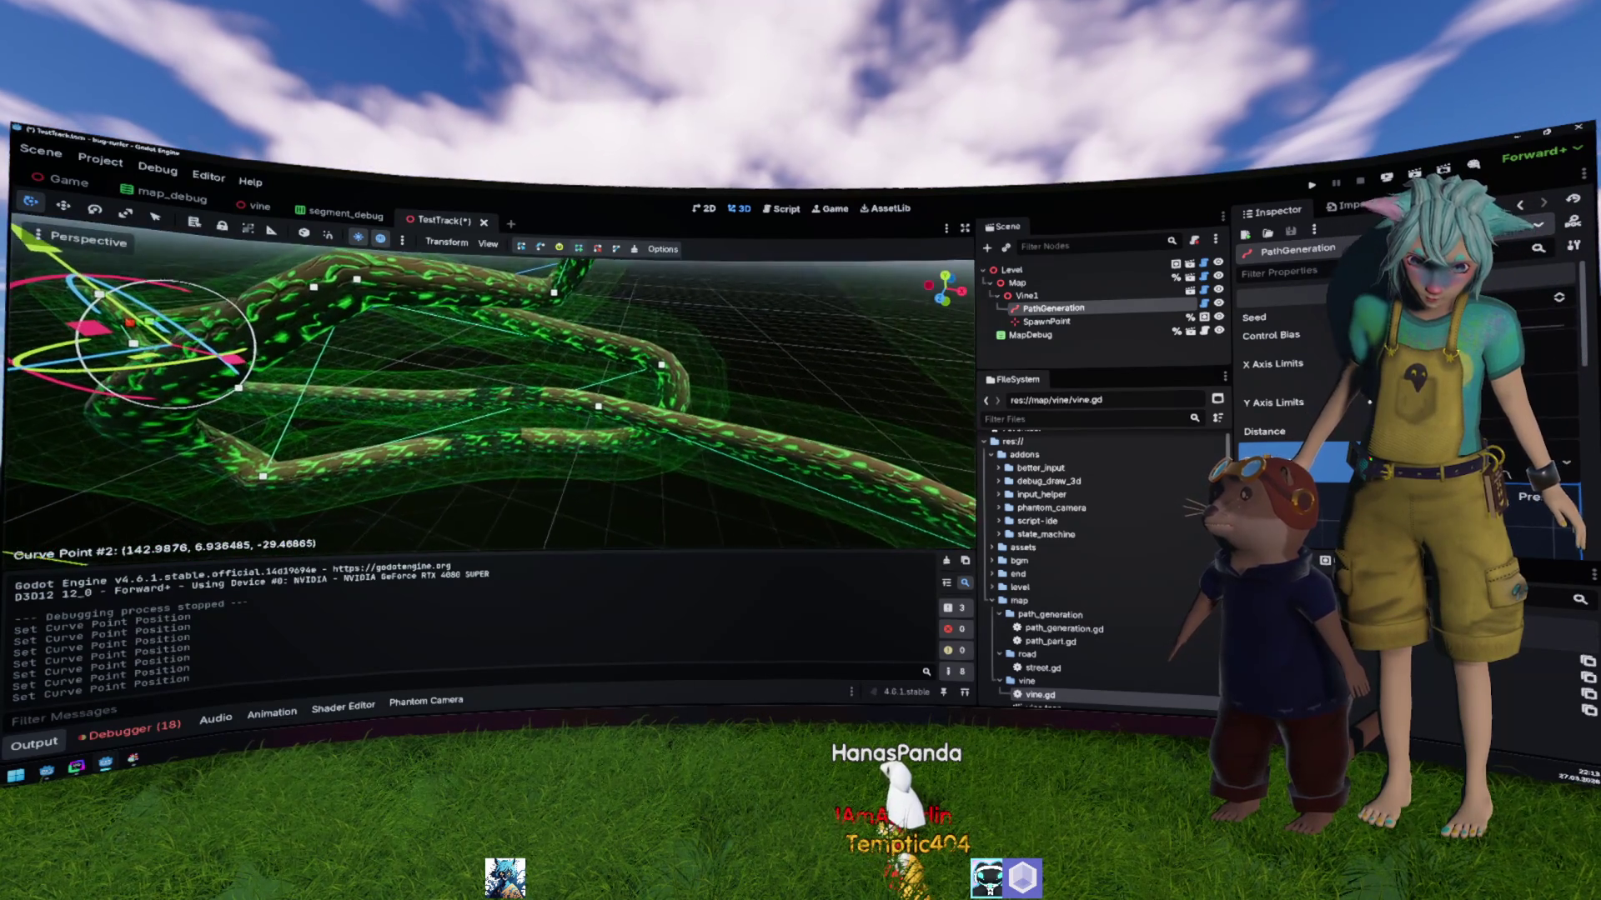
pyautogui.moveTo(945, 288); pyautogui.dragTo(914, 300)
pyautogui.moveTo(612, 408)
pyautogui.mouseDown()
pyautogui.moveTo(679, 460)
pyautogui.moveTo(525, 354)
pyautogui.moveTo(521, 390)
pyautogui.moveTo(480, 410)
pyautogui.mouseUp()
pyautogui.scroll(-3, 1301, 392)
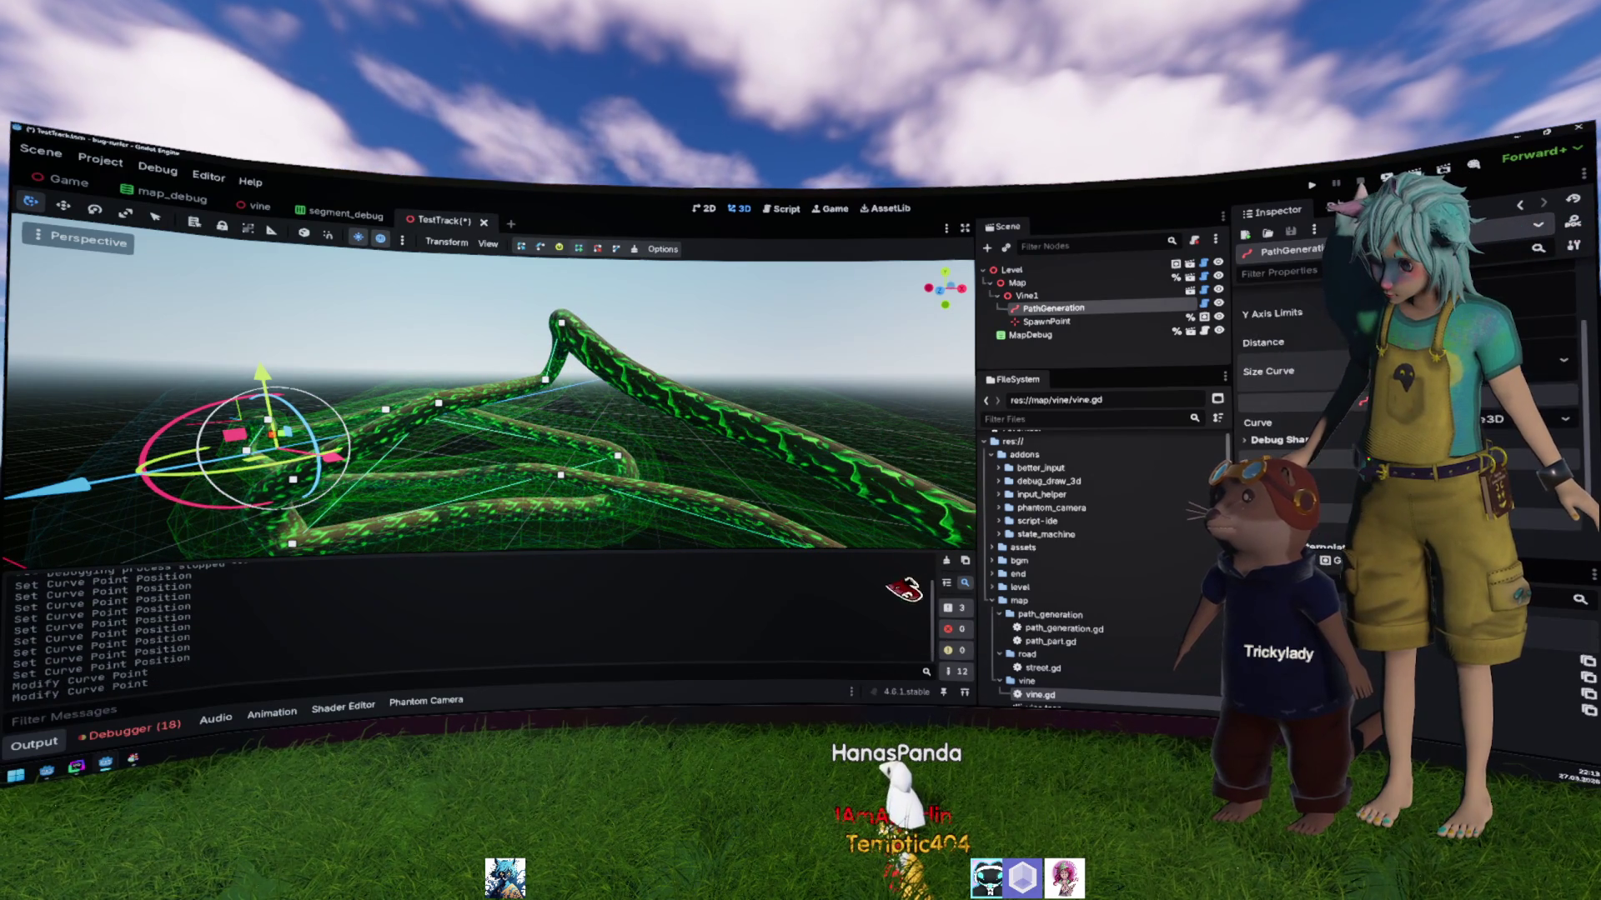
# Step: Adjust PathGeneration's X Axis Limits and launch the game to test the reshaped vine
pyautogui.scroll(2, 1292, 358)
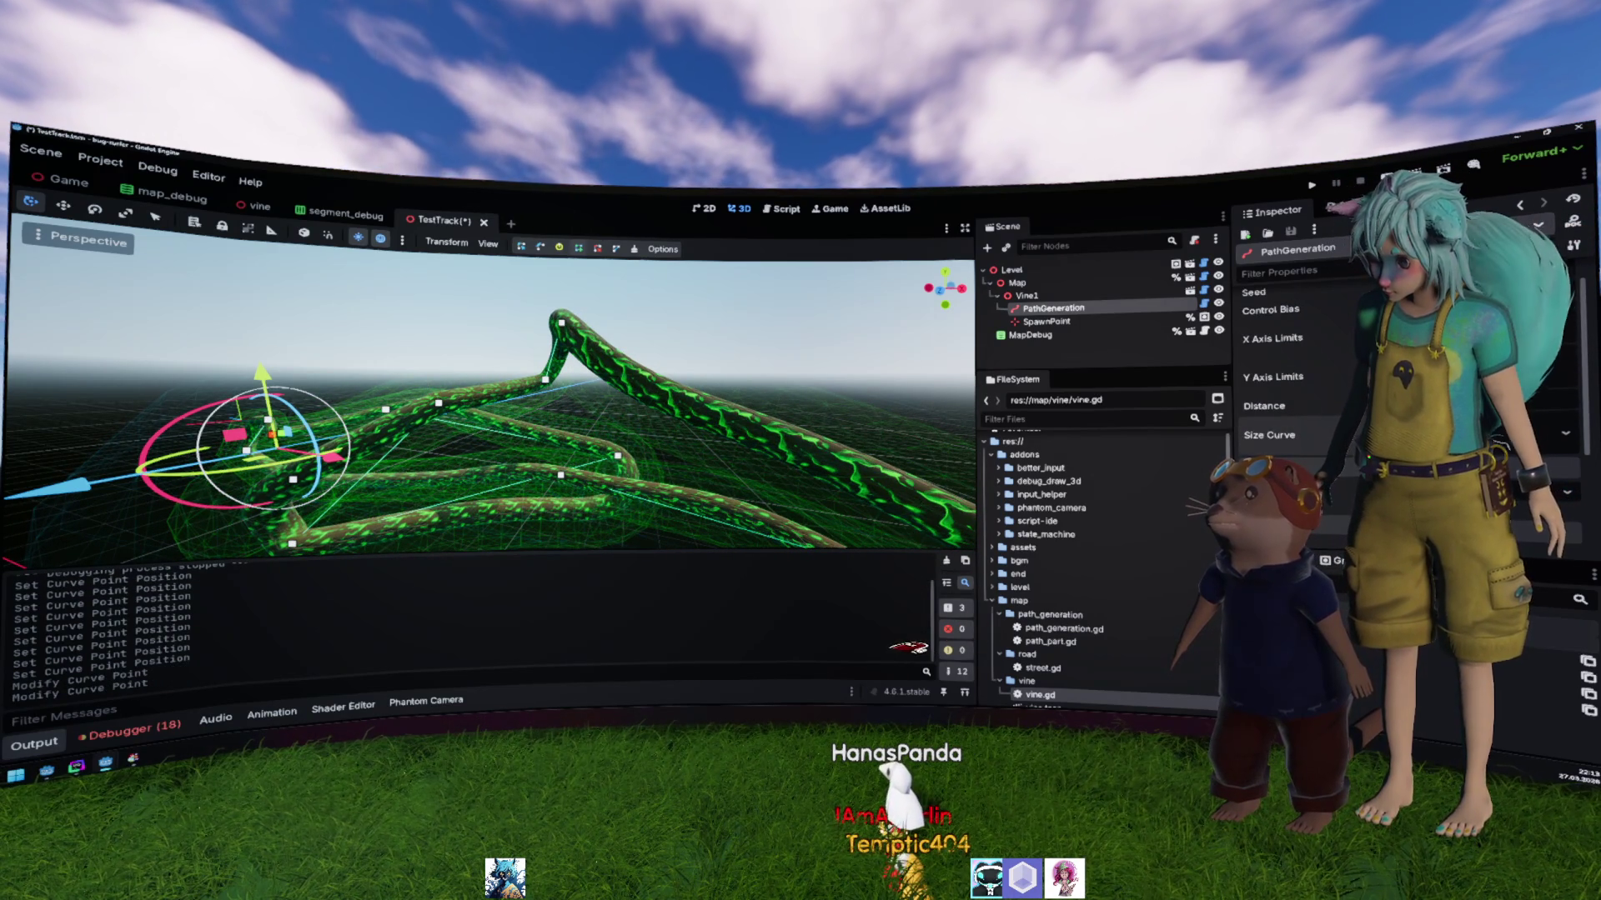
pyautogui.click(1276, 338)
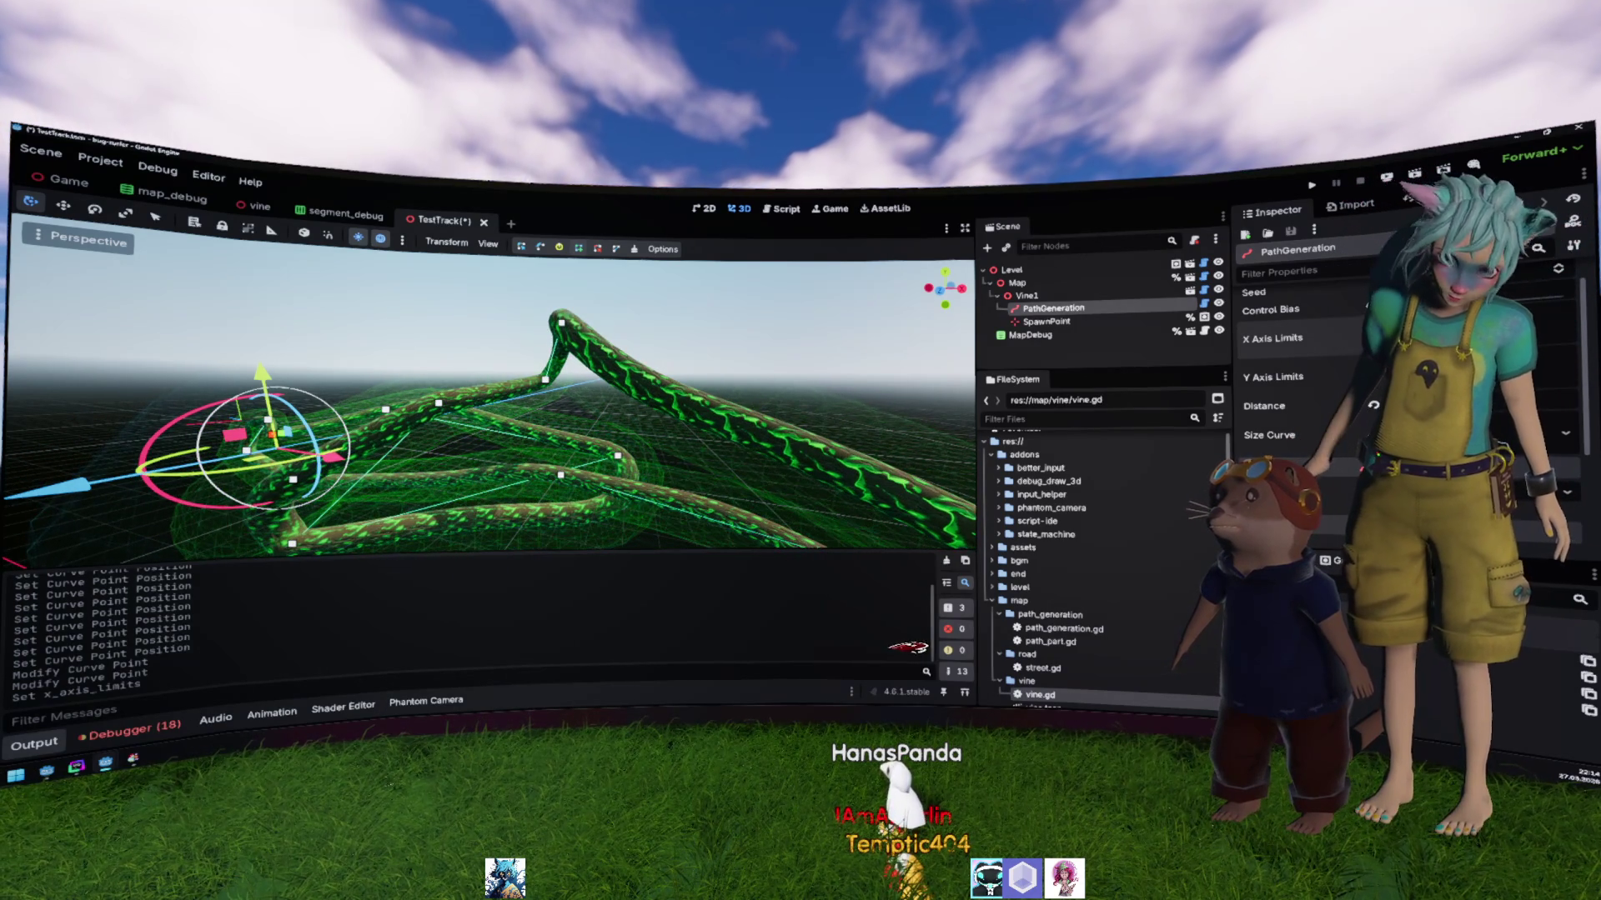
pyautogui.click(1417, 338)
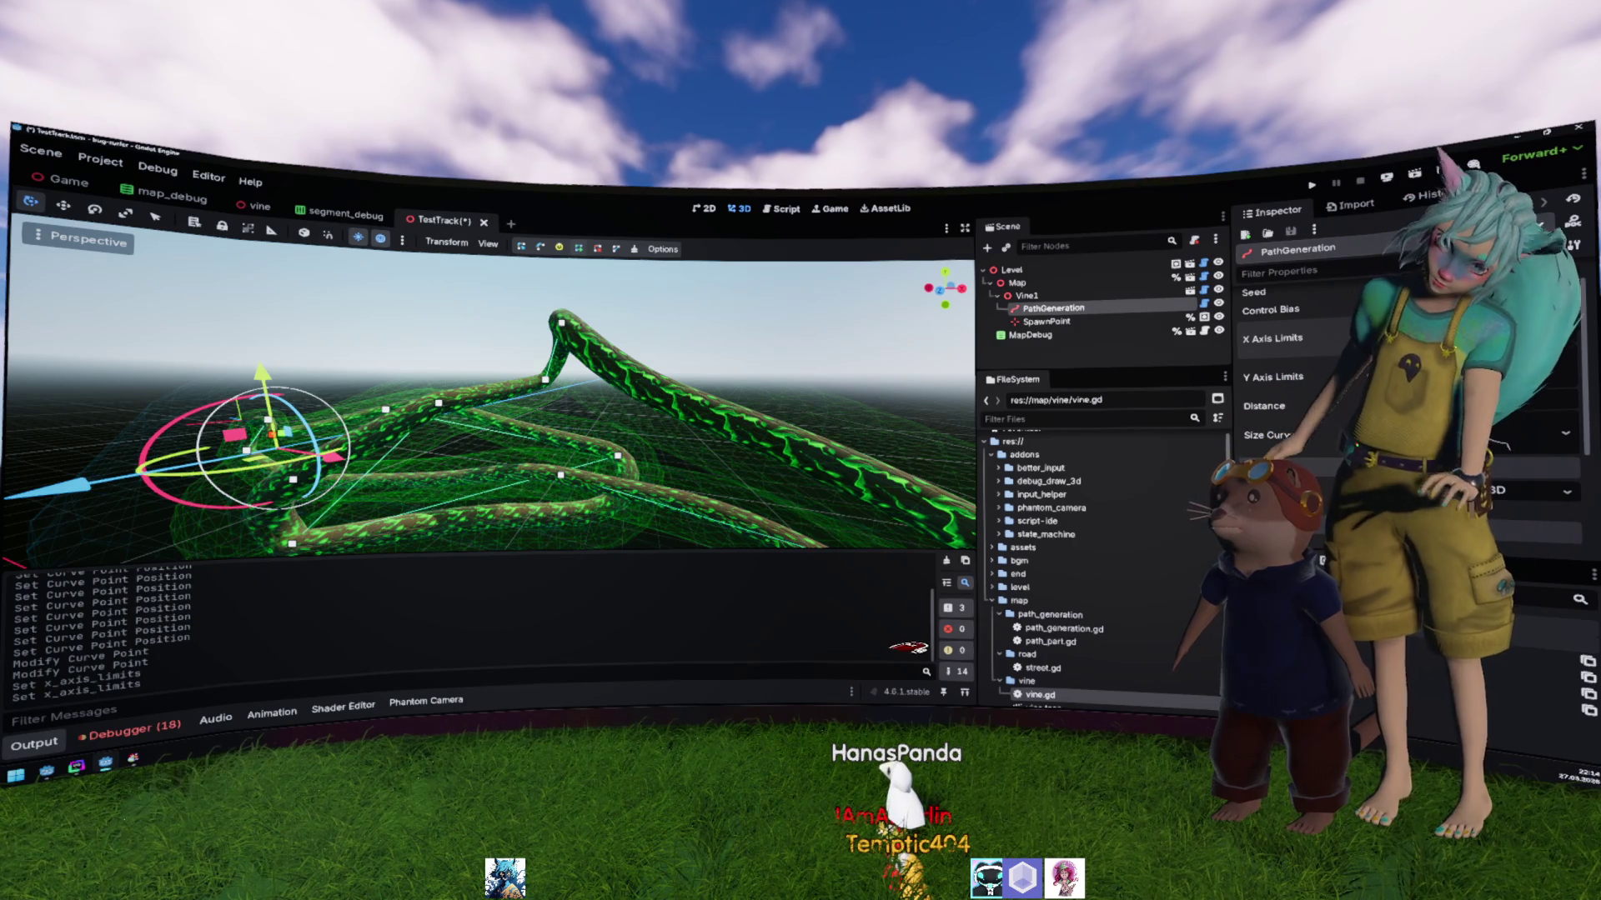
pyautogui.click(1311, 185)
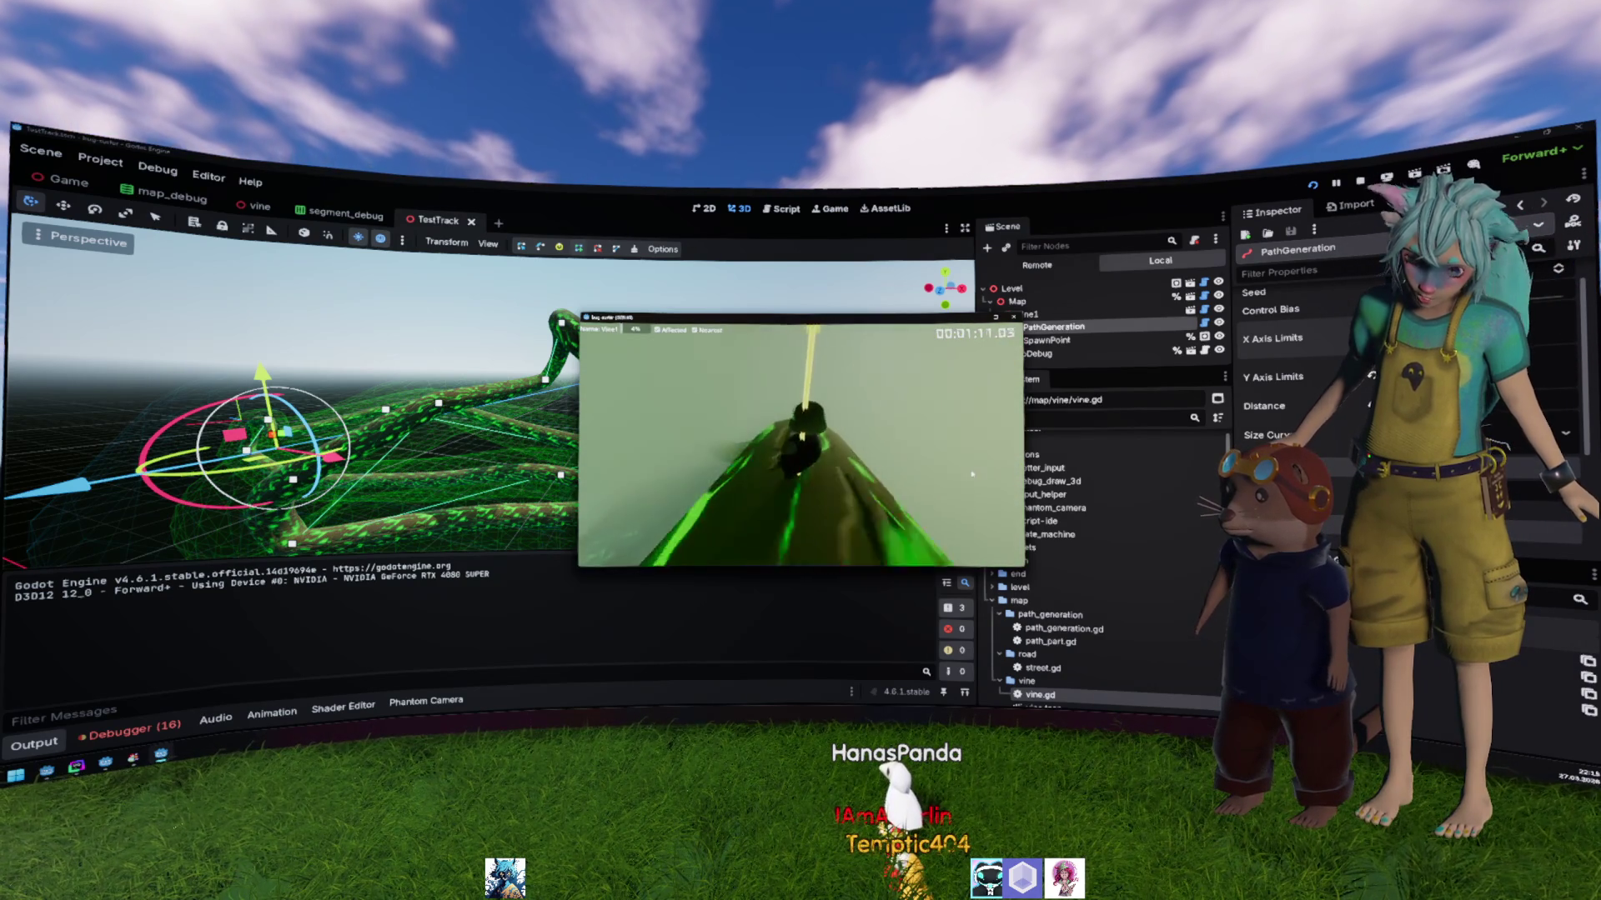
# Step: Stop the game with F8 and place the caret at the end of line 21 in egg.gd
pyautogui.press('F8')
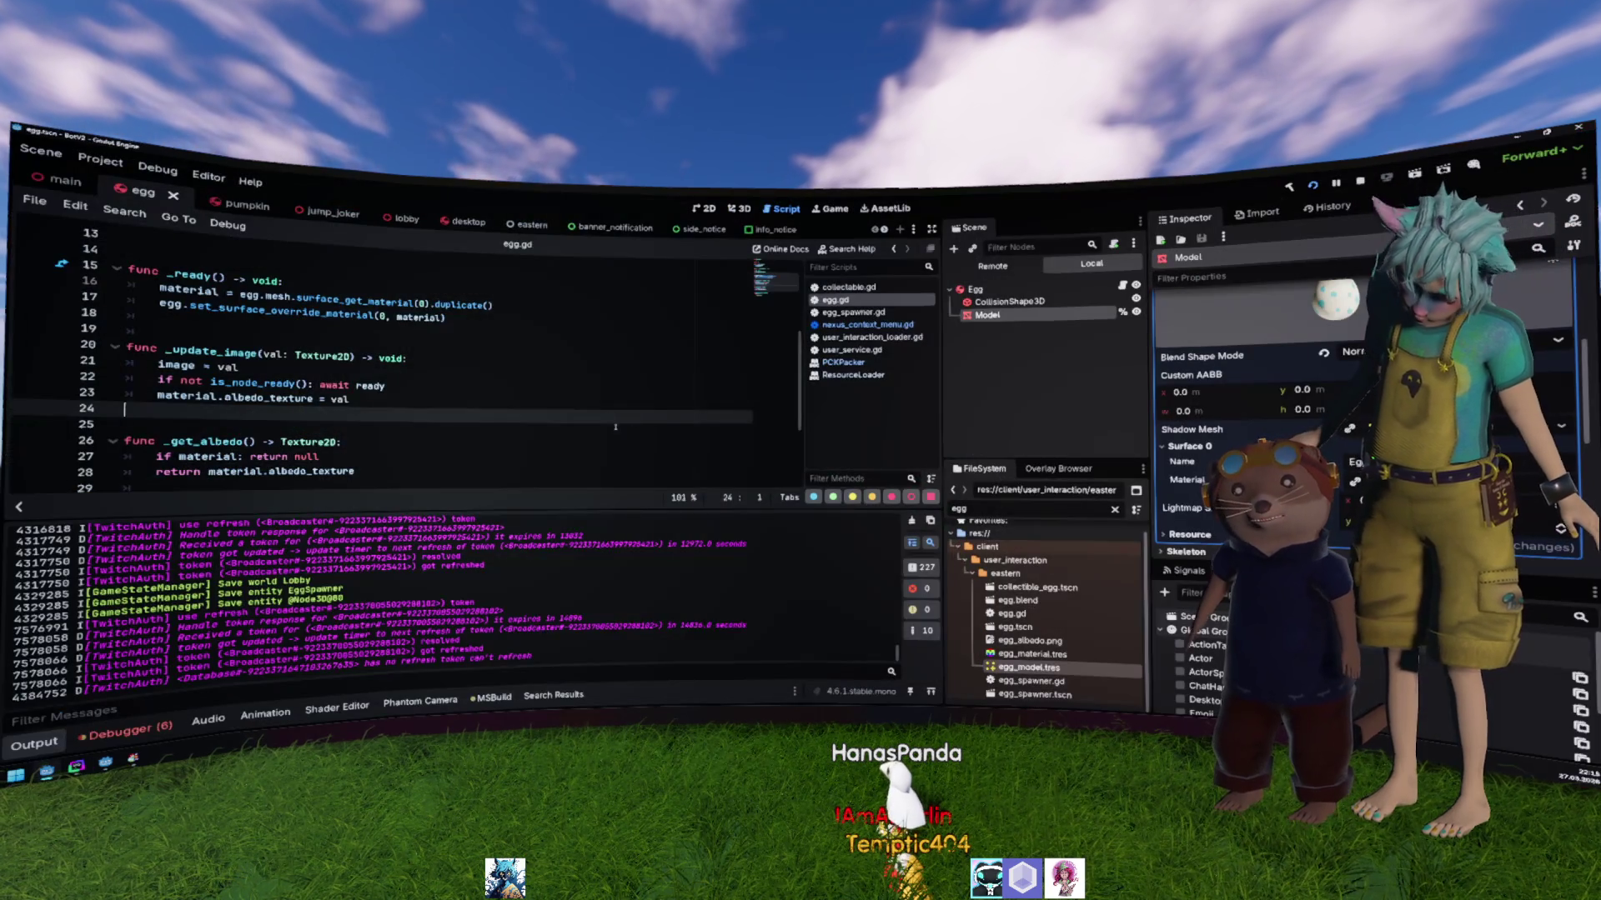
pyautogui.click(584, 385)
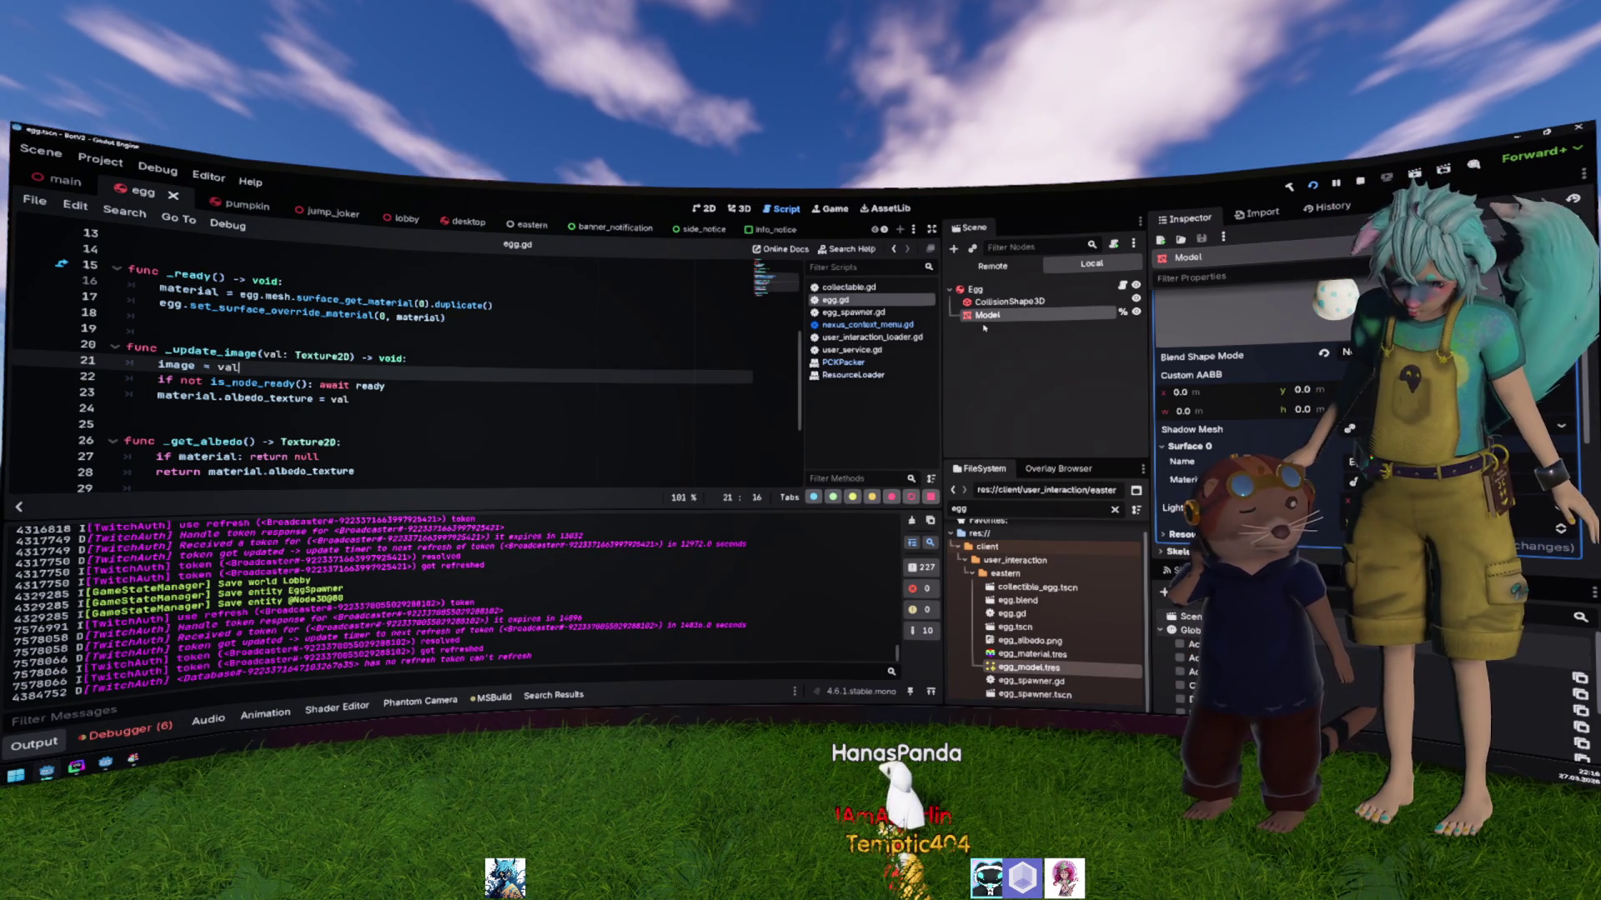
# Step: Inspect egg_material.tres and egg_model.tres, then show the Debugger's error list
pyautogui.click(1117, 654)
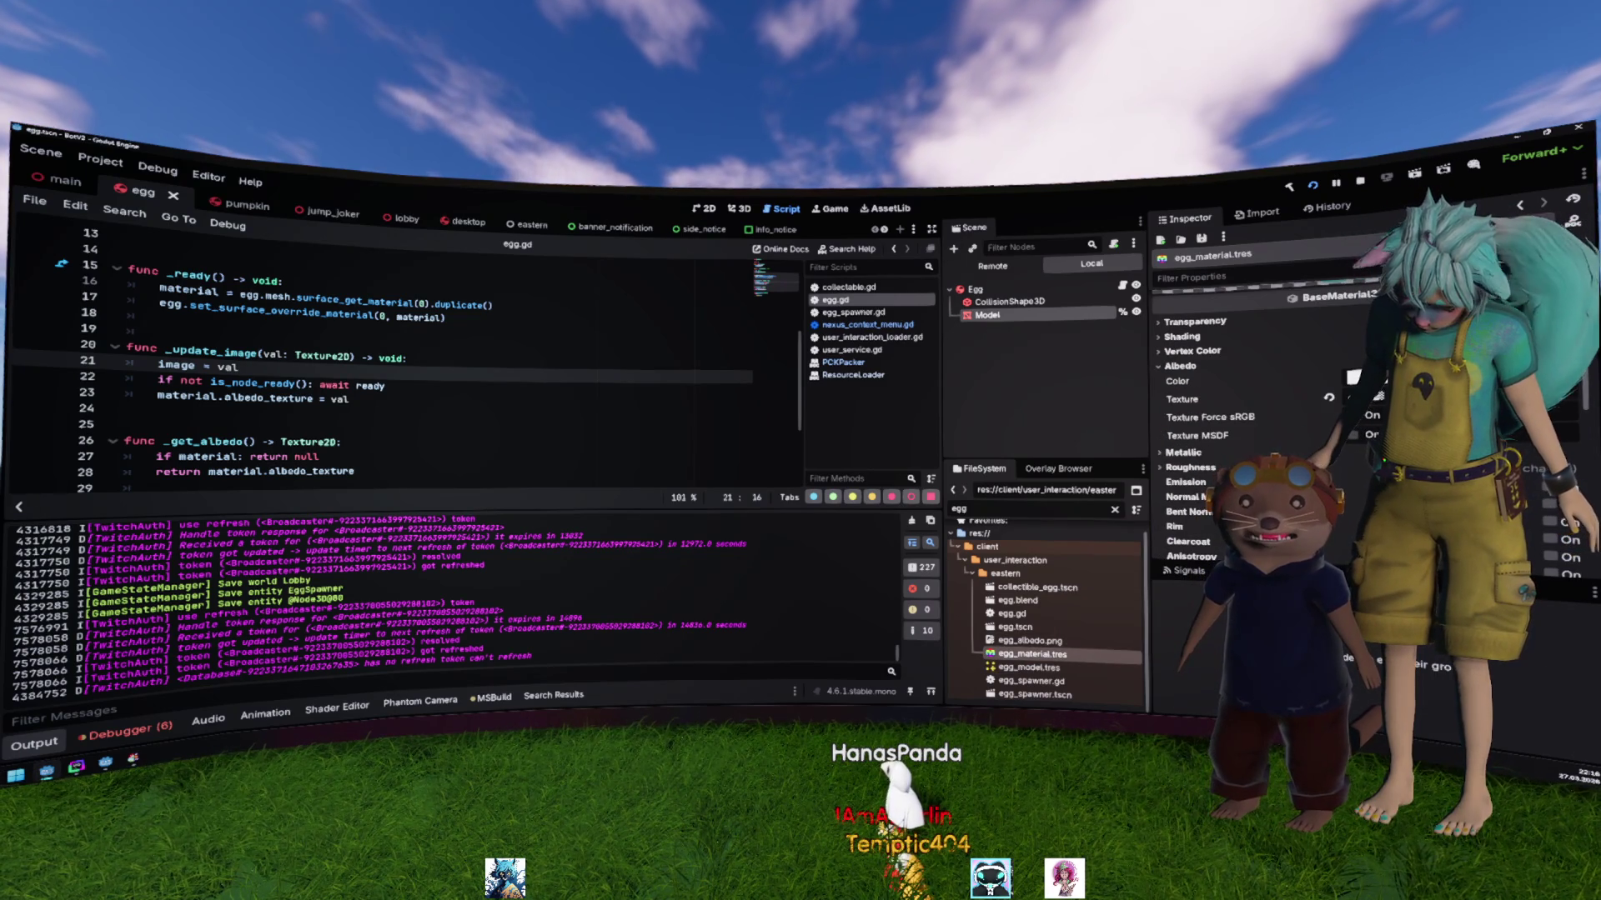
pyautogui.click(1068, 667)
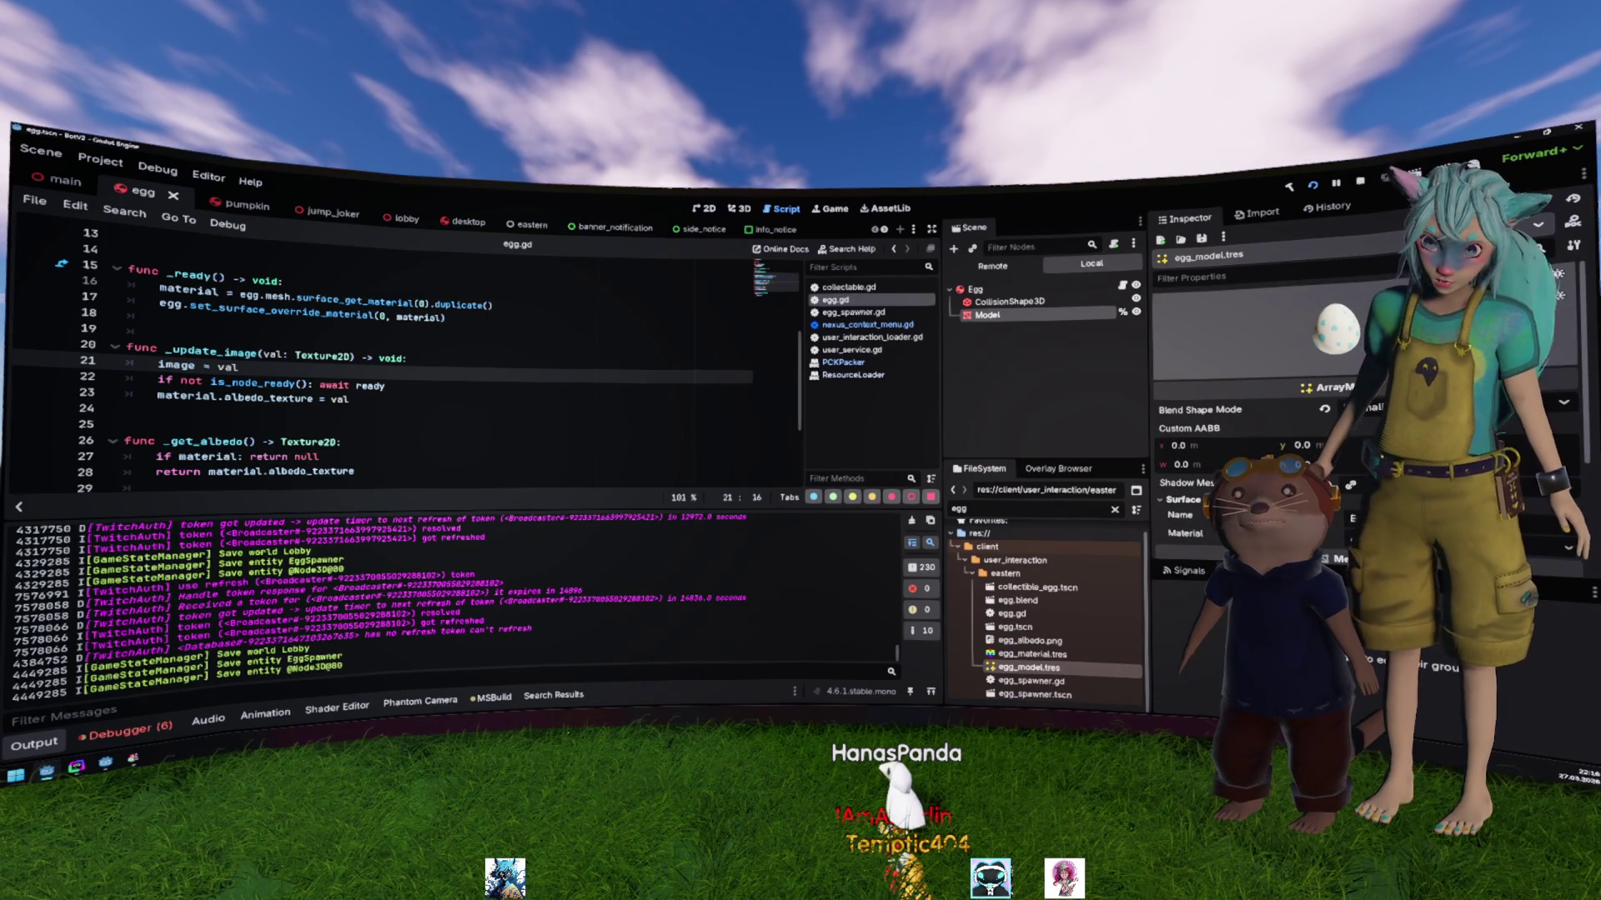
pyautogui.click(342, 441)
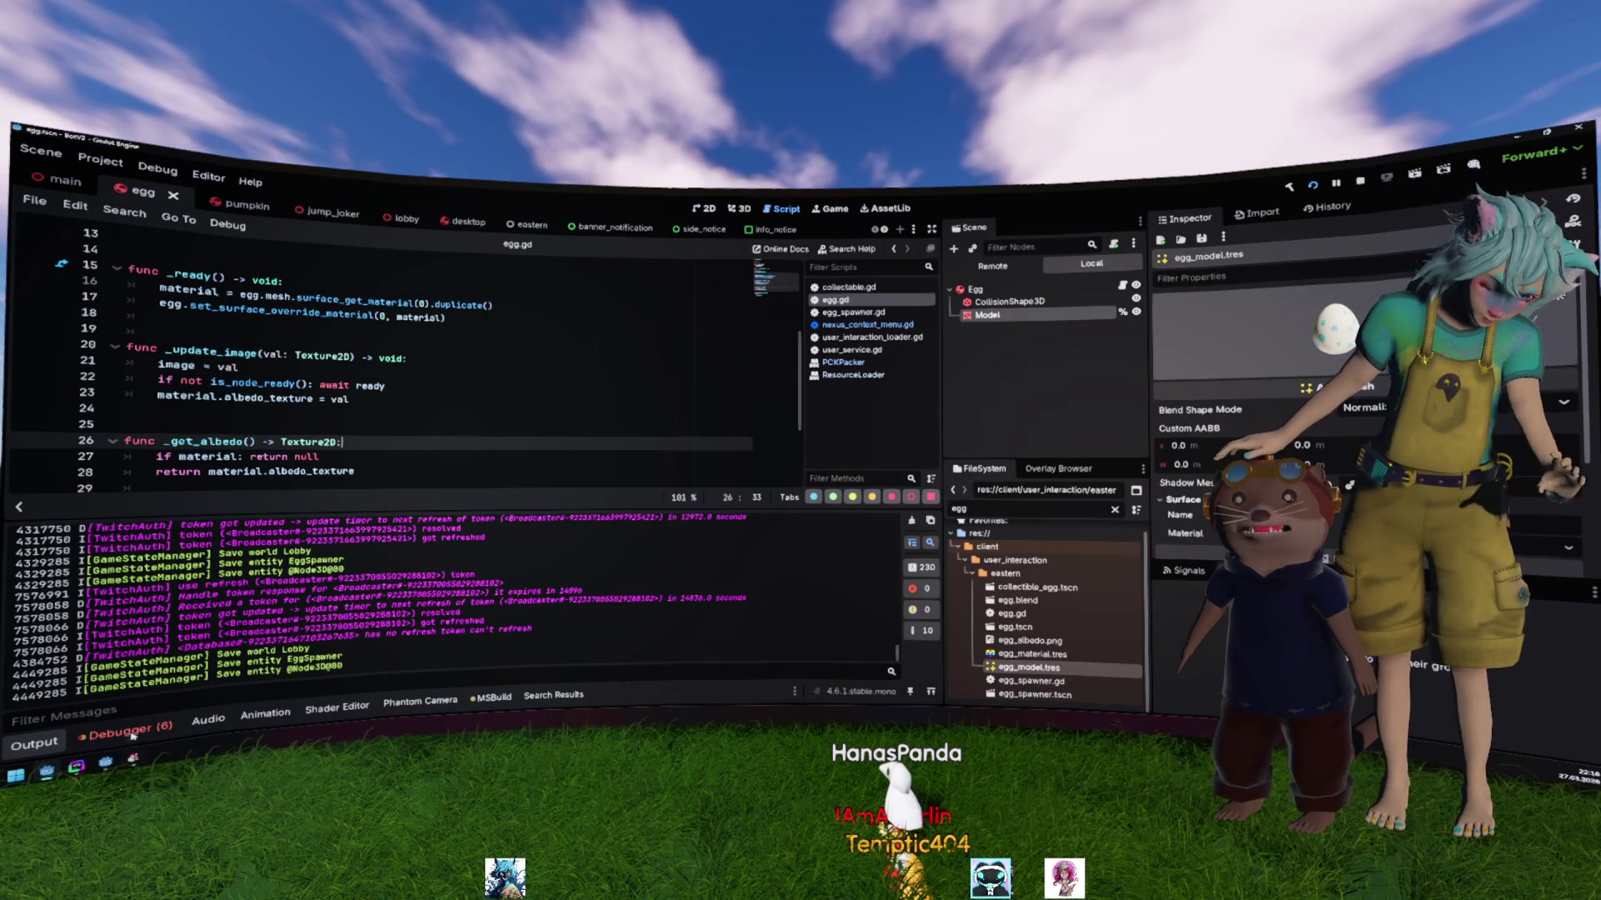
pyautogui.click(125, 728)
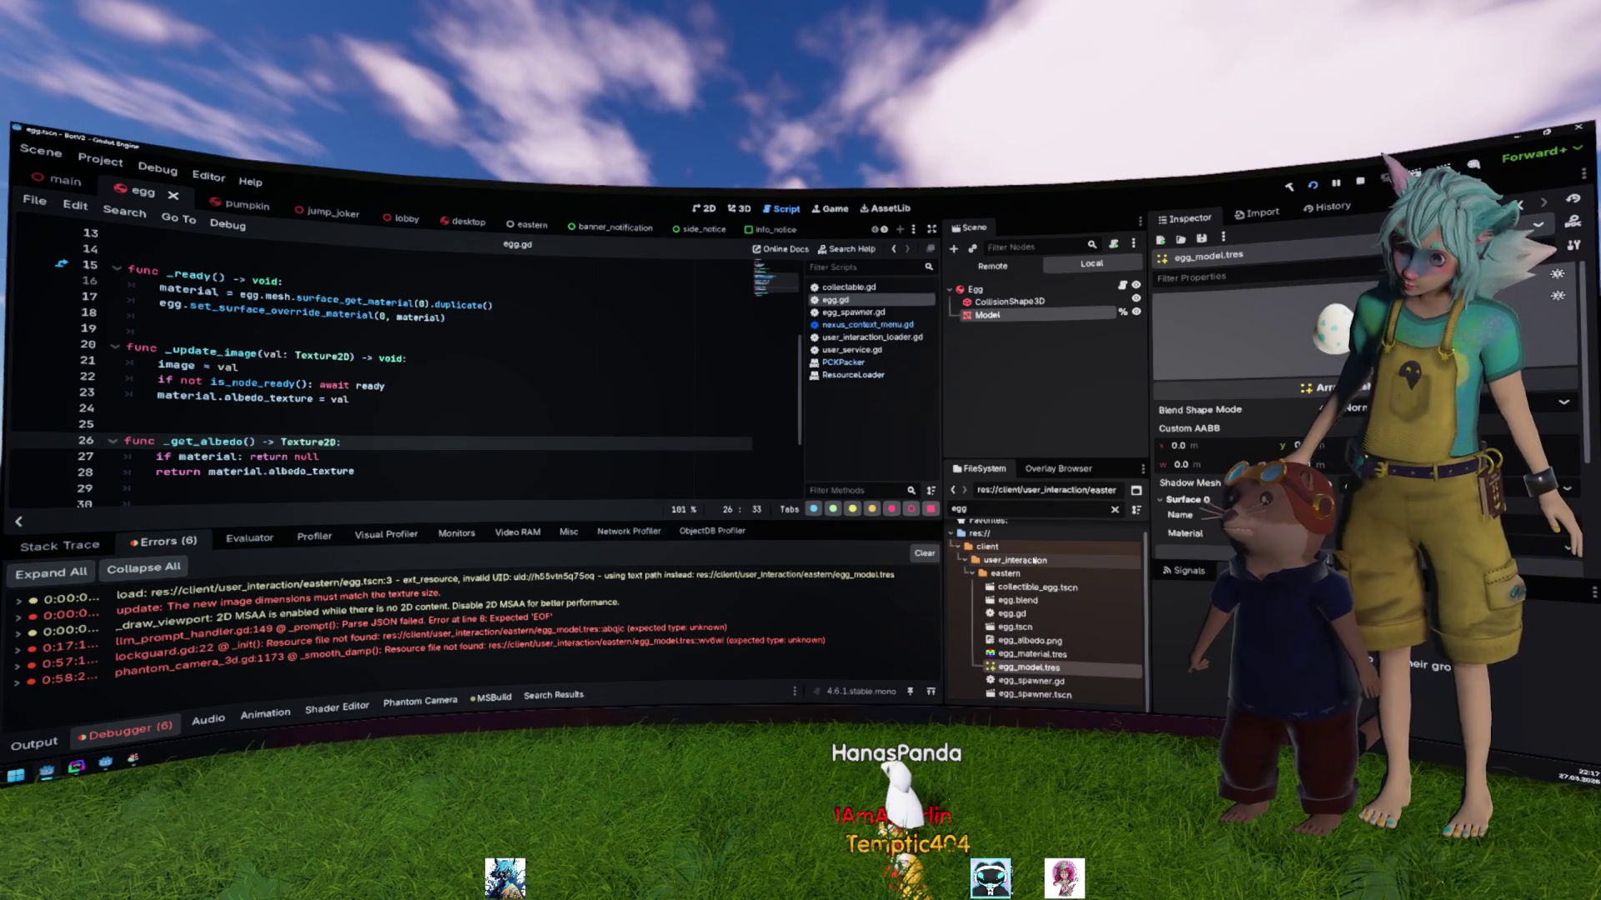
pyautogui.click(1005, 401)
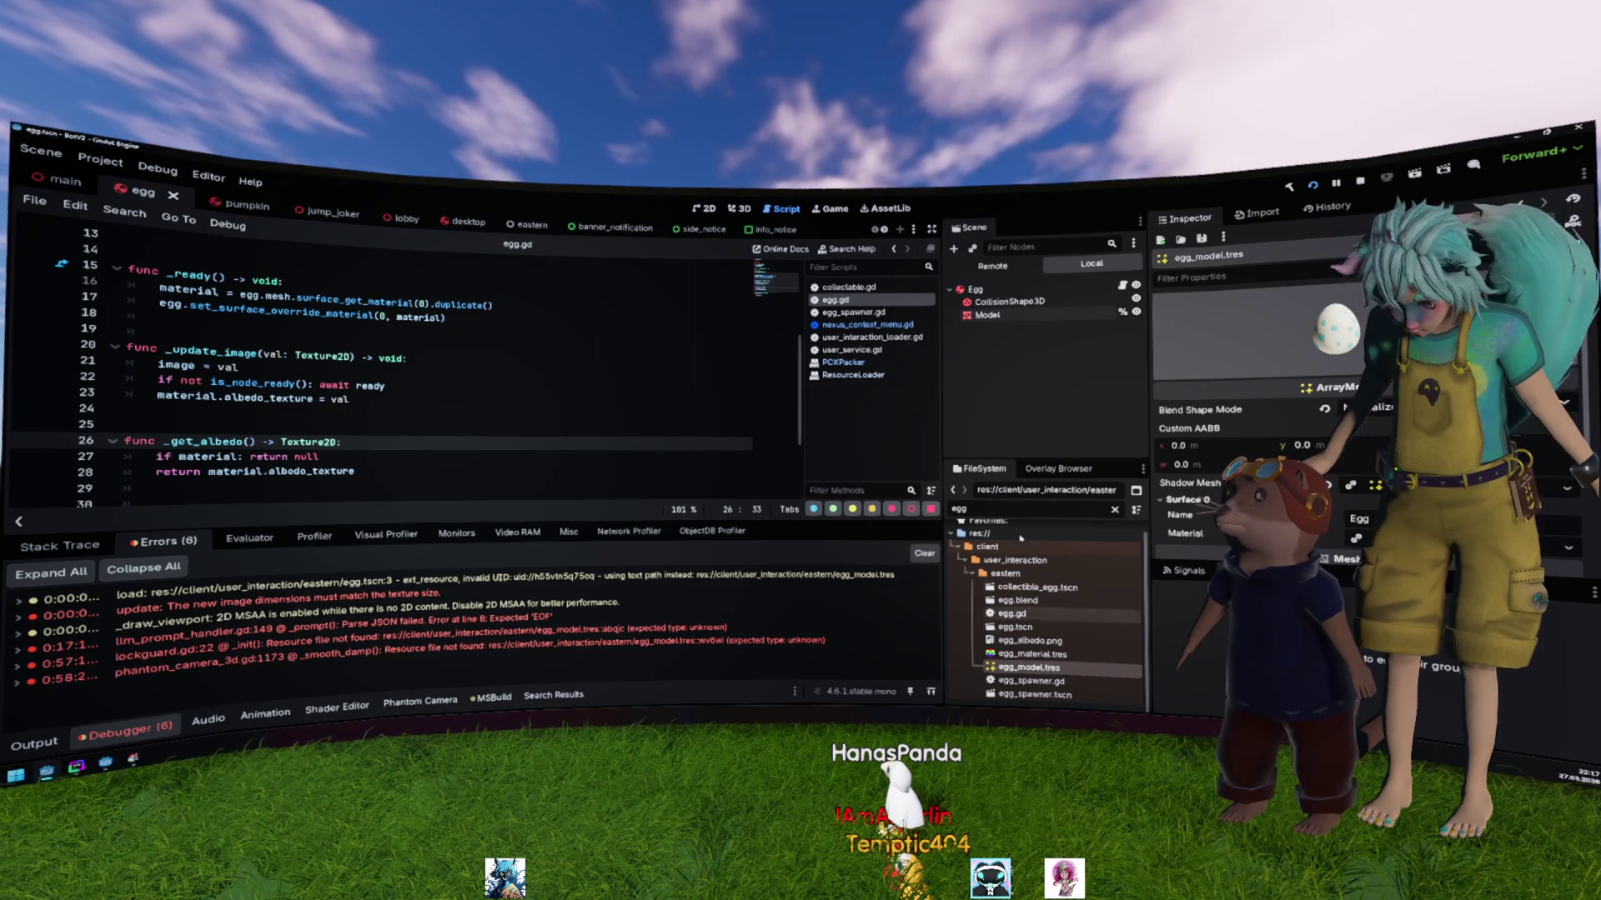
pyautogui.moveTo(1018, 601)
pyautogui.mouseDown()
pyautogui.moveTo(1075, 450)
pyautogui.moveTo(997, 294)
pyautogui.mouseUp()
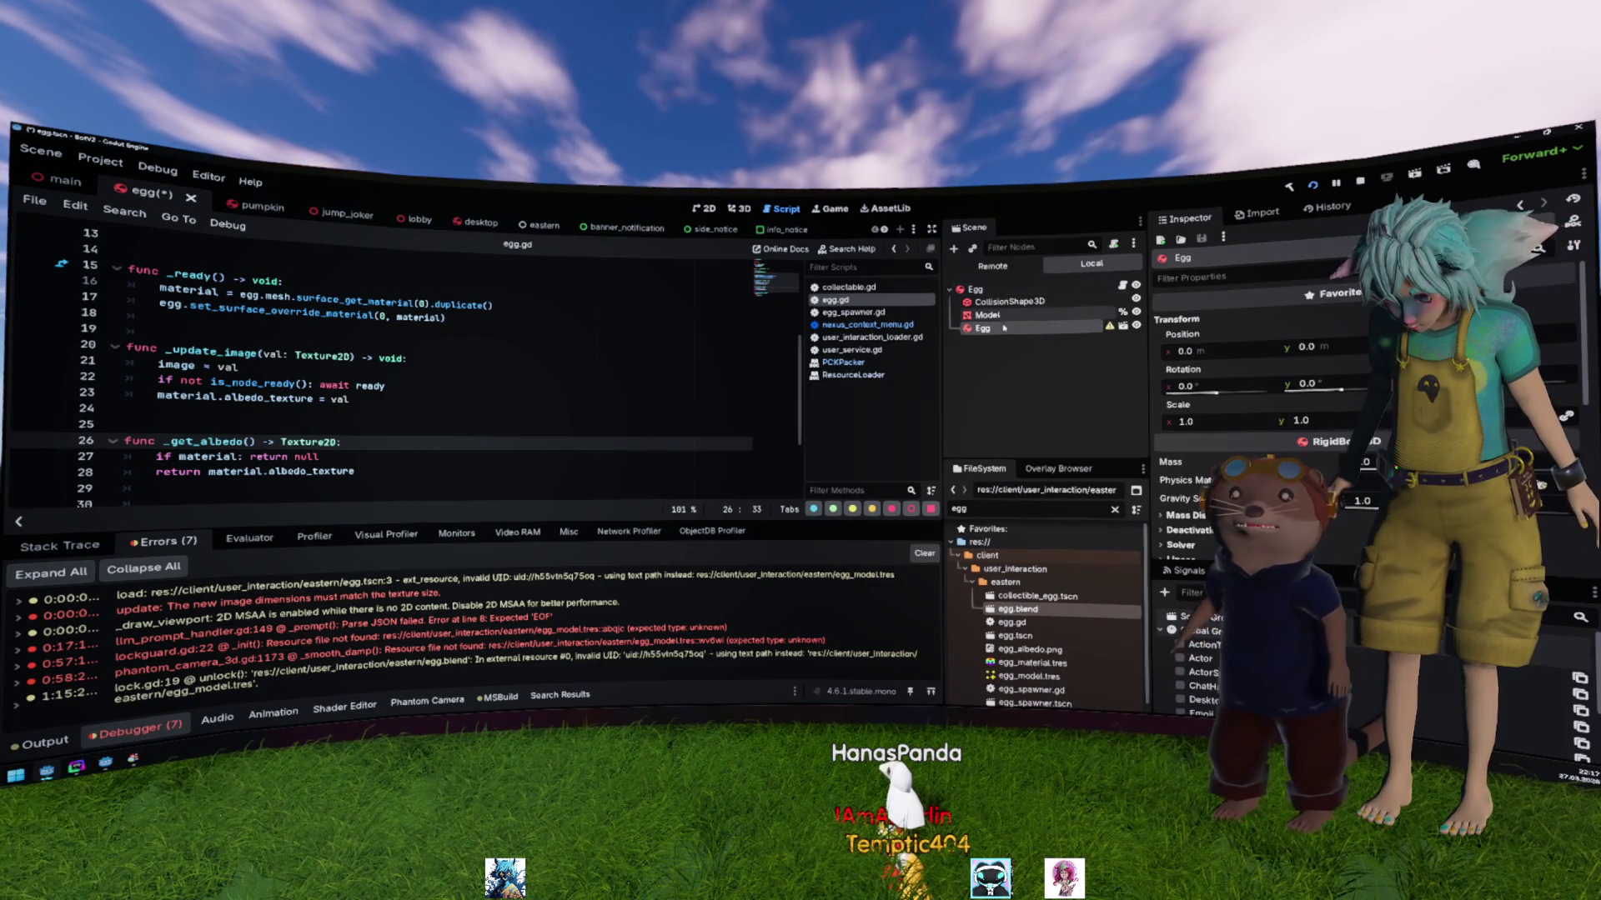
pyautogui.click(997, 315)
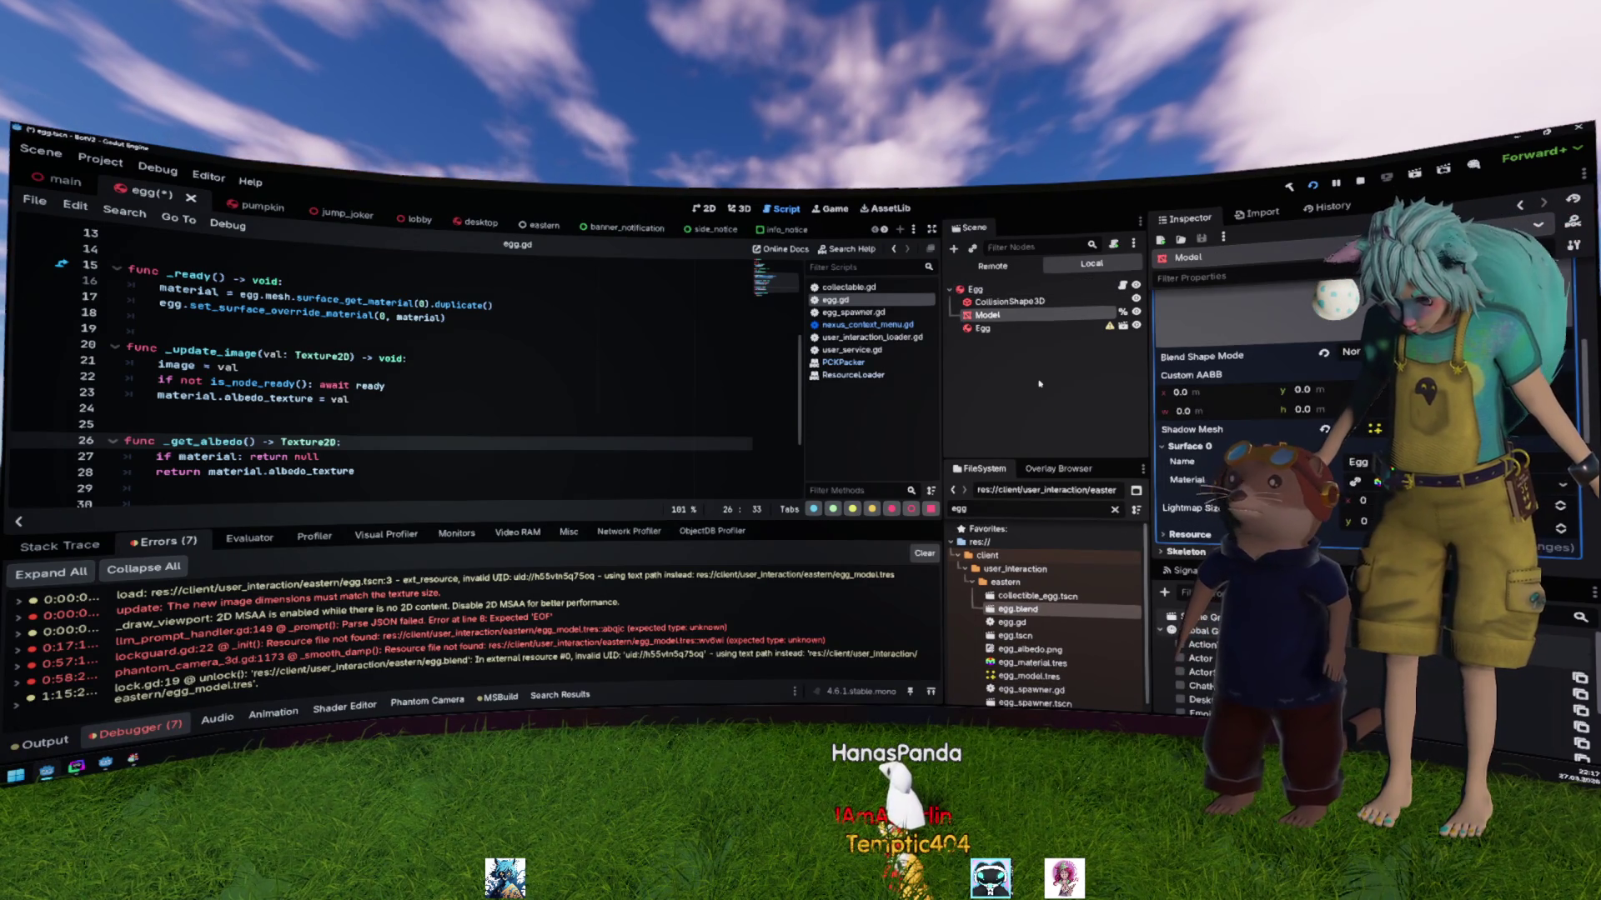
pyautogui.press('Delete')
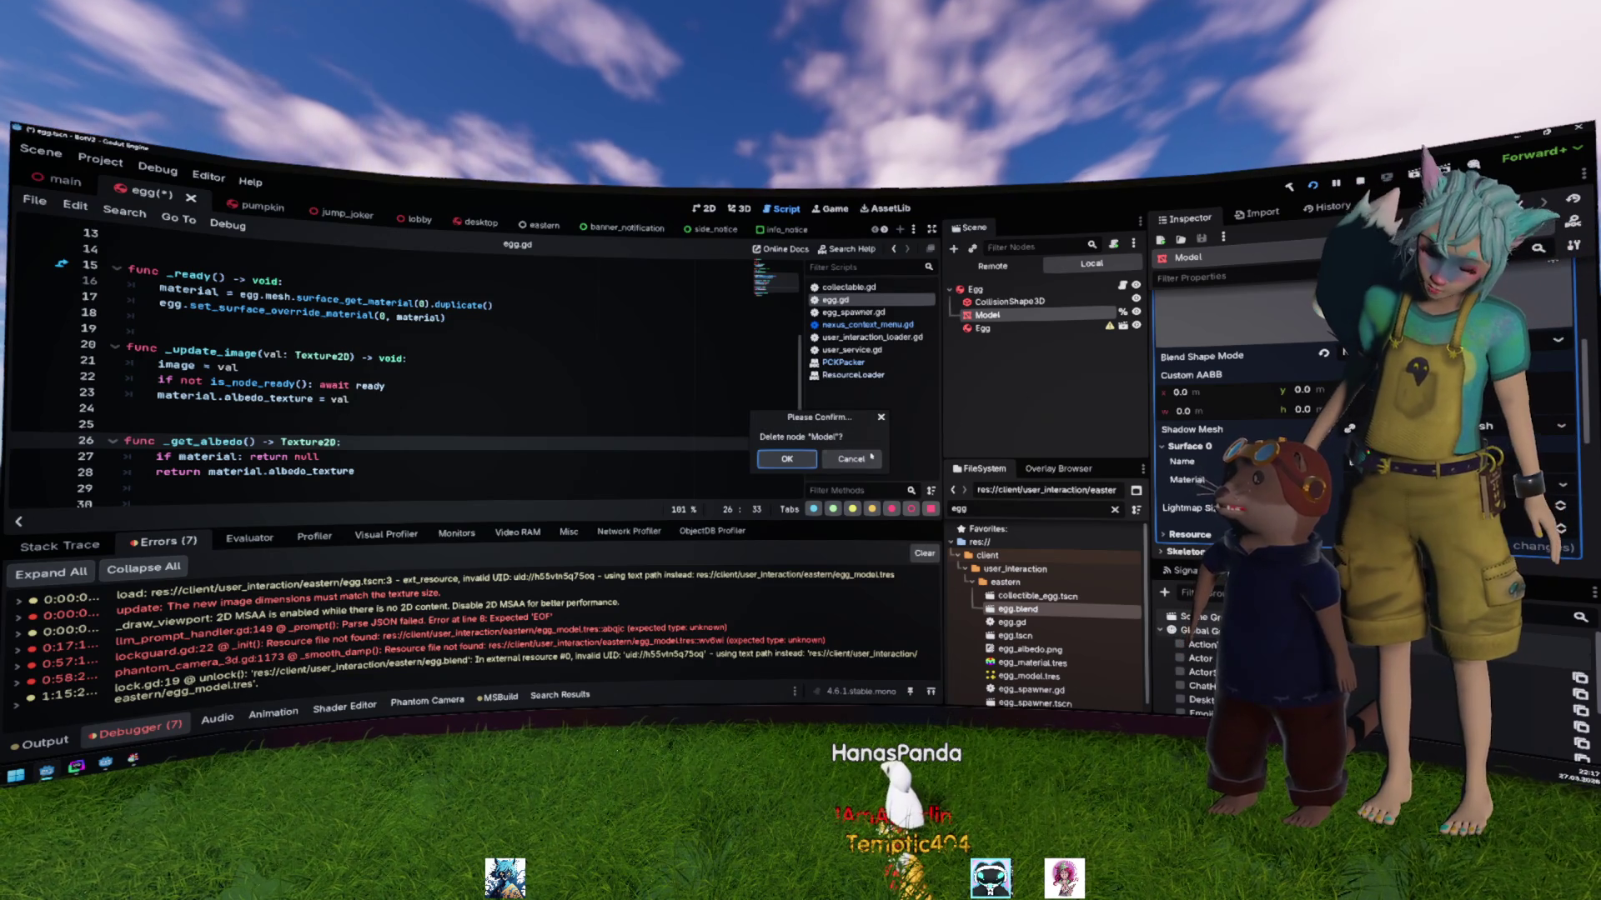
pyautogui.press('Escape')
pyautogui.click(987, 330)
pyautogui.press('Delete')
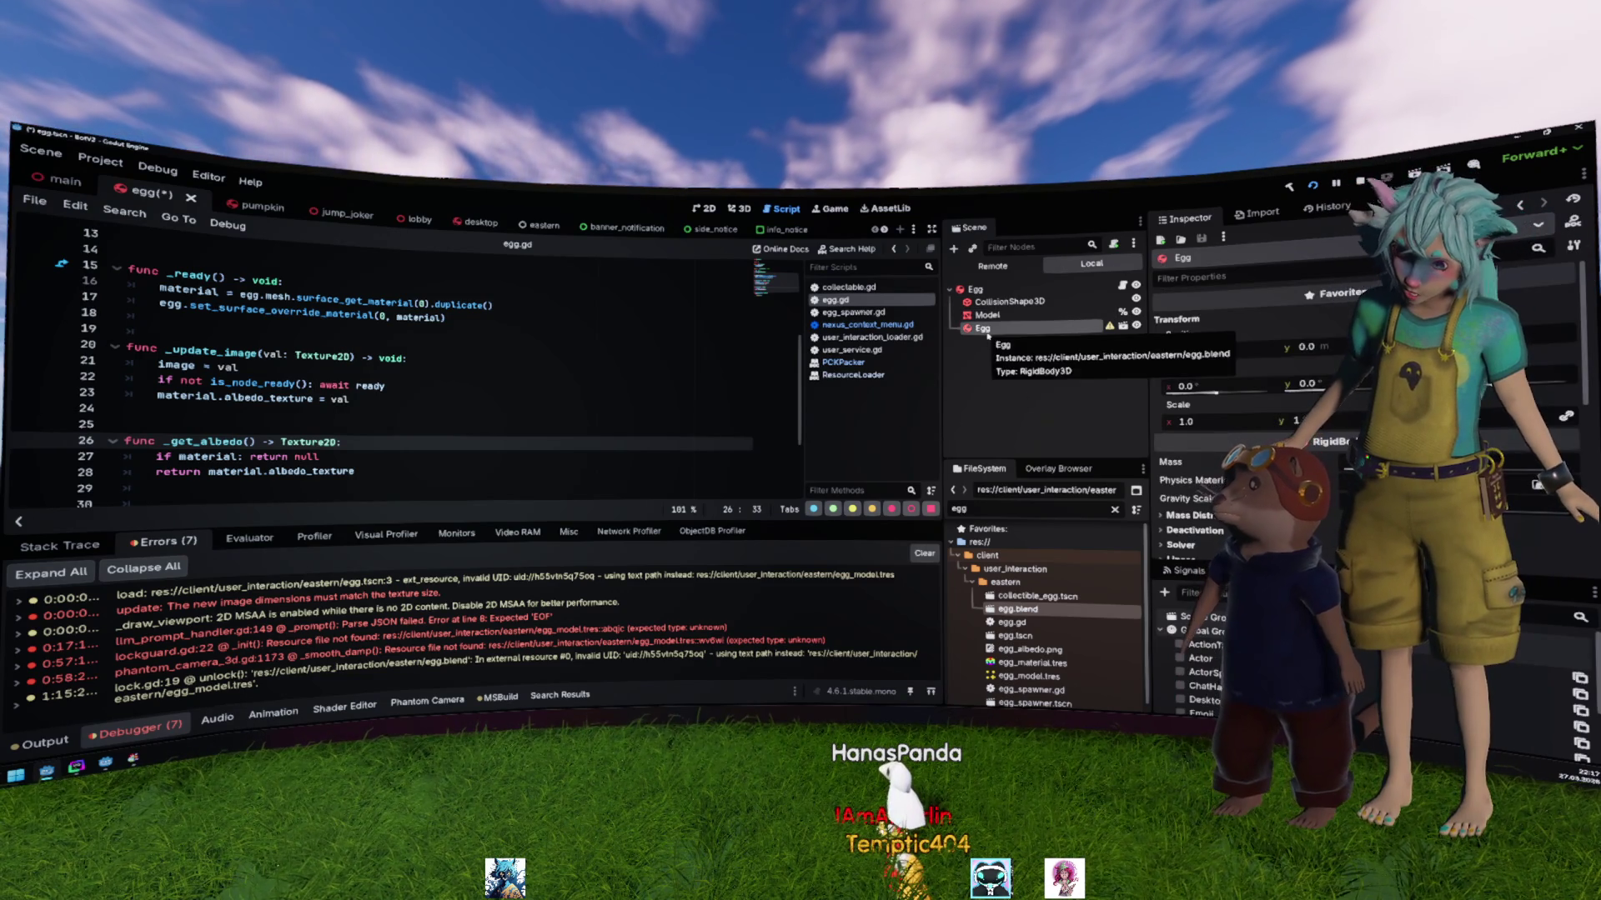
pyautogui.press('Return')
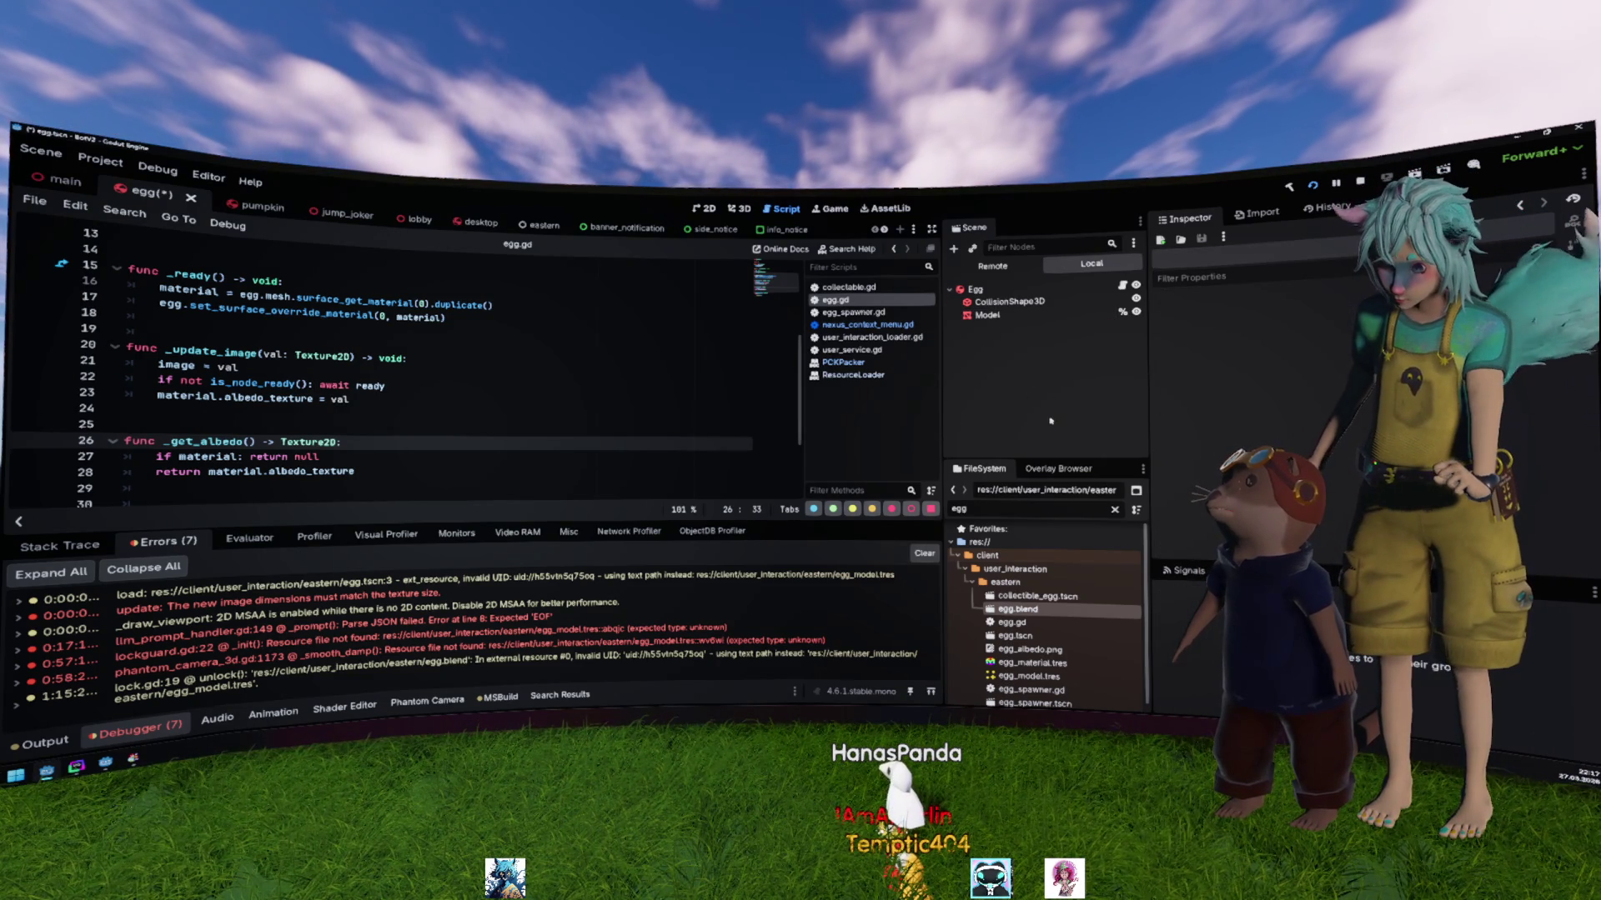
pyautogui.click(1019, 319)
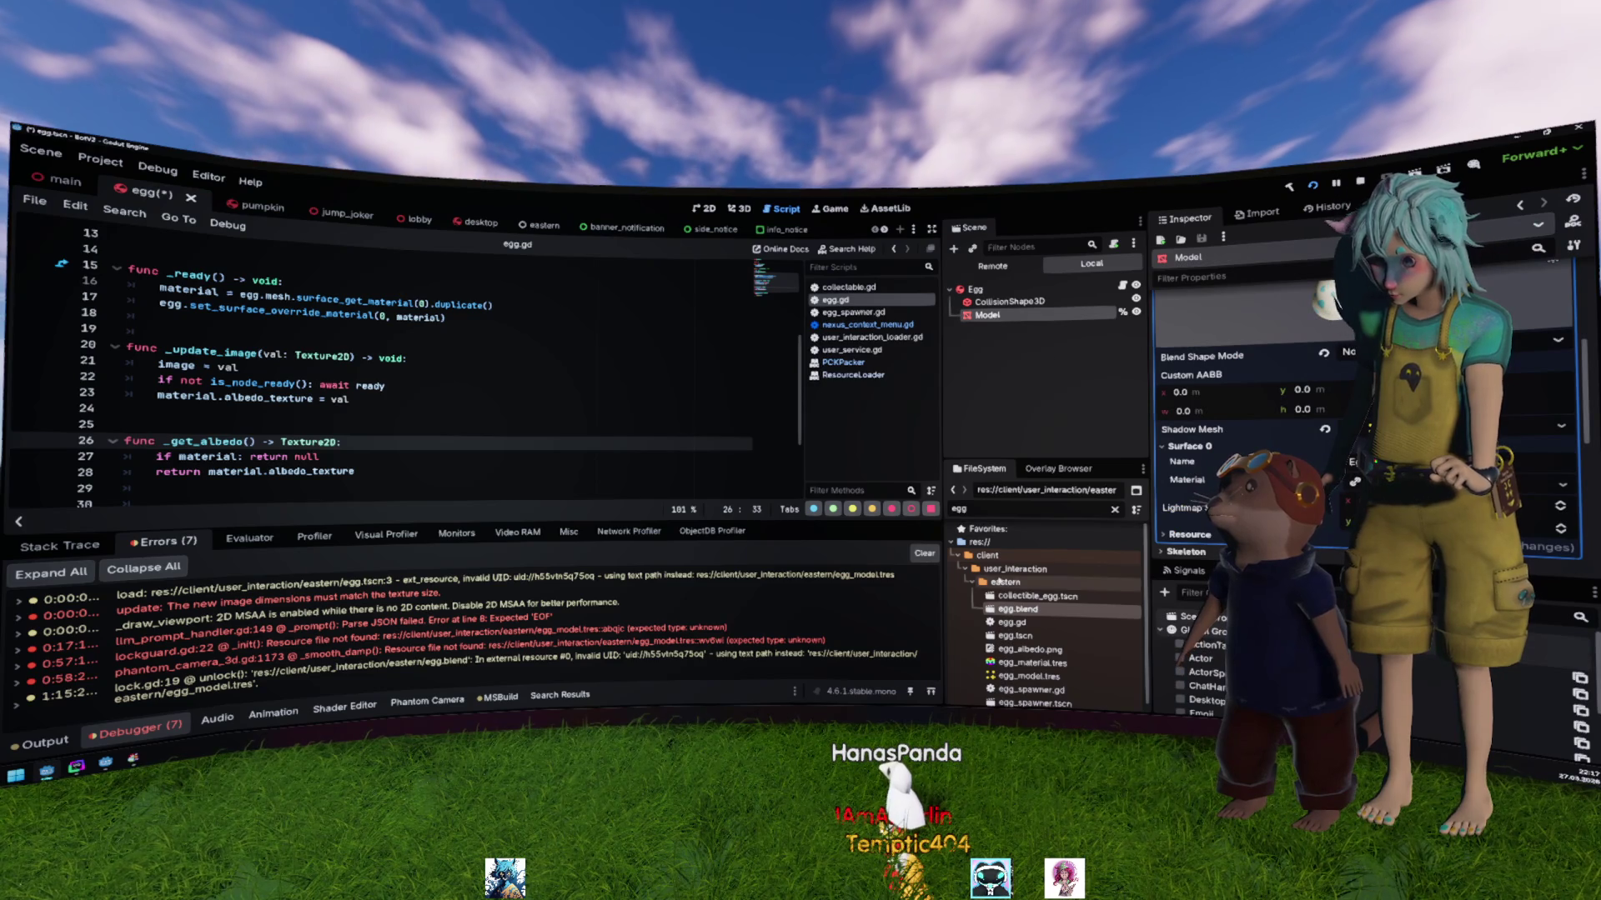
pyautogui.doubleClick(1022, 613)
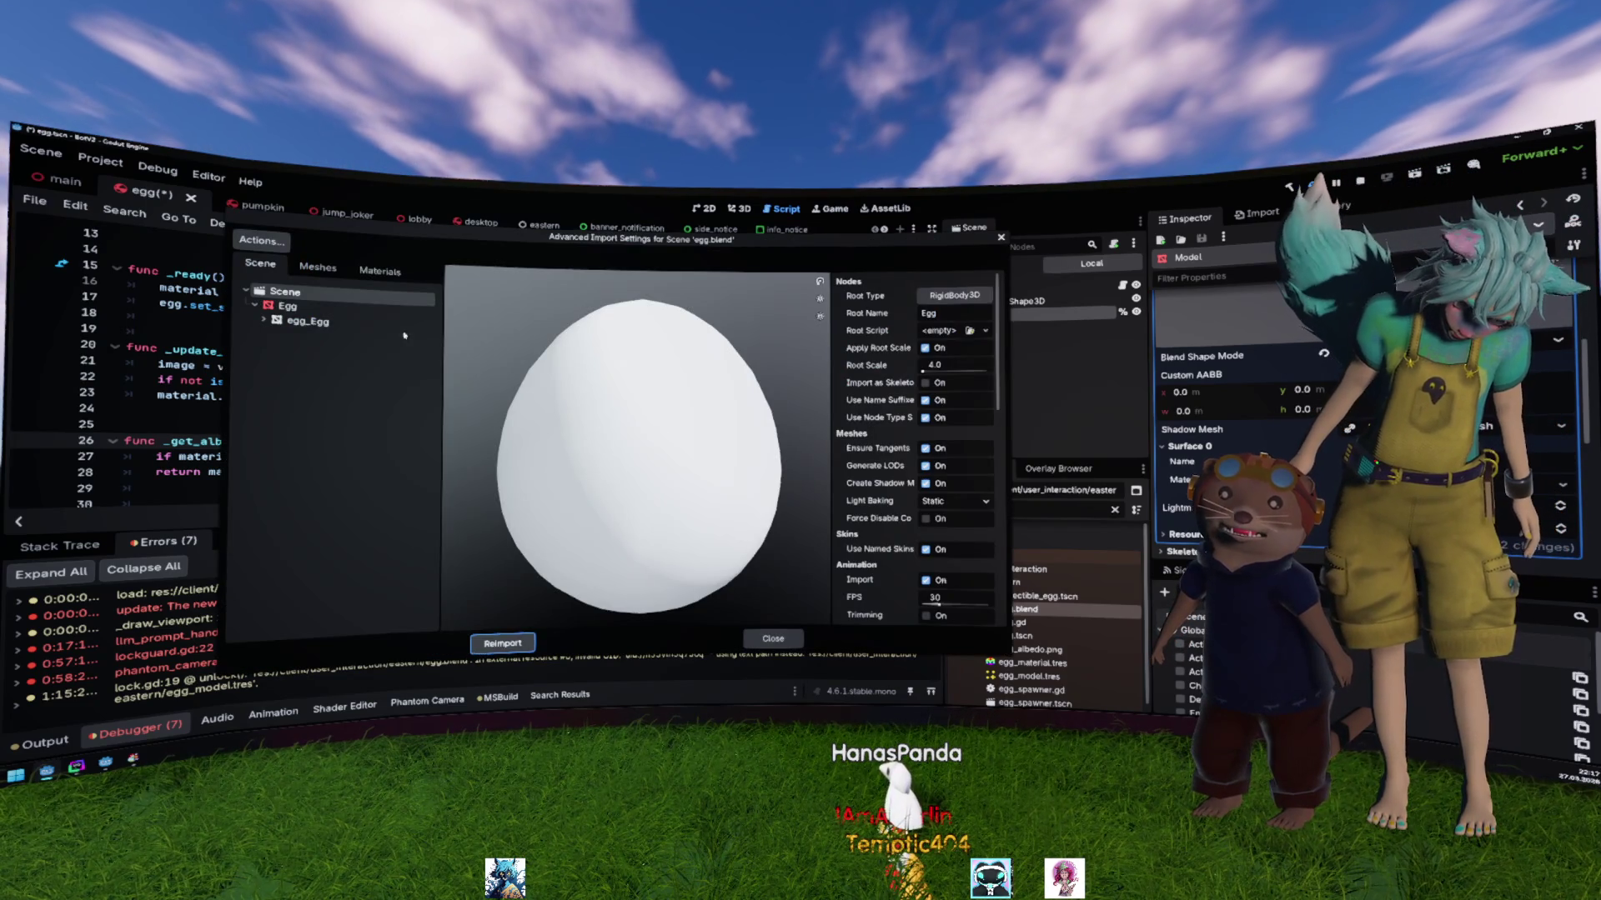
# Step: Uncheck Use External for egg.blend's Egg material and reimport the file
pyautogui.click(392, 322)
pyautogui.click(317, 267)
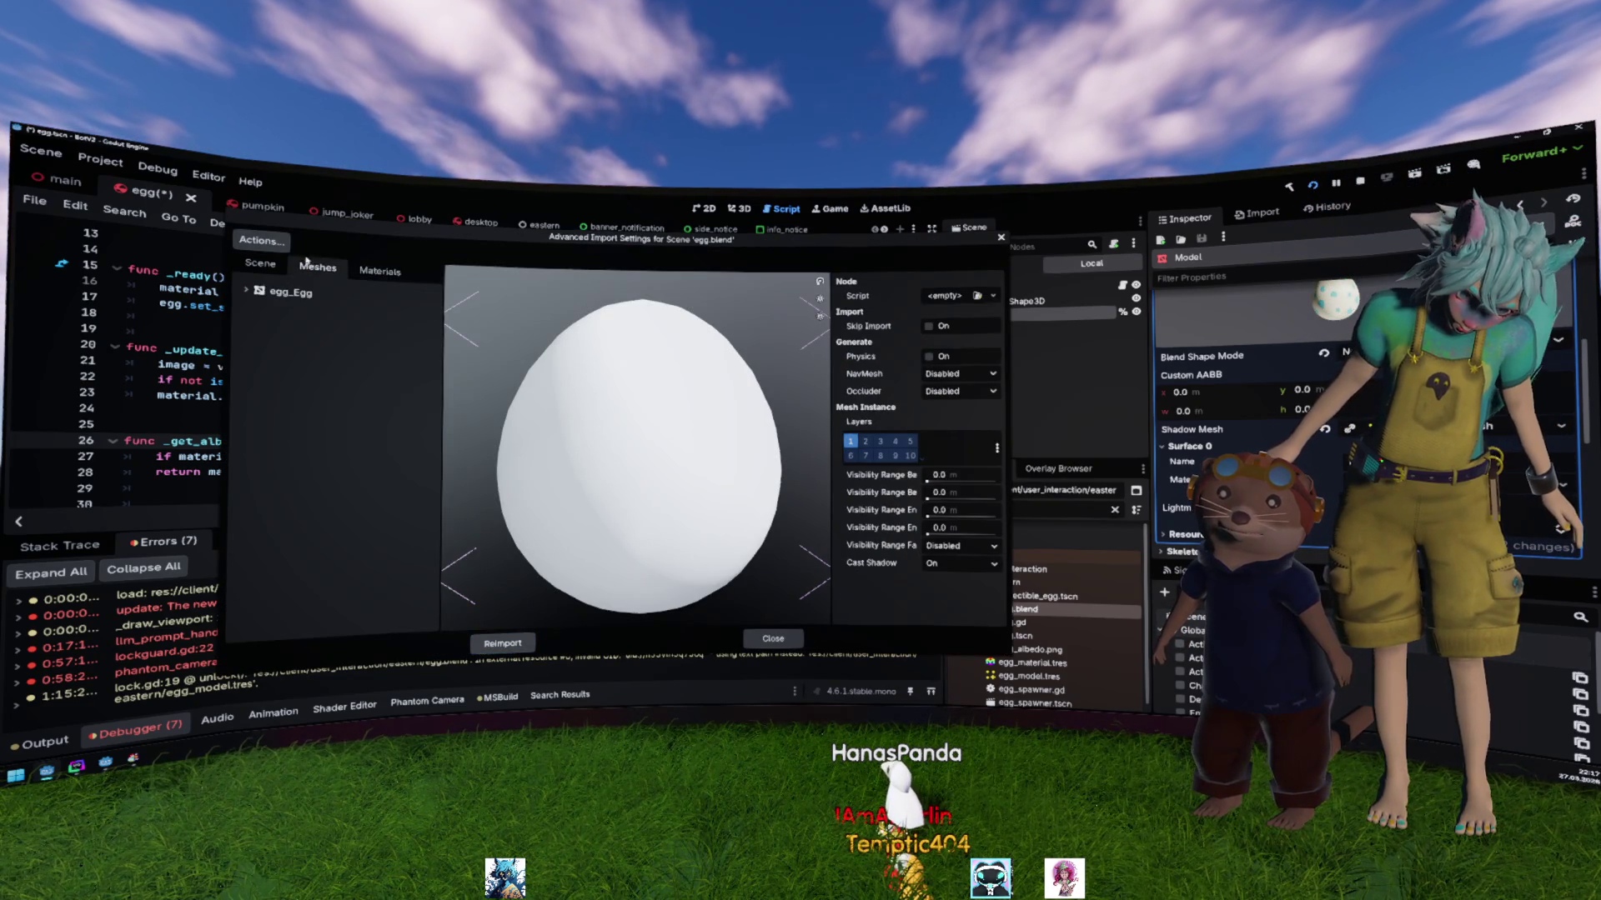
pyautogui.click(263, 242)
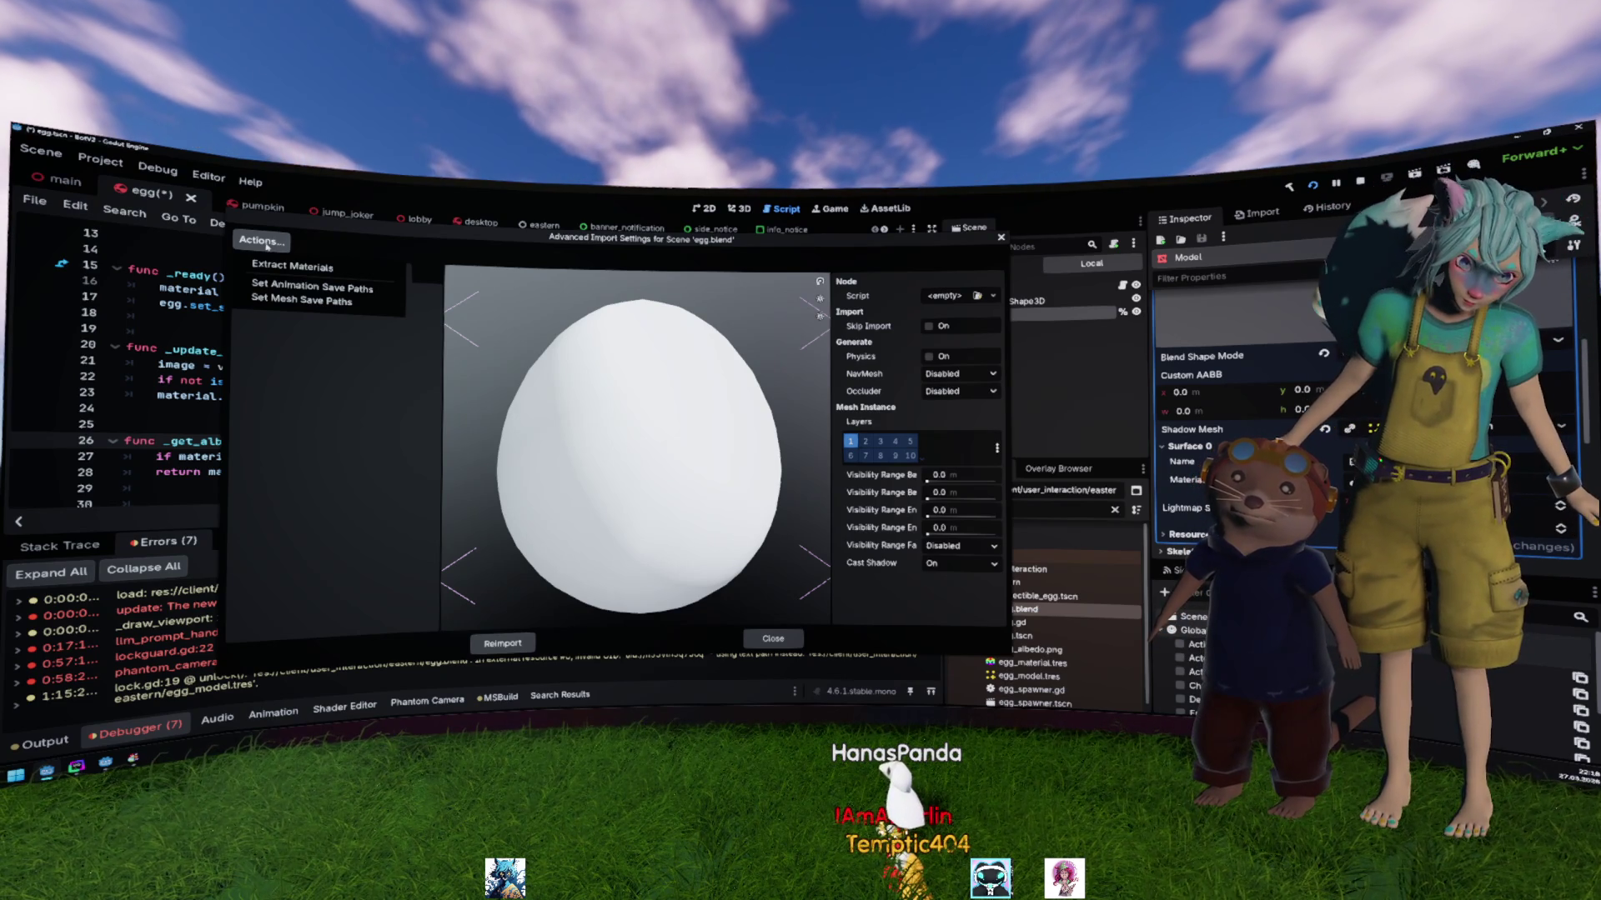
pyautogui.click(266, 242)
pyautogui.click(318, 267)
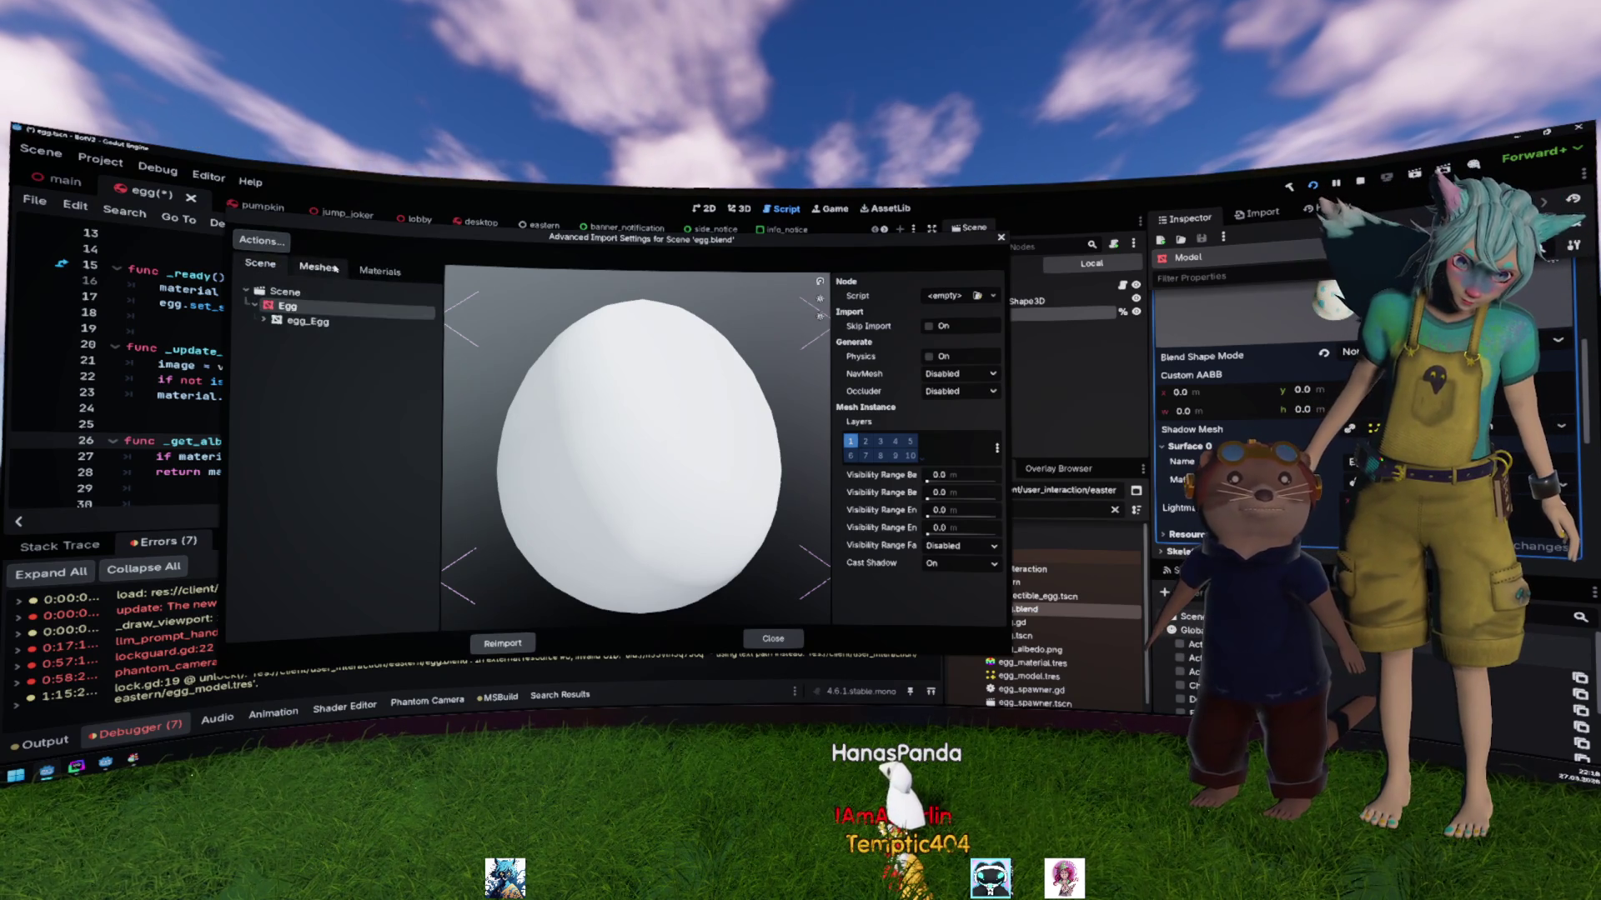
pyautogui.click(379, 271)
pyautogui.click(329, 289)
pyautogui.click(928, 296)
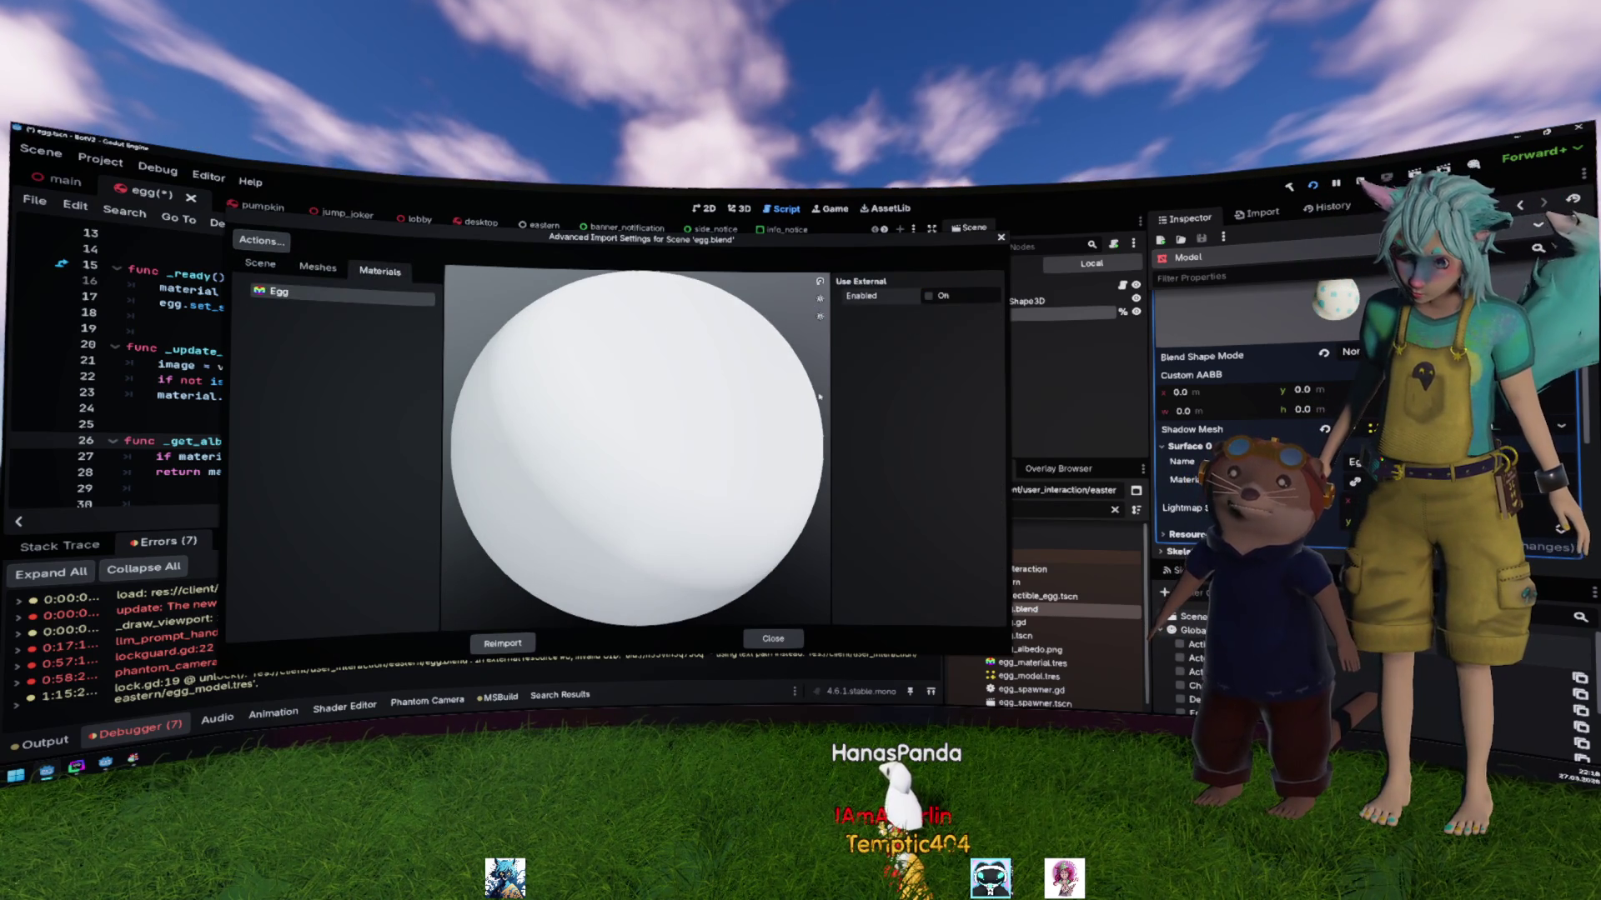
pyautogui.click(503, 643)
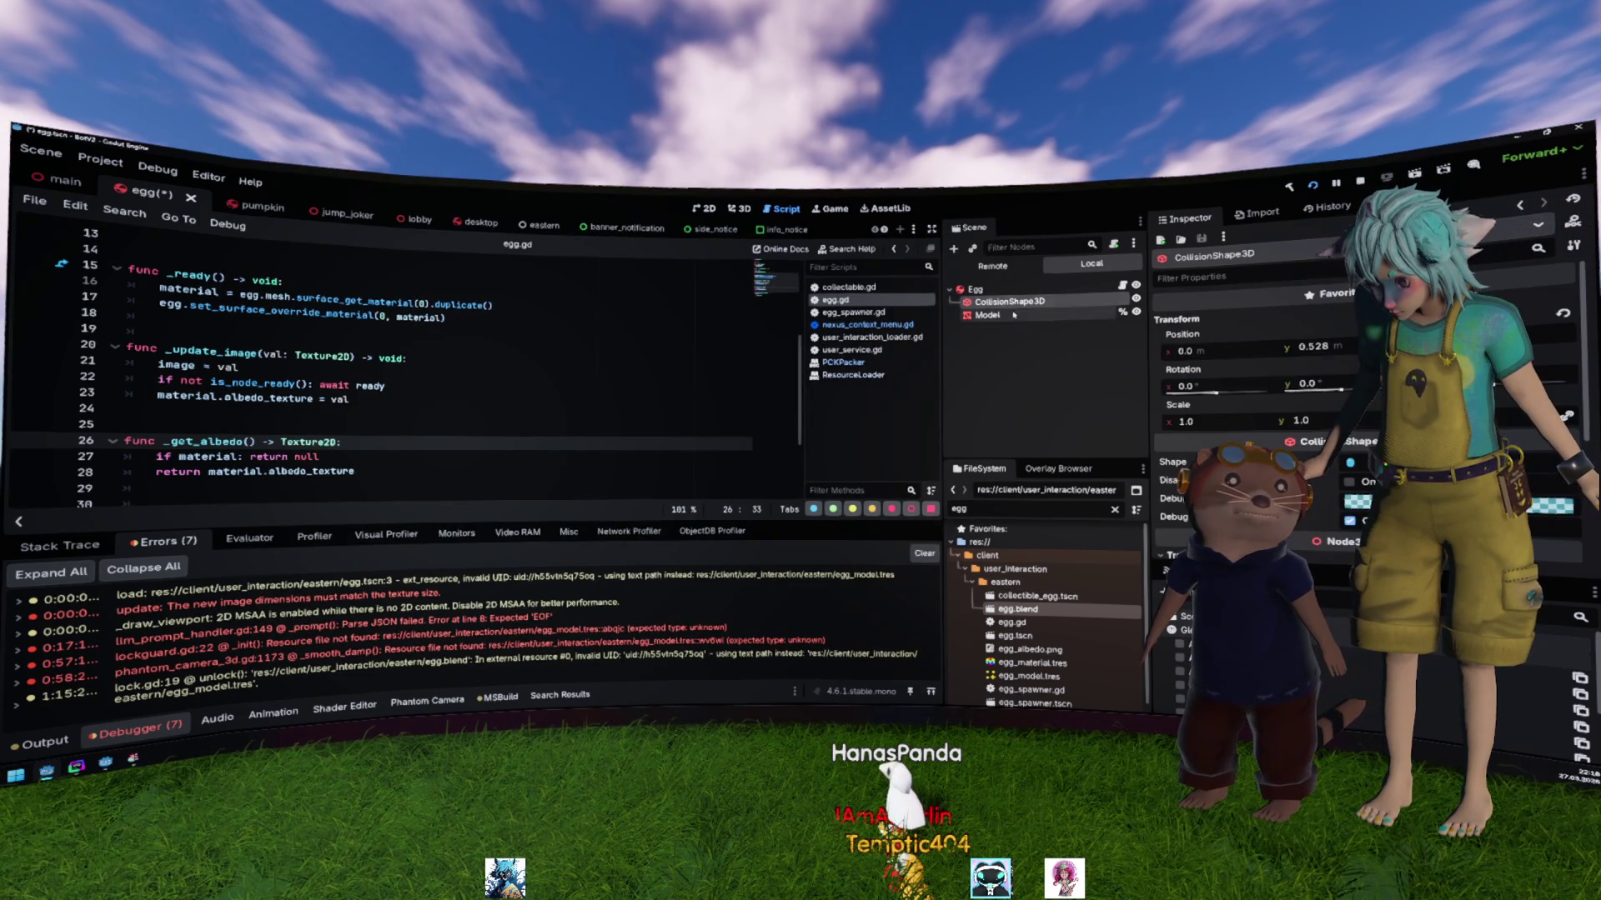
# Step: Assign egg_albedo.png as the texture of the Model mesh's surface material
pyautogui.scroll(-1, 1033, 628)
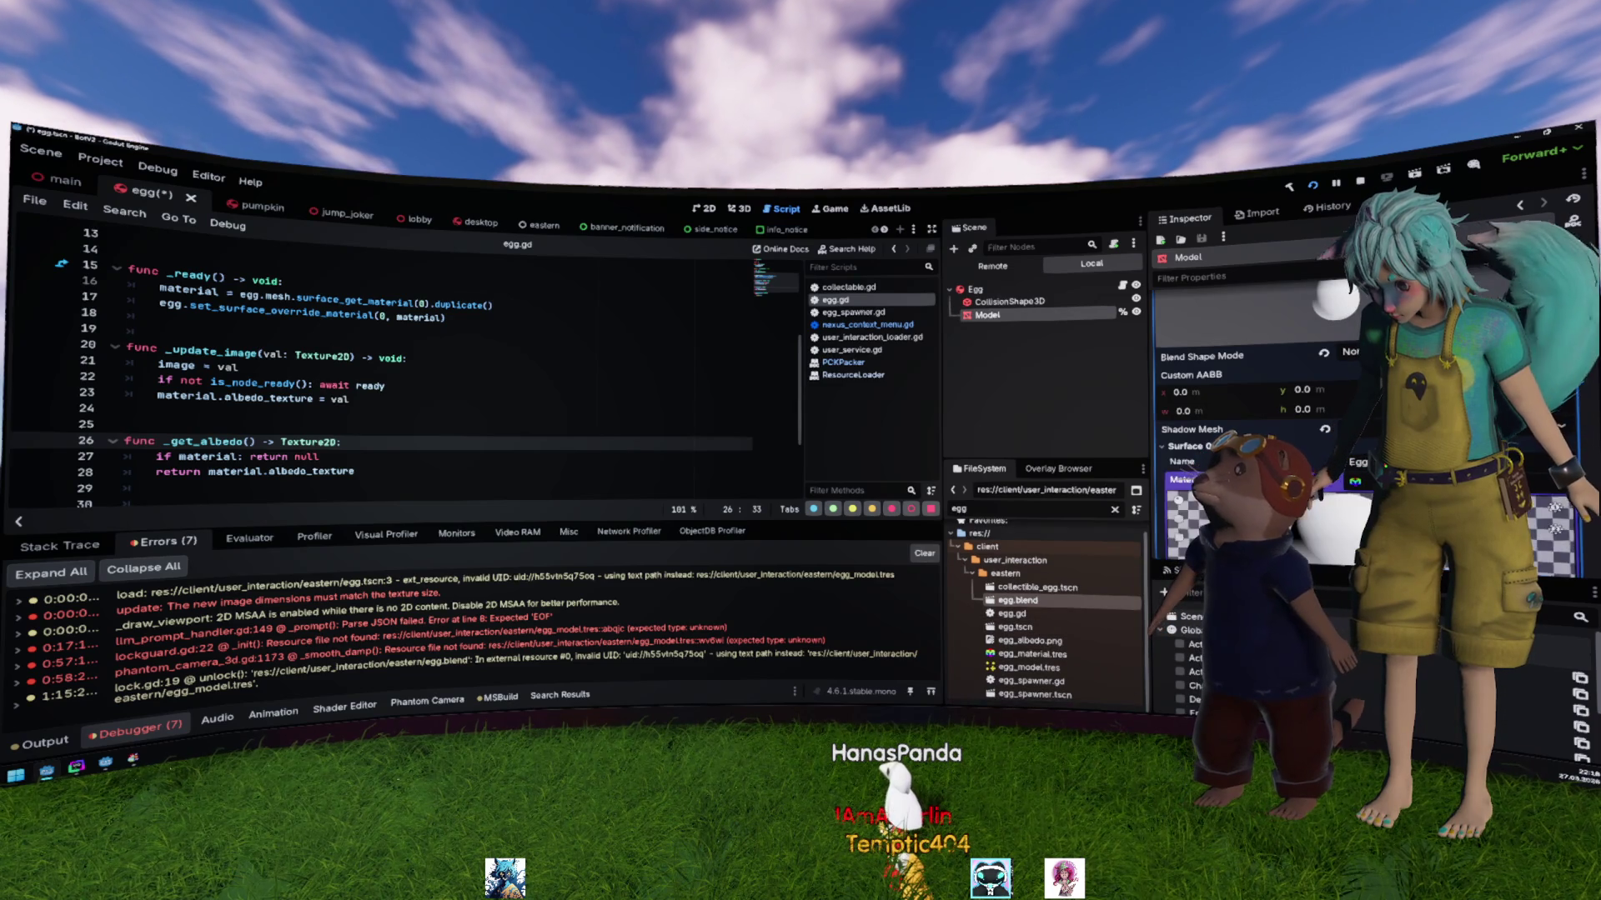
pyautogui.click(1351, 481)
pyautogui.scroll(-2, 1317, 465)
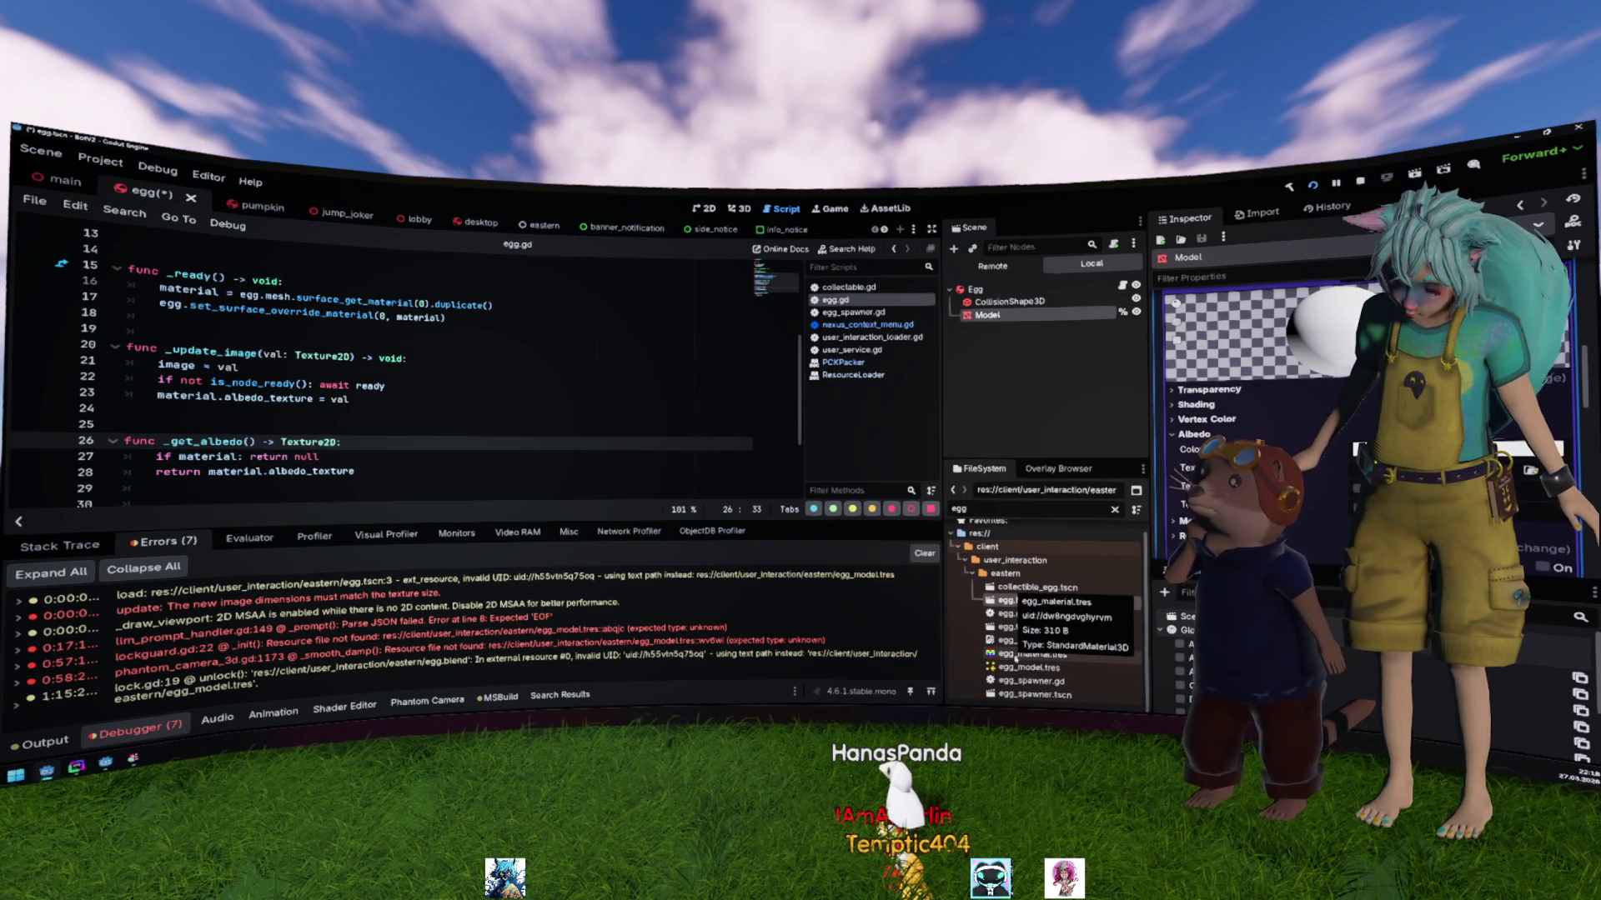
pyautogui.moveTo(1026, 640); pyautogui.dragTo(1301, 463)
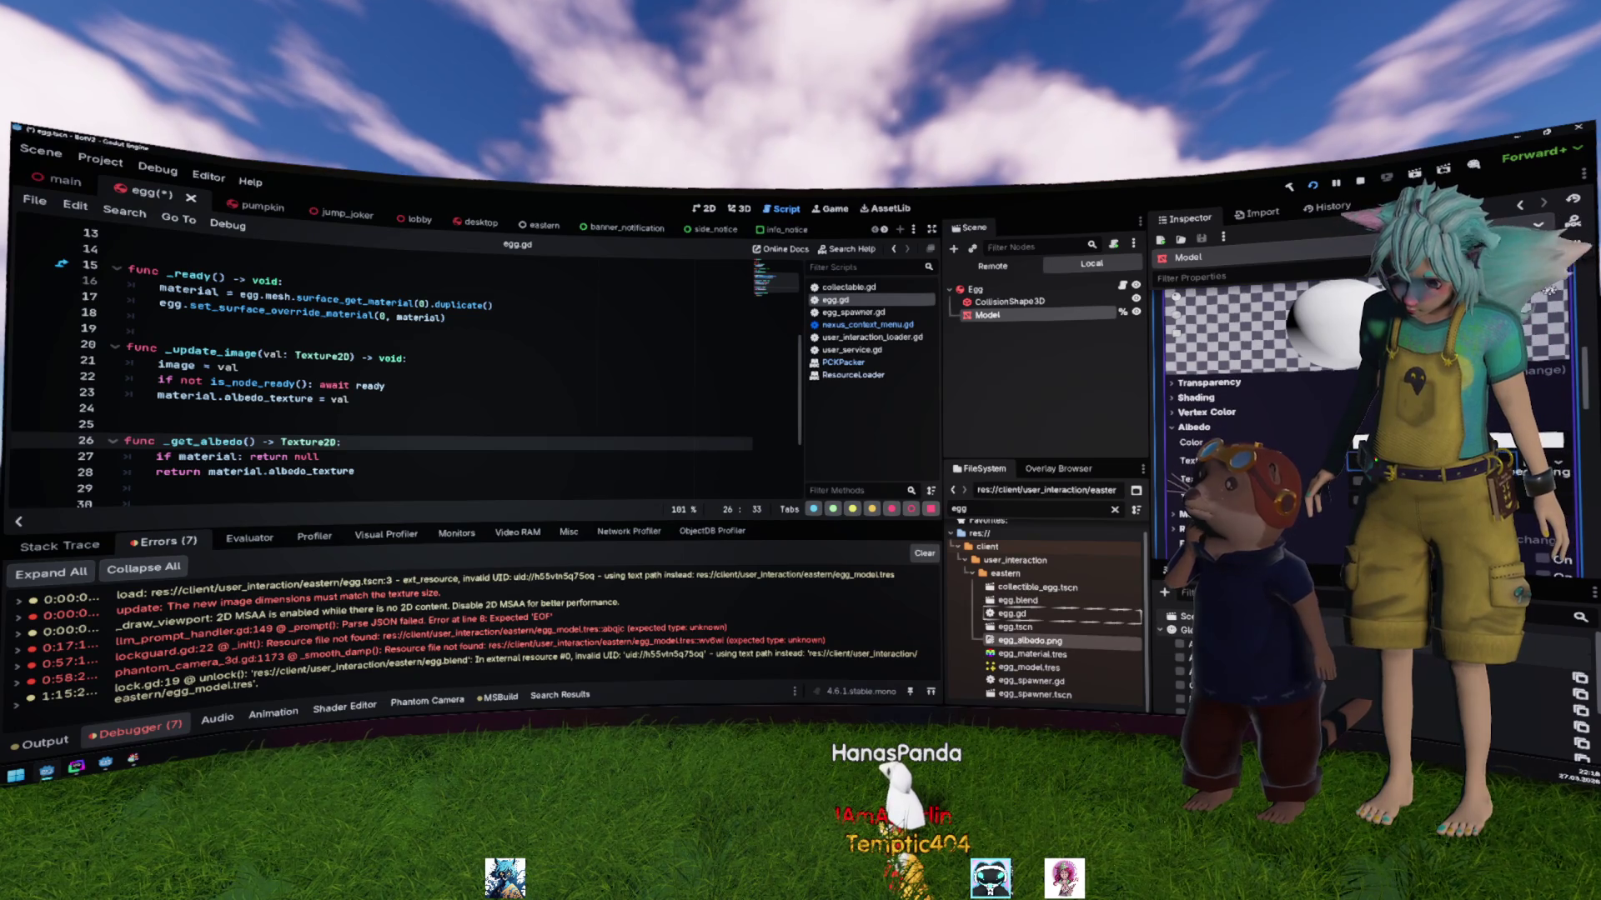
# Step: Save the egg scene and run Pack & Upload Scene on egg.tscn
pyautogui.hotkey('ctrl', 's')
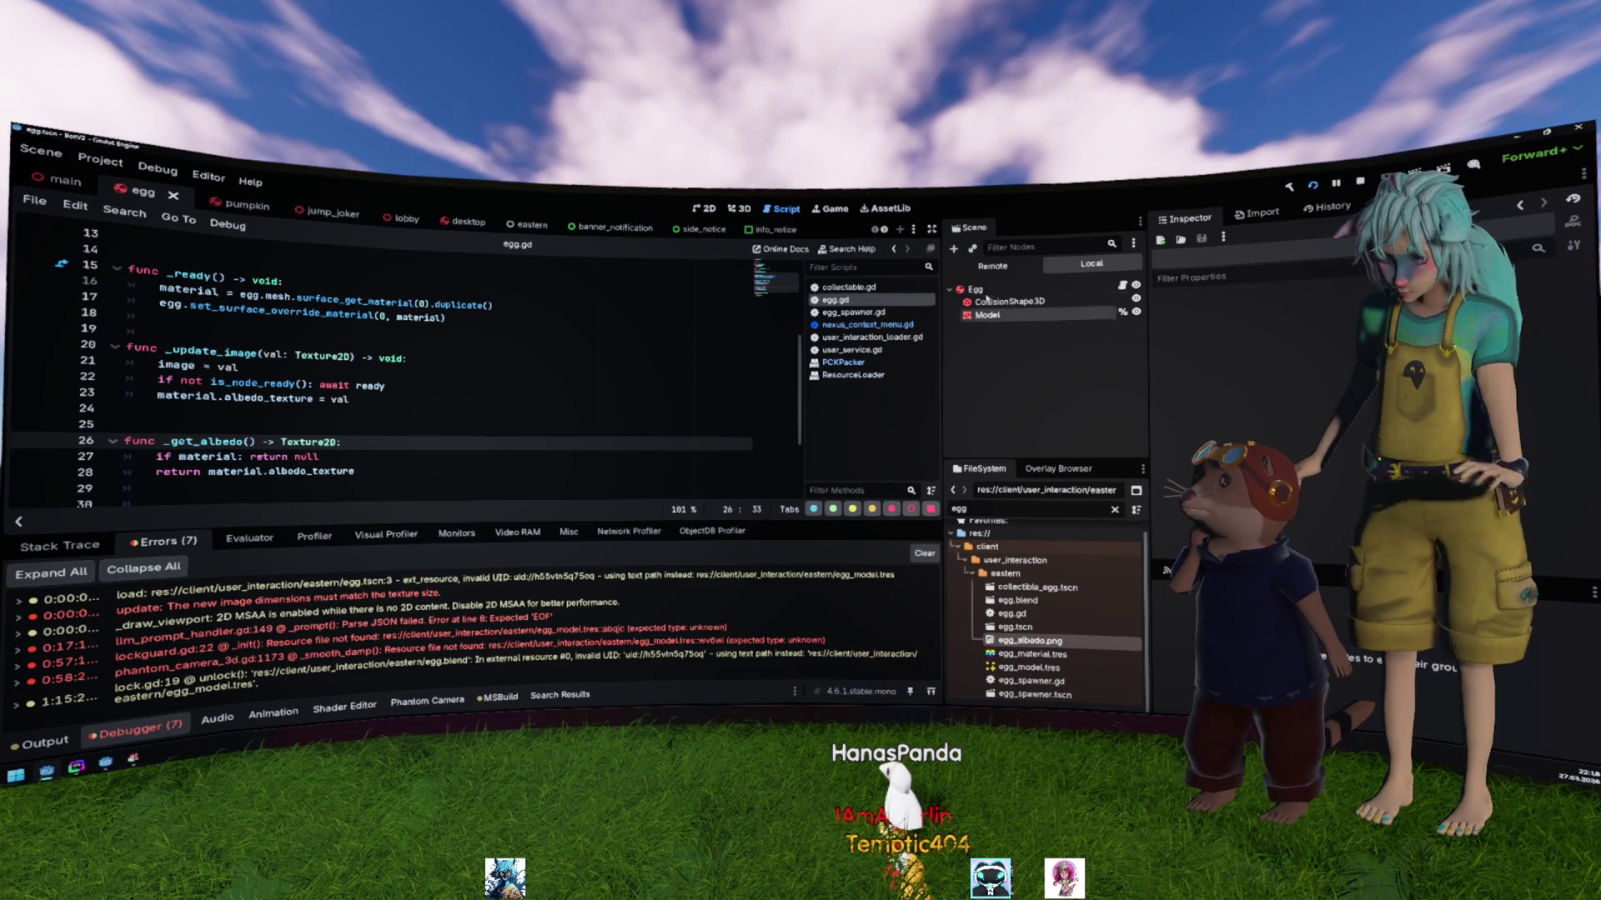
pyautogui.rightClick(1025, 627)
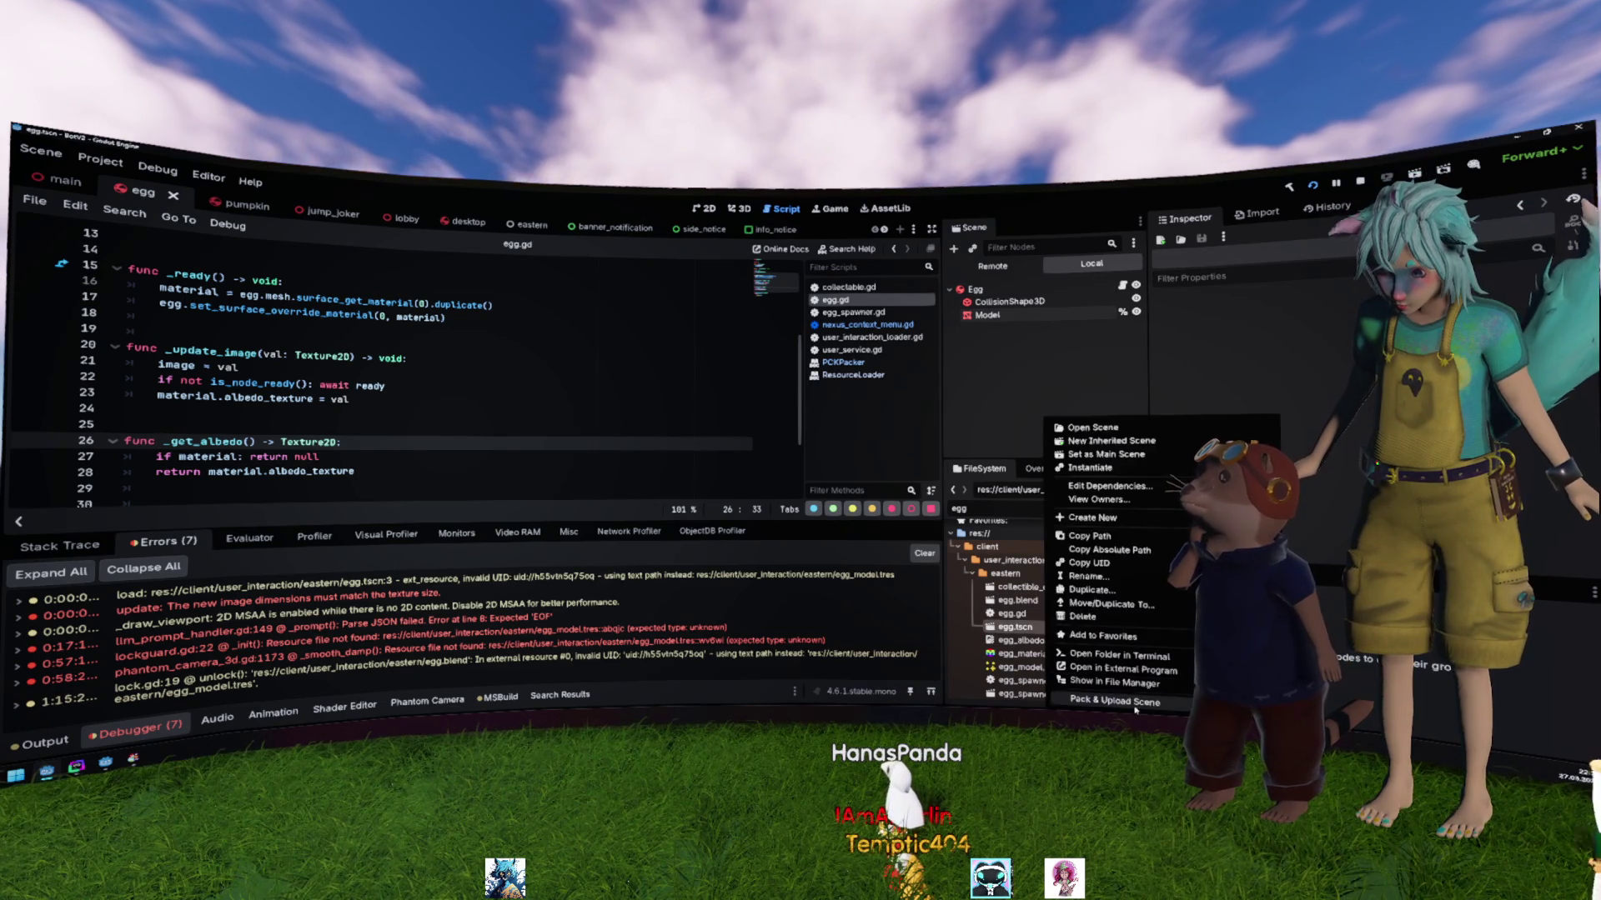
pyautogui.click(1018, 440)
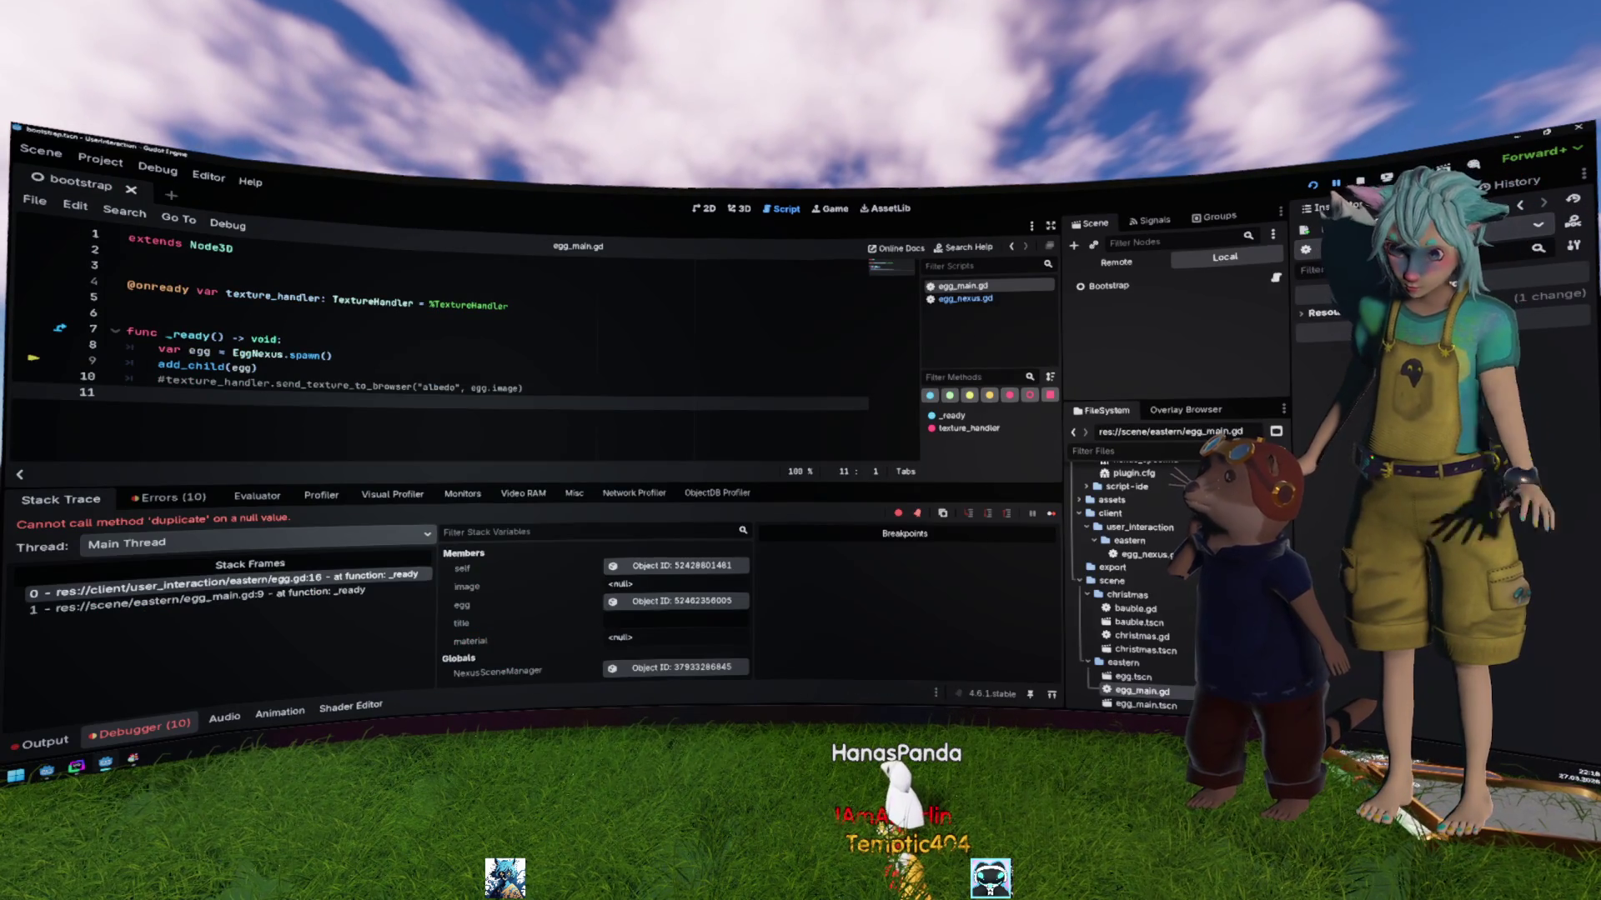
# Step: Stop the running debug session and run the bootstrap project again
pyautogui.press('F8')
pyautogui.click(1186, 409)
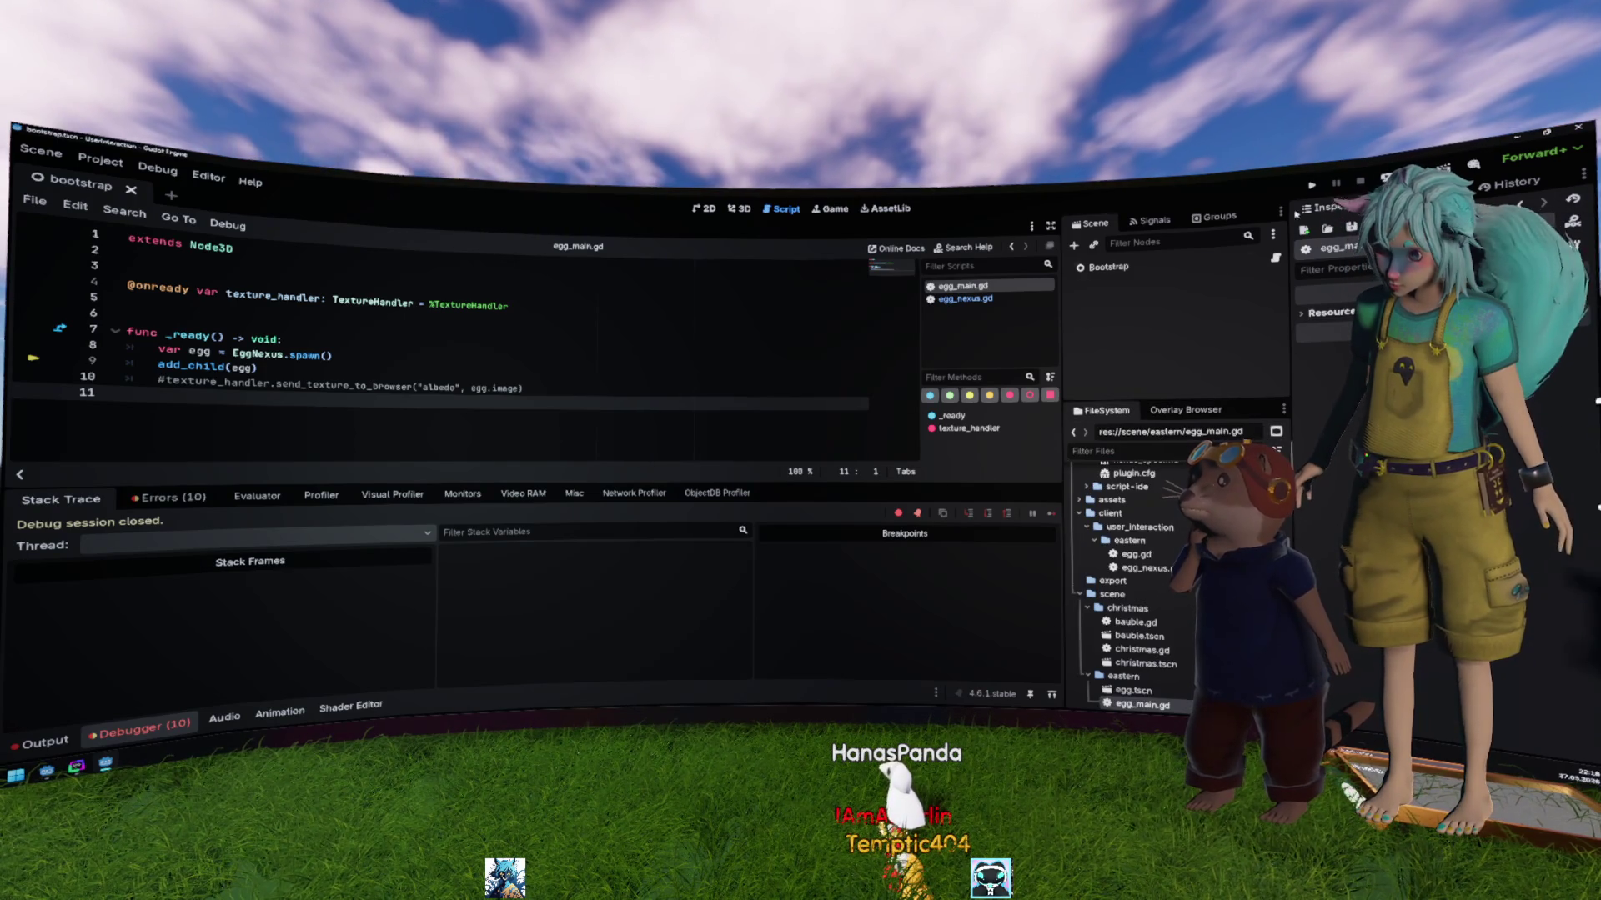
pyautogui.click(1311, 184)
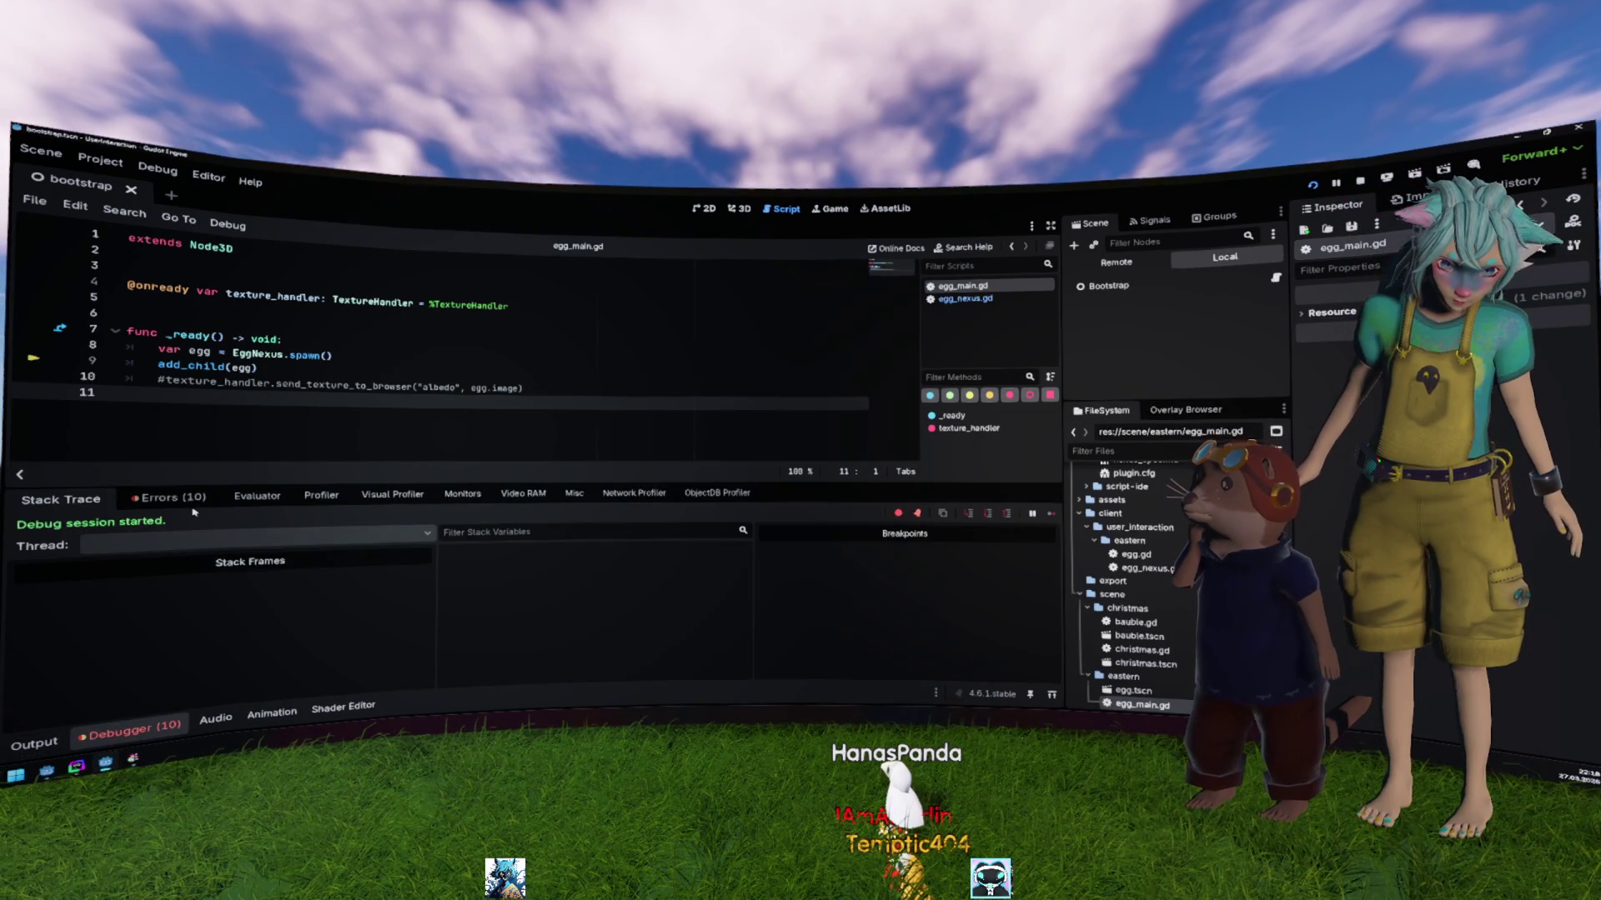
# Step: Review the Debugger's Errors list and jump to the spawn_scene error's code in nexus_scene_manager.gd
pyautogui.click(187, 500)
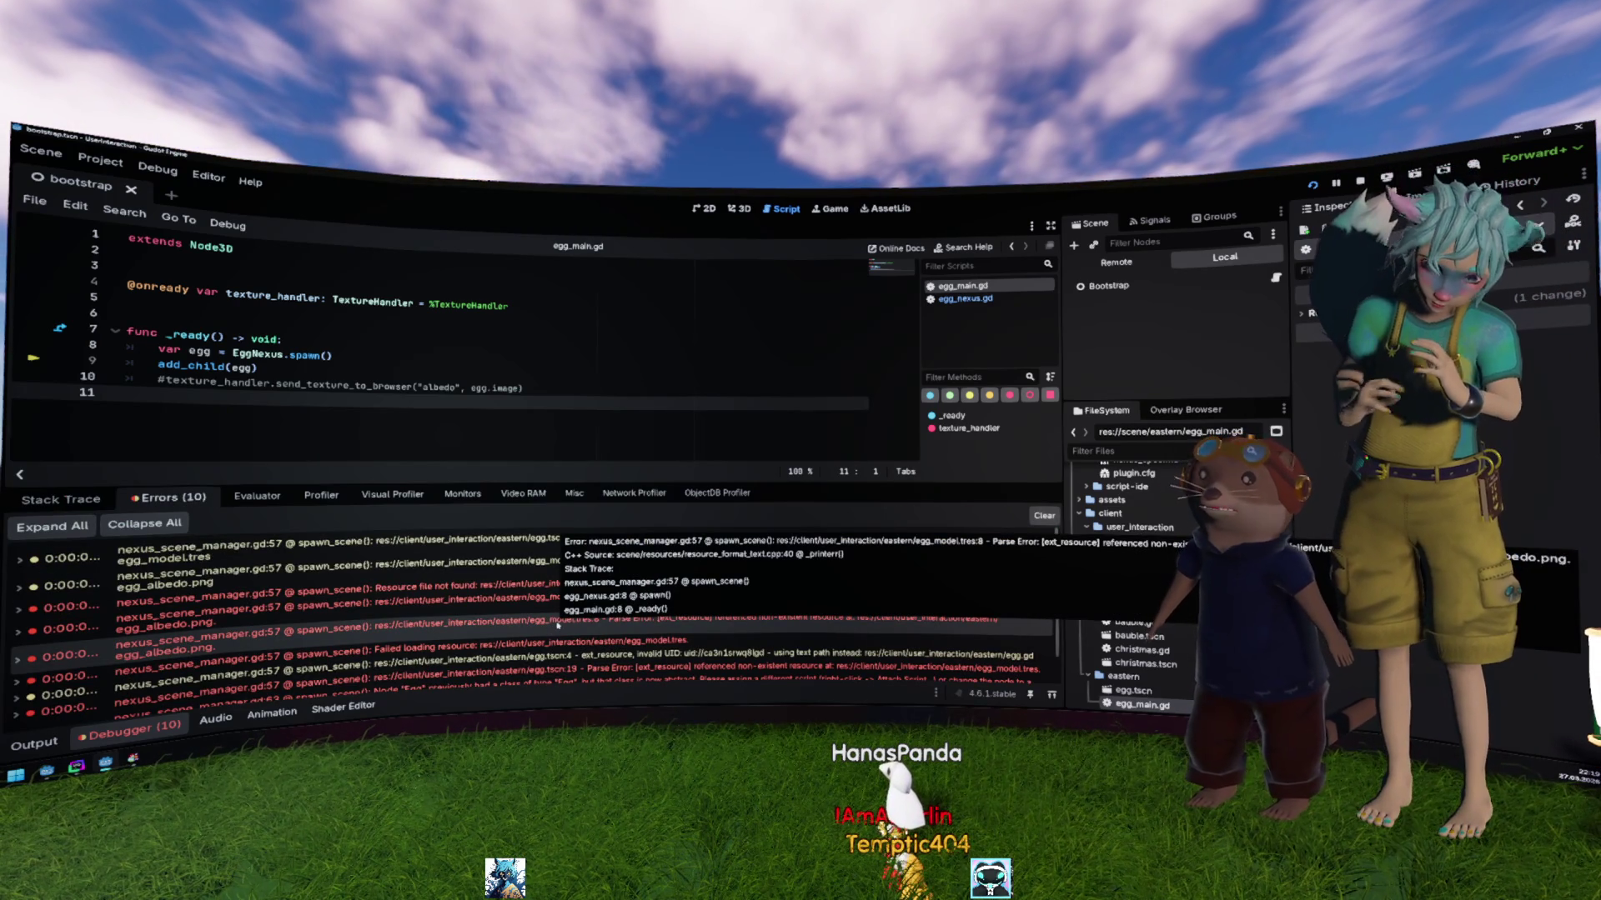
pyautogui.scroll(-2, 567, 627)
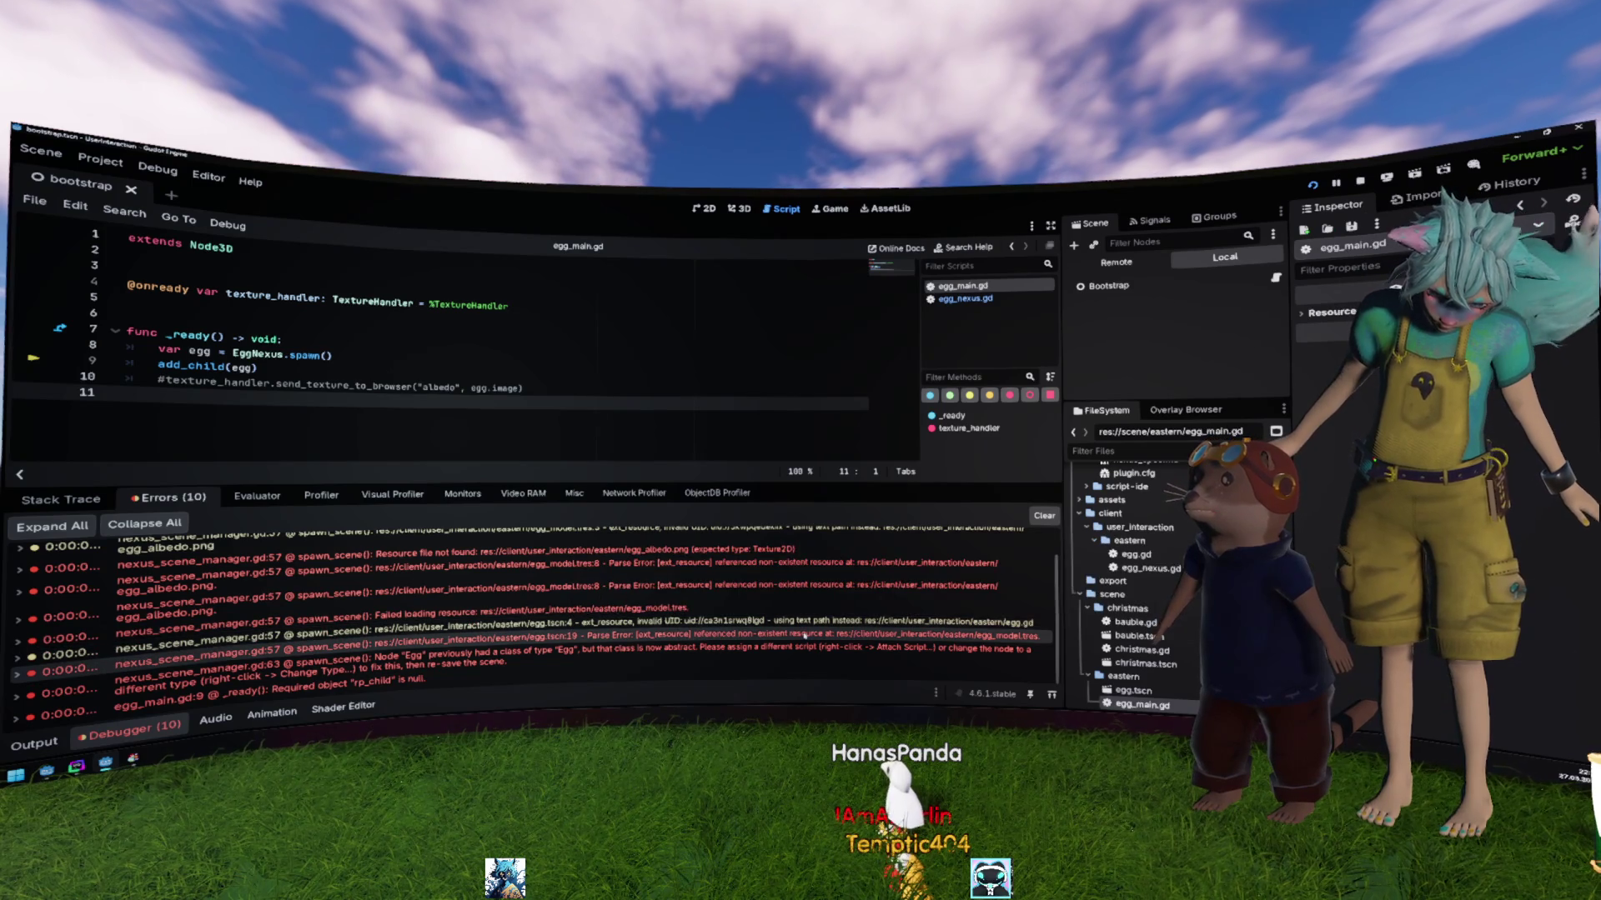
pyautogui.scroll(2, 809, 634)
pyautogui.doubleClick(838, 637)
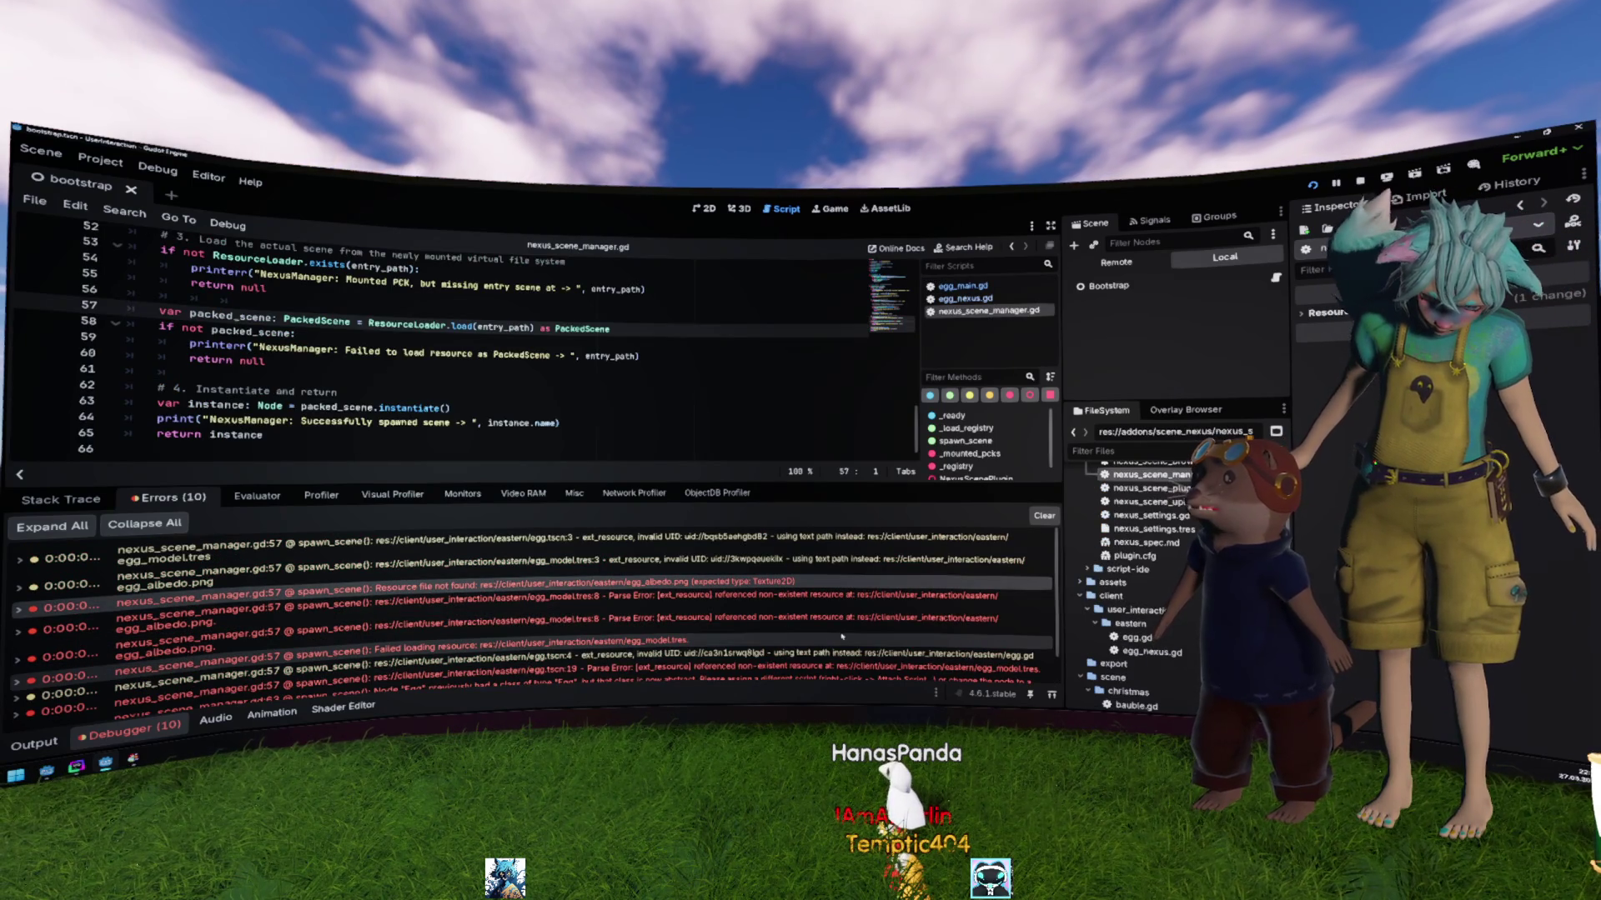
pyautogui.moveTo(842, 636)
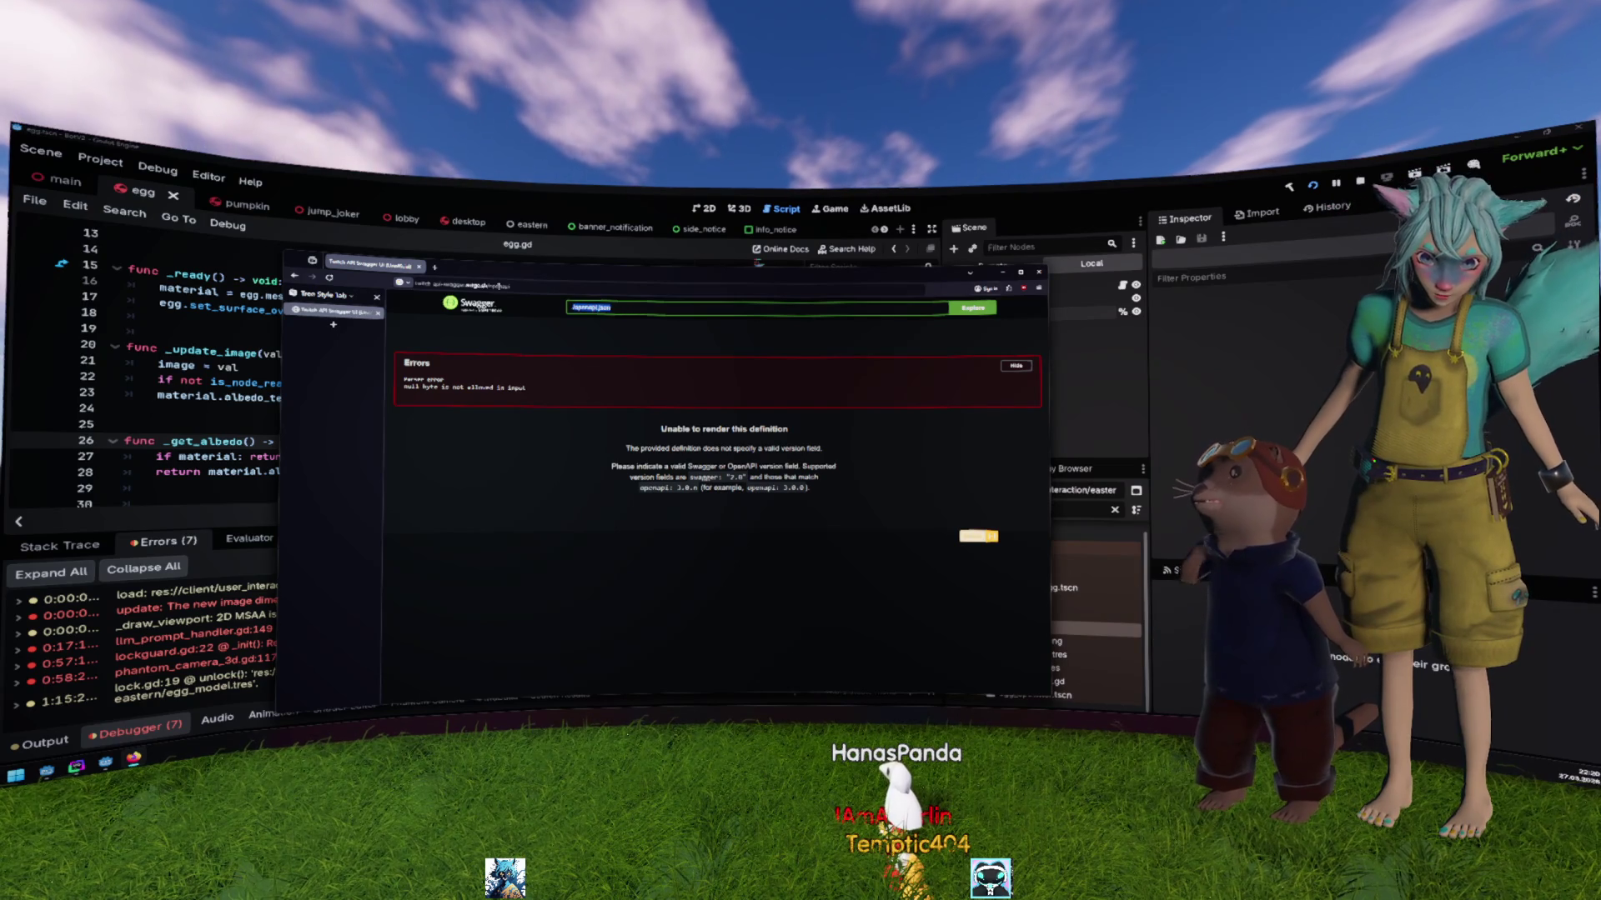
# Step: Load the raw openapi.json, scroll through its text, then return to Swagger UI
pyautogui.press('Return')
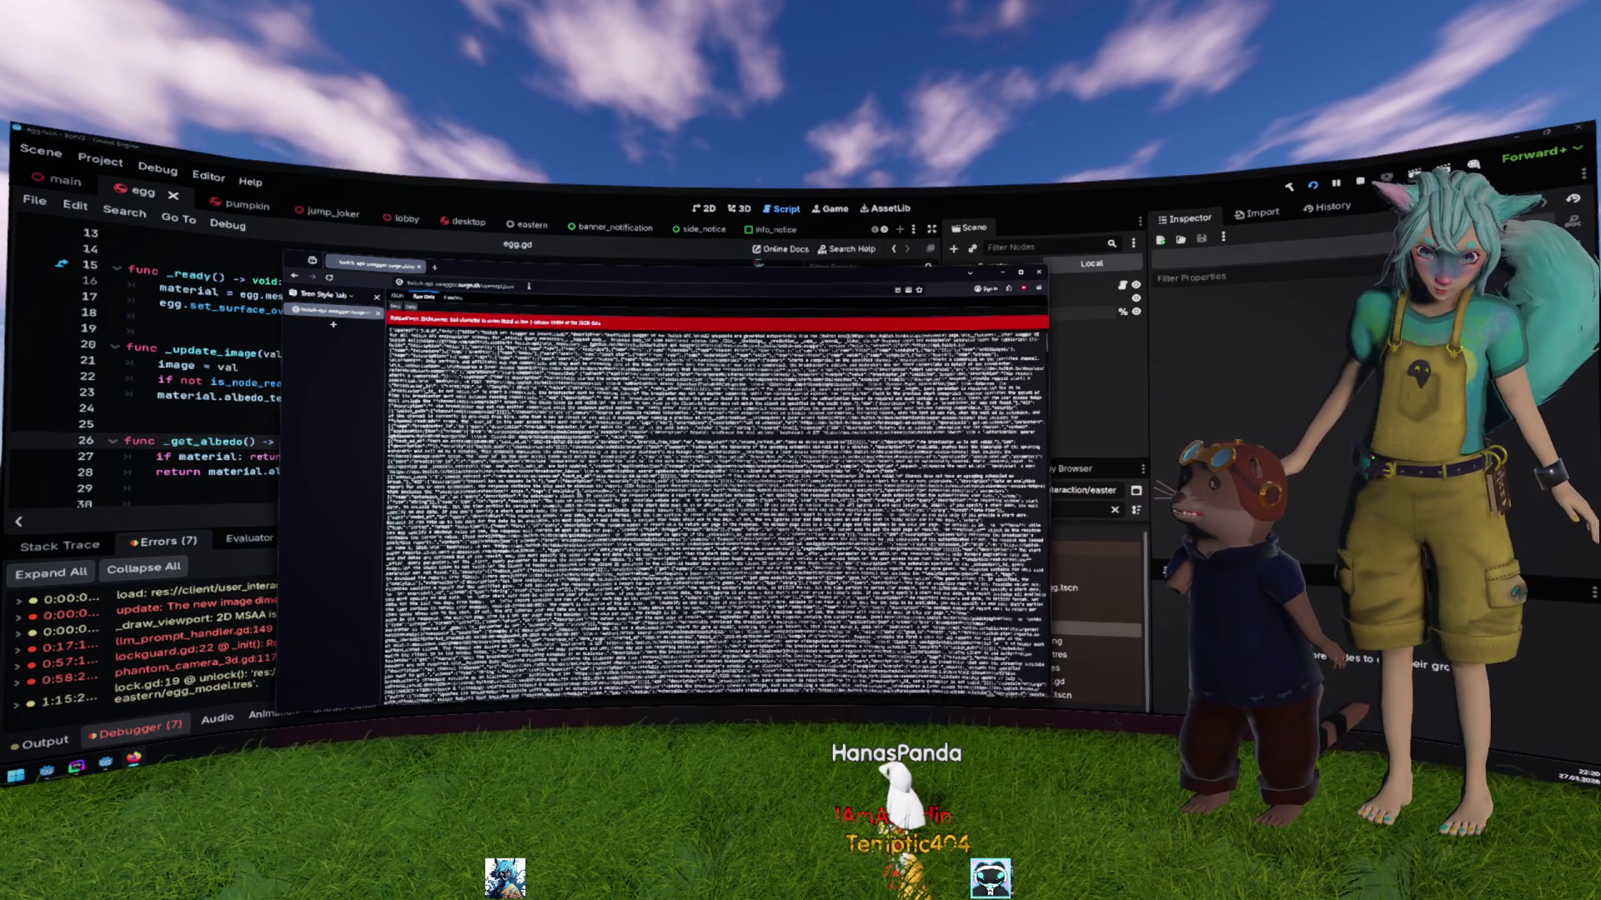
pyautogui.scroll(-15, 715, 514)
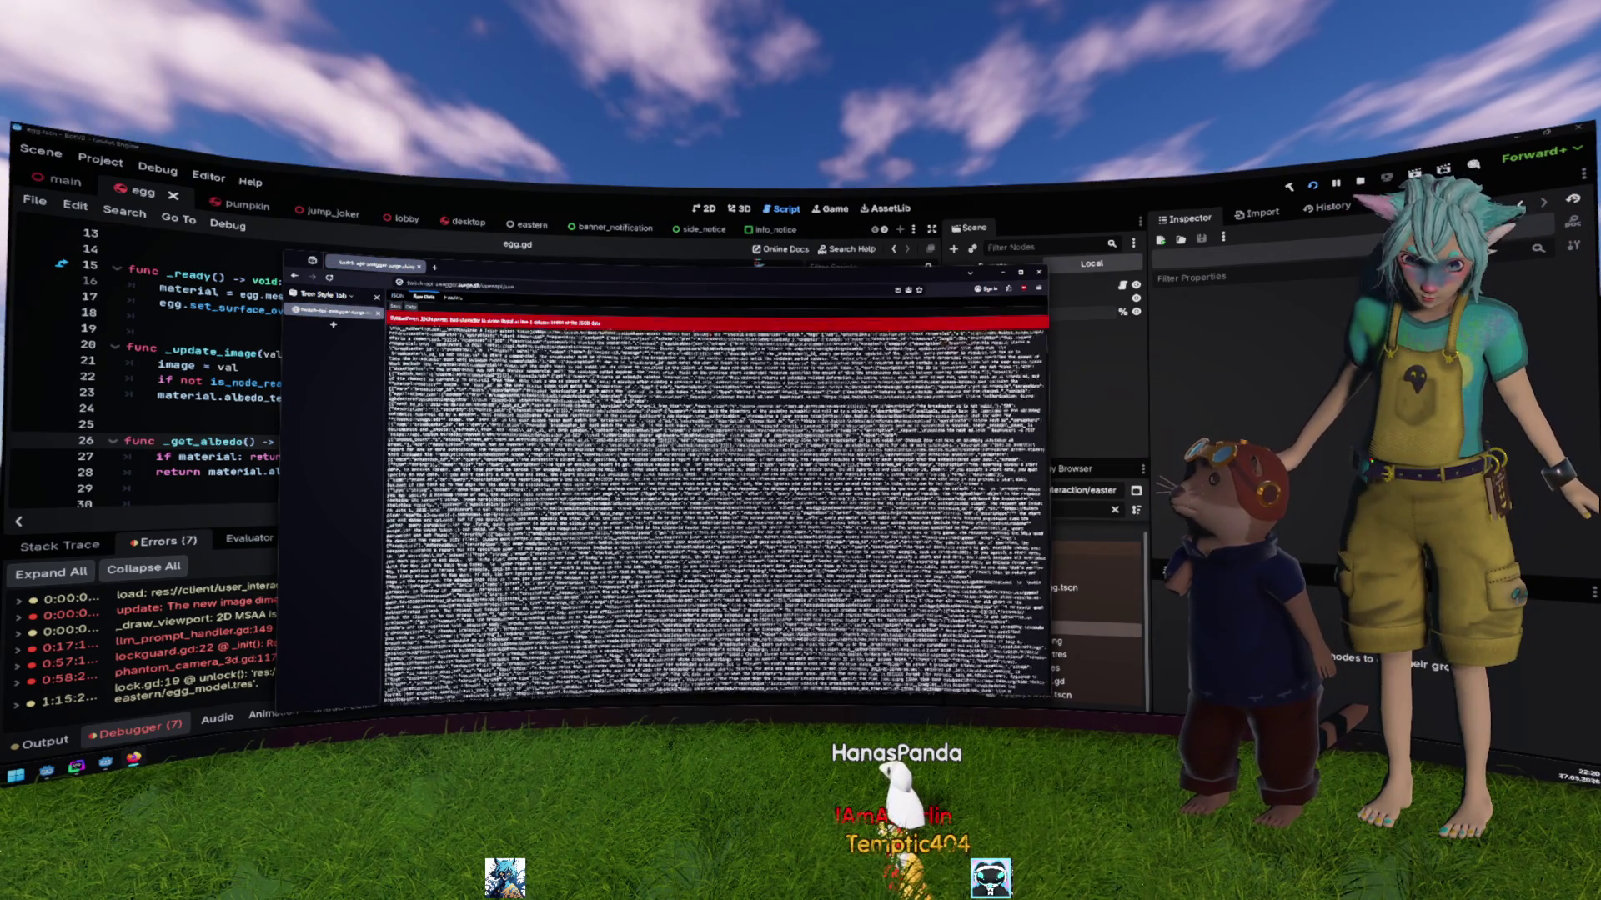
pyautogui.scroll(-10, 715, 514)
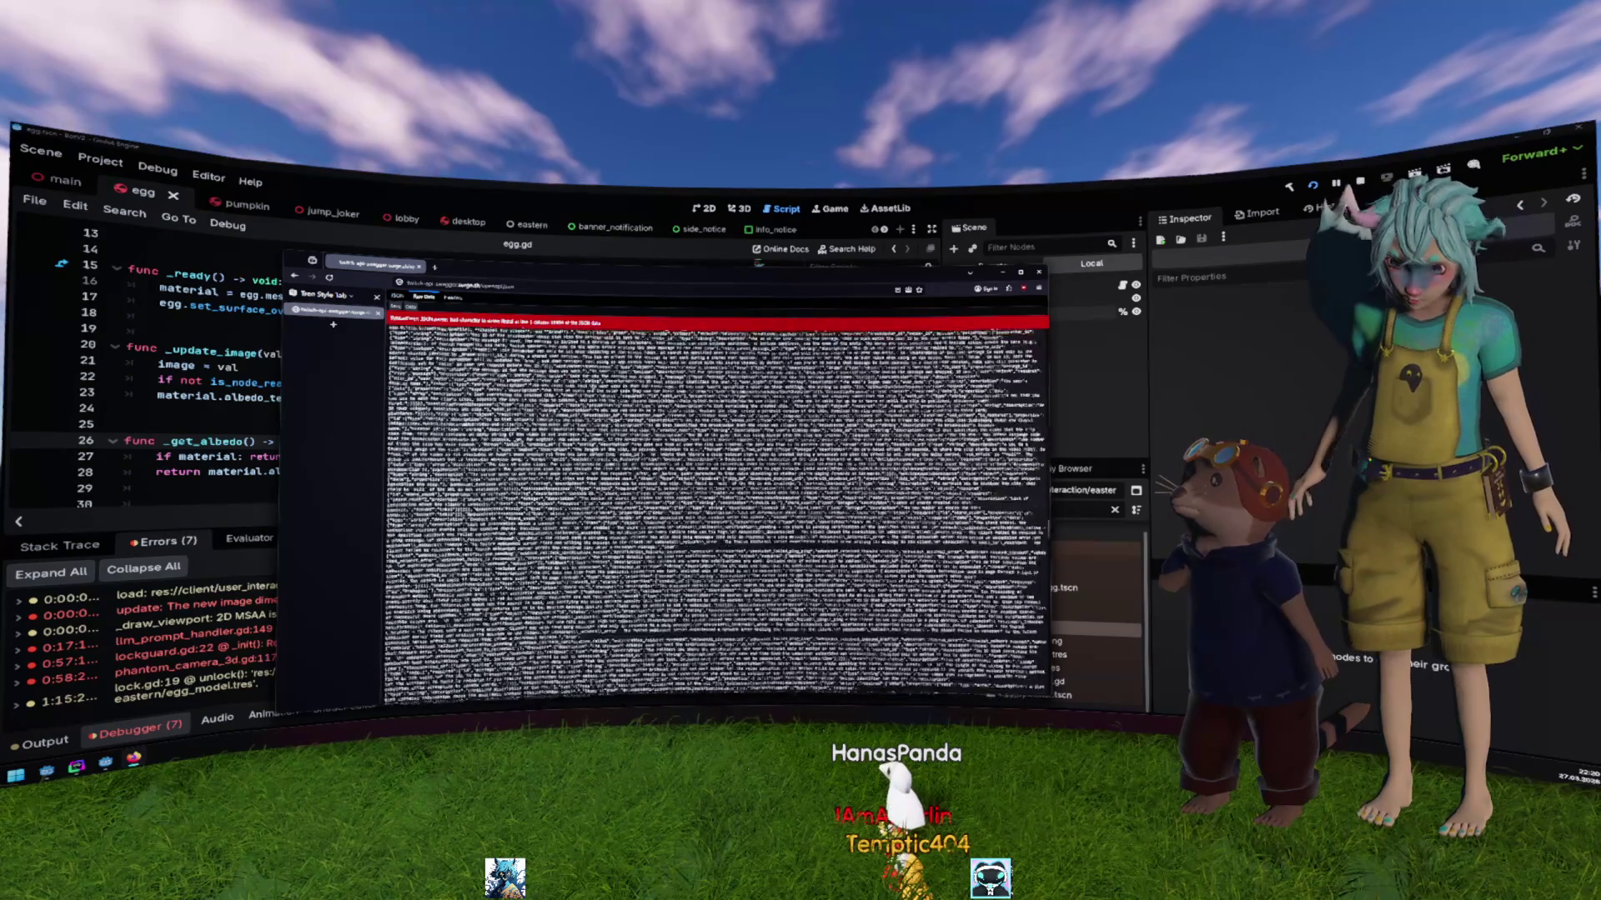
pyautogui.scroll(-5, 715, 513)
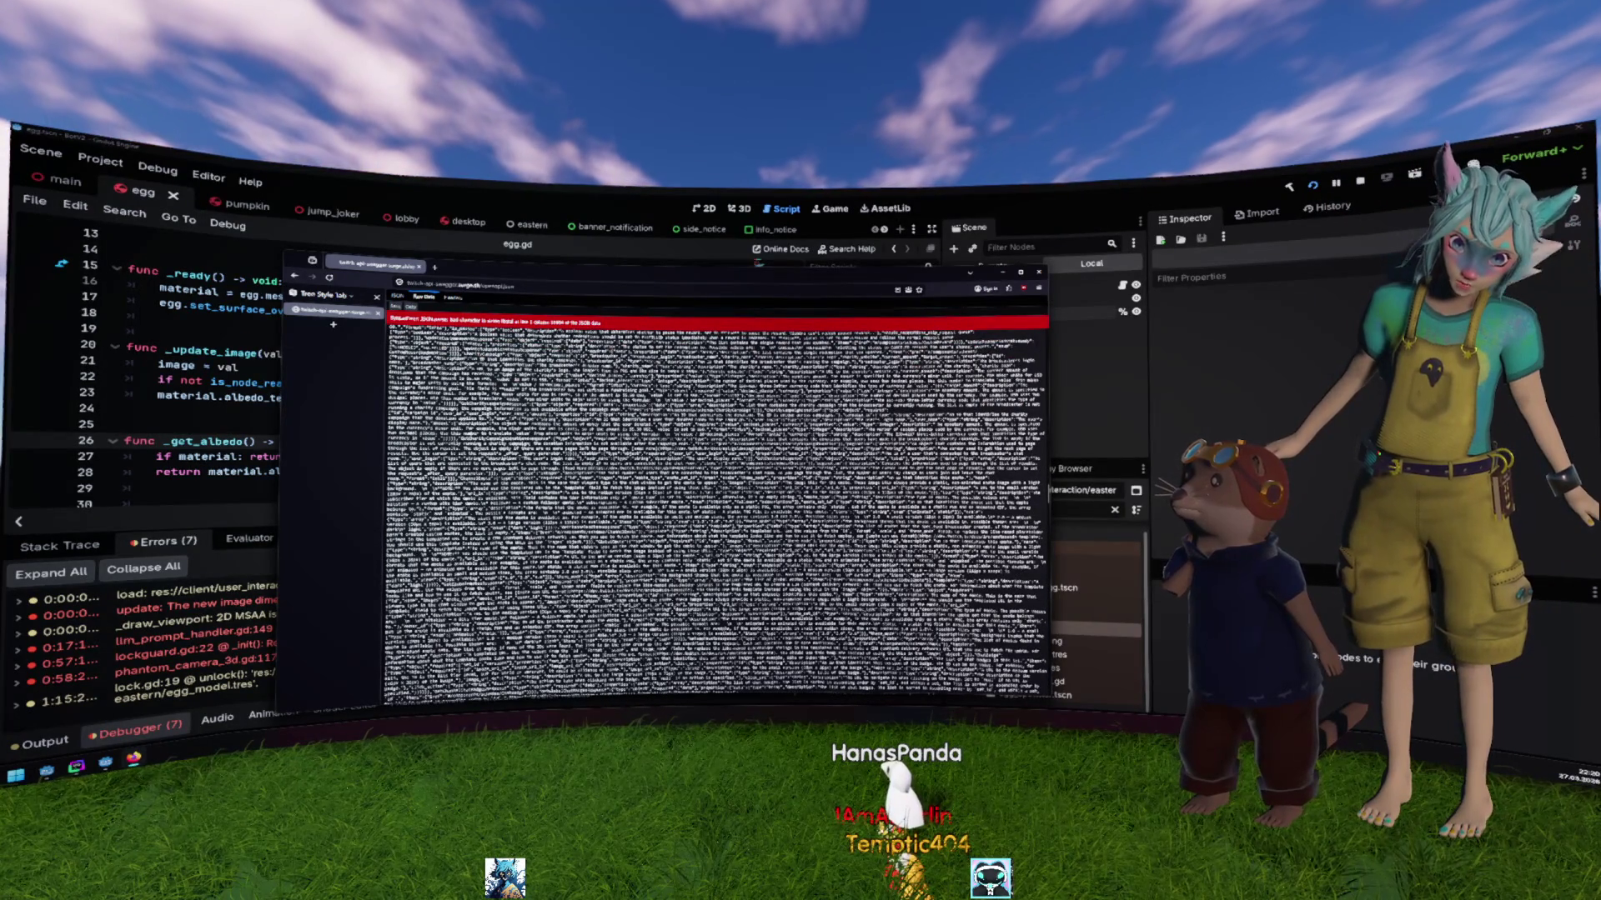
pyautogui.scroll(8, 715, 513)
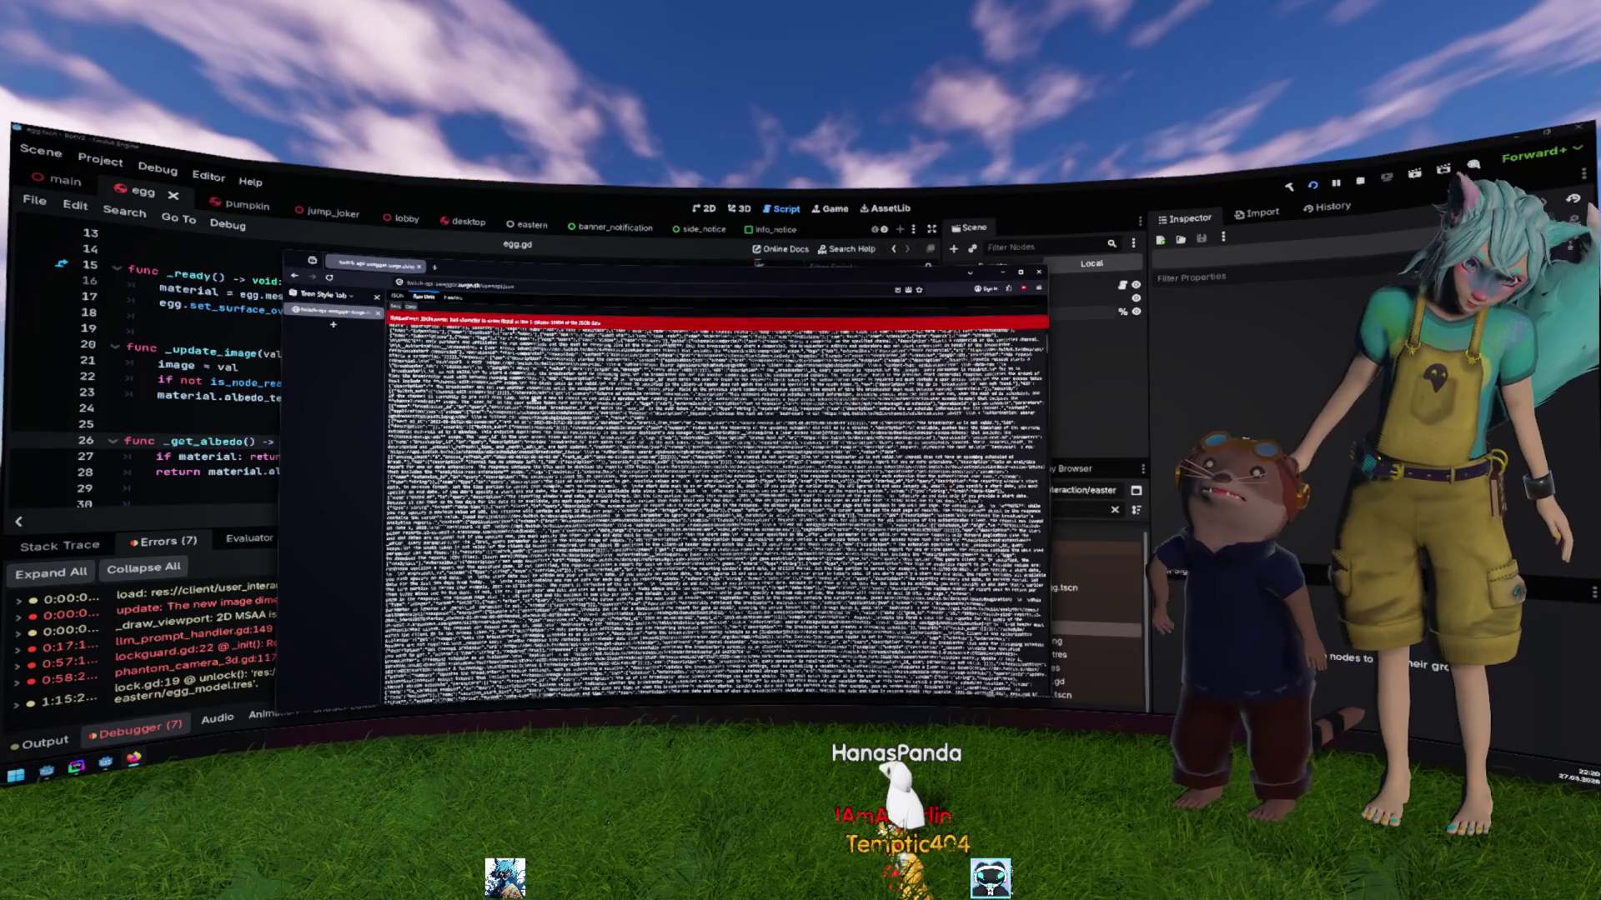
pyautogui.hotkey('alt', 'Left')
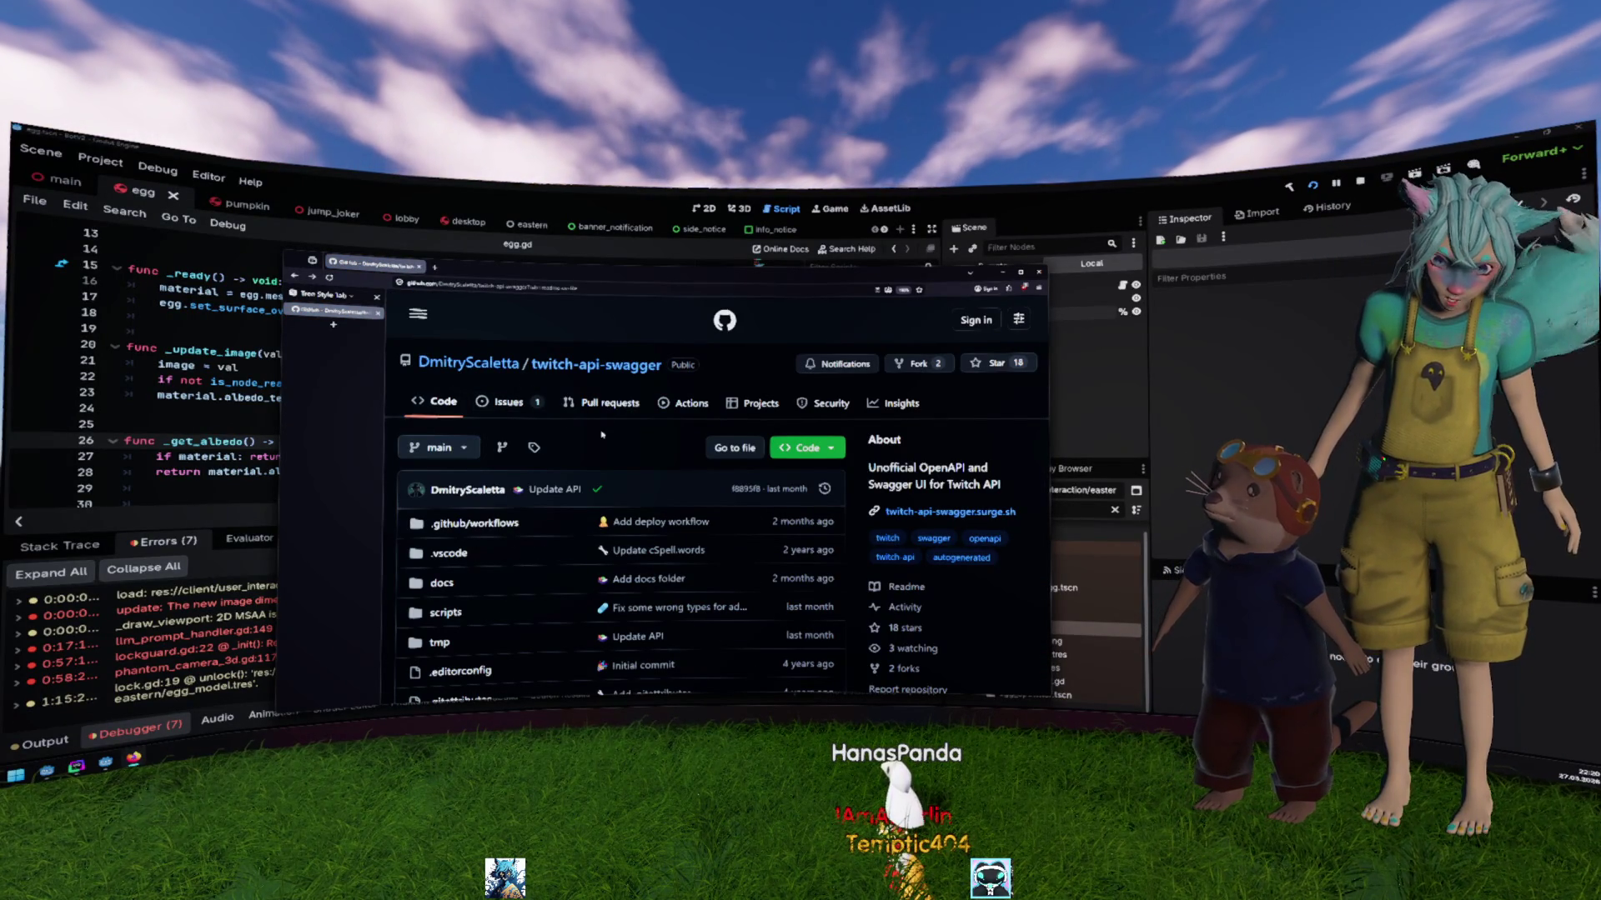
# Step: Confirm the main branch and open openapi.json from the twitch-api-swagger file list
pyautogui.scroll(-2, 602, 434)
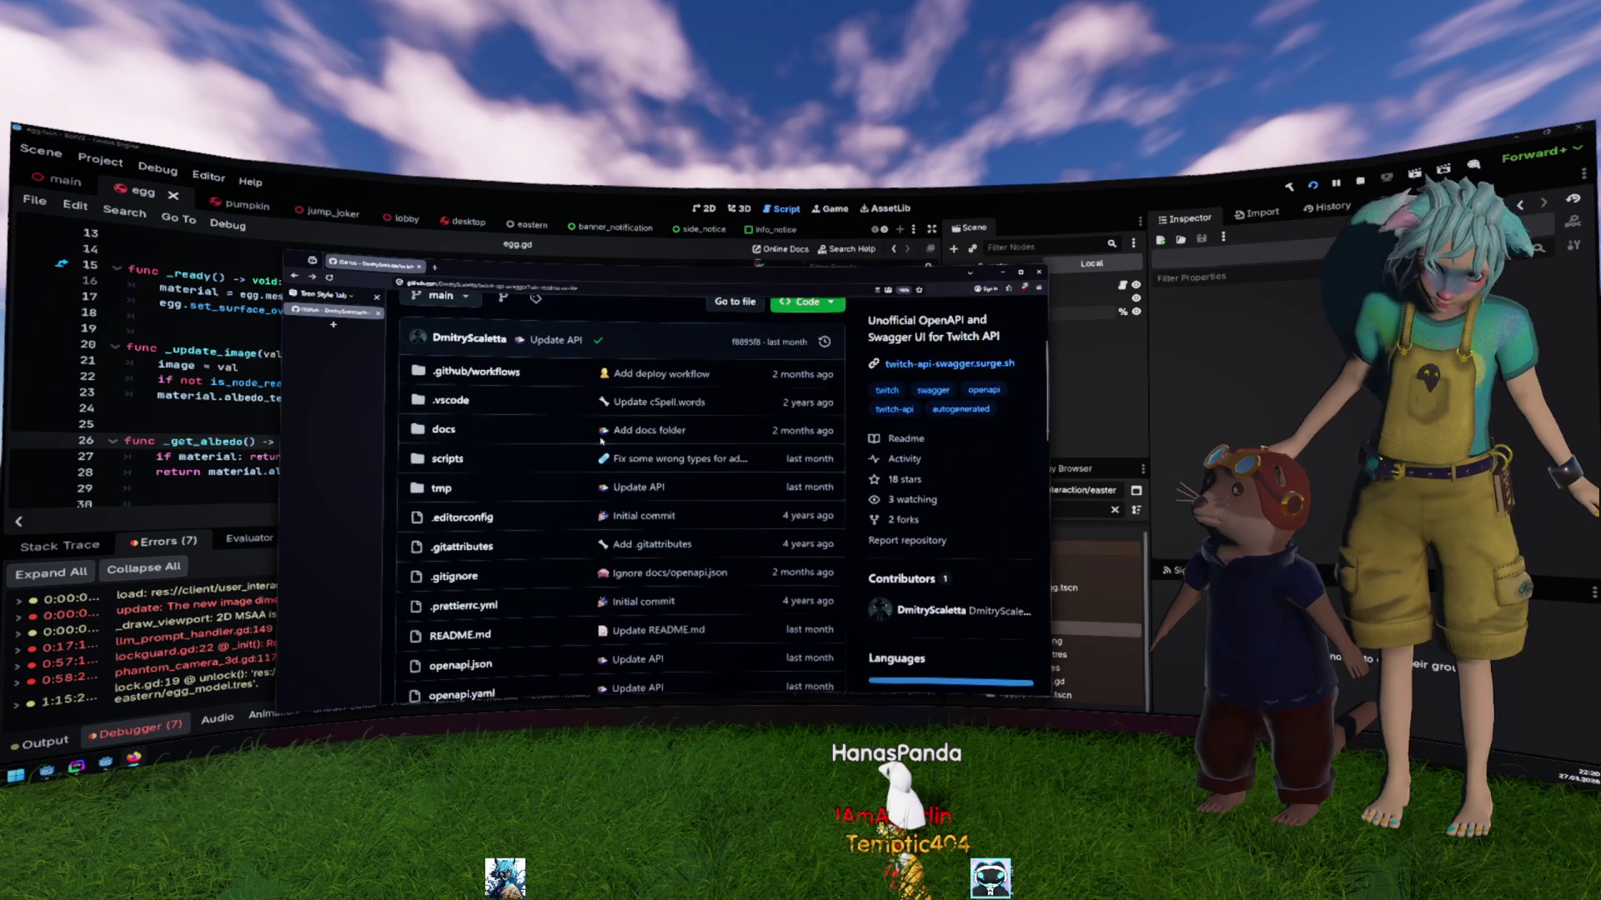
pyautogui.scroll(1, 603, 446)
pyautogui.scroll(-5, 602, 446)
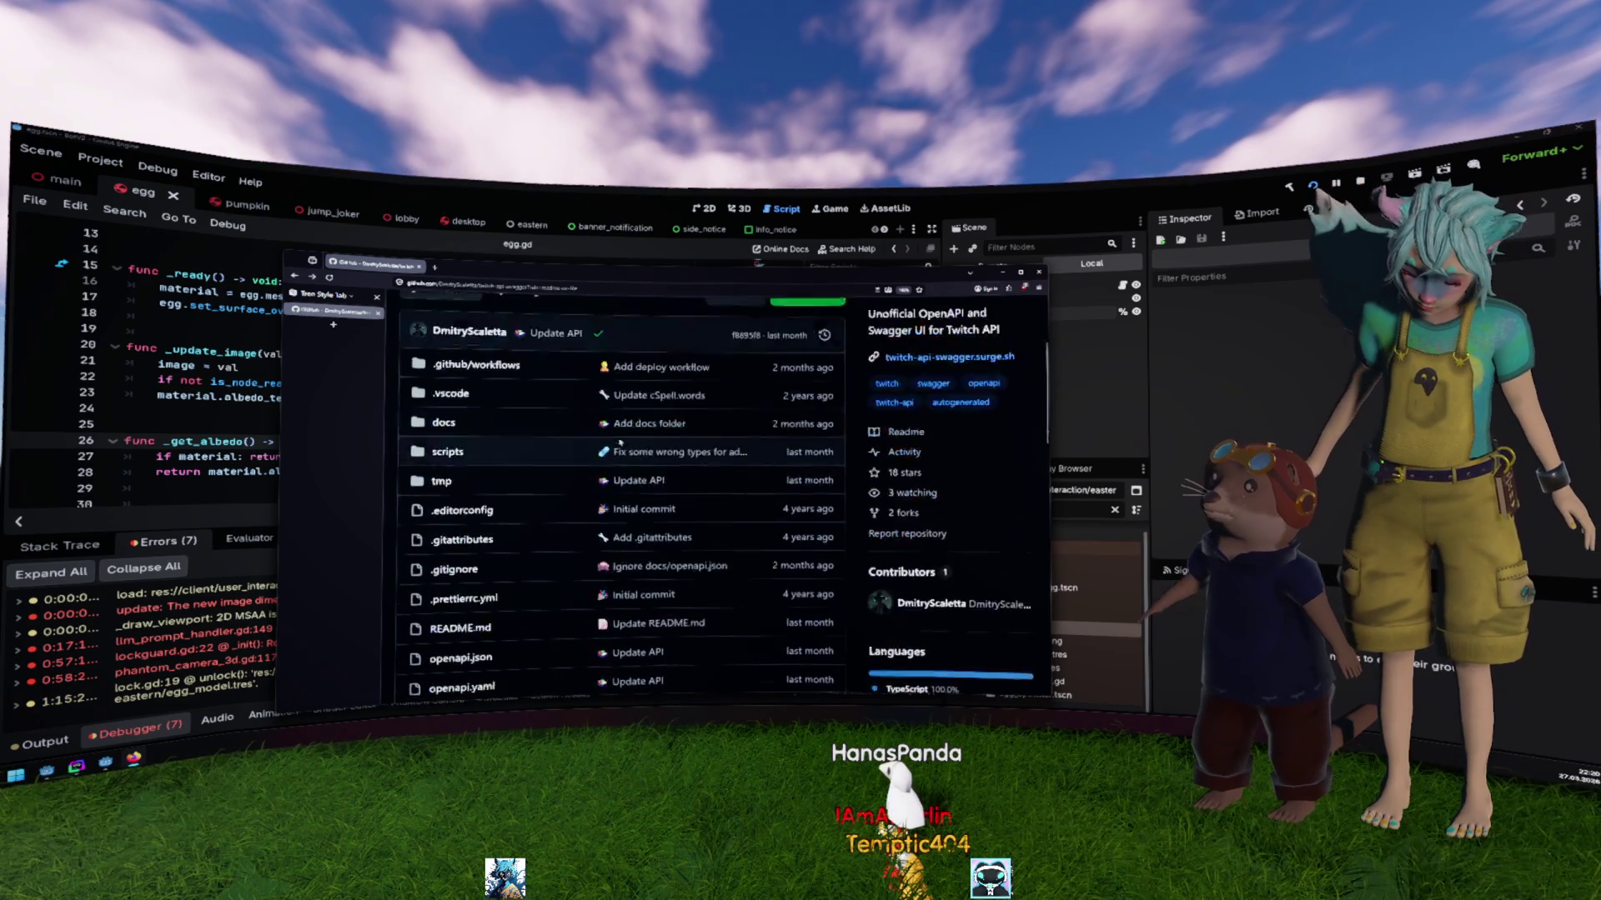
pyautogui.scroll(2, 620, 441)
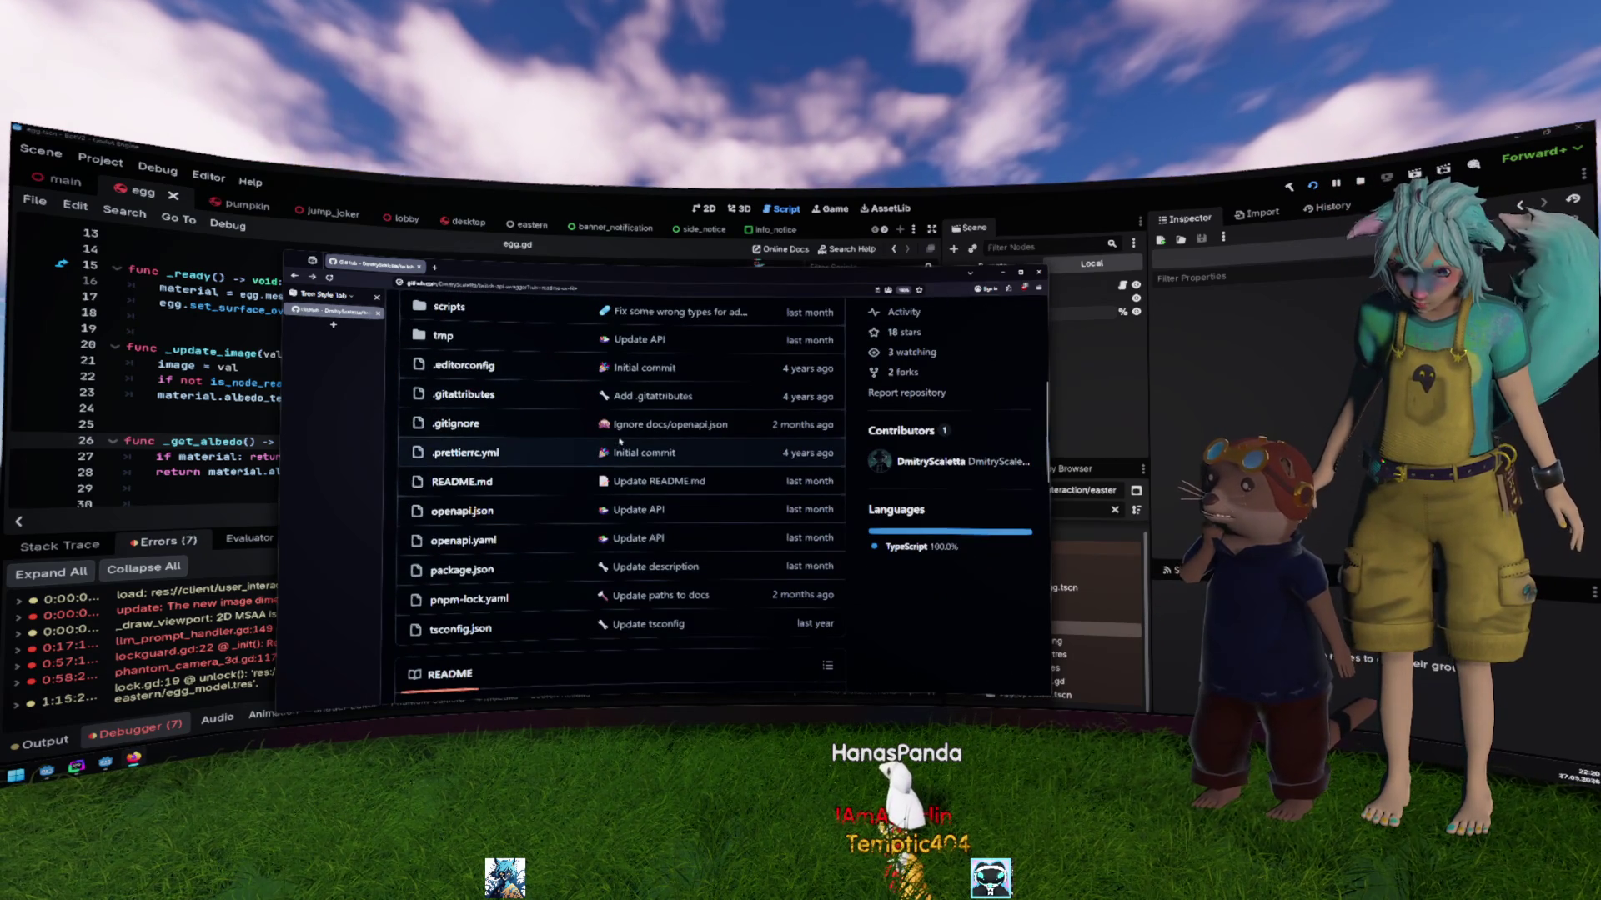
pyautogui.scroll(3, 619, 441)
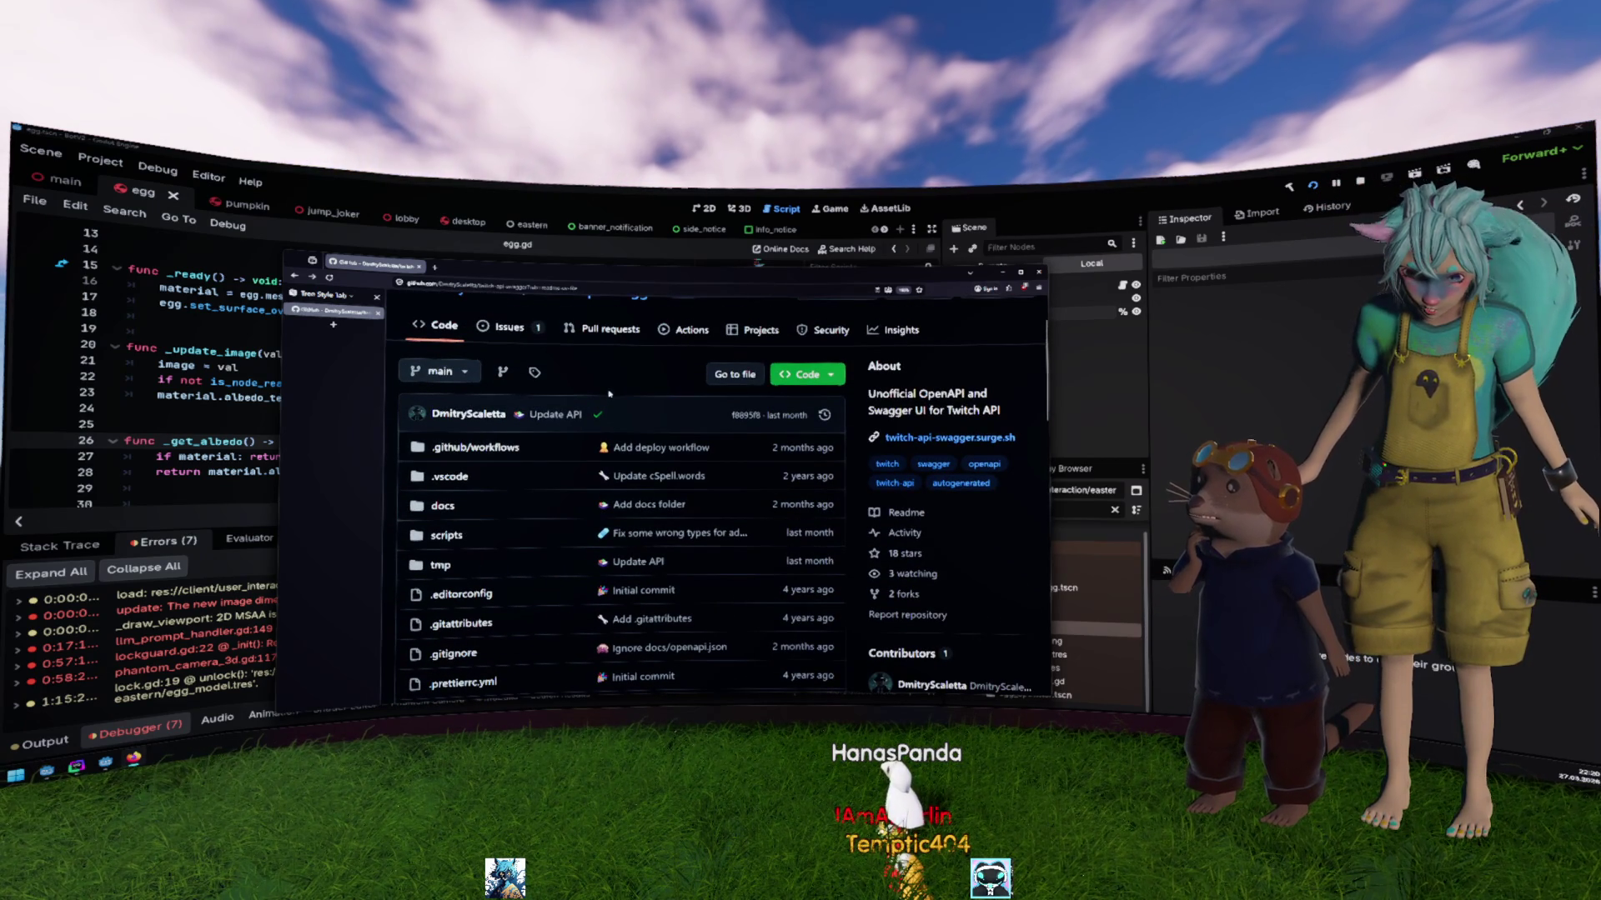
pyautogui.click(450, 372)
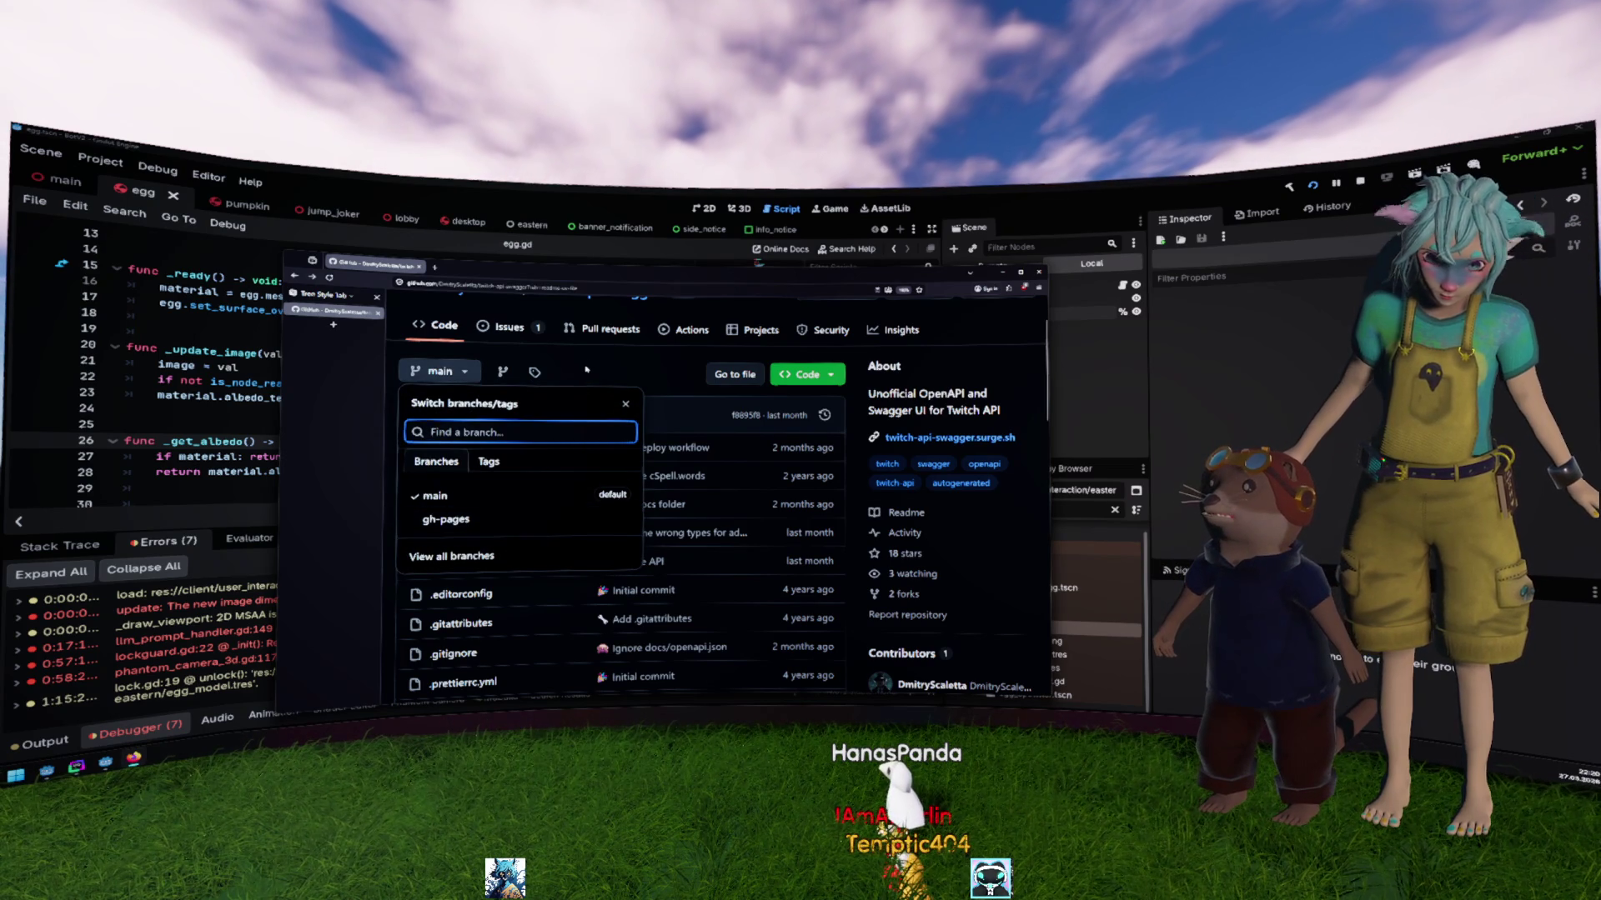
pyautogui.click(588, 365)
pyautogui.scroll(-5, 511, 546)
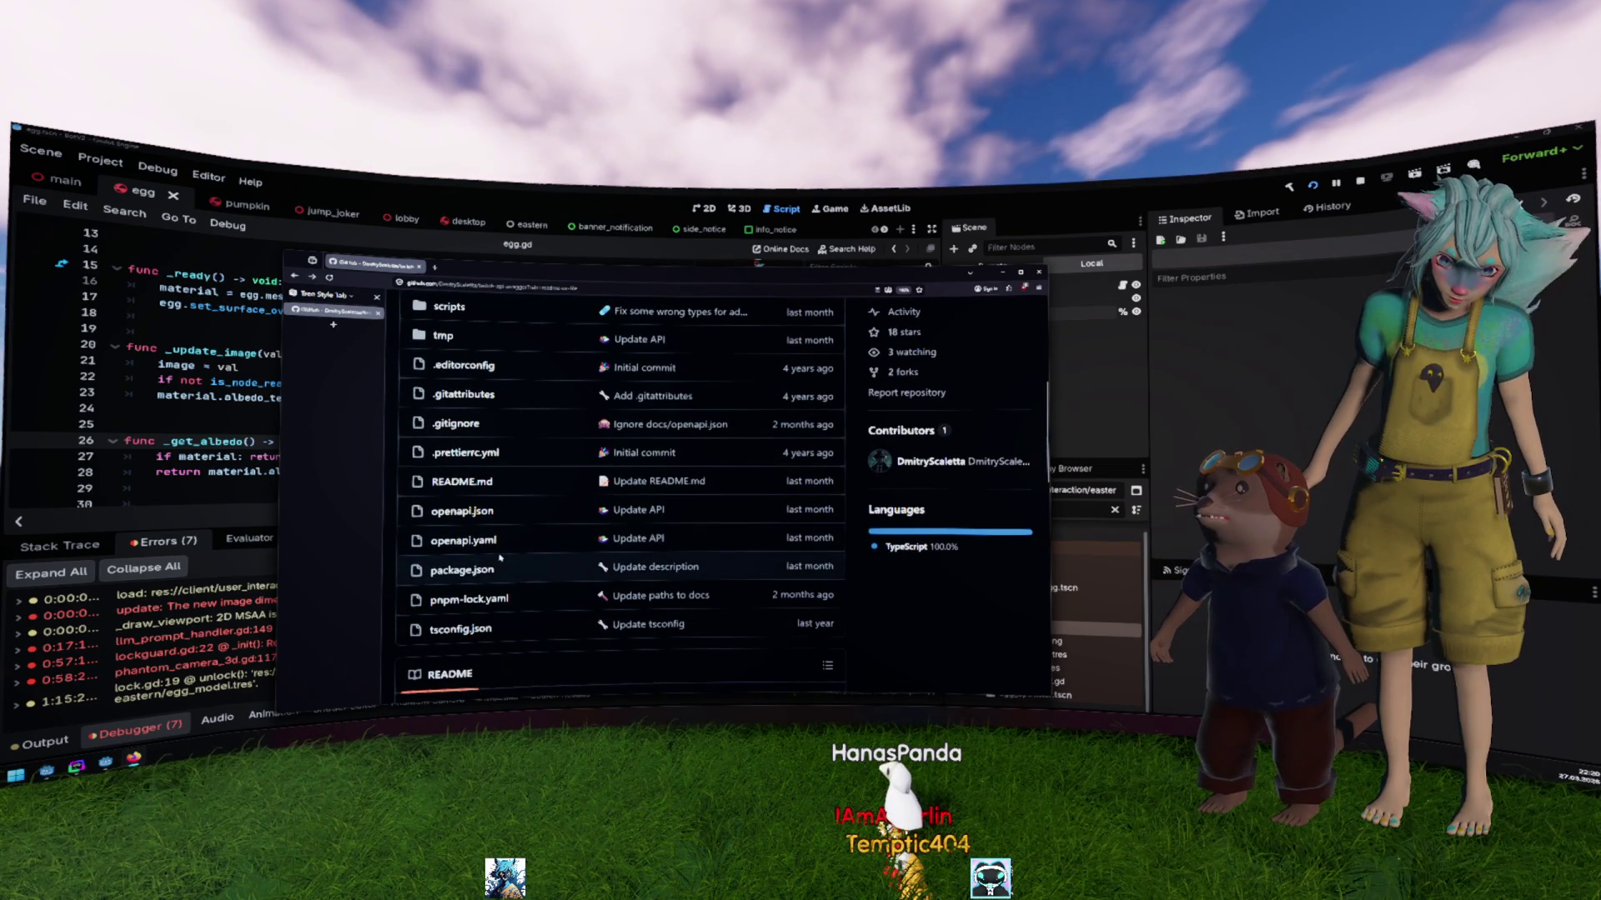
pyautogui.click(588, 521)
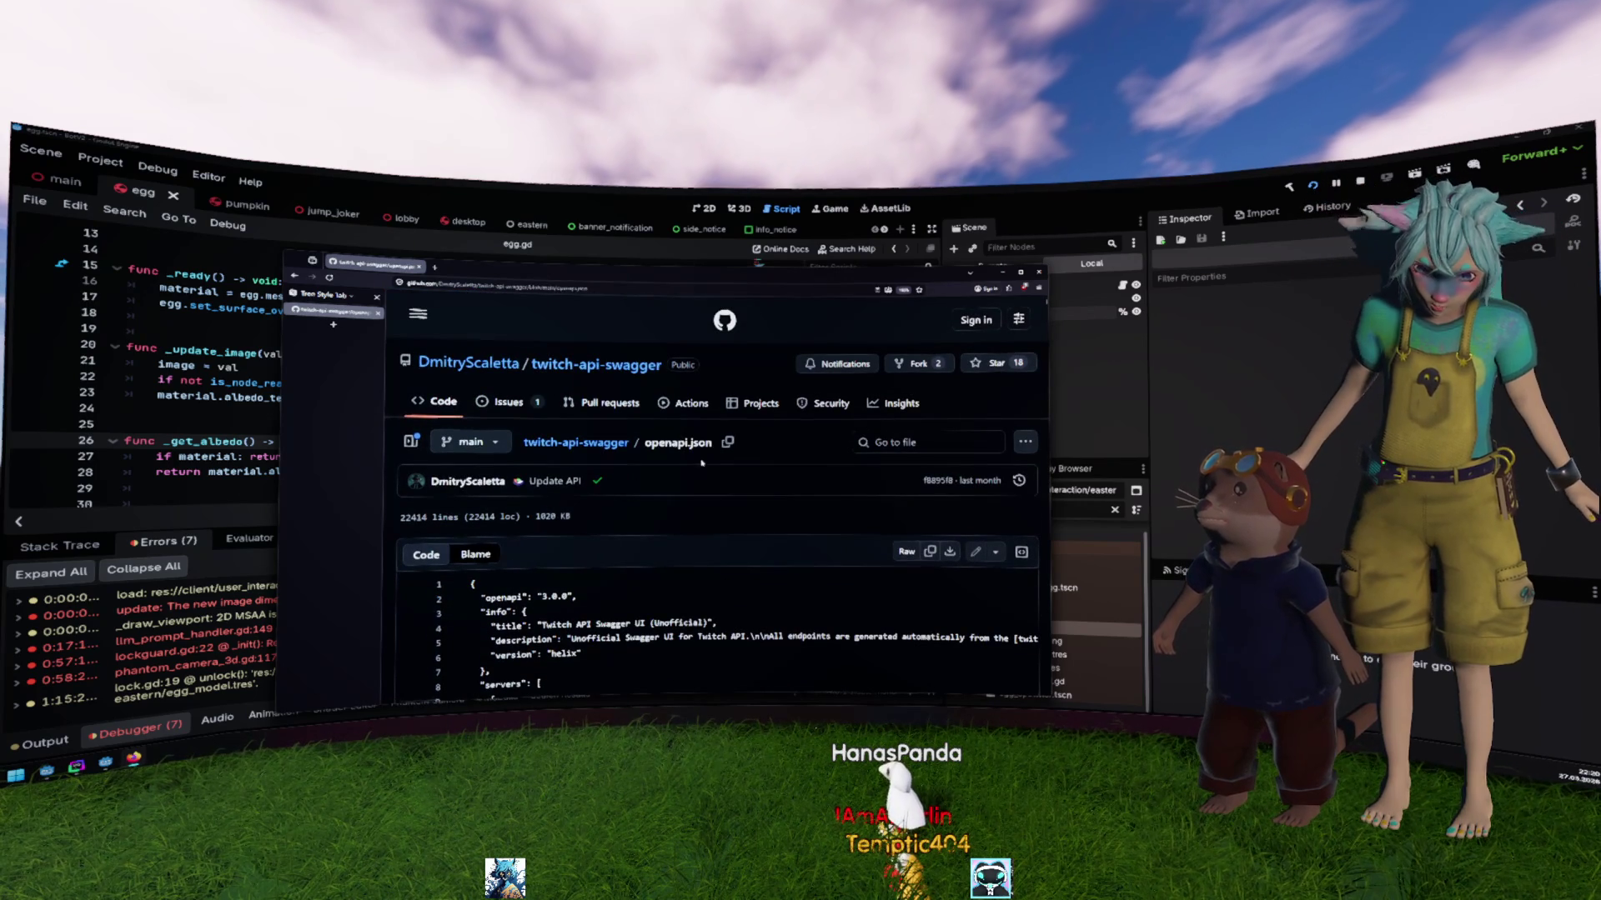
# Step: View the raw openapi.json content and check its page address
pyautogui.click(906, 551)
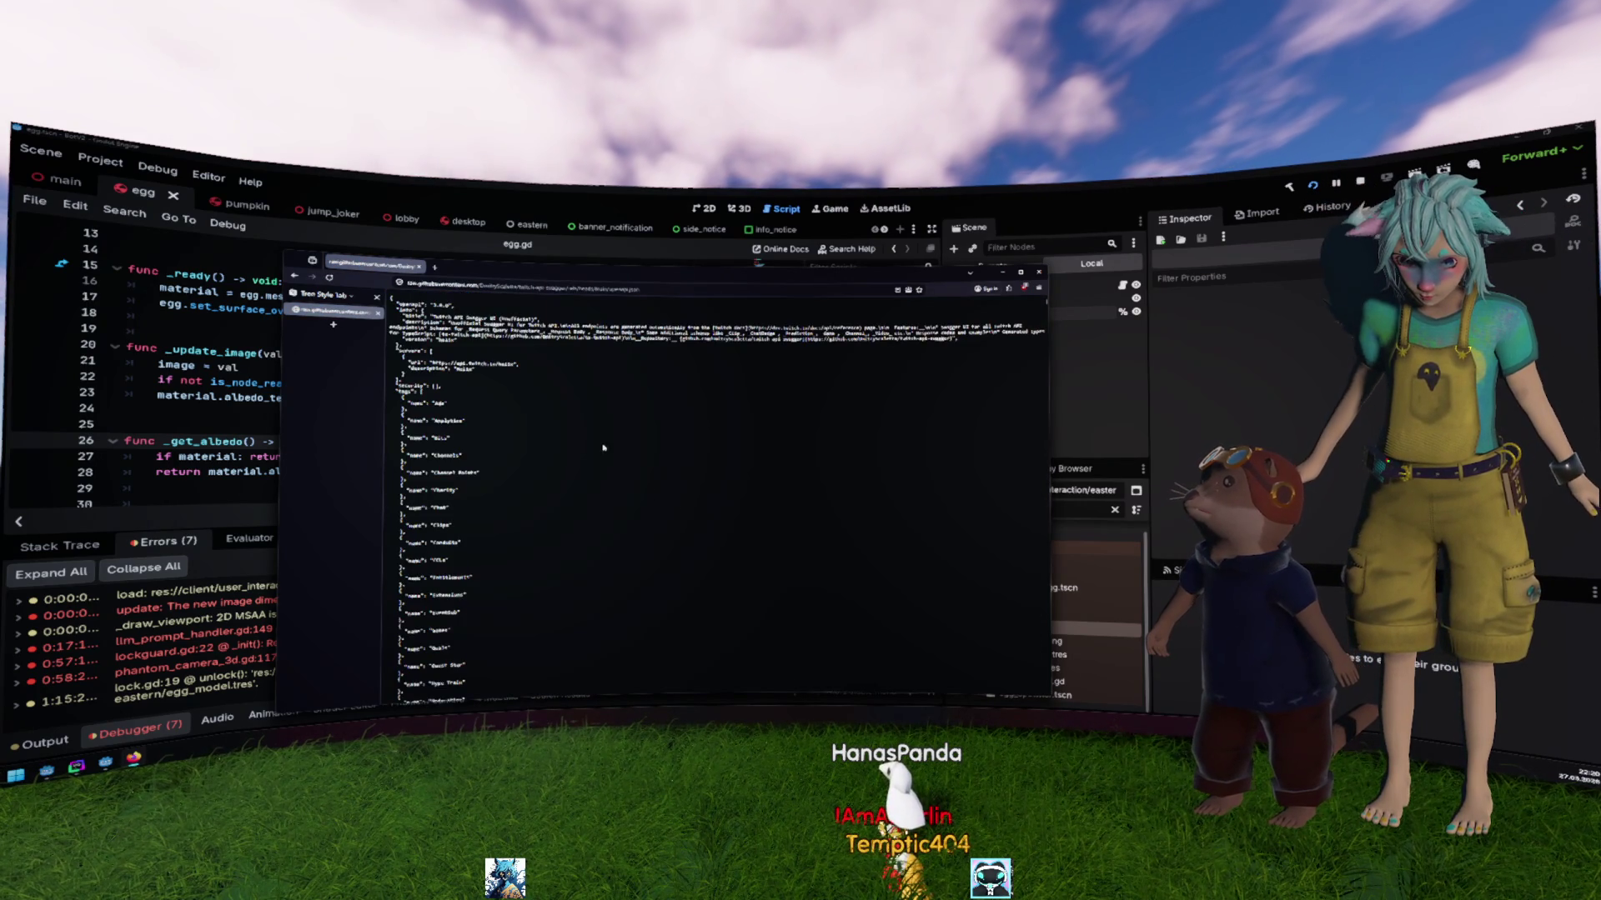
pyautogui.click(646, 284)
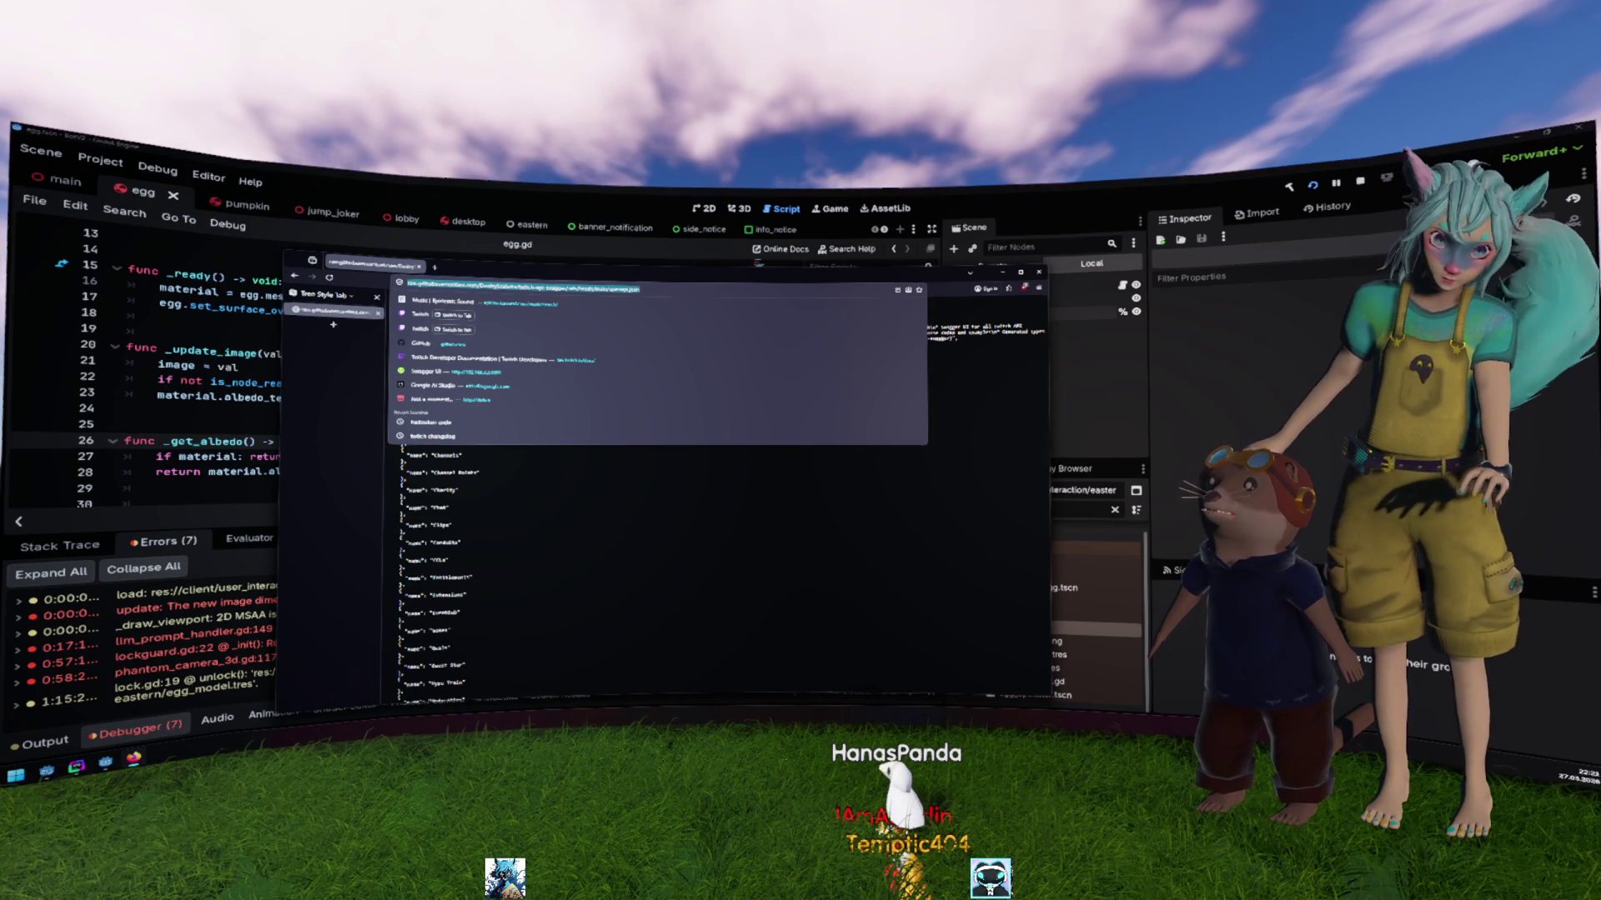
pyautogui.press('Escape')
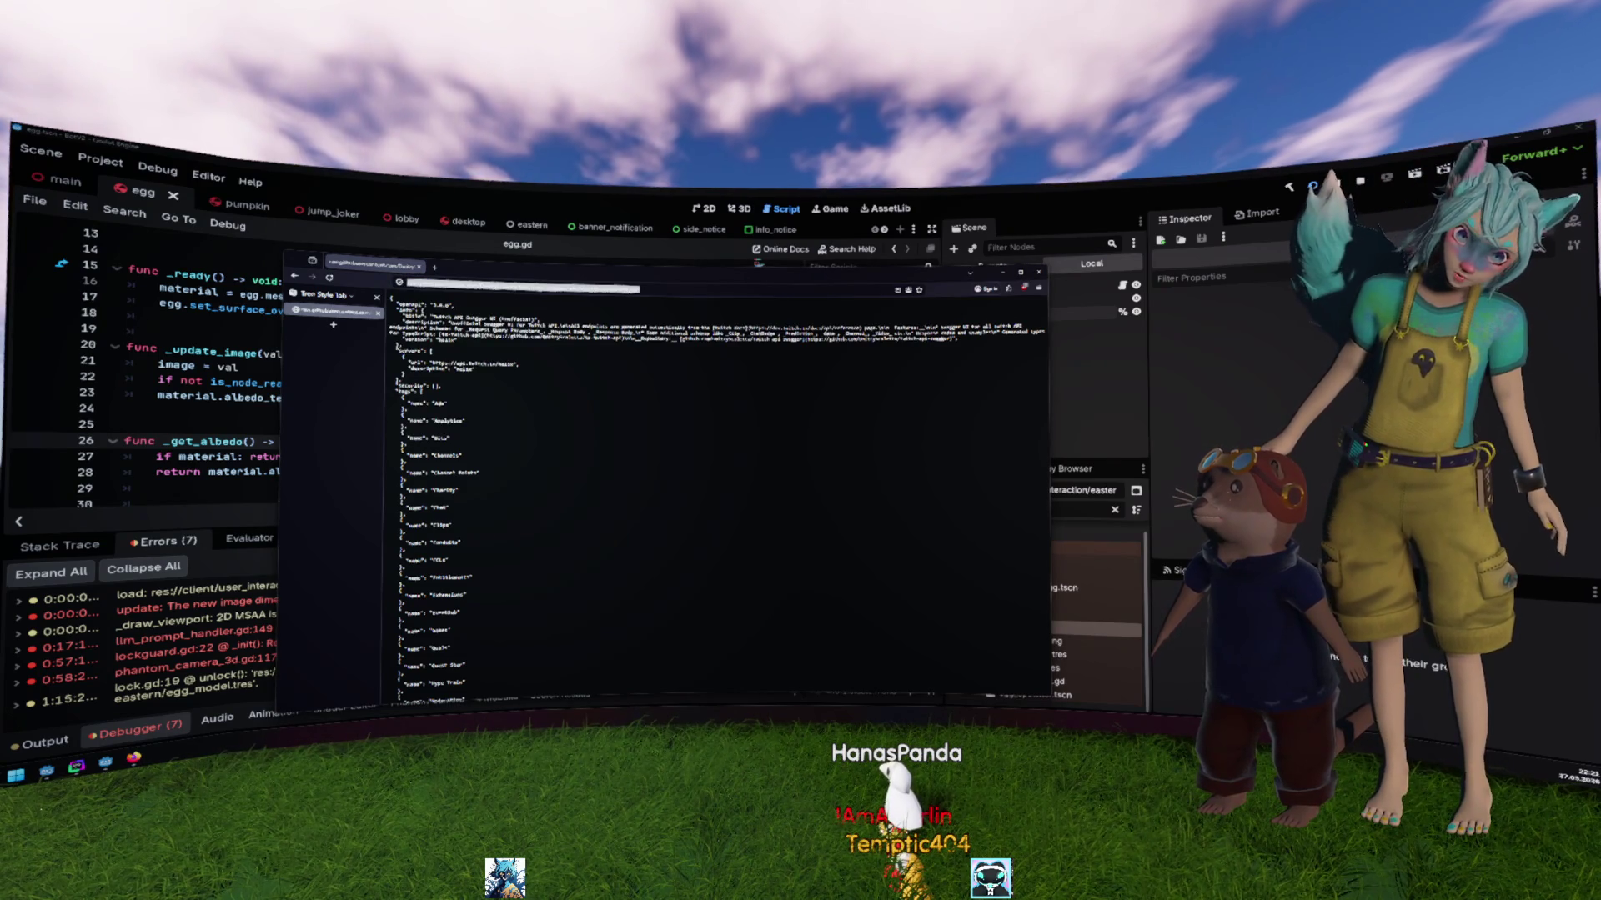
pyautogui.click(654, 410)
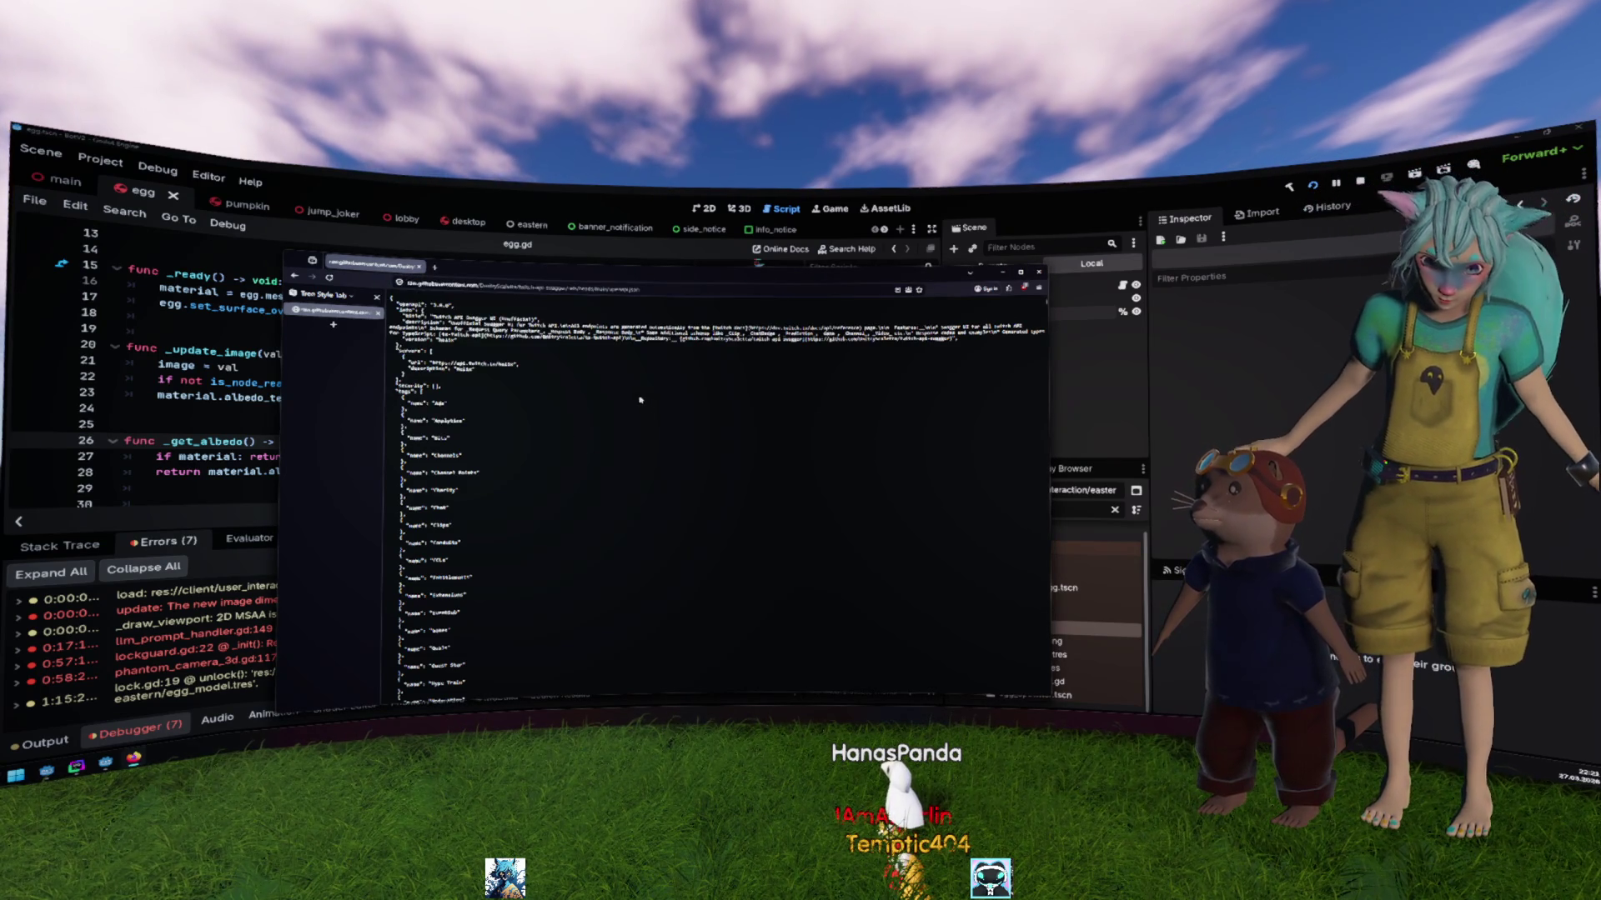
# Step: Go back to the repository file list, then return to egg.gd in the Godot editor
pyautogui.hotkey('alt', 'Left')
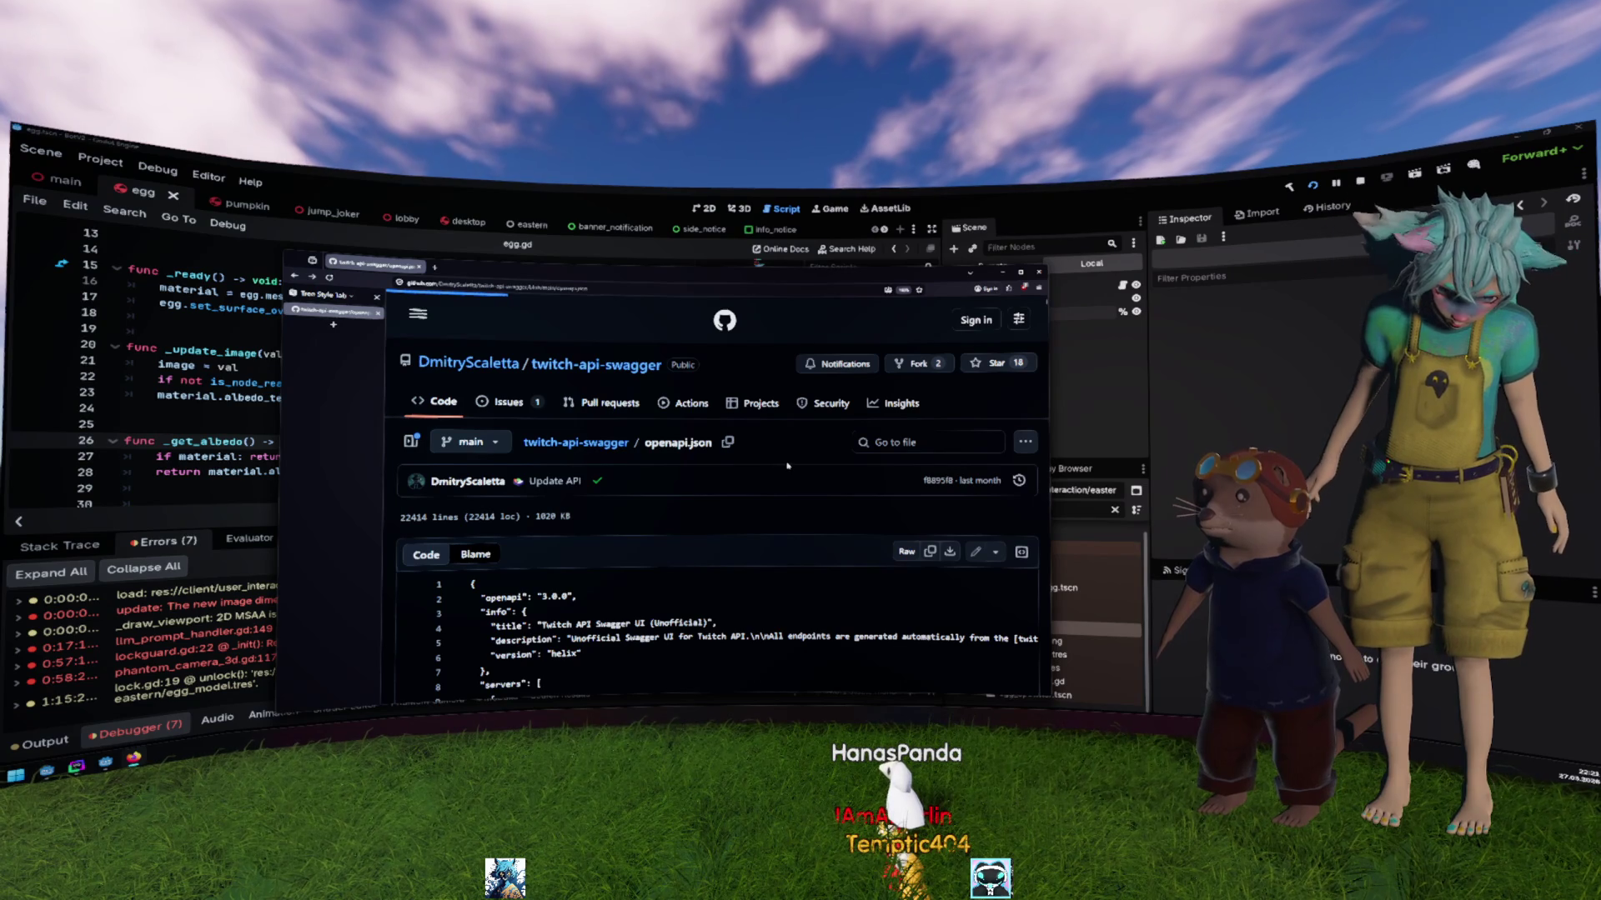
pyautogui.hotkey('alt', 'Left')
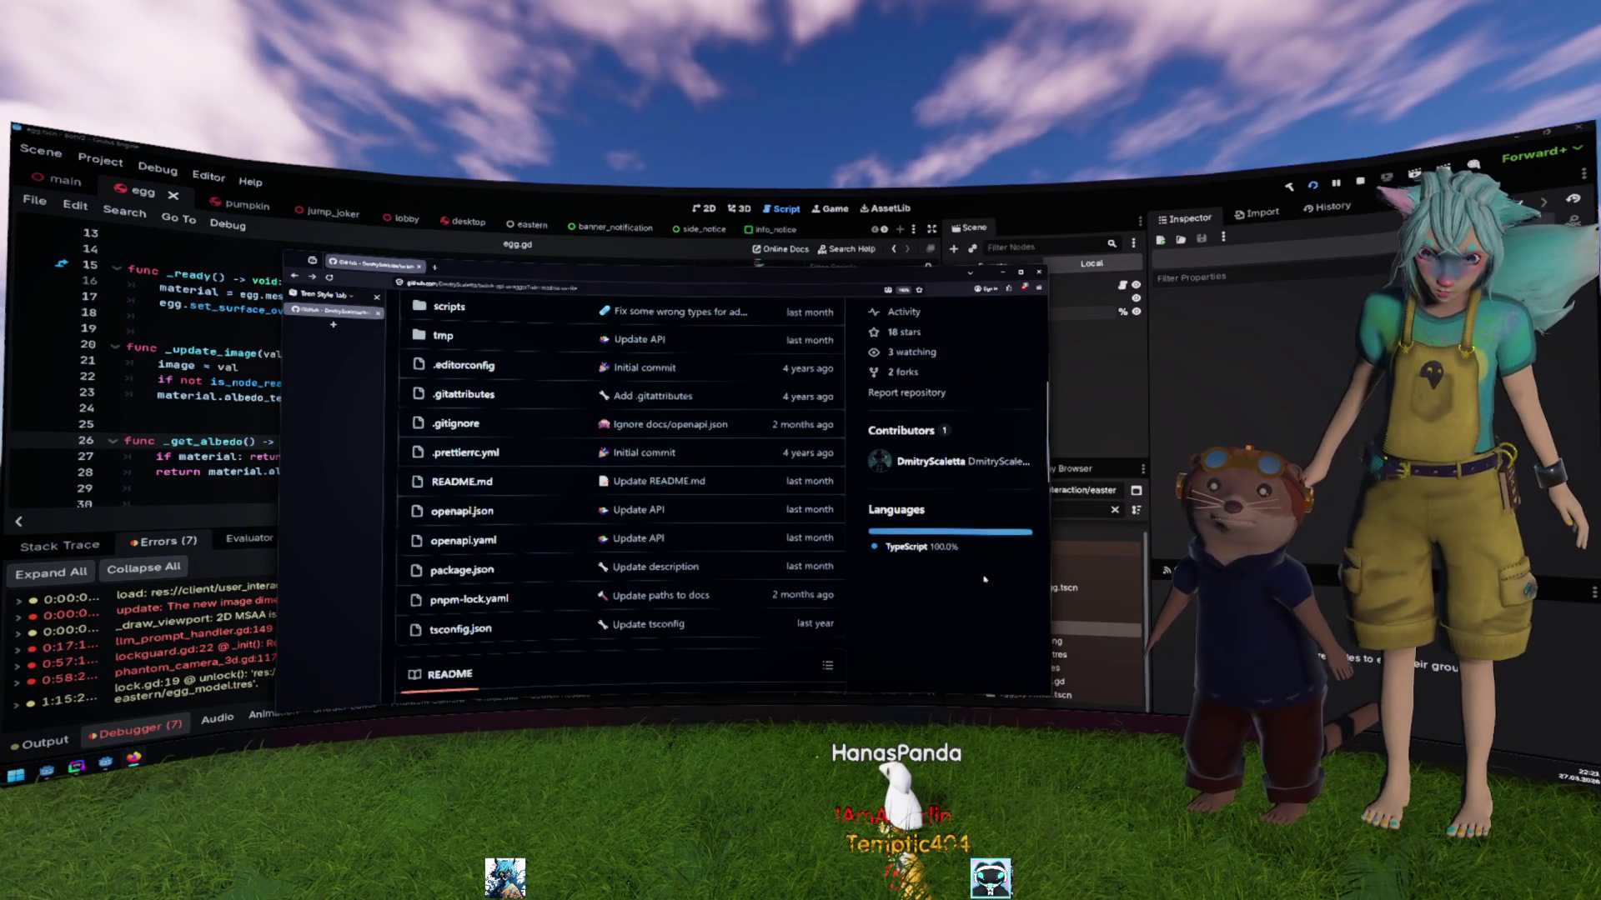
pyautogui.scroll(2, 988, 579)
pyautogui.scroll(3, 985, 579)
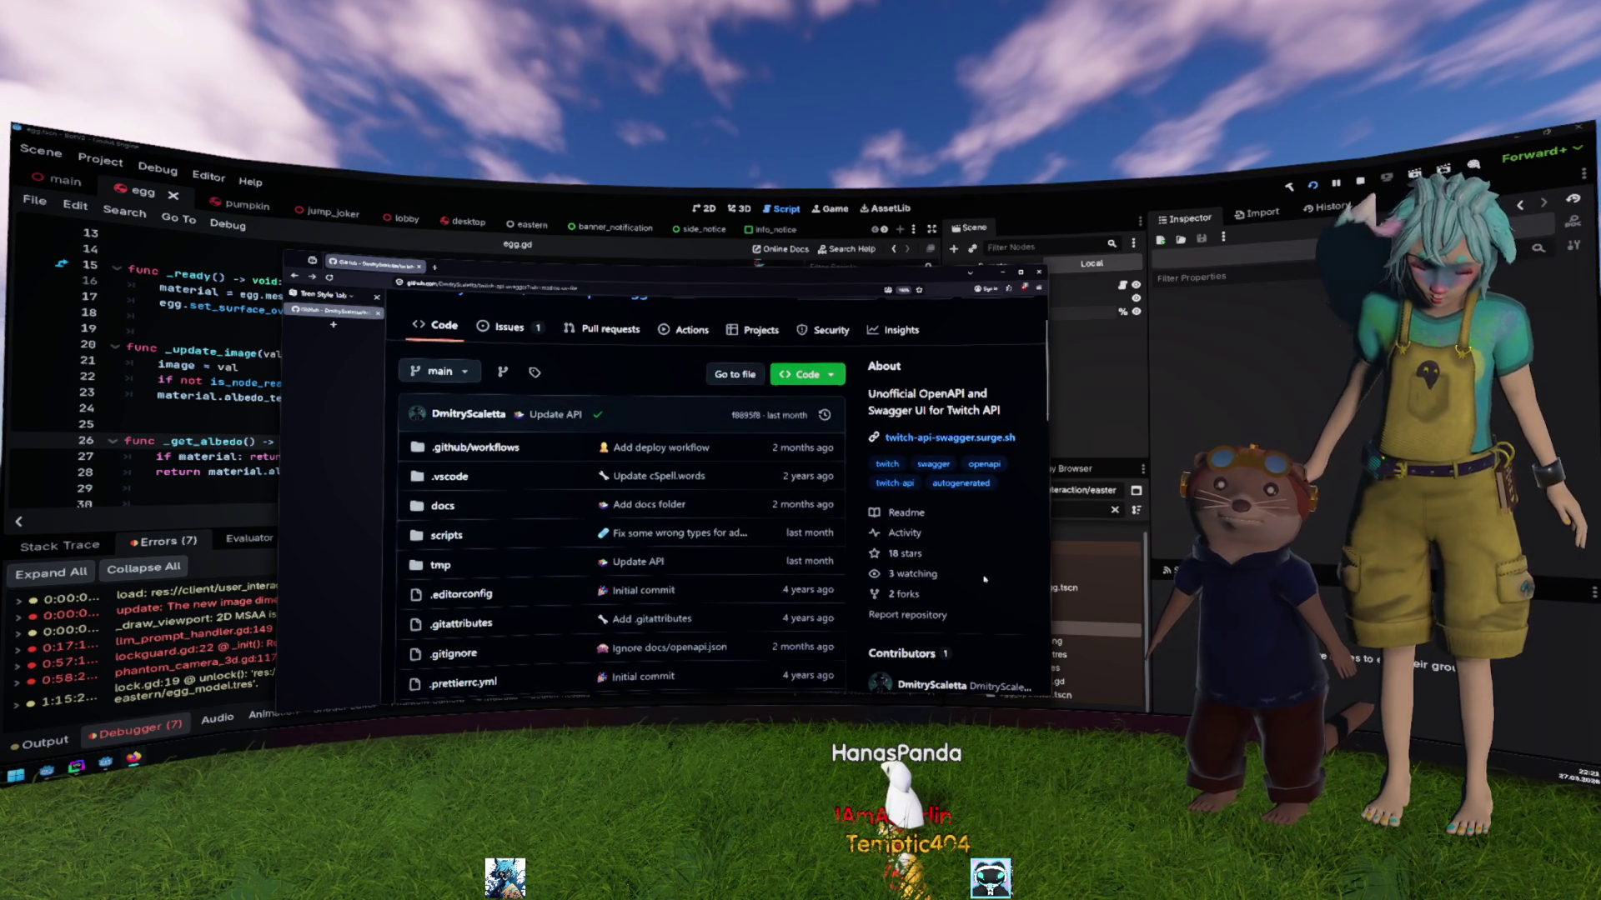
pyautogui.scroll(2, 985, 579)
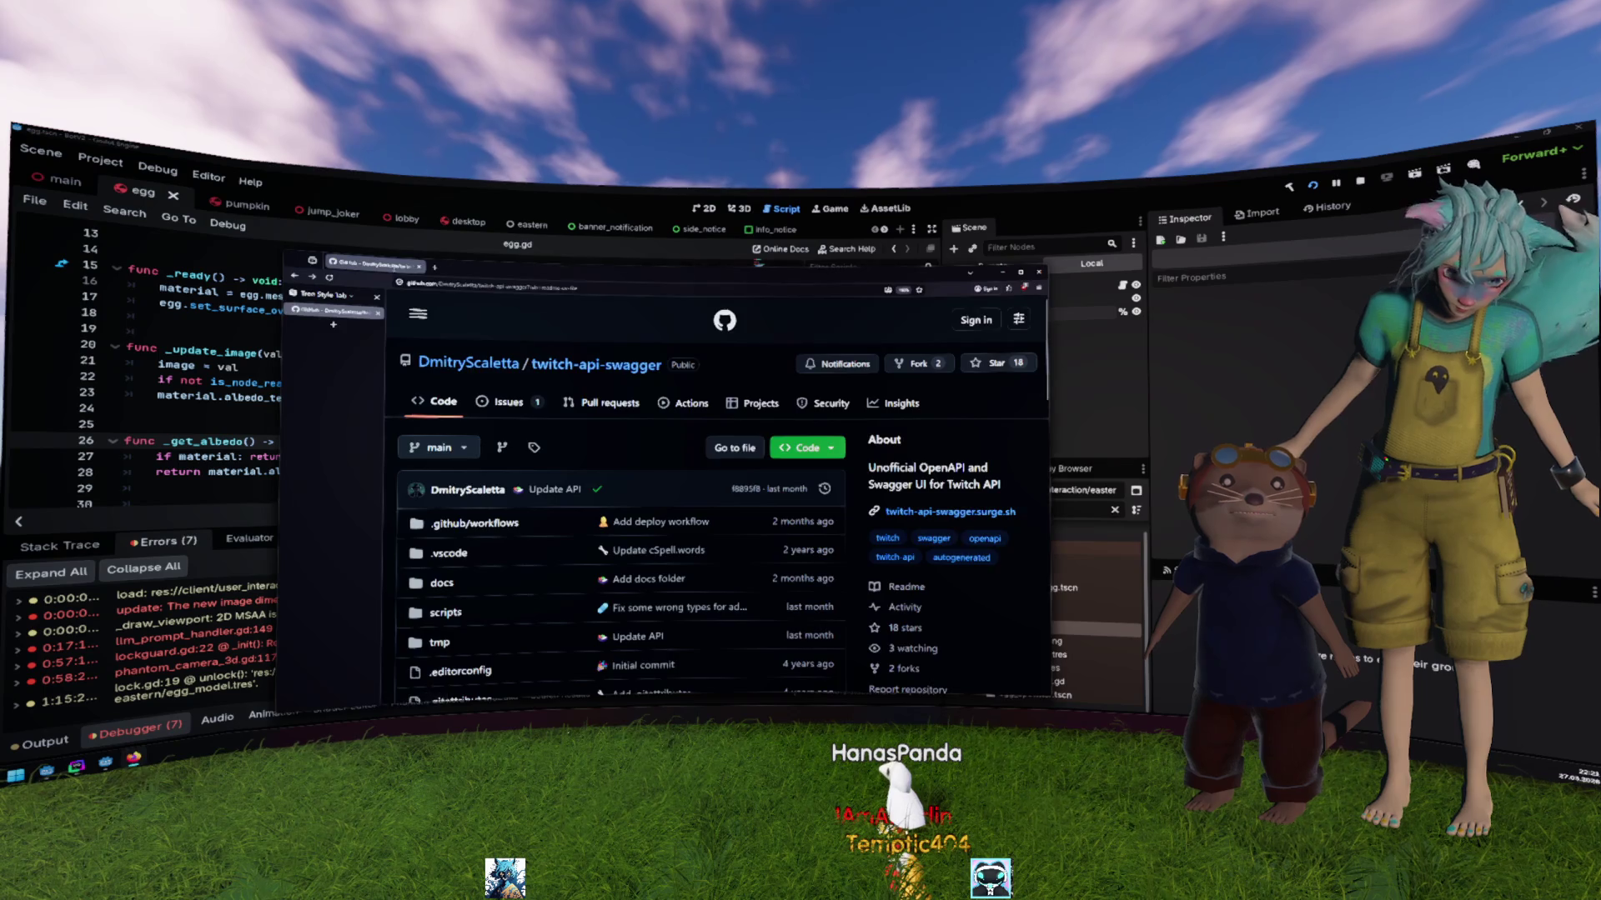
pyautogui.hotkey('alt', 'Tab')
pyautogui.click(667, 346)
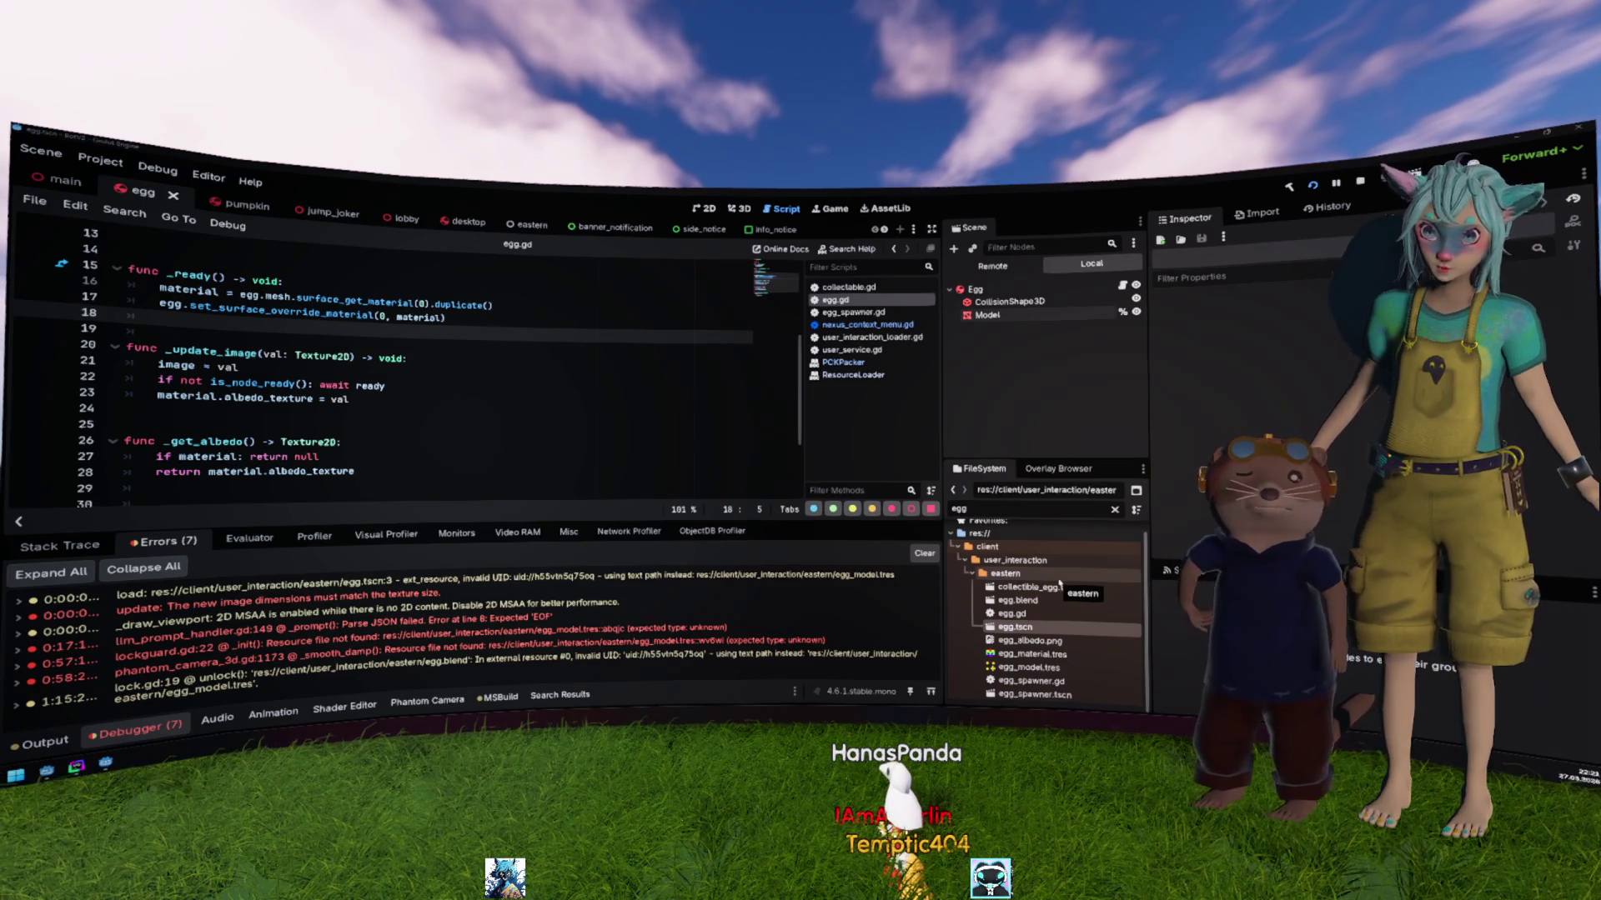
# Step: Close the PCKPacker and ResourceLoader help pages from the script list
pyautogui.click(640, 364)
pyautogui.scroll(4, 639, 322)
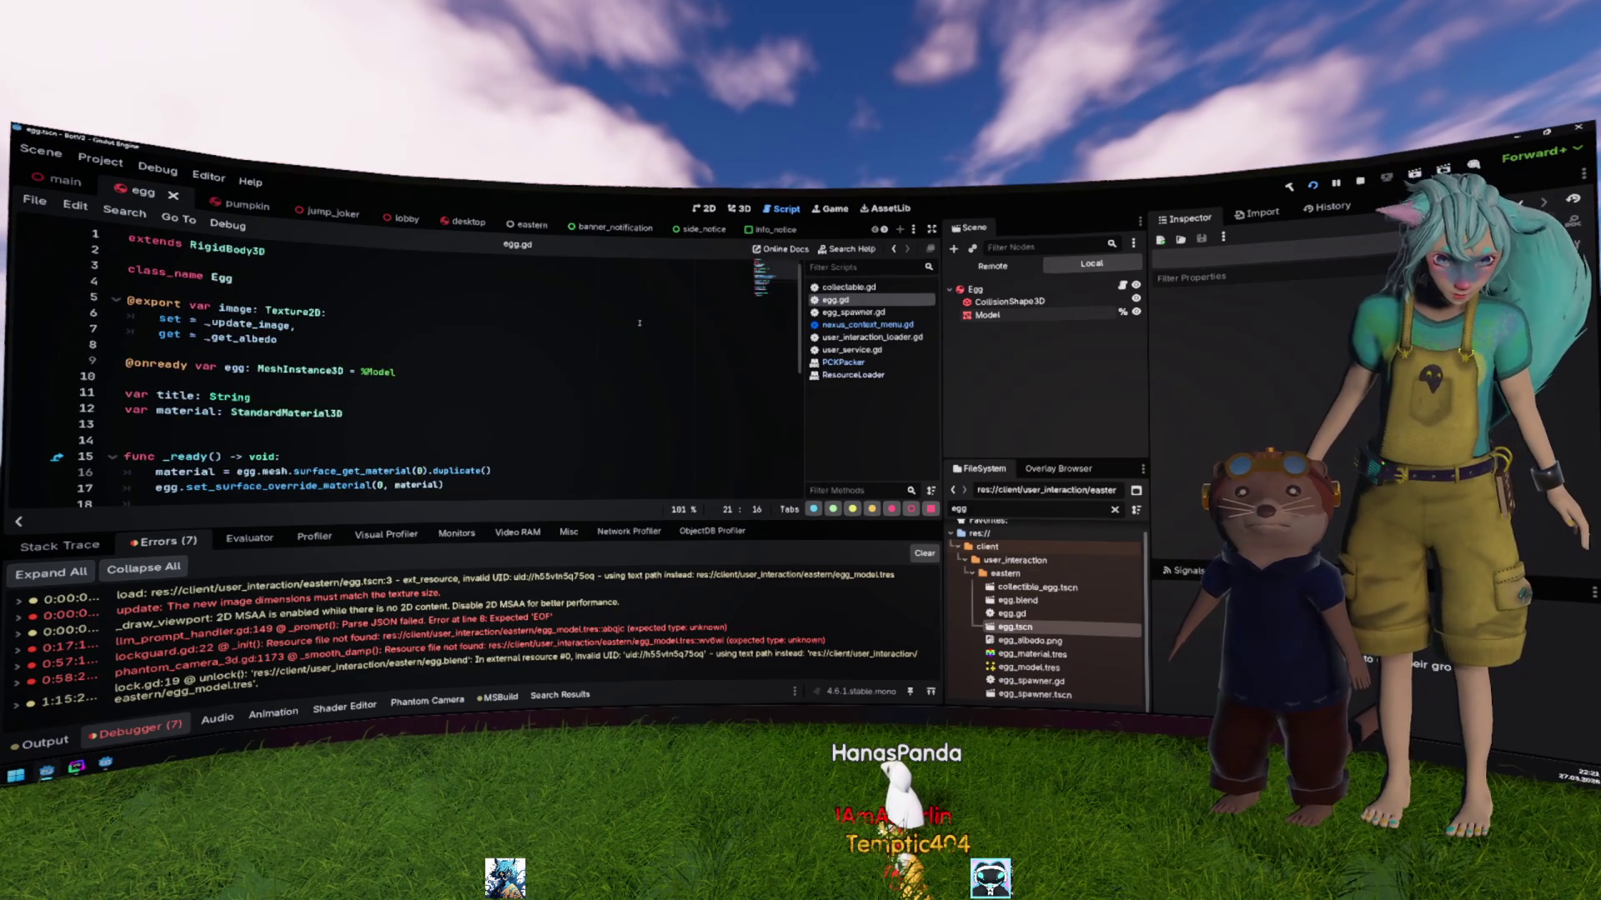
pyautogui.scroll(-6, 640, 334)
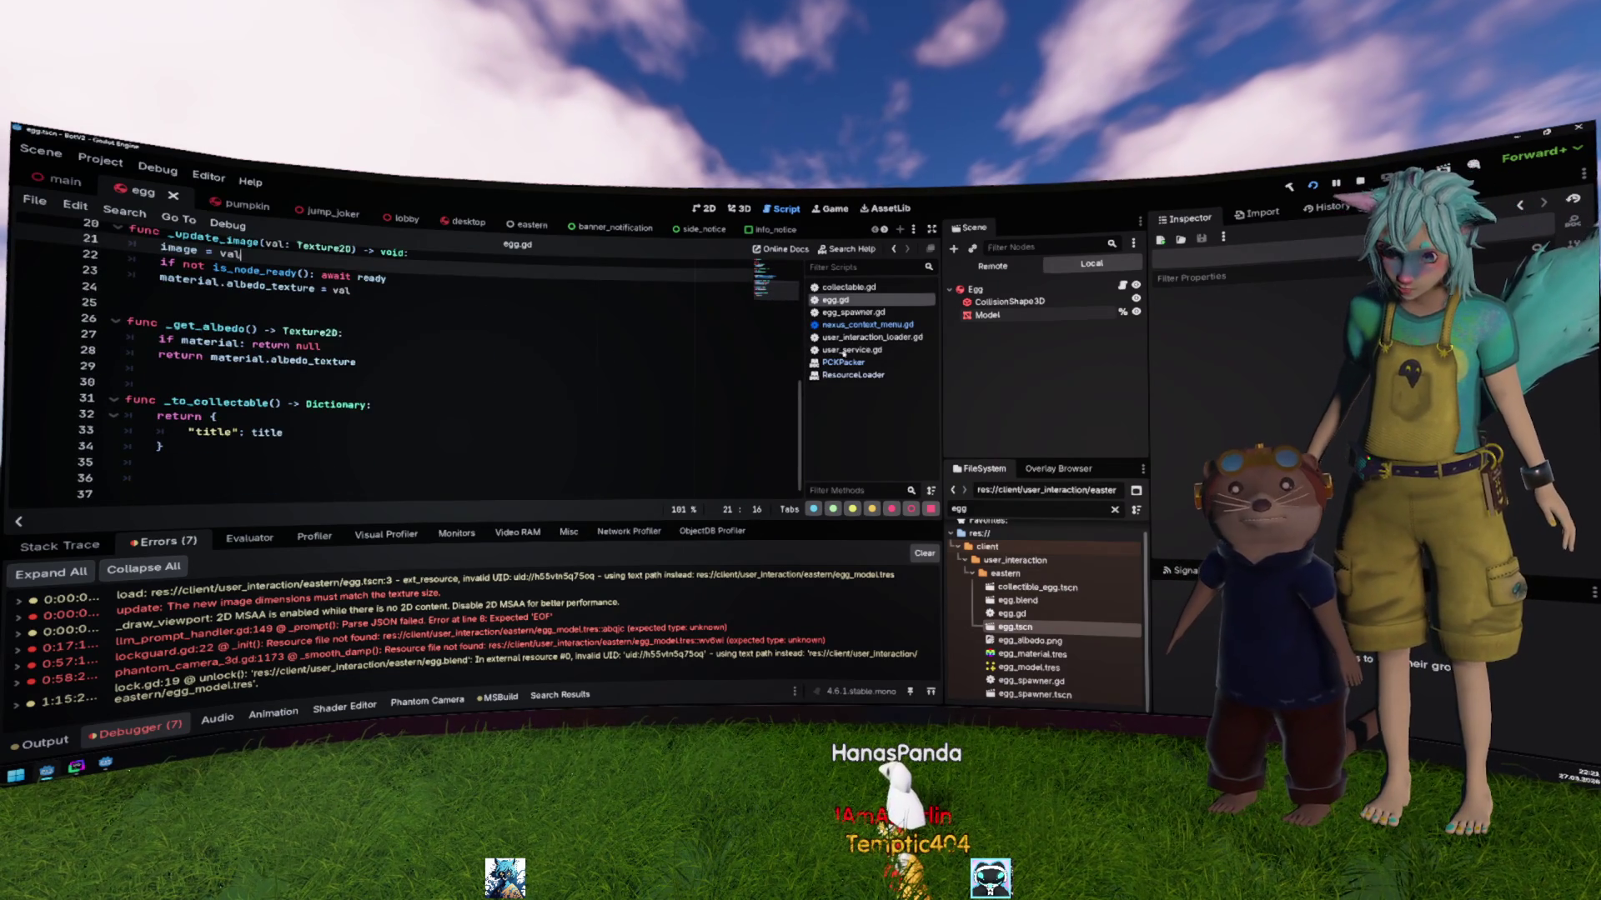
pyautogui.middleClick(896, 362)
pyautogui.middleClick(892, 362)
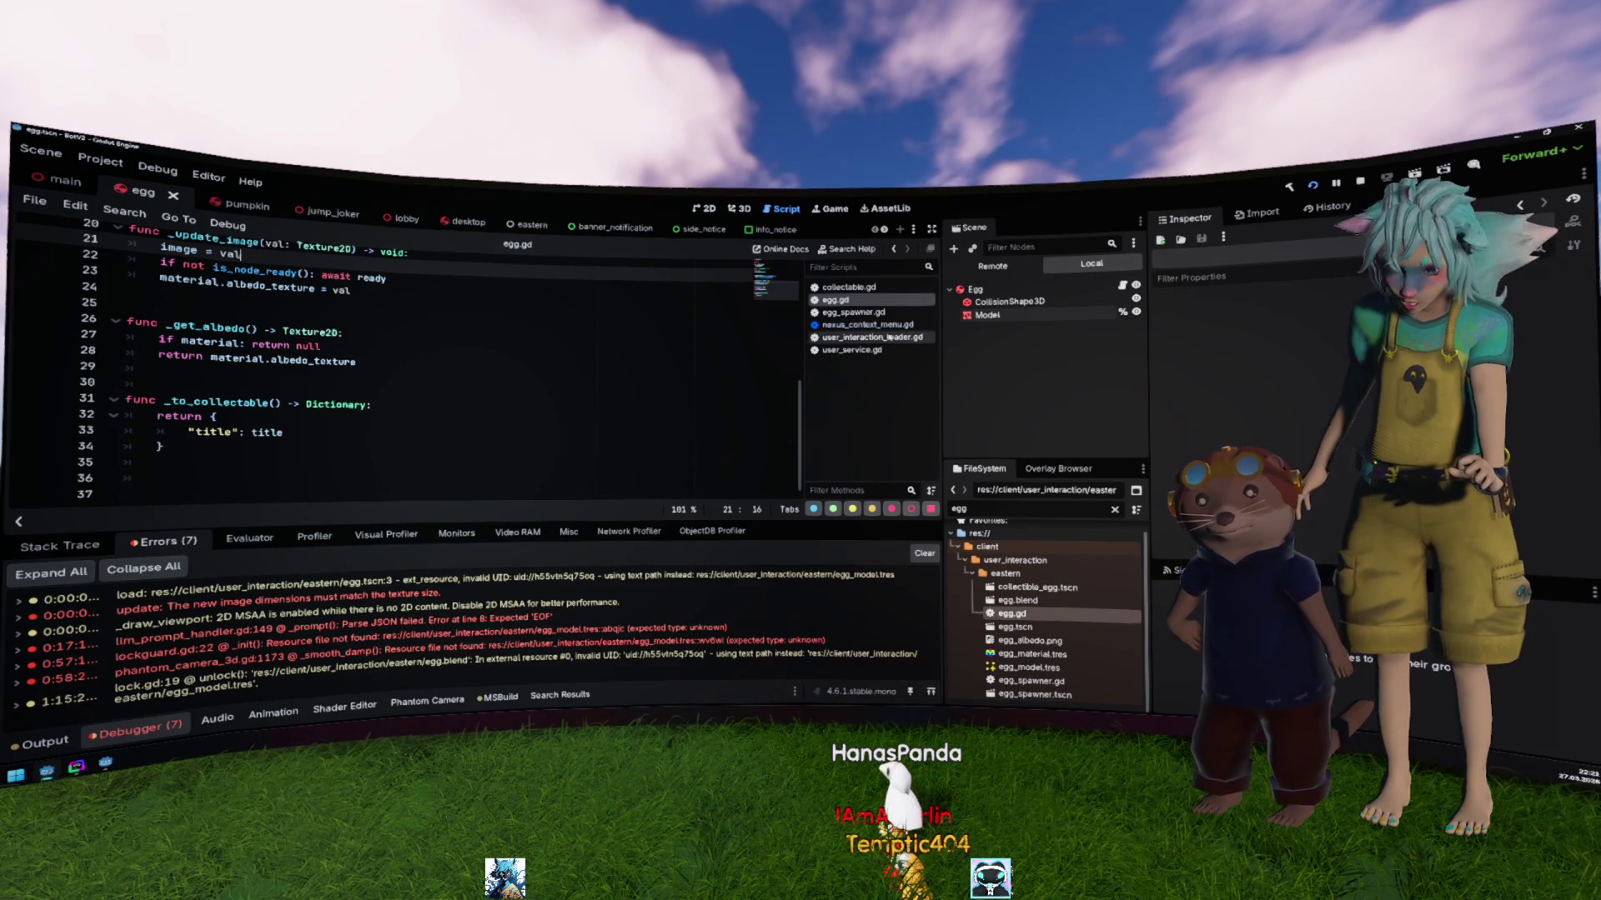
# Step: In nexus_context_menu.gd, replace the PCKPacker constructor on line 38 with ZIPPacker
pyautogui.click(867, 325)
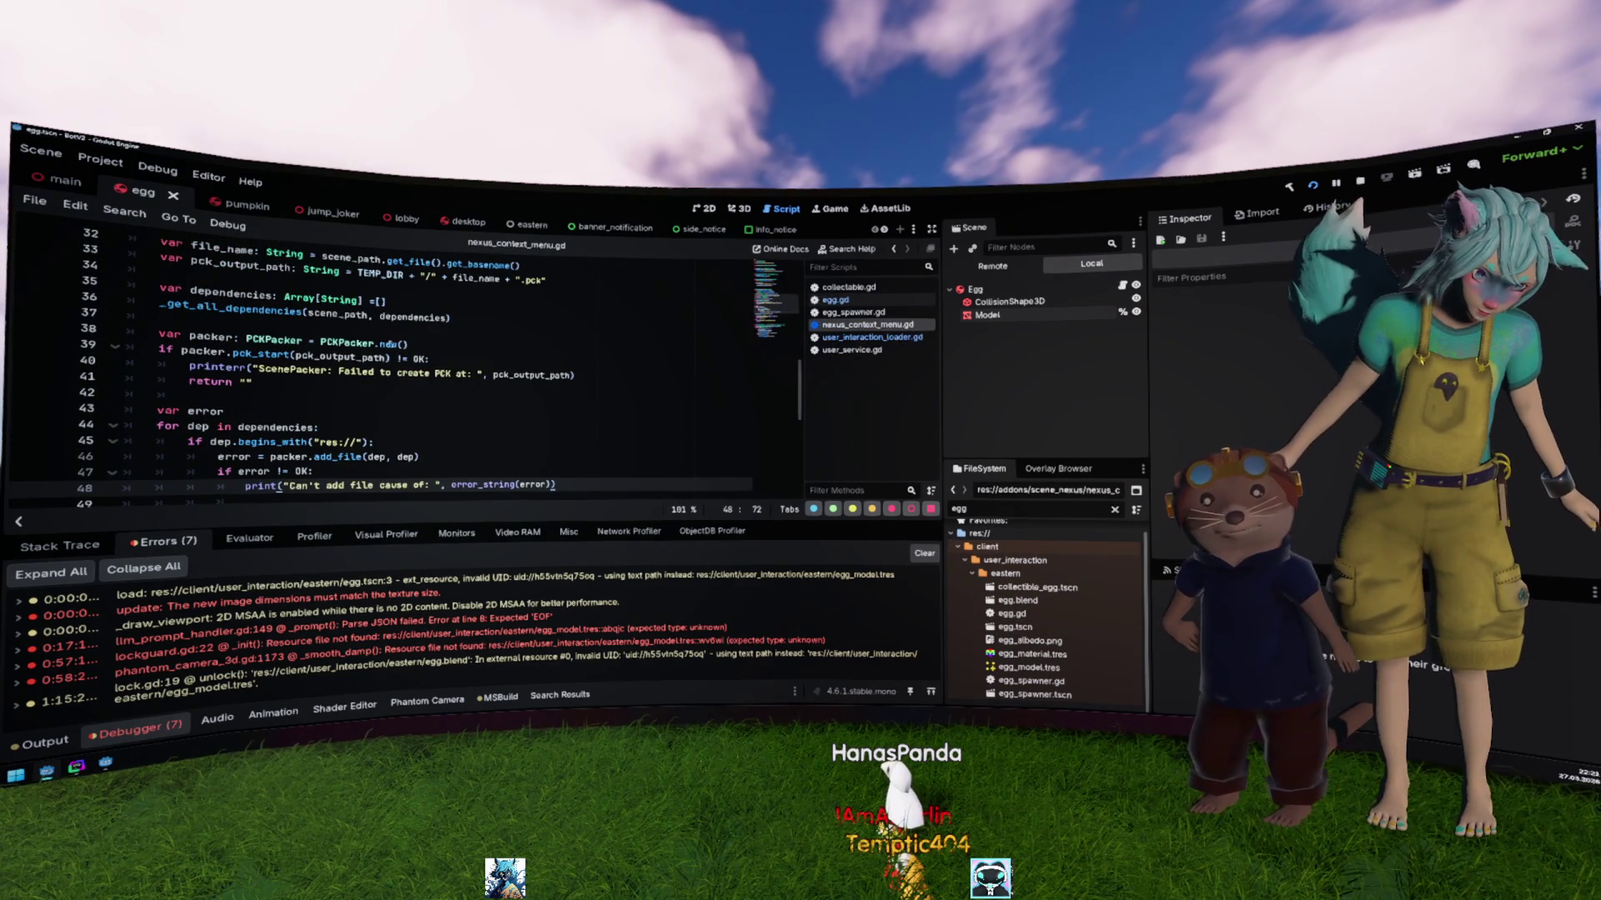
pyautogui.doubleClick(347, 343)
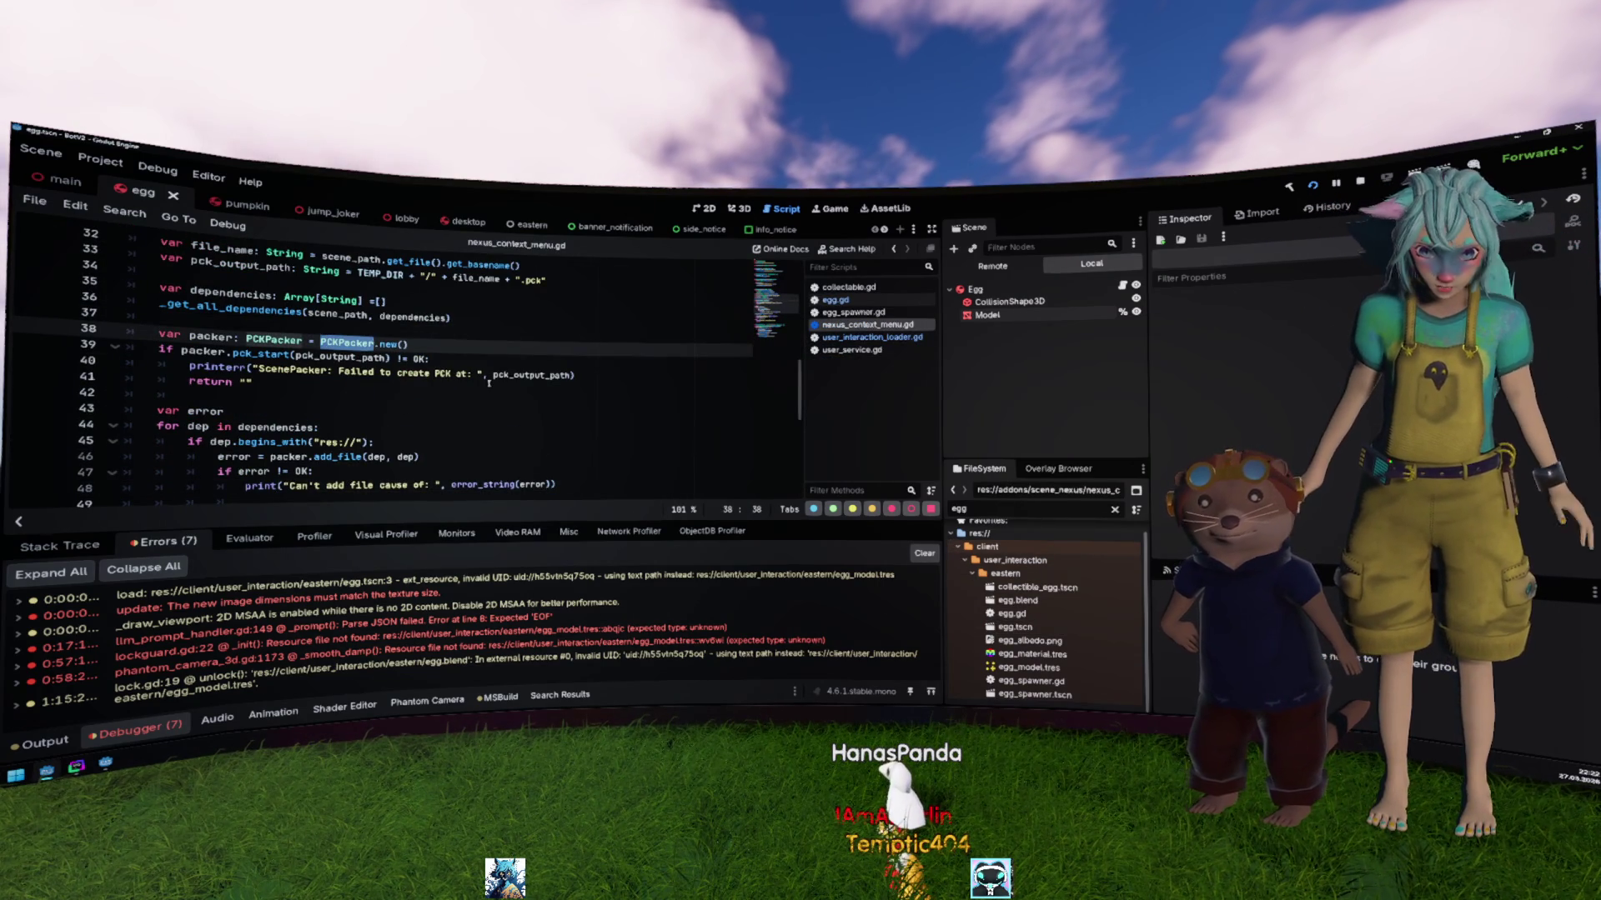
pyautogui.write('ZIPPacker')
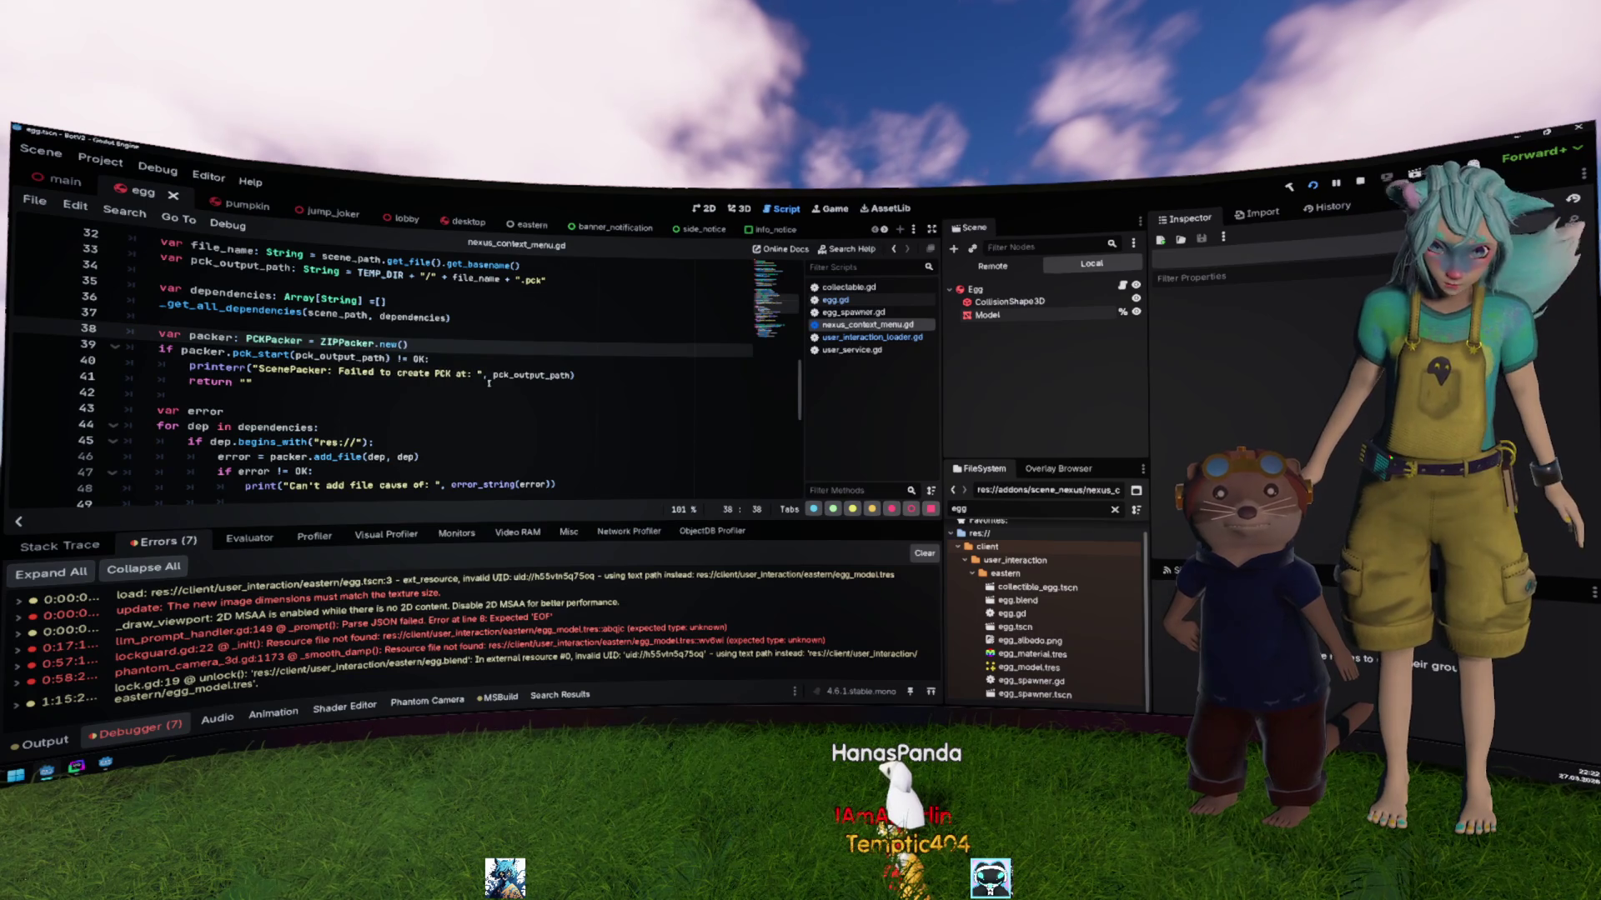
pyautogui.press('Return')
pyautogui.click(410, 408)
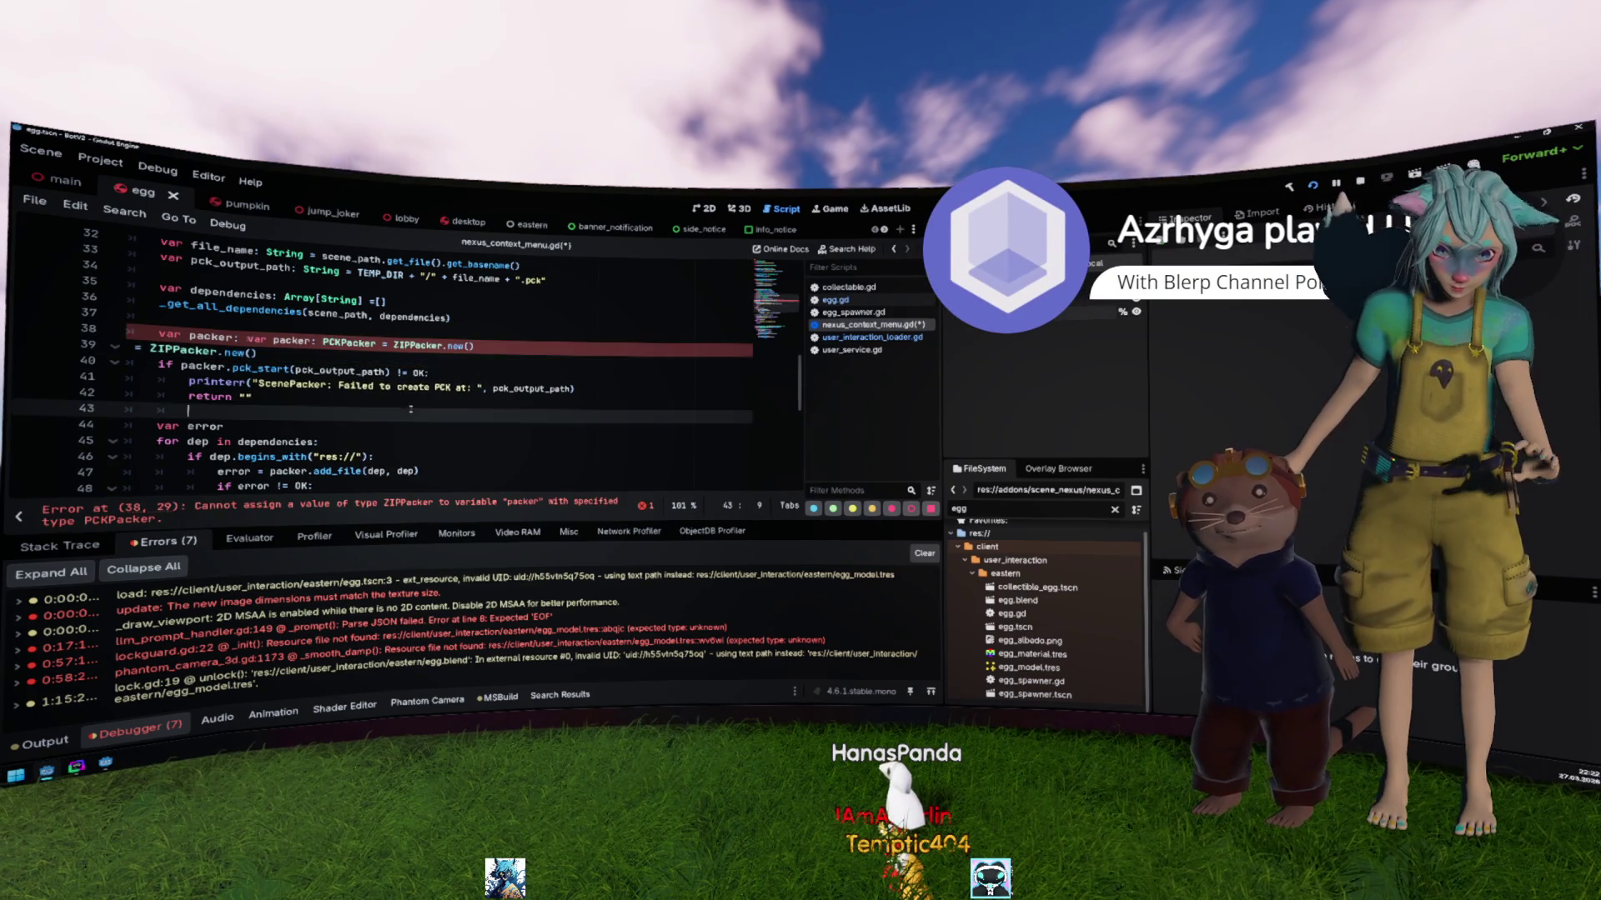
pyautogui.hotkey('ctrl', 'z')
pyautogui.hotkey('ctrl', 'z')
pyautogui.hotkey('ctrl', 'z')
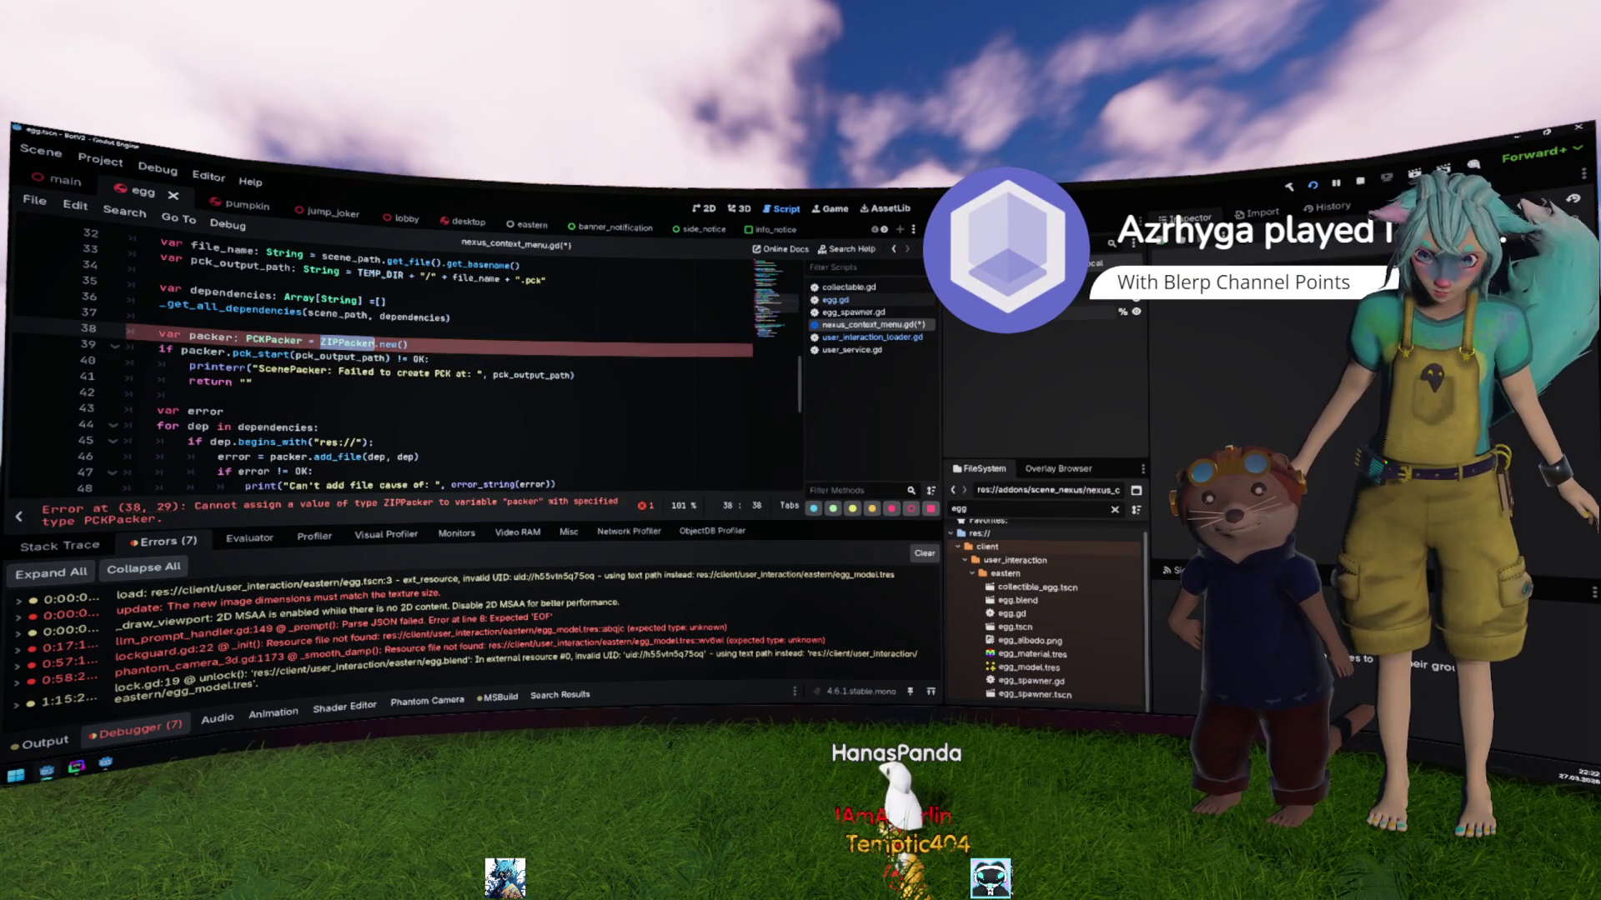
# Step: Change line 38's PCKPacker type annotation to ZIPPacker and bring up the ZIPPacker documentation
pyautogui.doubleClick(284, 344)
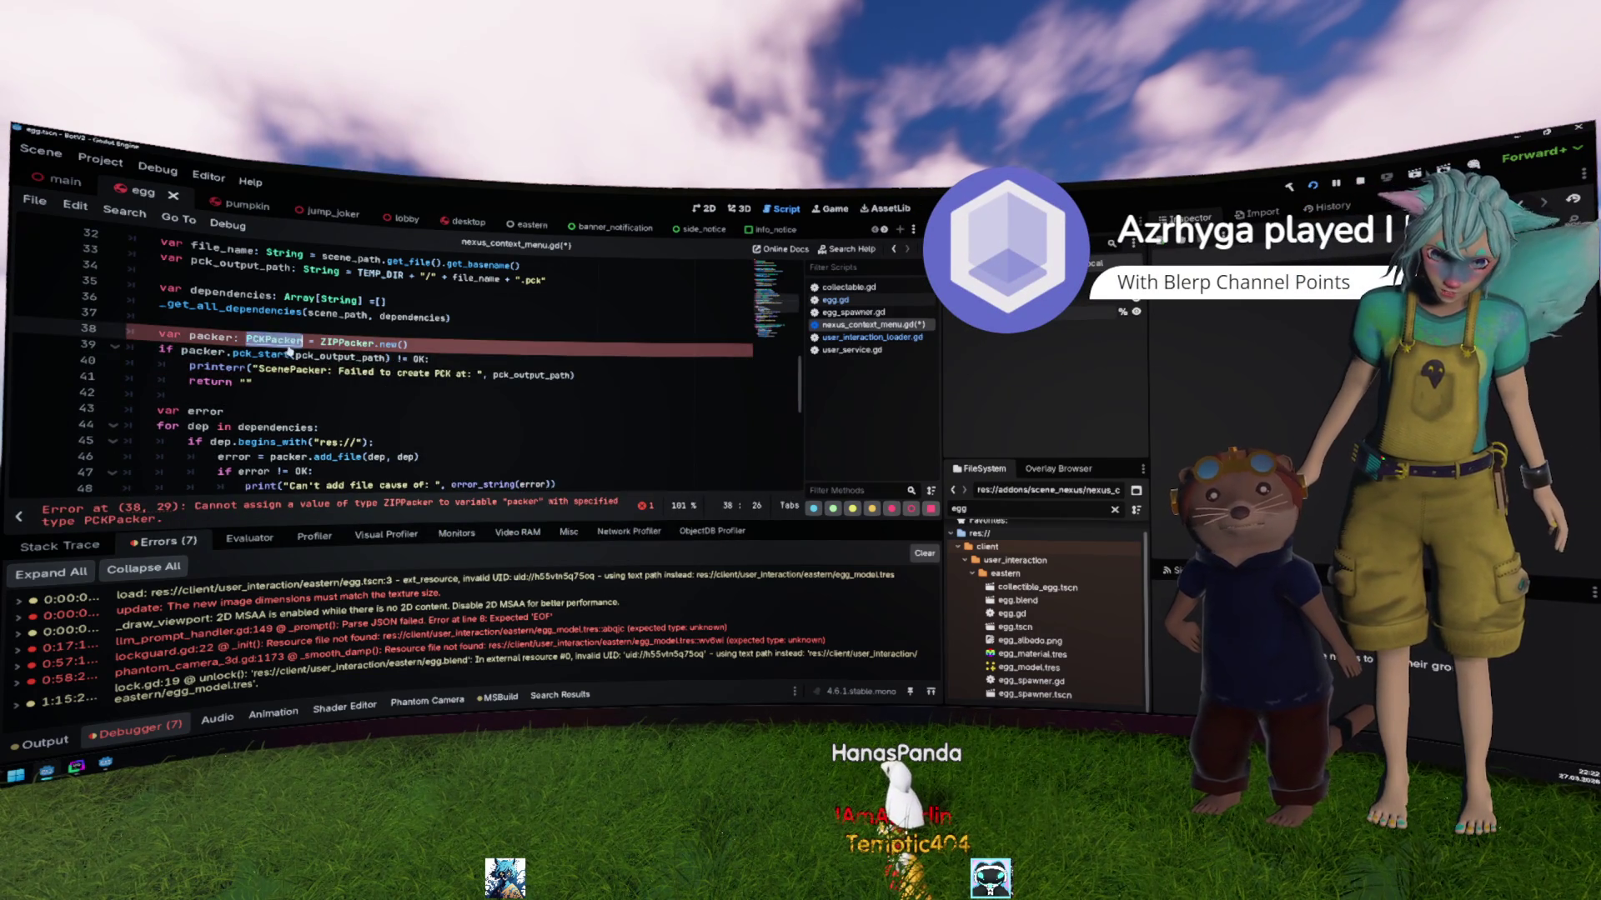
pyautogui.write('ZIPPacker')
pyautogui.click(414, 404)
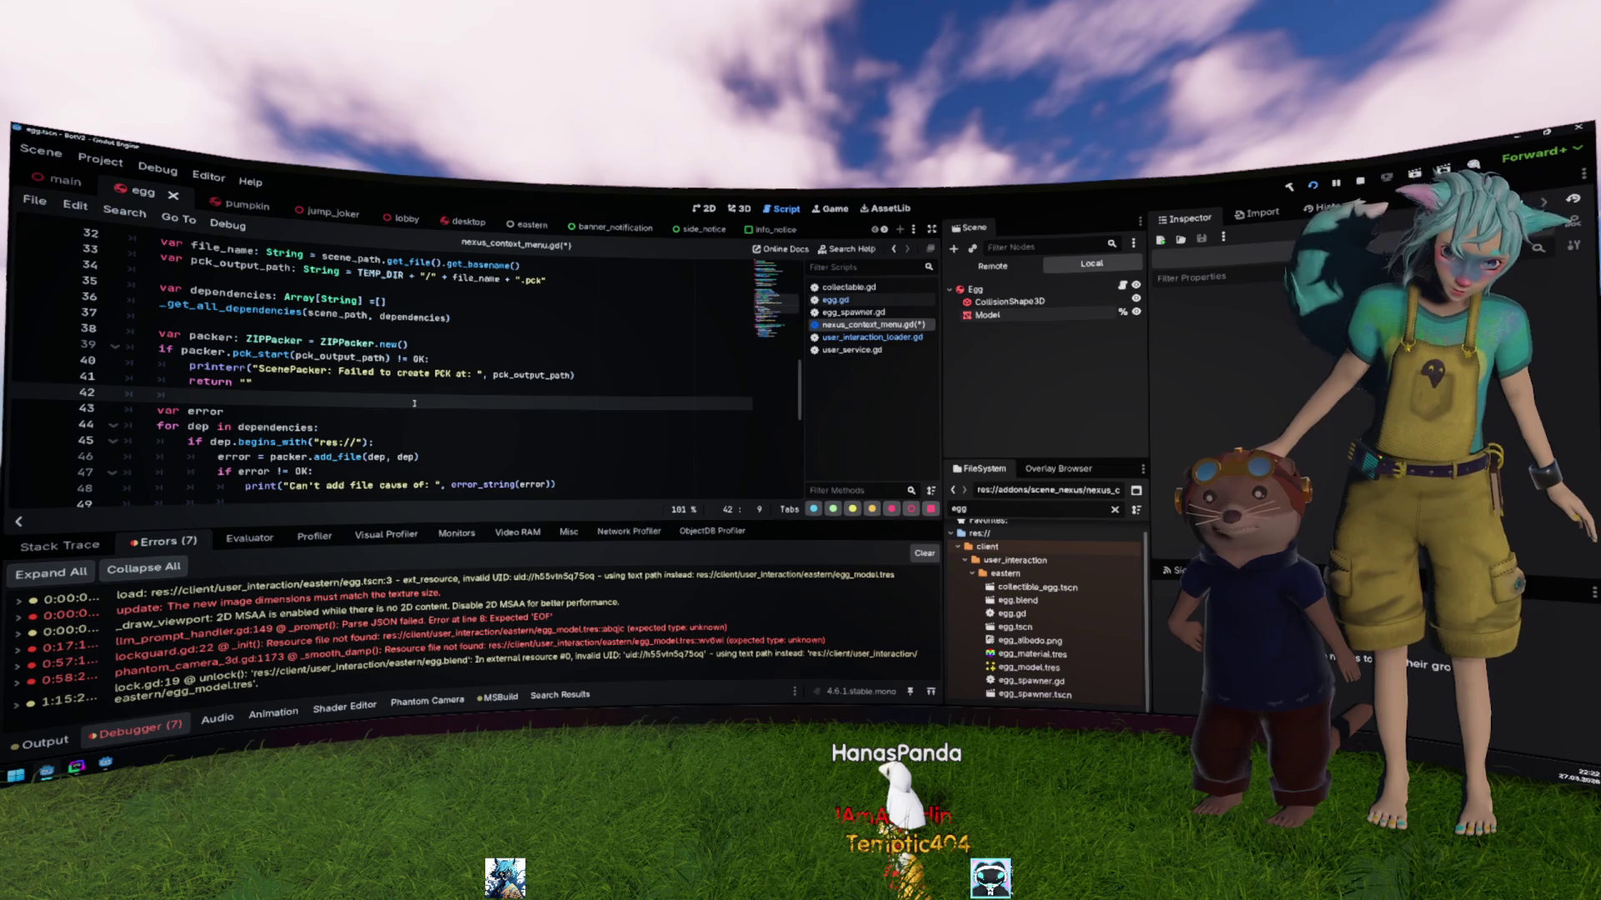
pyautogui.click(253, 353)
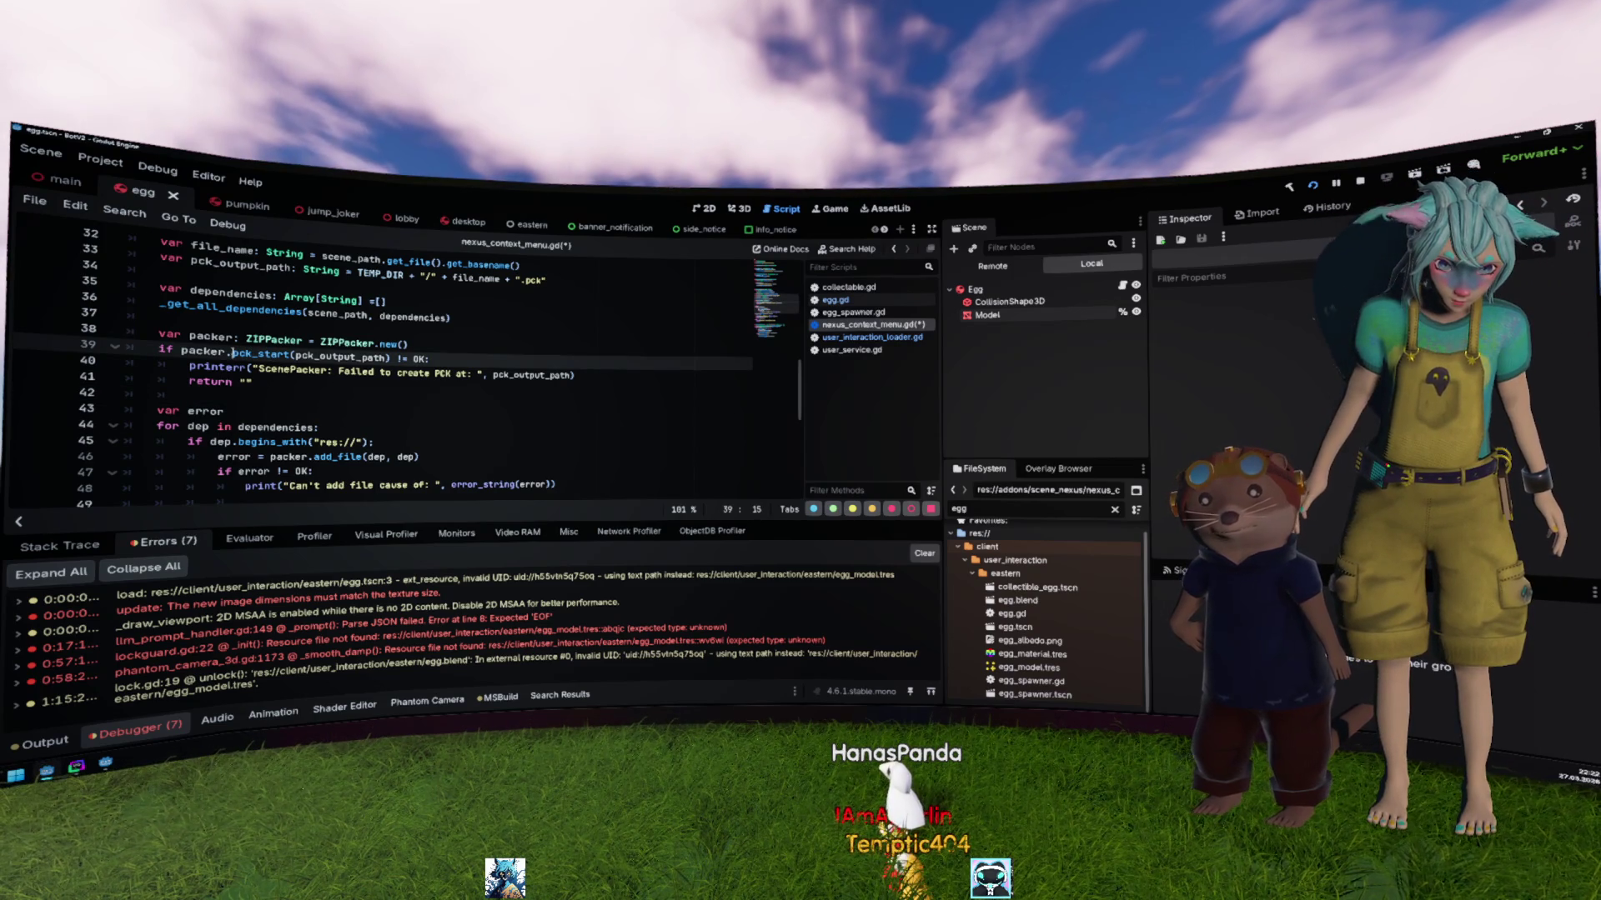
pyautogui.keyDown('ctrl'); pyautogui.click(273, 340); pyautogui.keyUp('ctrl')
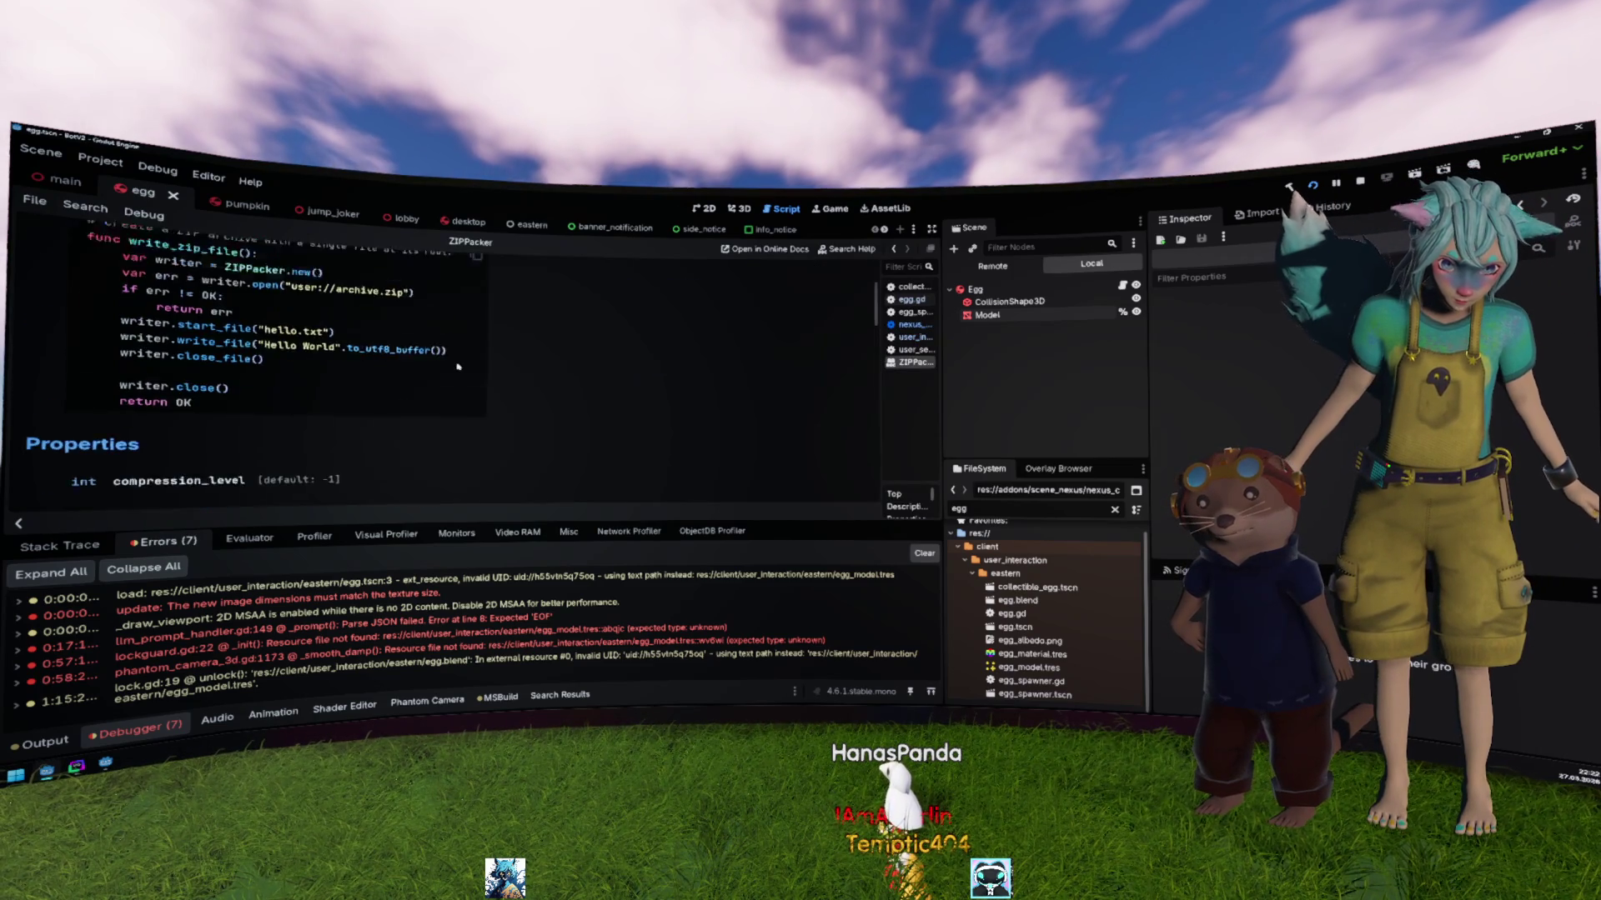
# Step: Replace the pck_start call on line 39 with packer.open, checking the open() docs
pyautogui.scroll(2, 458, 366)
pyautogui.doubleClick(208, 359)
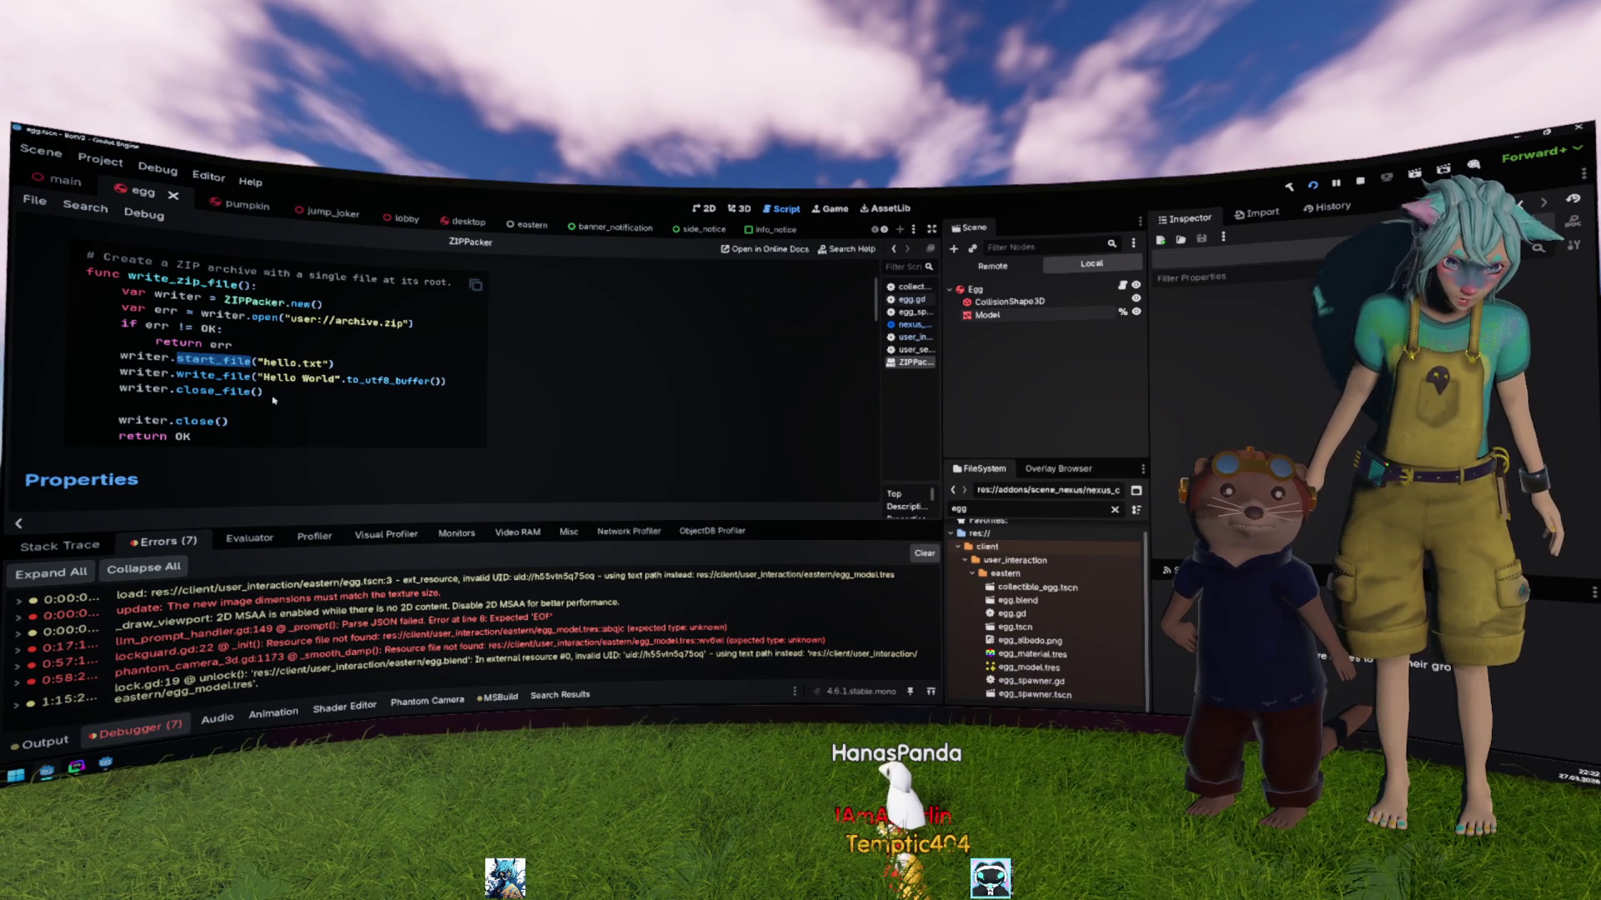
pyautogui.click(256, 321)
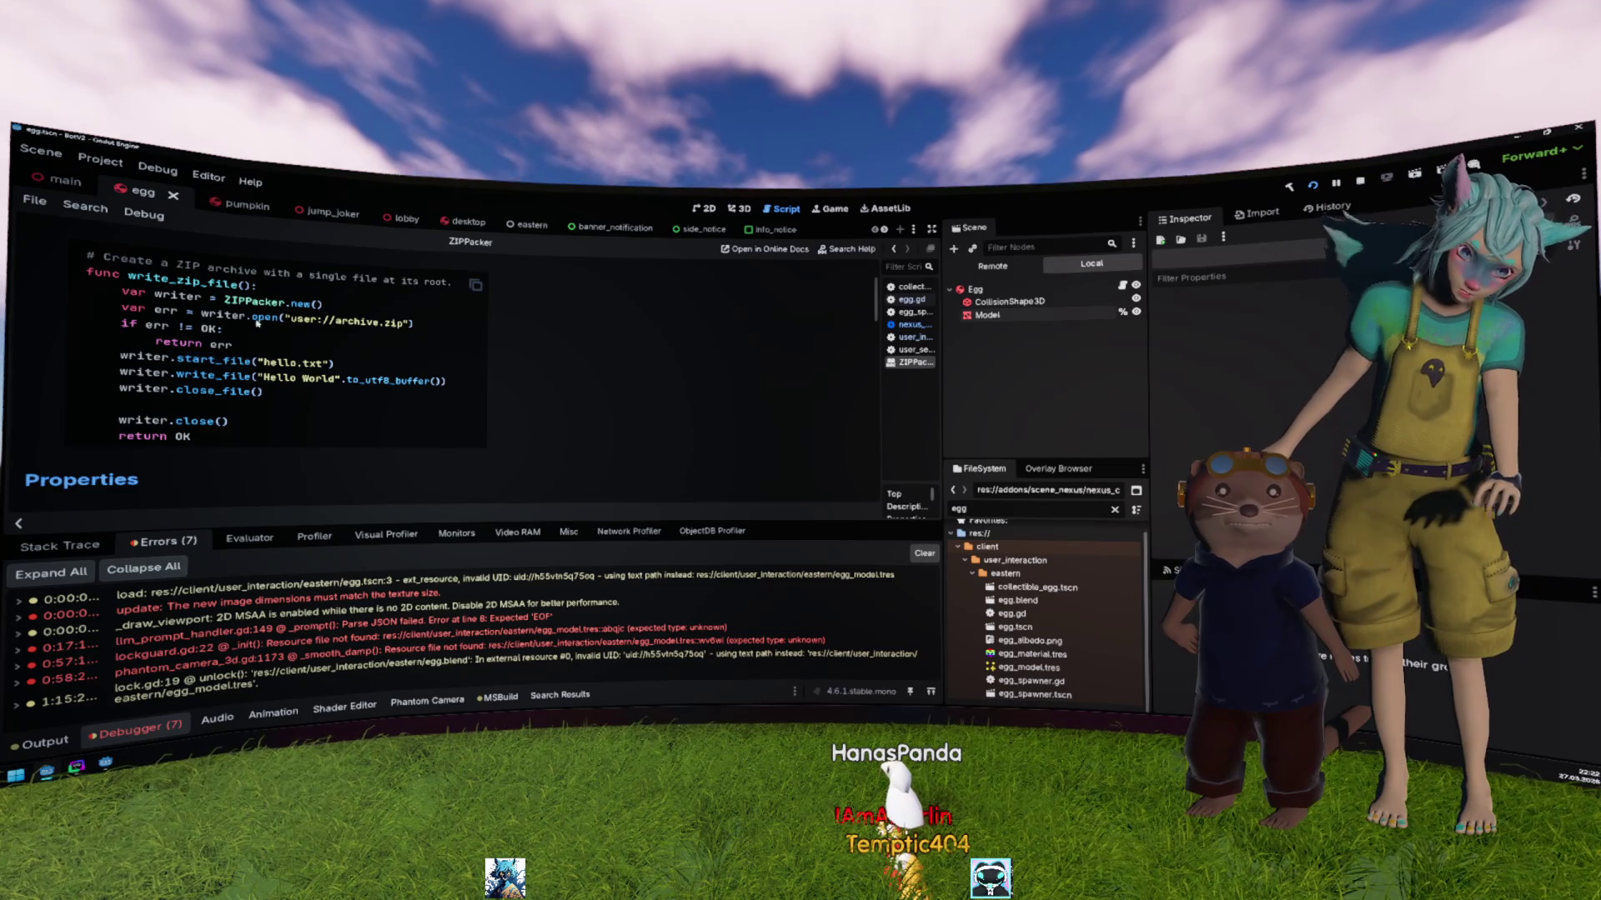
pyautogui.hotkey('alt', 'Left')
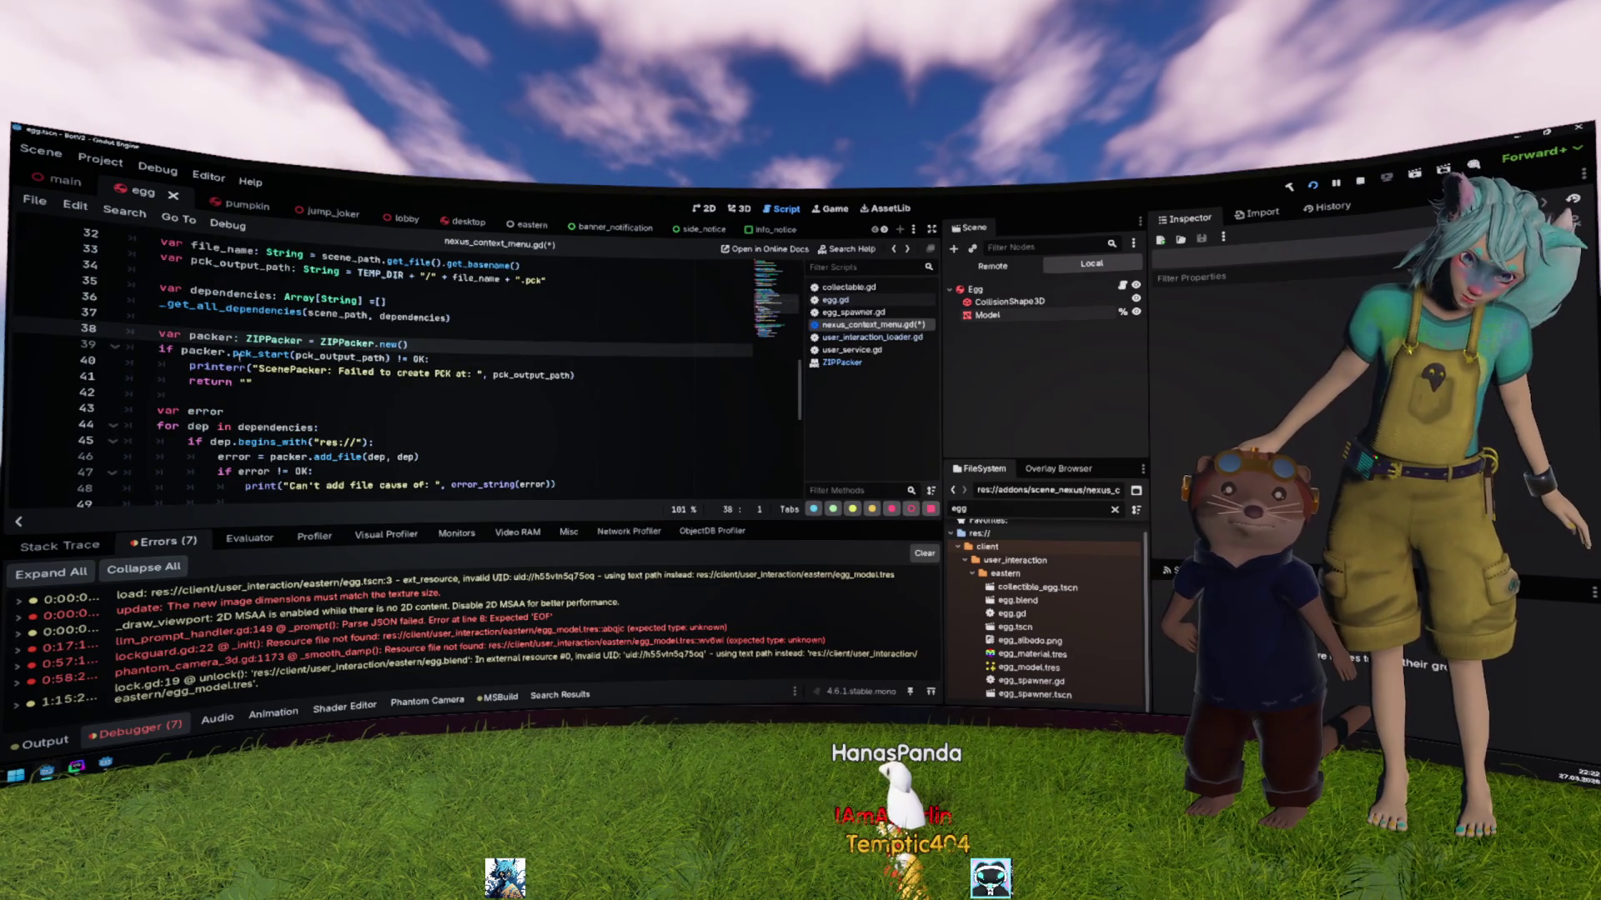
pyautogui.doubleClick(250, 354)
pyautogui.write('open')
pyautogui.press('Return')
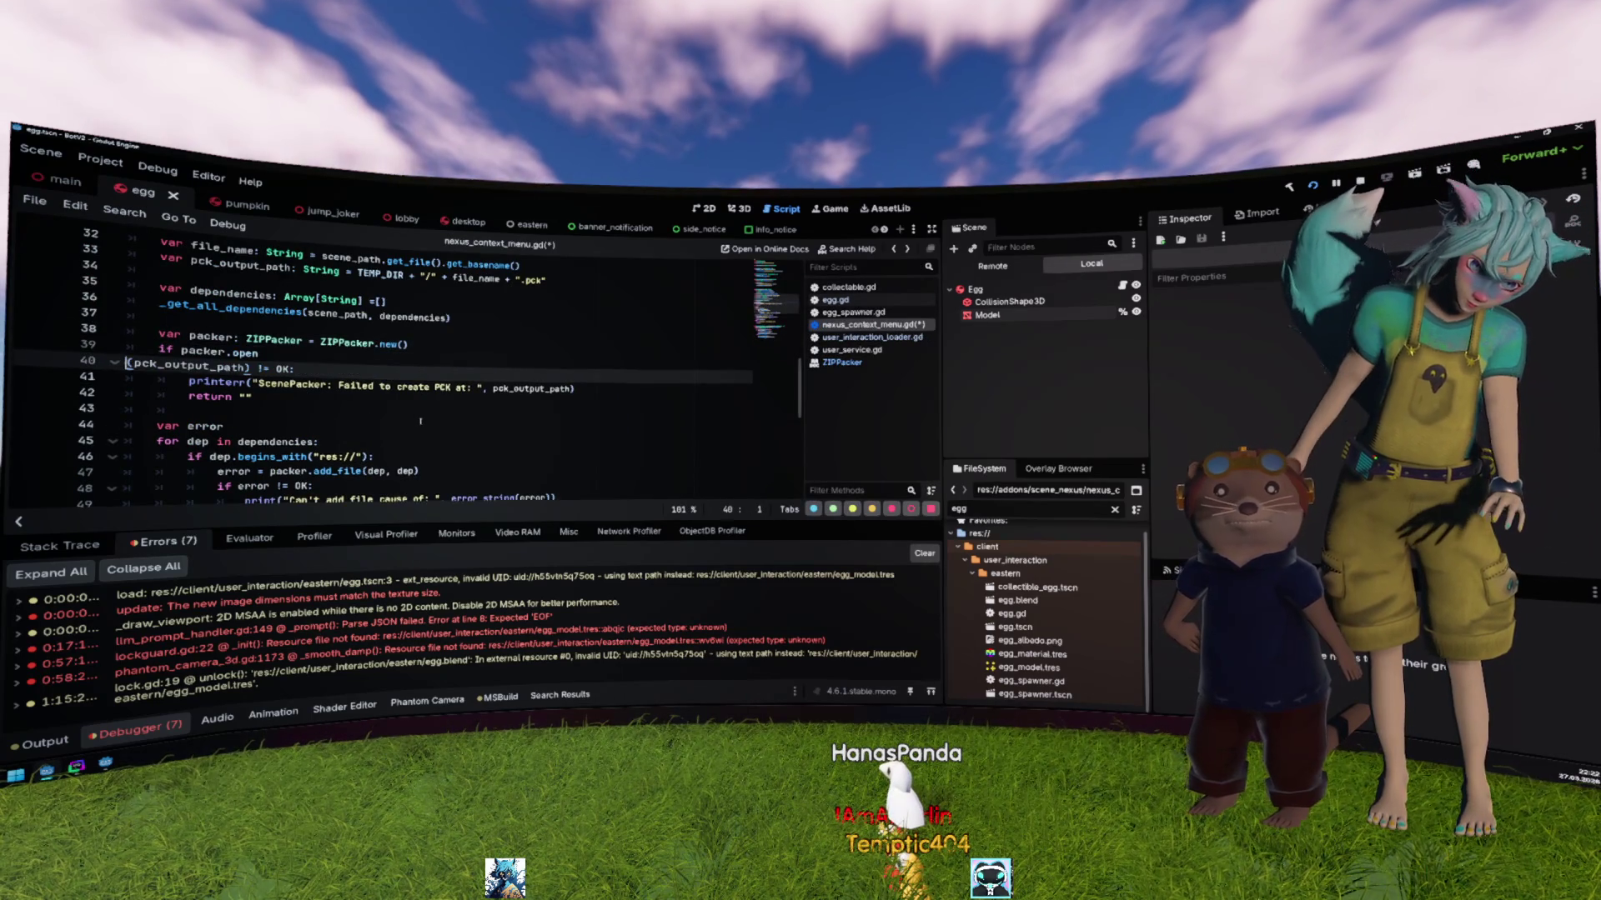
pyautogui.press('BackSpace')
pyautogui.press('Down')
pyautogui.press('Down')
pyautogui.keyDown('ctrl'); pyautogui.click(250, 355); pyautogui.keyUp('ctrl')
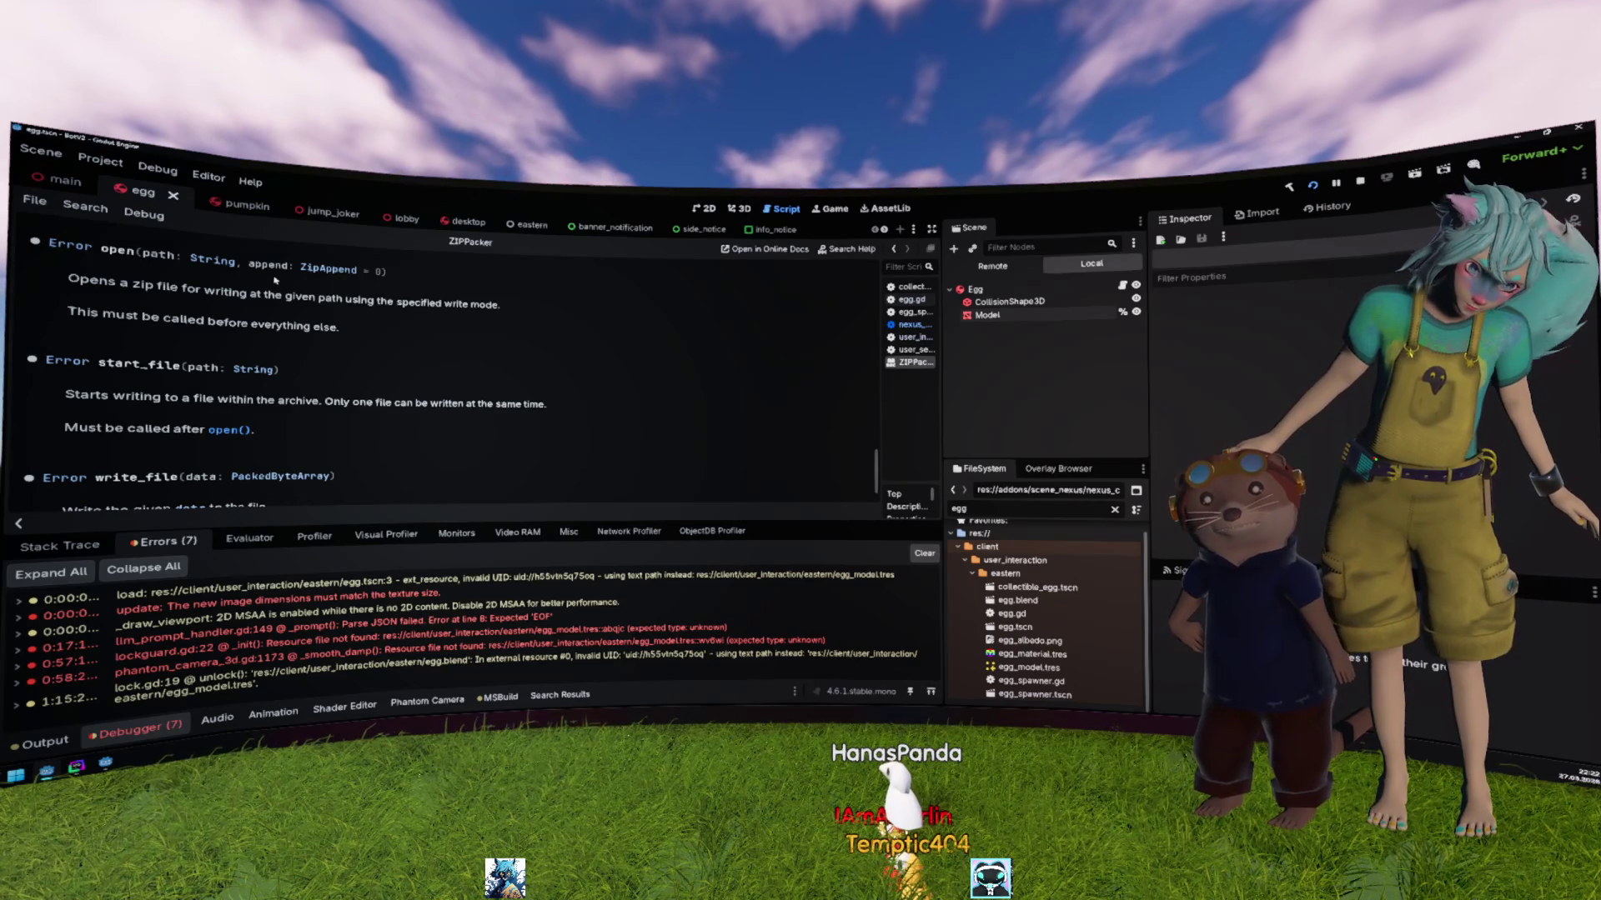
pyautogui.hotkey('alt', 'Left')
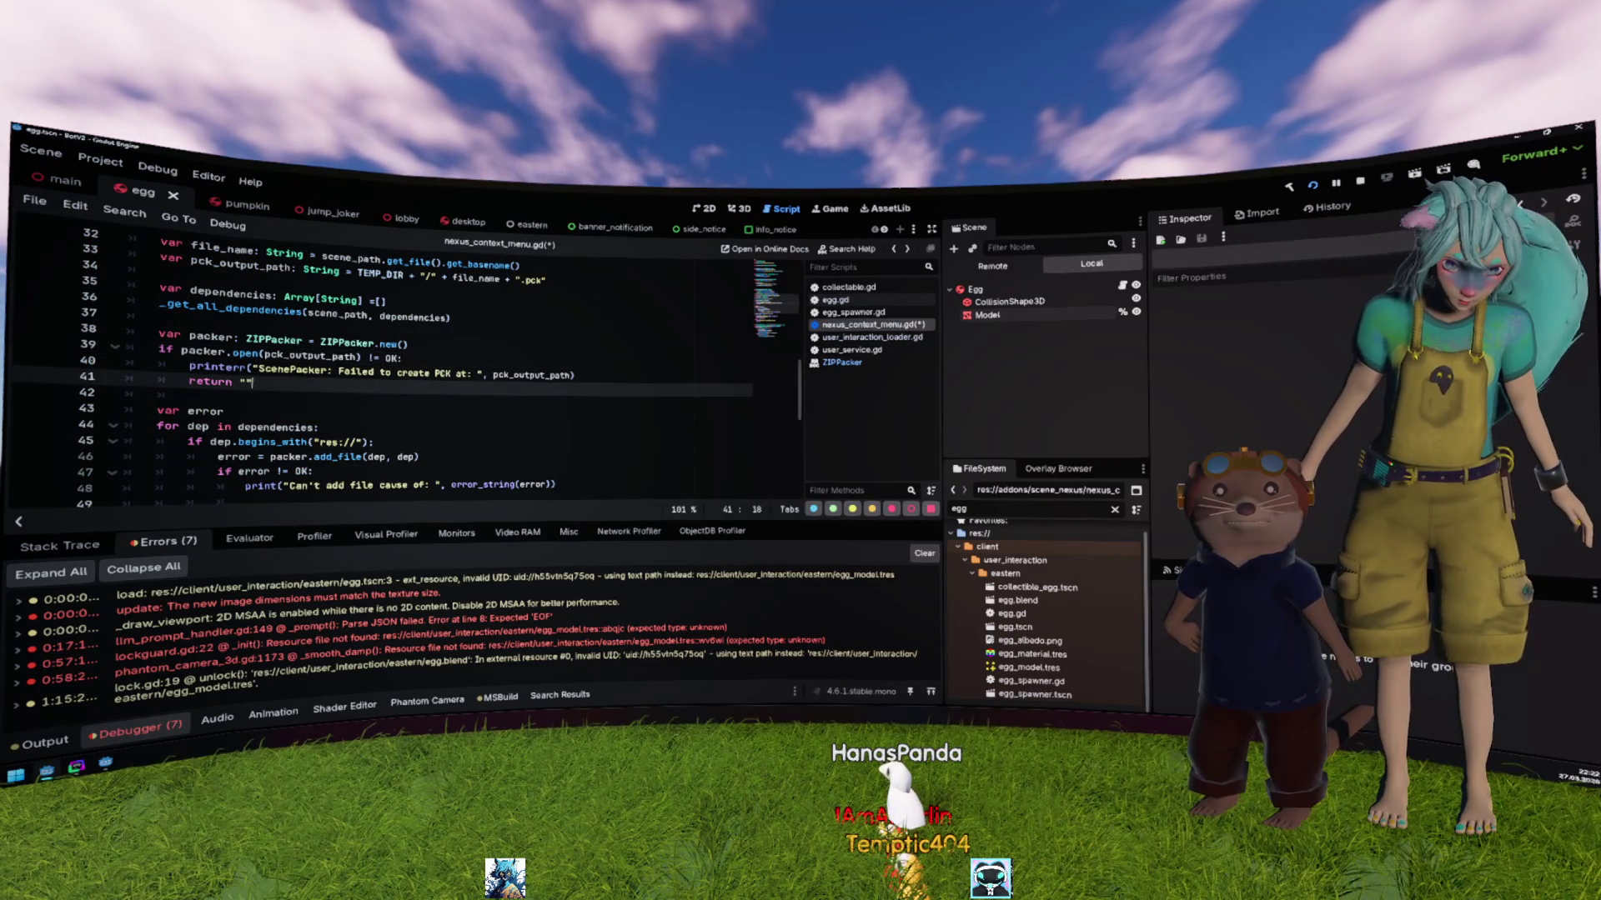
# Step: Change 'PCK' to 'Package' in the error message
pyautogui.doubleClick(442, 373)
pyautogui.press('BackSpace')
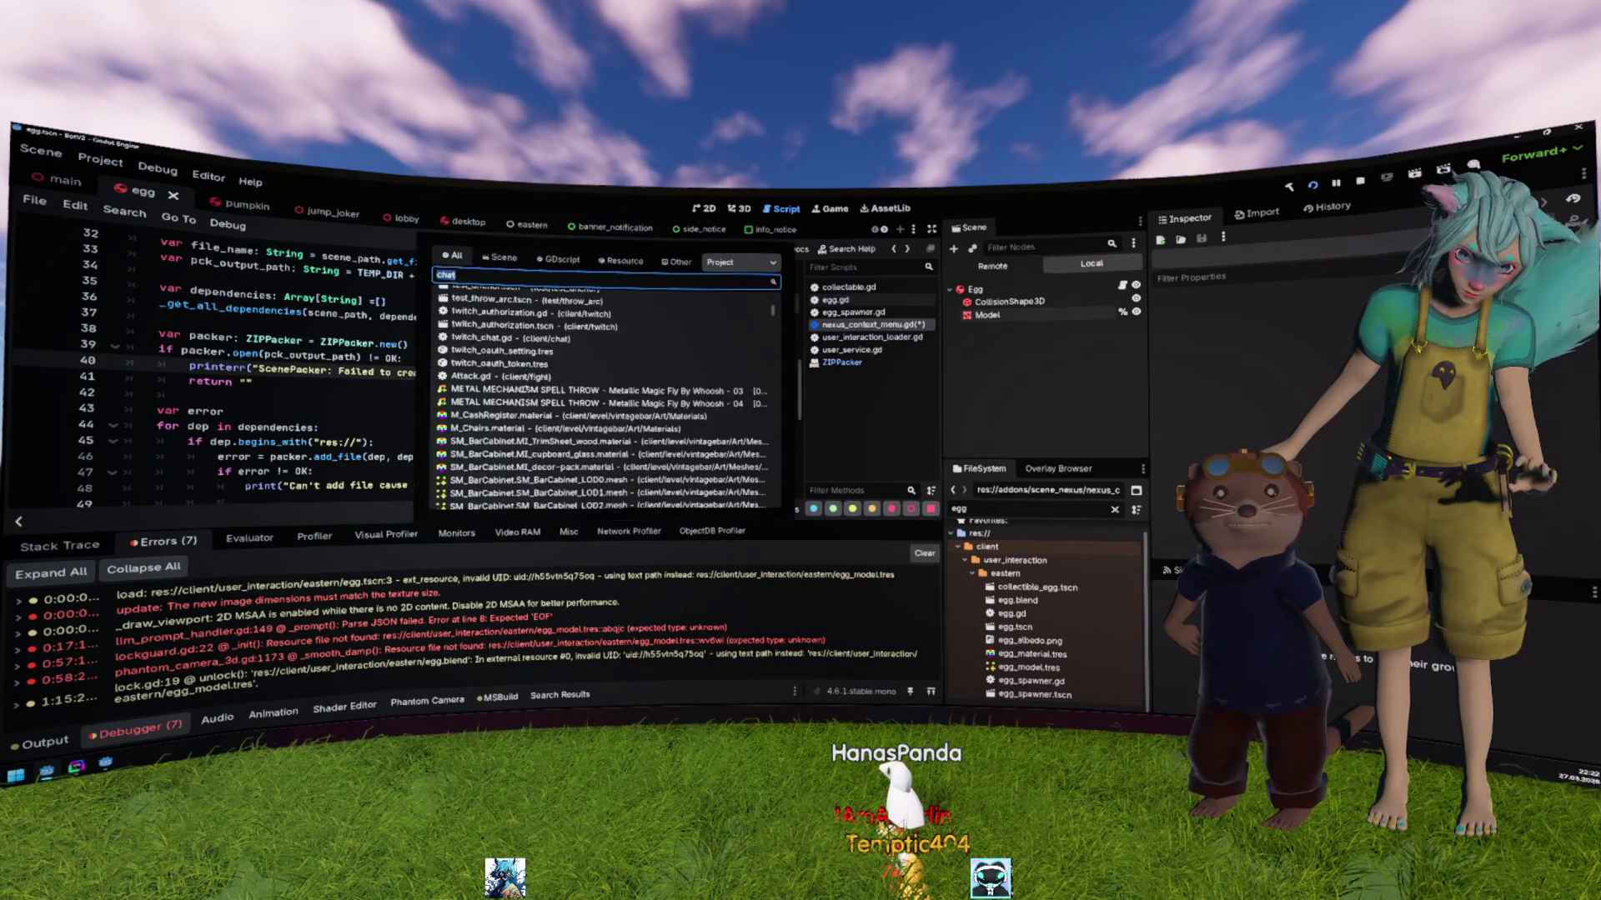
pyautogui.press('Escape')
pyautogui.write('Package at: ", pck_output_path')
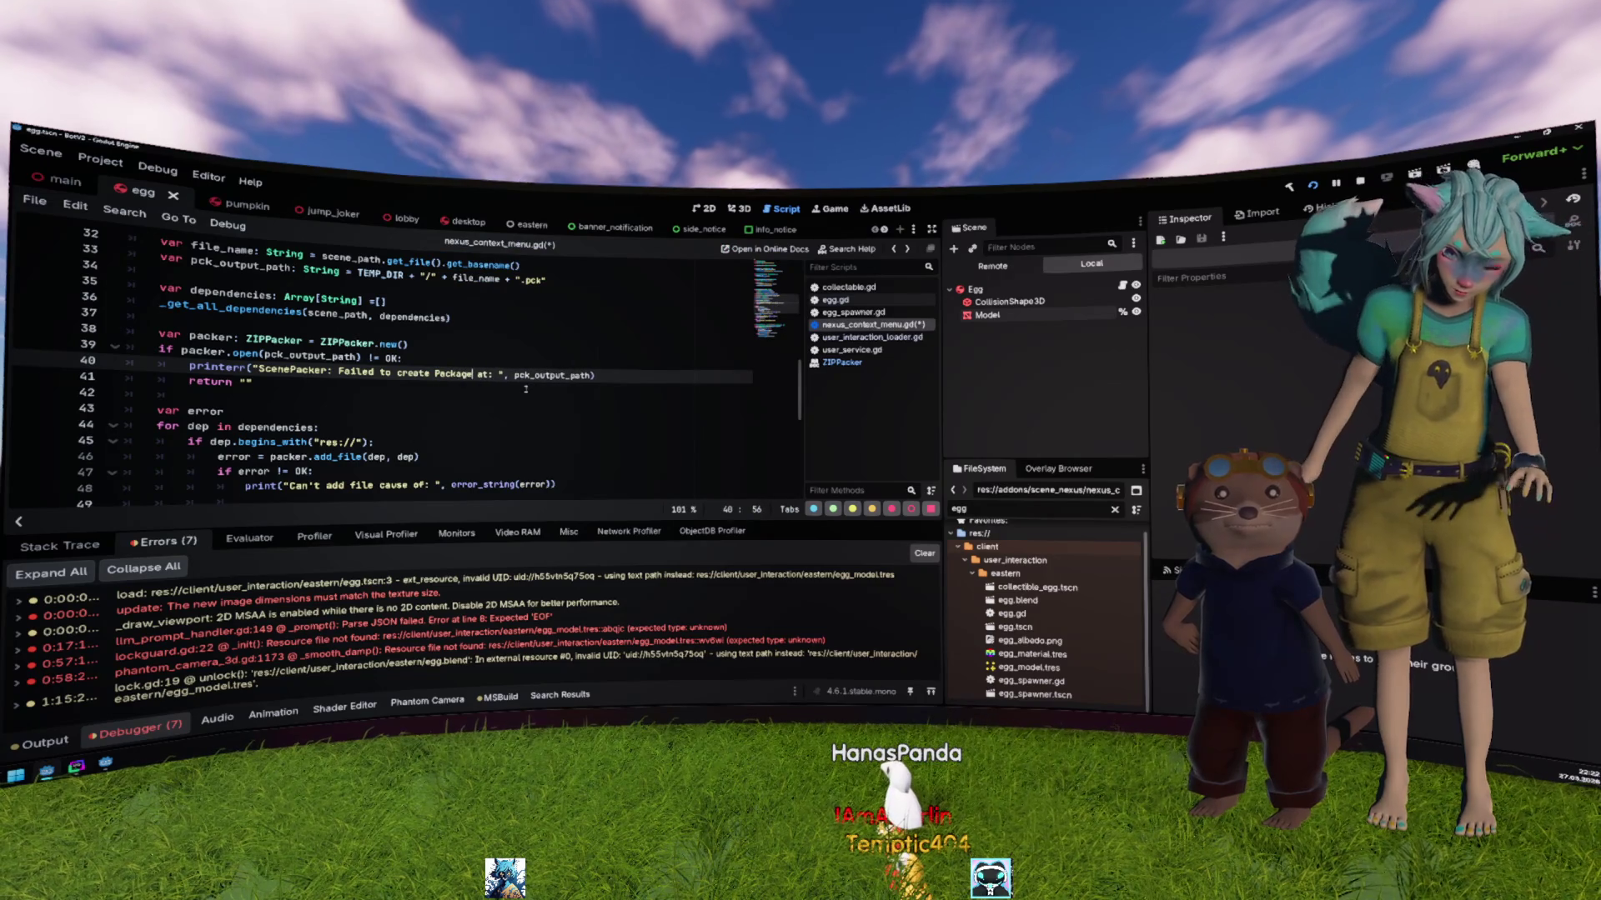
pyautogui.click(546, 429)
# Step: Rename every pck_output_path occurrence to output_path using multiple carets
pyautogui.doubleClick(555, 374)
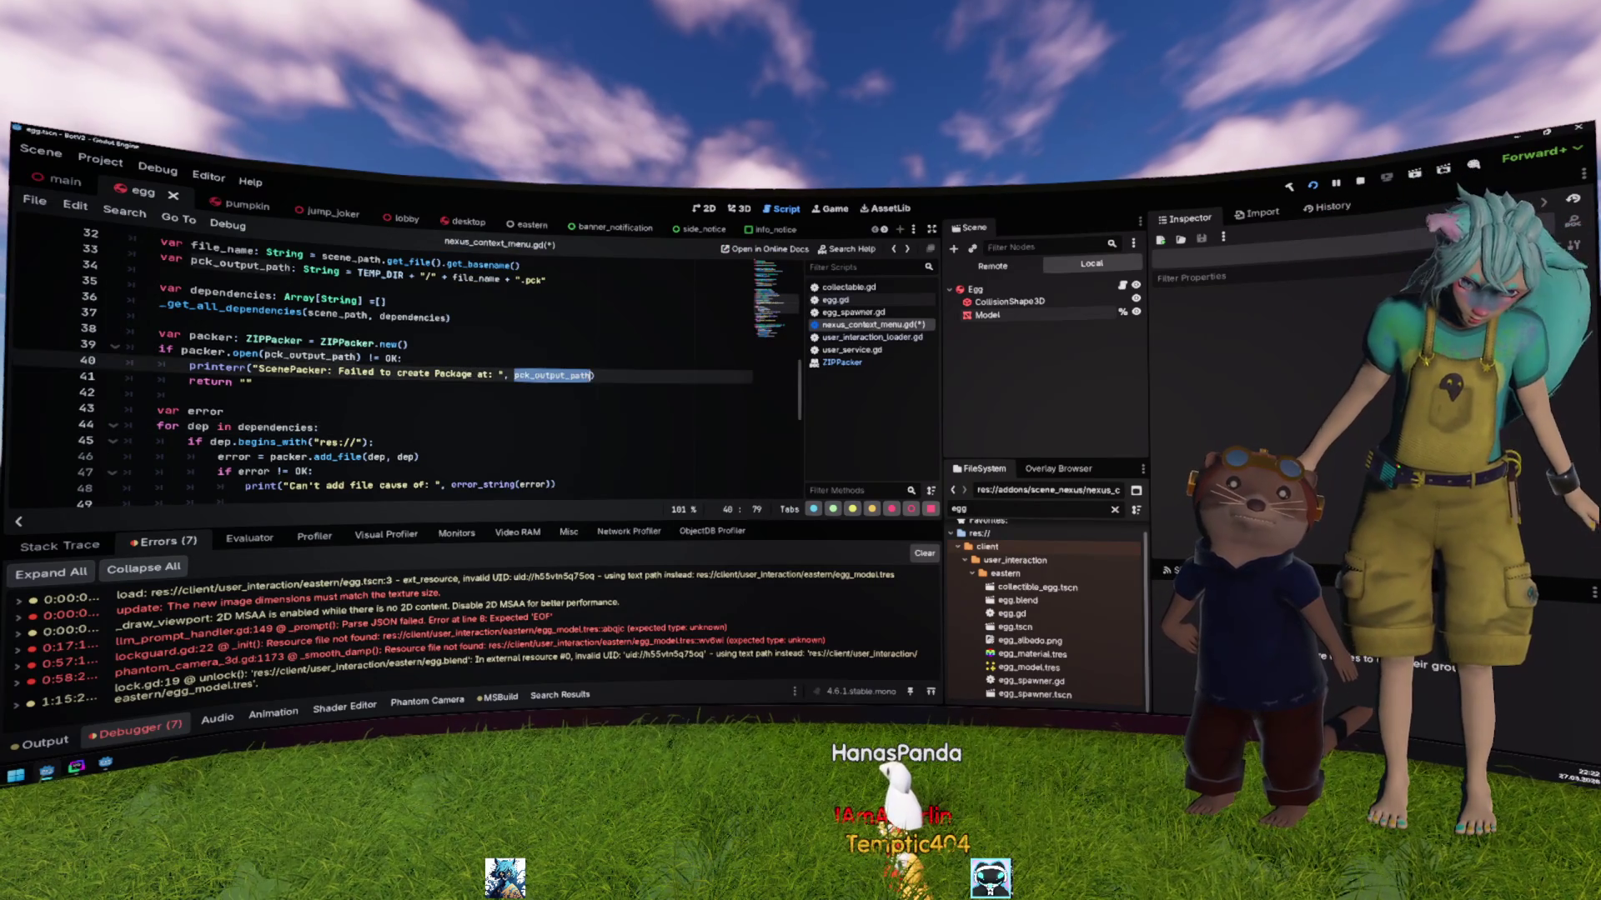
pyautogui.scroll(-2, 619, 434)
pyautogui.scroll(2, 620, 434)
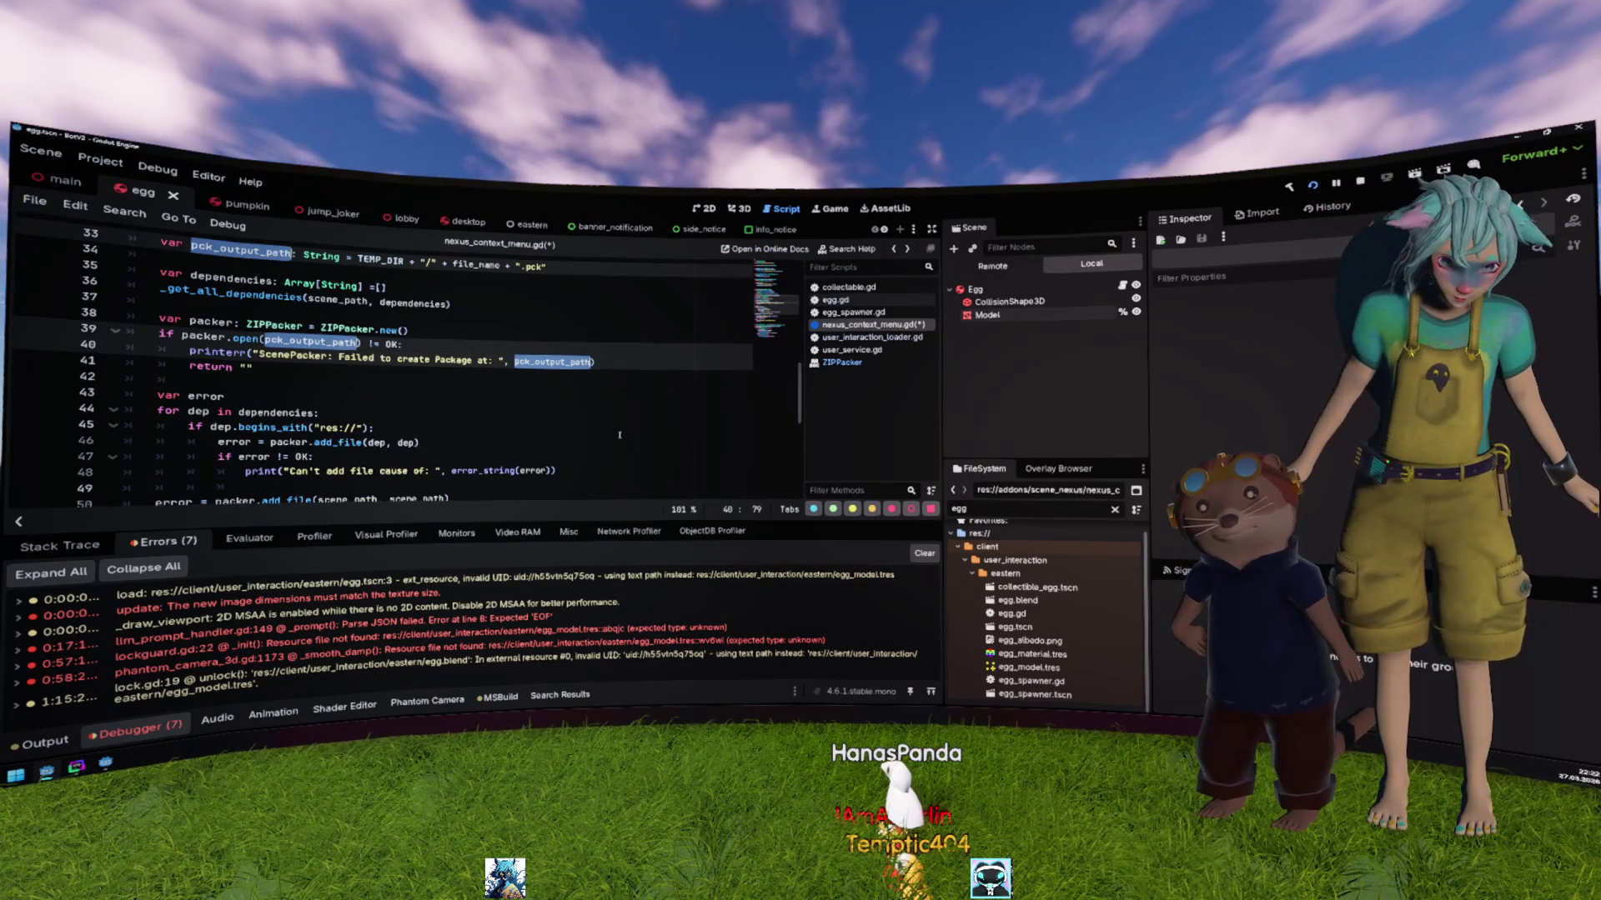
pyautogui.hotkey('ctrl', 'd')
pyautogui.hotkey('ctrl', 'd')
pyautogui.press('Left')
pyautogui.press('Delete')
pyautogui.press('Delete')
pyautogui.press('Delete')
pyautogui.click(619, 435)
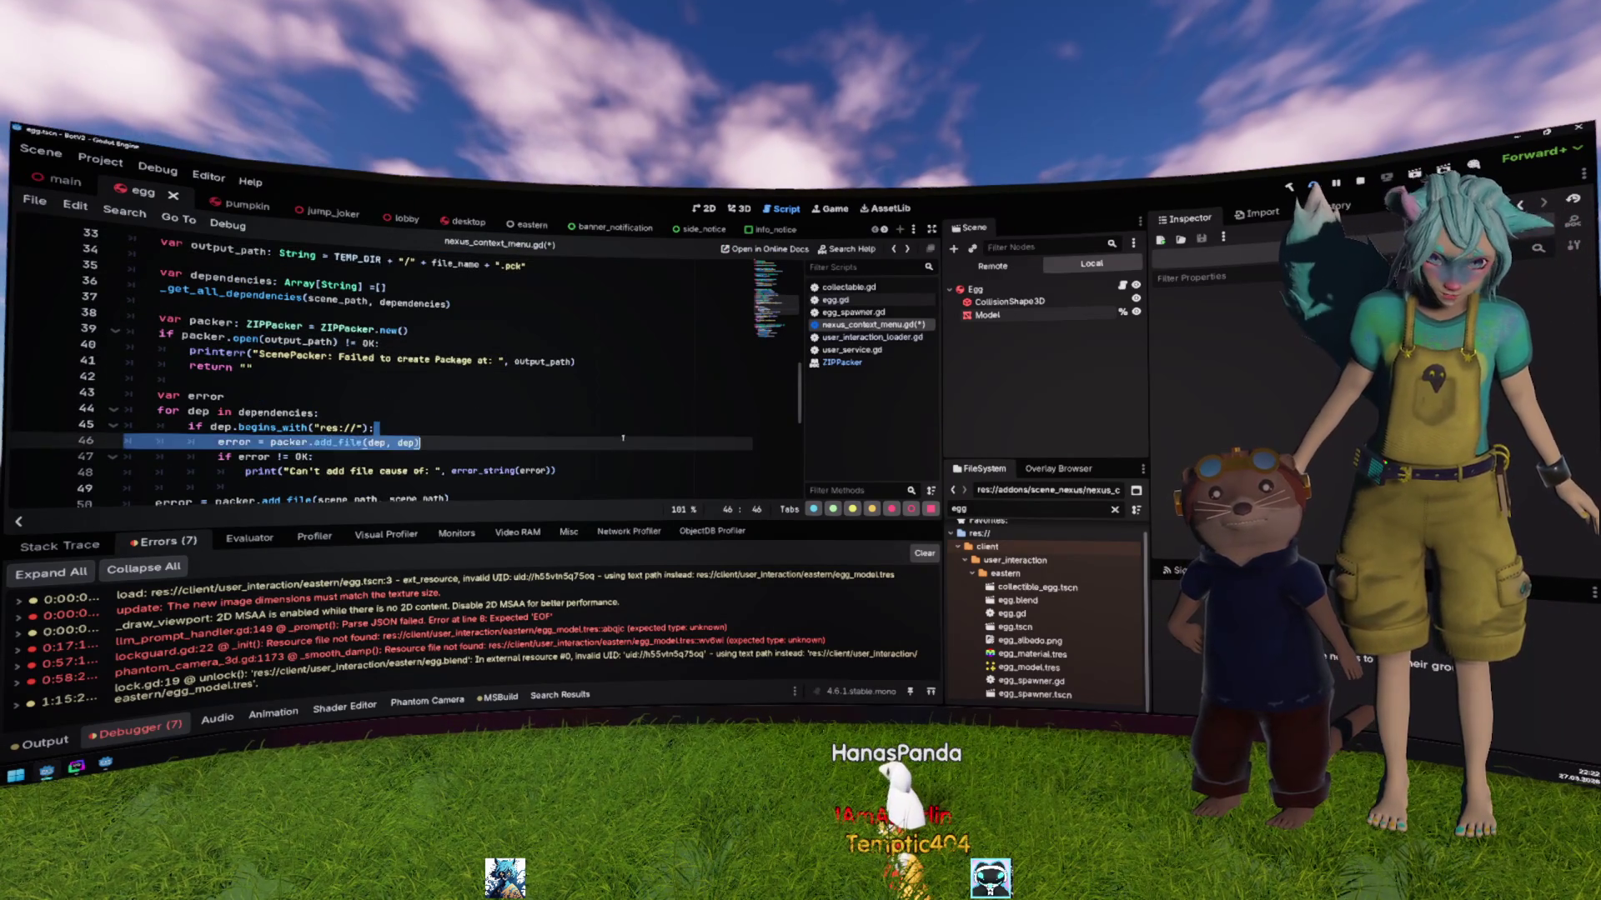
# Step: Change the output file extension from .pck to .zip and review the dependency add_file call
pyautogui.scroll(2, 519, 358)
pyautogui.click(515, 348)
pyautogui.press('BackSpace')
pyautogui.press('BackSpace')
pyautogui.press('BackSpace')
pyautogui.write('zi')
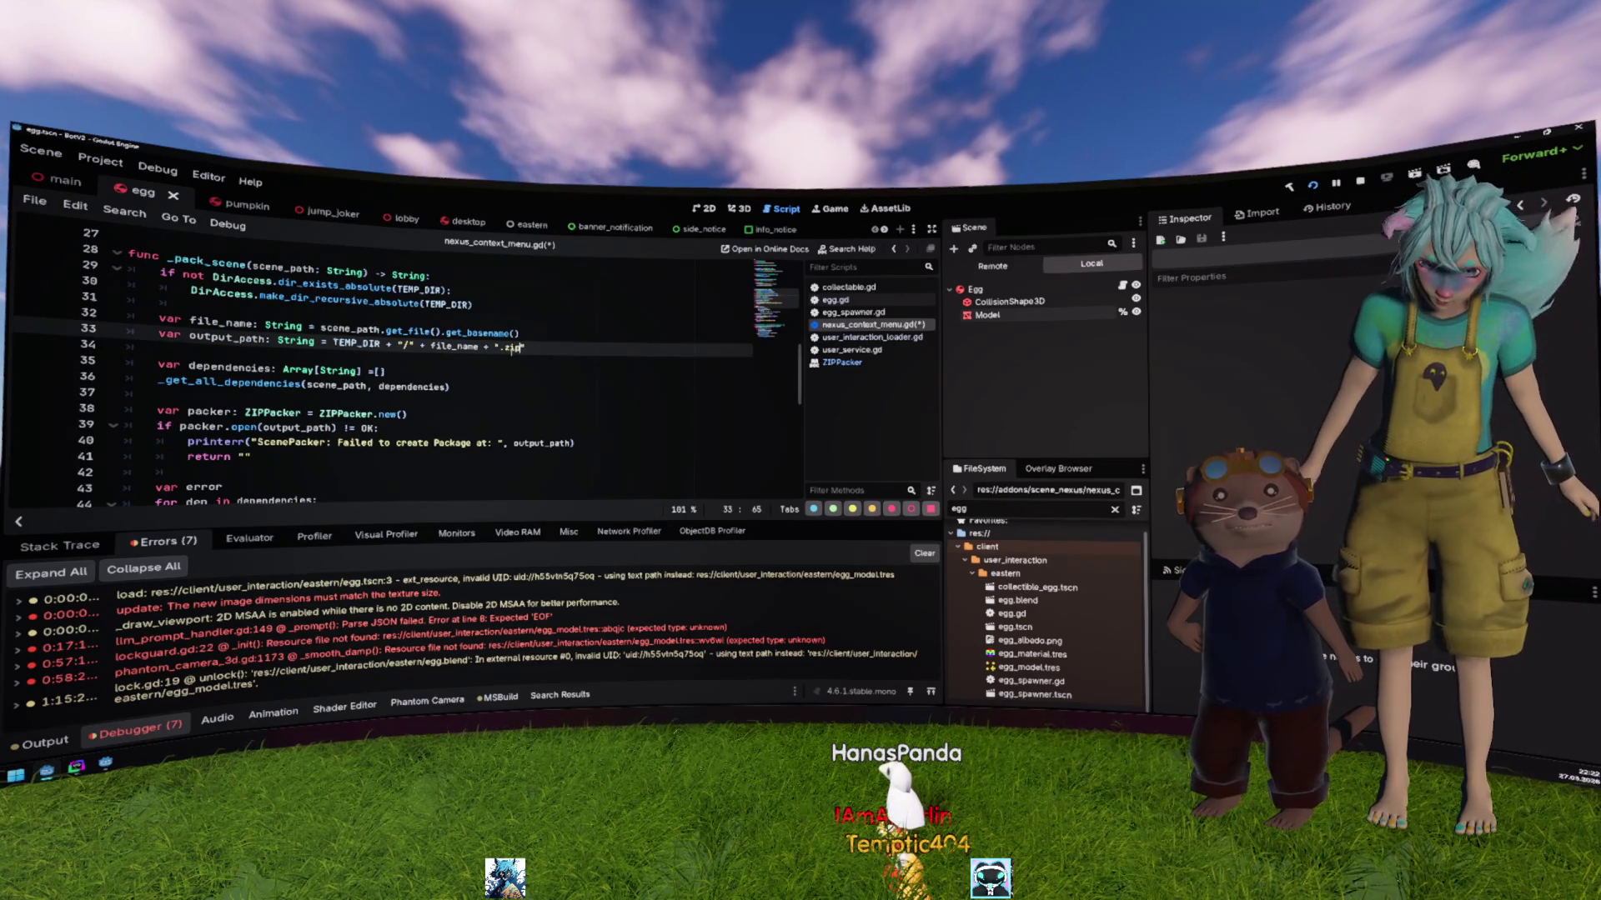
pyautogui.scroll(3, 515, 348)
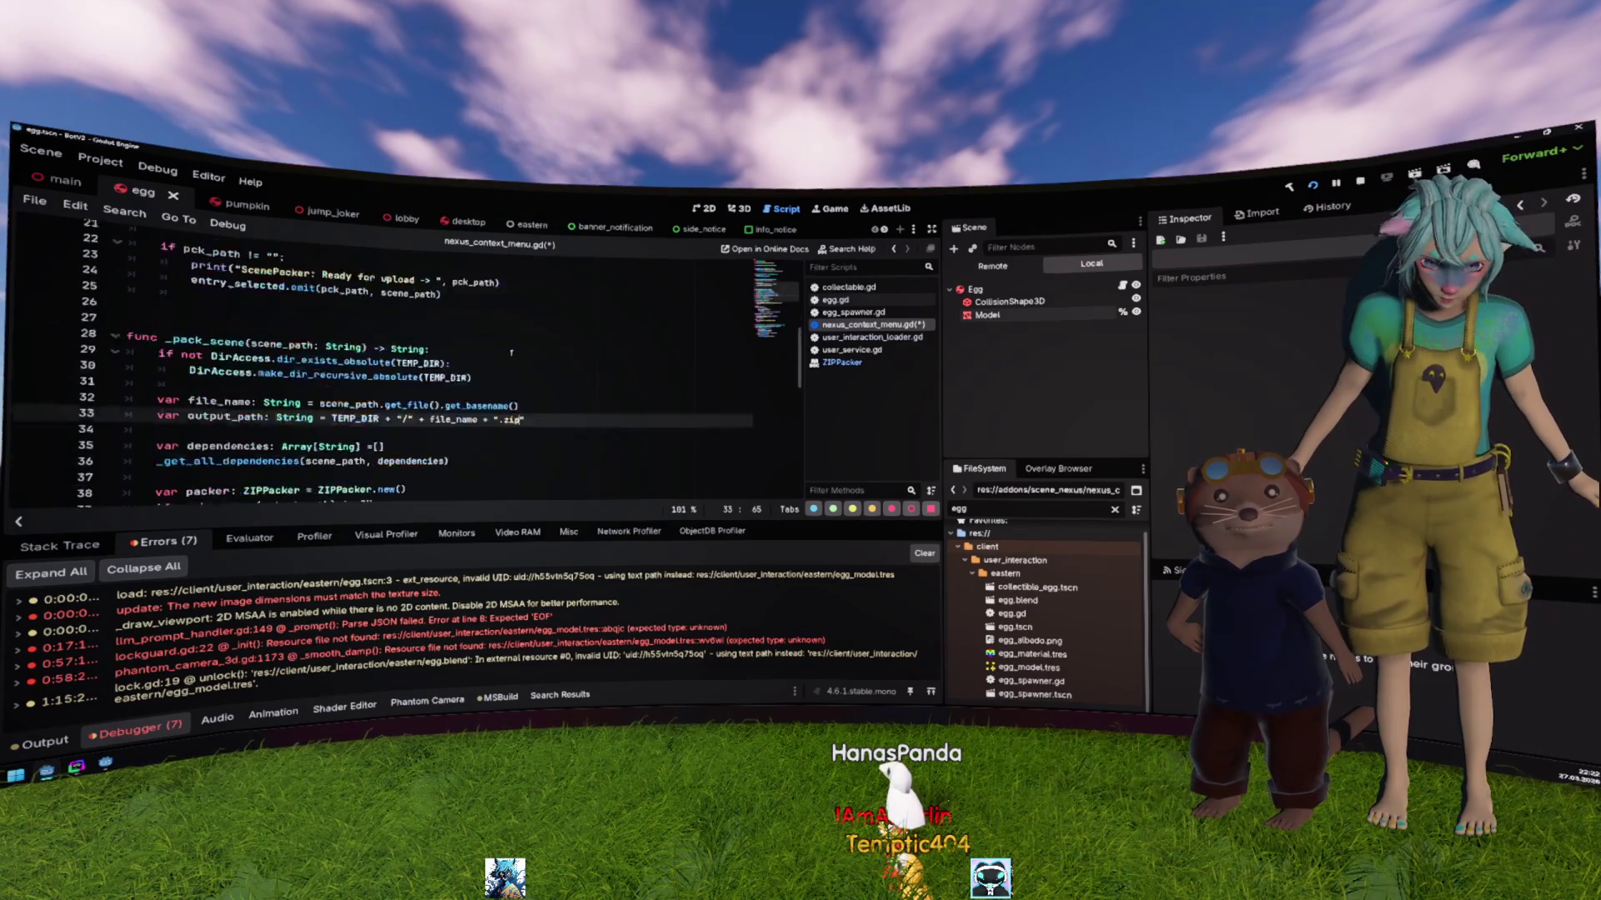
pyautogui.scroll(6, 510, 352)
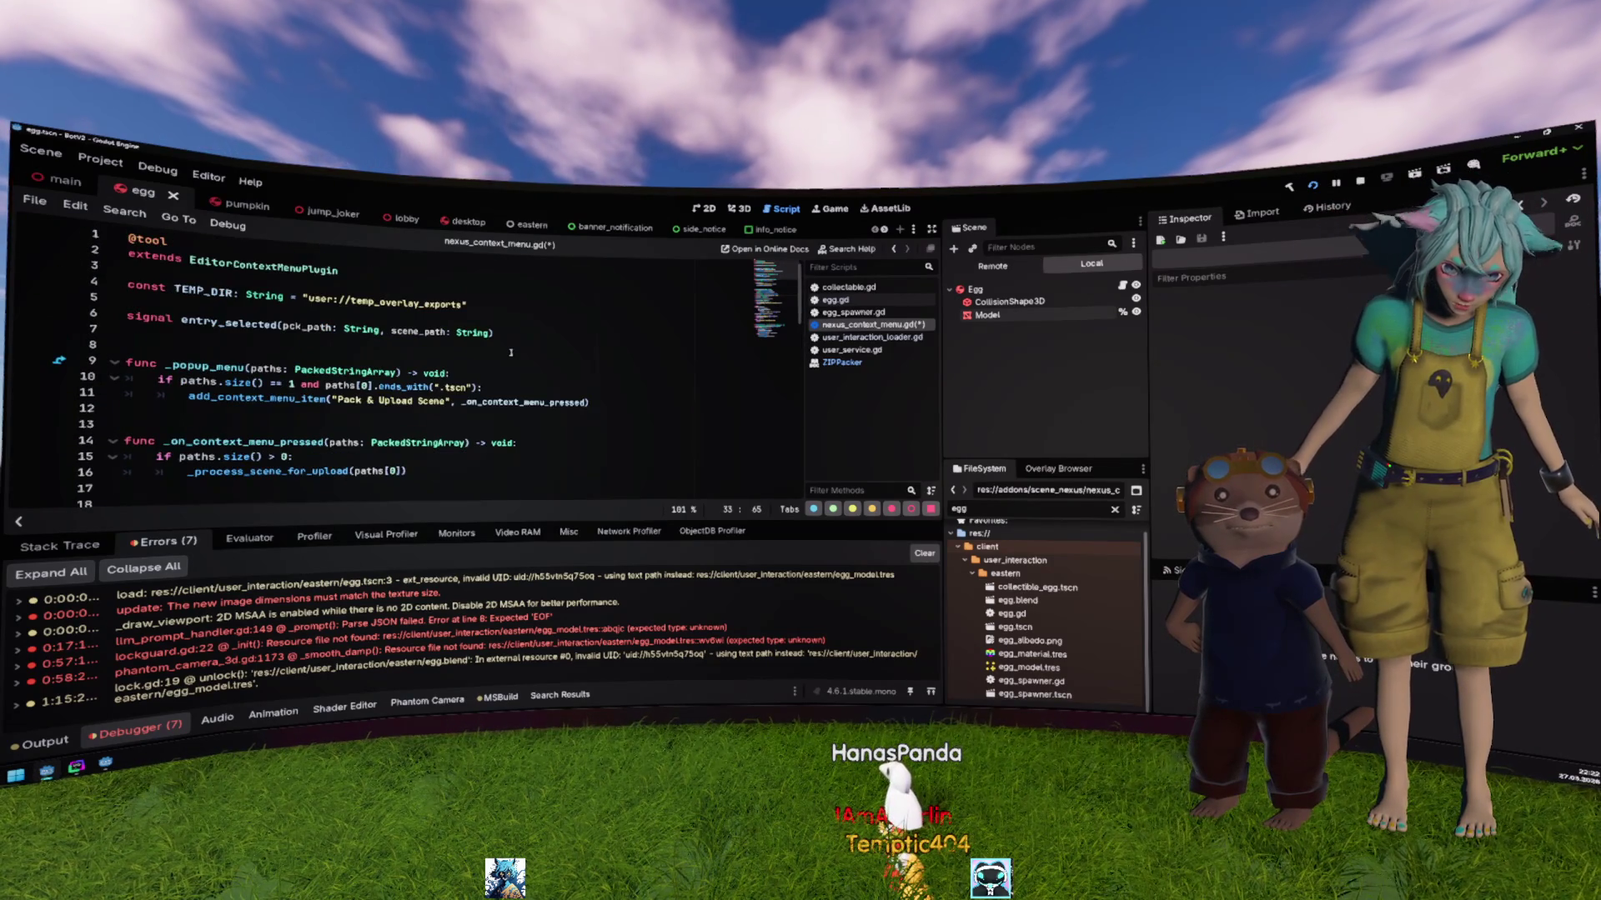
pyautogui.scroll(-7, 511, 352)
pyautogui.scroll(-3, 510, 354)
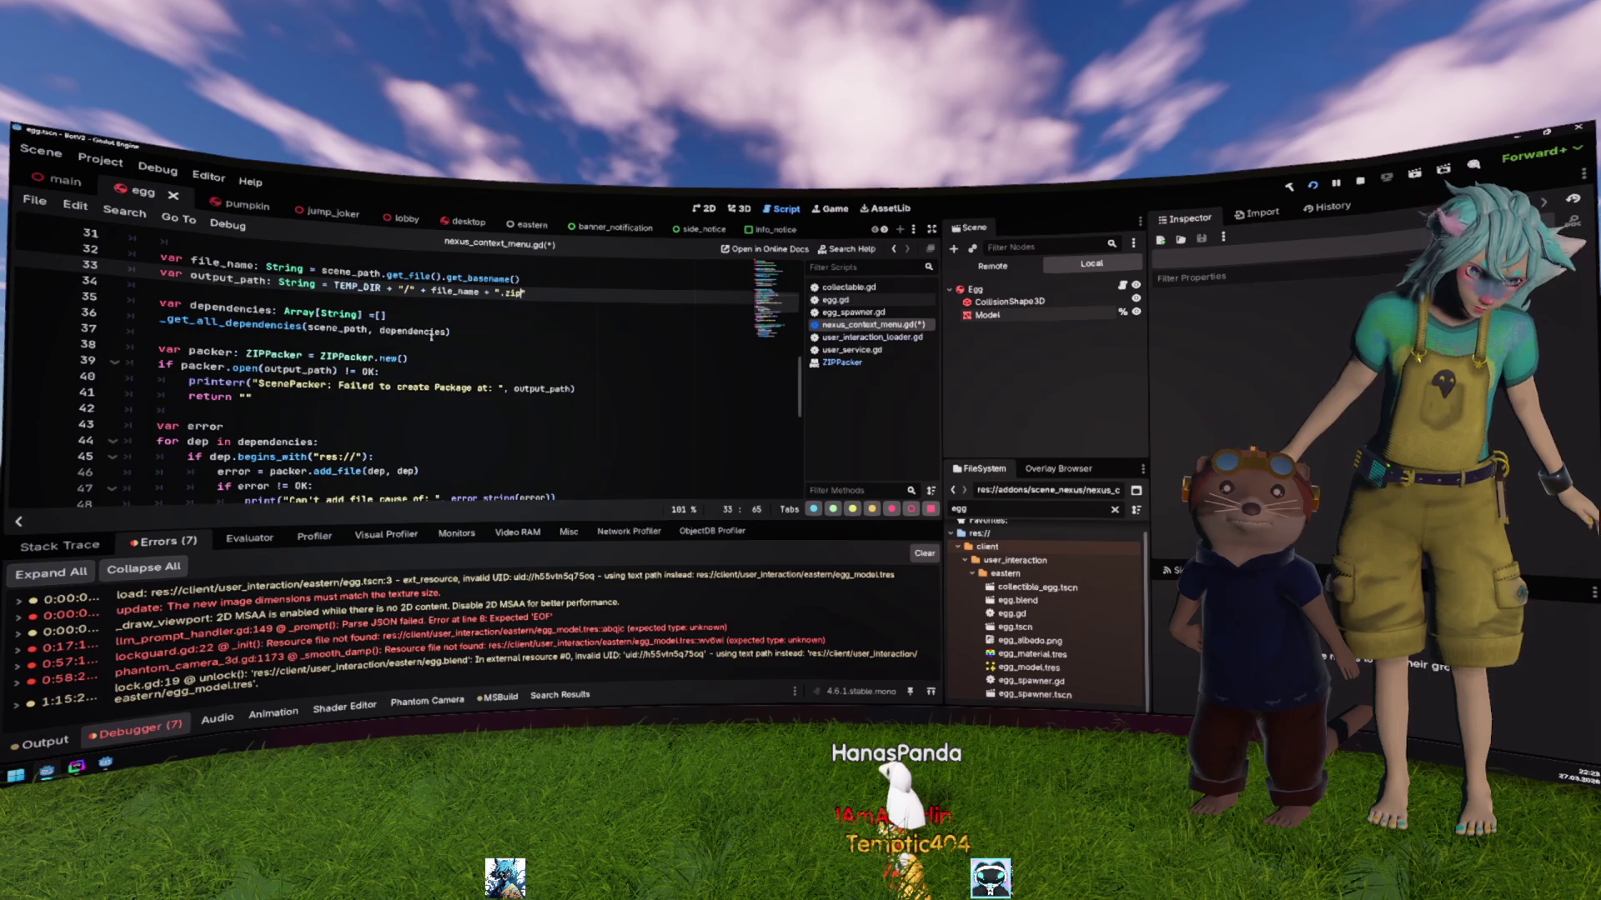
pyautogui.scroll(-2, 433, 332)
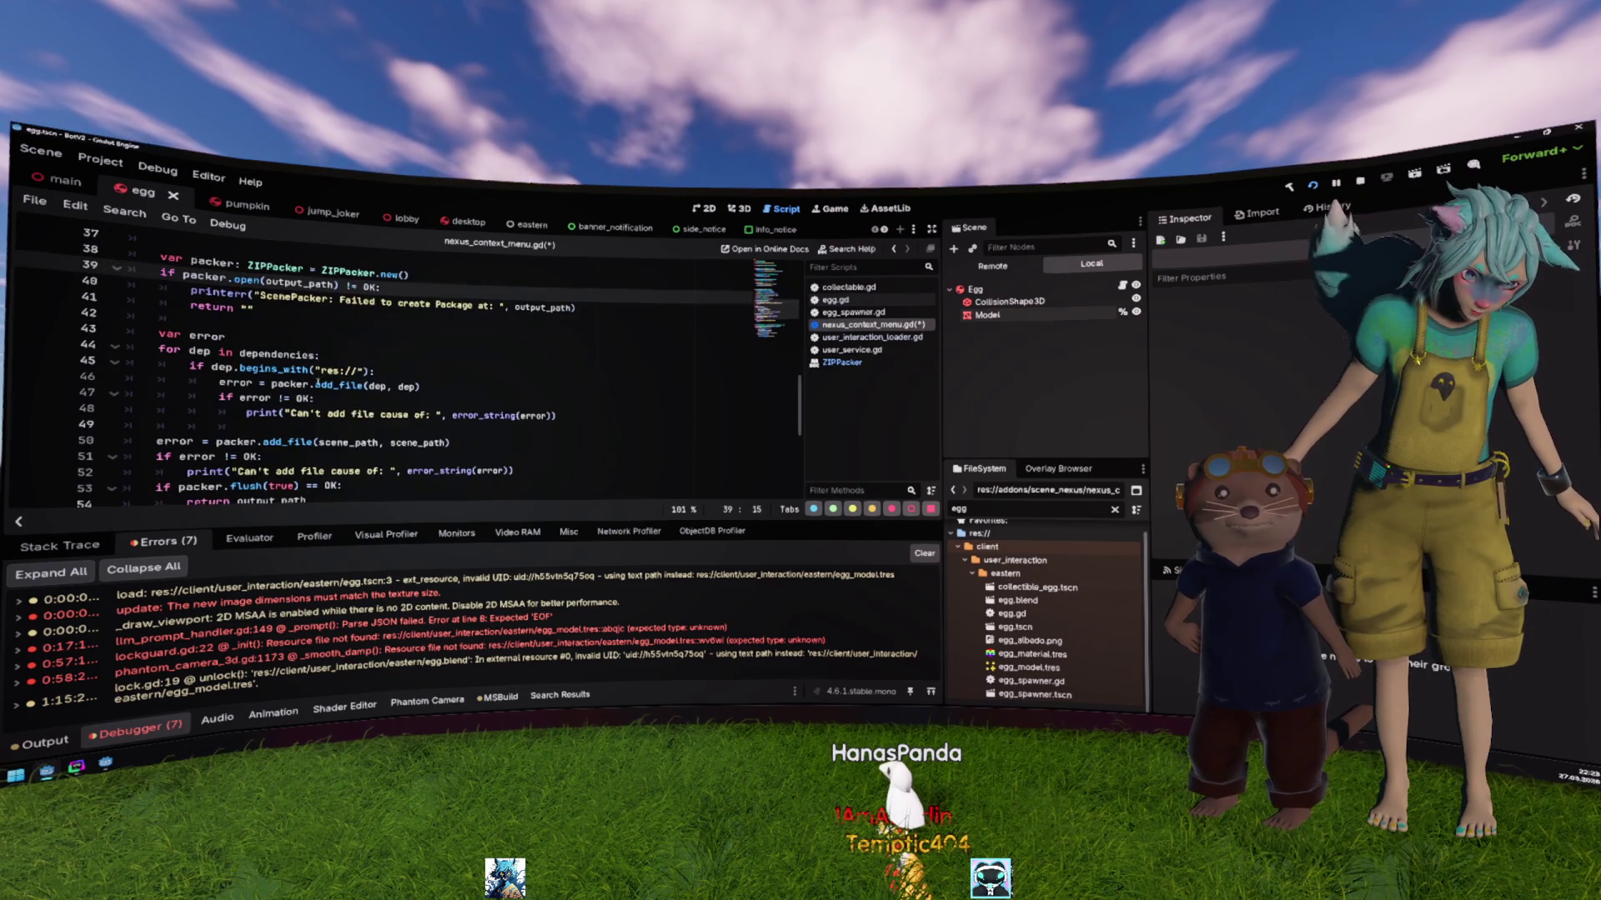
pyautogui.click(437, 372)
pyautogui.scroll(4, 329, 389)
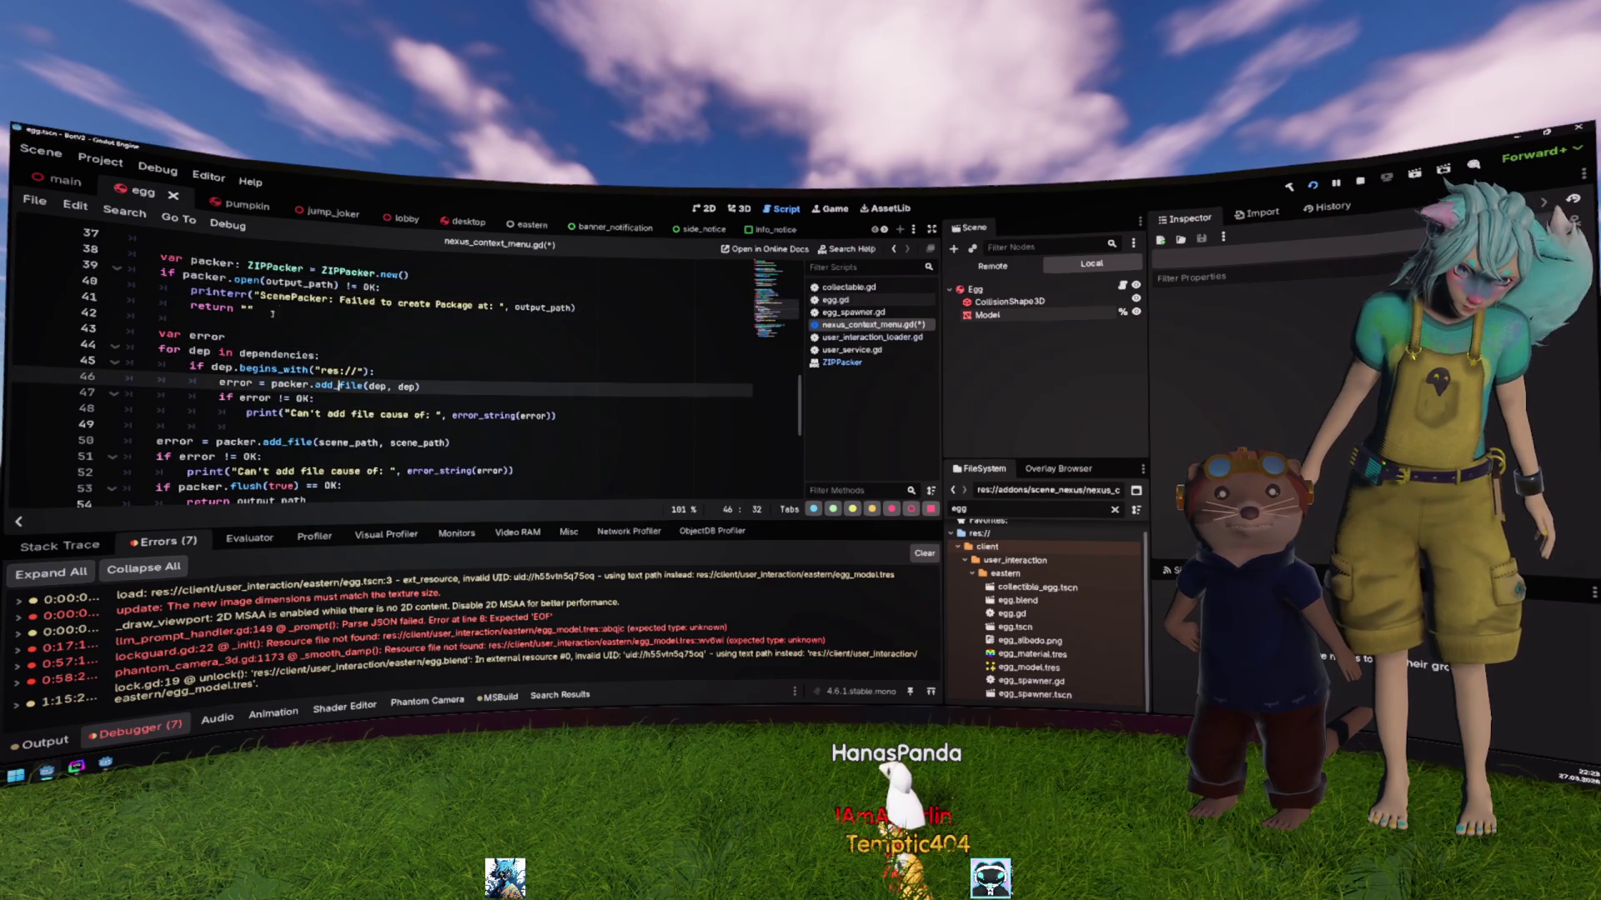
pyautogui.keyDown('ctrl'); pyautogui.click(307, 439); pyautogui.keyUp('ctrl')
pyautogui.scroll(-2, 307, 440)
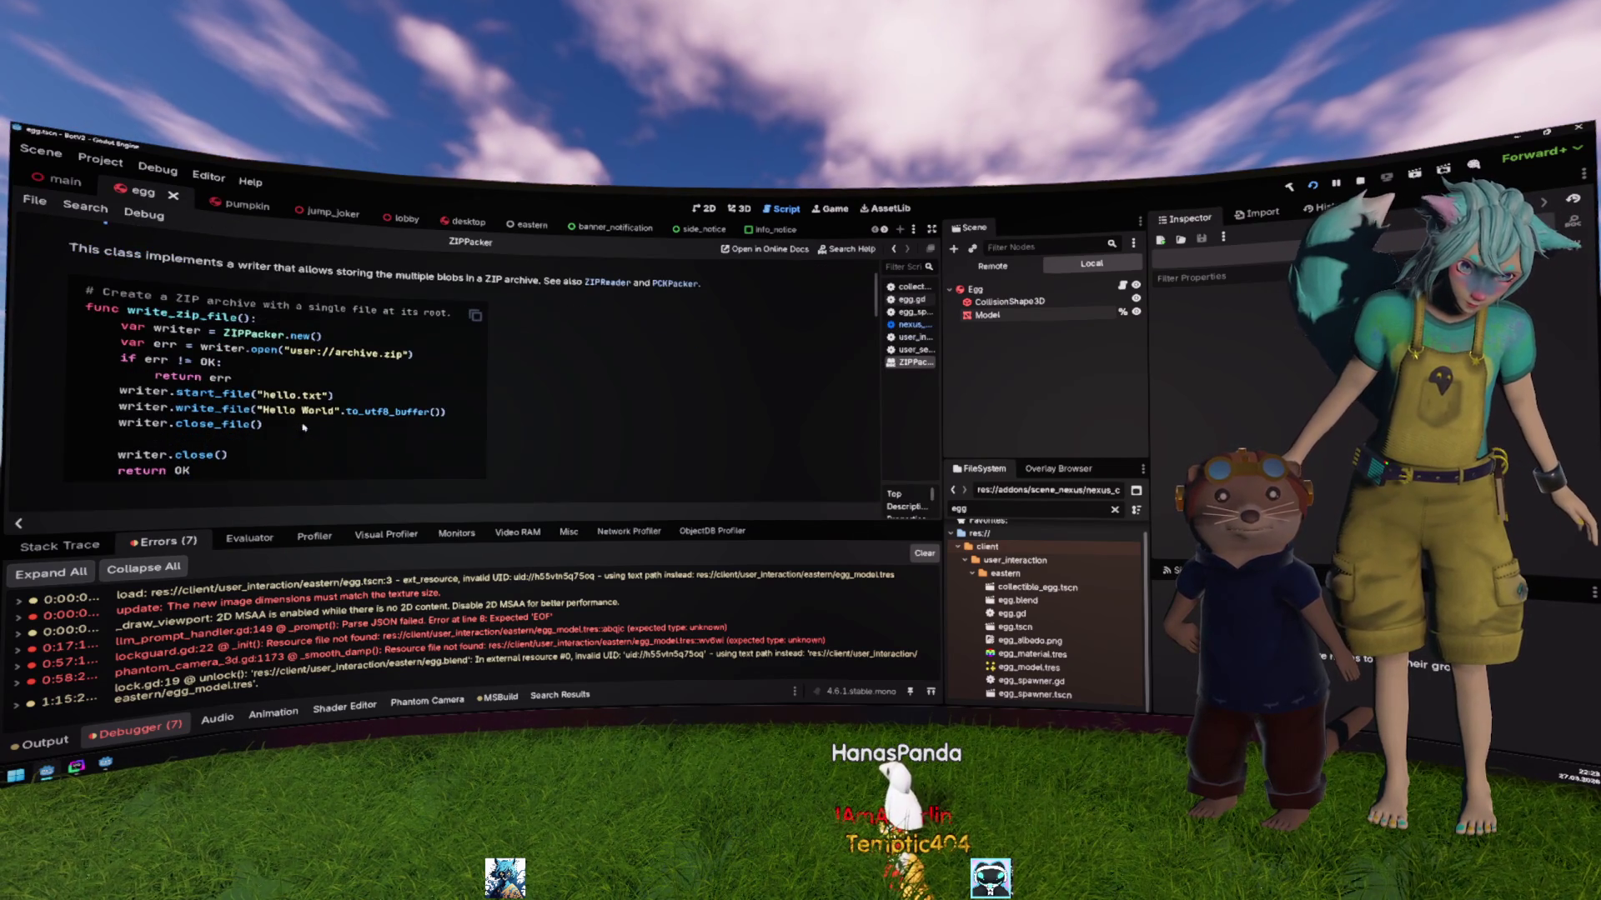
# Step: Review the ZIPPacker start_file example and return to the dependency loop in nexus_context_menu.gd
pyautogui.doubleClick(235, 396)
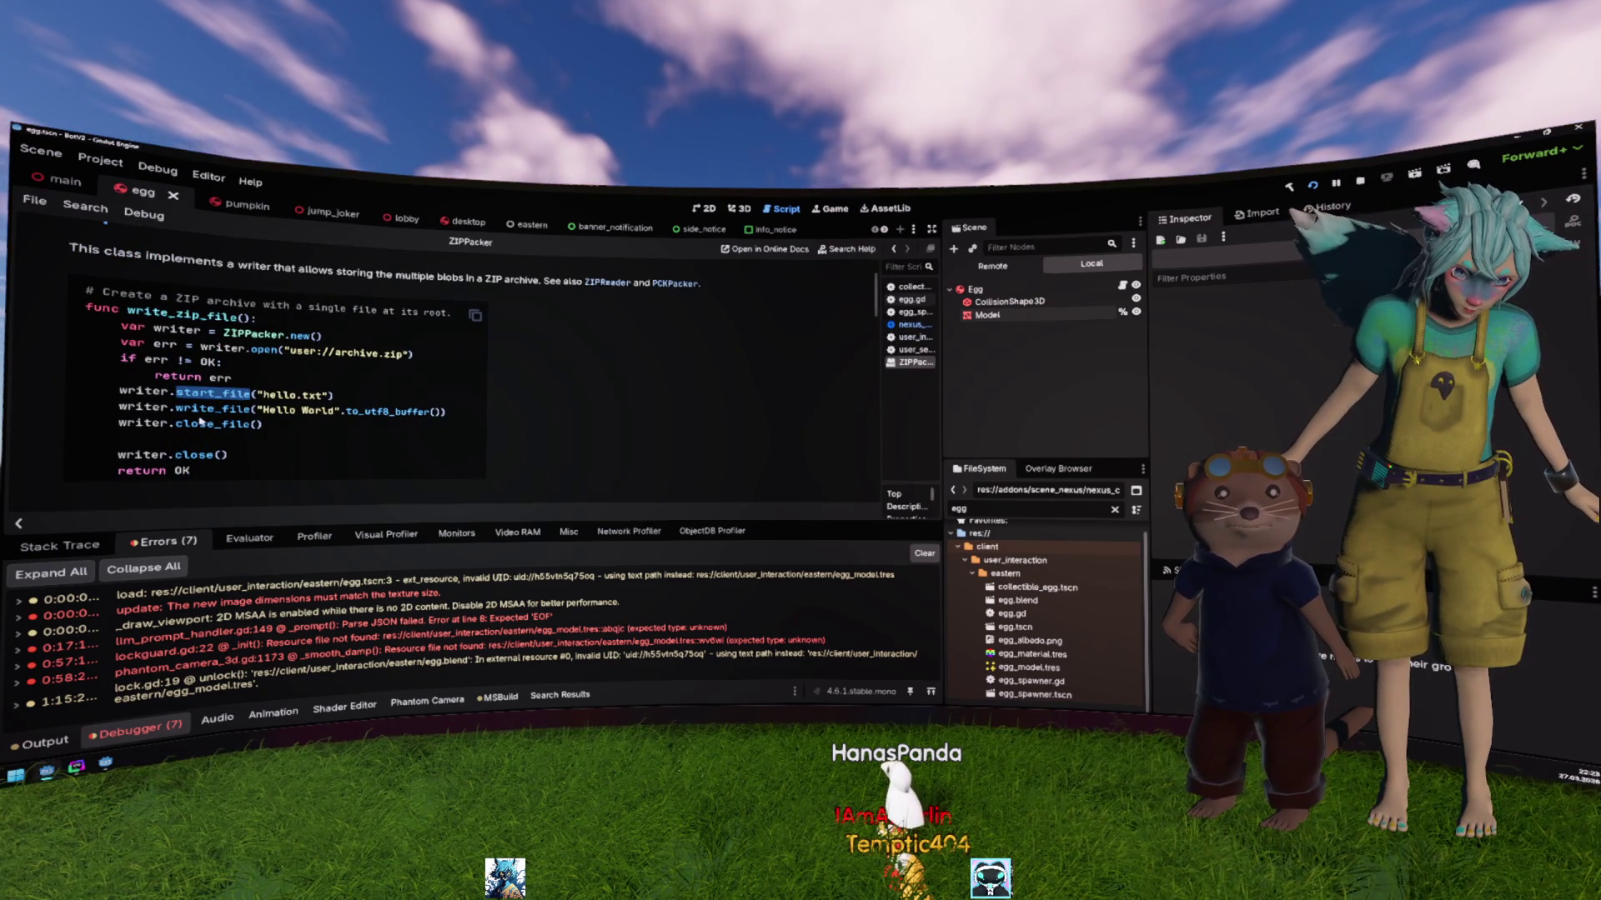
pyautogui.scroll(-5, 207, 405)
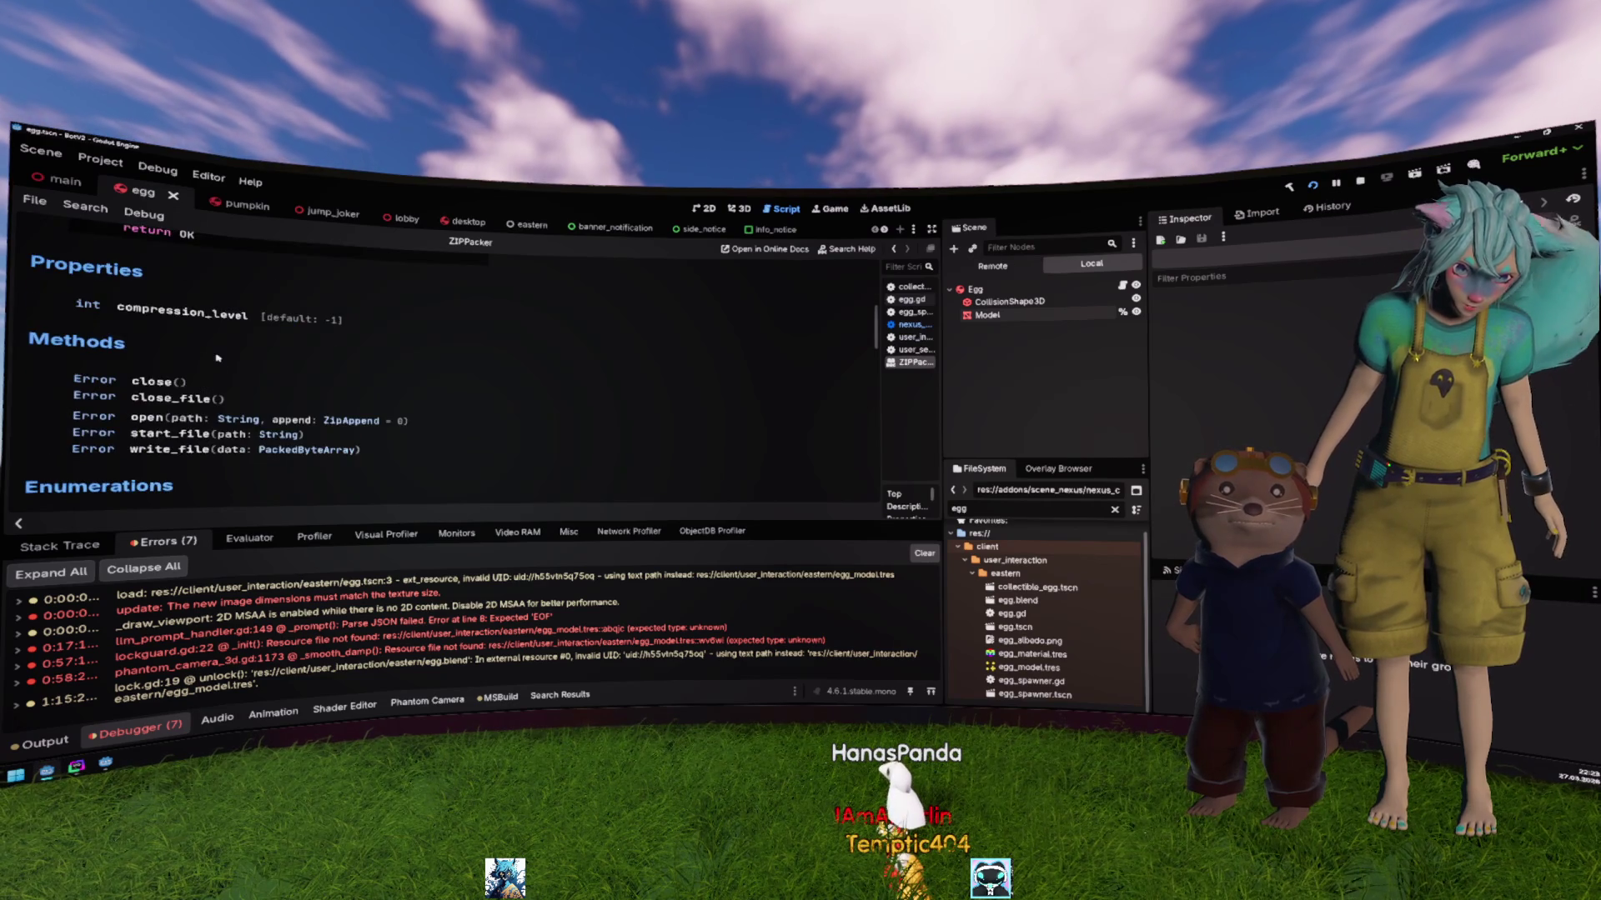
pyautogui.scroll(-1, 218, 358)
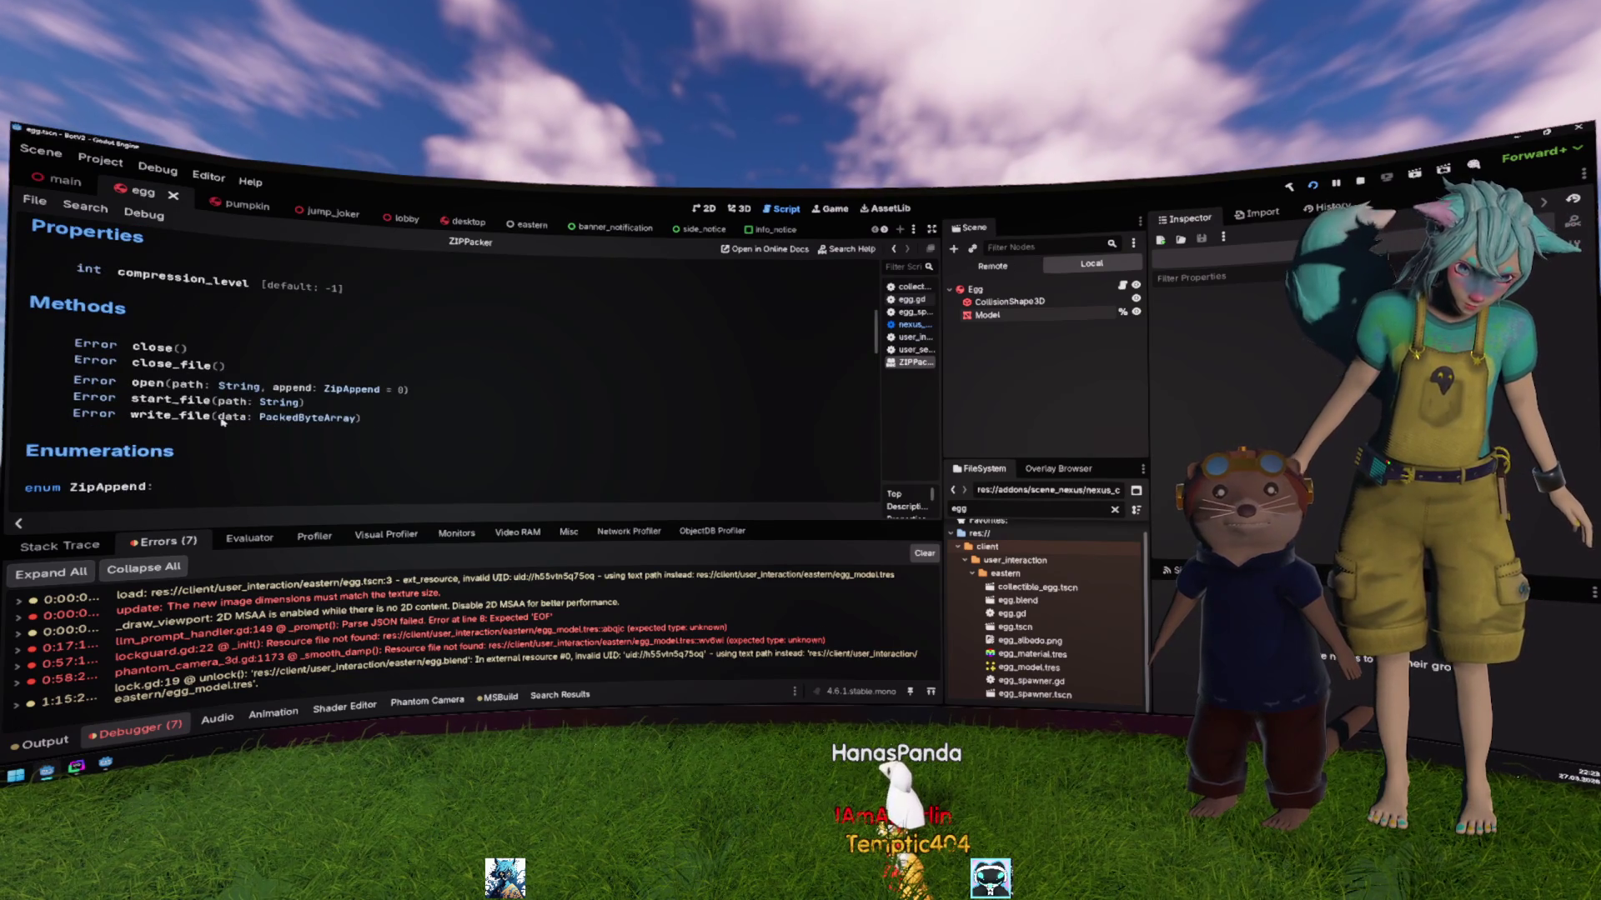
pyautogui.hotkey('alt', 'Left')
pyautogui.scroll(-1, 482, 383)
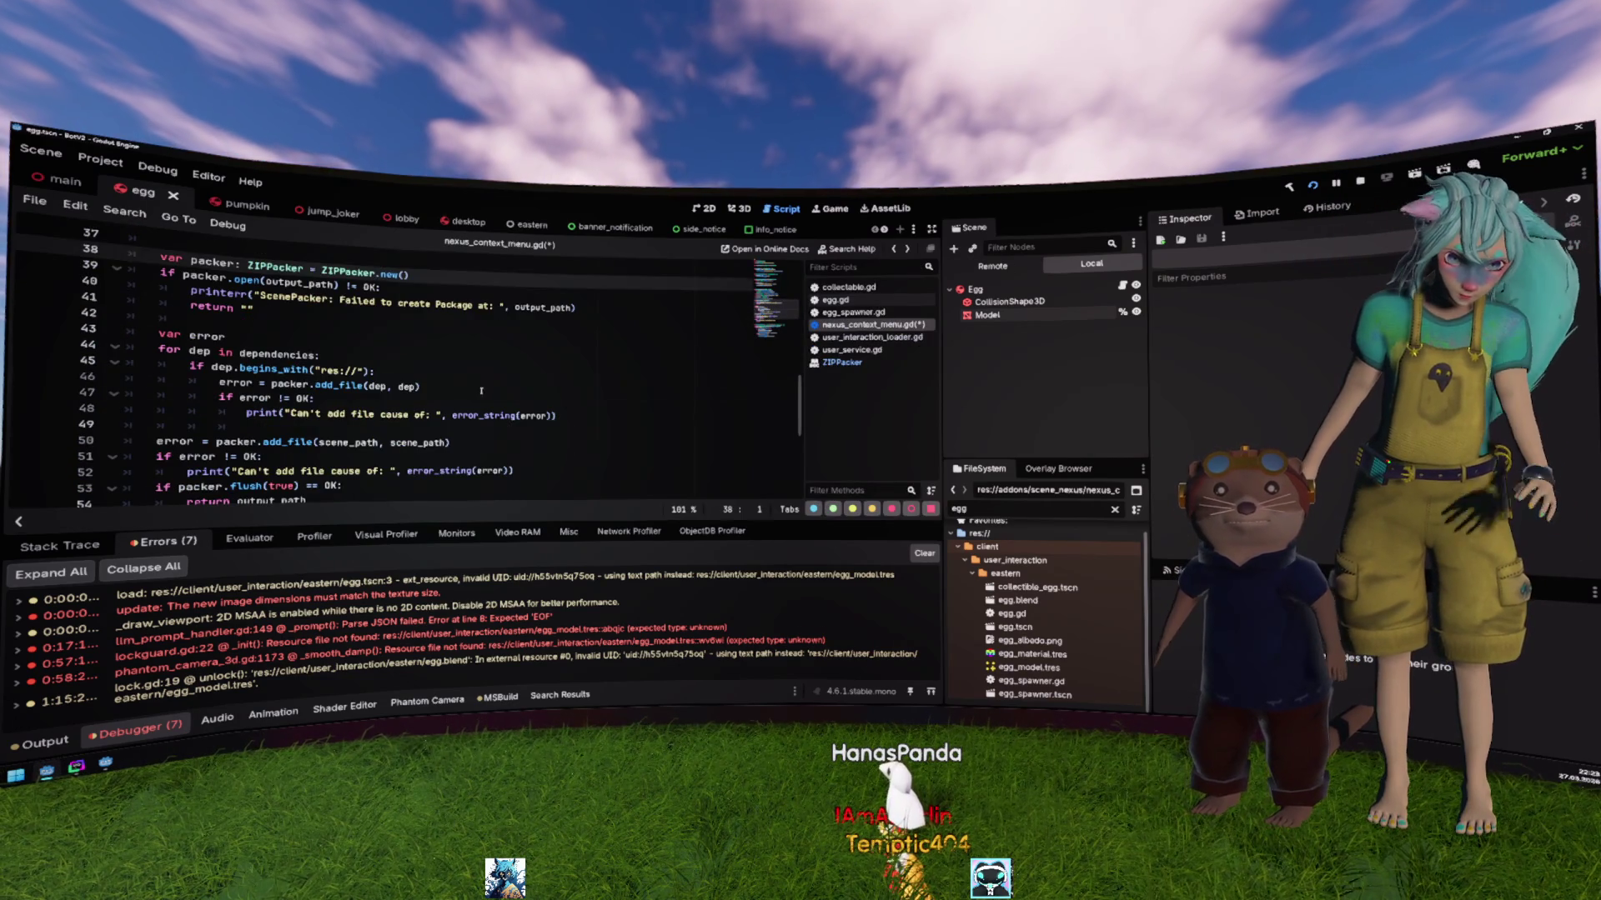
pyautogui.click(433, 386)
pyautogui.press('Up')
pyautogui.press('Up')
pyautogui.press('Up')
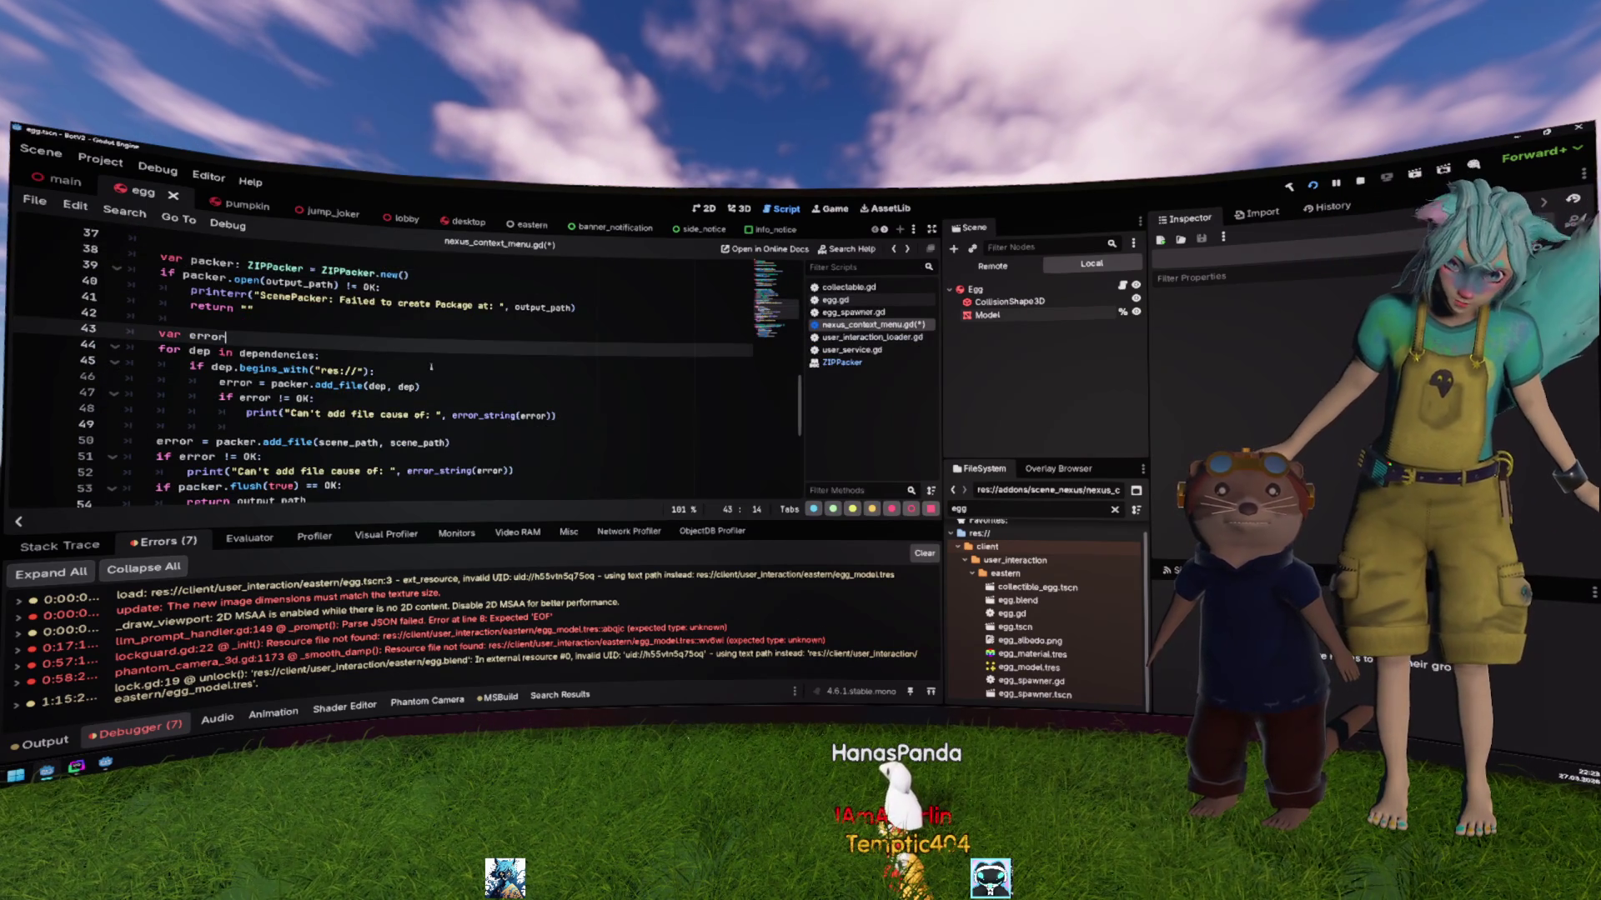
pyautogui.scroll(1, 701, 457)
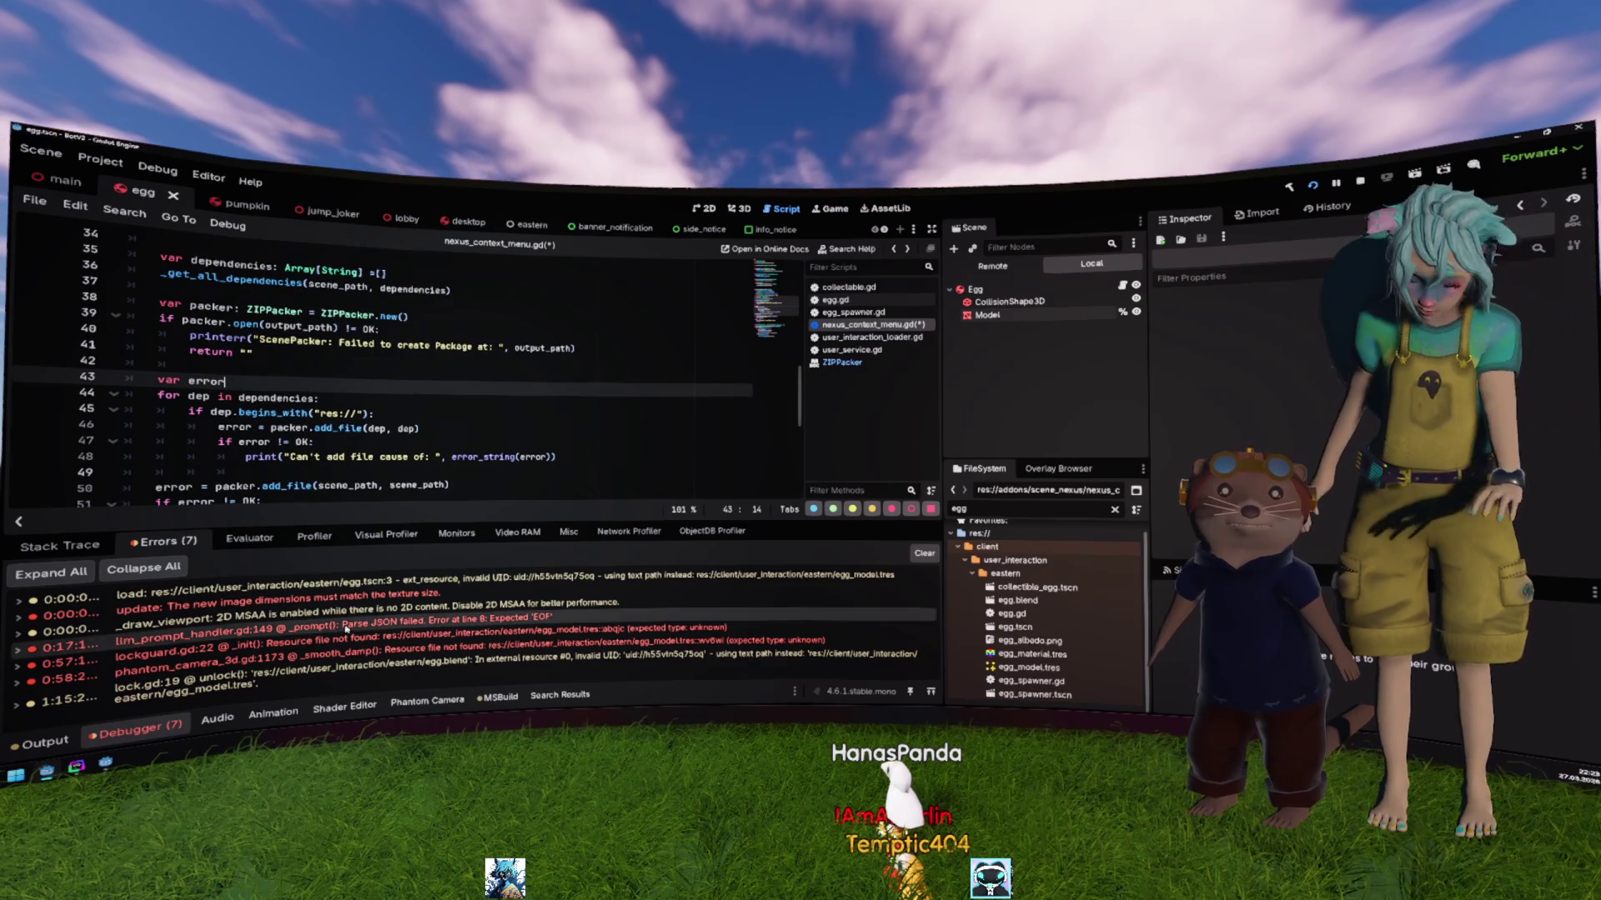
# Step: Hide the debugger panel and type FileAccess.ope on a new line under the res:// check
pyautogui.hotkey('ctrl', 'j')
pyautogui.click(275, 546)
pyautogui.click(392, 441)
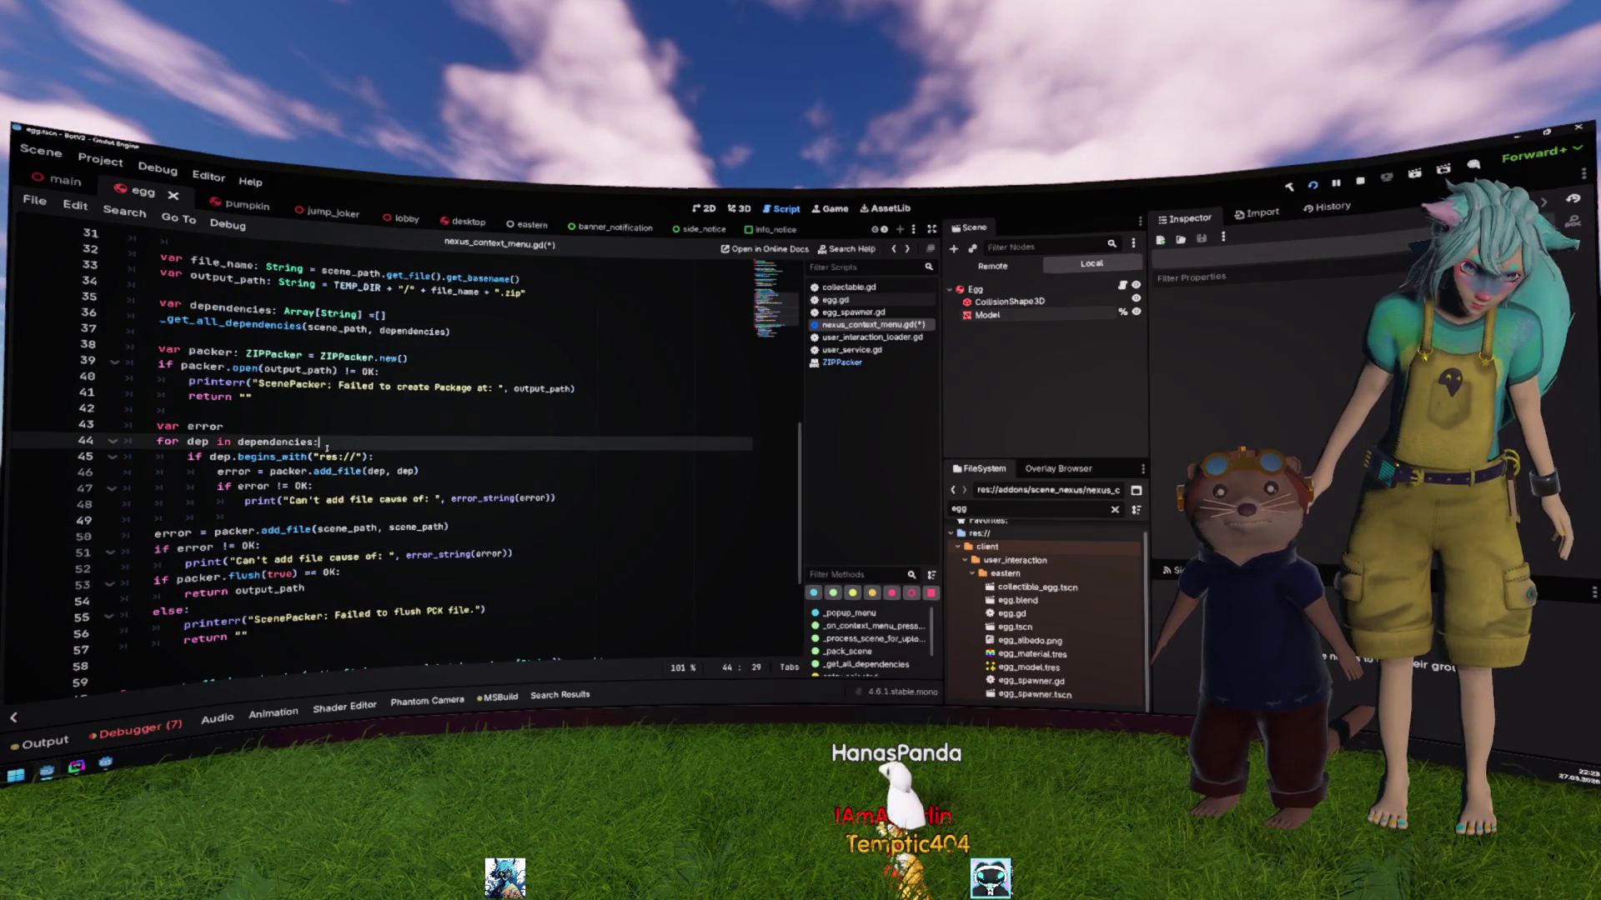
pyautogui.click(425, 396)
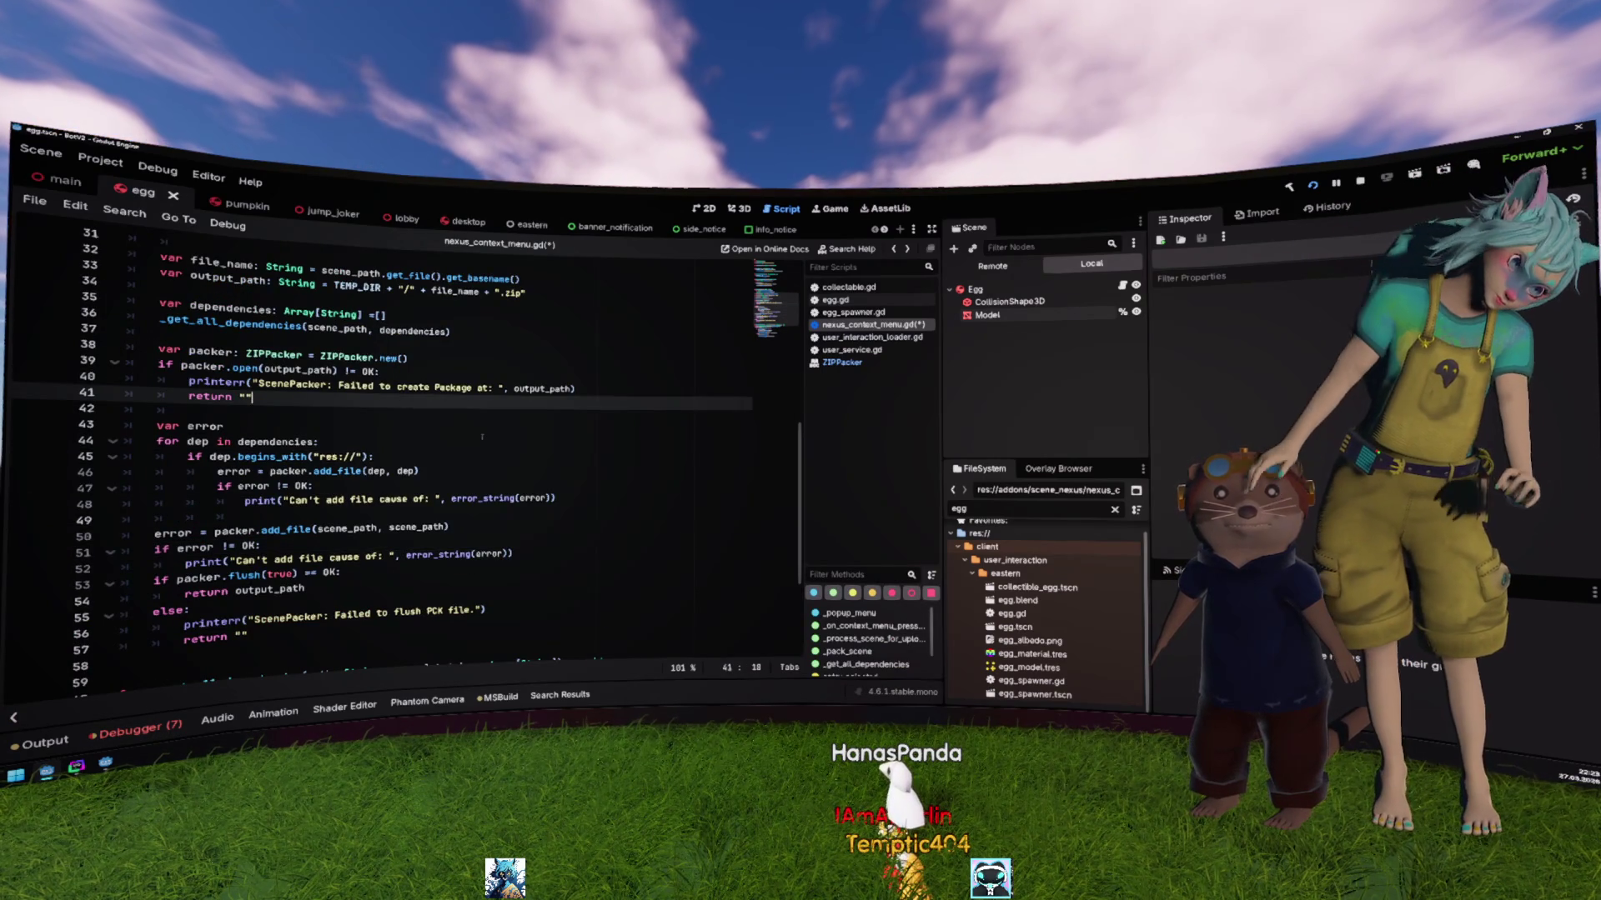
pyautogui.click(482, 437)
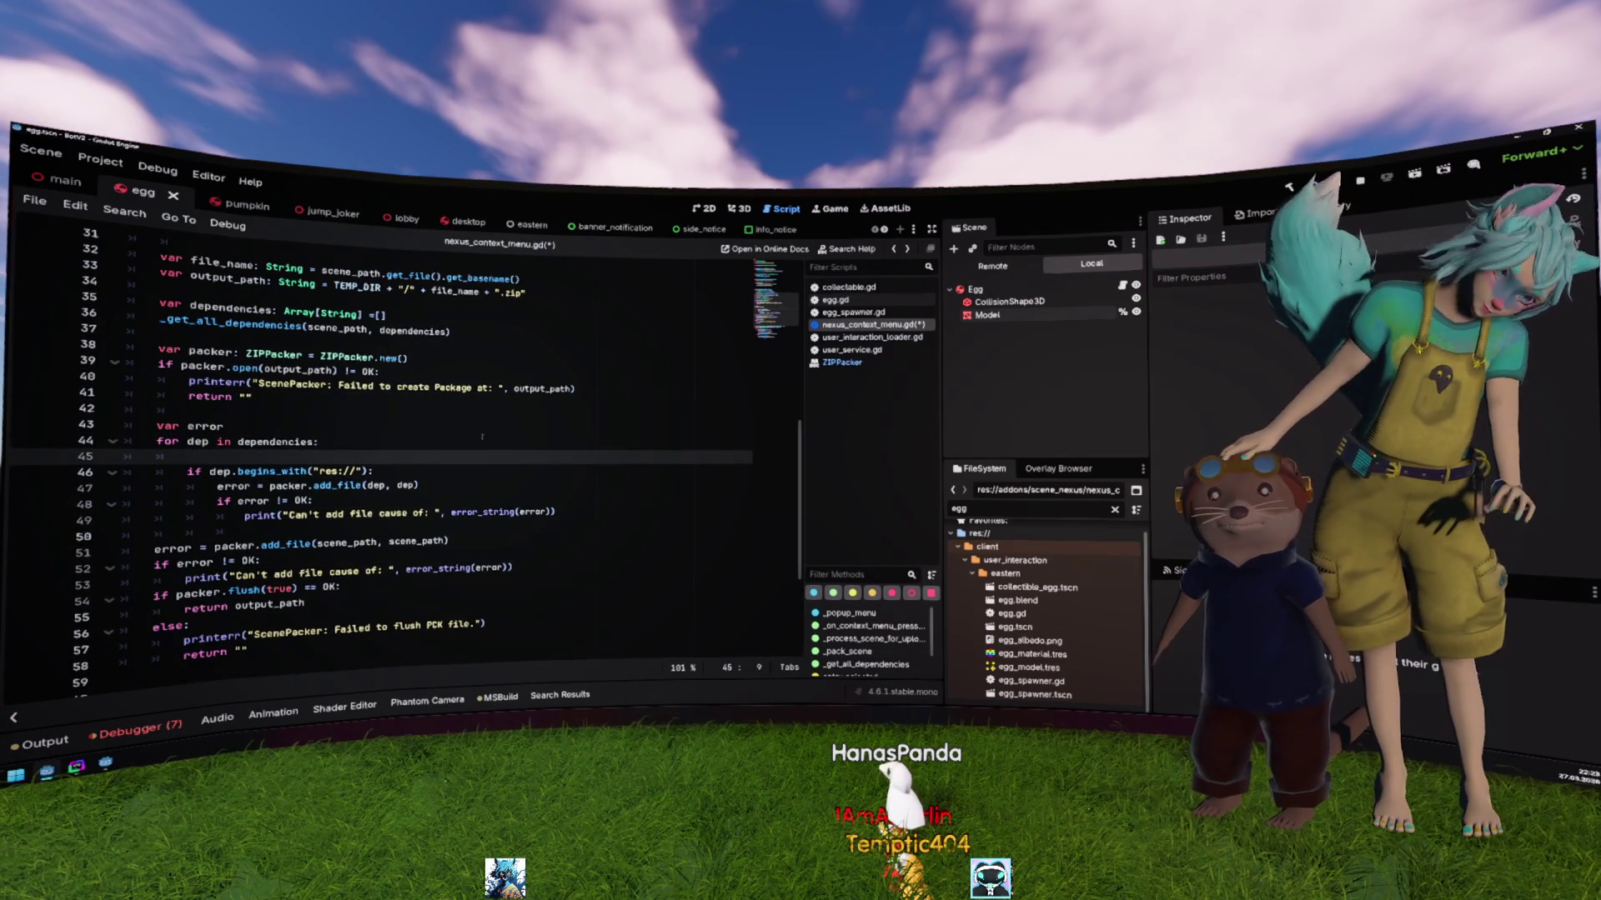
pyautogui.press('Down')
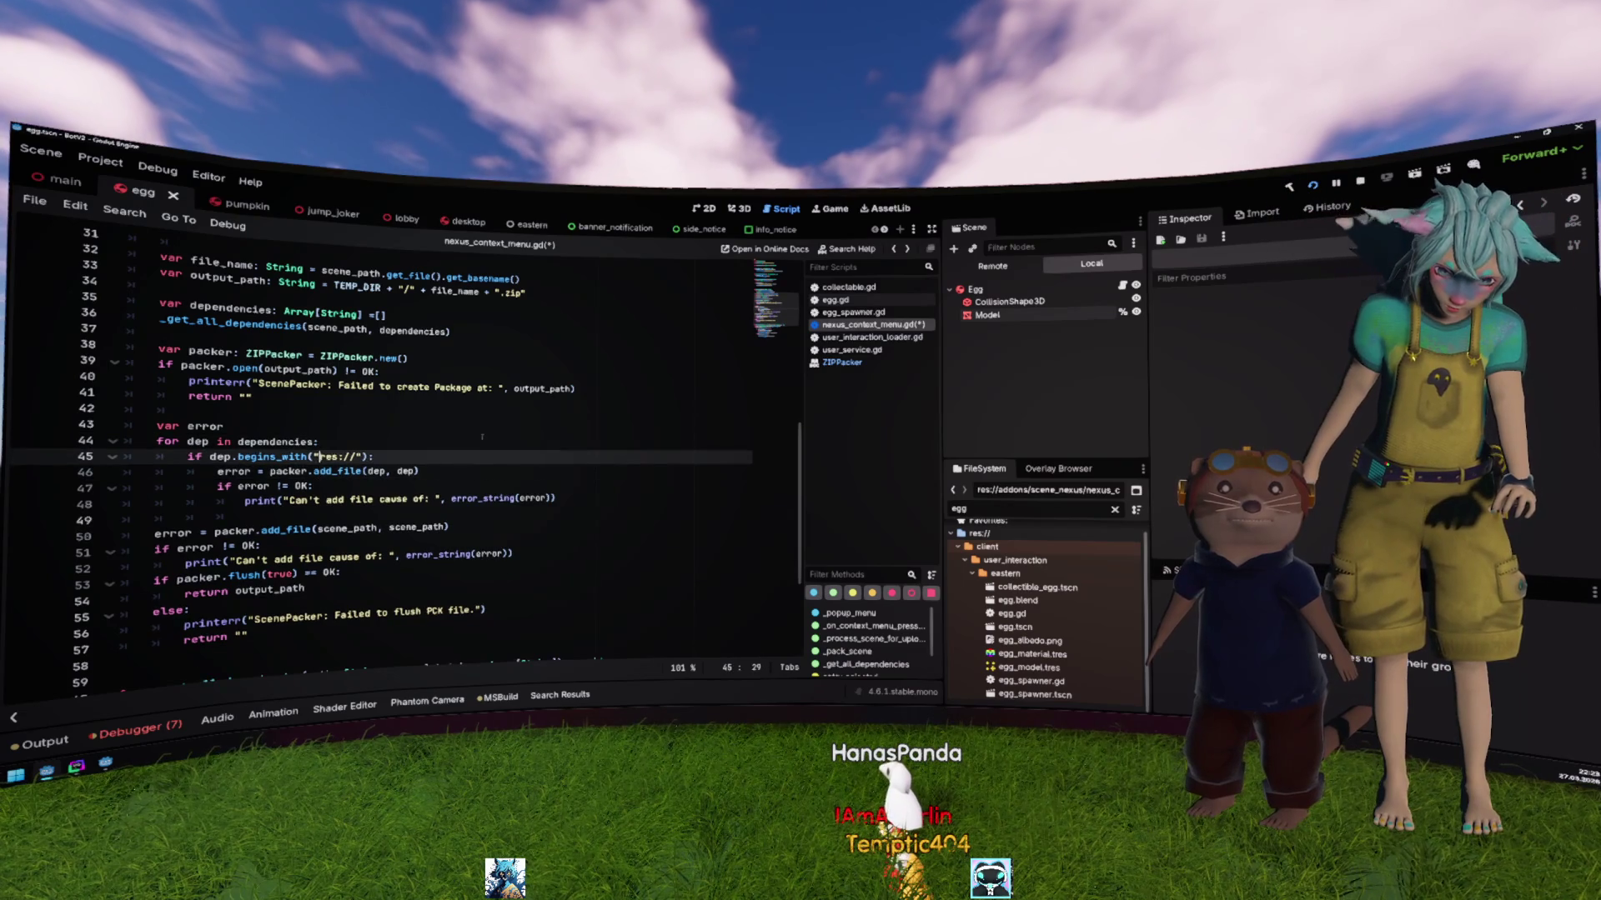
pyautogui.press('Return')
pyautogui.write('Fi')
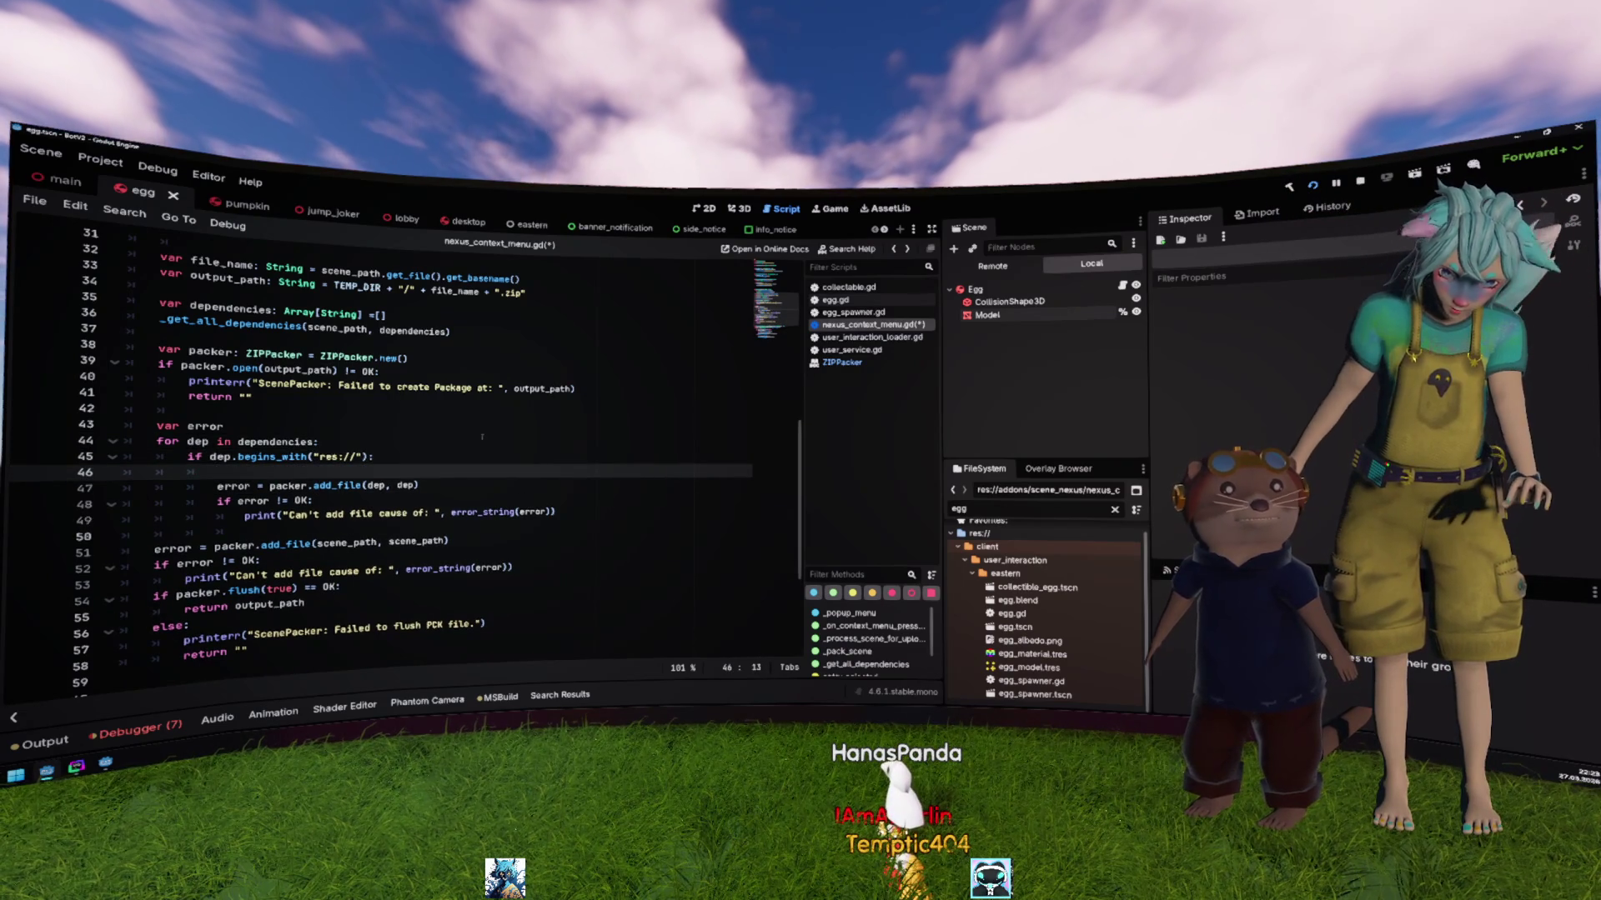
pyautogui.write('leAccess.open')
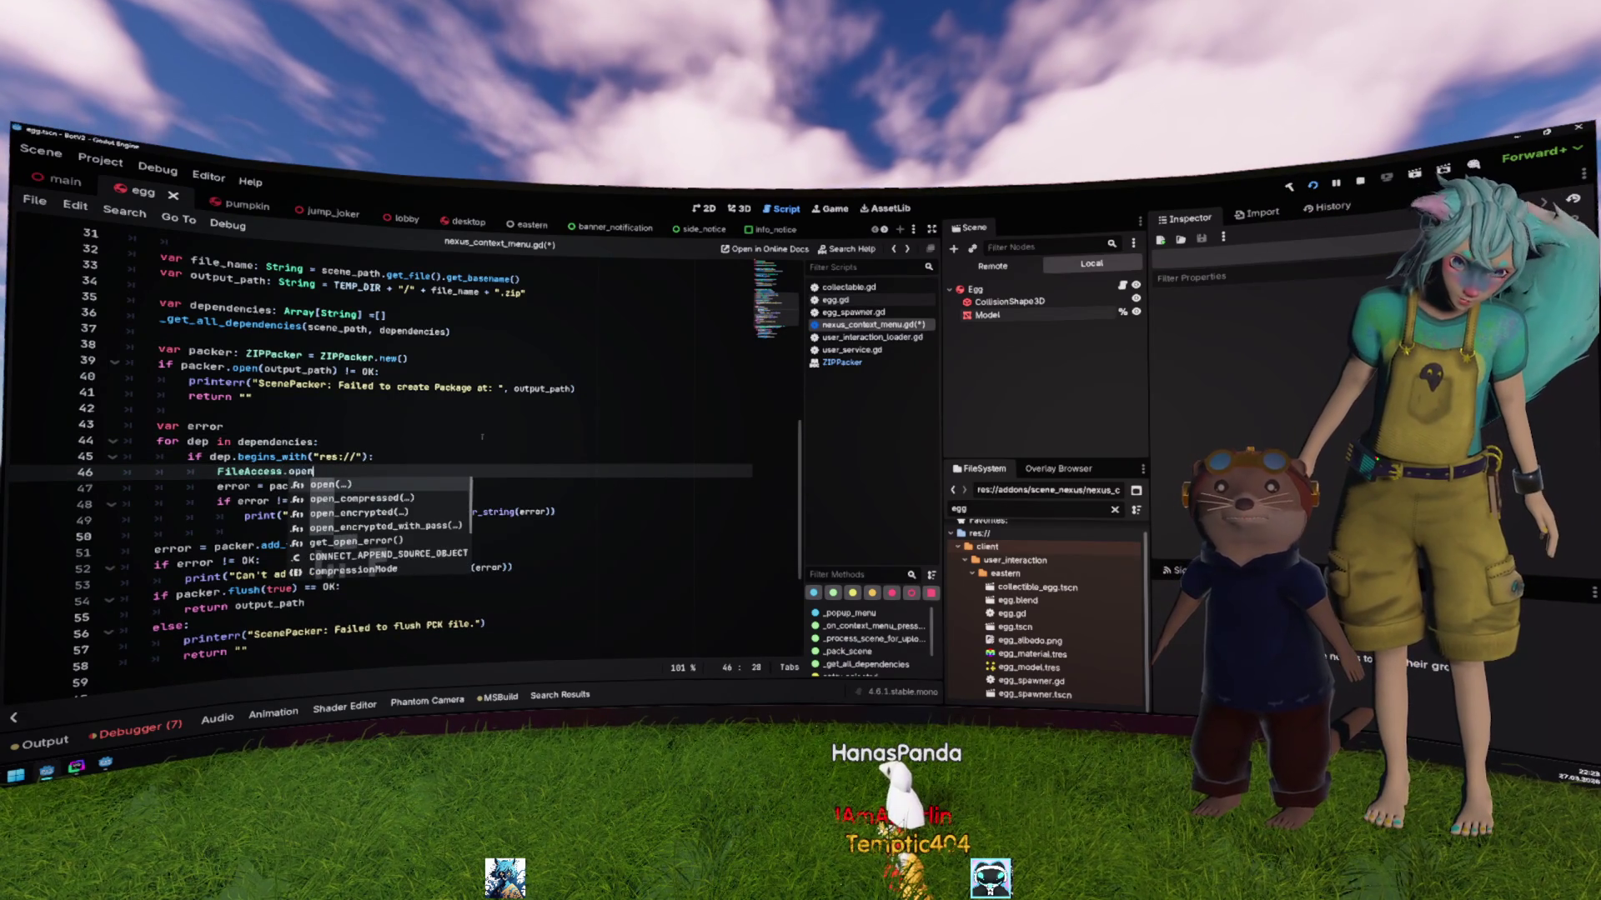
# Step: Write var file = FileAccess.open(dep, FileAccess.READ) on line 46, consulting the FileAccess docs
pyautogui.press('Return')
pyautogui.write('dep')
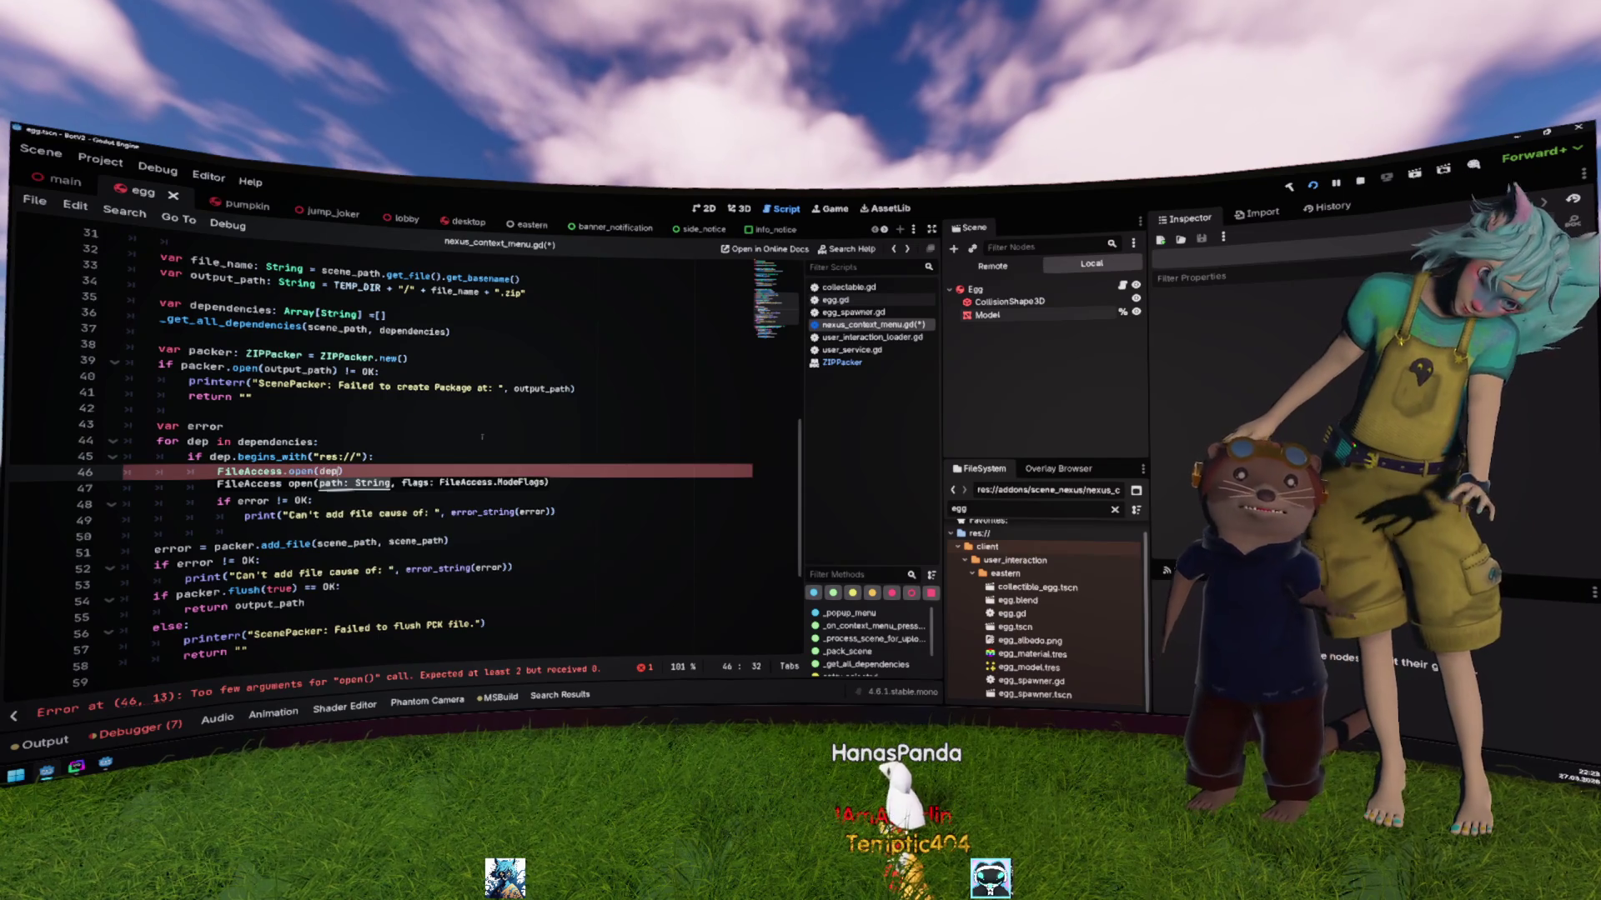
pyautogui.press('Home')
pyautogui.write('va')
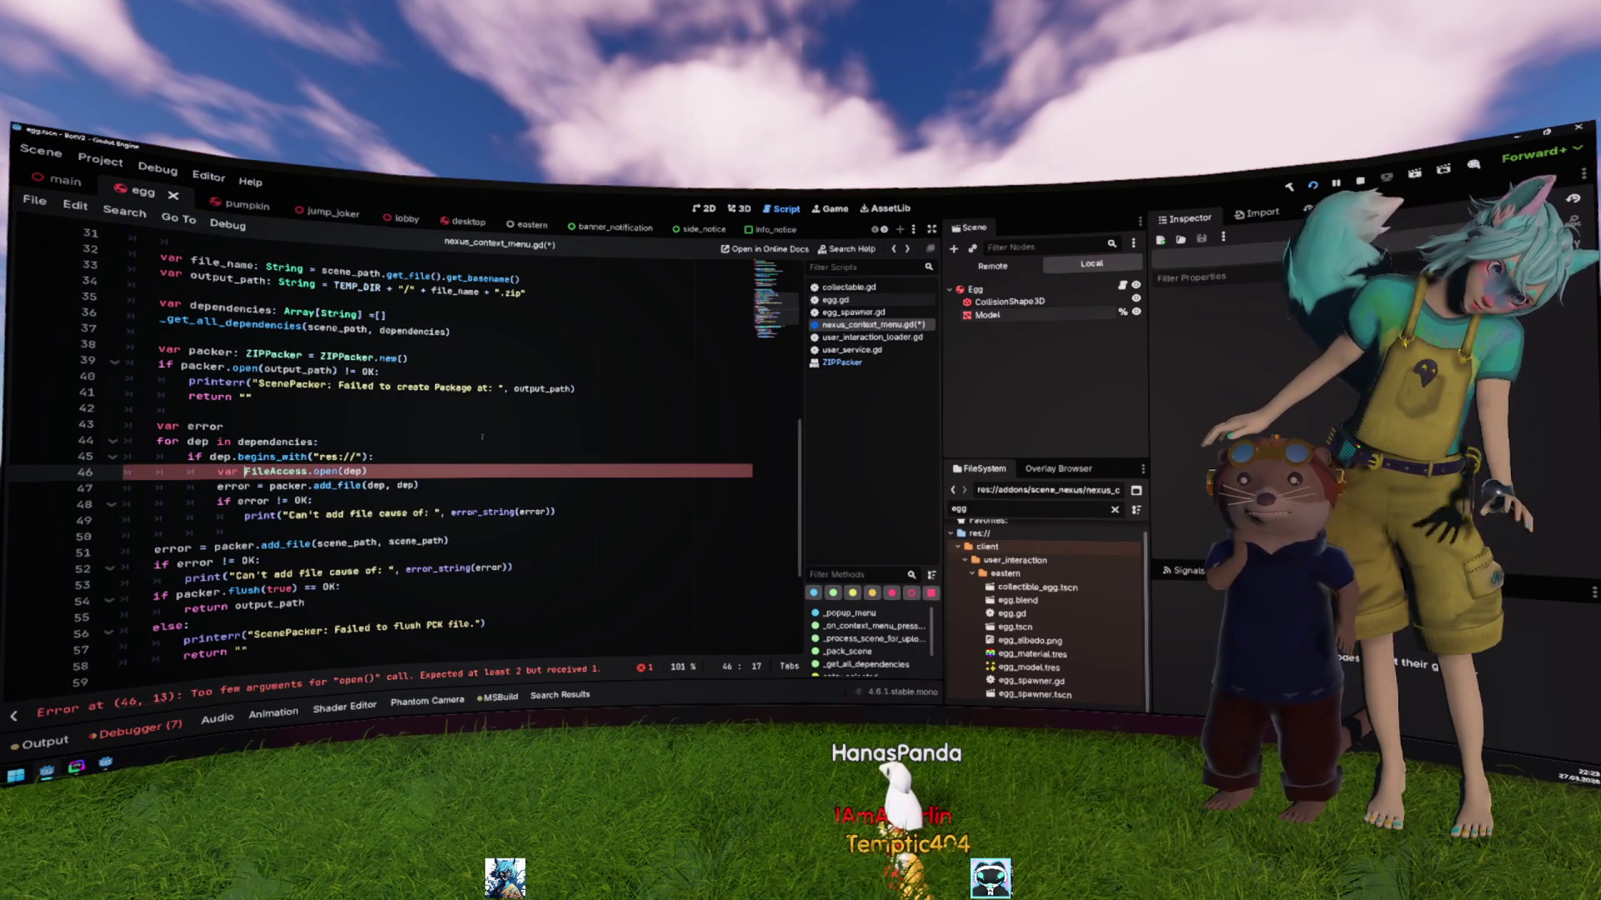
pyautogui.write('r')
pyautogui.write(' file =')
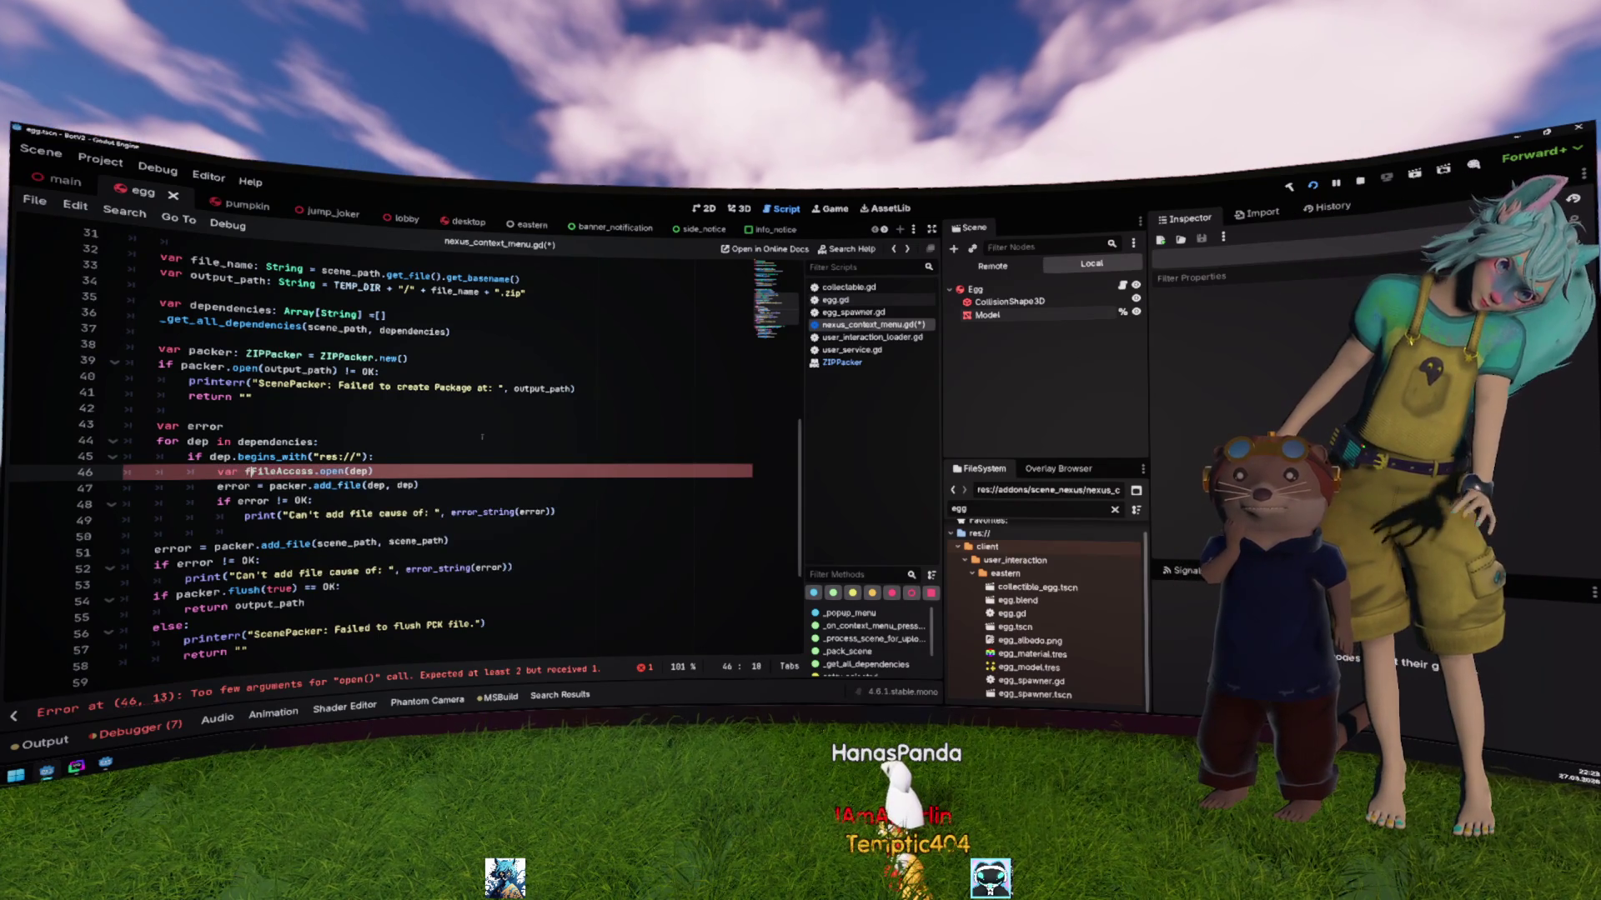
pyautogui.press('End')
pyautogui.press('Return')
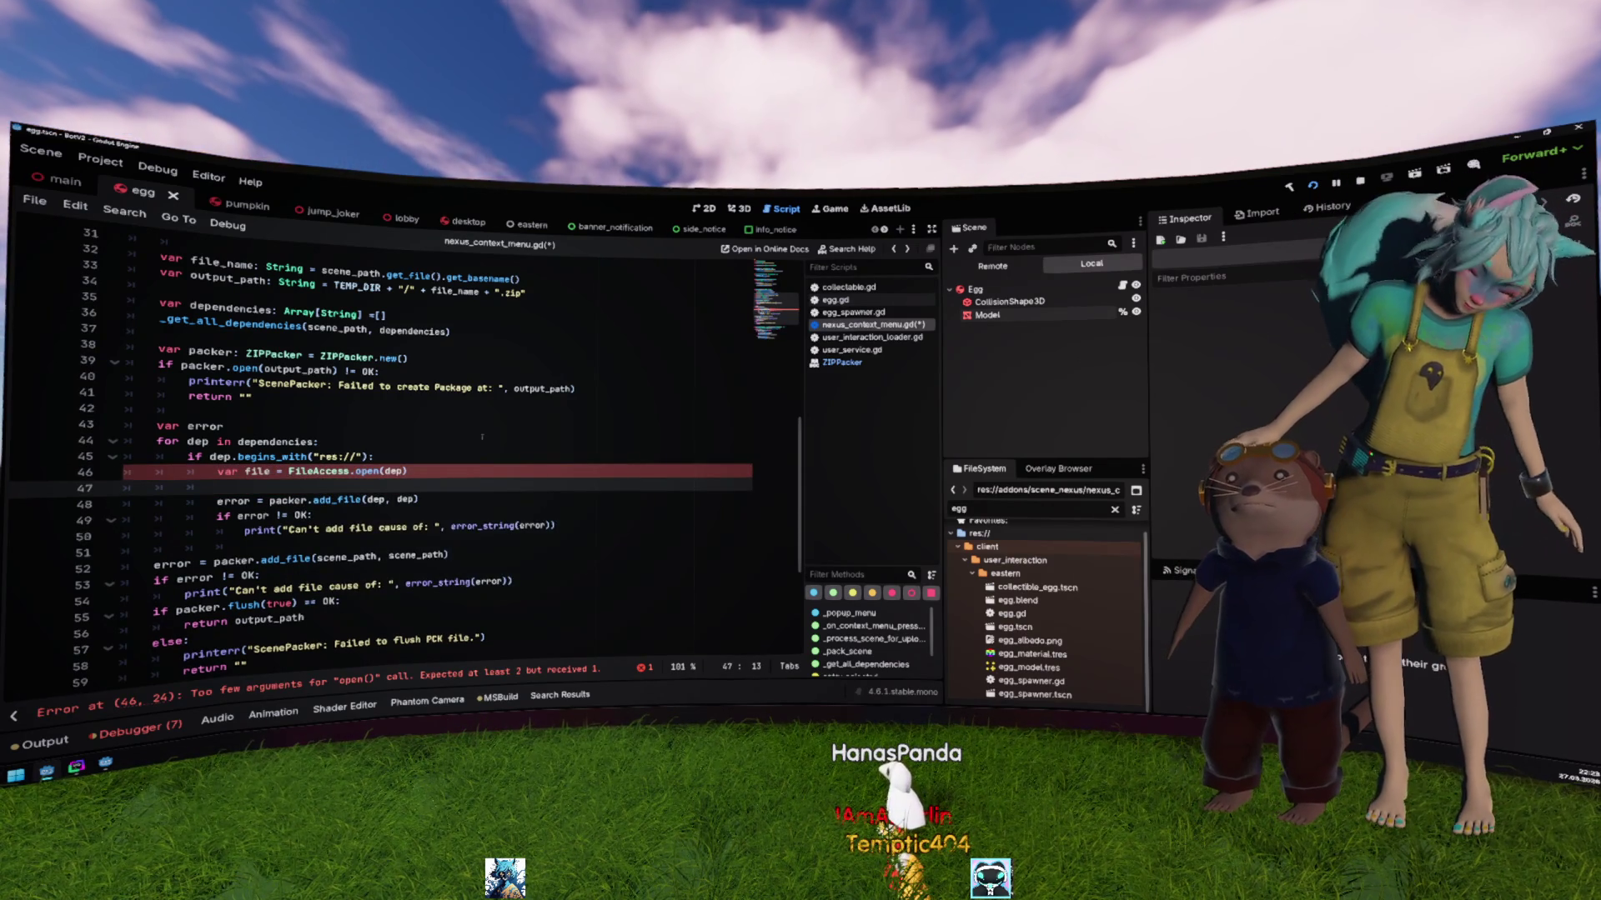
pyautogui.press('Up')
pyautogui.hotkey('ctrl', 'Right')
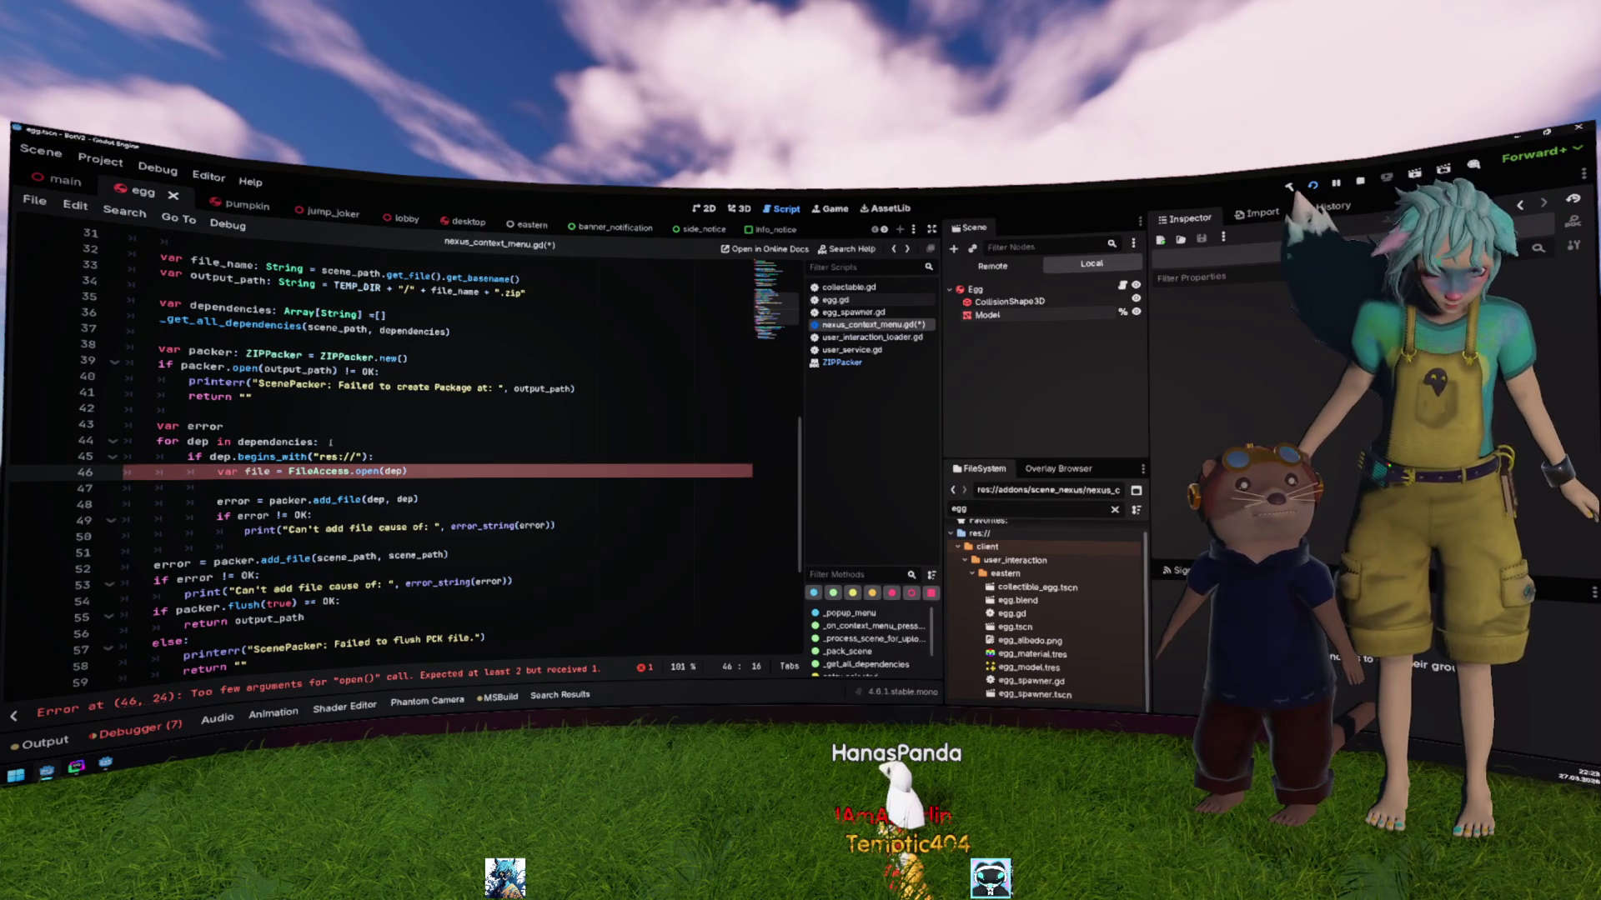
pyautogui.hotkey('alt', 'F1')
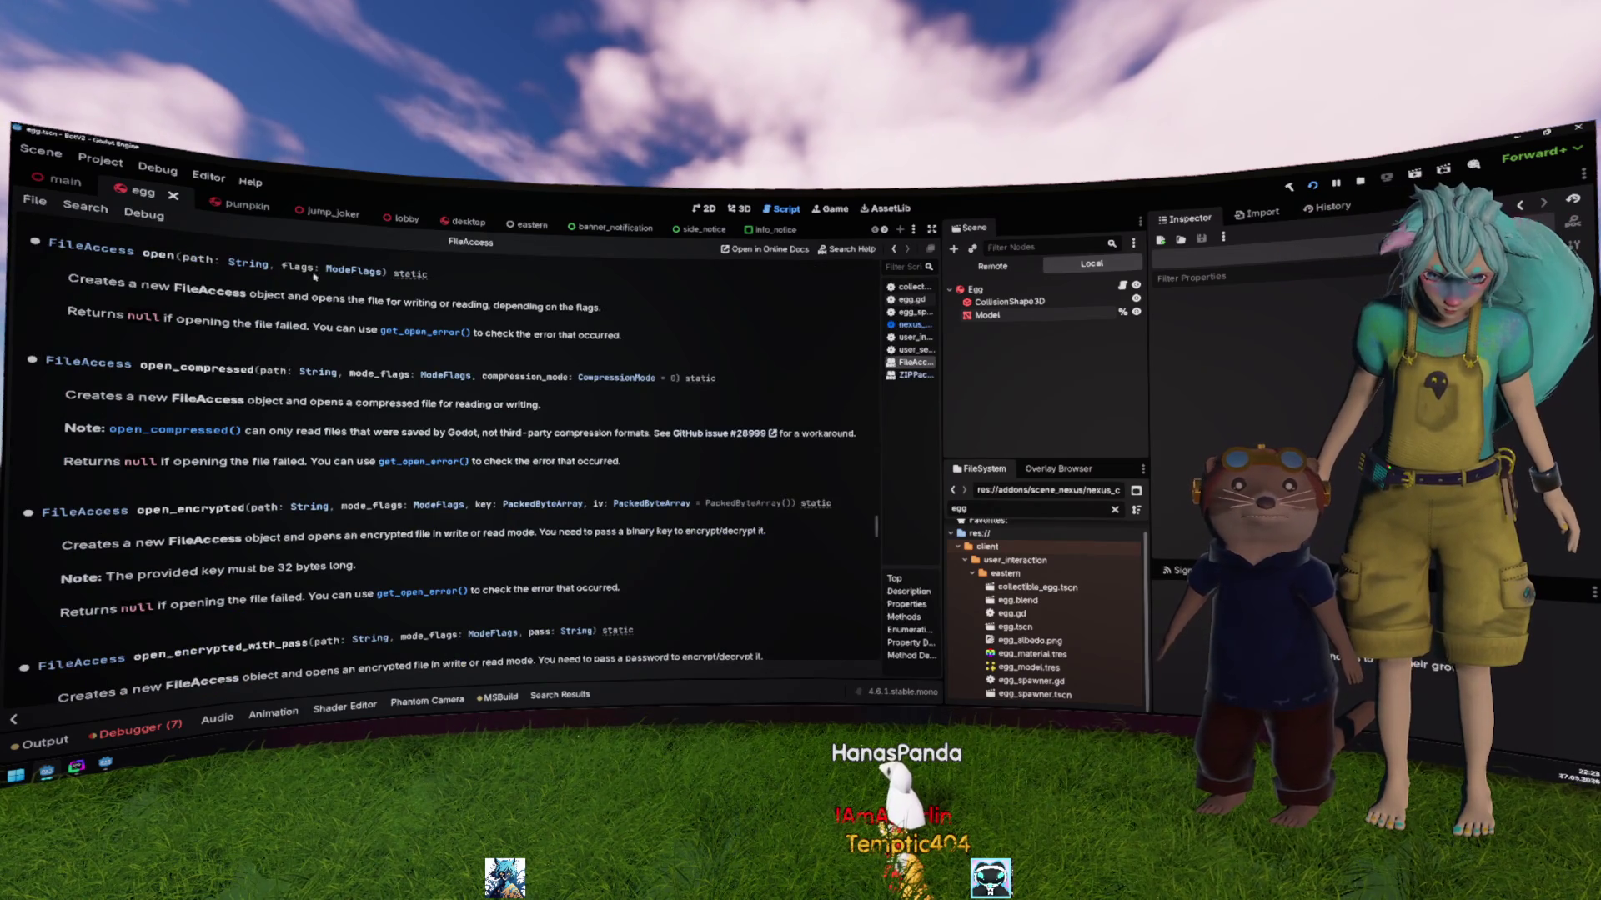
pyautogui.hotkey('alt', 'Left')
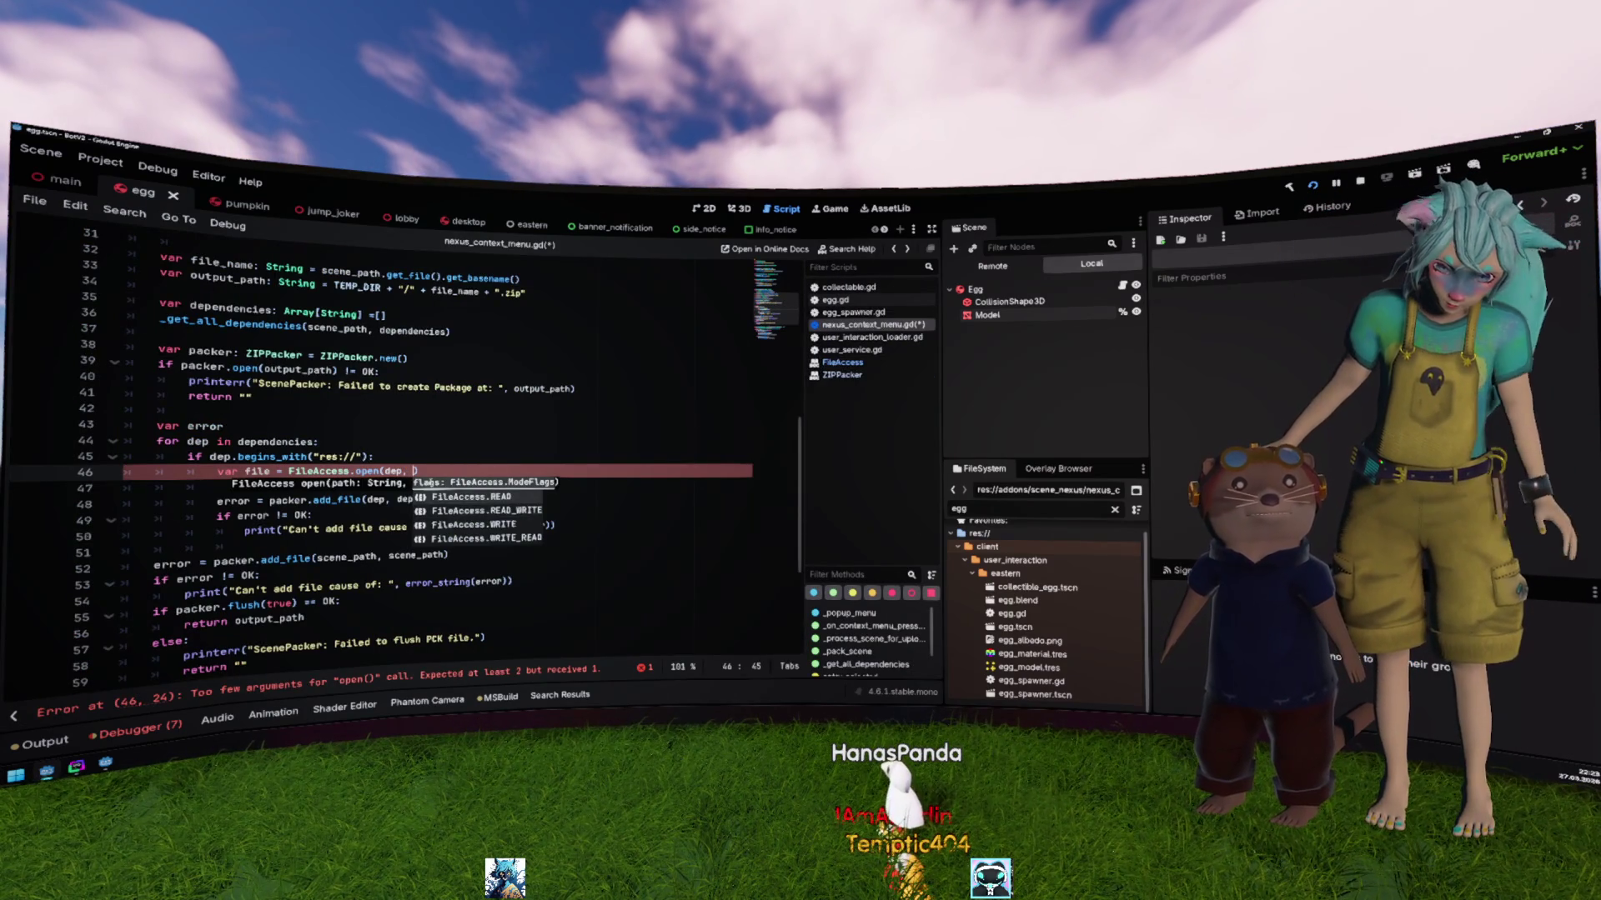
pyautogui.press('Return')
pyautogui.press('Down')
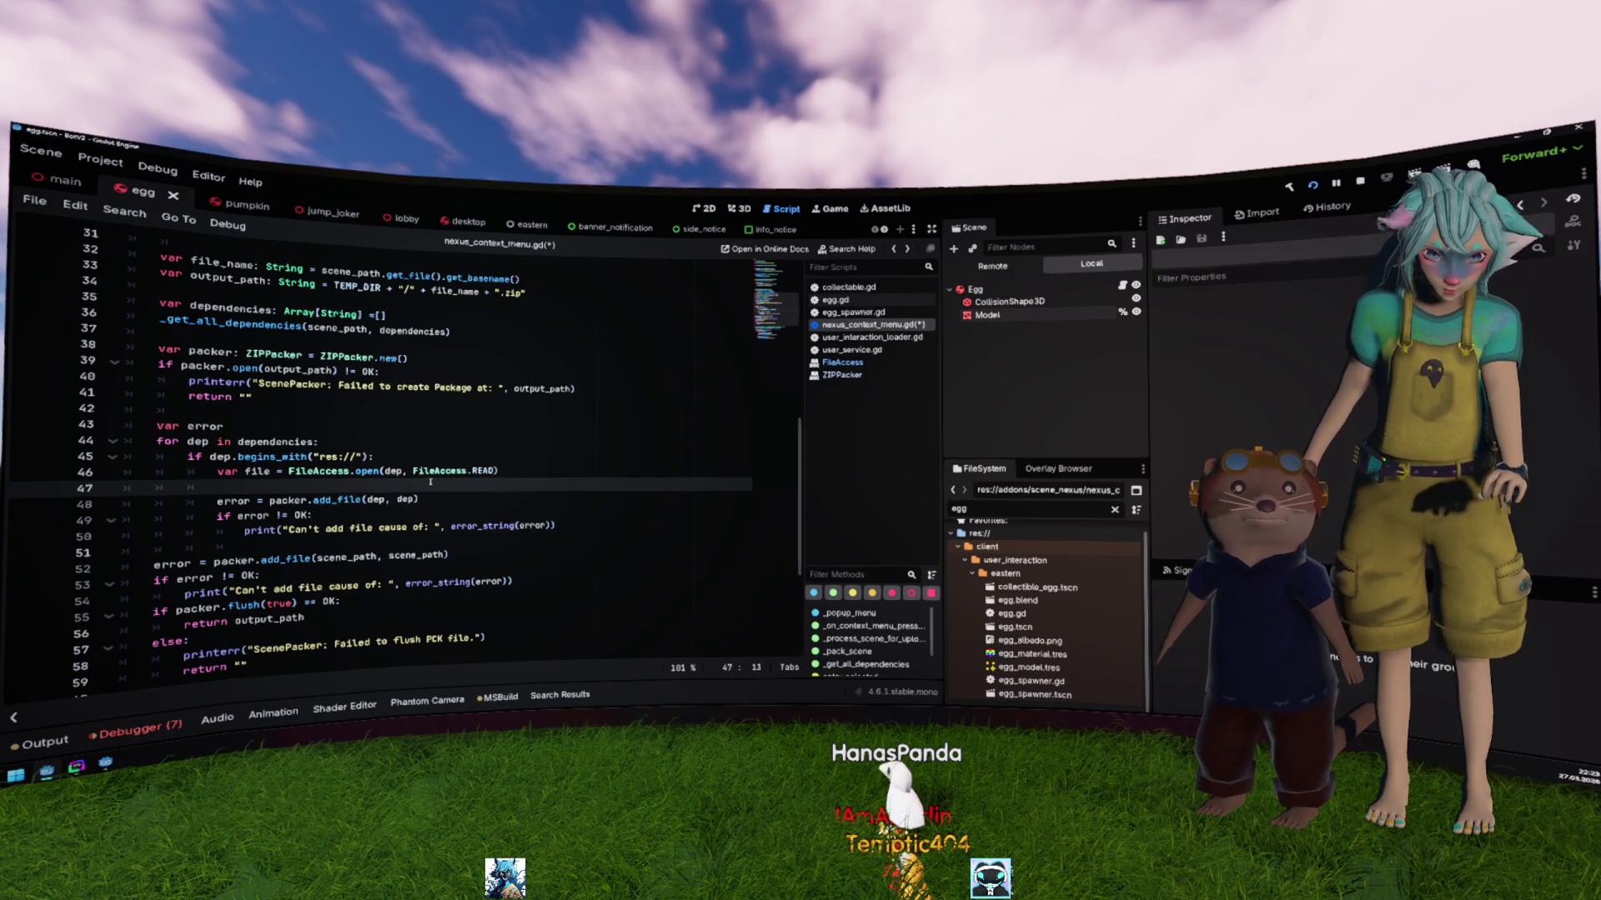
# Step: Add packer.start_file(dep) on the line below the open call
pyautogui.write('packer.start')
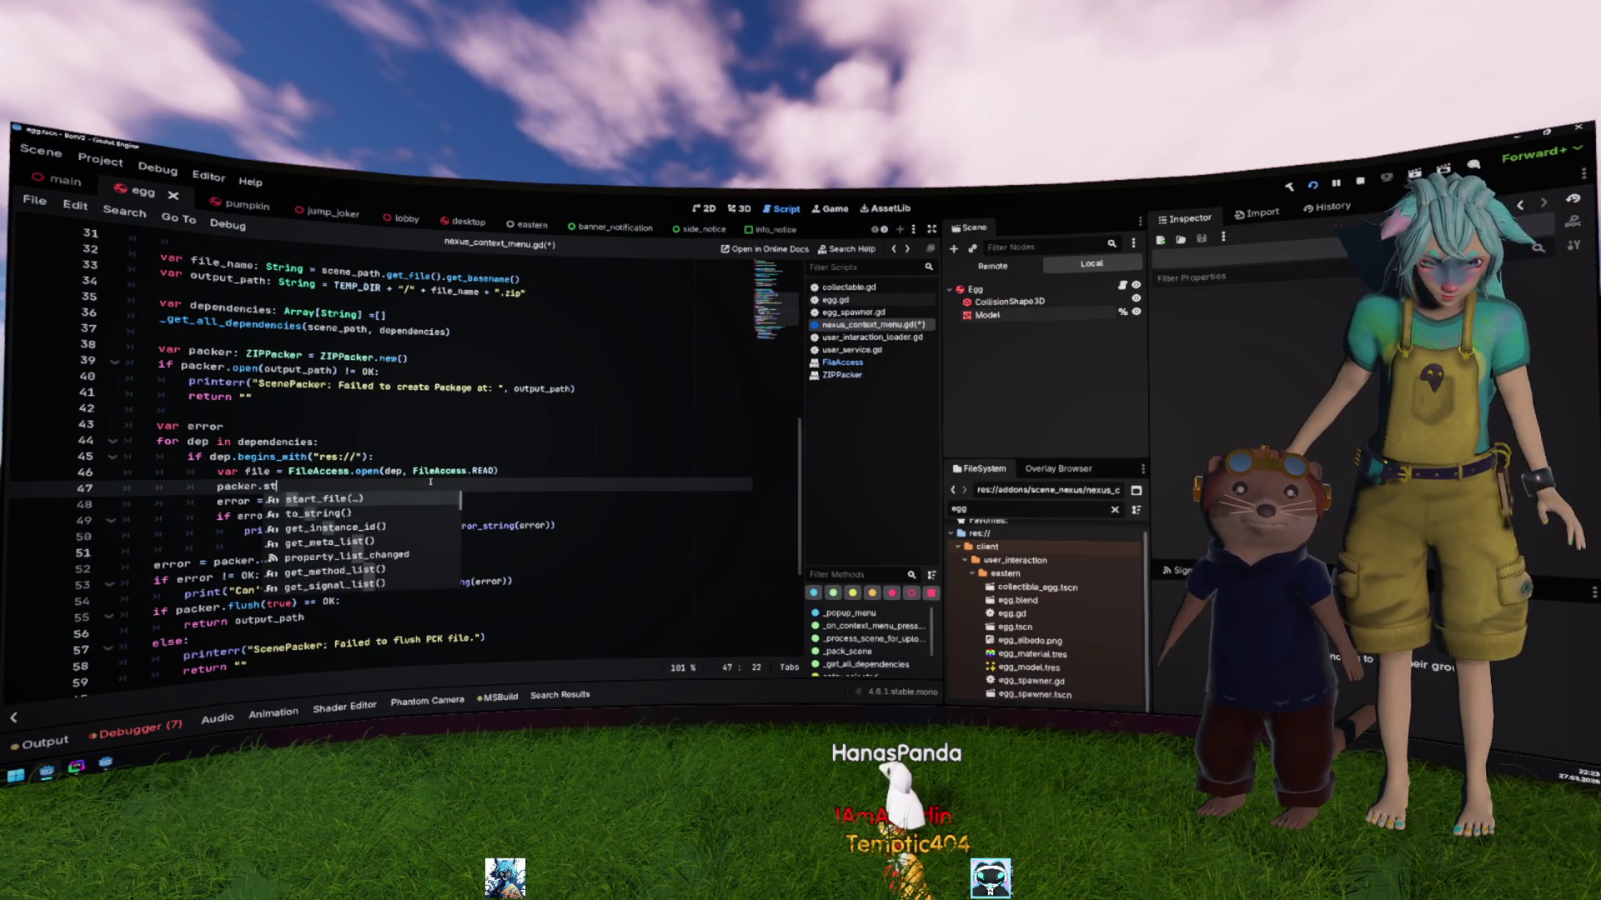
pyautogui.press('Return')
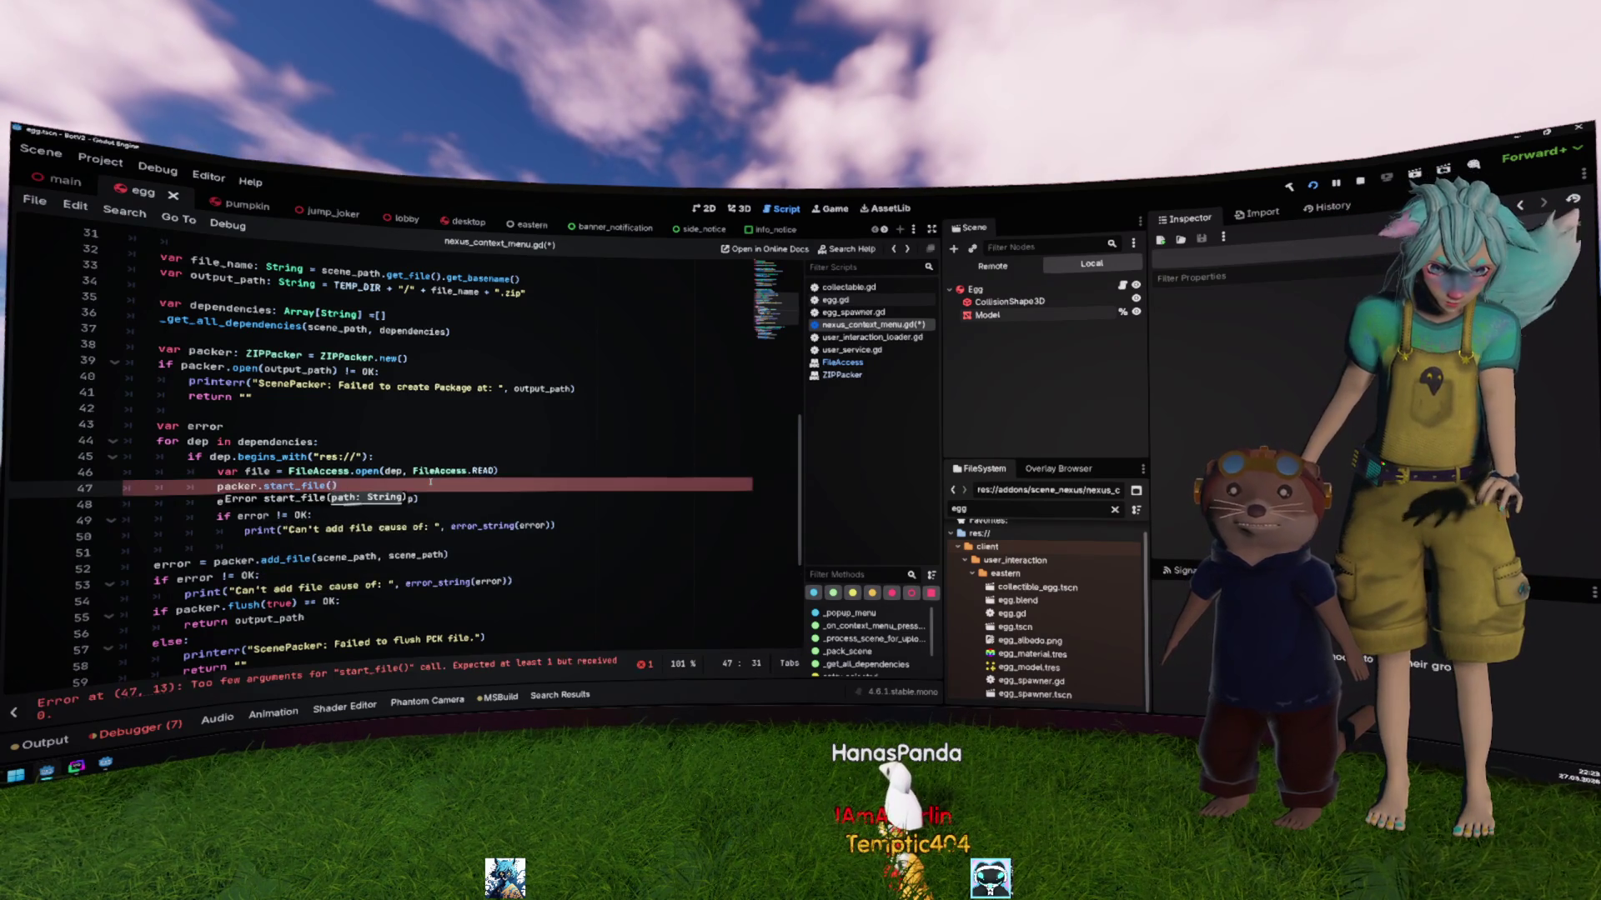
pyautogui.write('dep)')
pyautogui.press('Return')
# Step: Begin a packer.write_file(file.) line and review the FileAccess open call on line 46
pyautogui.write('packer.write')
pyautogui.press('Return')
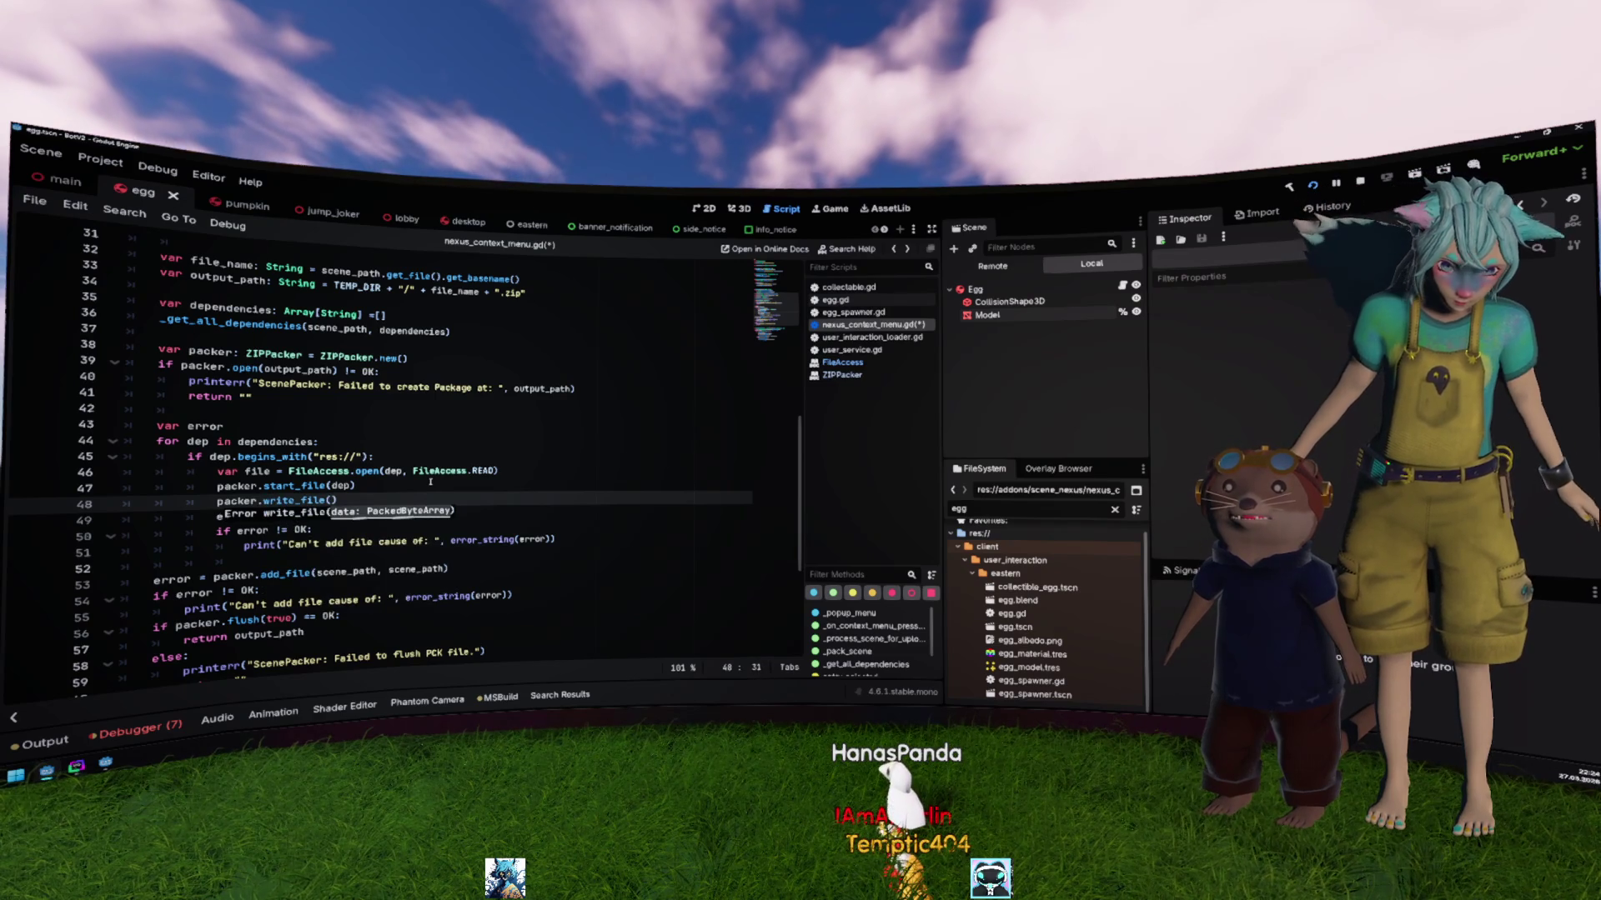
pyautogui.write('f')
pyautogui.press('BackSpace')
pyautogui.press('BackSpace')
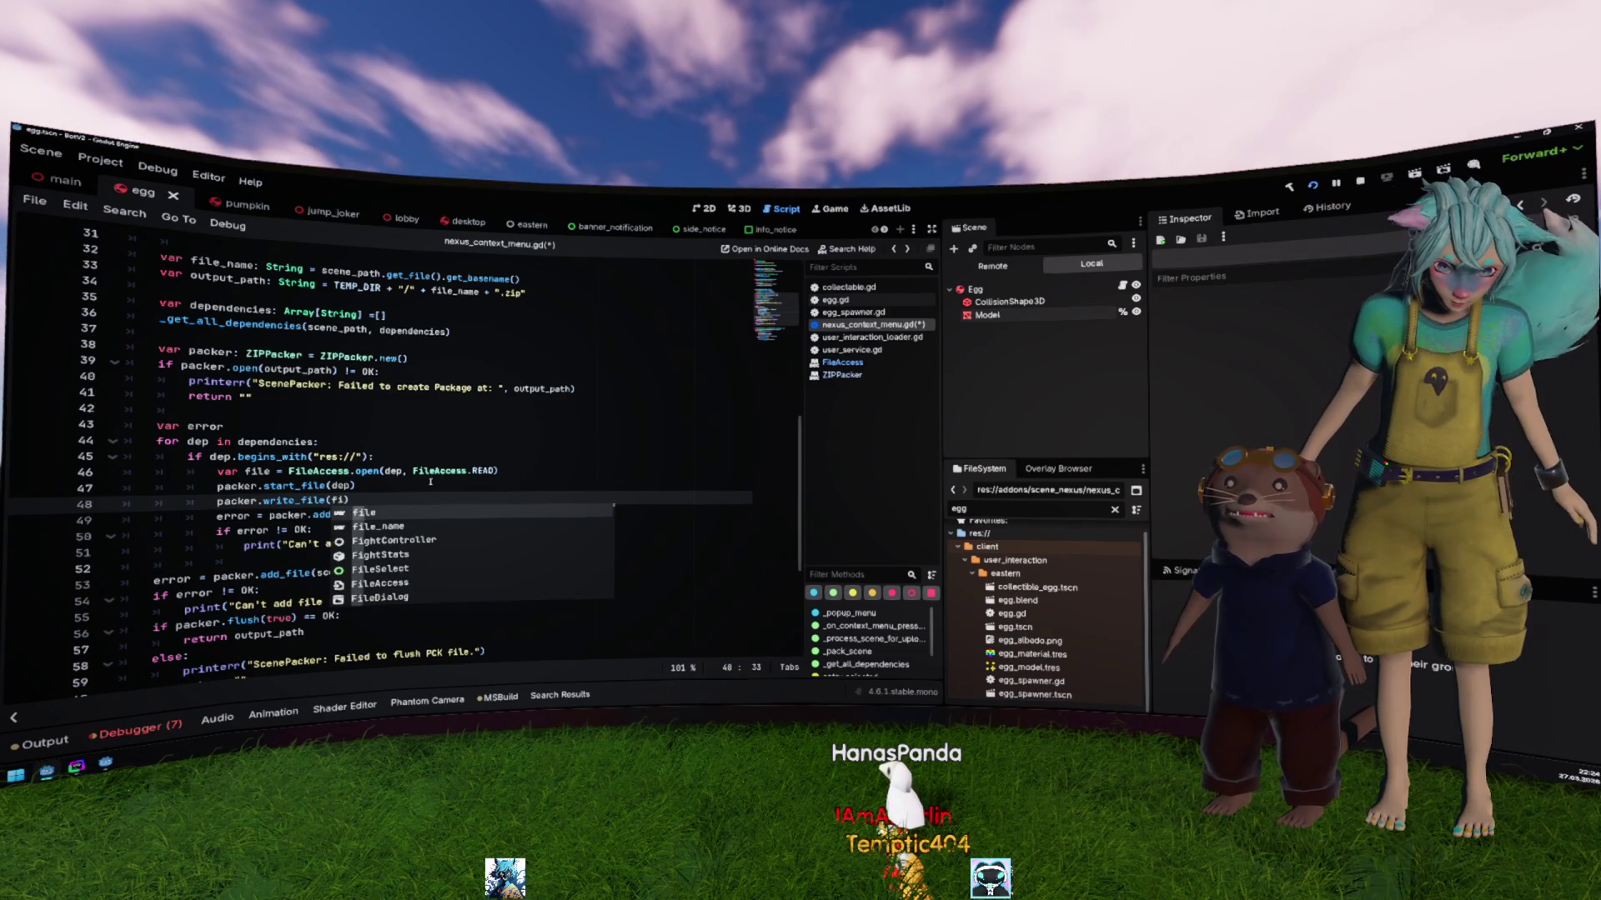
pyautogui.write('le.')
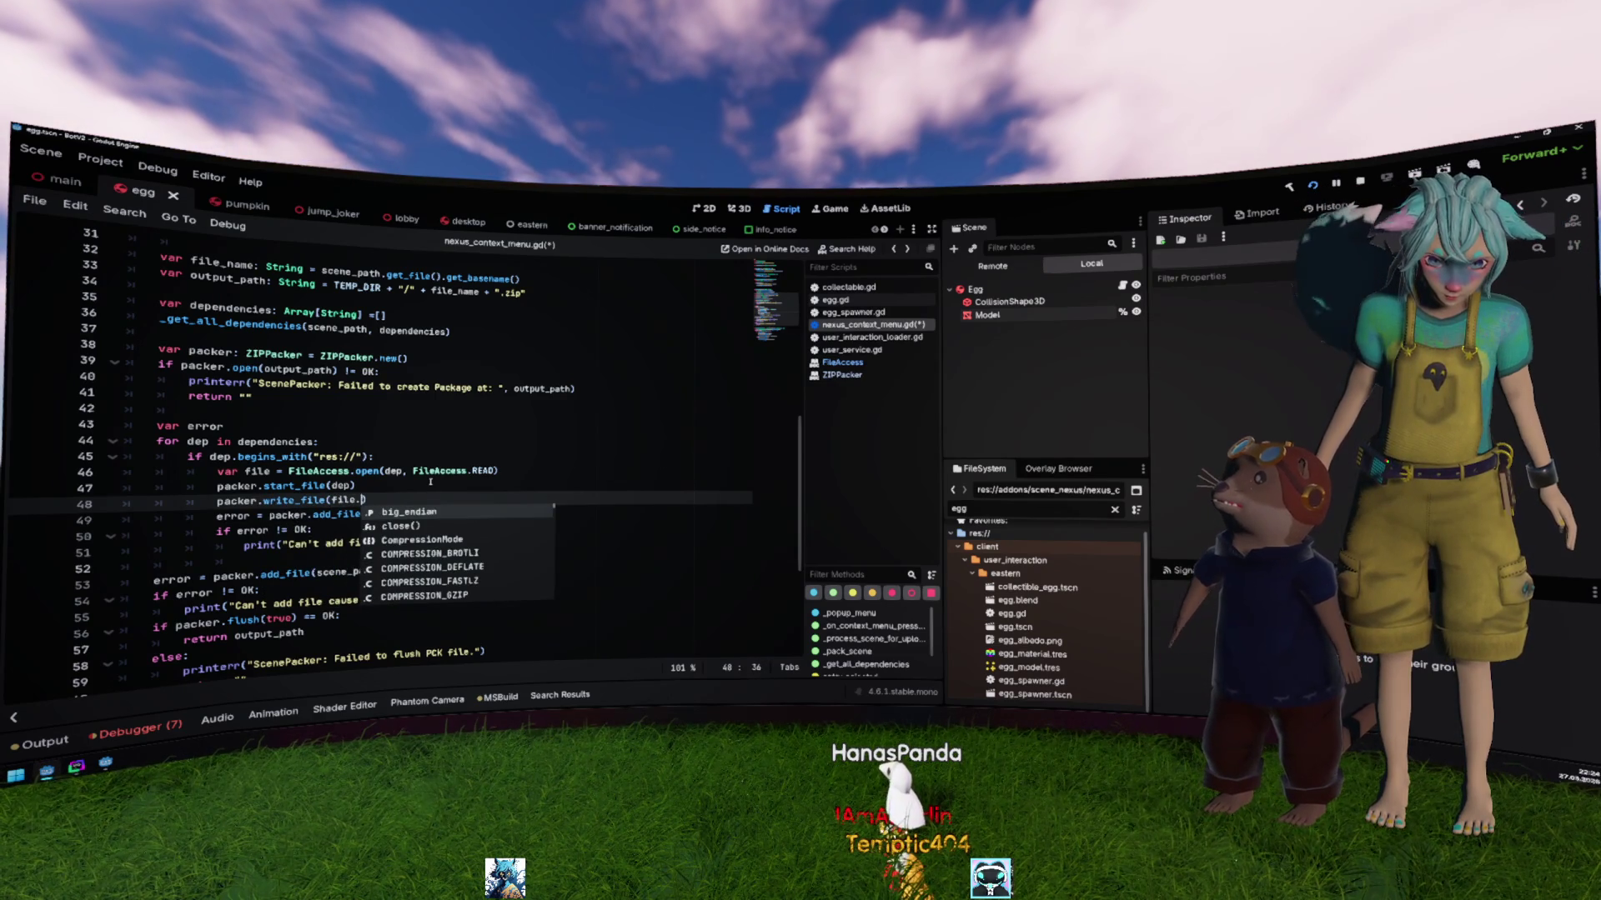
pyautogui.click(444, 442)
pyautogui.press('Down')
pyautogui.press('Down')
pyautogui.doubleClick(257, 471)
pyautogui.click(325, 471)
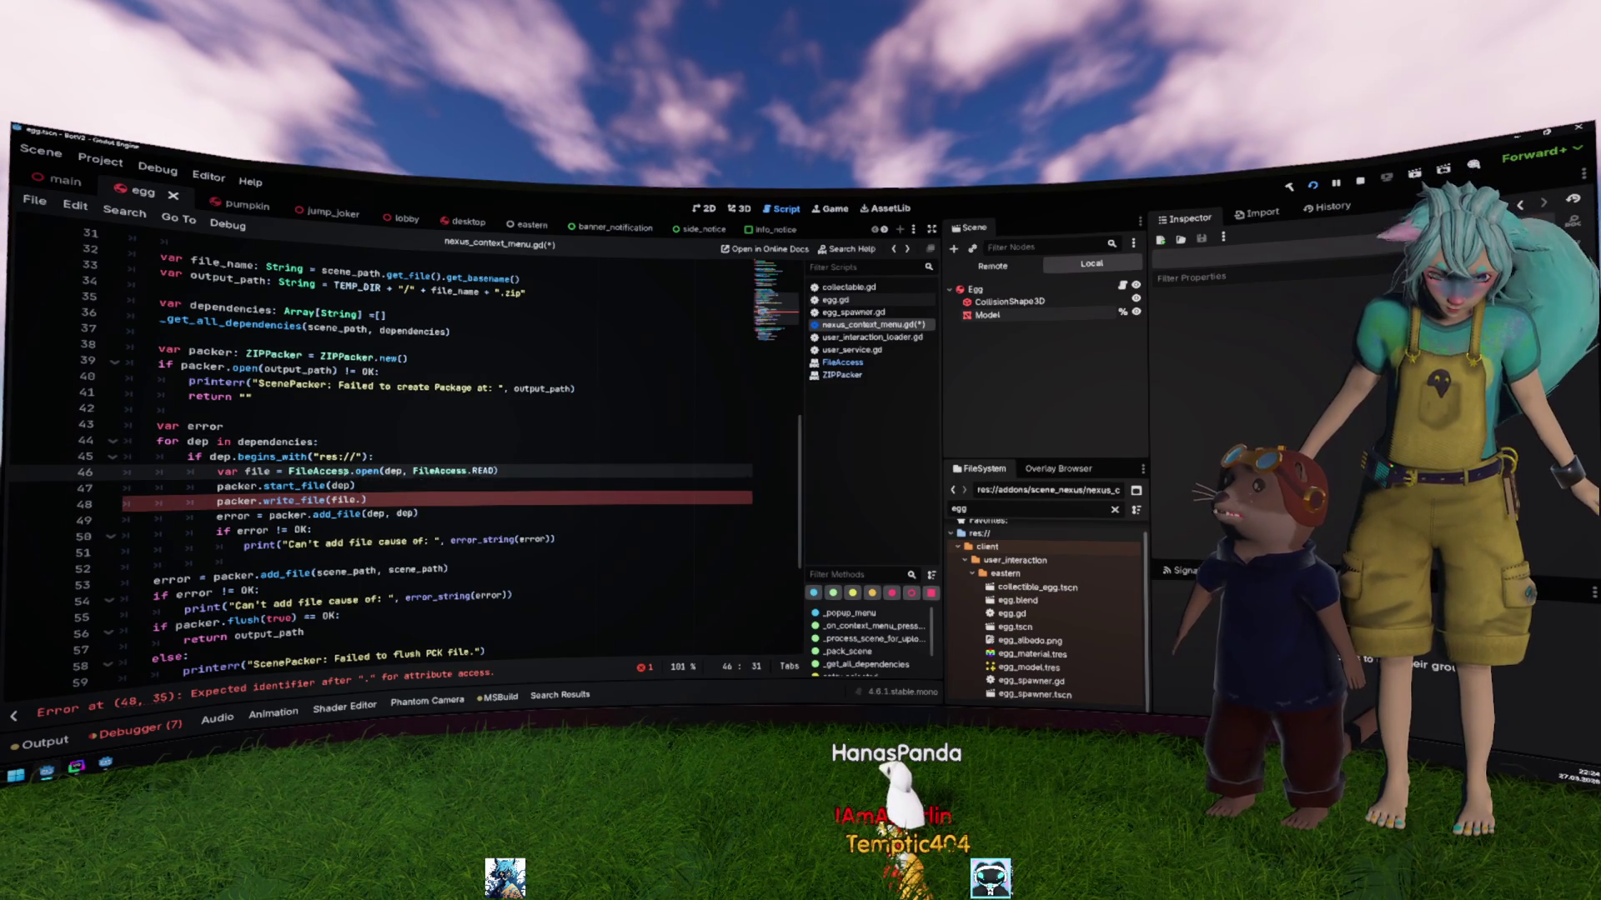
pyautogui.click(357, 500)
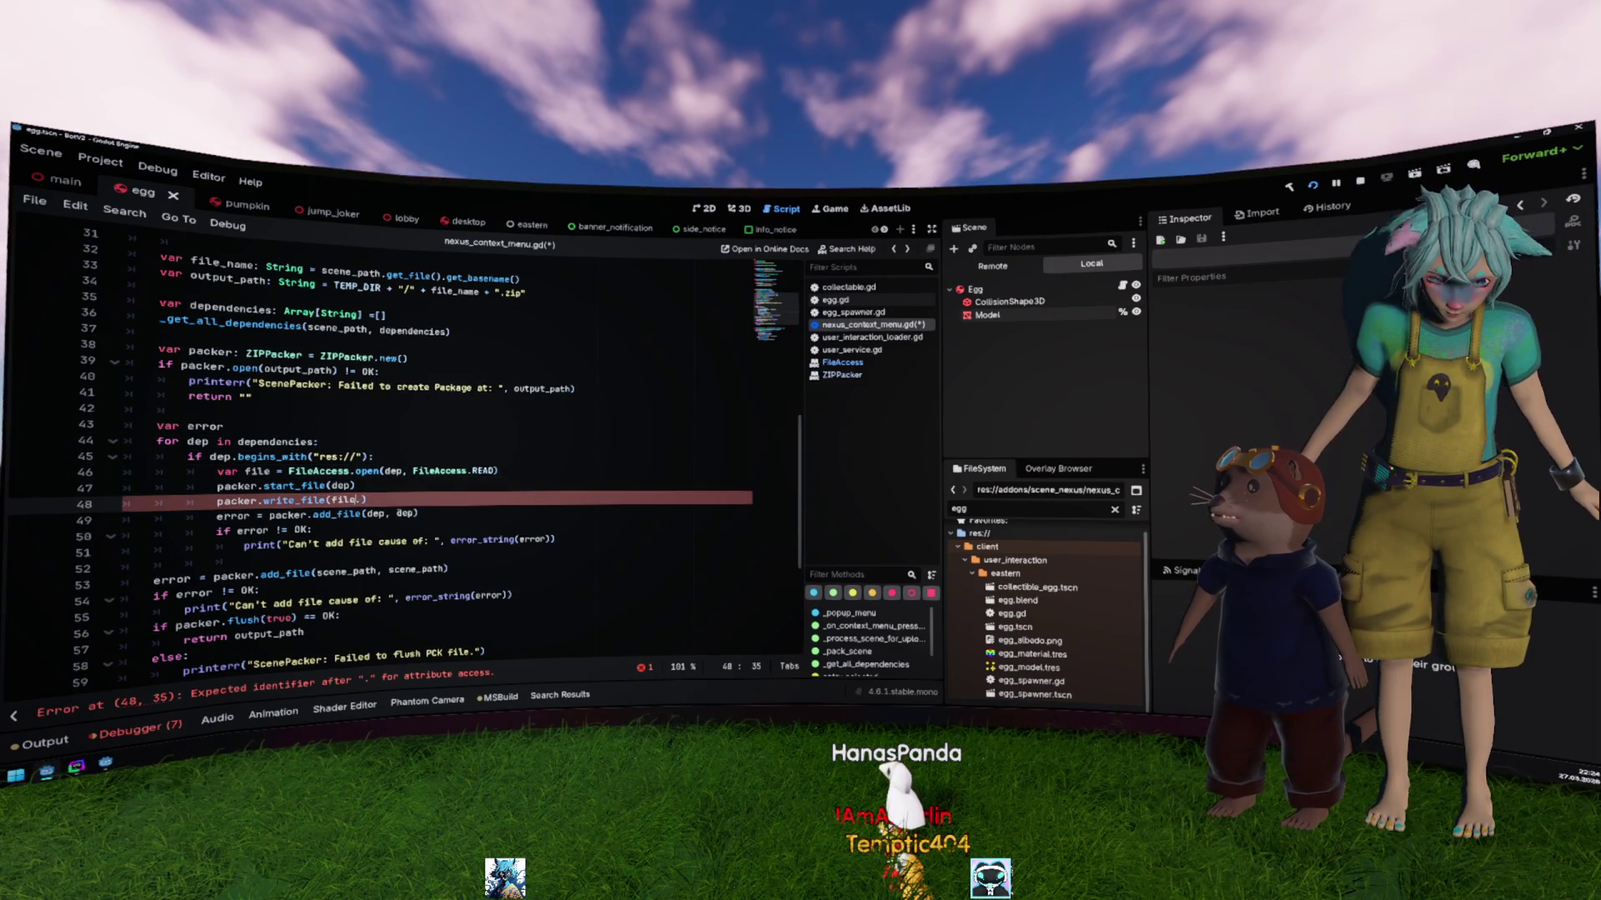
pyautogui.doubleClick(319, 471)
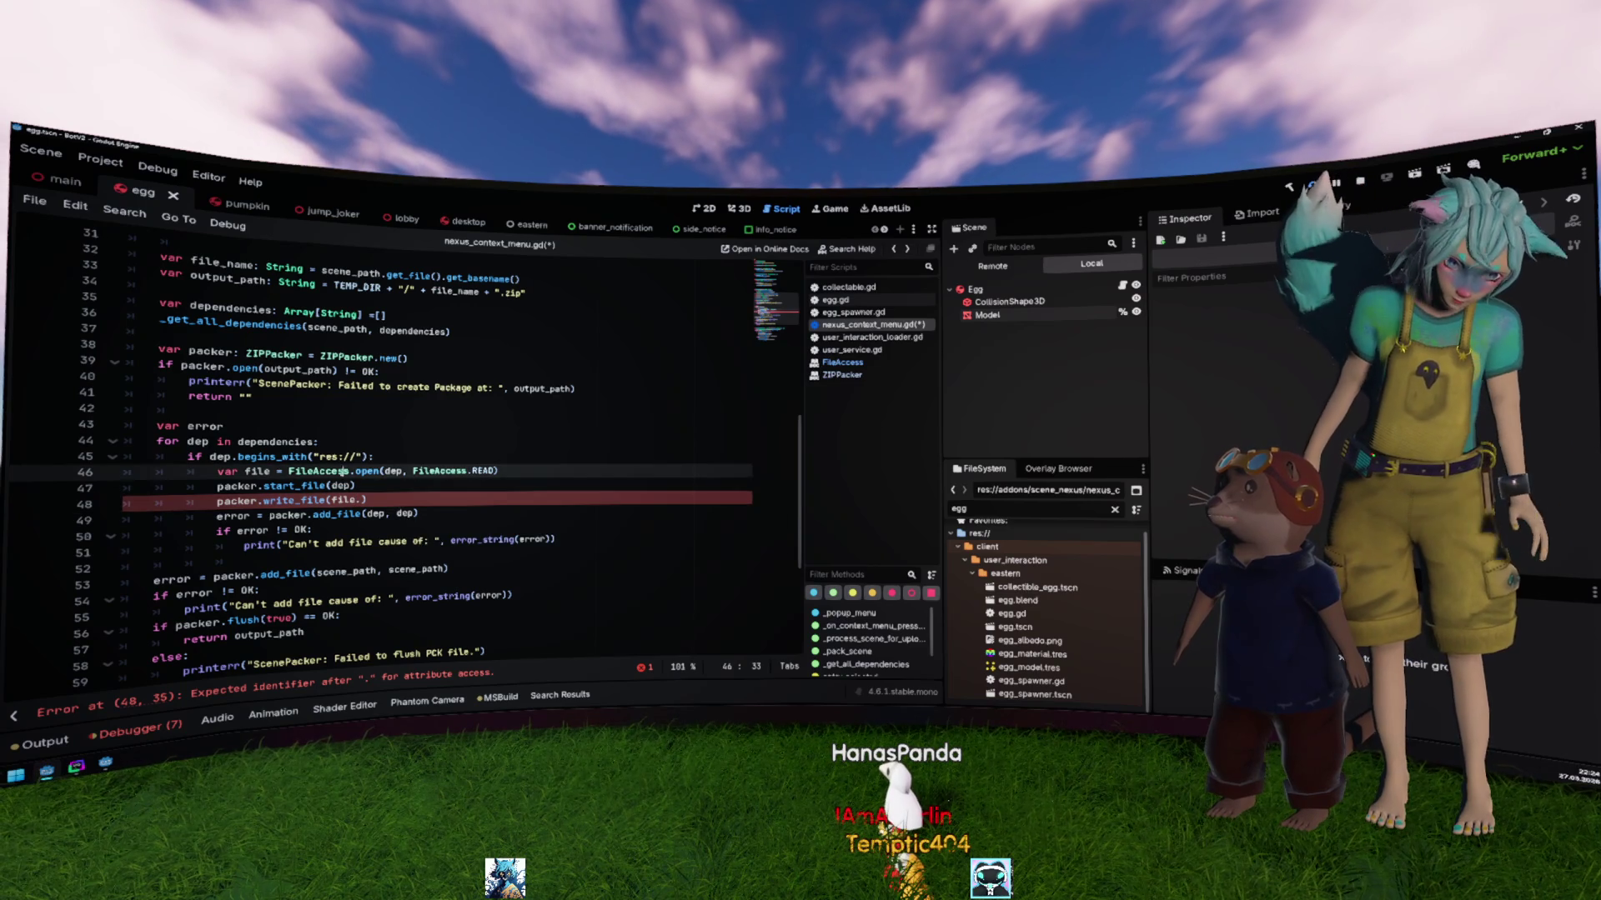
pyautogui.moveTo(360, 472)
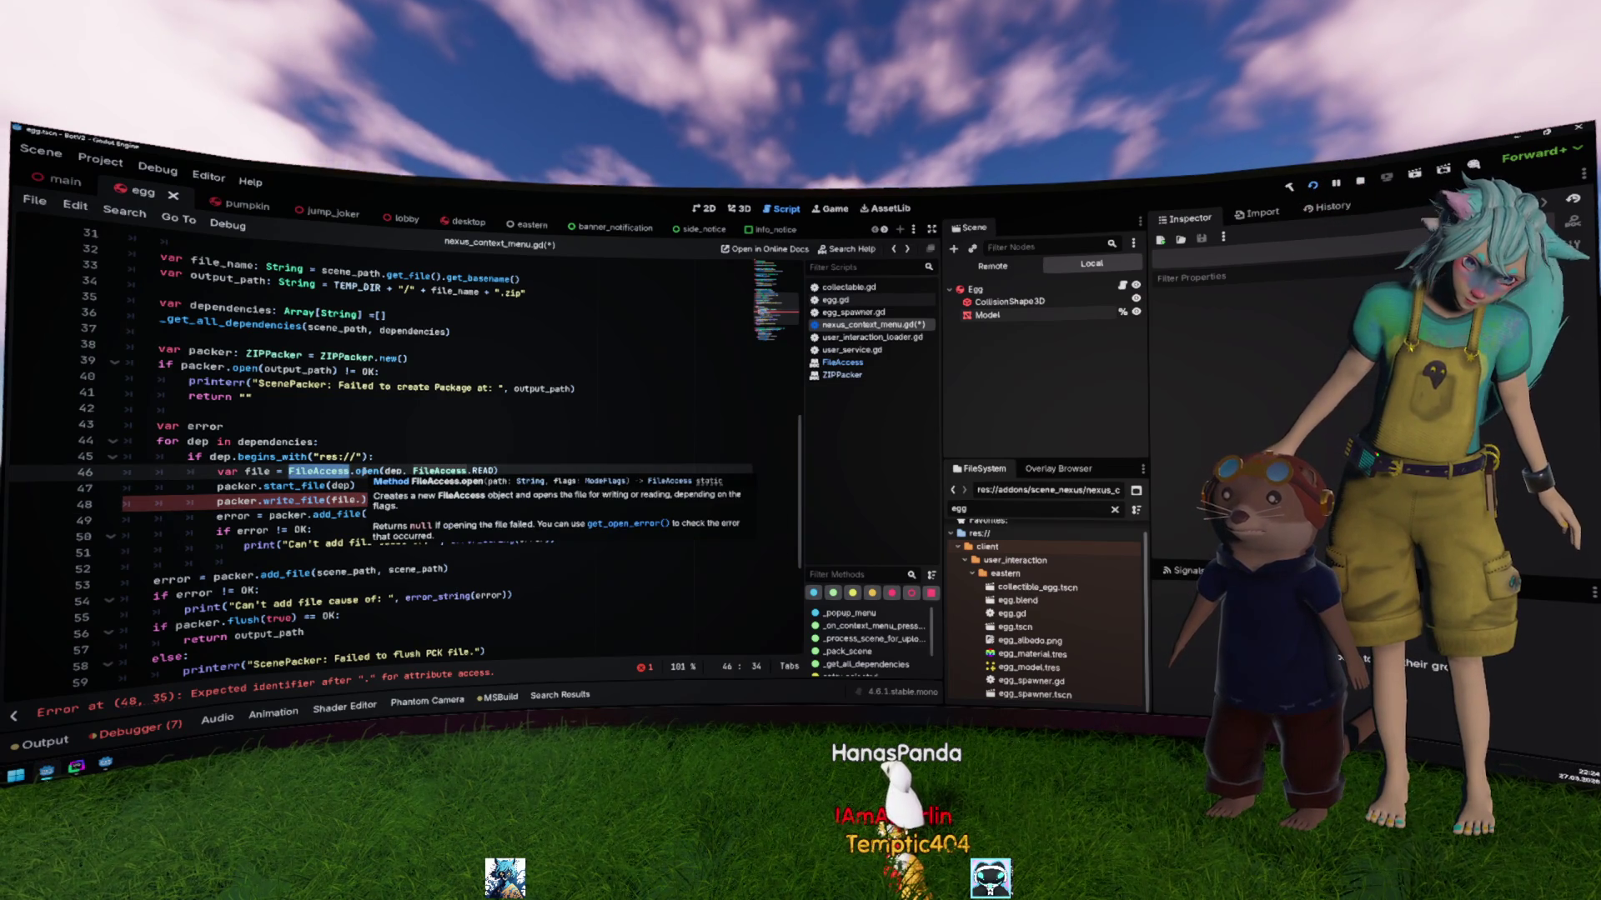
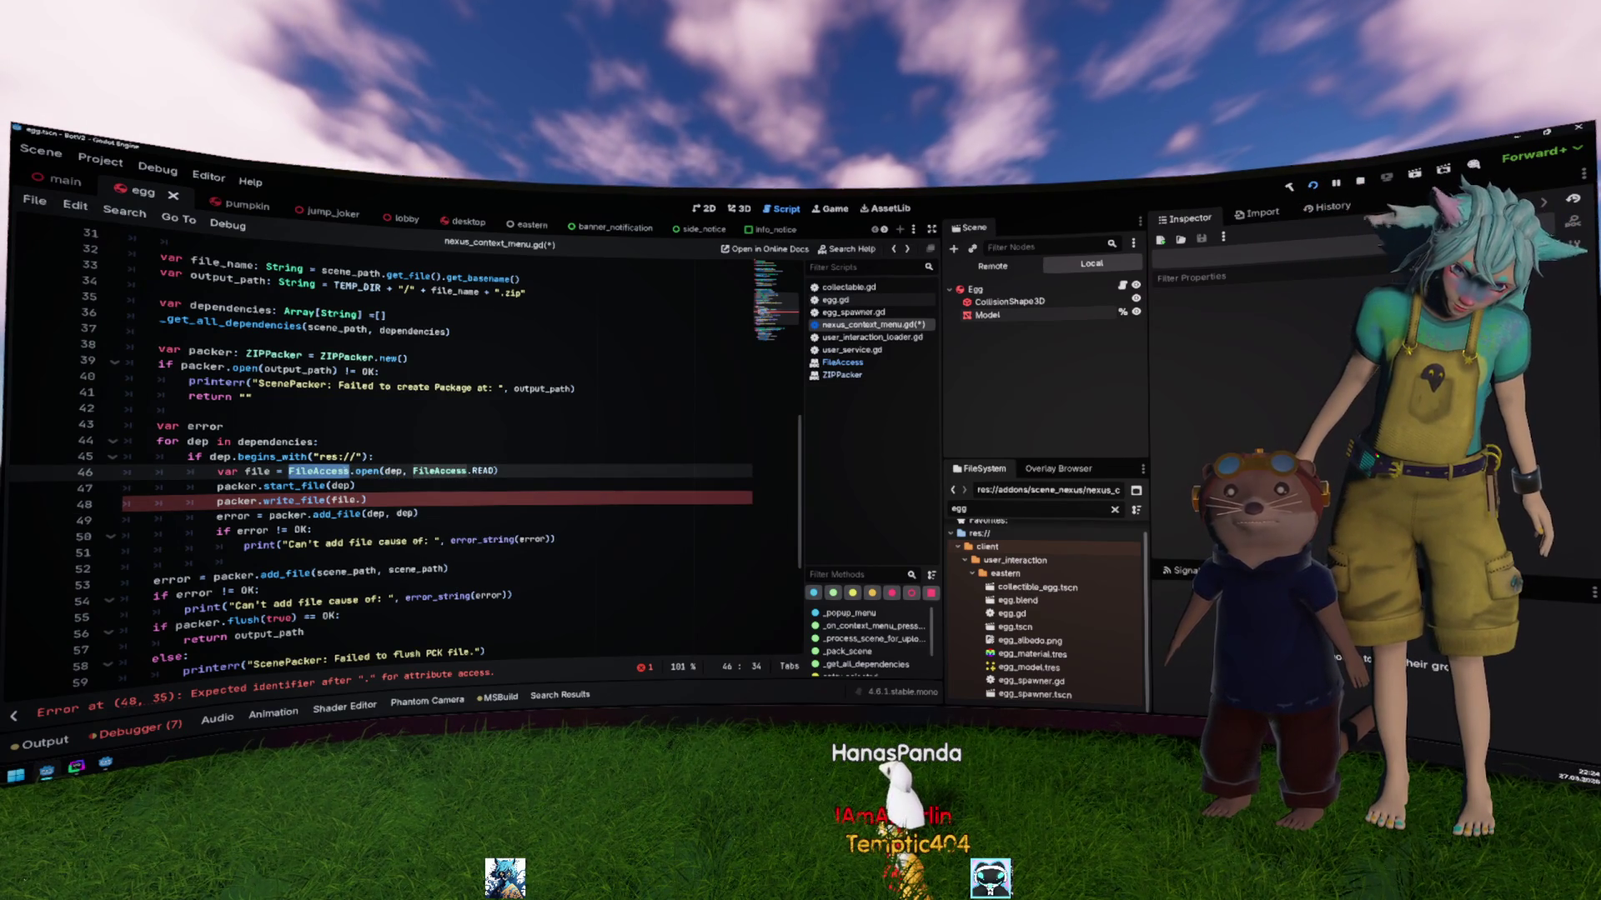
# Step: Read the FileAccess docs for get_buffer and its note about advancing the file cursor
pyautogui.keyDown('ctrl'); pyautogui.click(318, 472); pyautogui.keyUp('ctrl')
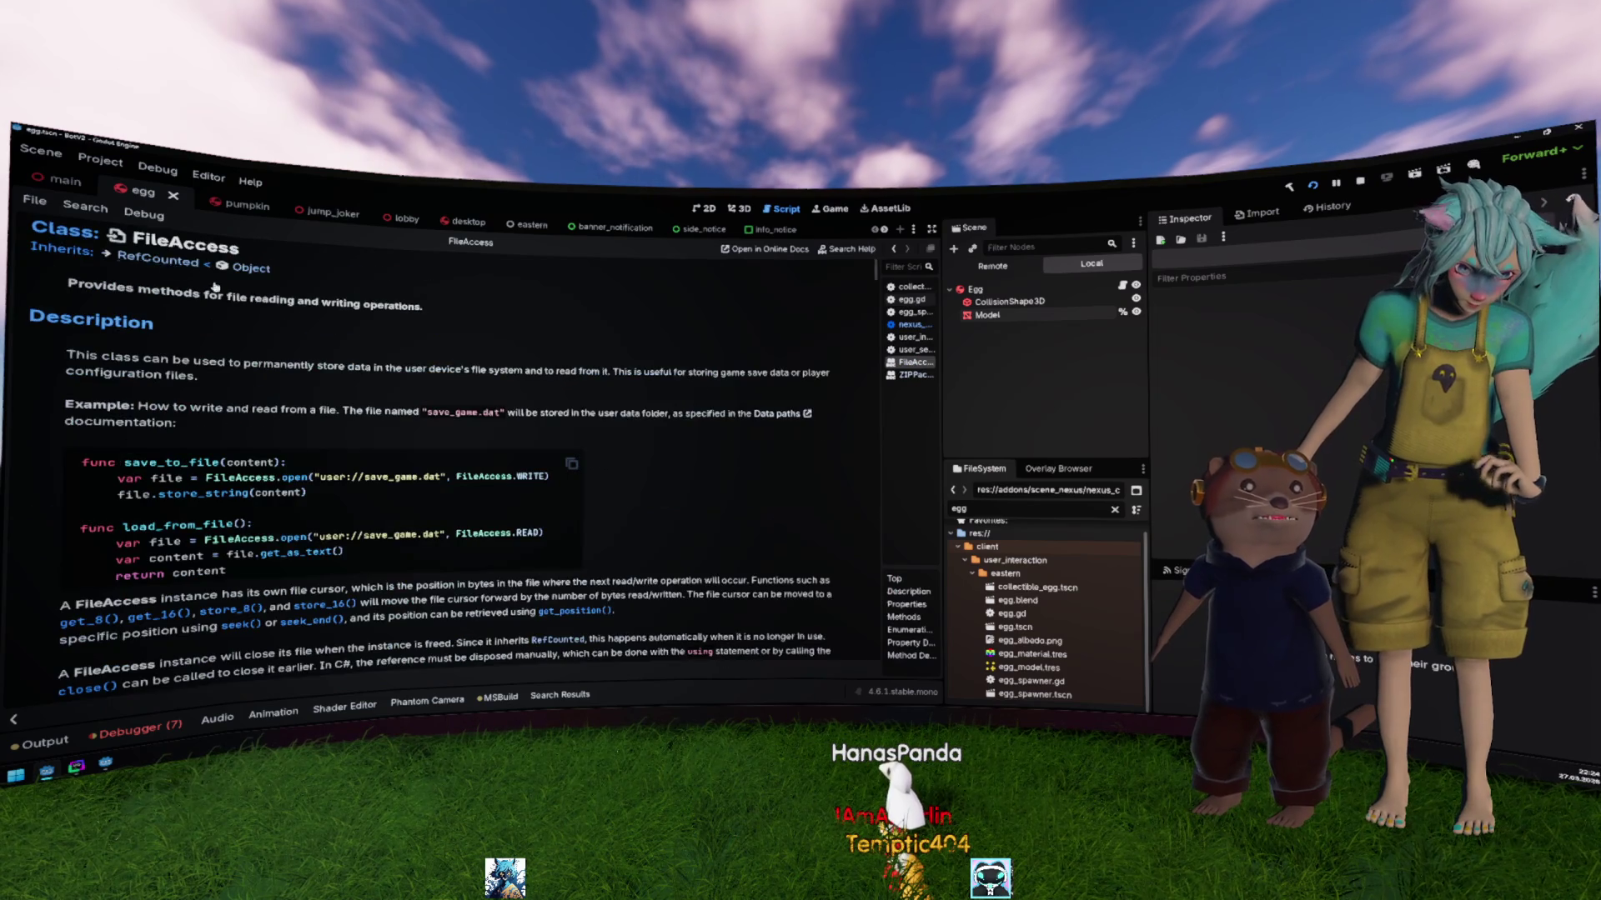
pyautogui.scroll(-15, 316, 321)
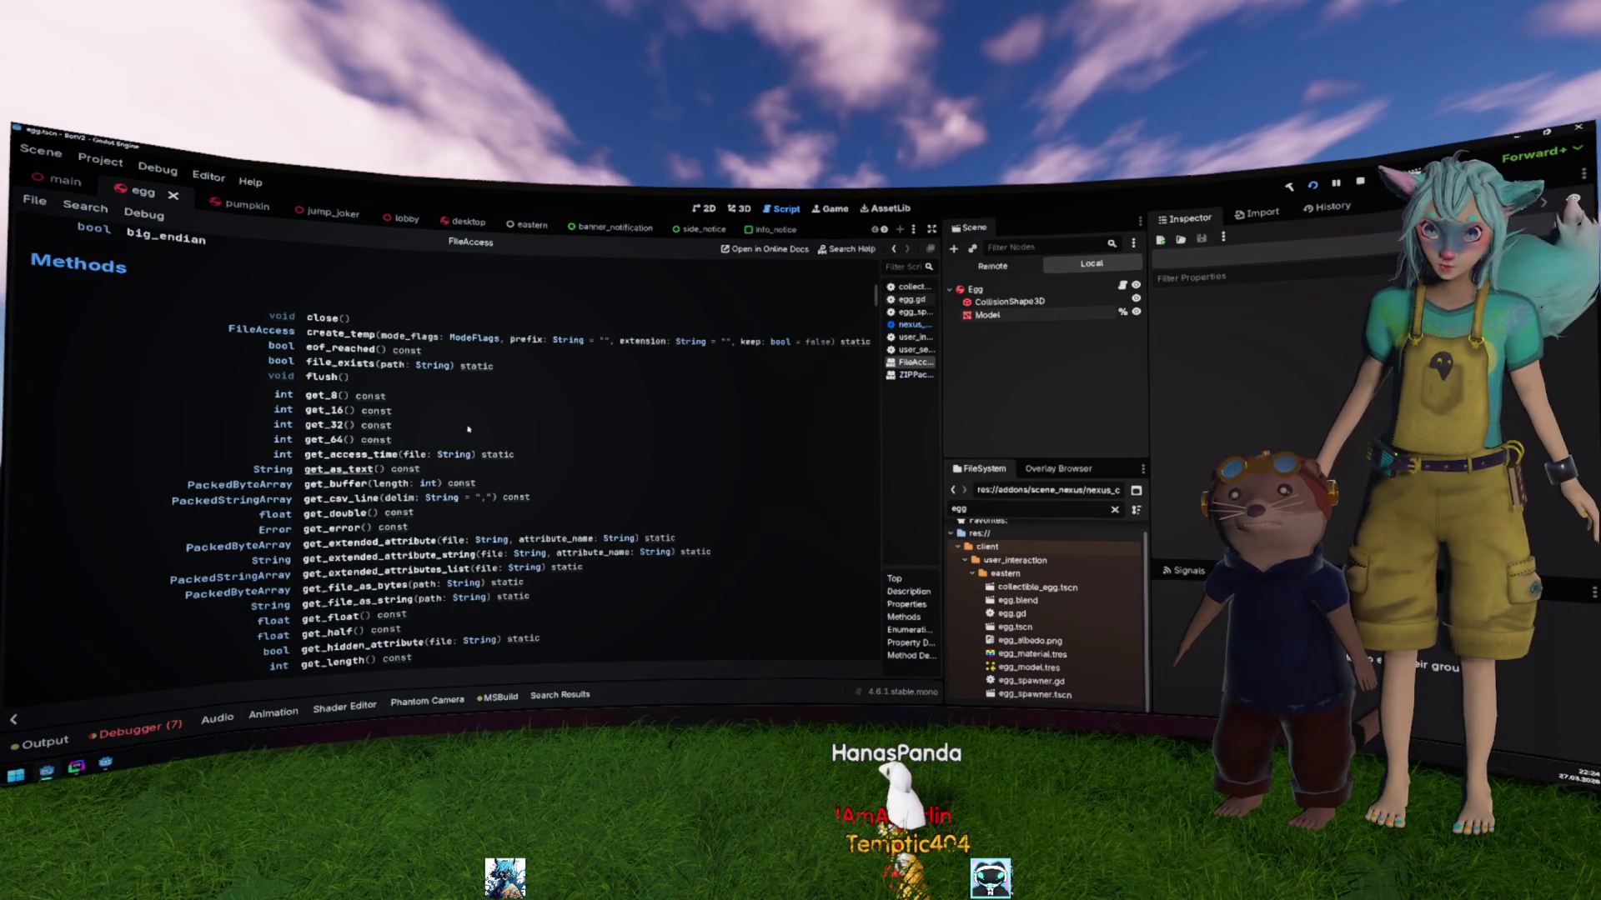
pyautogui.scroll(-2, 545, 404)
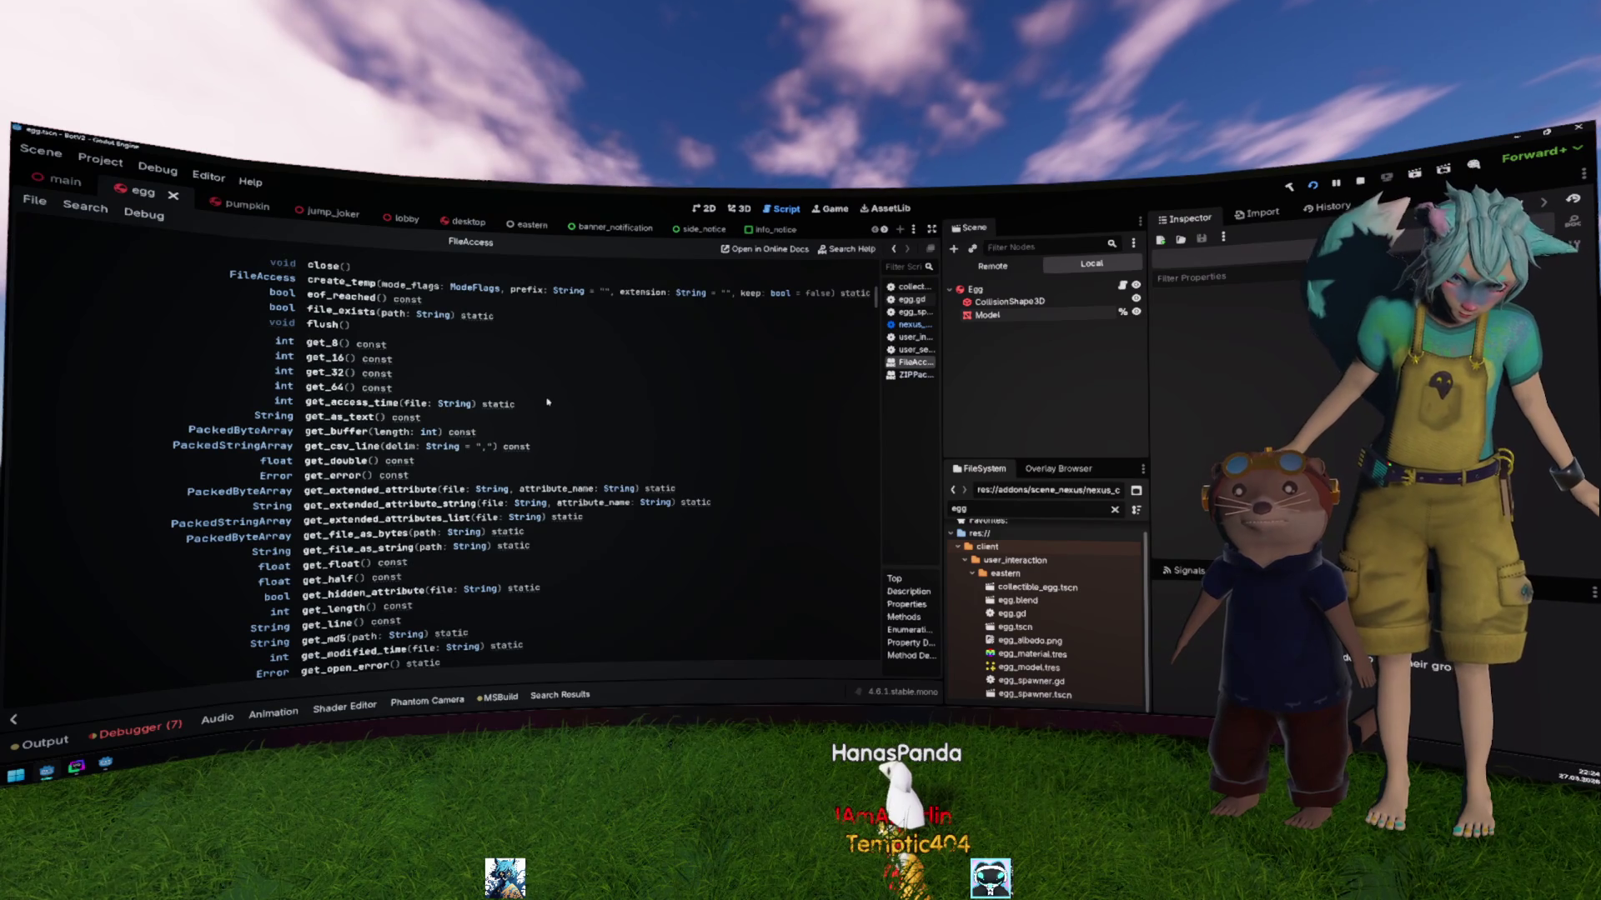
pyautogui.scroll(-2, 548, 403)
pyautogui.scroll(-2, 548, 403)
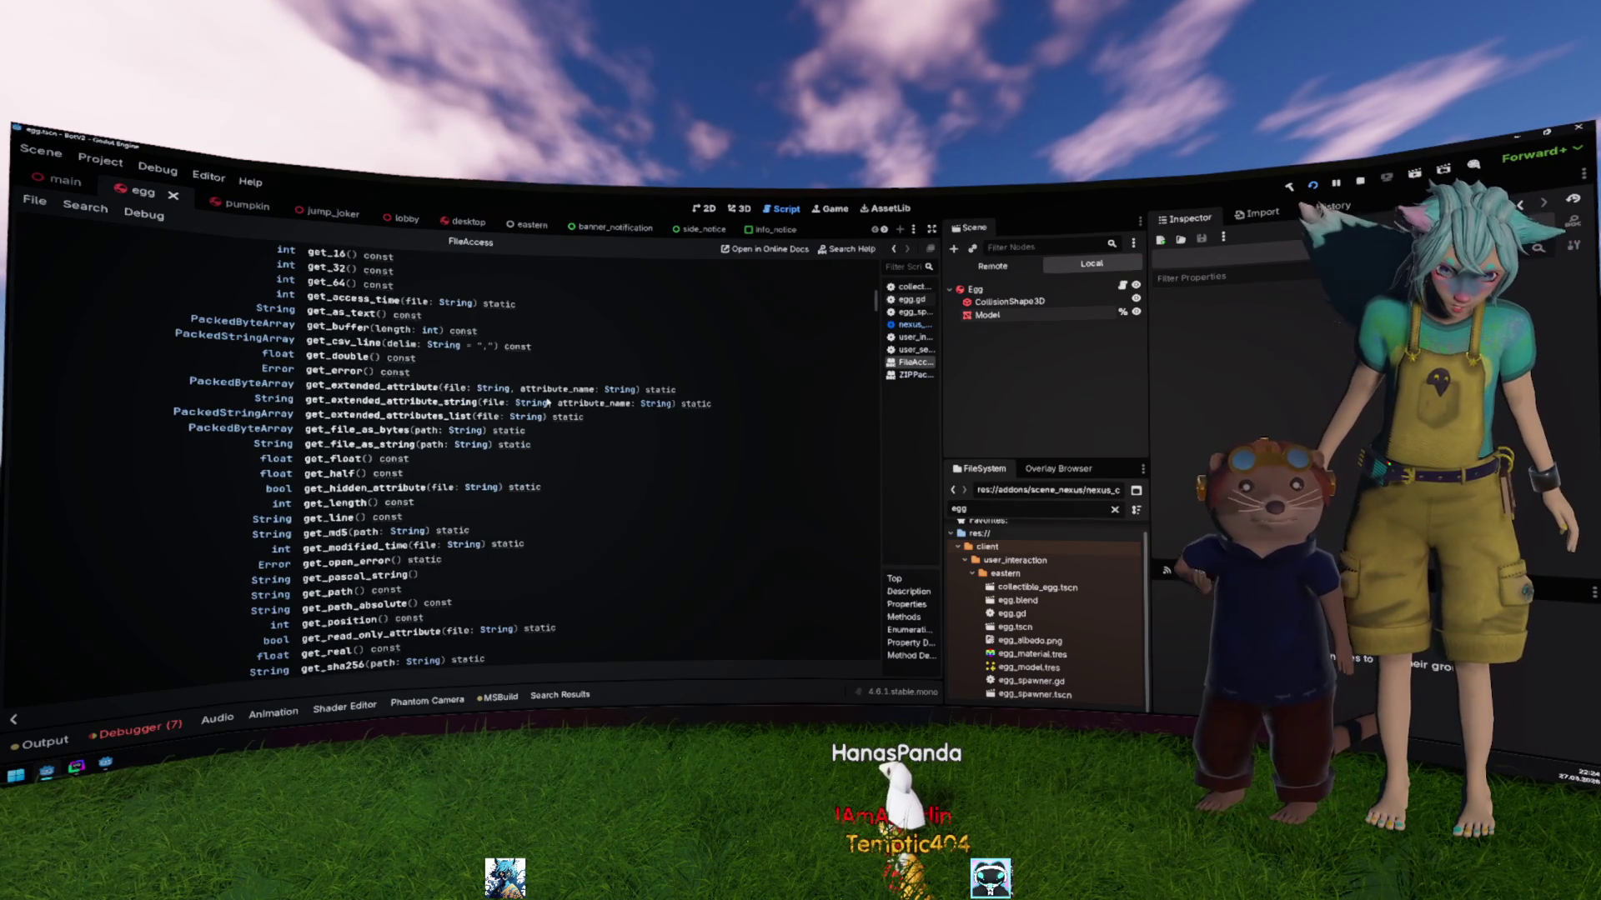
pyautogui.scroll(4, 548, 403)
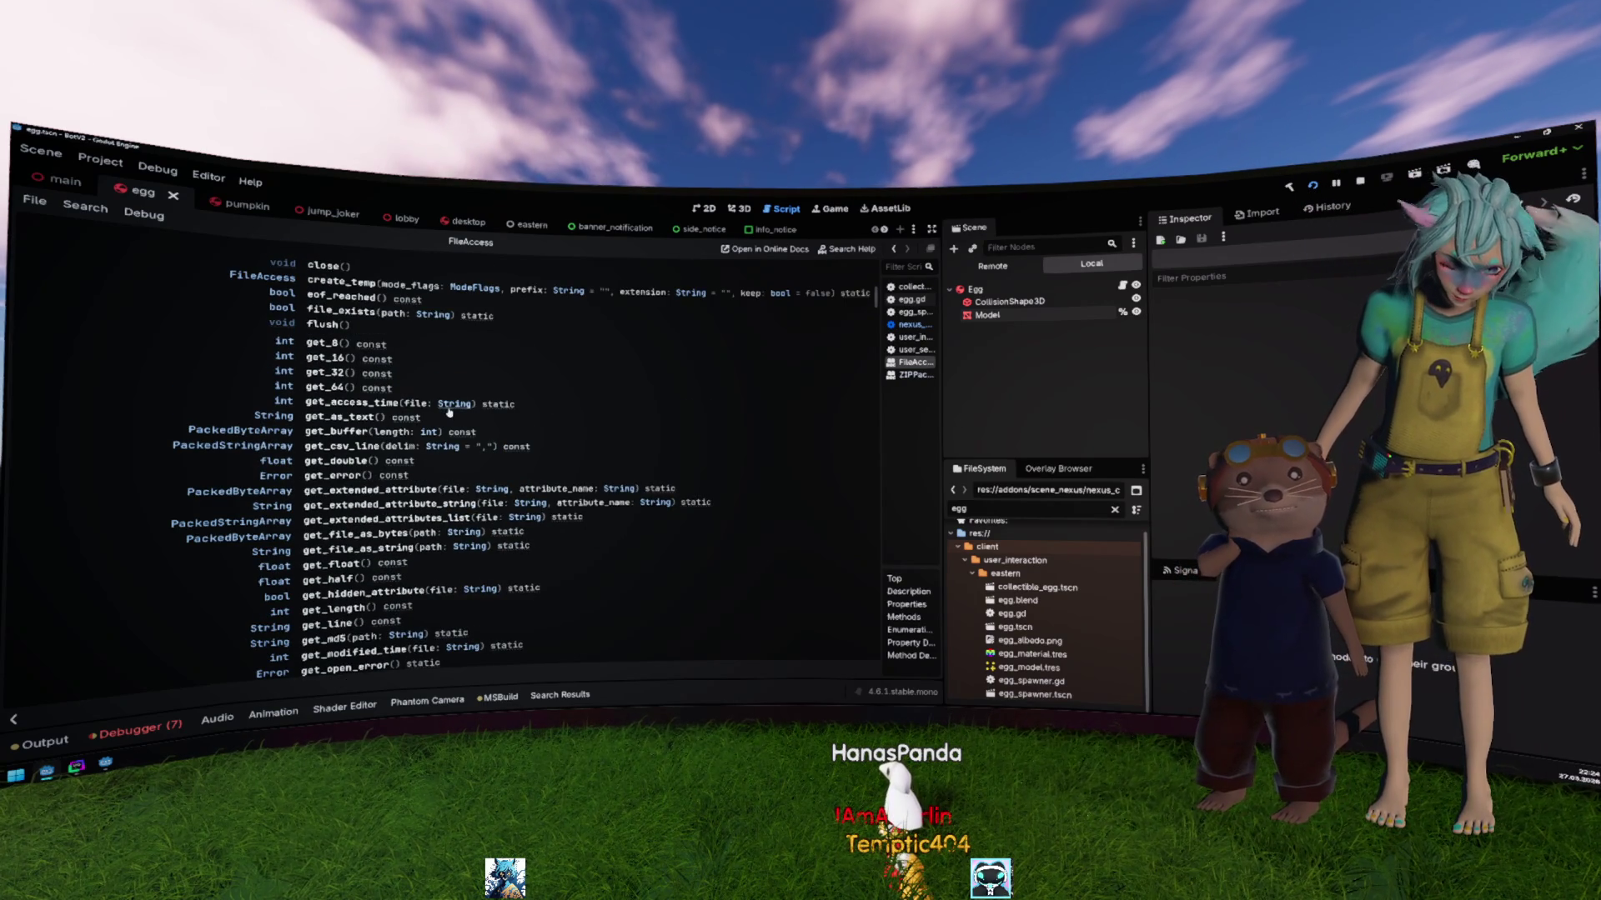
pyautogui.click(361, 434)
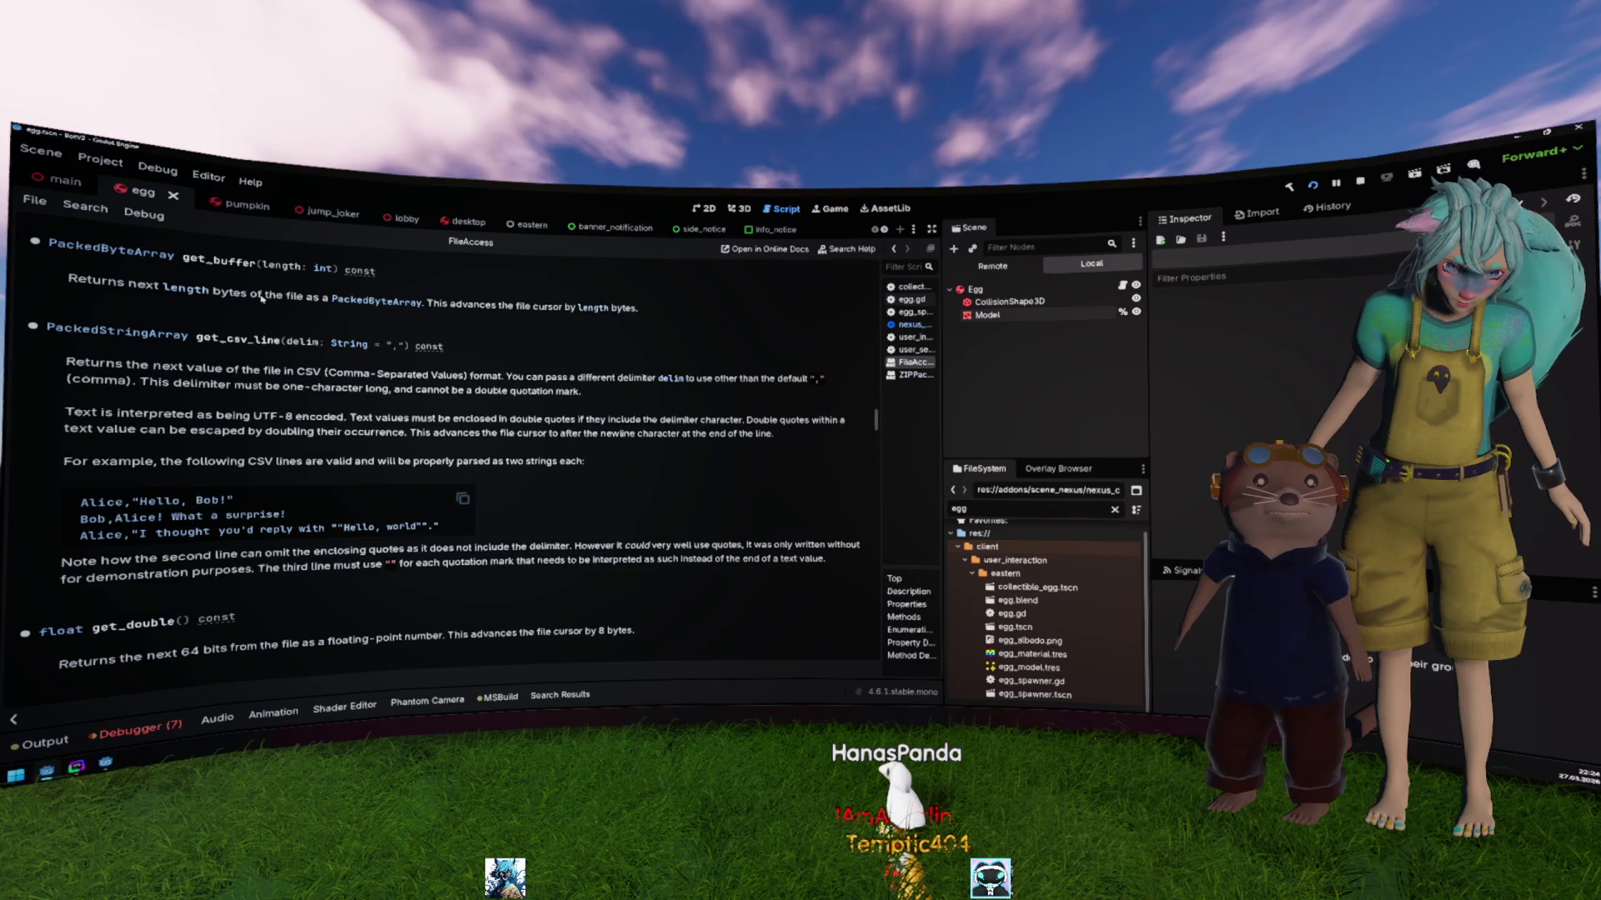
pyautogui.moveTo(442, 307); pyautogui.dragTo(641, 309)
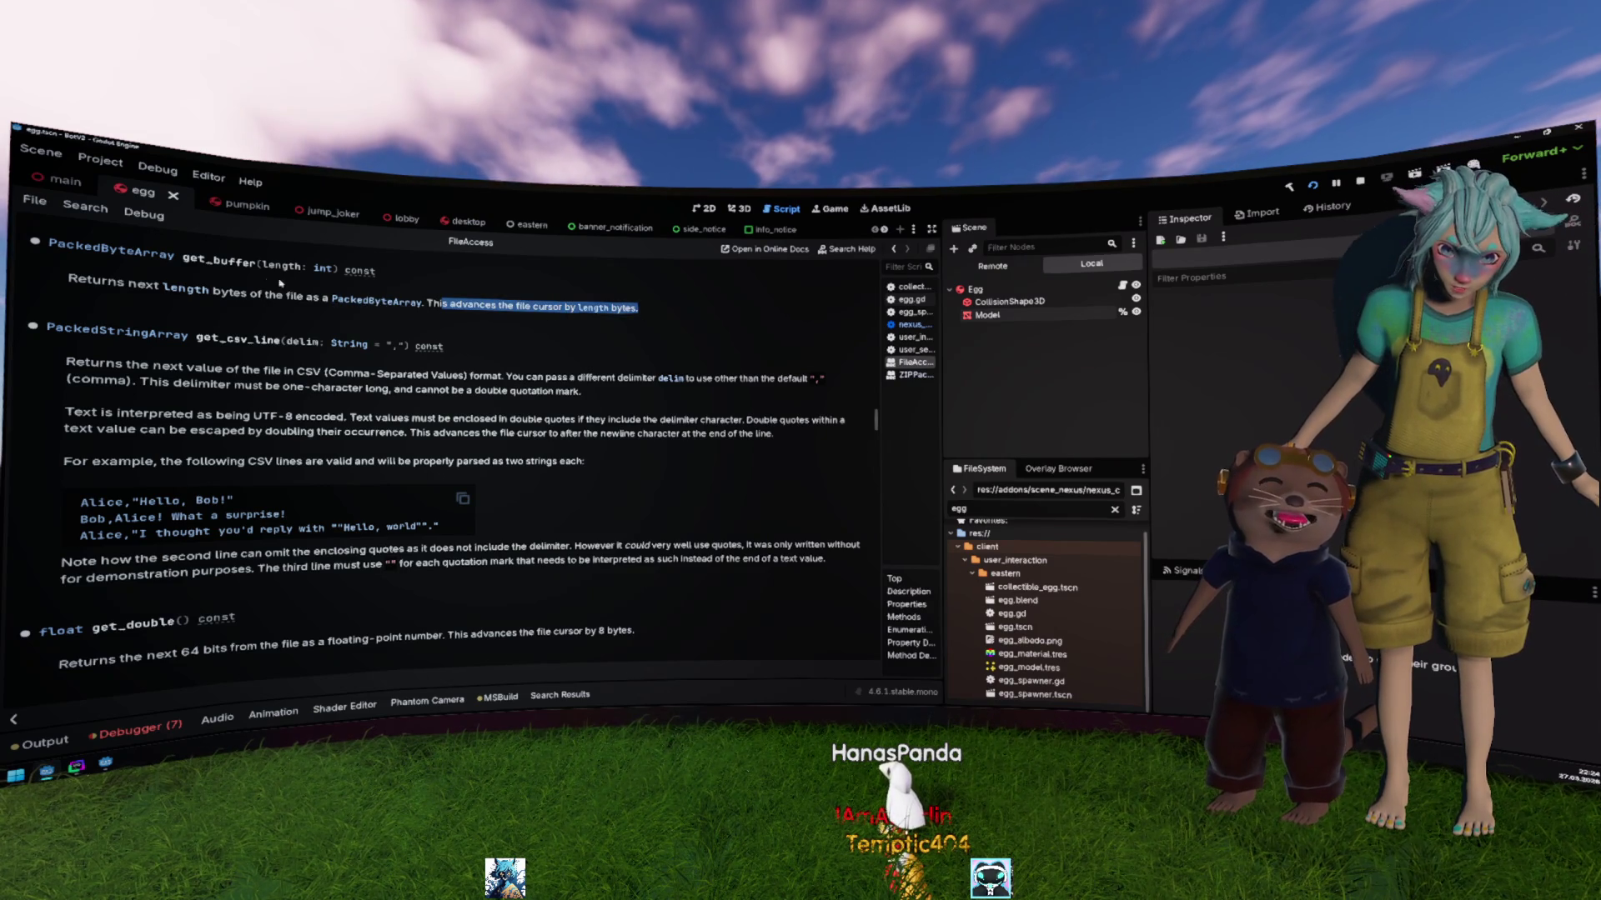
pyautogui.hotkey('alt', 'Left')
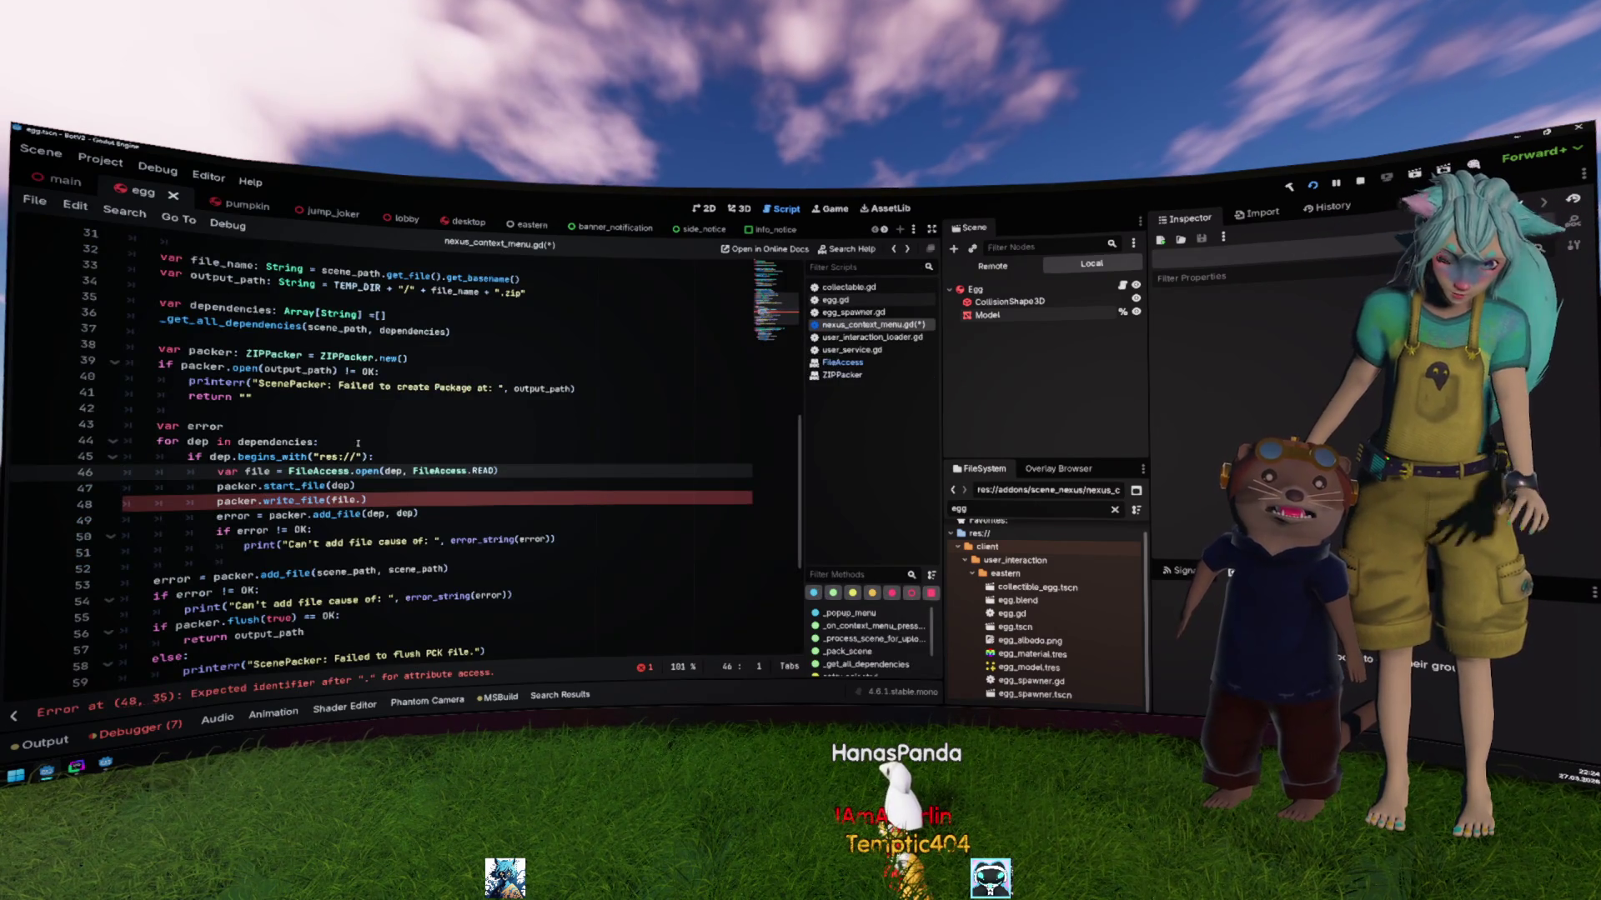
pyautogui.hotkey('alt', 'Right')
pyautogui.hotkey('alt', 'Left')
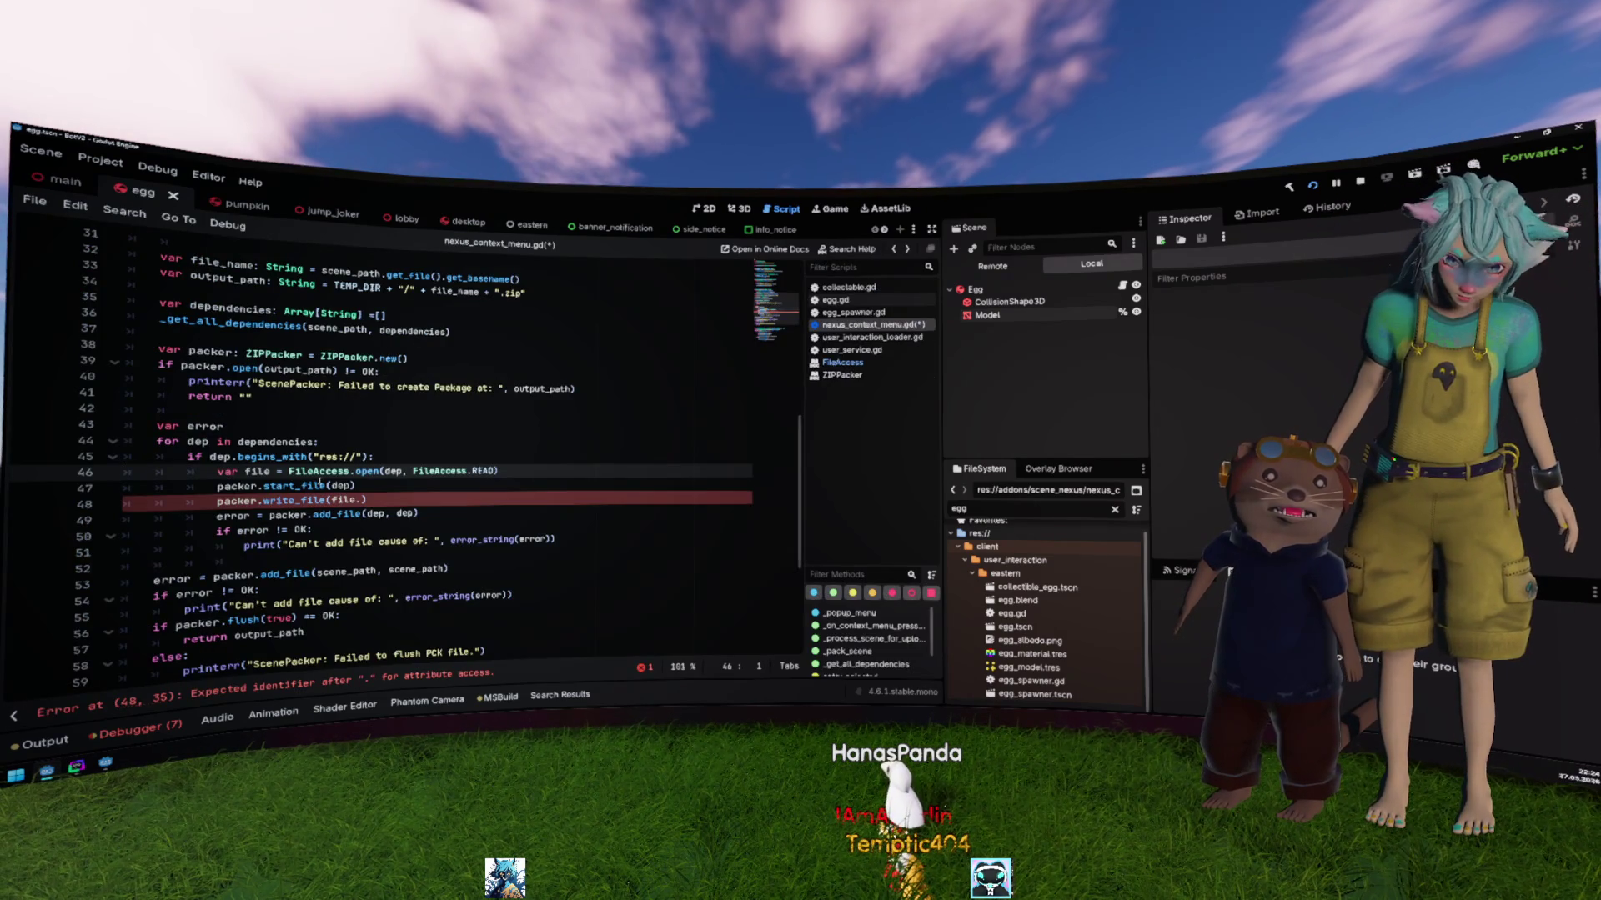
pyautogui.hotkey('alt', 'Right')
# Step: Look up the FileAccess.get_file_as_bytes method description and return to the script
pyautogui.scroll(-15, 427, 413)
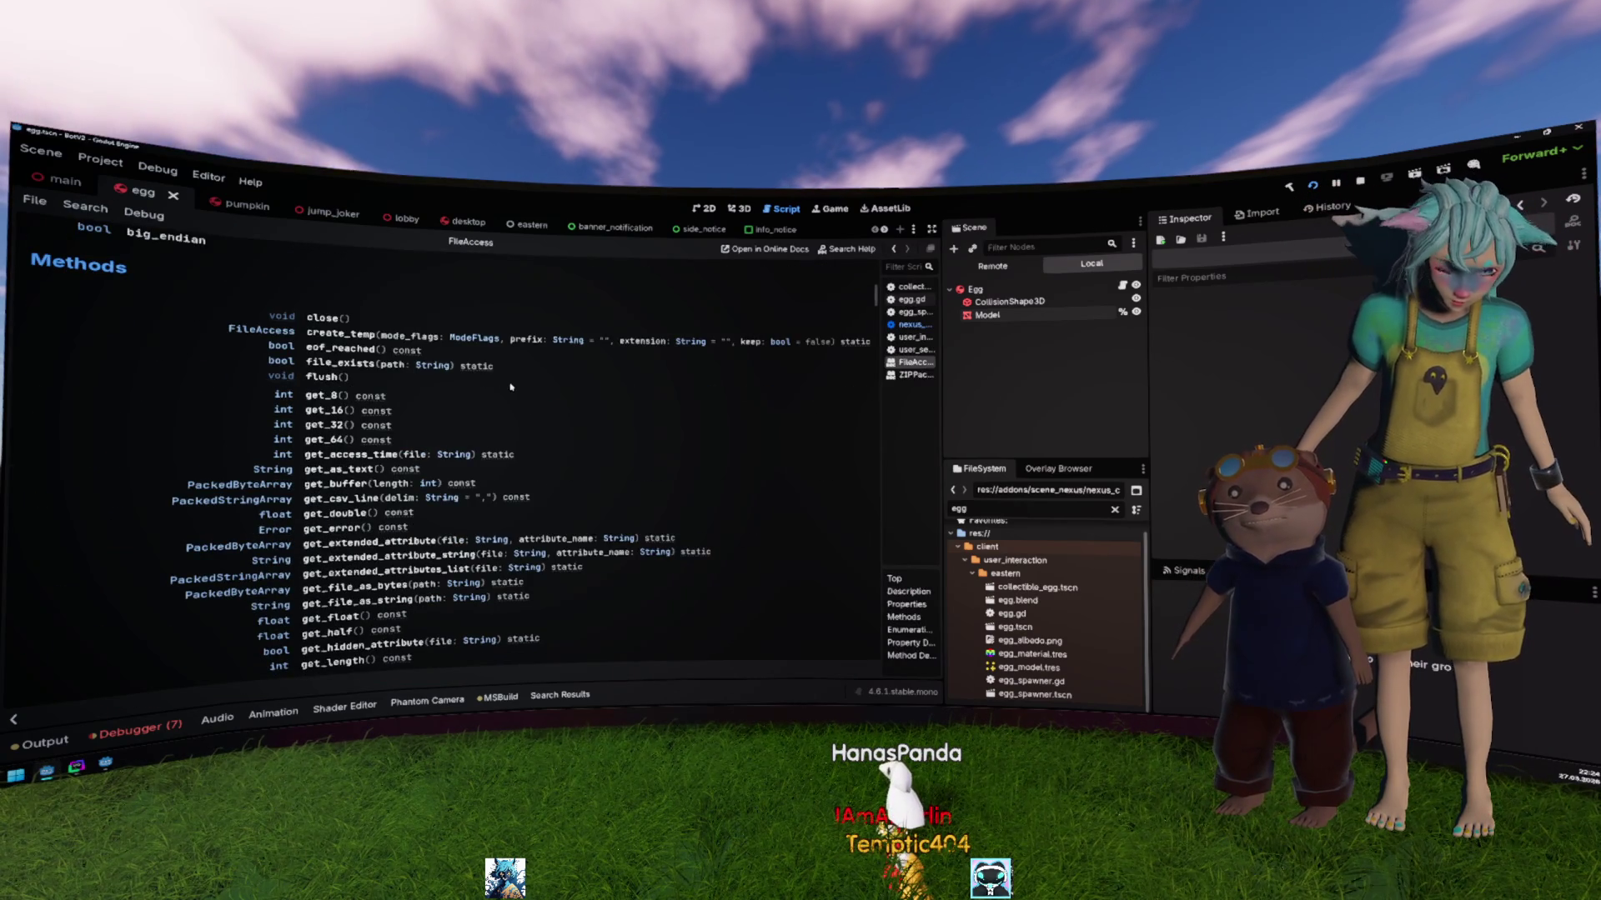
pyautogui.scroll(-2, 511, 385)
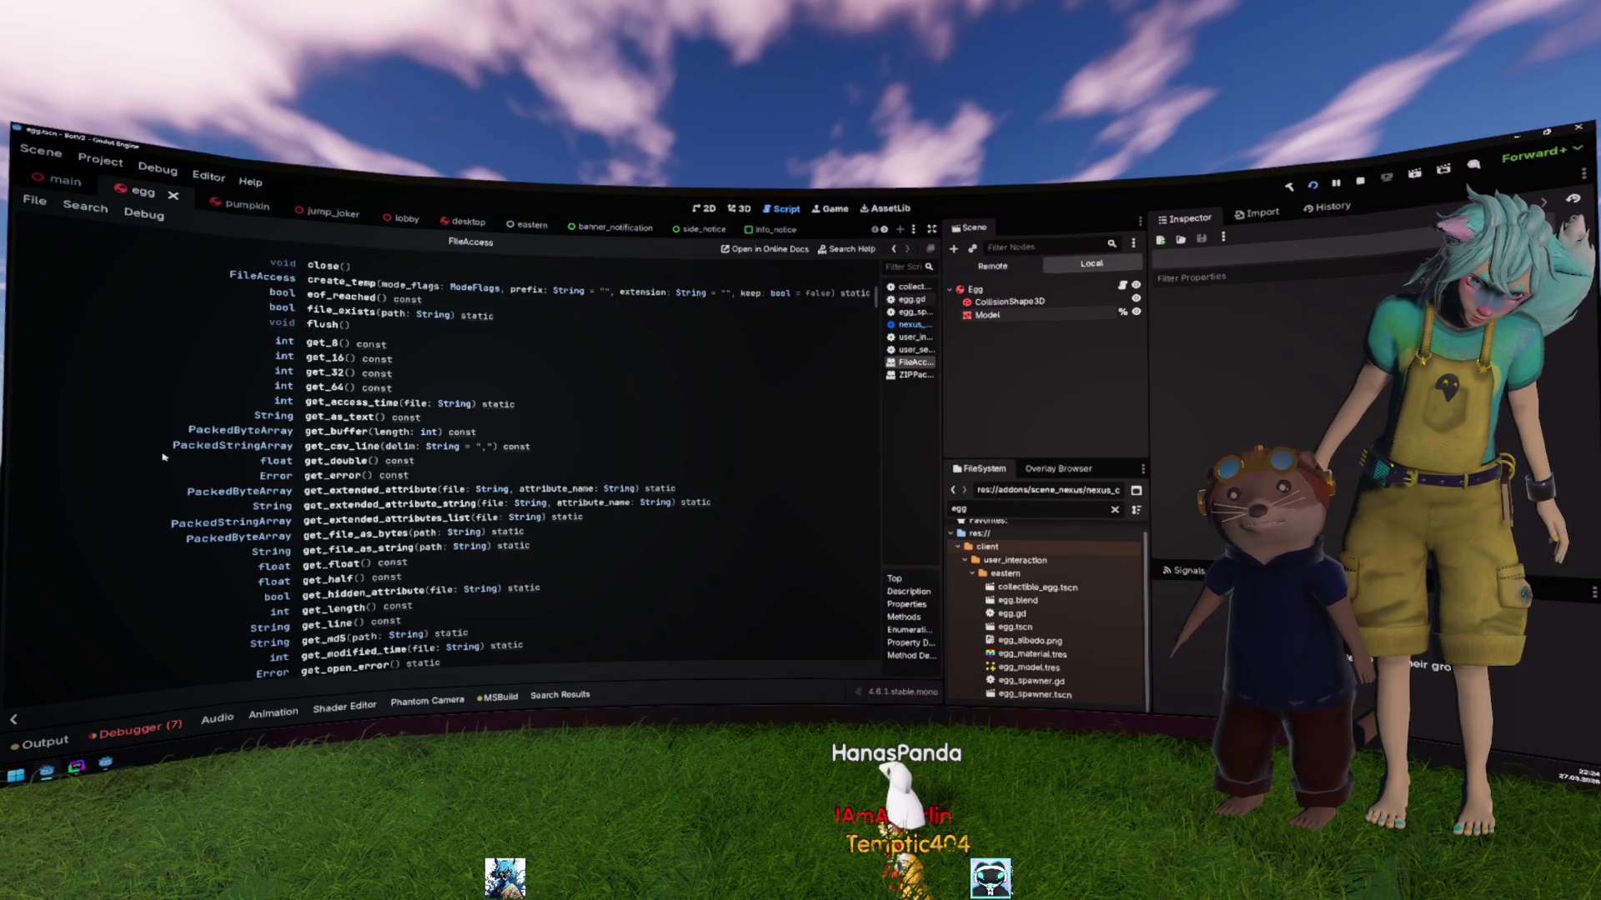
pyautogui.scroll(-2, 167, 469)
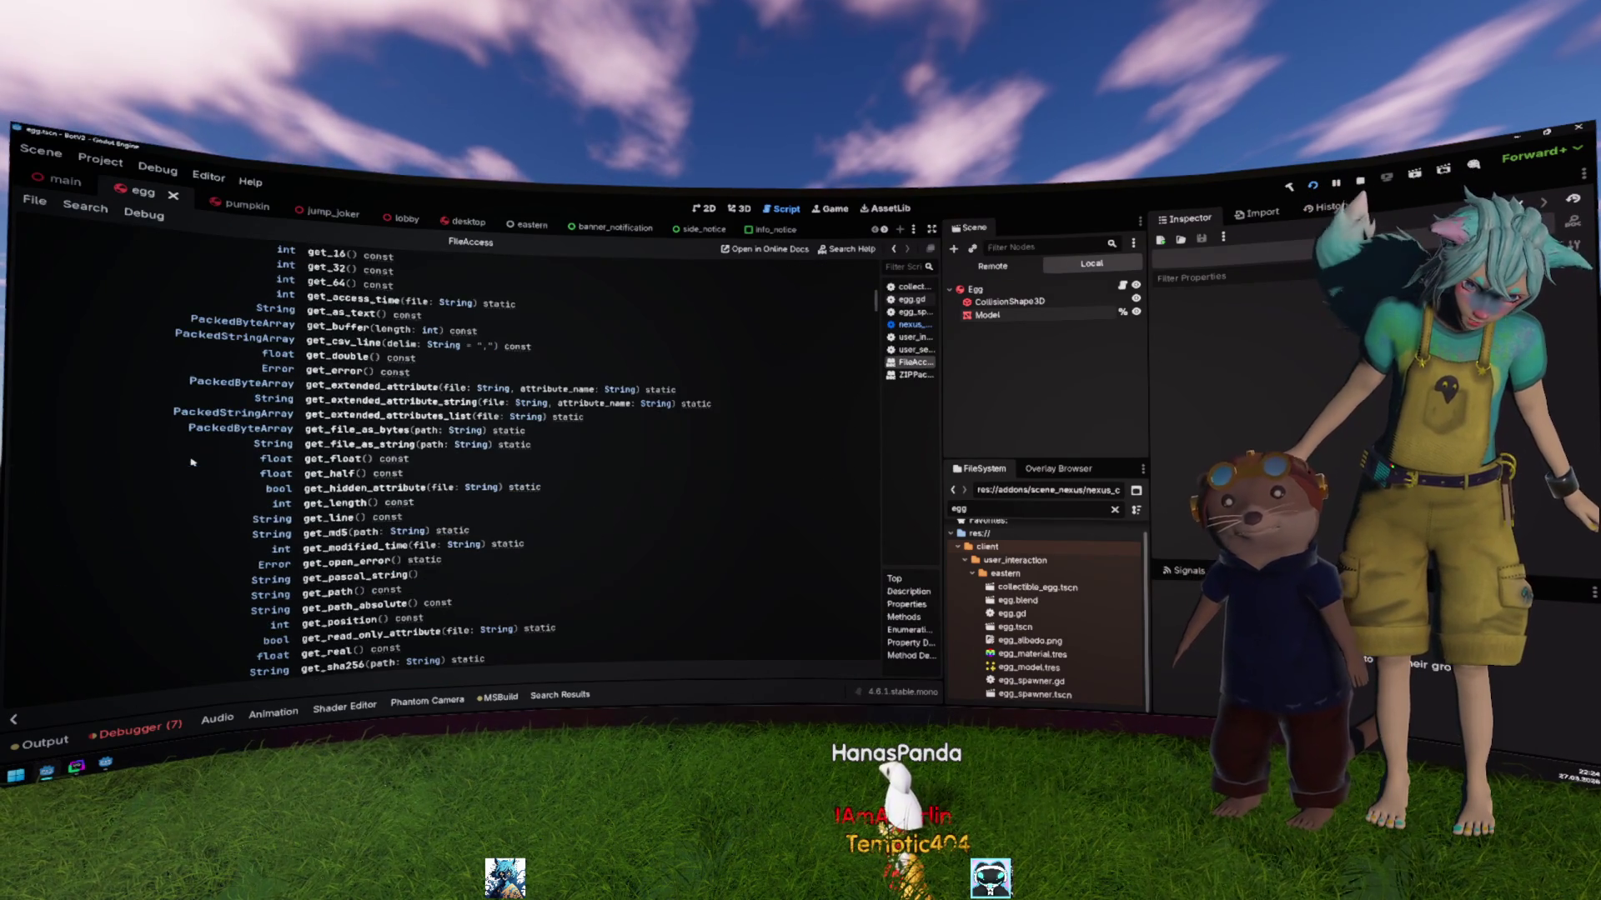
pyautogui.scroll(-2, 235, 426)
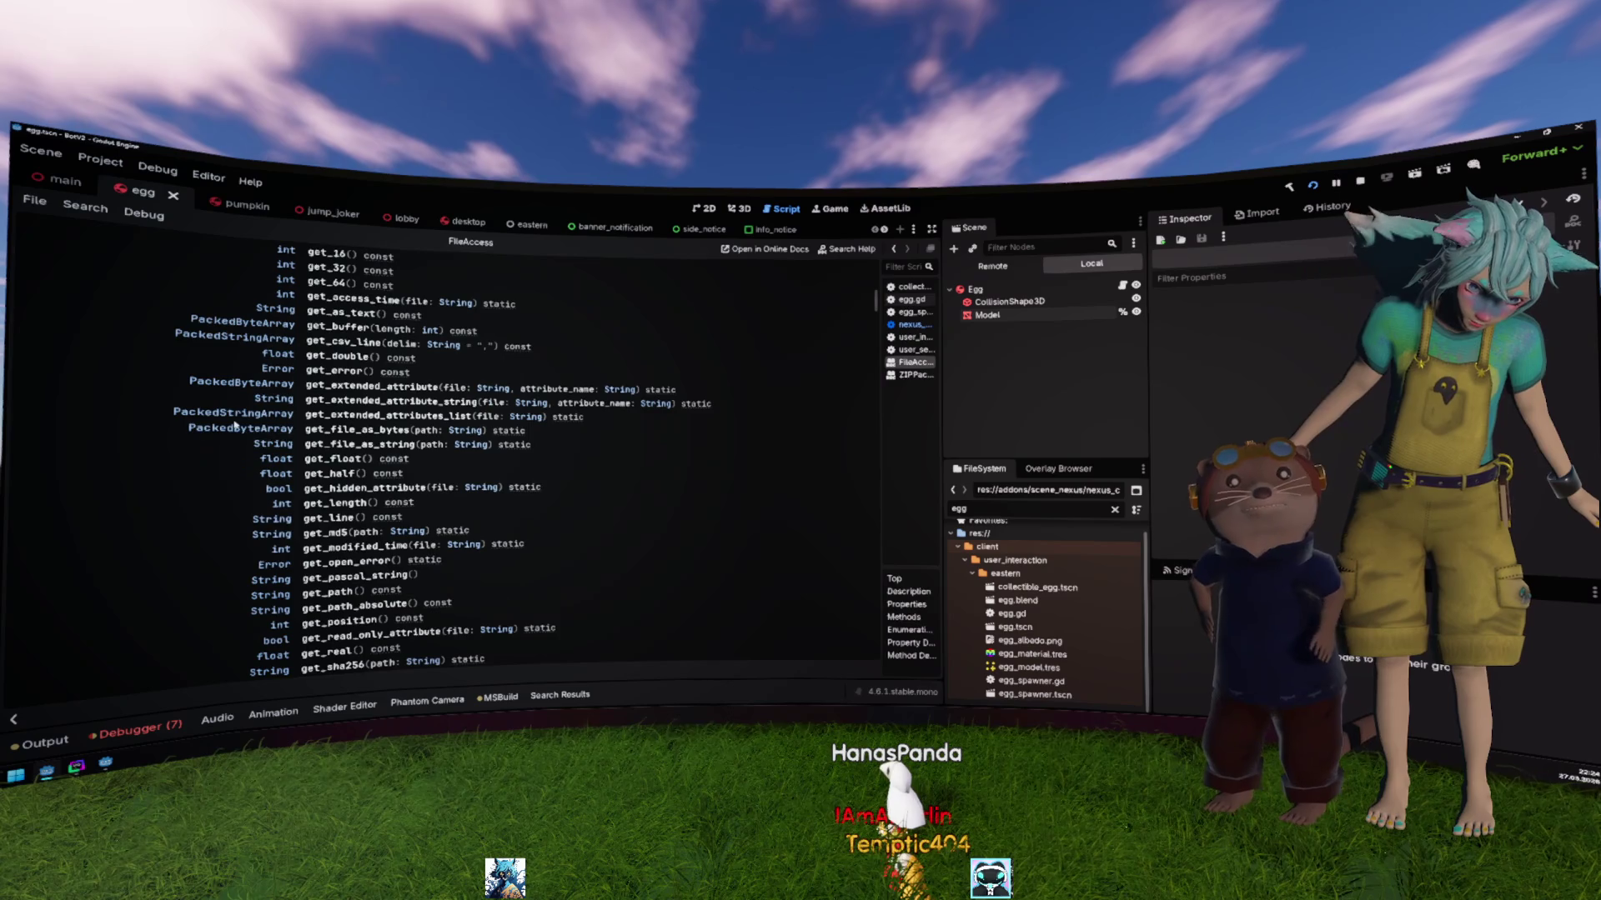
pyautogui.click(361, 432)
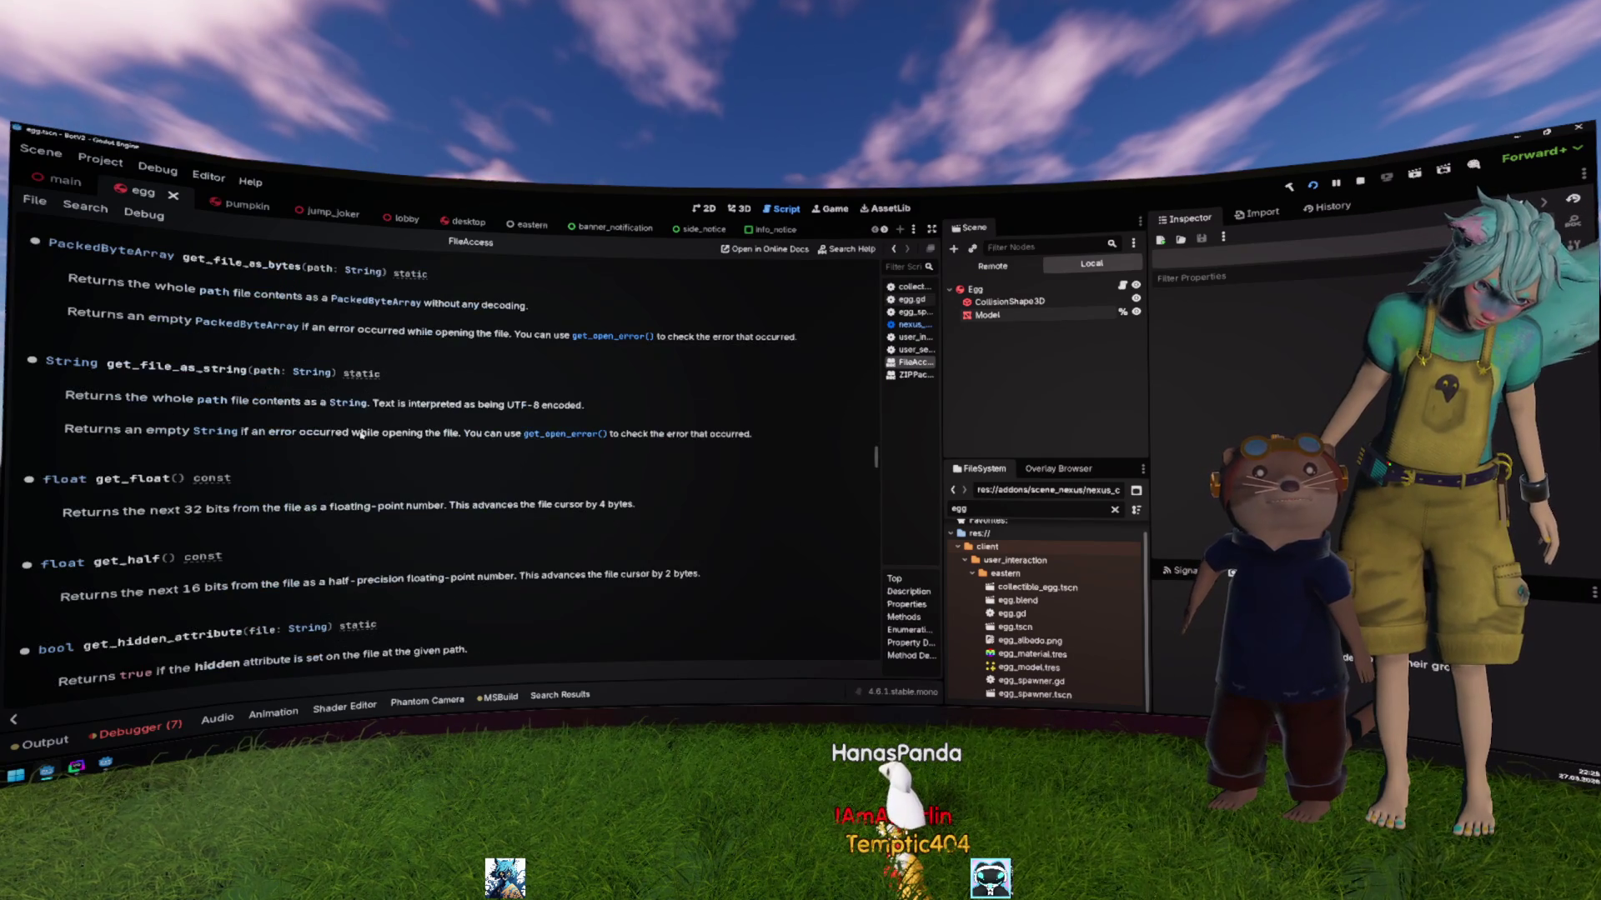
pyautogui.doubleClick(254, 265)
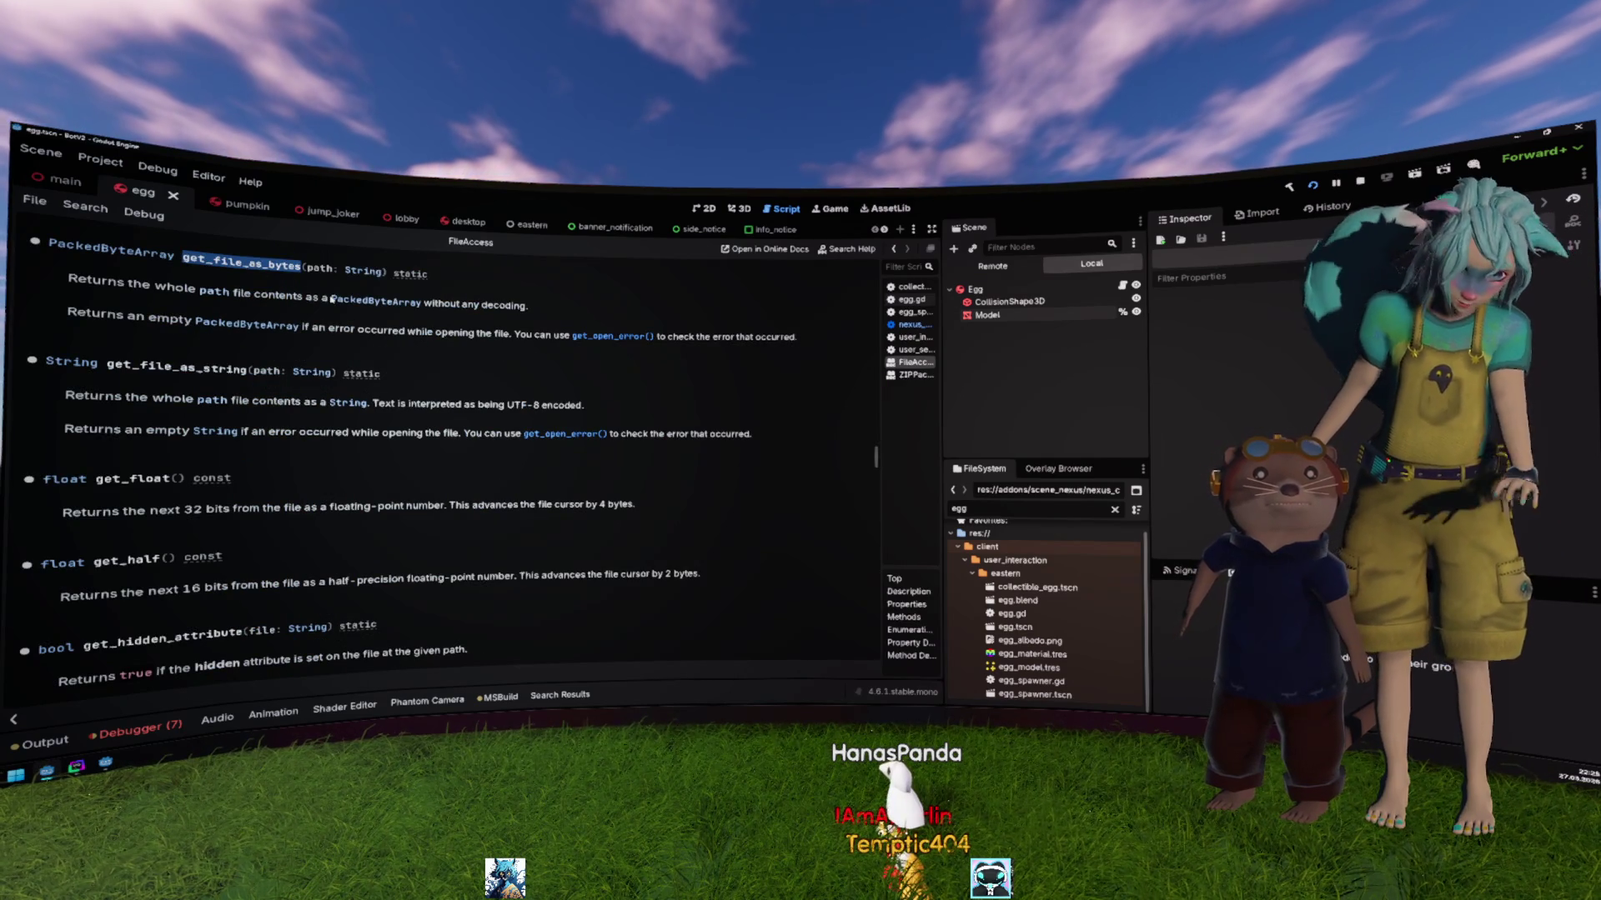
pyautogui.hotkey('alt', 'Left')
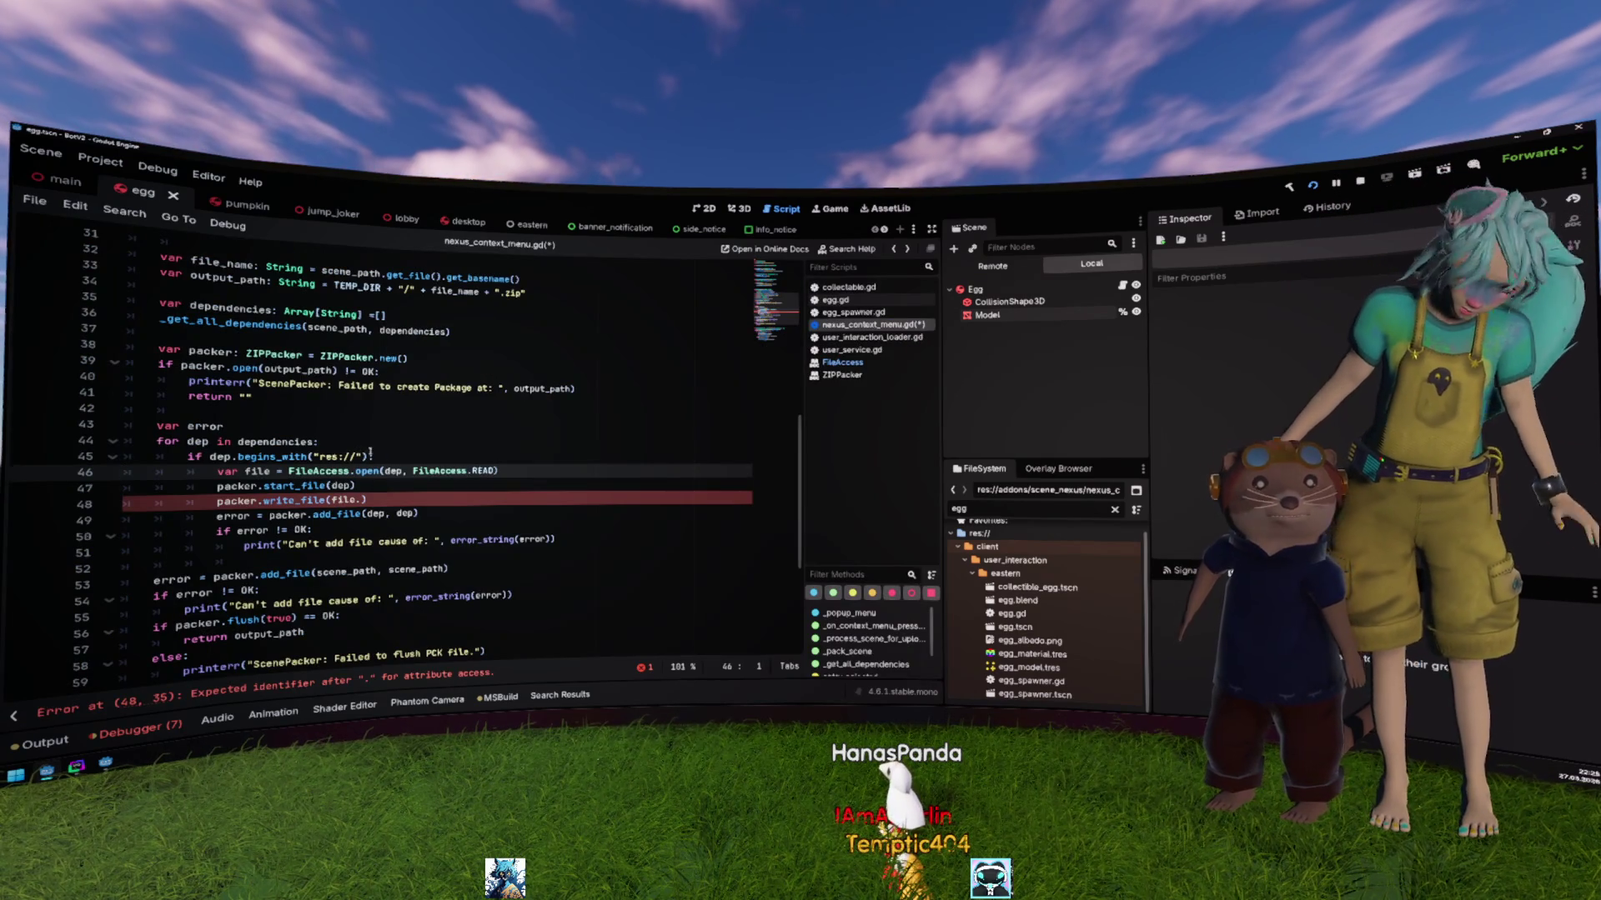
# Step: Change the write_file argument on line 48 to FileAccess.get_file_as_bytes()
pyautogui.click(362, 499)
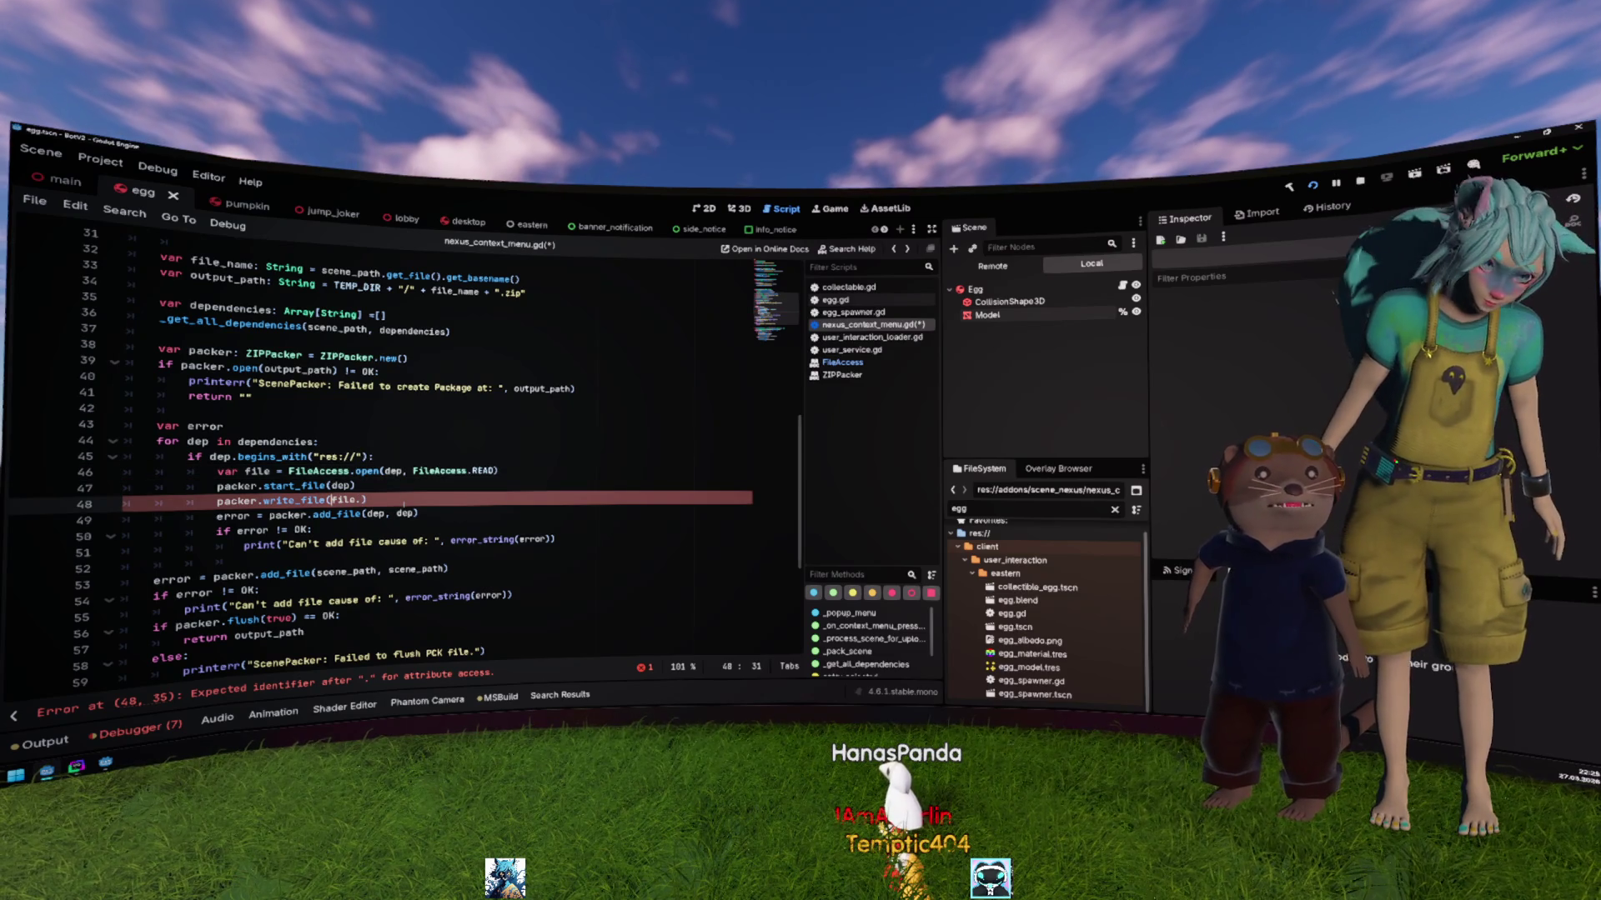
pyautogui.write('FileAccess.')
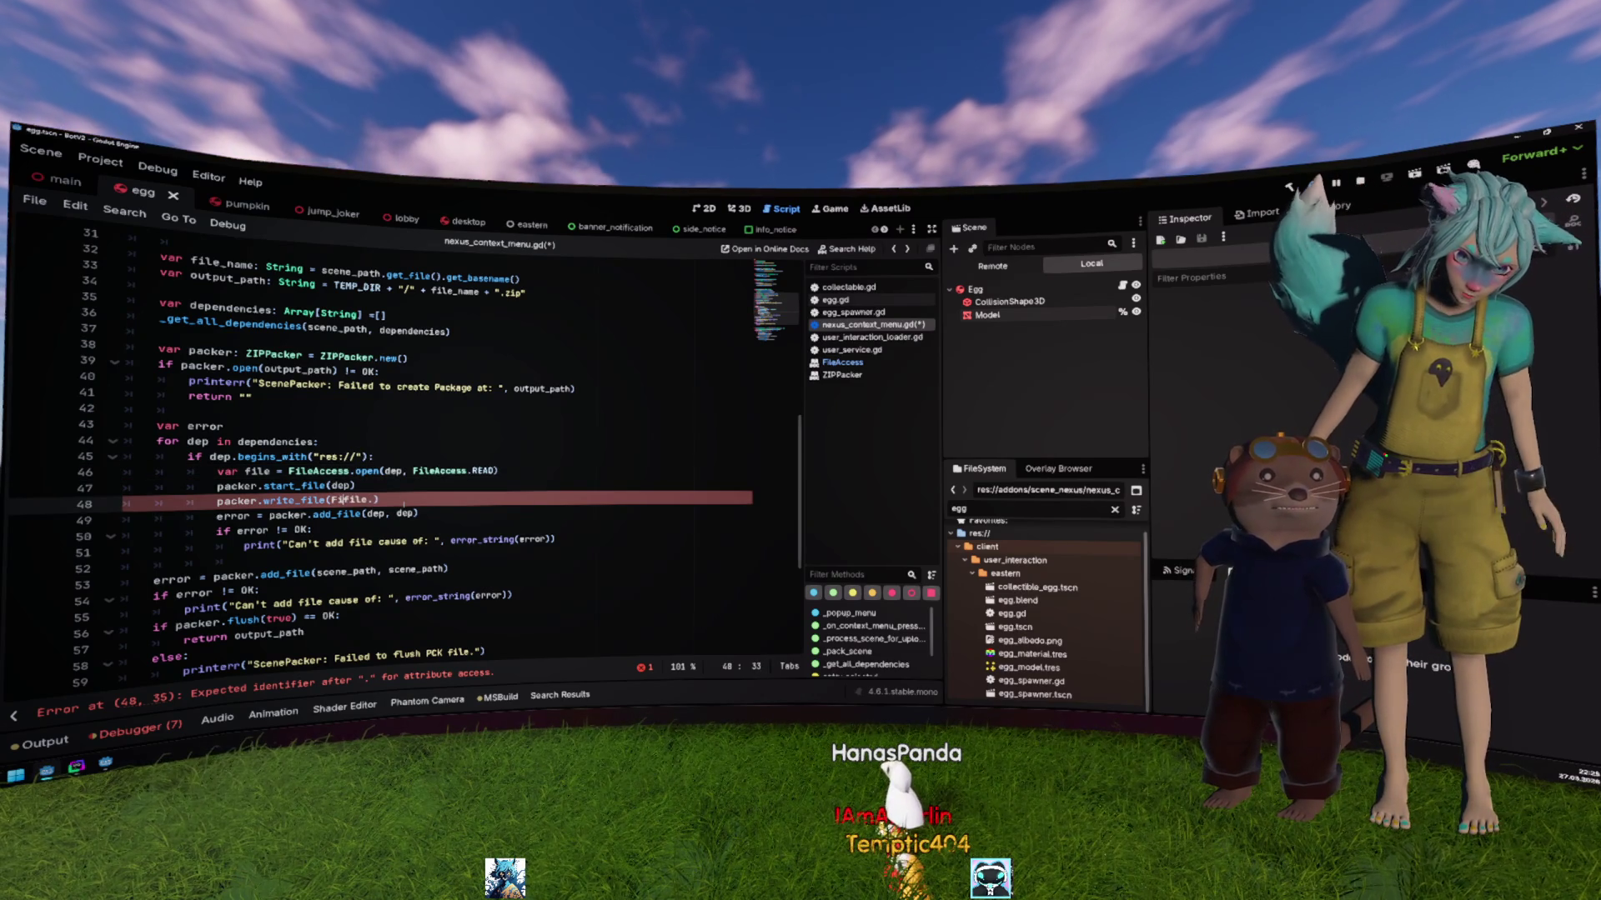
pyautogui.write('get_file_as_bytes')
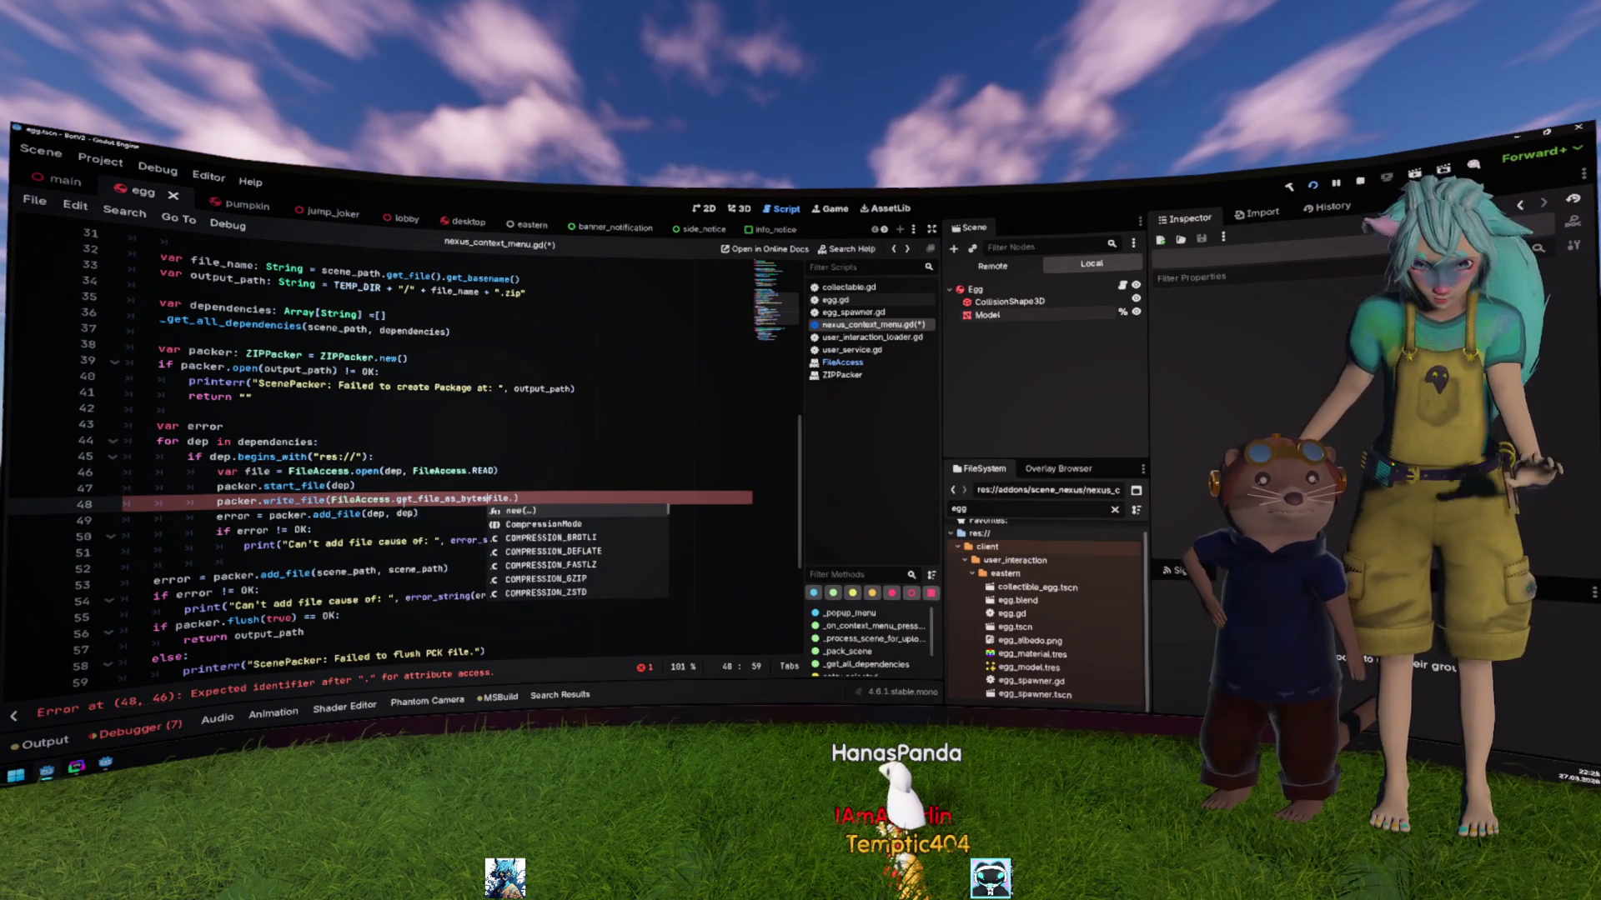
pyautogui.press('Delete')
pyautogui.press('Delete')
pyautogui.press('Delete')
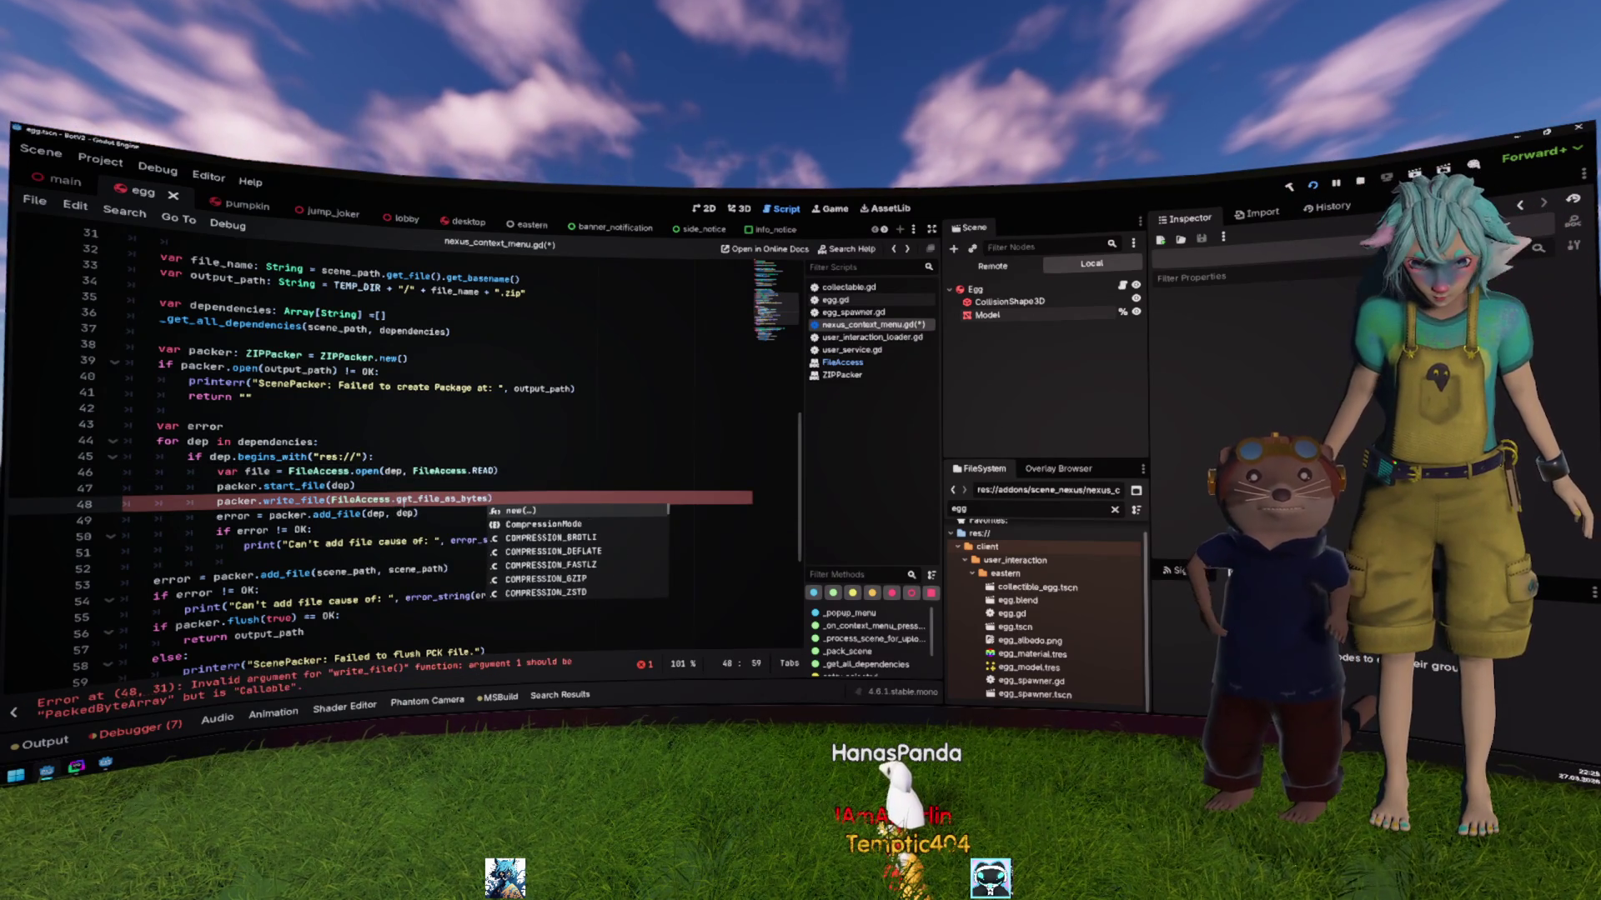
pyautogui.write('()')
pyautogui.press('Left')
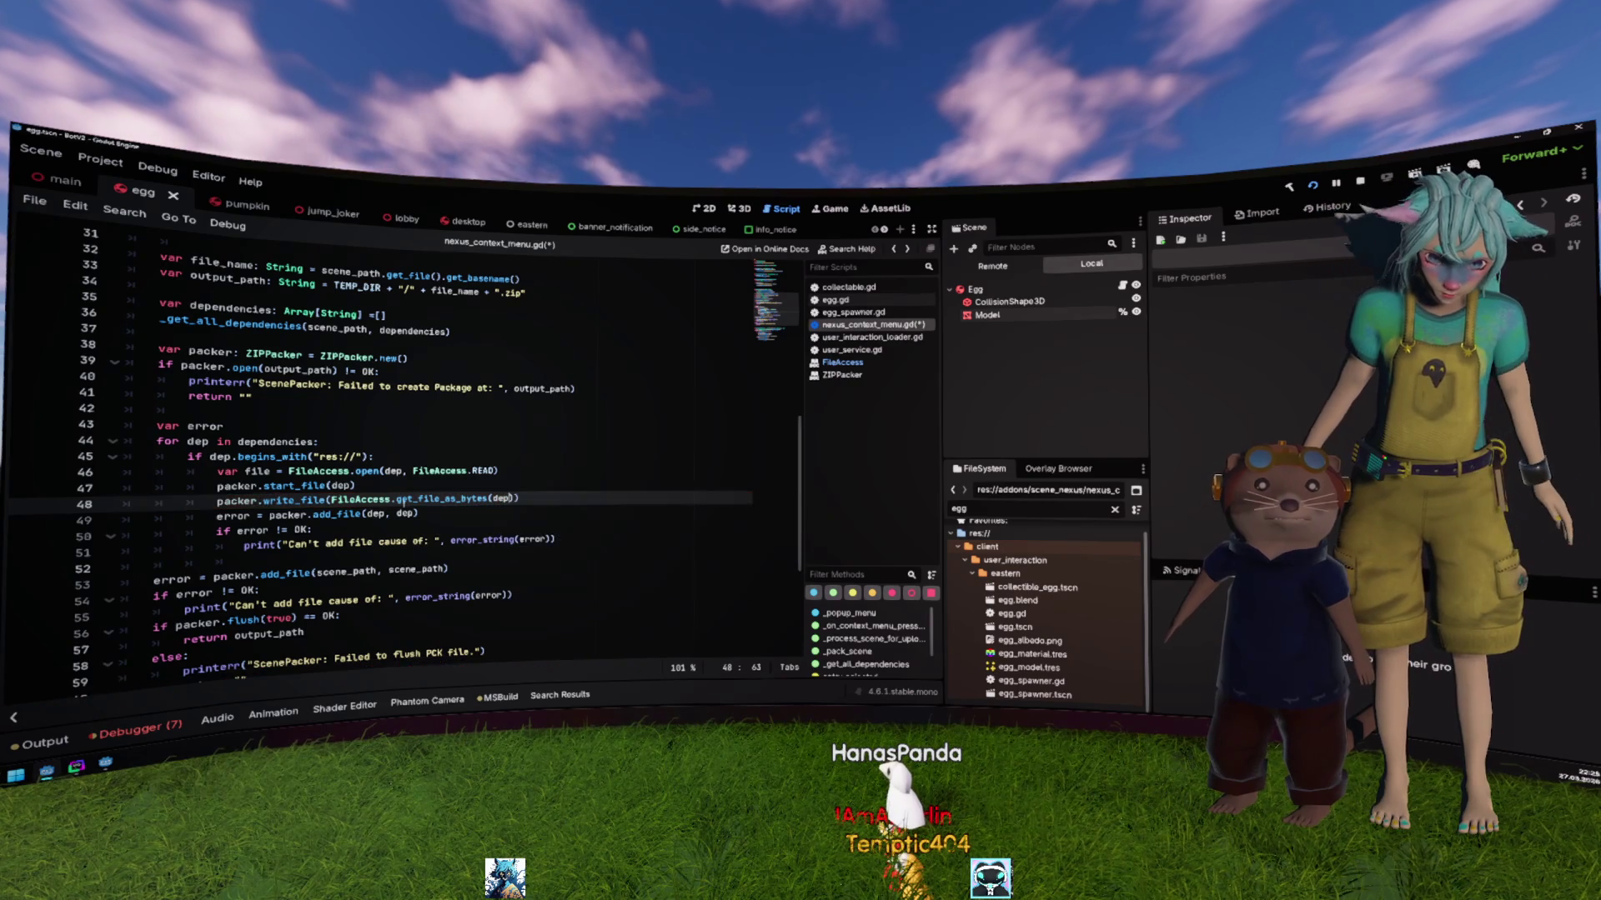
# Step: Delete the FileAccess.open and add_file(dep, dep) lines, then check ZIPPacker's write_file help
pyautogui.press('Up')
pyautogui.press('Home')
pyautogui.press('Up')
pyautogui.hotkey('shift', 'End')
pyautogui.press('BackSpace')
pyautogui.press('BackSpace')
pyautogui.press('BackSpace')
pyautogui.press('BackSpace')
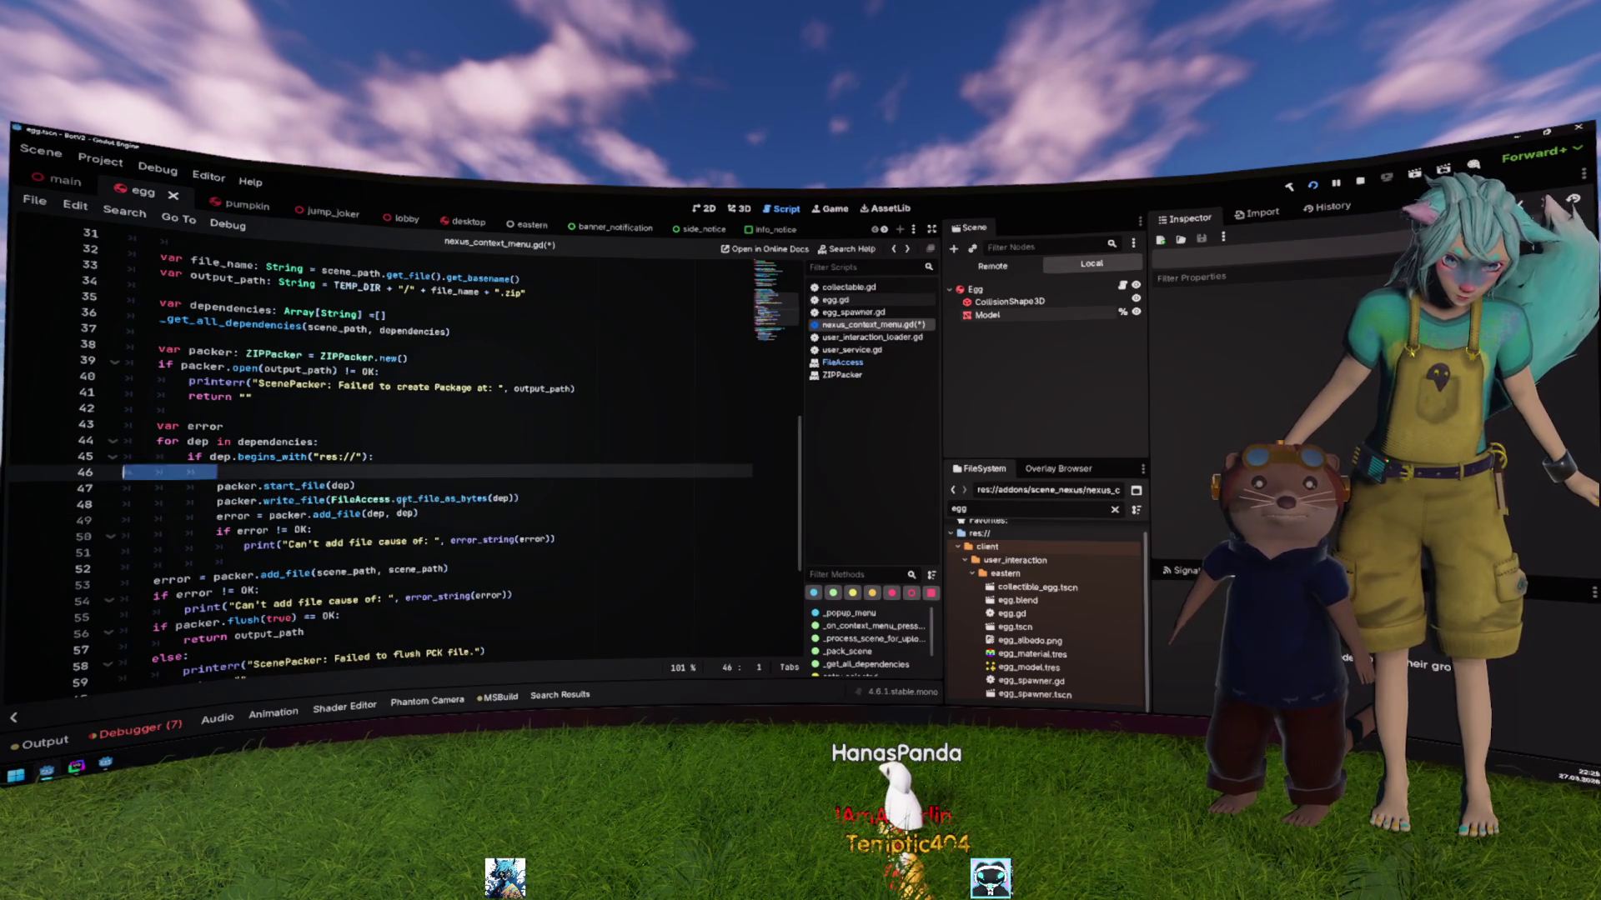
pyautogui.press('Down')
pyautogui.press('Down')
pyautogui.press('Down')
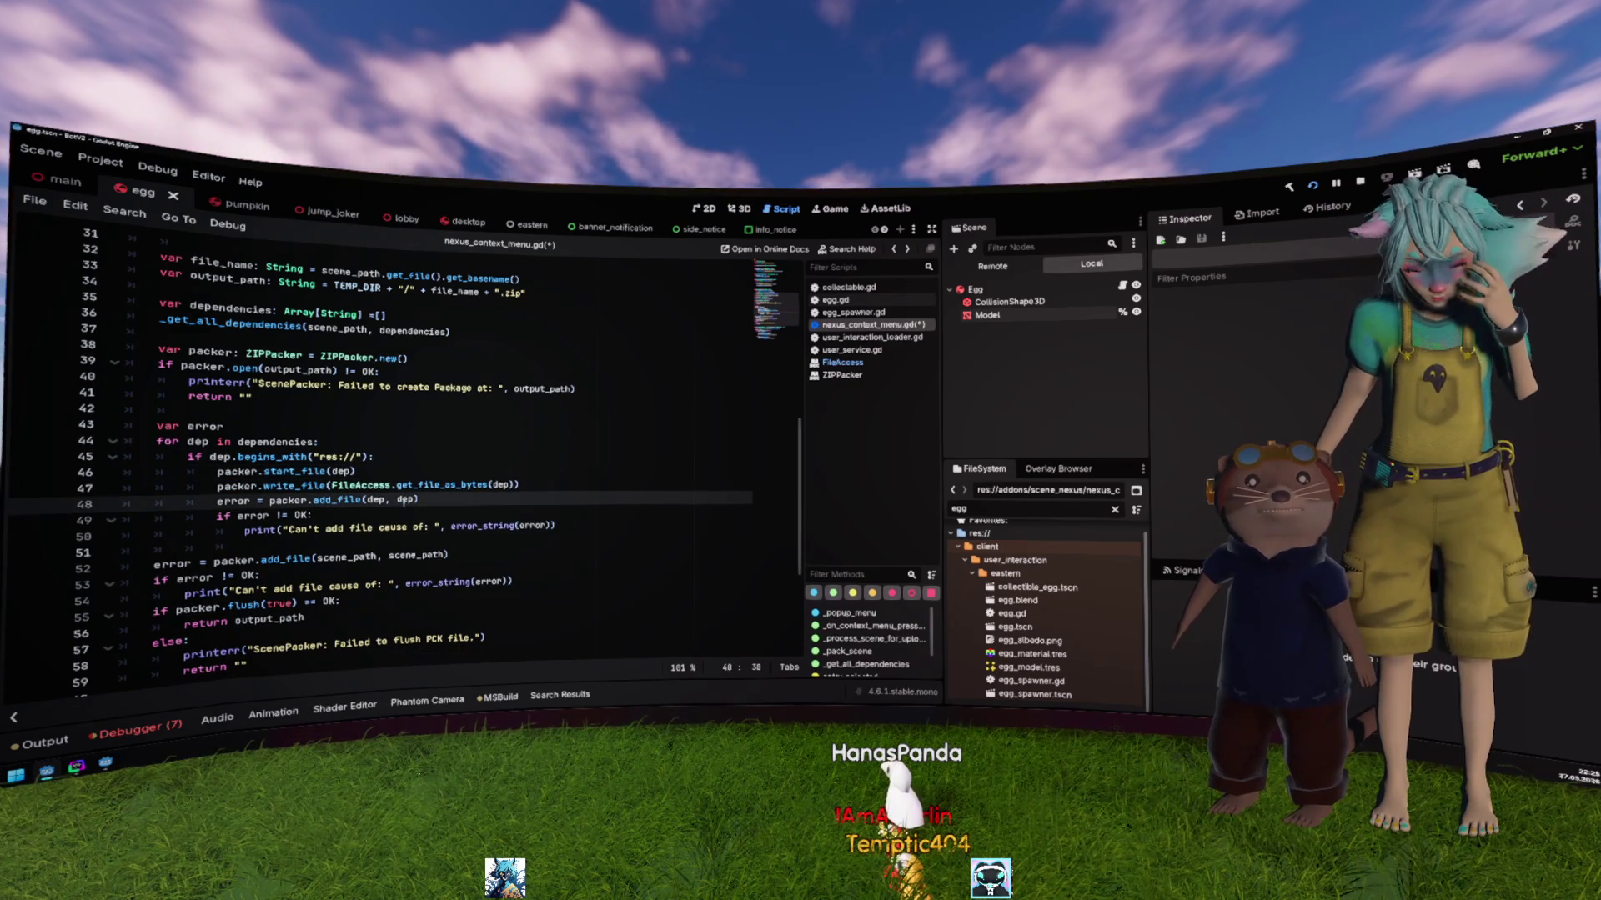
pyautogui.hotkey('shift', 'End')
pyautogui.press('BackSpace')
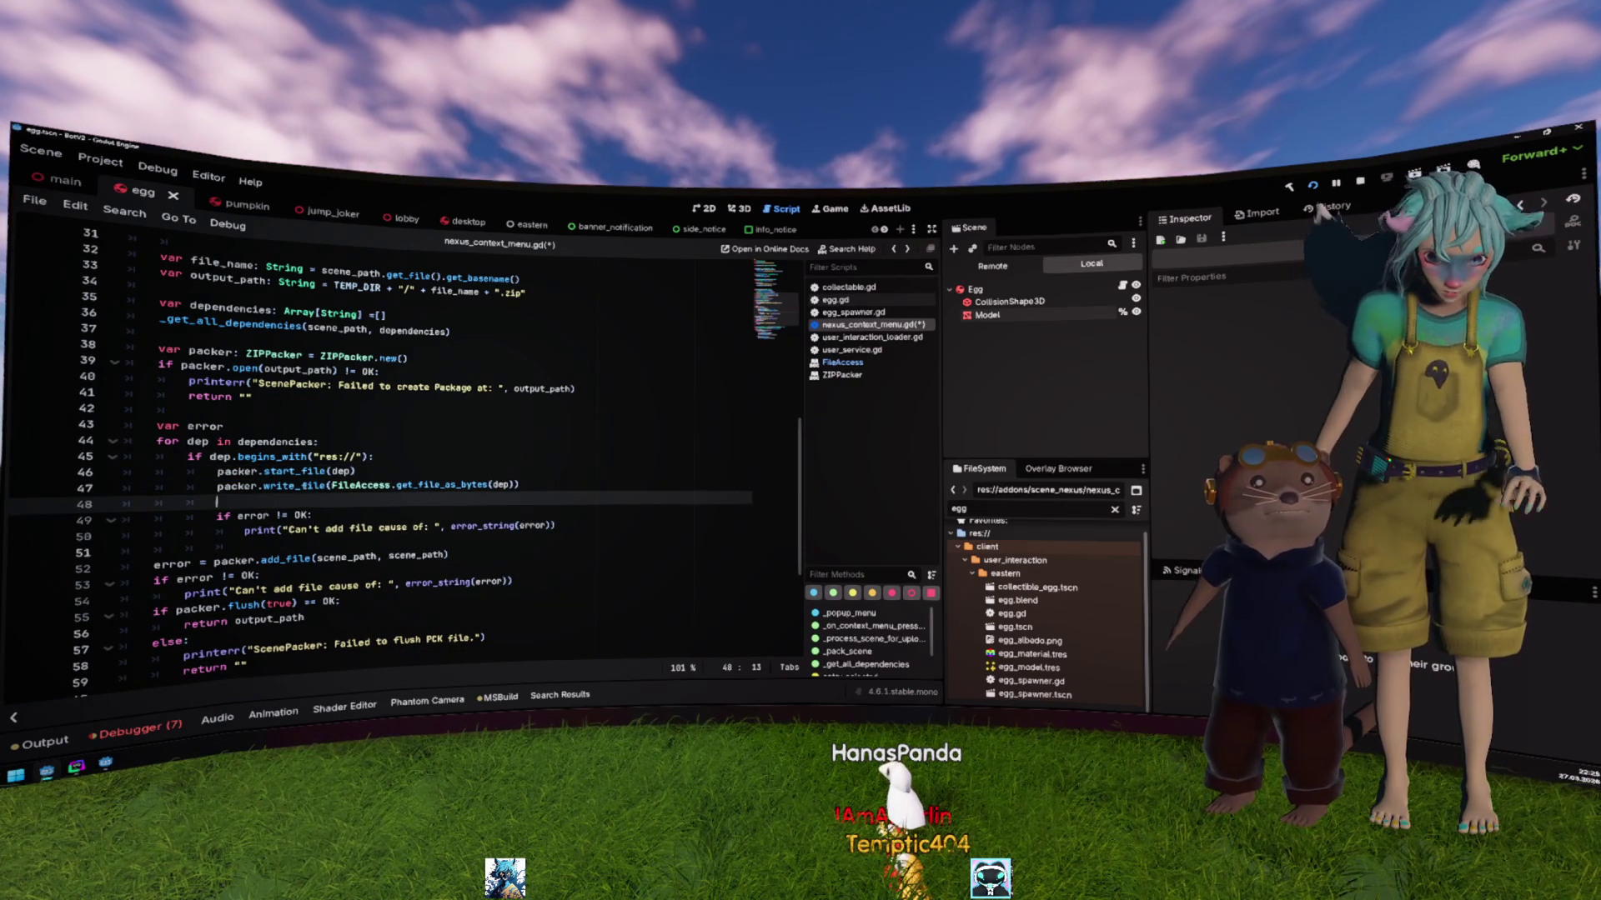
pyautogui.keyDown('ctrl'); pyautogui.click(304, 486); pyautogui.keyUp('ctrl')
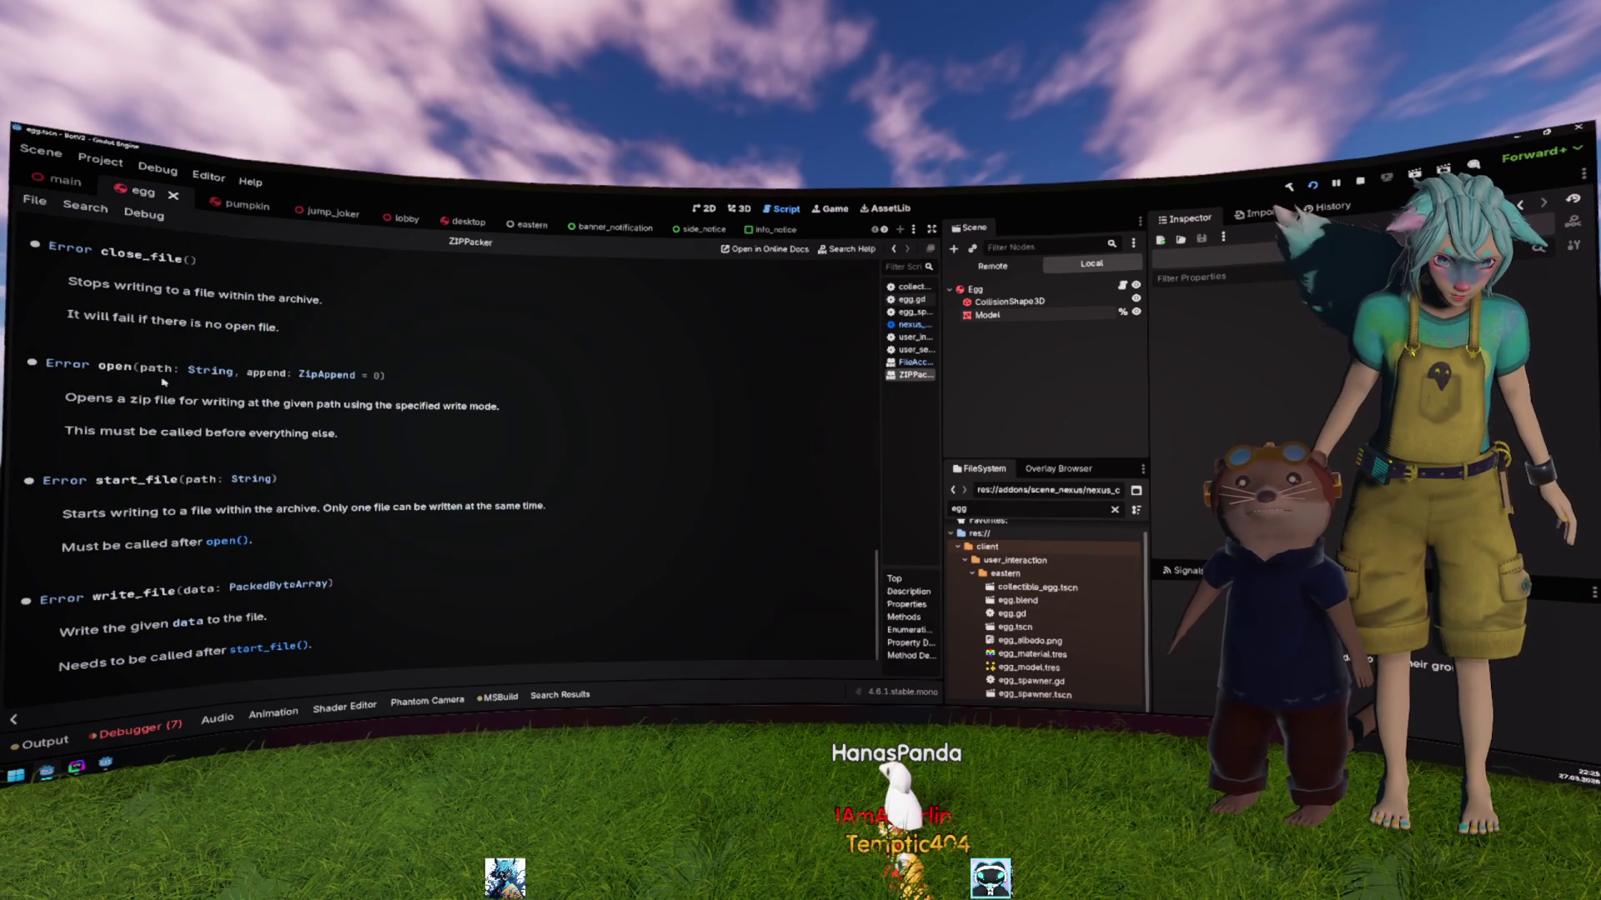
# Step: Assign the write_file result on line 47 to error with 'error ='
pyautogui.scroll(5, 164, 389)
pyautogui.scroll(-5, 165, 389)
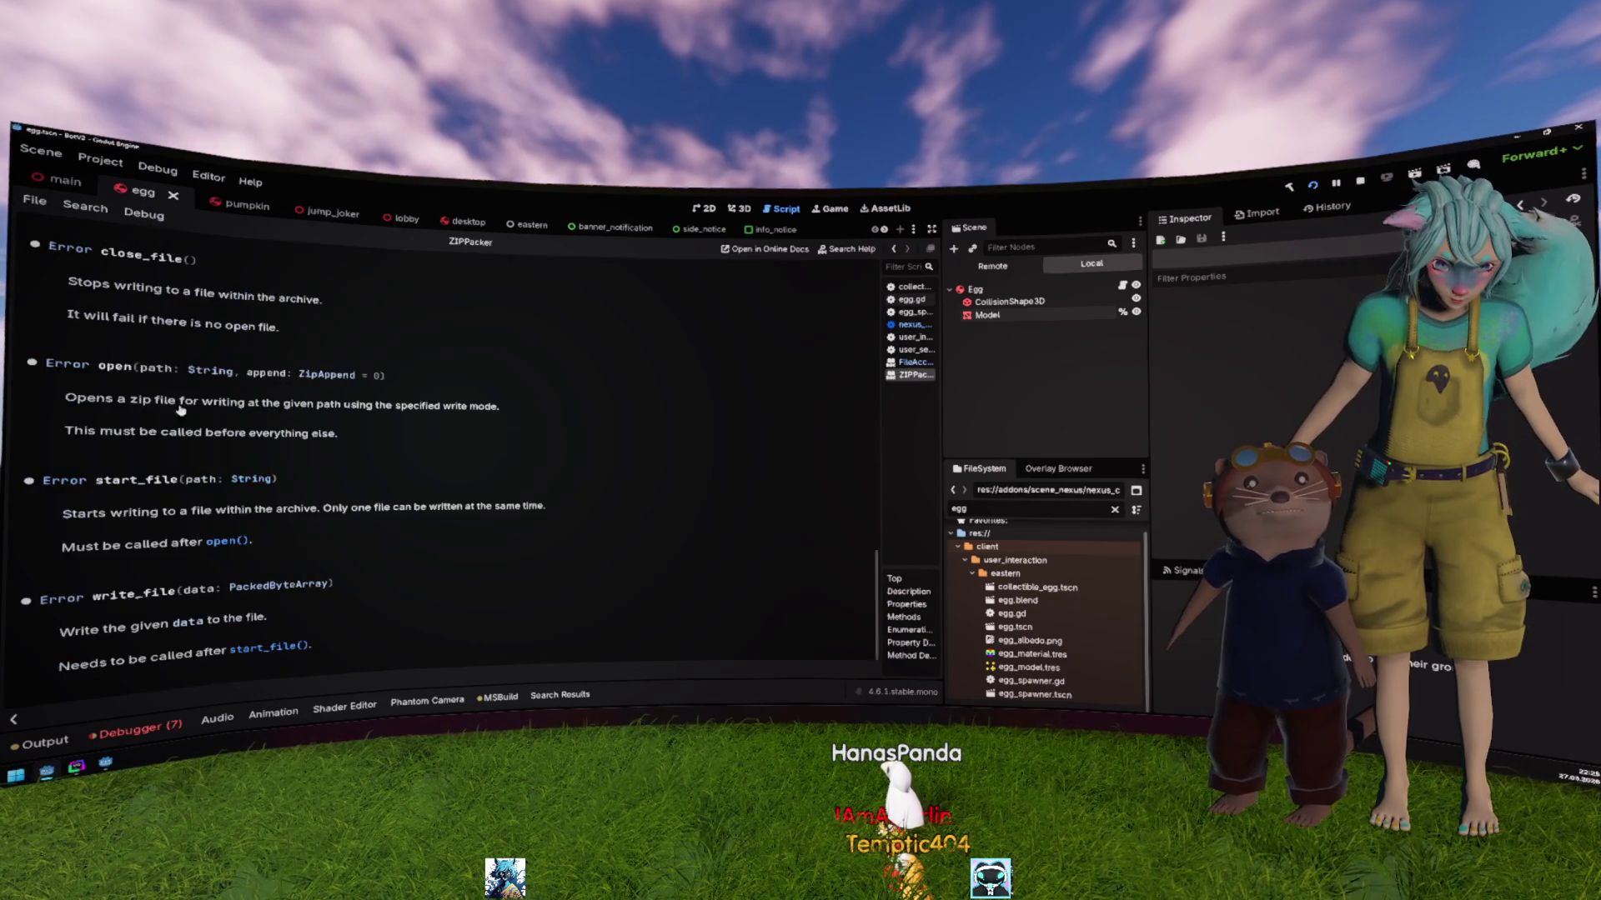
pyautogui.hotkey('alt', 'Left')
pyautogui.doubleClick(368, 486)
pyautogui.click(302, 486)
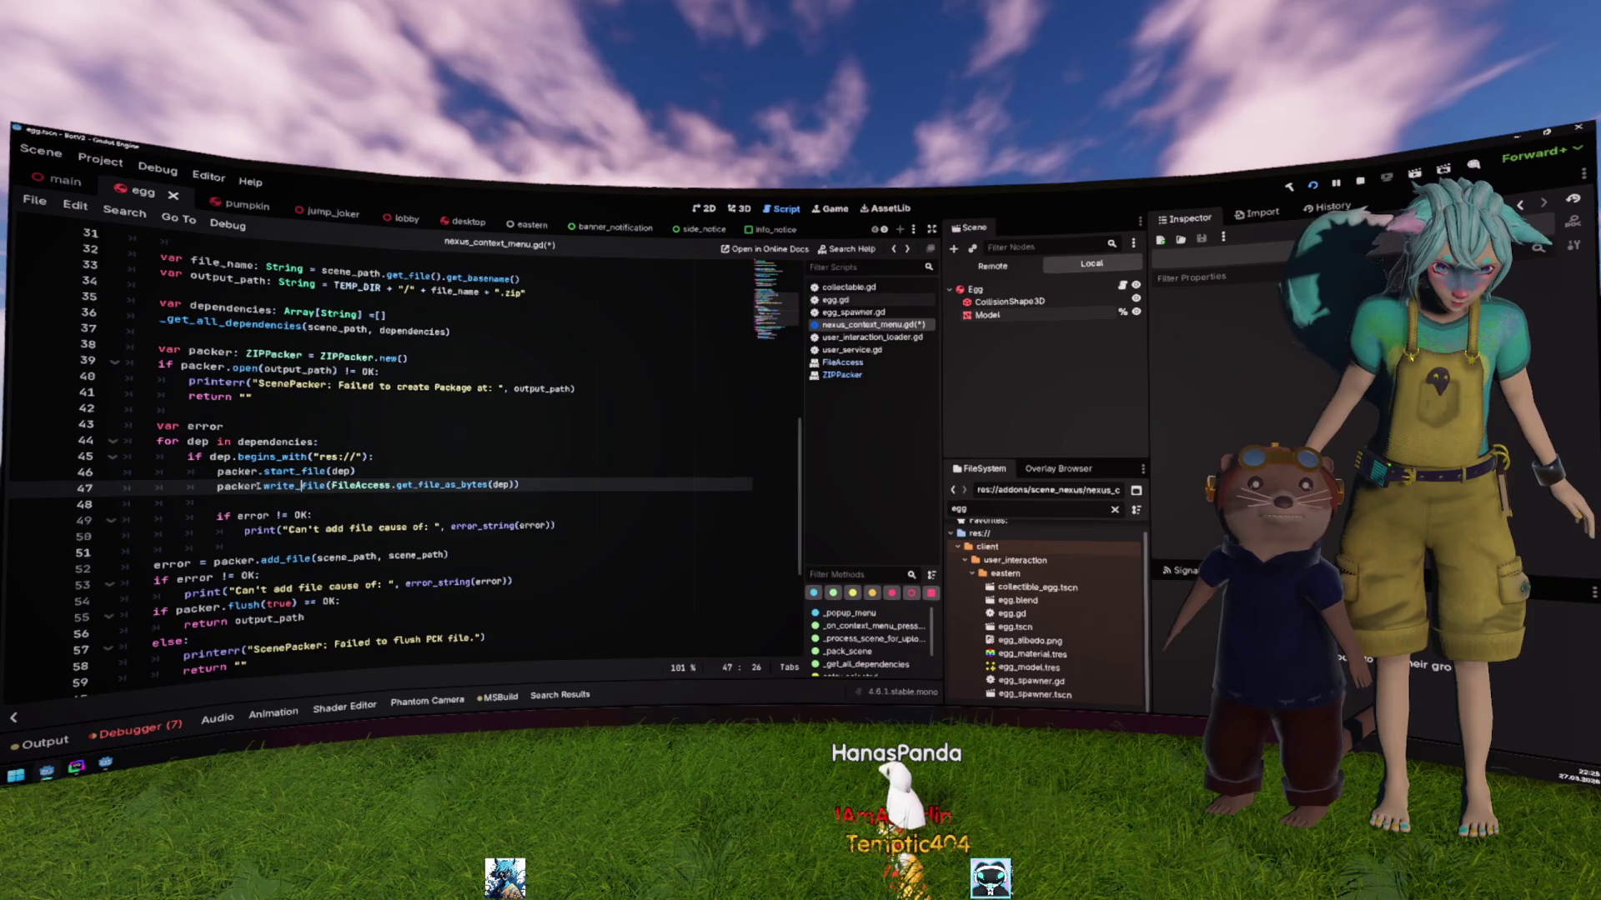
pyautogui.hotkey('alt', 'Right')
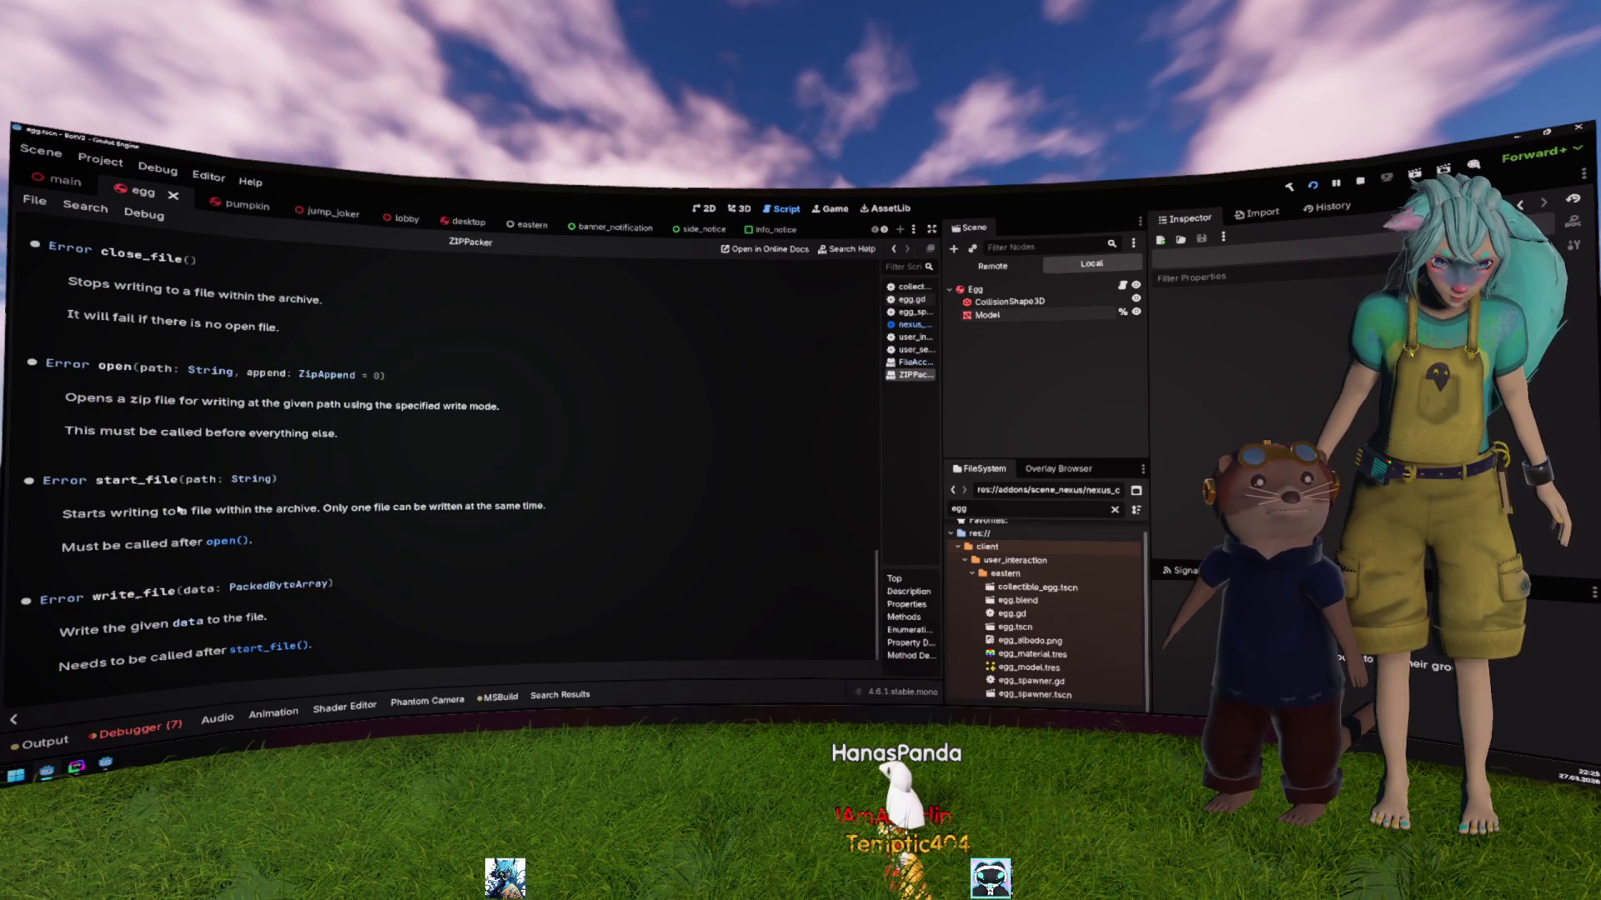
pyautogui.click(378, 506)
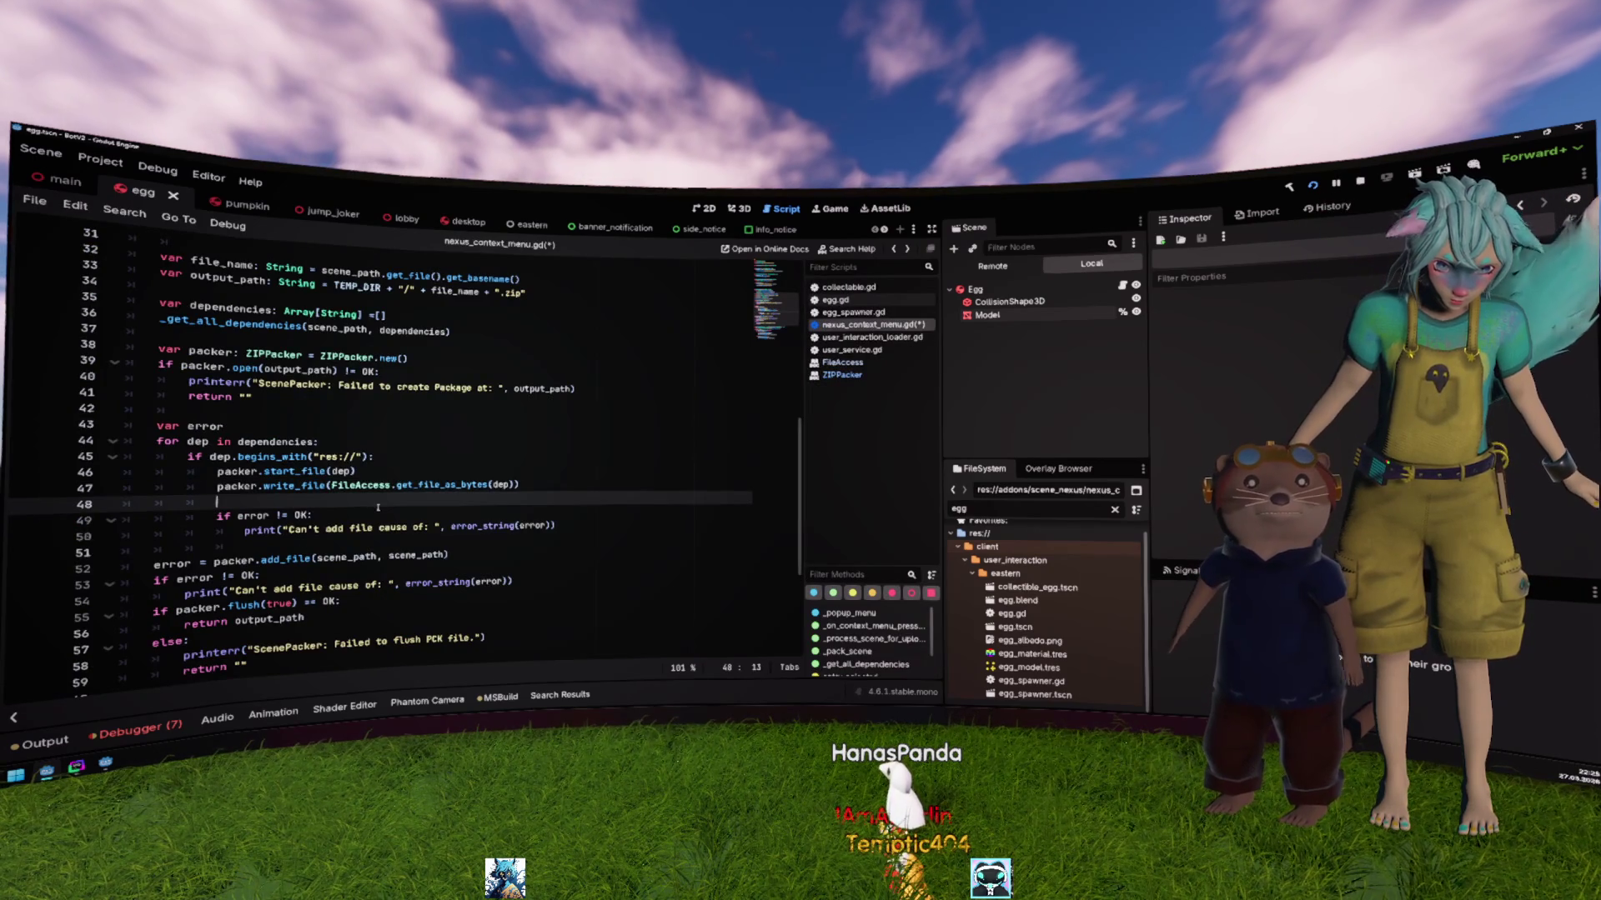
pyautogui.press('BackSpace')
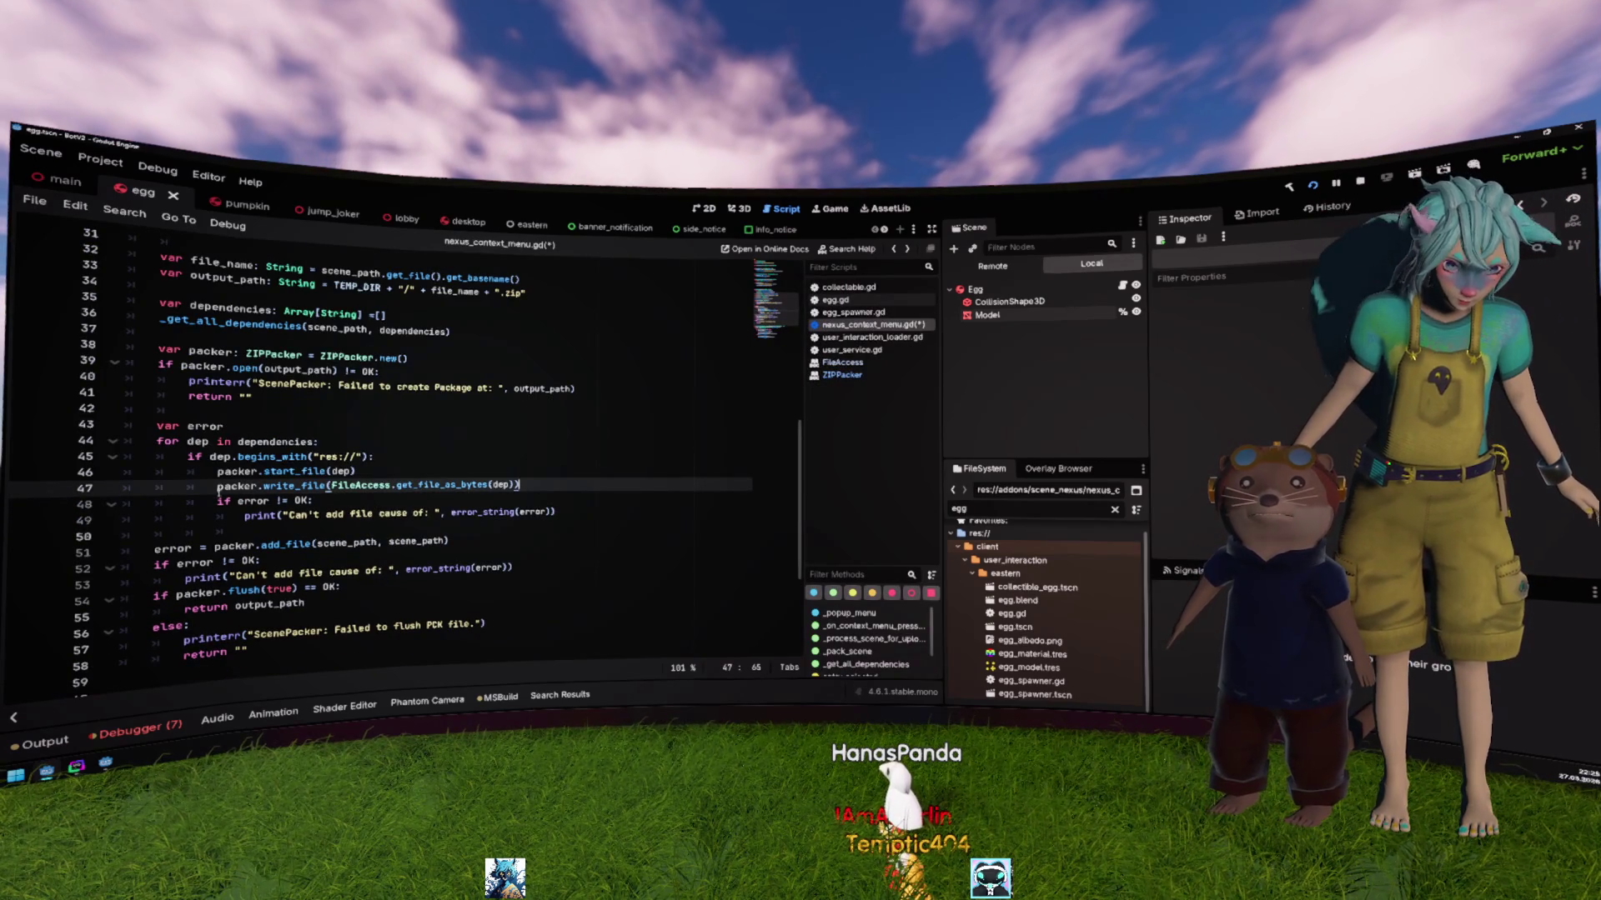
pyautogui.write('error =')
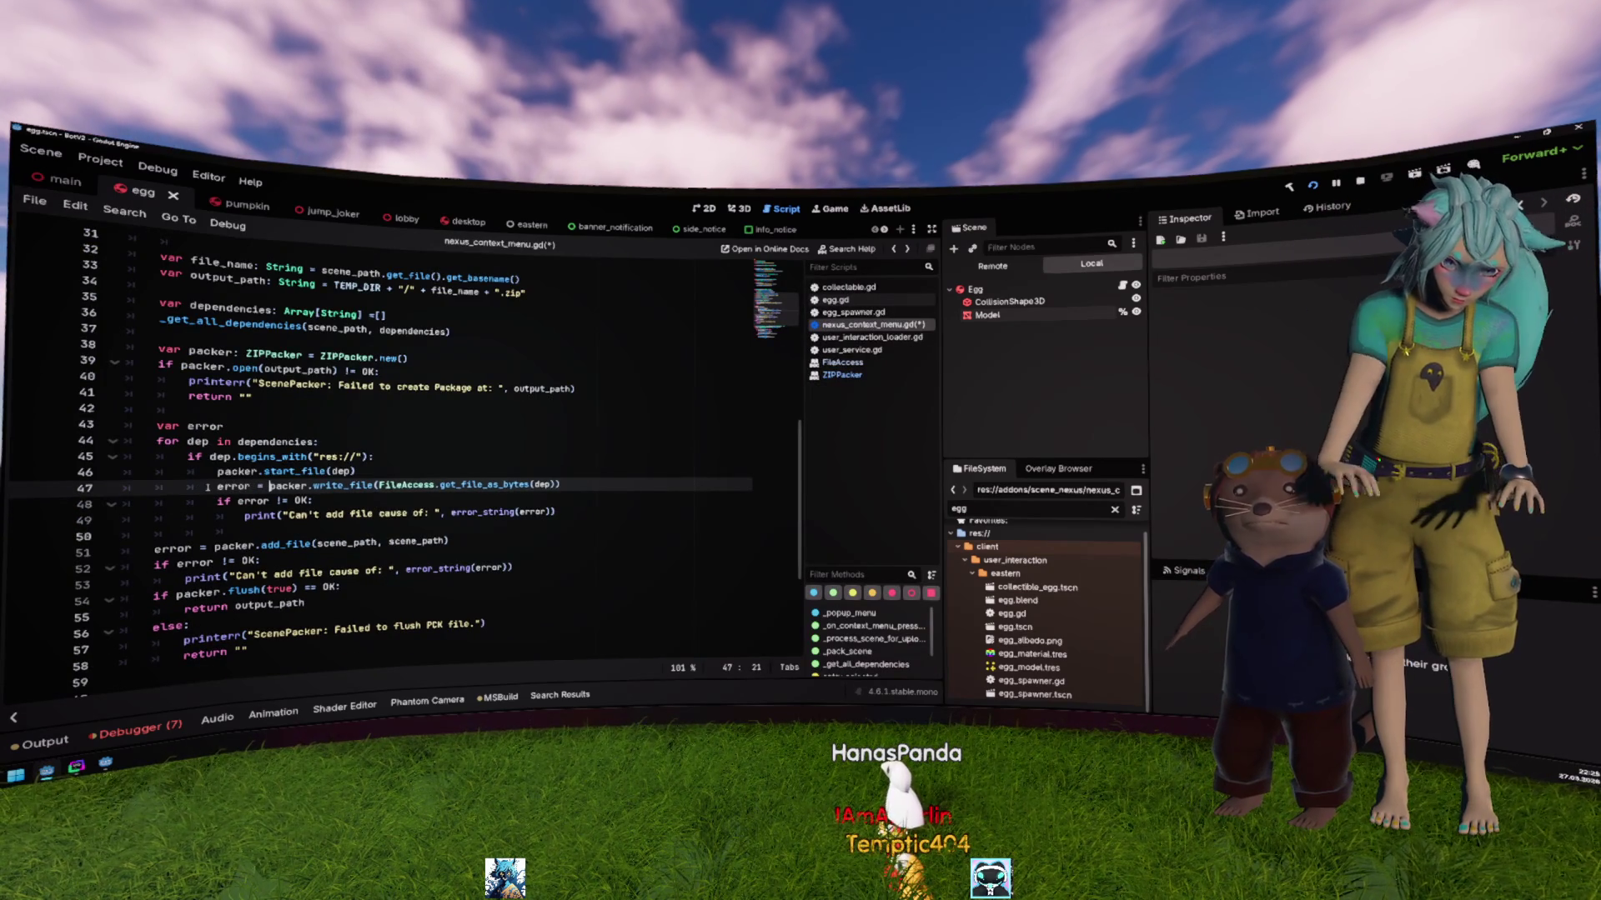
# Step: Start a new line below and type 'packer.clo' for autocomplete
pyautogui.press('End')
pyautogui.press('Return')
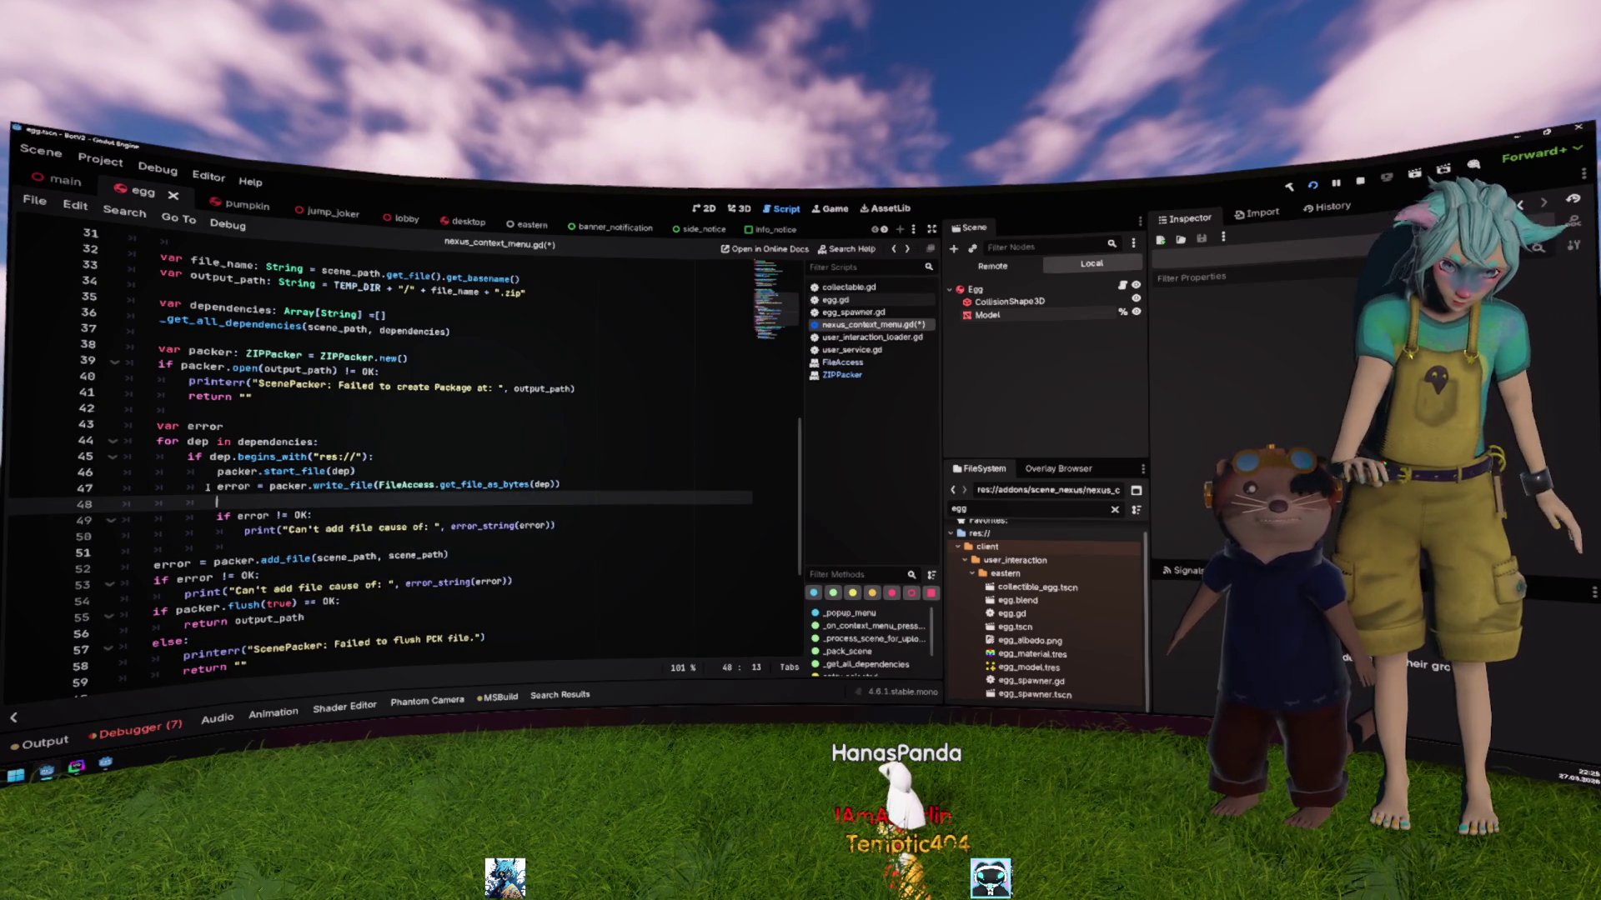
pyautogui.press('BackSpace')
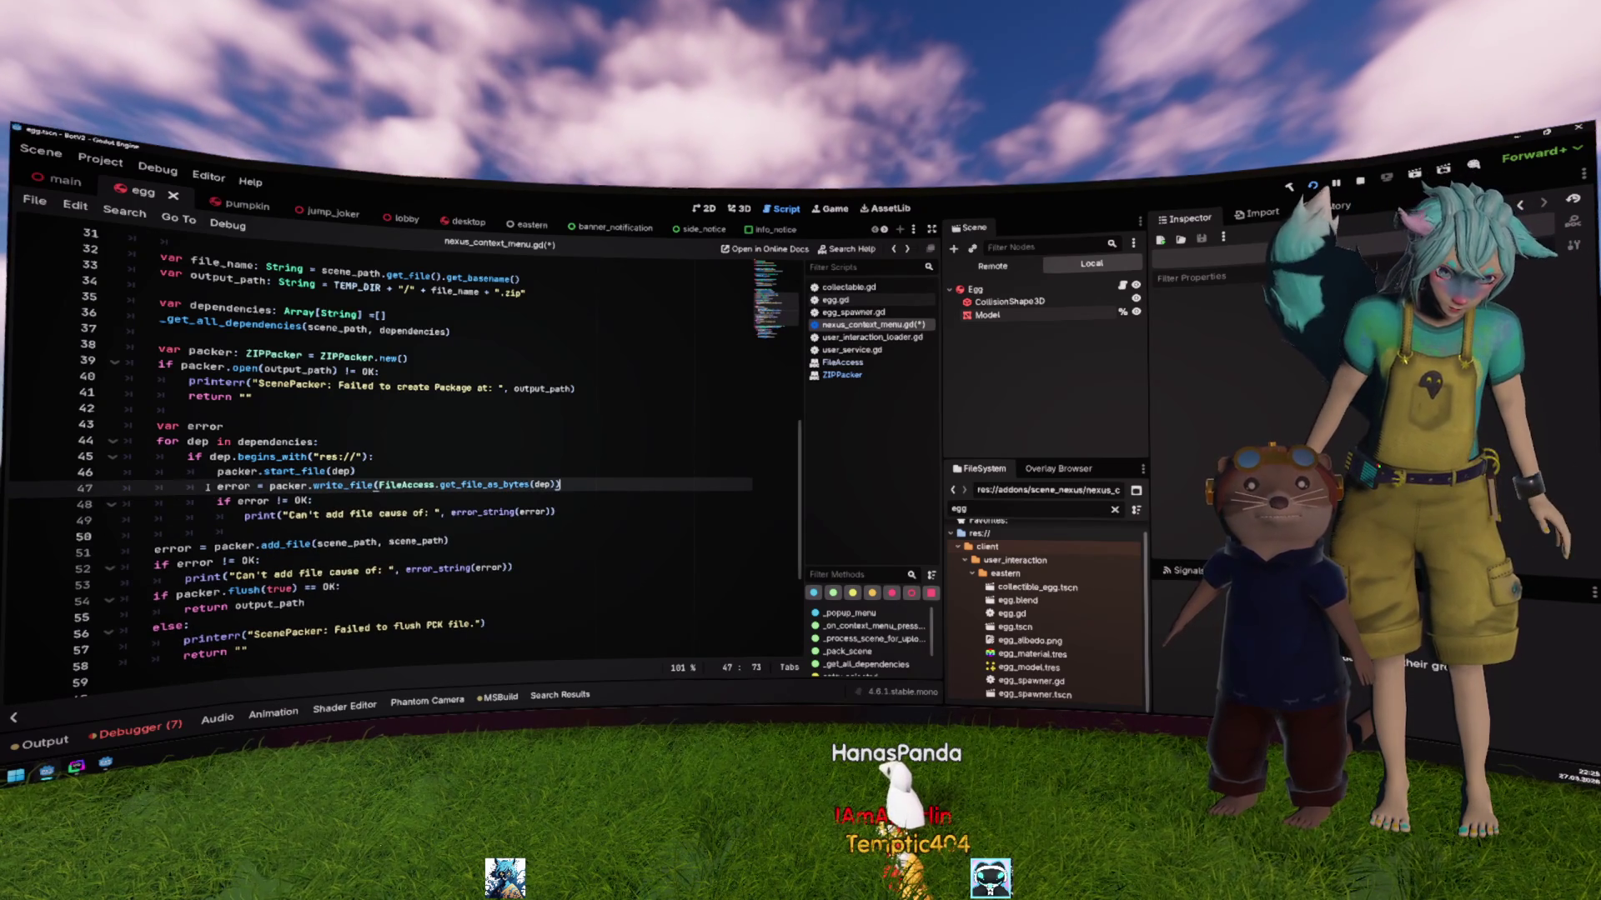
pyautogui.press('Return')
pyautogui.write('packa')
pyautogui.press('BackSpace')
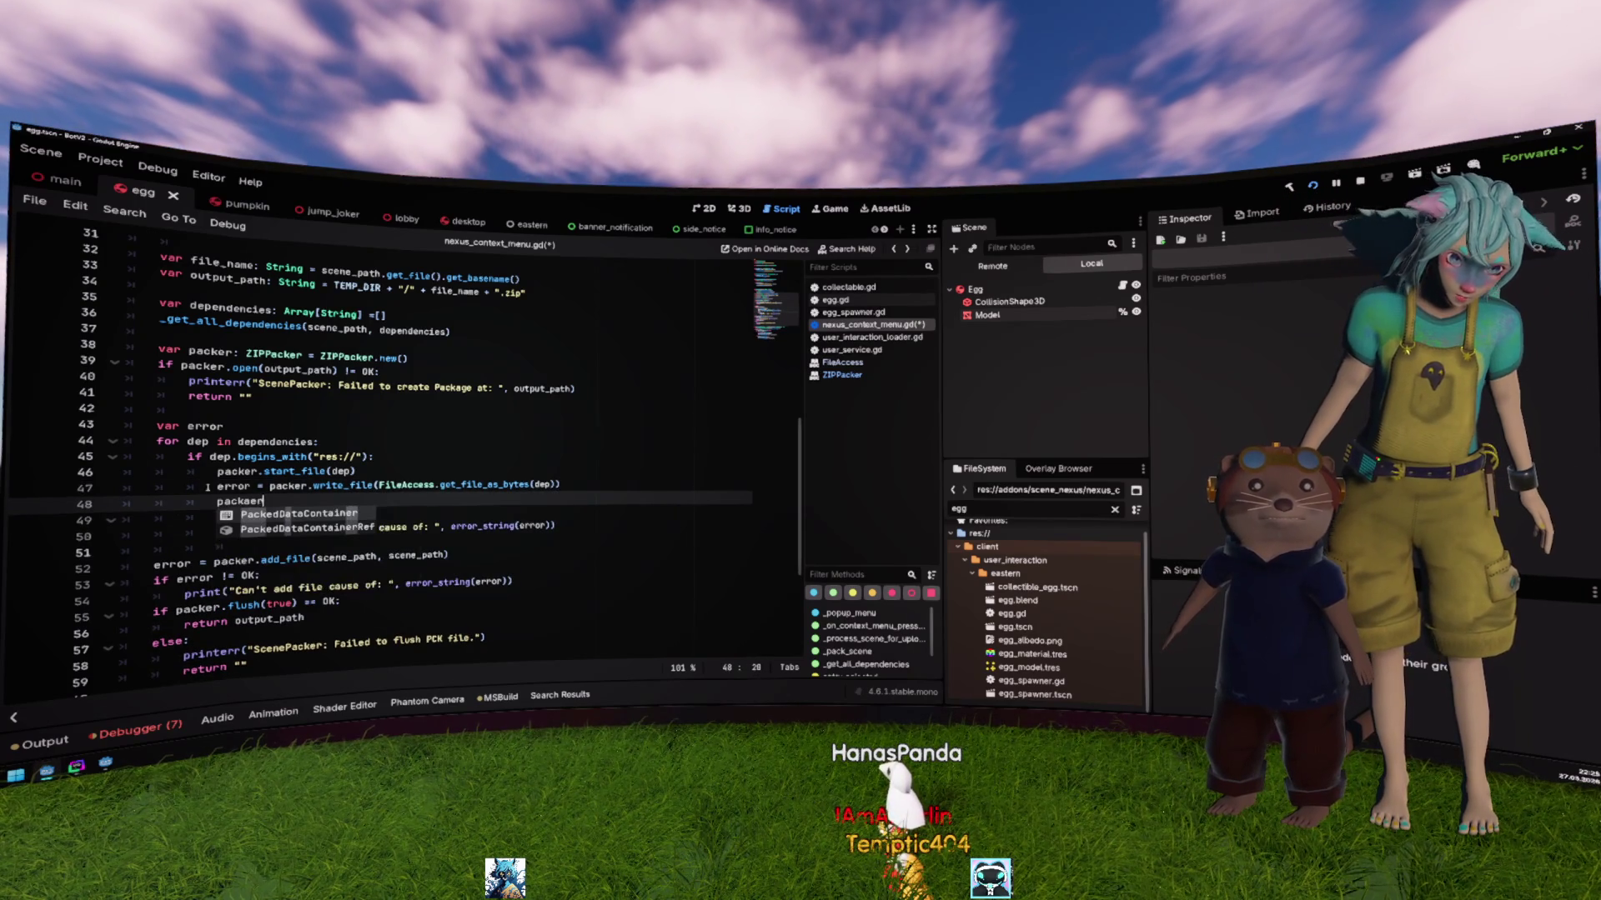
pyautogui.write('er.clo')
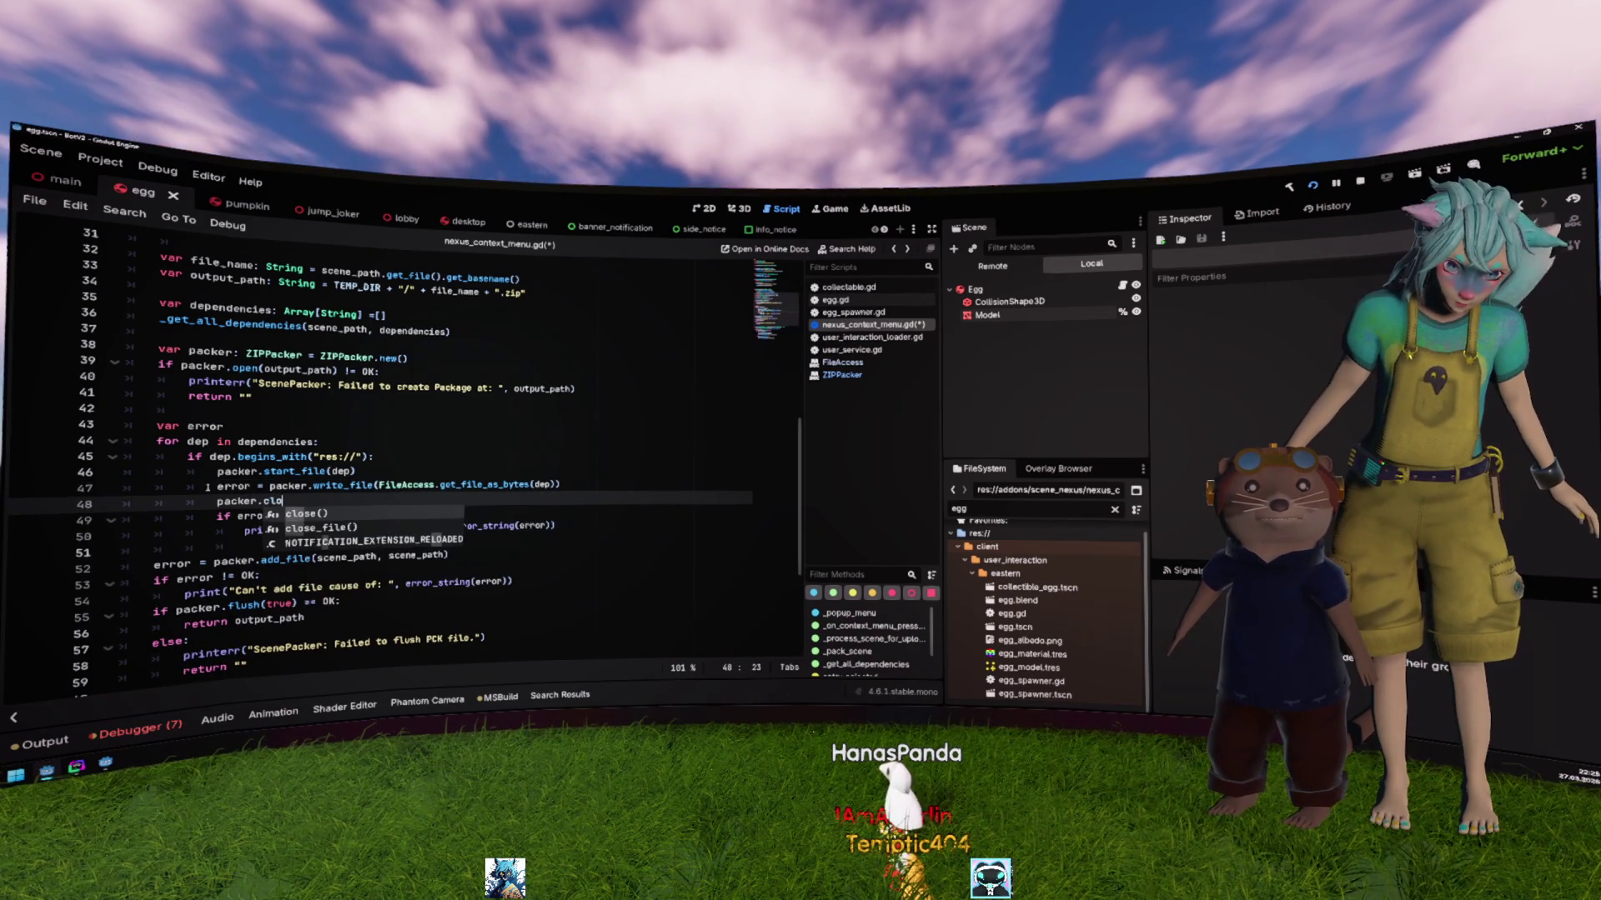
# Step: Accept packer.close_file() and rename the dependencies variable to files everywhere
pyautogui.press('Down')
pyautogui.press('Return')
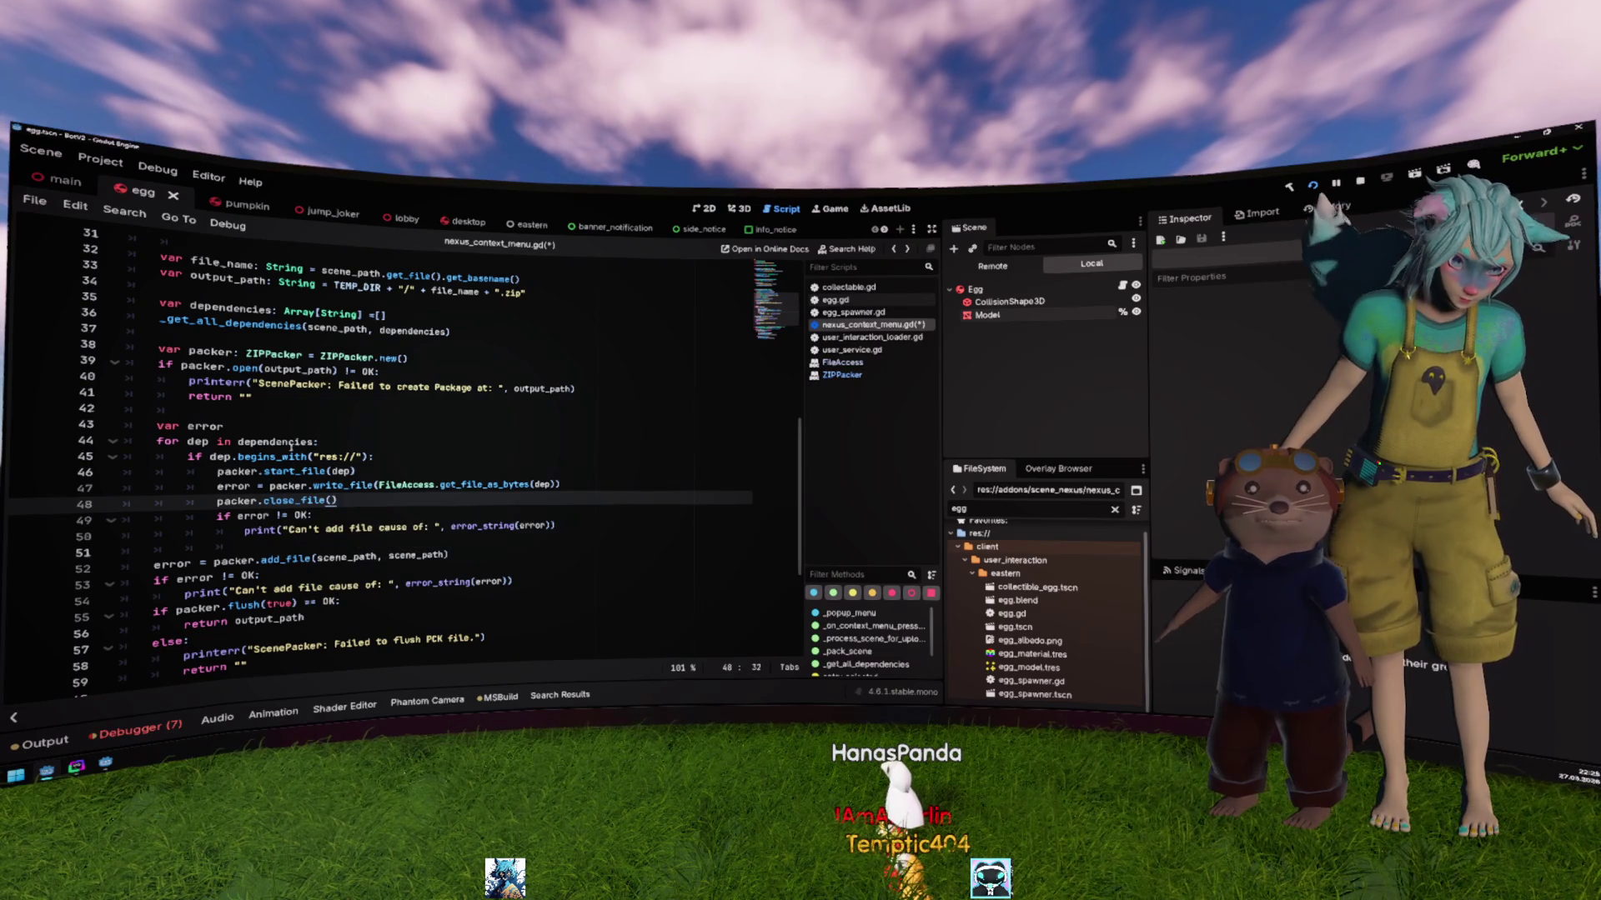
pyautogui.doubleClick(291, 442)
pyautogui.scroll(2, 381, 397)
pyautogui.doubleClick(241, 398)
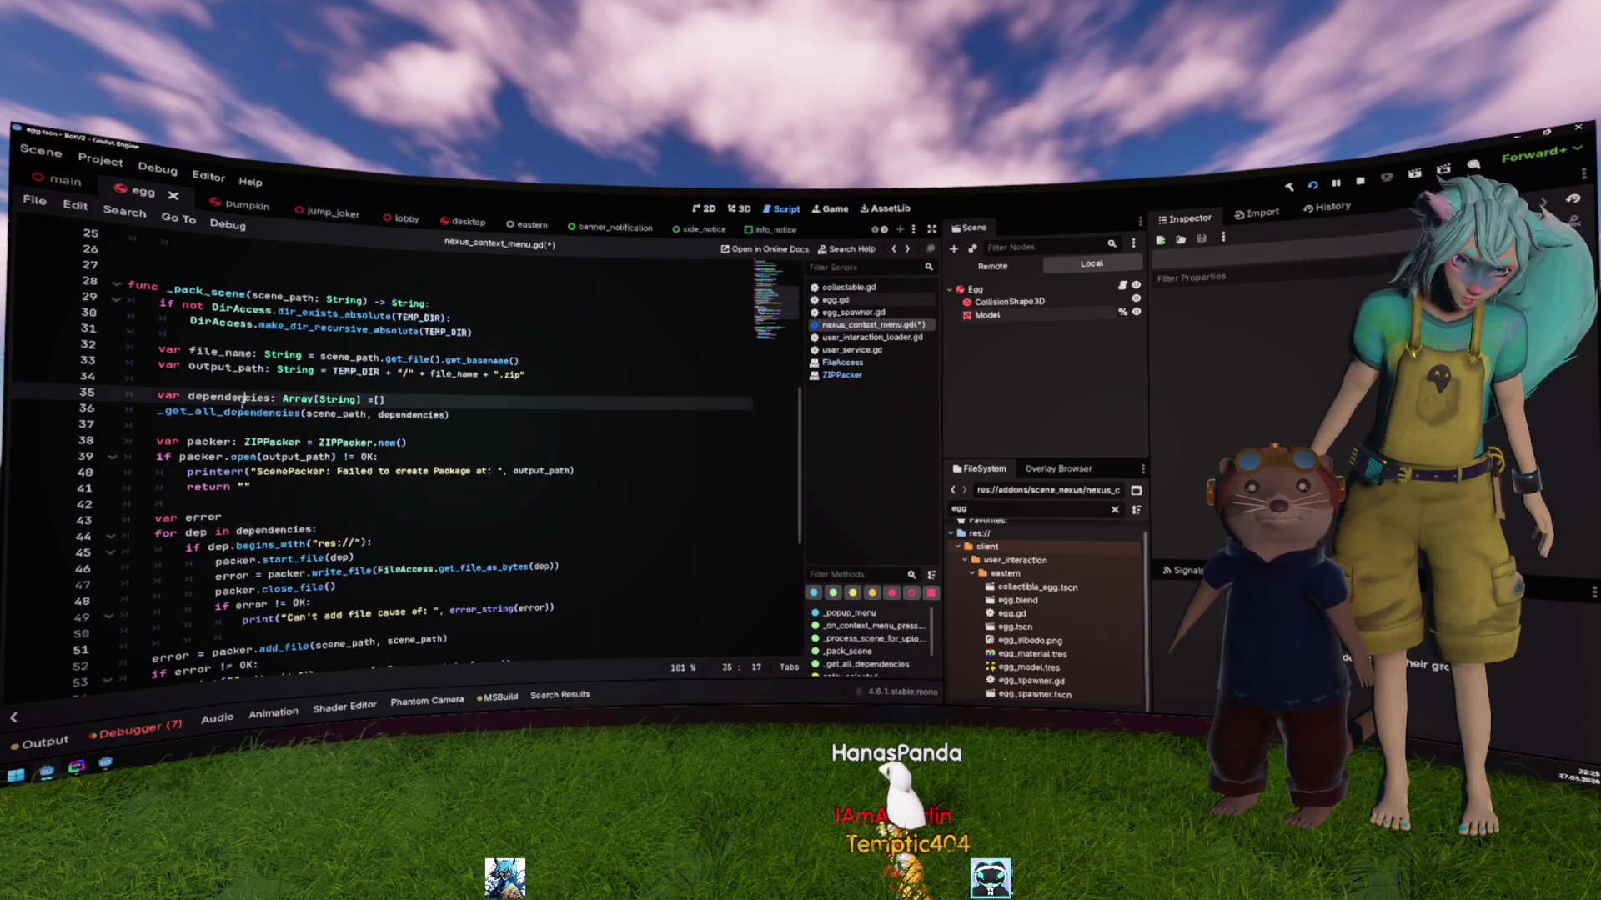
pyautogui.write('files')
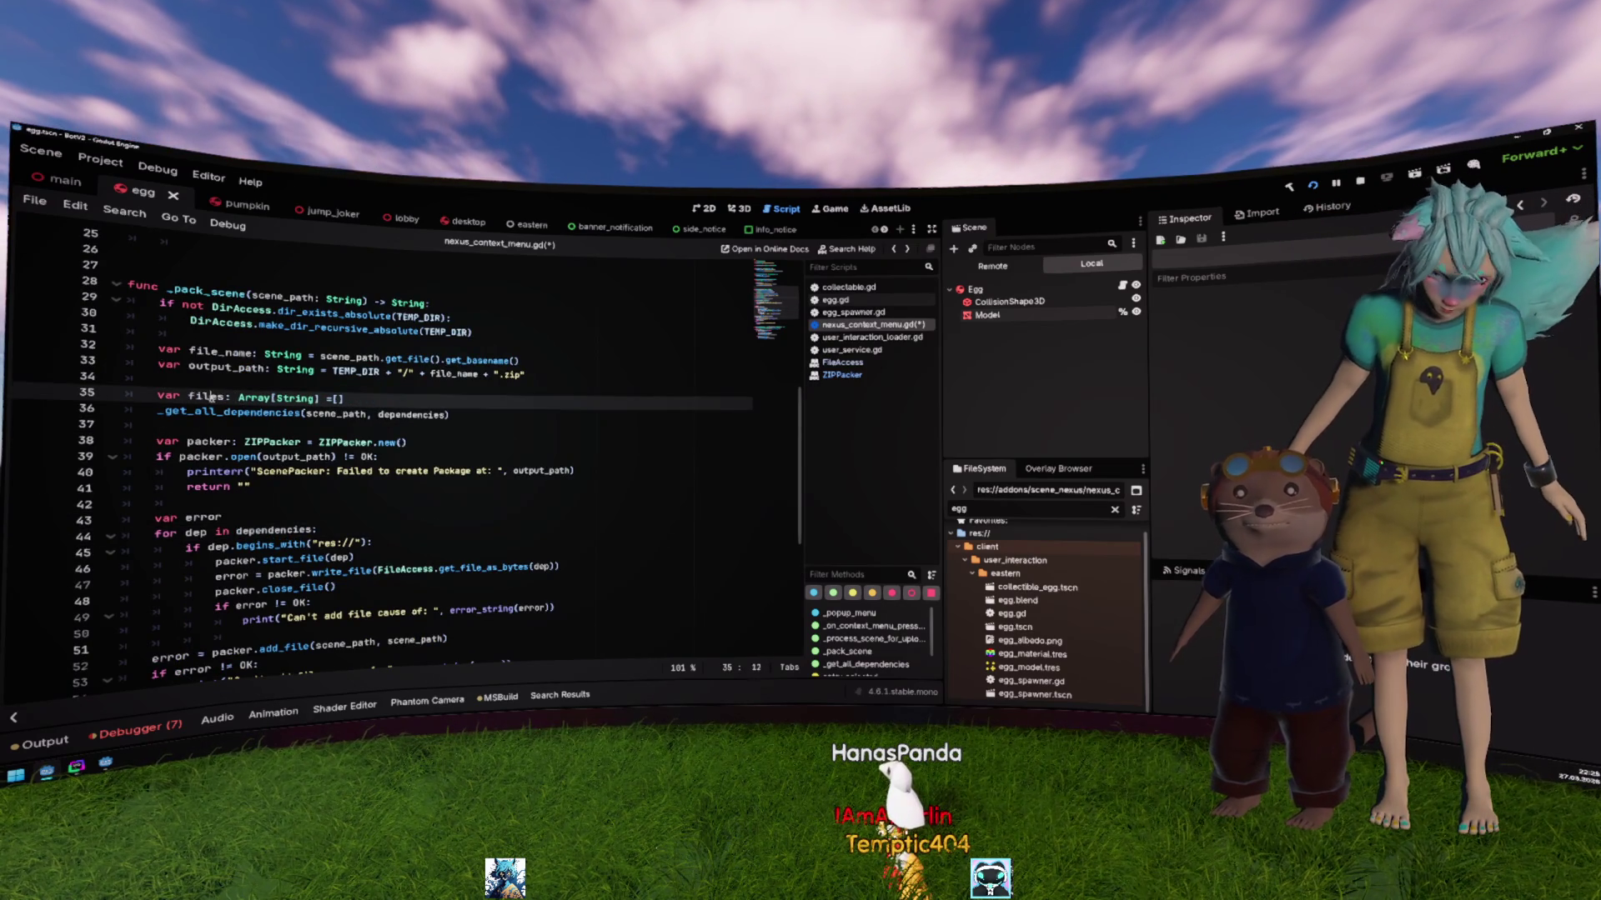
pyautogui.doubleClick(410, 414)
pyautogui.hotkey('ctrl', 'd')
pyautogui.write('files')
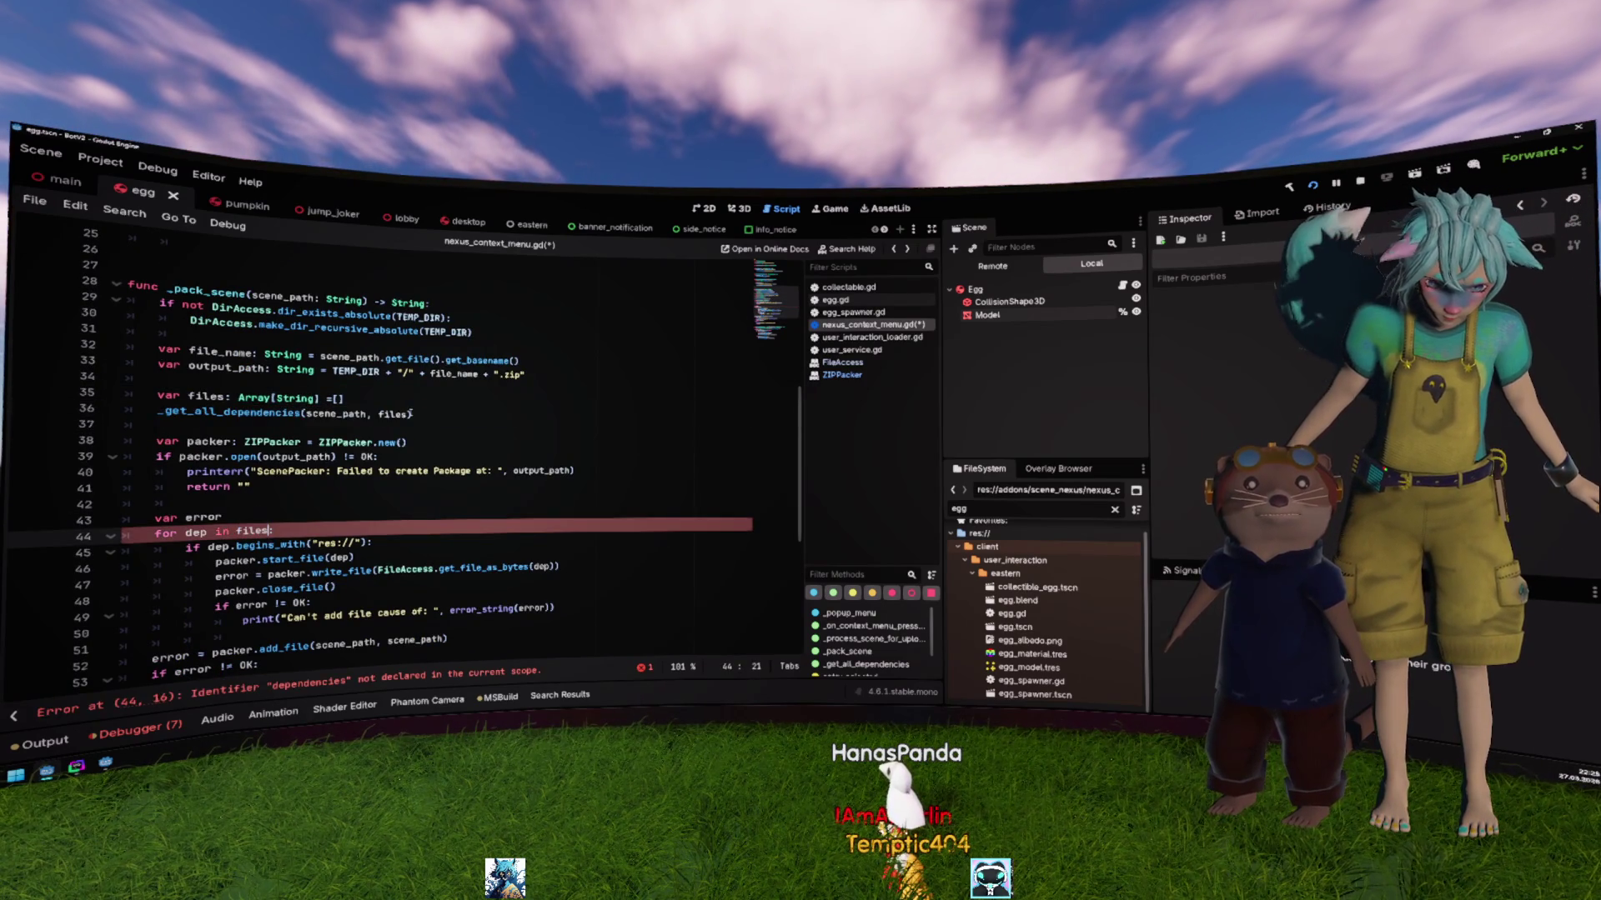
# Step: Initialise the files array with [scene_path]
pyautogui.scroll(-2, 411, 414)
pyautogui.click(313, 558)
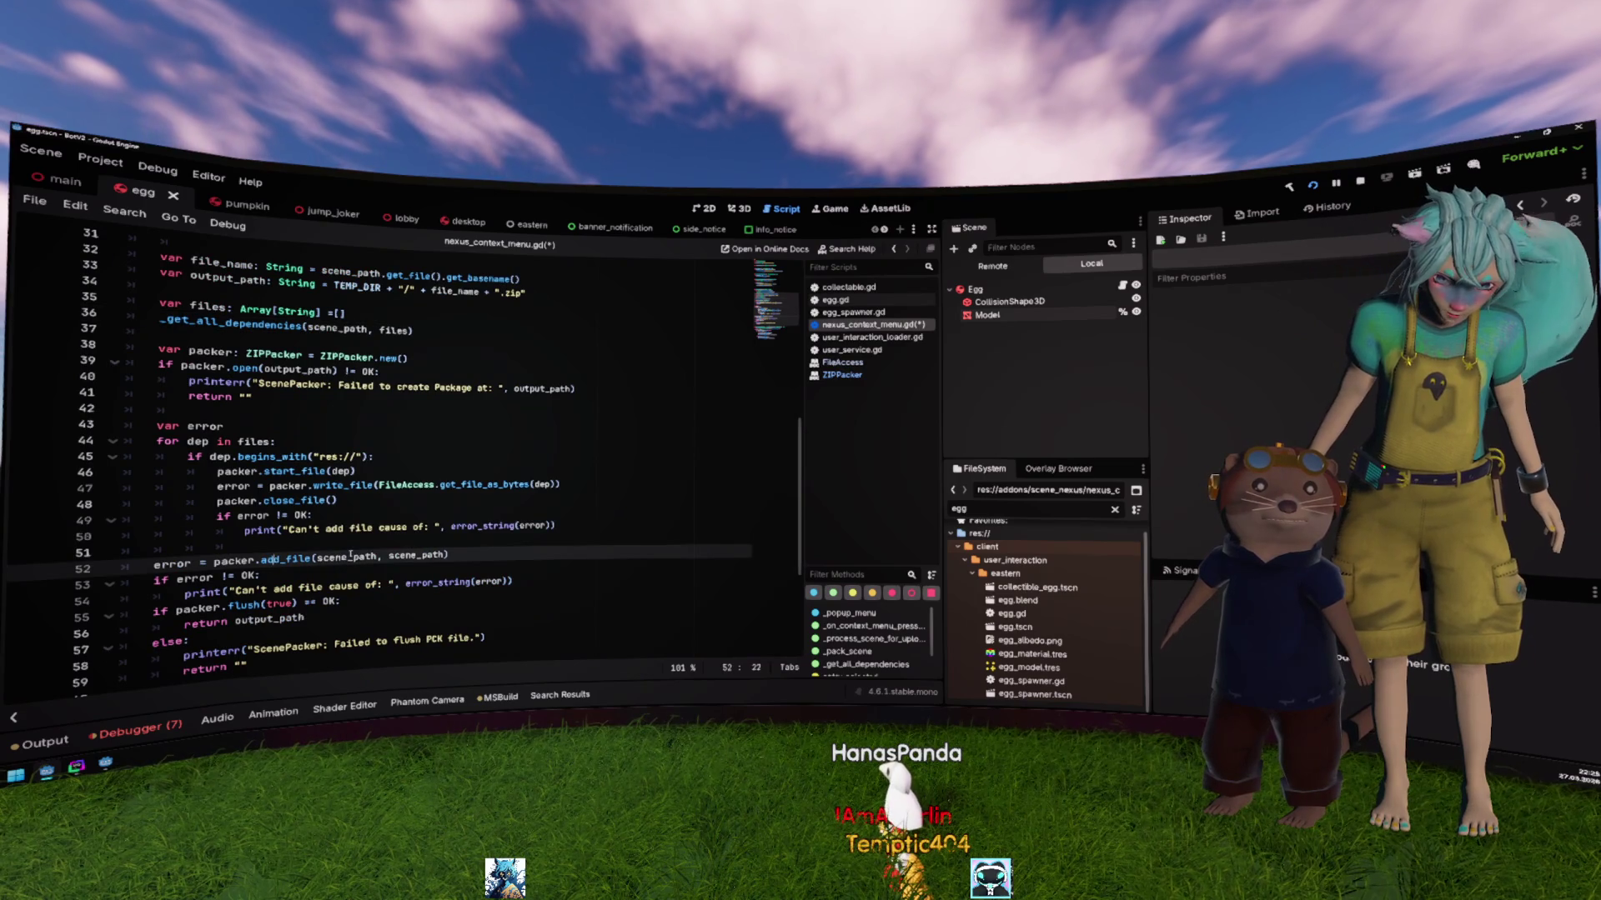
pyautogui.click(341, 313)
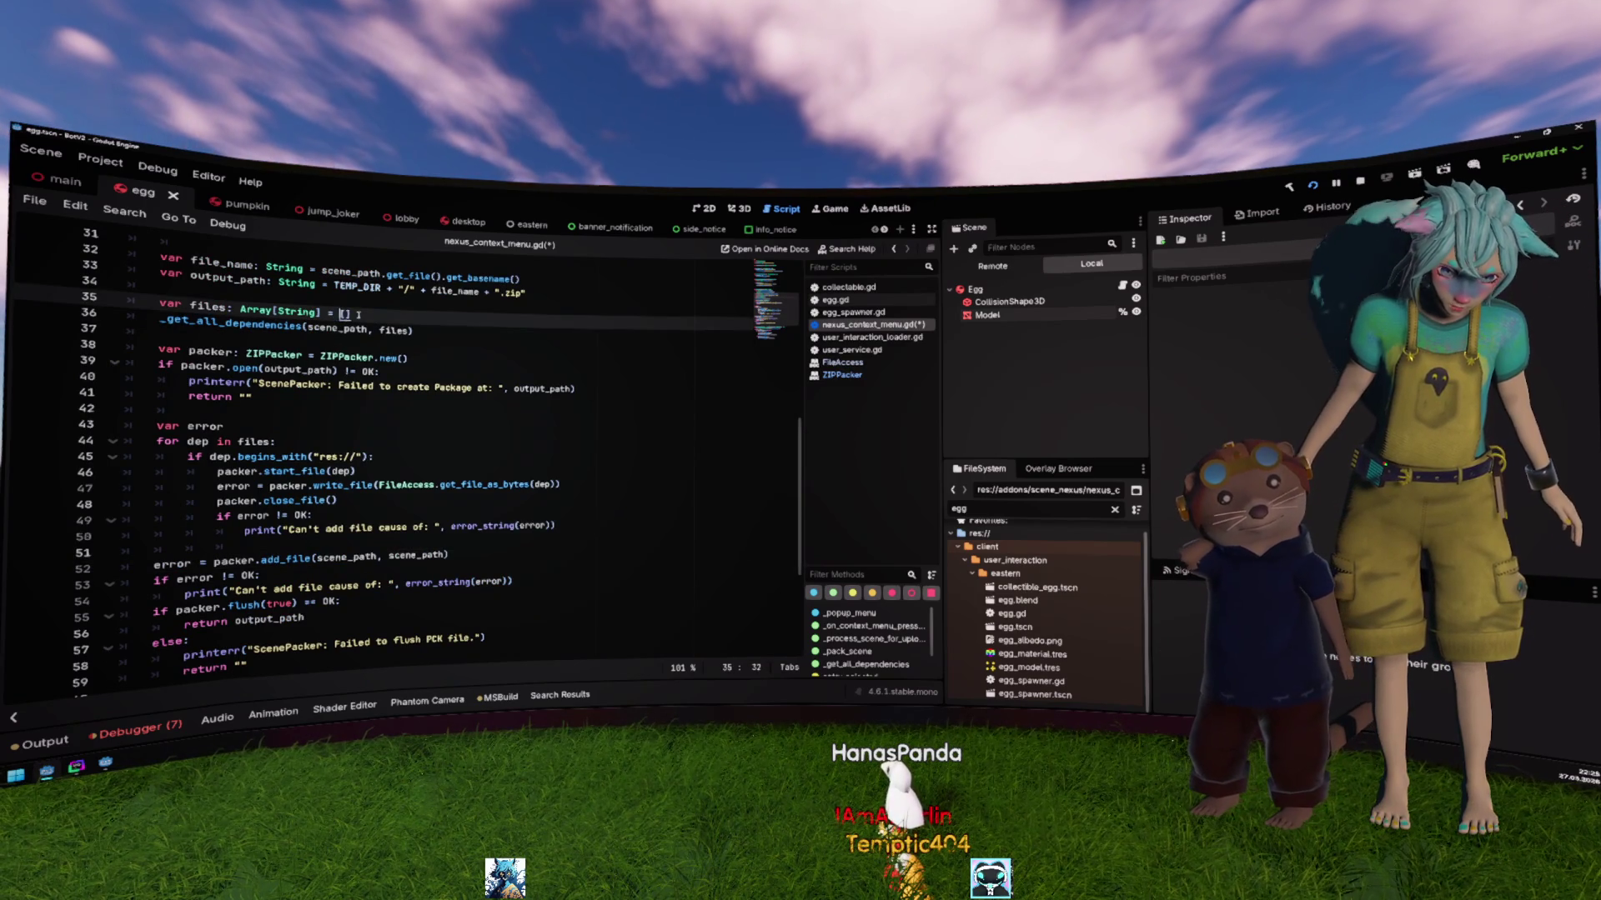
pyautogui.write('scene_path')
pyautogui.click(537, 389)
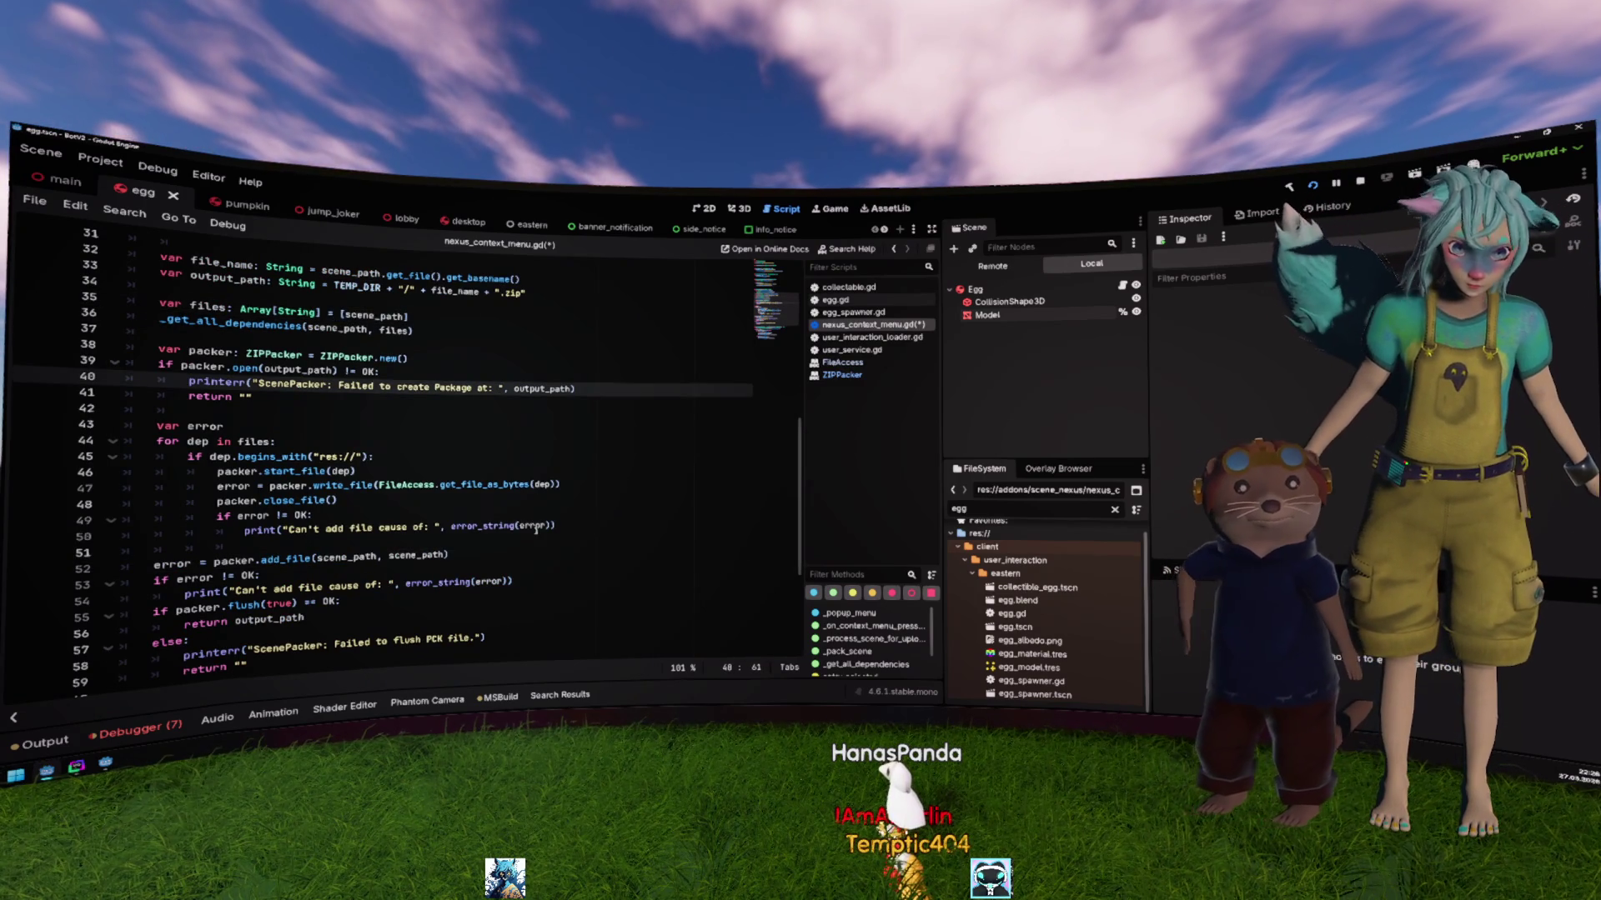
# Step: Delete the separate add_file(scene_path, scene_path) call and its error check
pyautogui.click(244, 546)
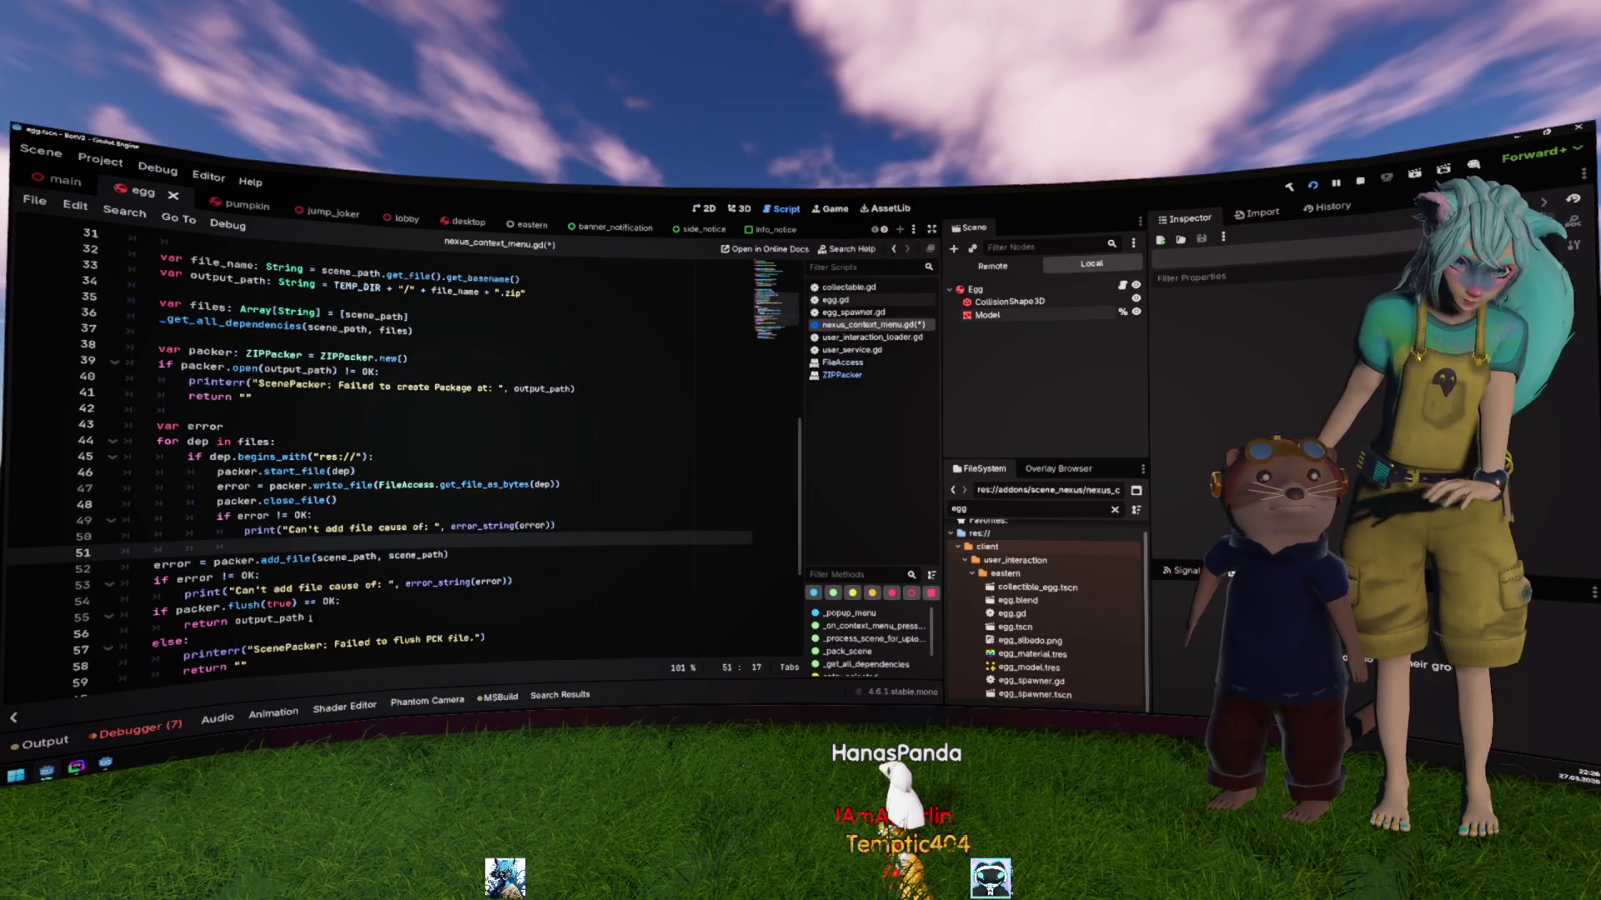
pyautogui.moveTo(154, 564); pyautogui.dragTo(513, 582)
pyautogui.press('BackSpace')
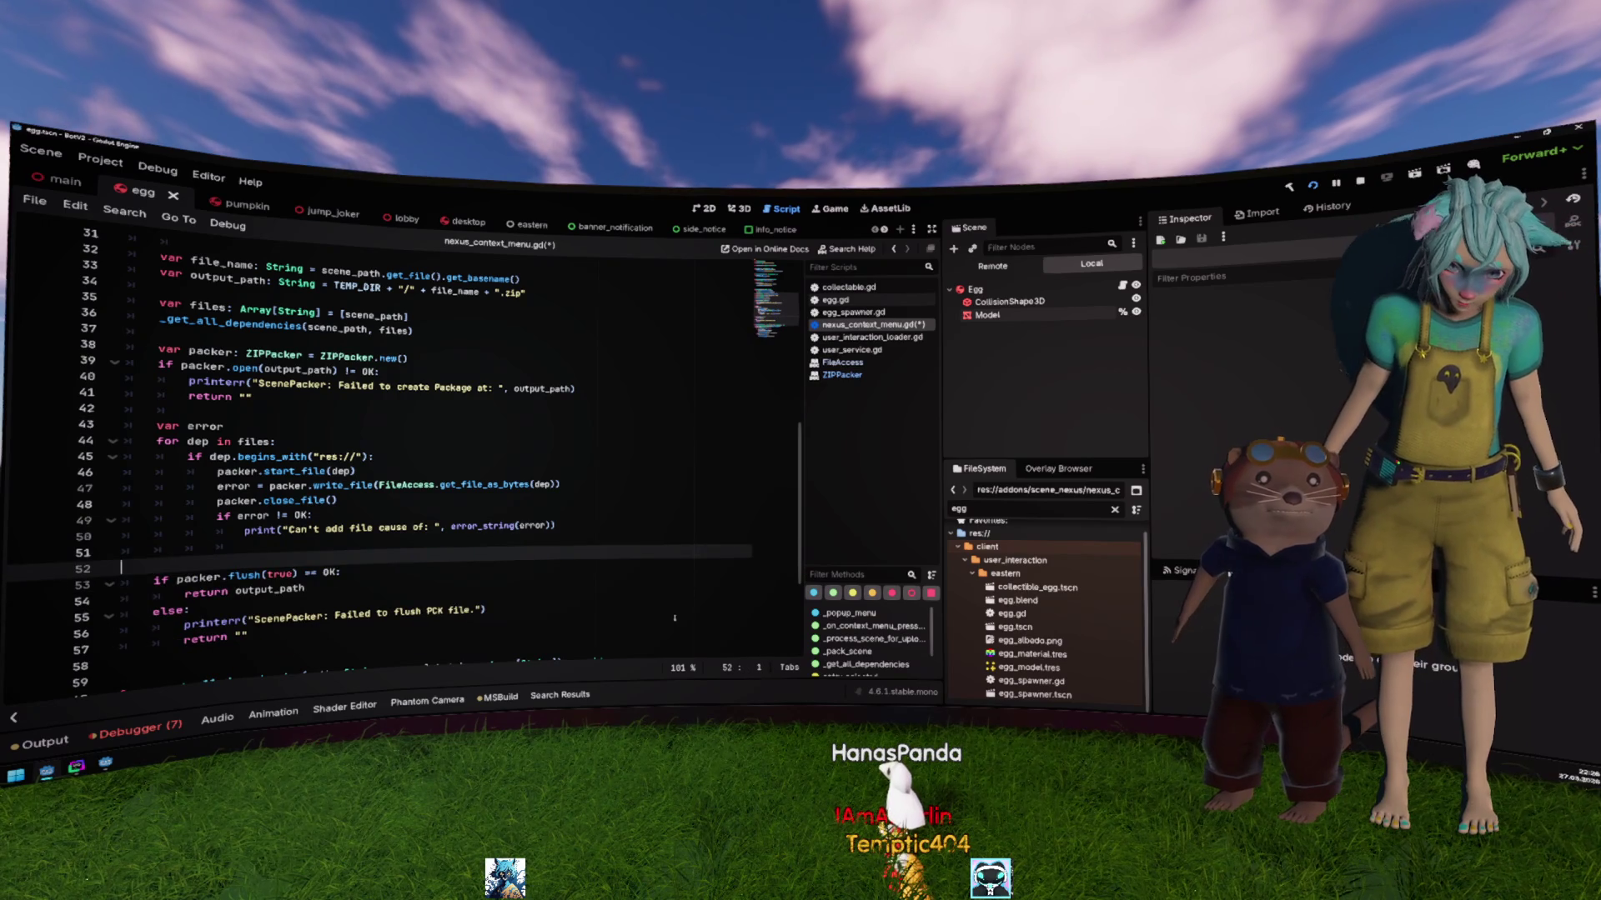
pyautogui.press('BackSpace')
pyautogui.click(516, 516)
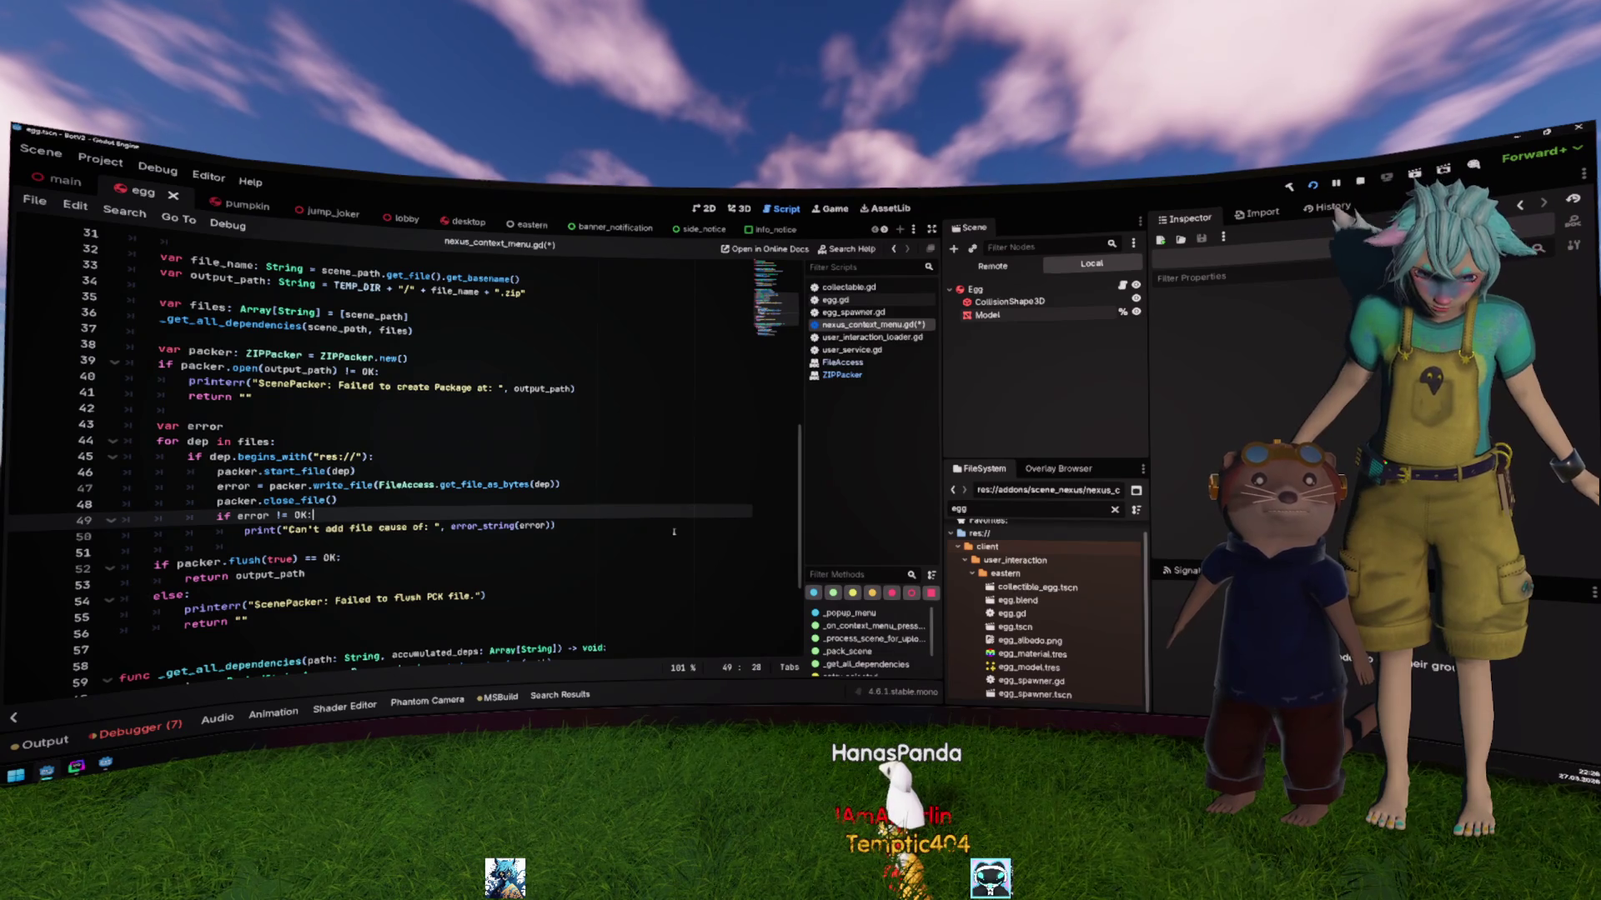
# Step: Save the script and rename the loop variable dep to file on every line
pyautogui.click(645, 503)
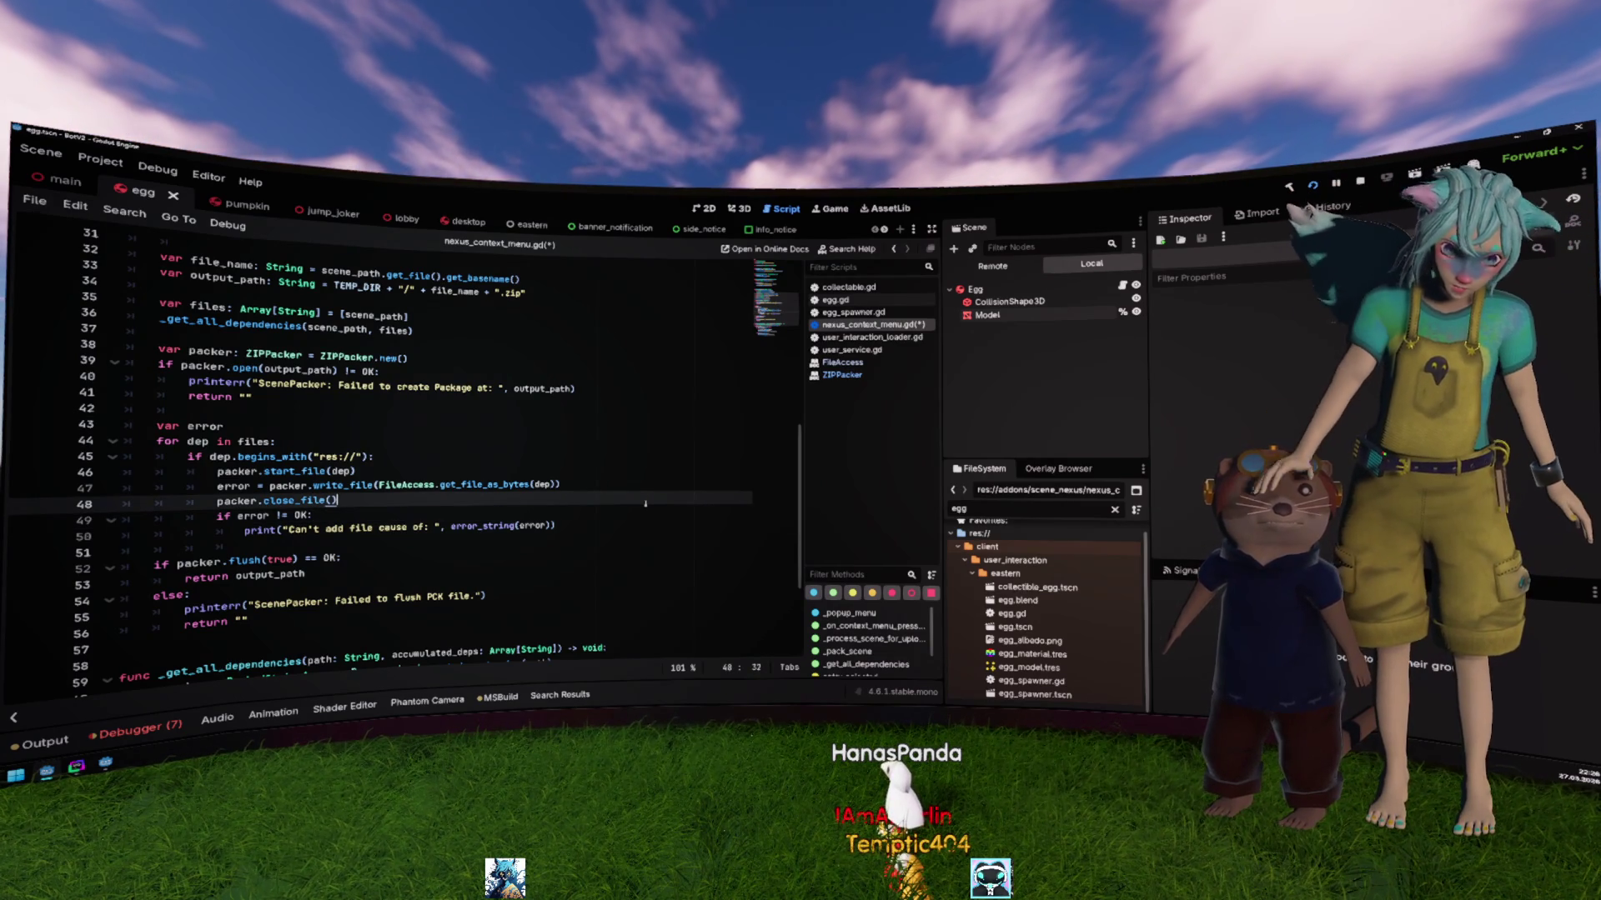
pyautogui.hotkey('ctrl', 's')
pyautogui.press('Down')
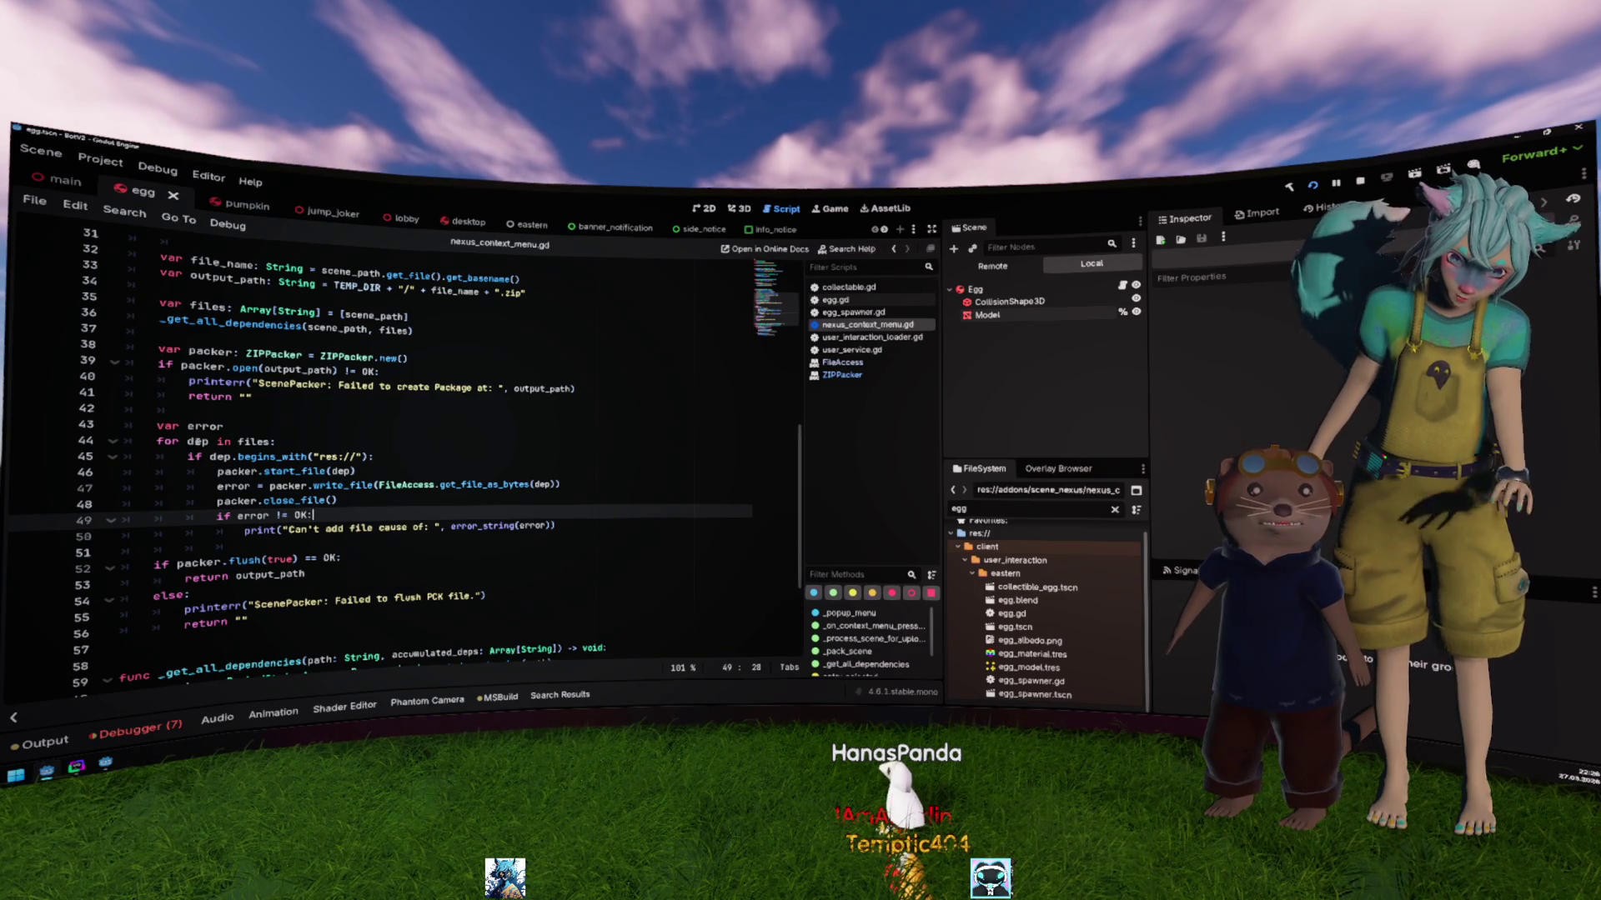
pyautogui.doubleClick(197, 442)
pyautogui.write('file')
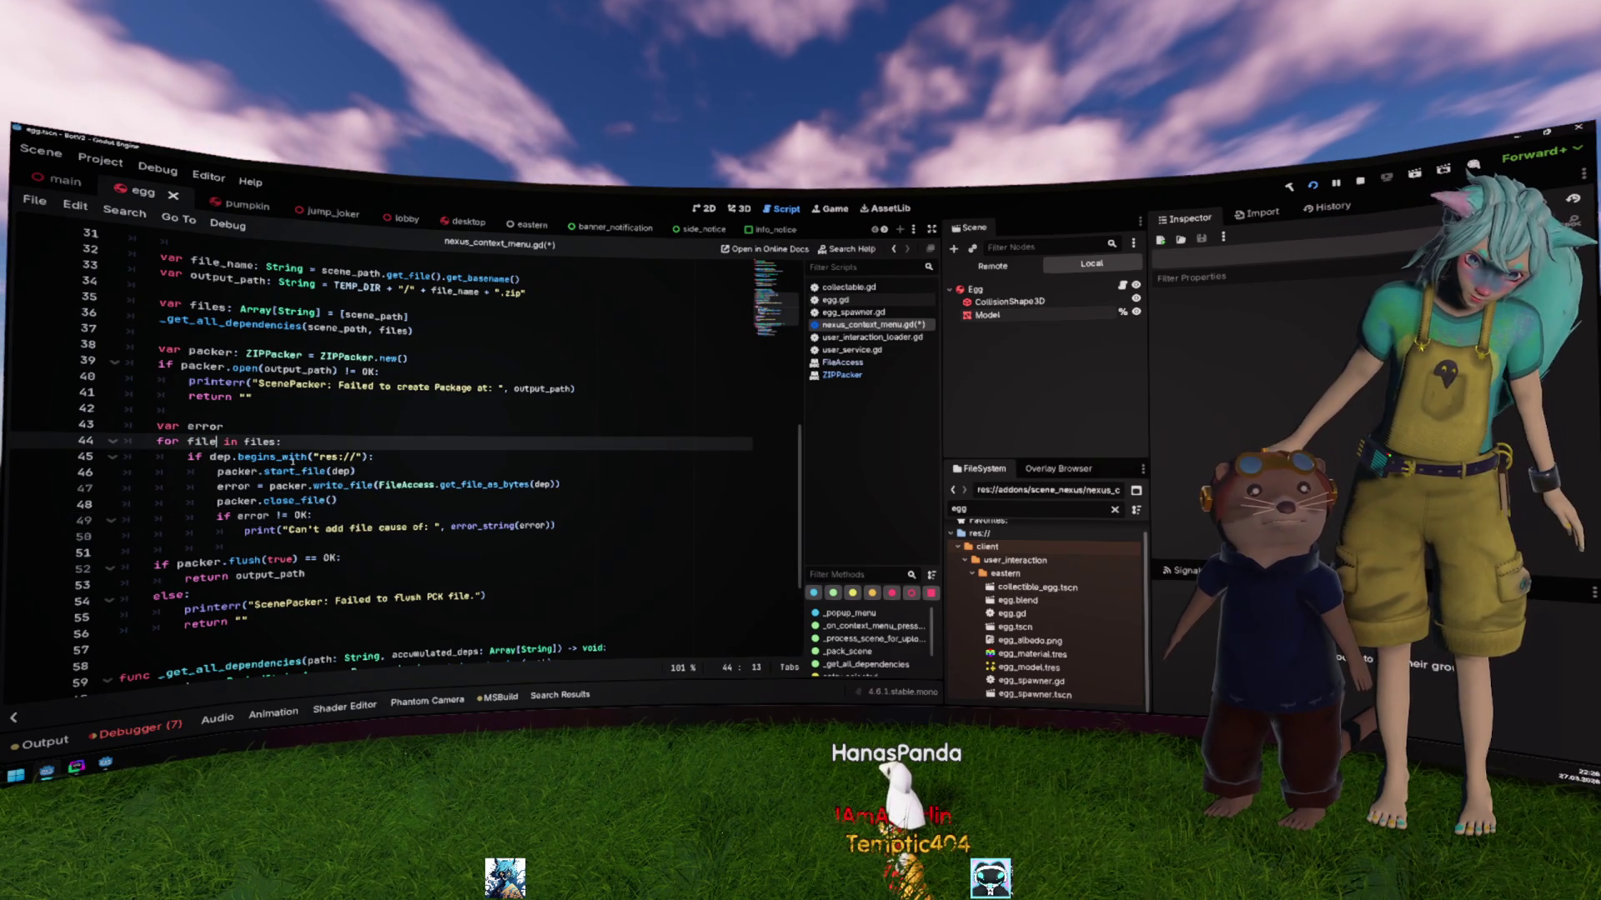
pyautogui.hotkey('ctrl', 'z')
pyautogui.hotkey('ctrl', 'd')
pyautogui.hotkey('ctrl', 'd')
pyautogui.hotkey('ctrl', 'd')
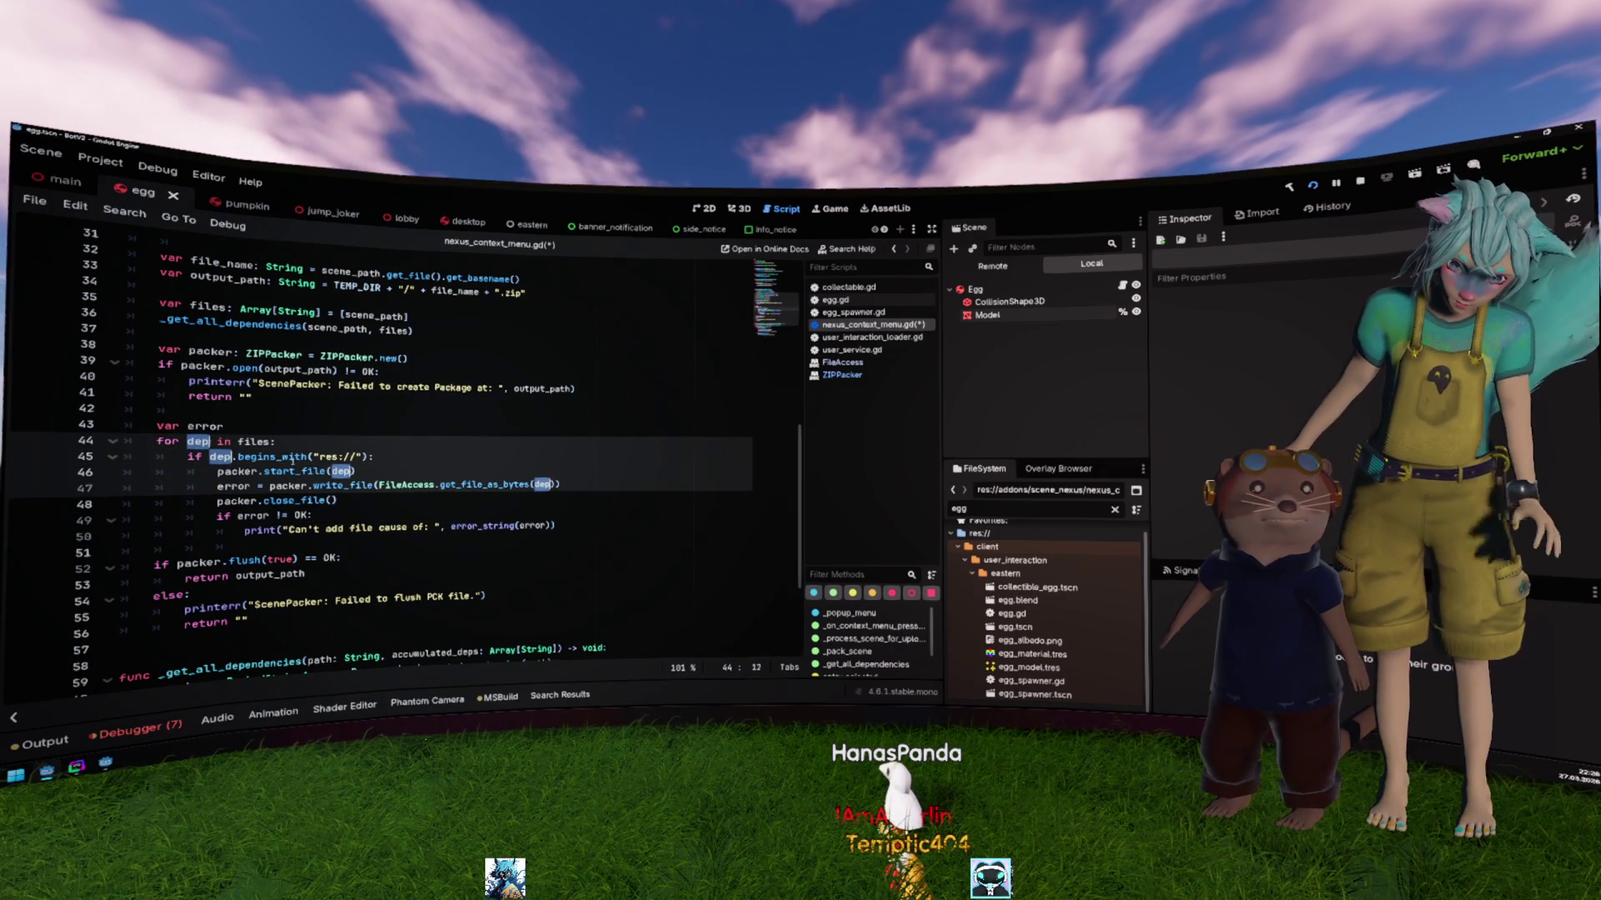
pyautogui.write('file')
pyautogui.press('Escape')
pyautogui.press('Up')
pyautogui.press('Up')
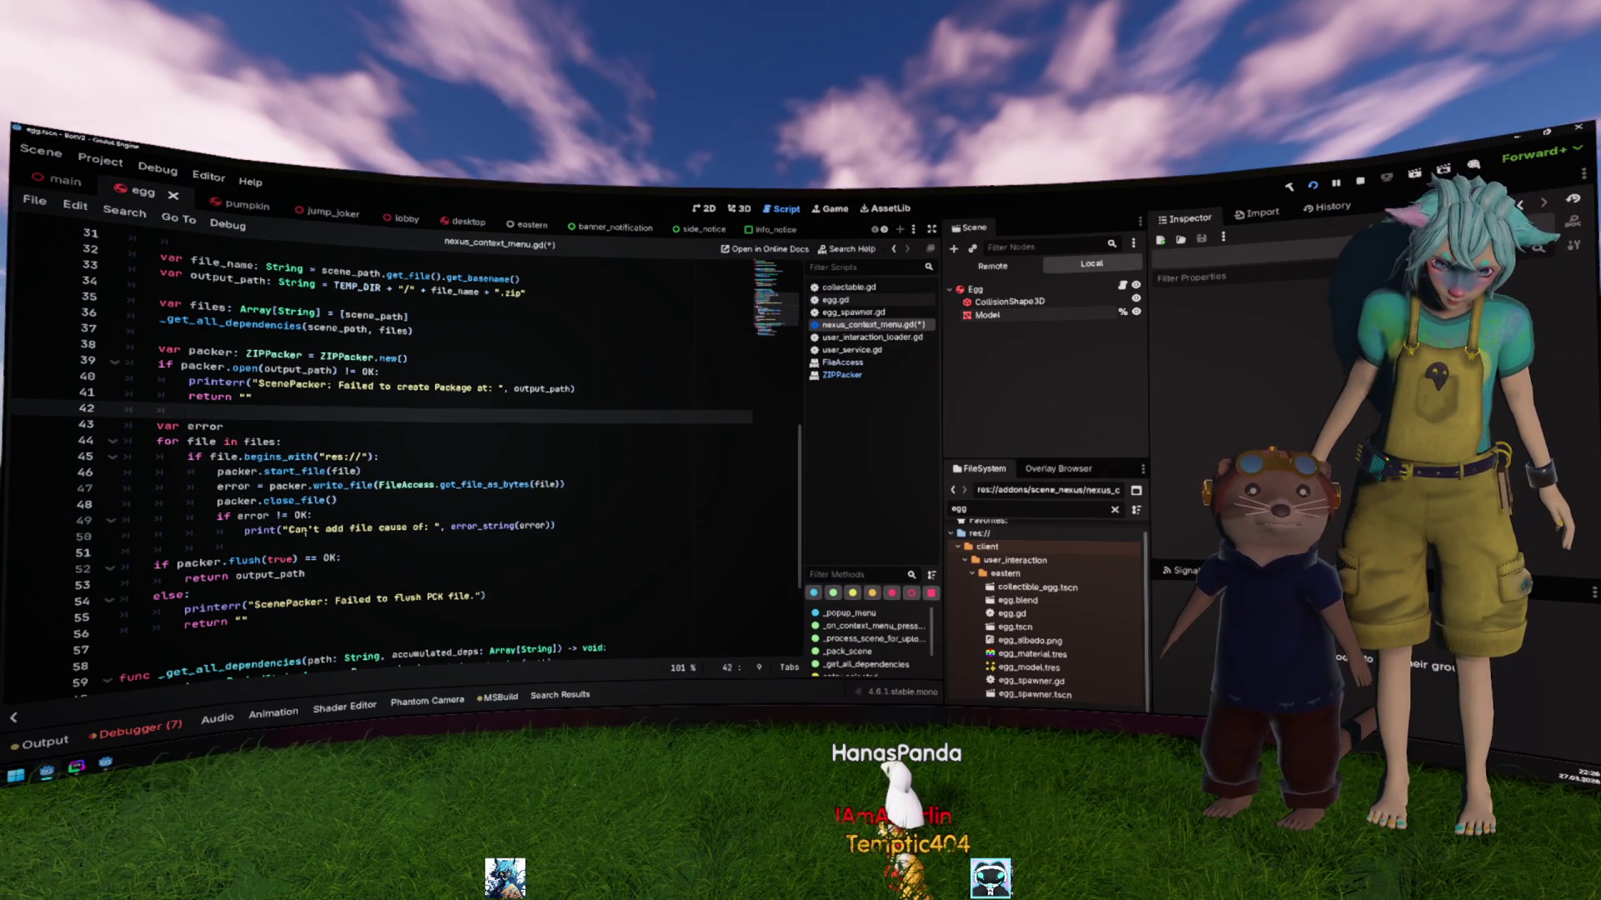
# Step: Add packer.close() on line 51 after the loop, outside its indentation
pyautogui.click(417, 552)
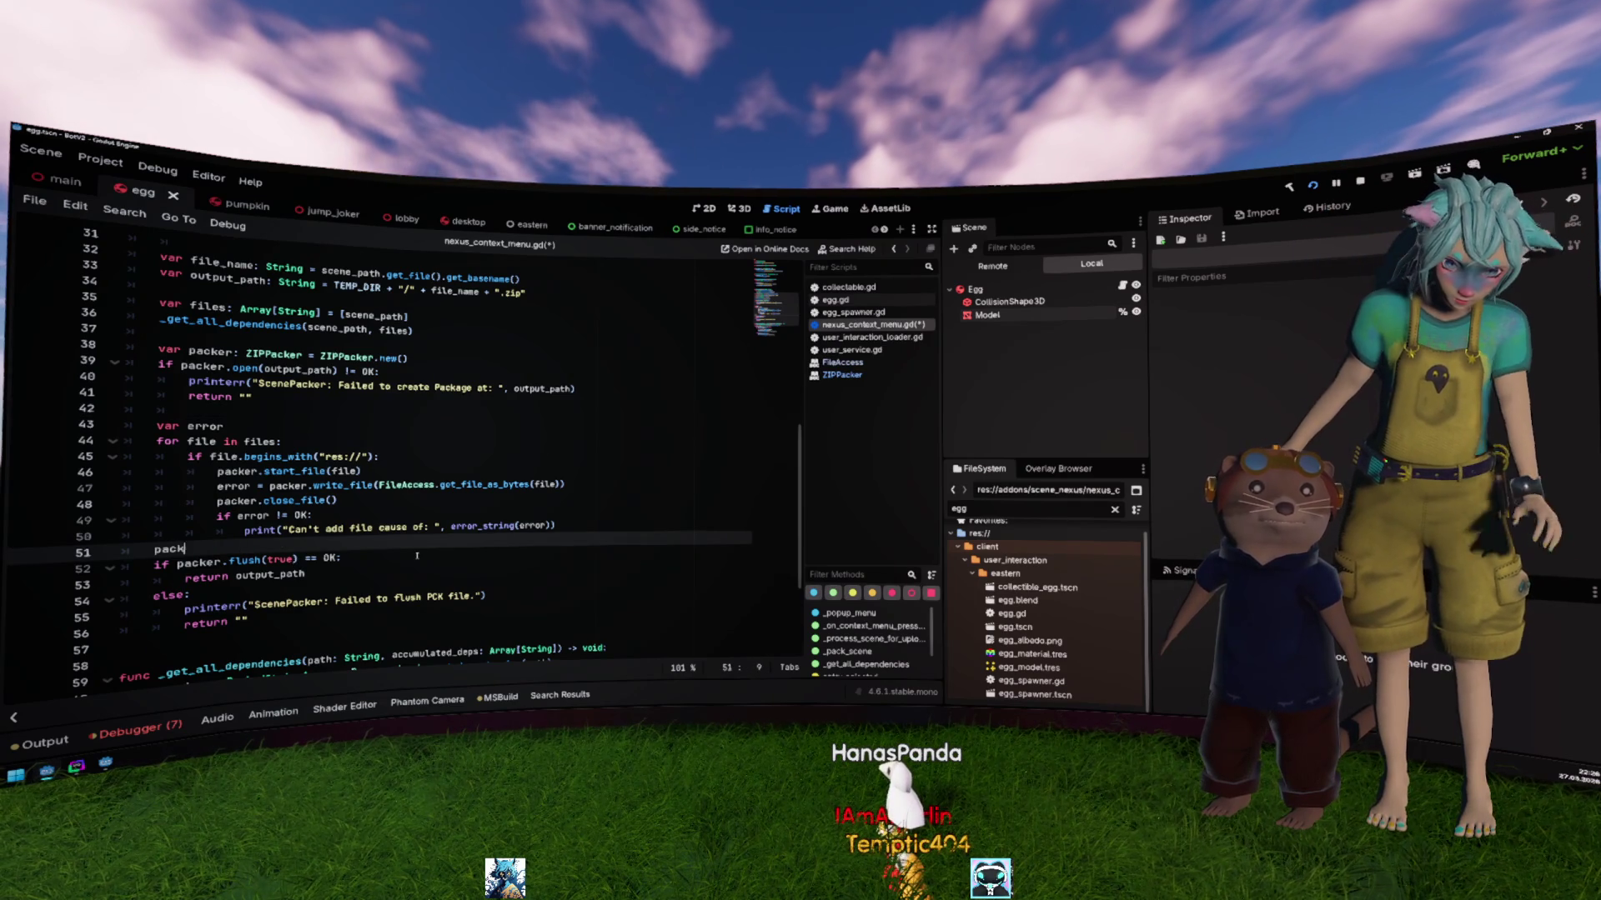
pyautogui.press('BackSpace')
pyautogui.press('BackSpace')
pyautogui.press('BackSpace')
pyautogui.write('packer.cl')
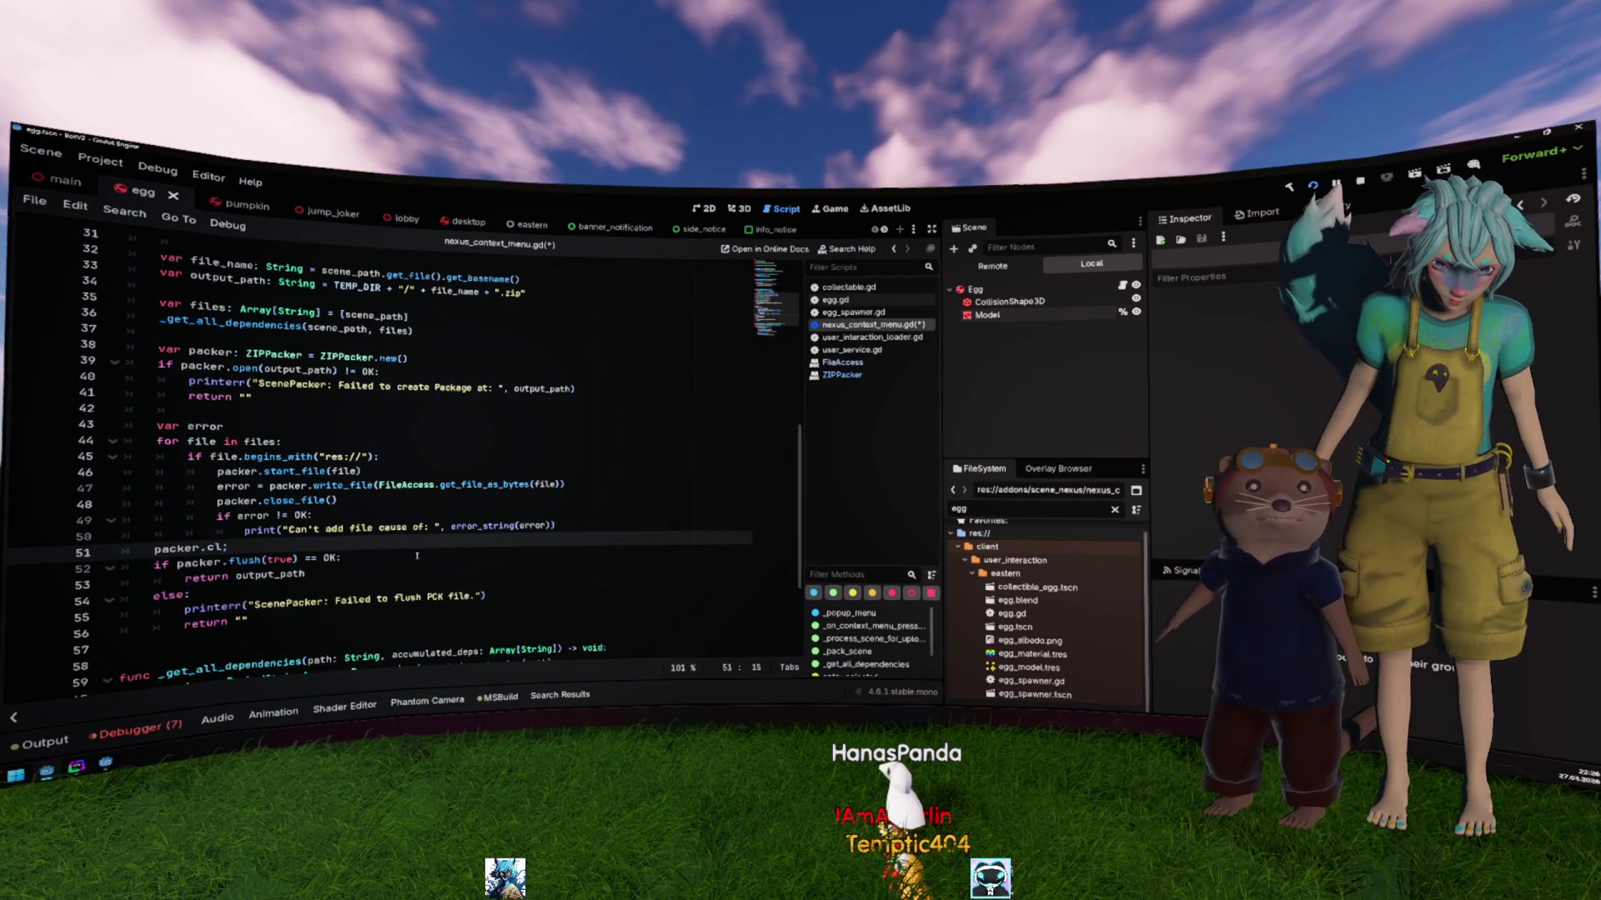
pyautogui.write('o')
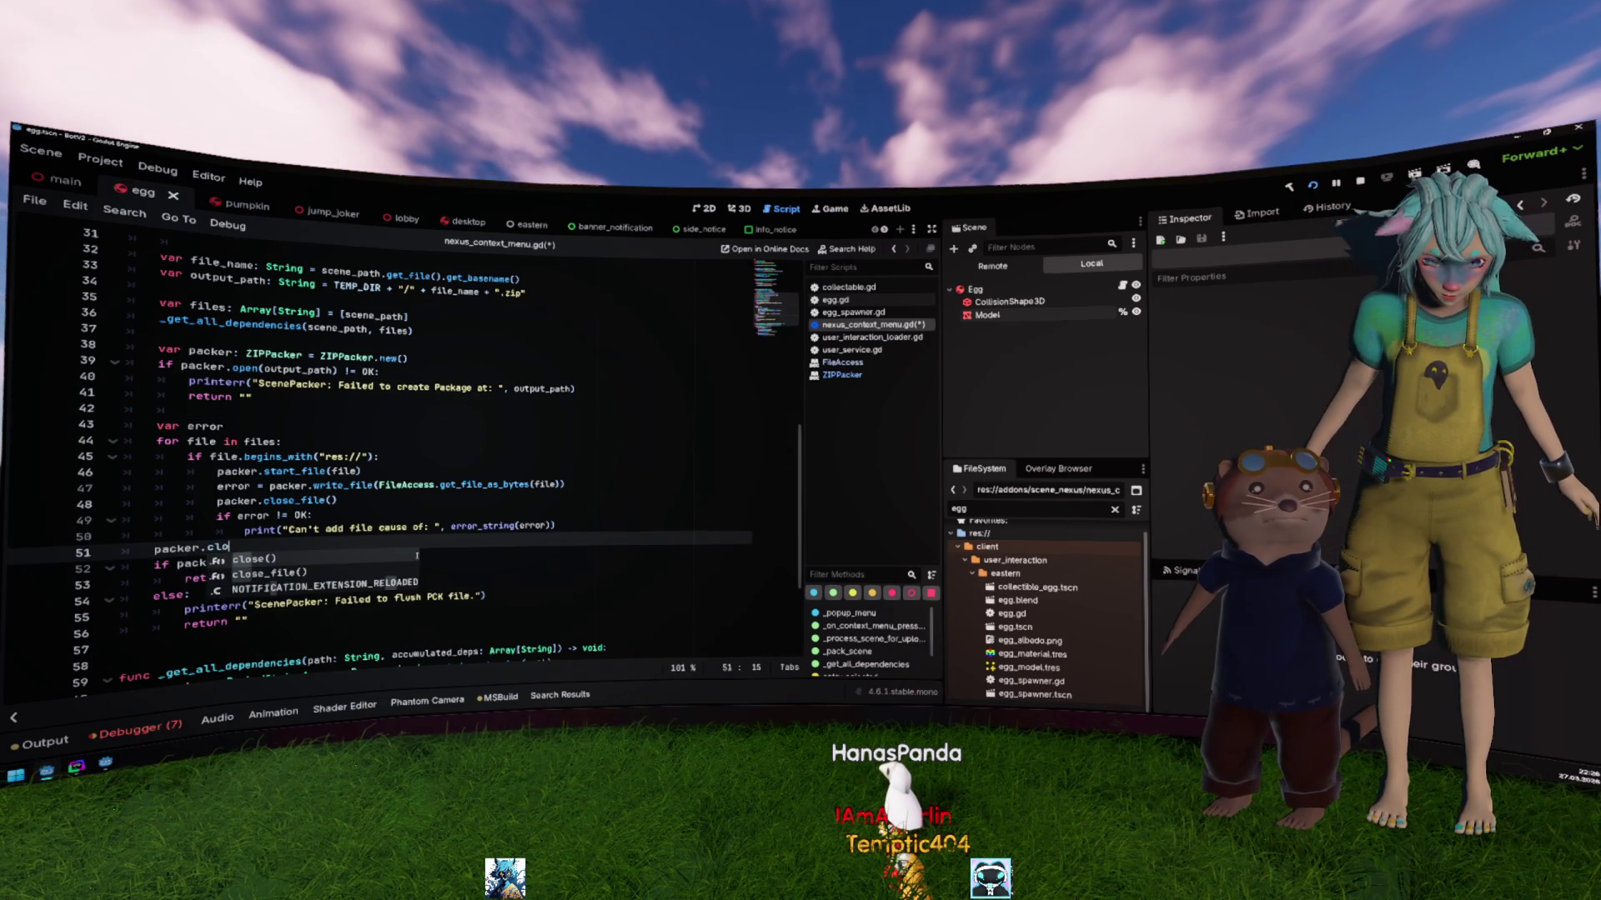
pyautogui.press('Return')
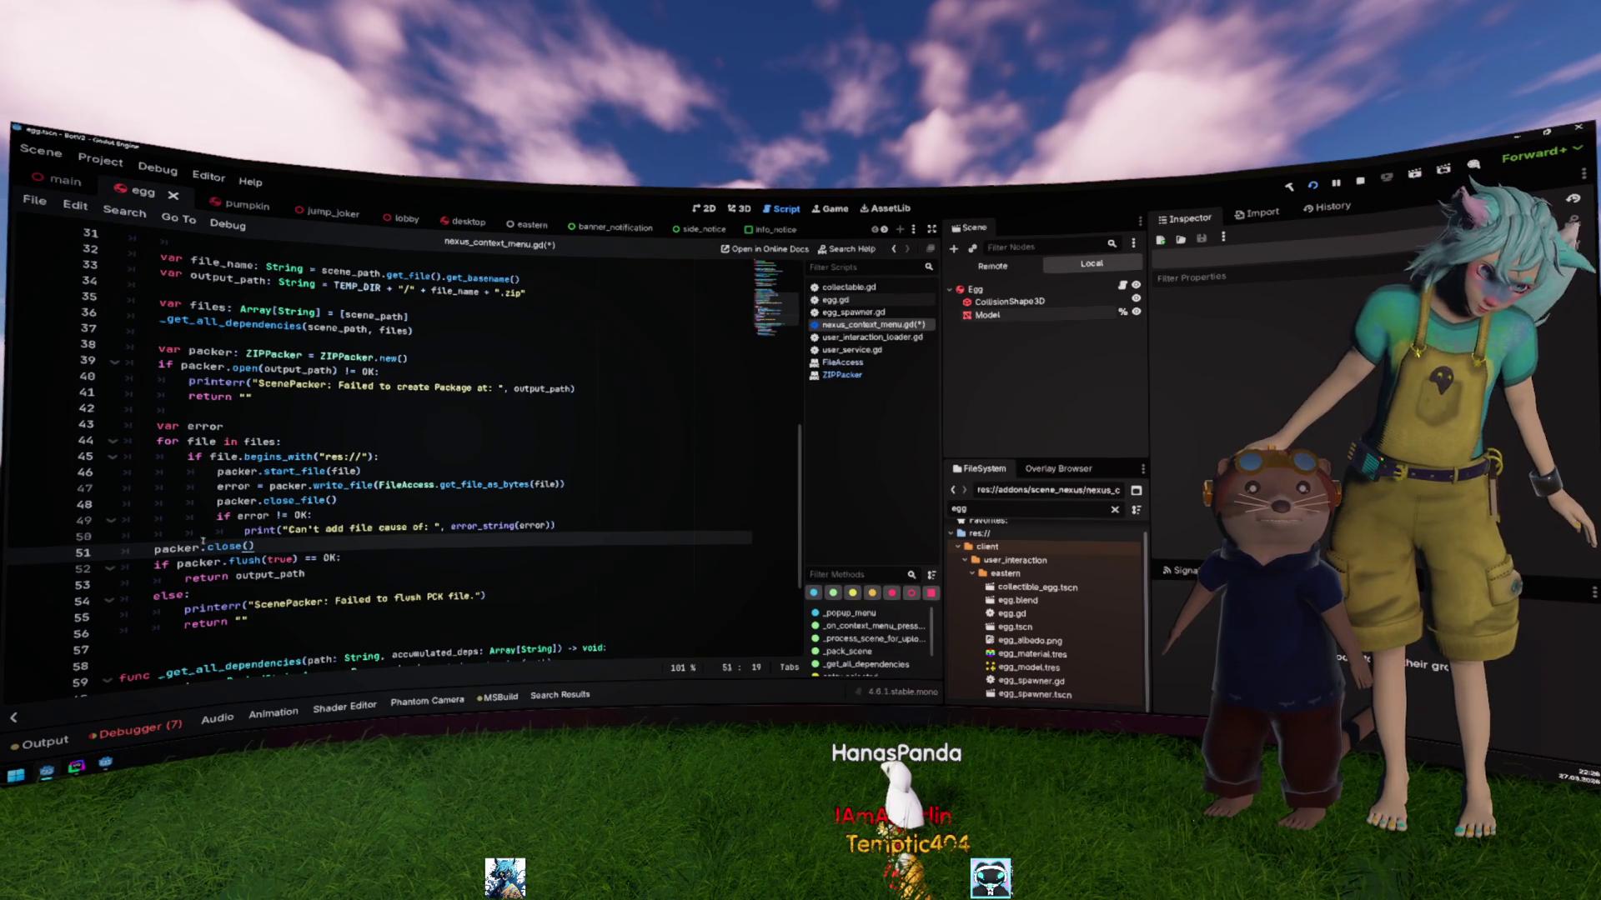
pyautogui.keyDown('ctrl'); pyautogui.click(208, 552); pyautogui.keyUp('ctrl')
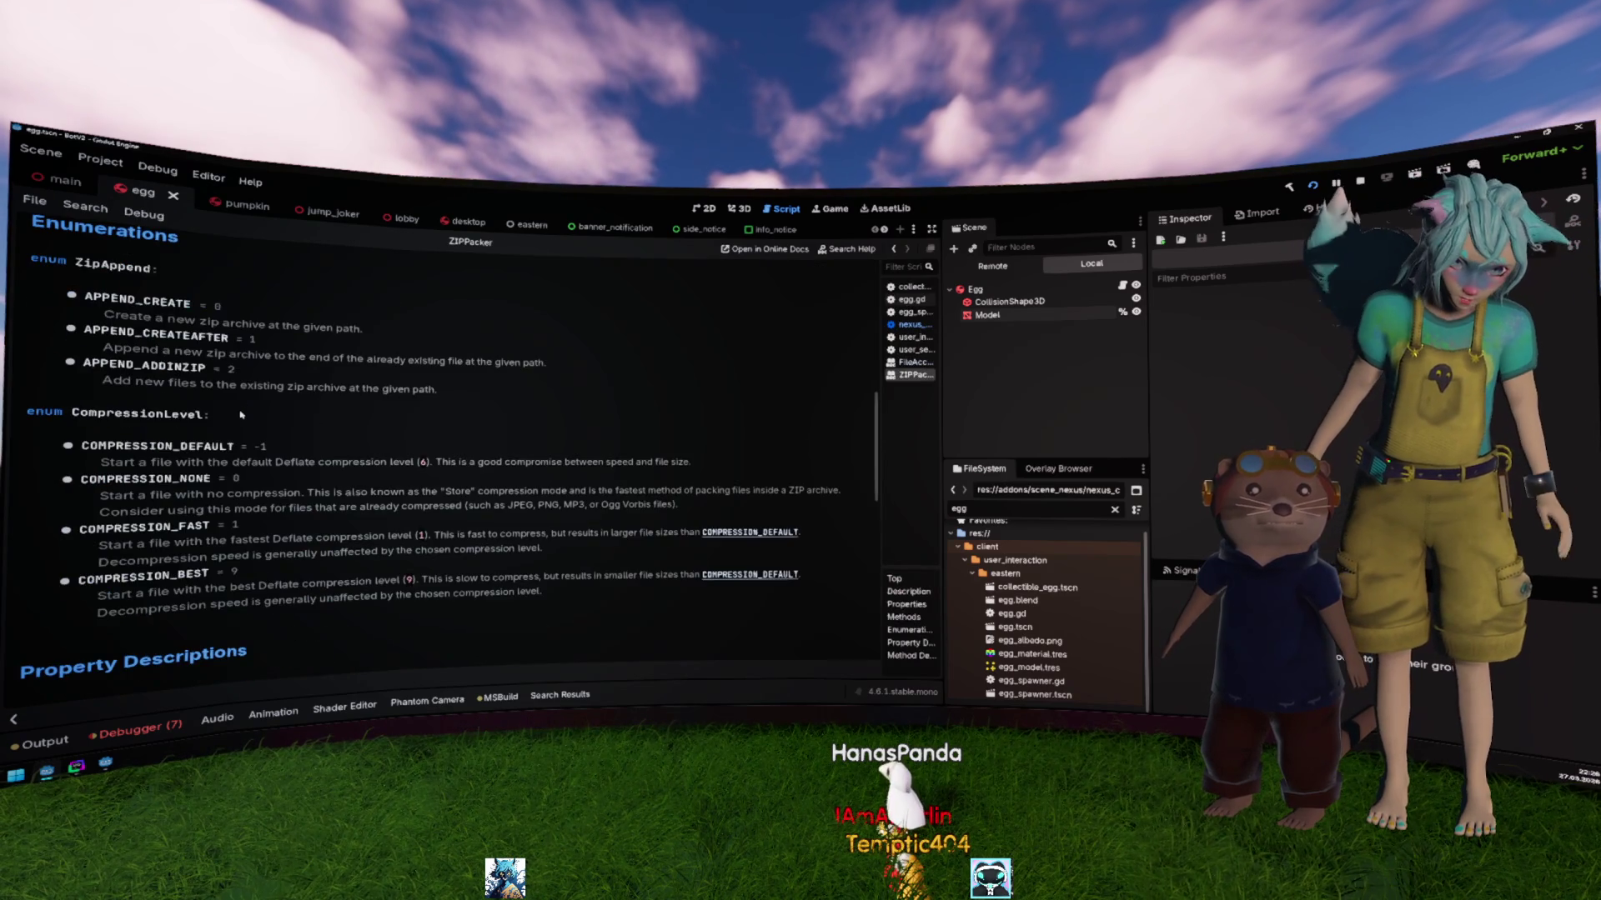
# Step: Replace packer.flush(true) with packer.close() in the success check and save the script
pyautogui.scroll(-5, 241, 414)
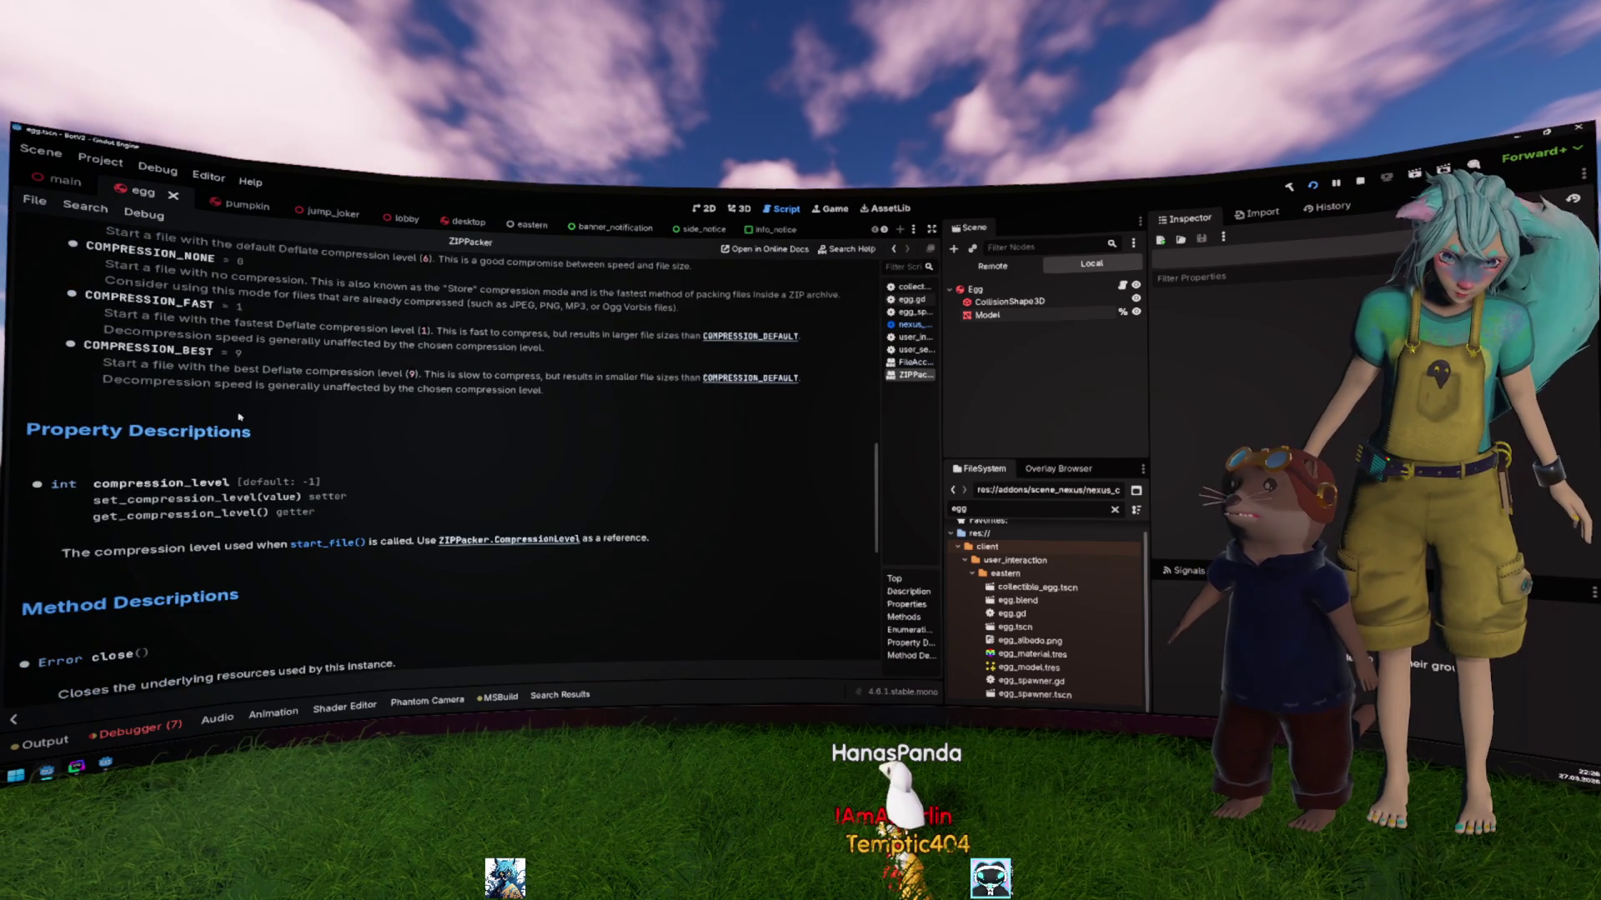
pyautogui.scroll(-5, 239, 416)
pyautogui.scroll(15, 241, 417)
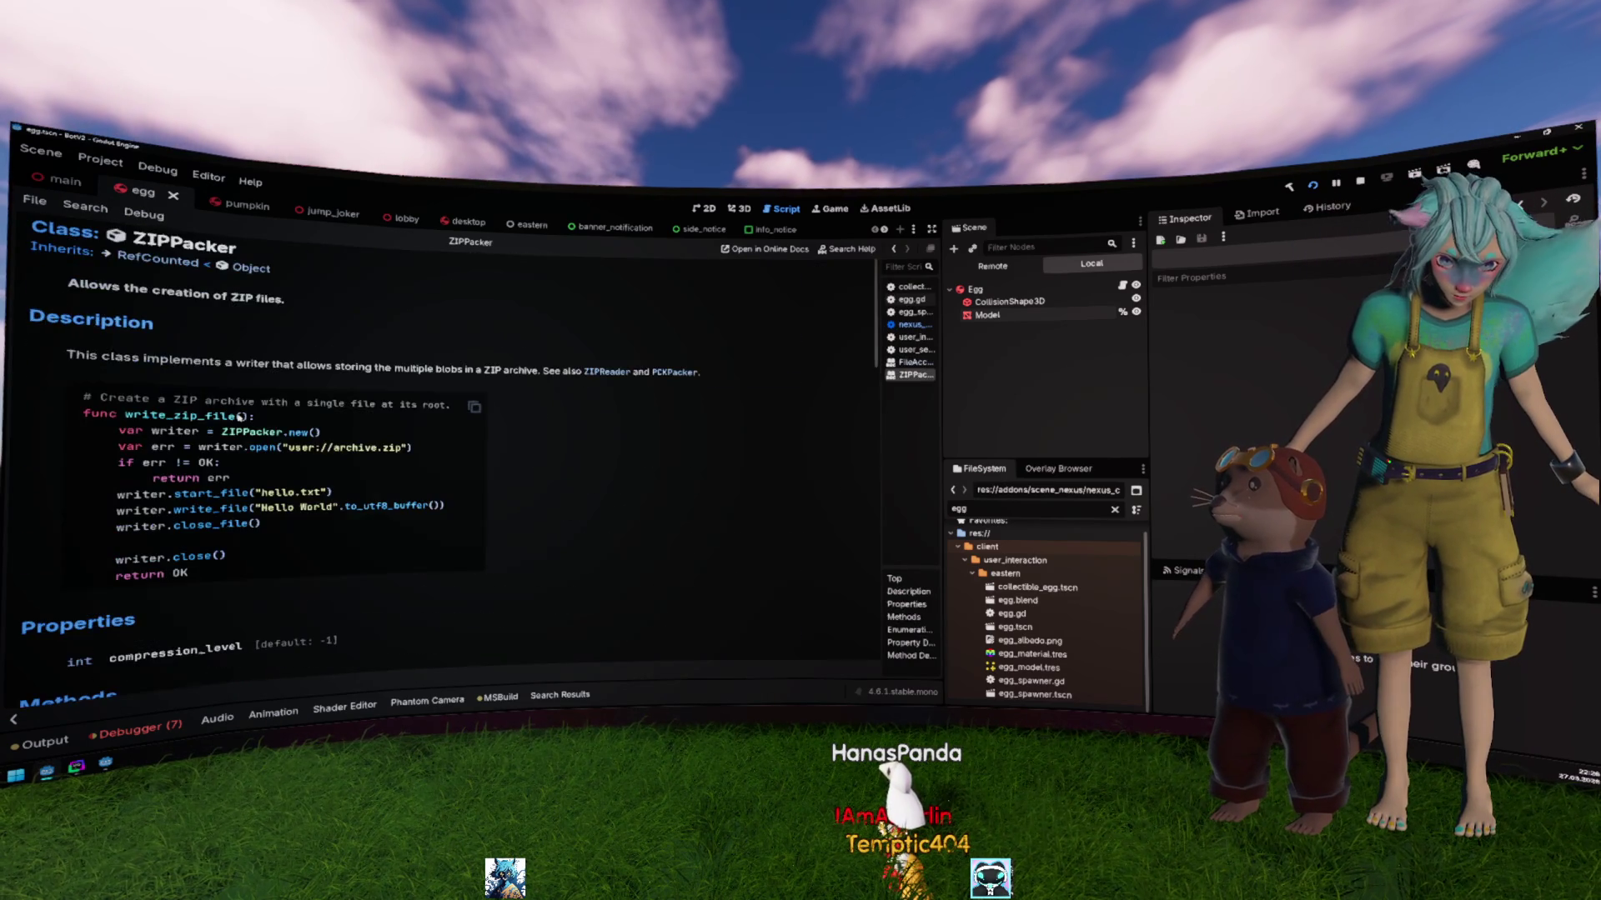
pyautogui.scroll(-3, 241, 417)
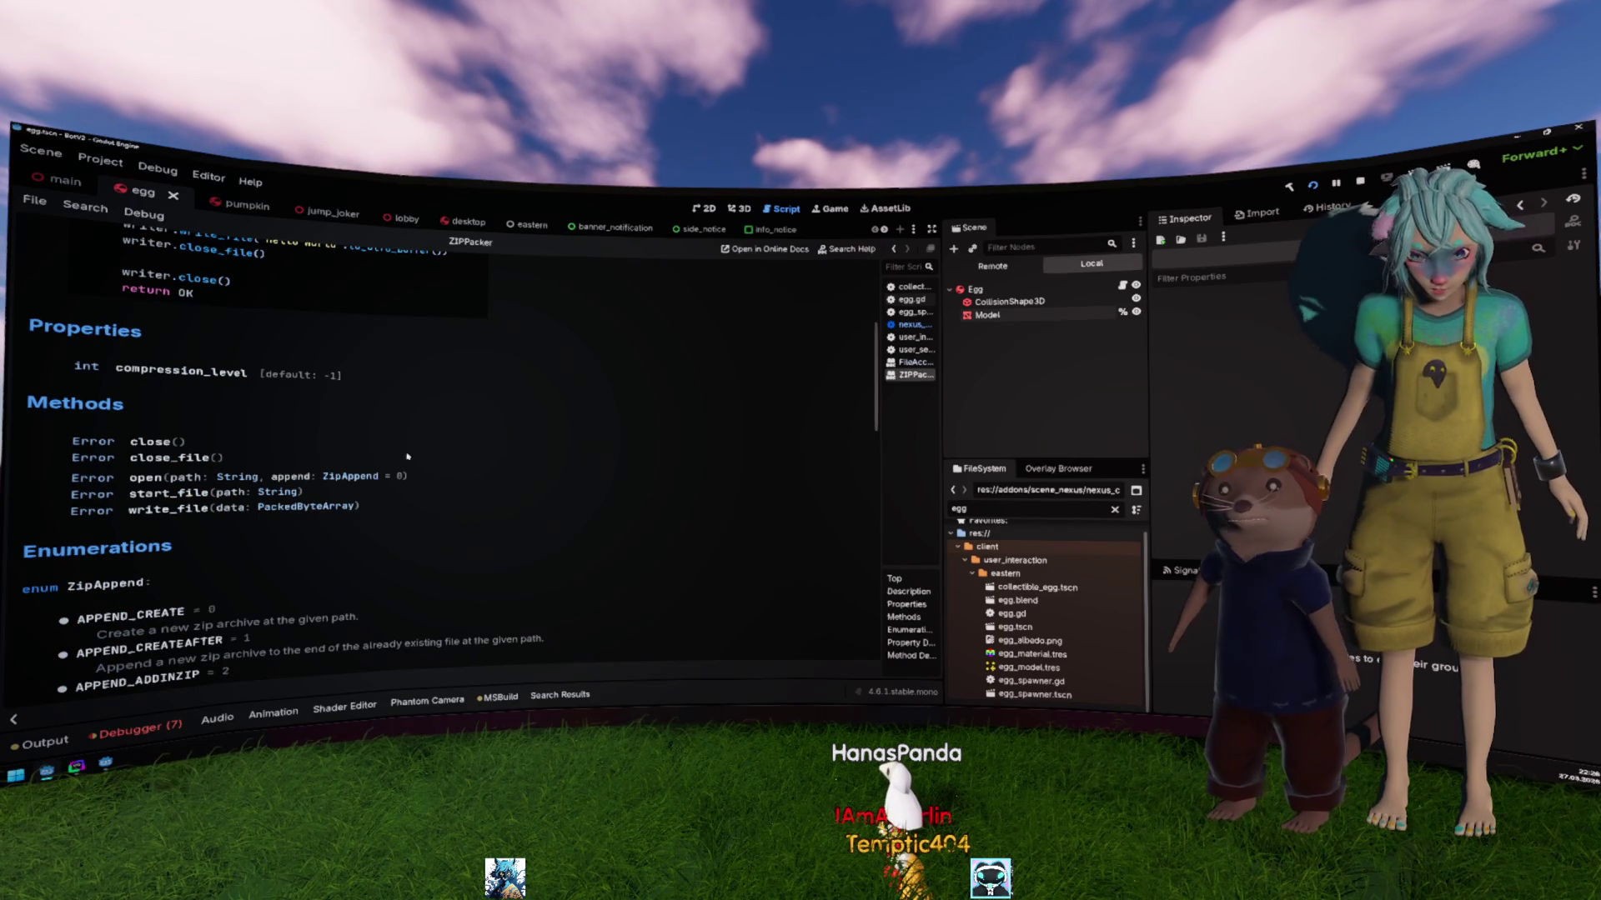
pyautogui.hotkey('alt', 'Left')
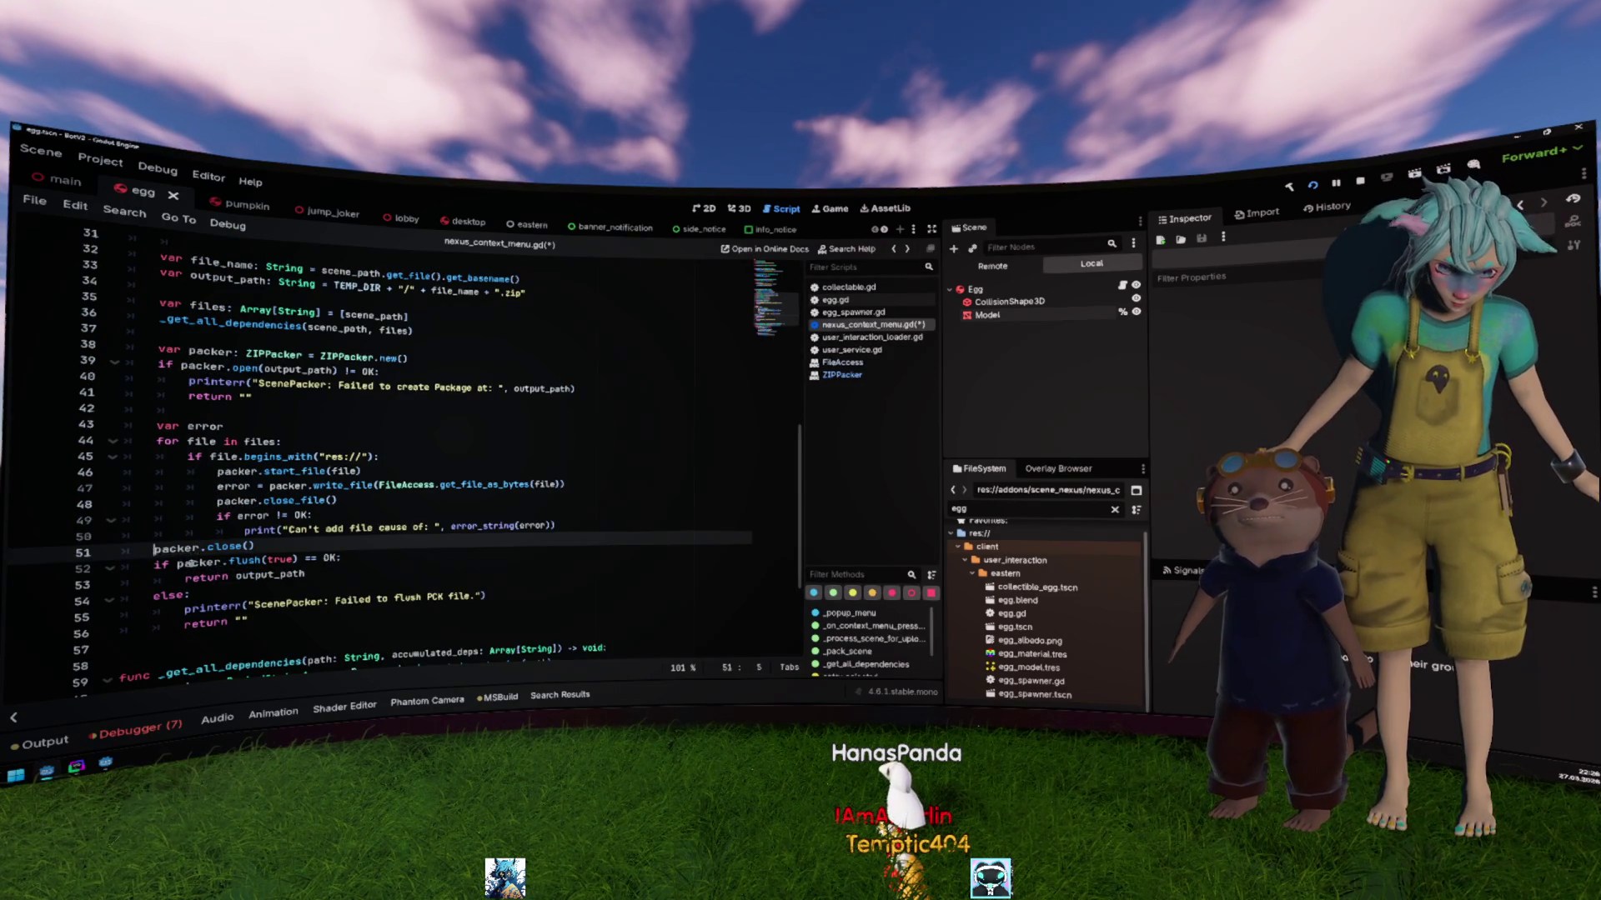
pyautogui.hotkey('shift', 'End')
pyautogui.hotkey('ctrl', 'x')
pyautogui.moveTo(190, 563); pyautogui.dragTo(294, 560)
pyautogui.hotkey('ctrl', 'v')
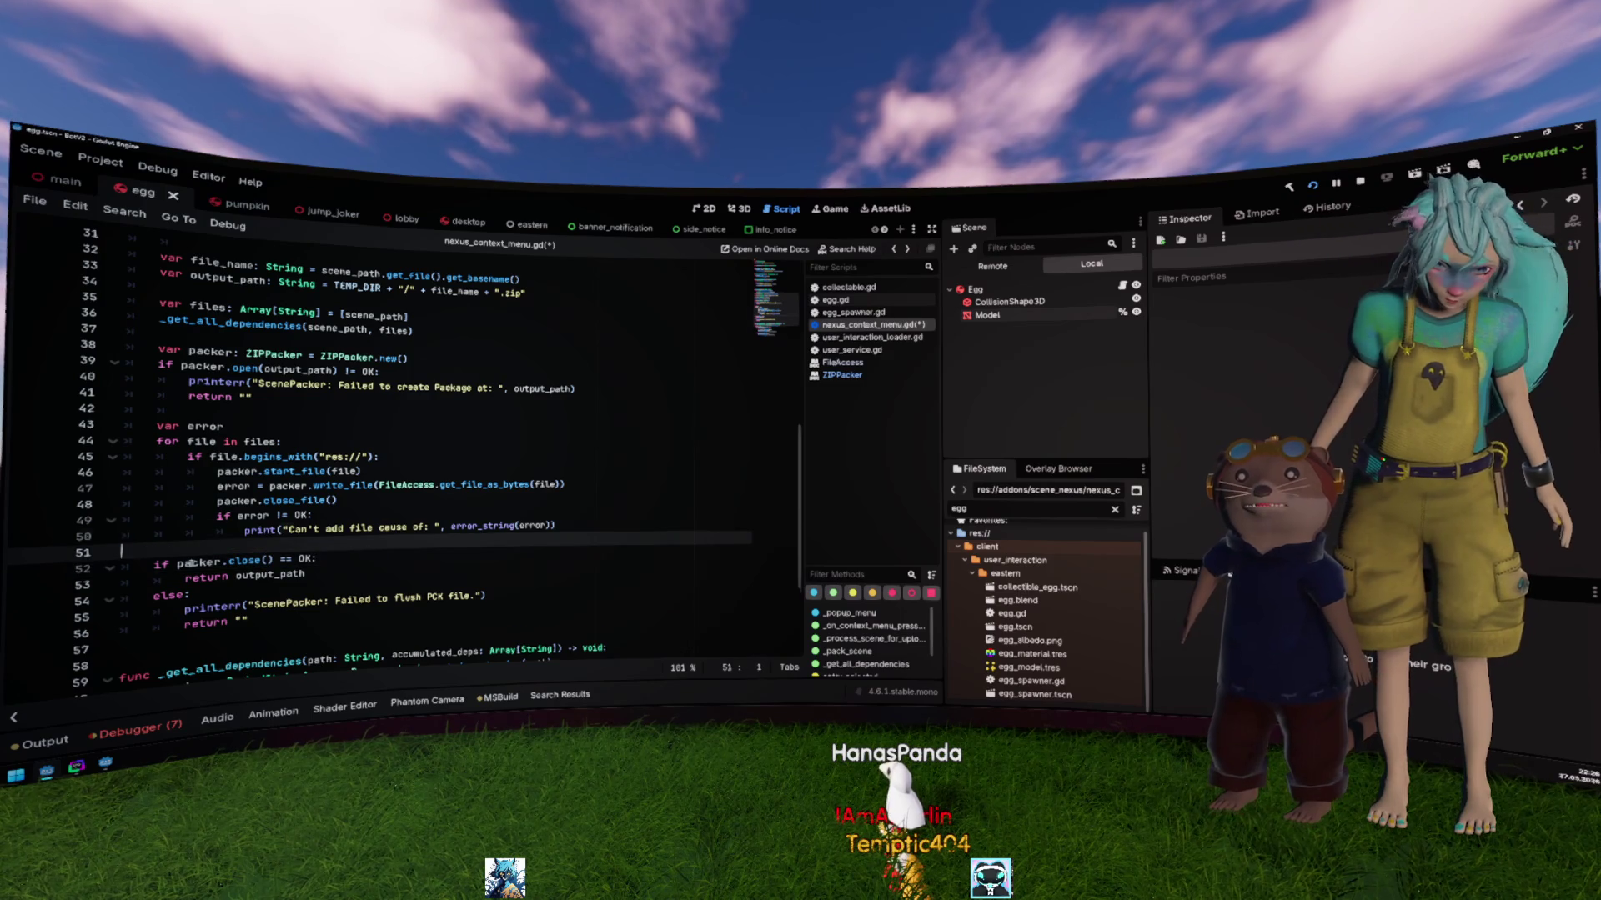
pyautogui.press('Up')
pyautogui.press('BackSpace')
pyautogui.press('BackSpace')
pyautogui.press('Return')
pyautogui.hotkey('ctrl', 's')
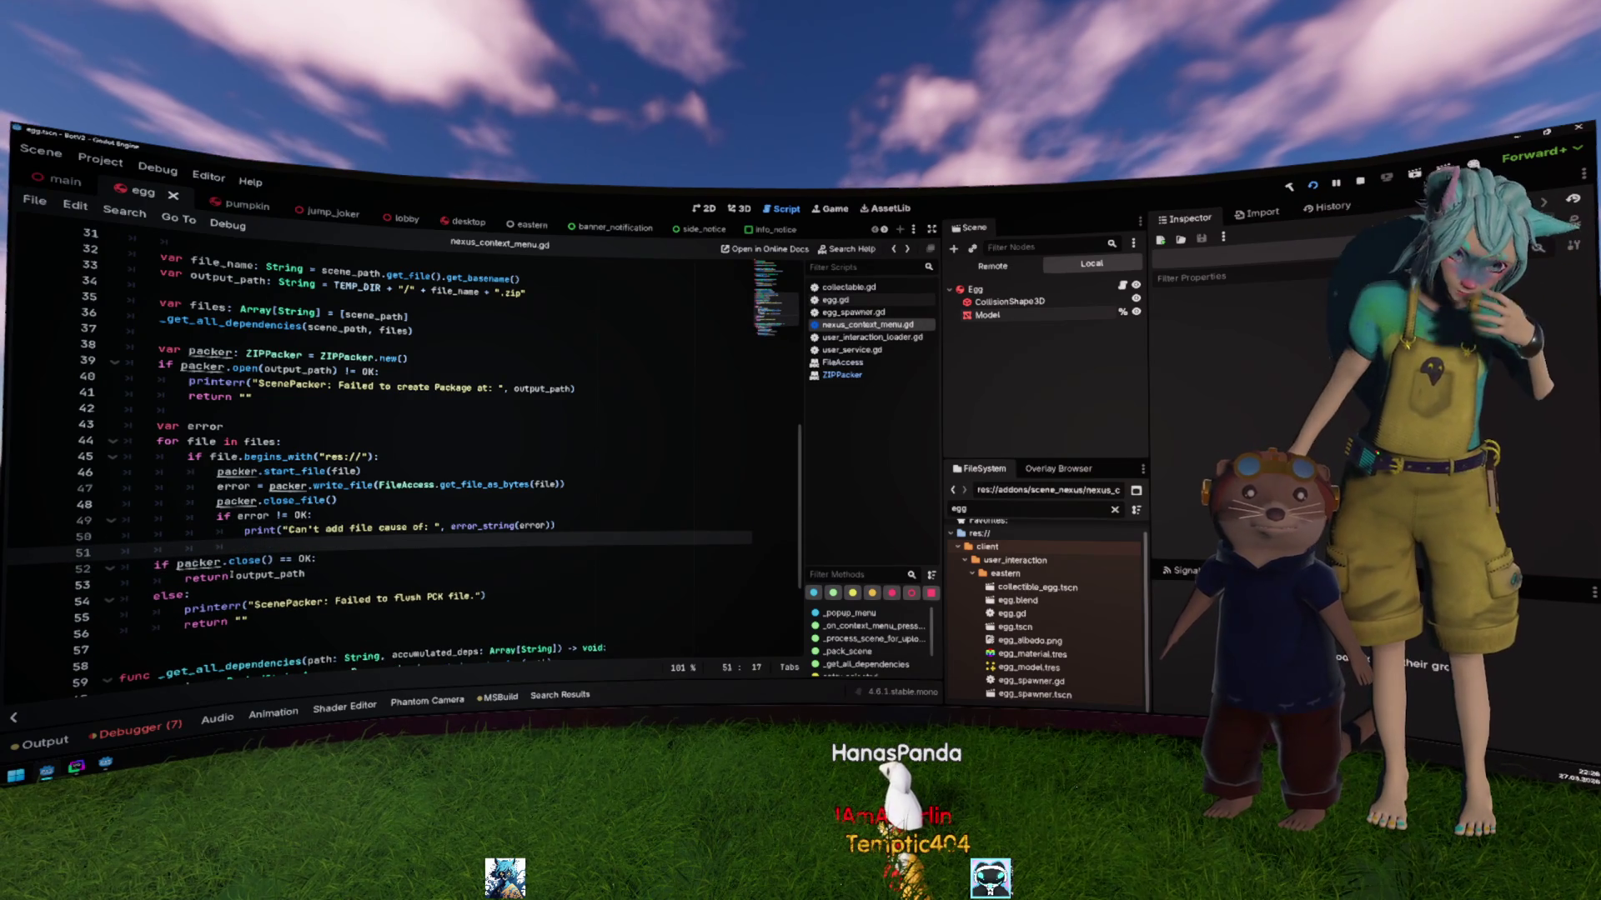
# Step: Change 'PCK' to 'ZIP' in the failure error message
pyautogui.doubleClick(434, 597)
pyautogui.write('ZIP')
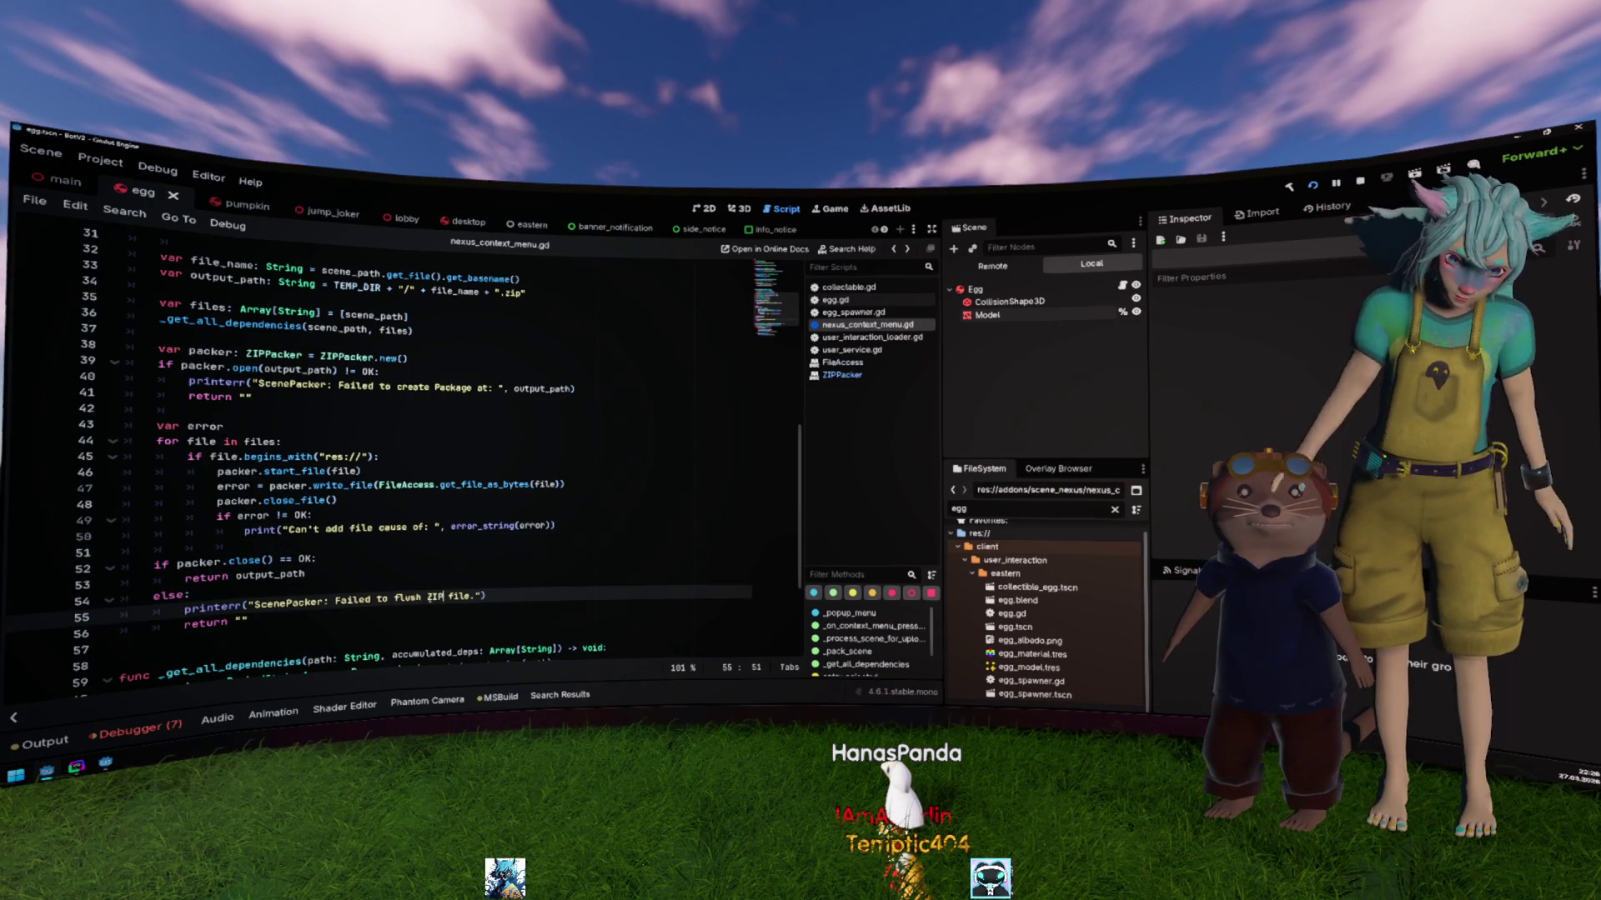
pyautogui.click(516, 526)
pyautogui.click(606, 446)
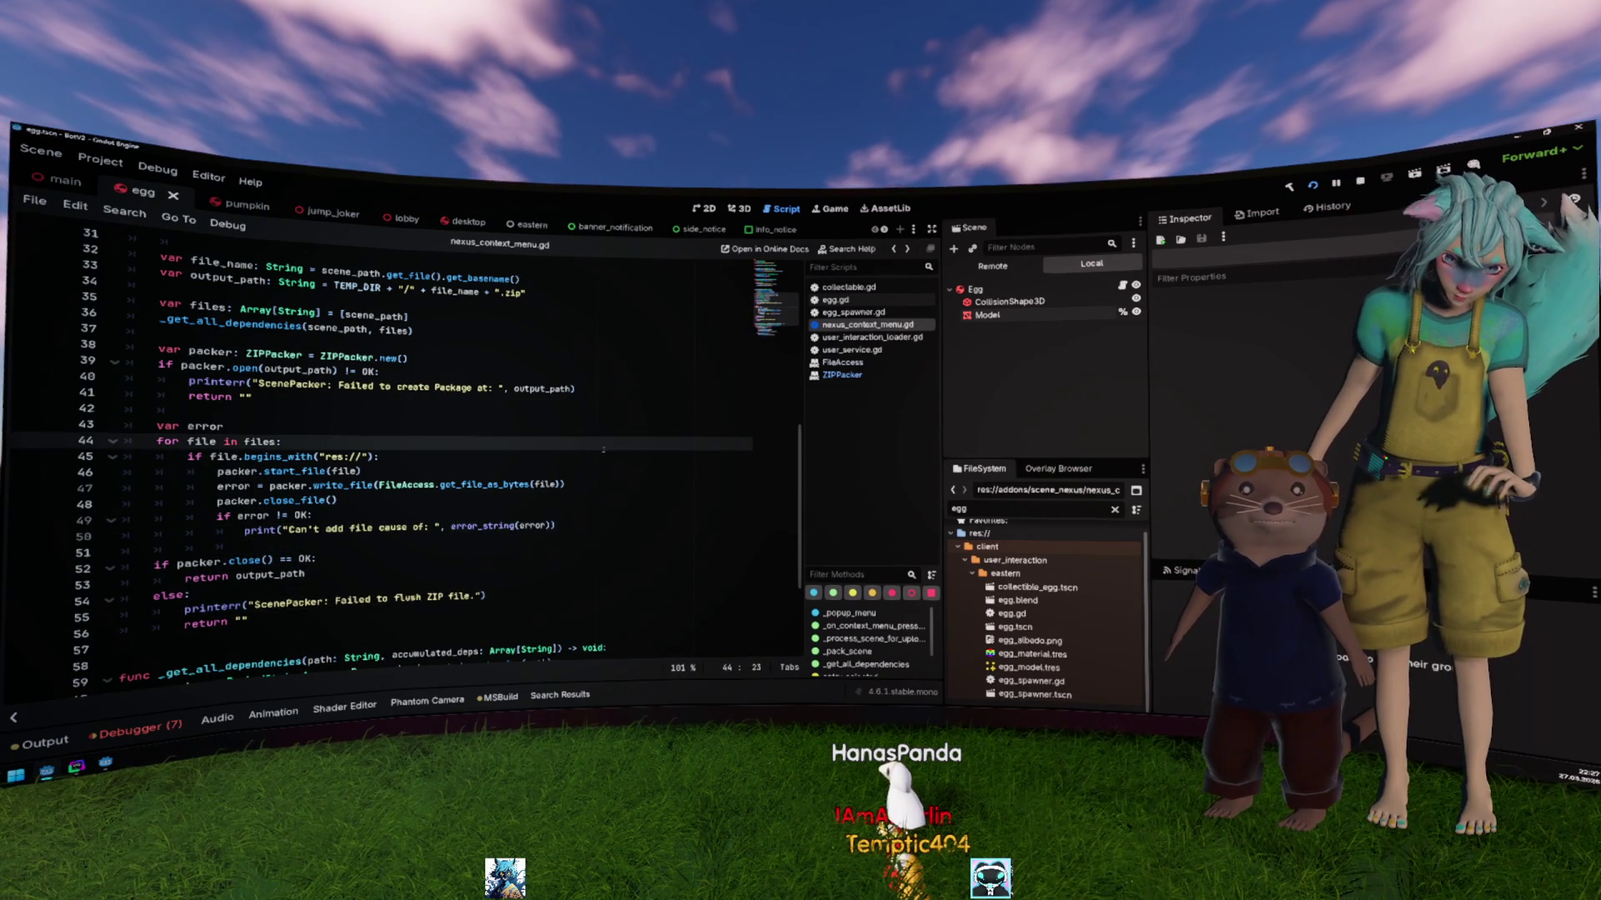
pyautogui.scroll(-4, 601, 451)
pyautogui.scroll(3, 513, 458)
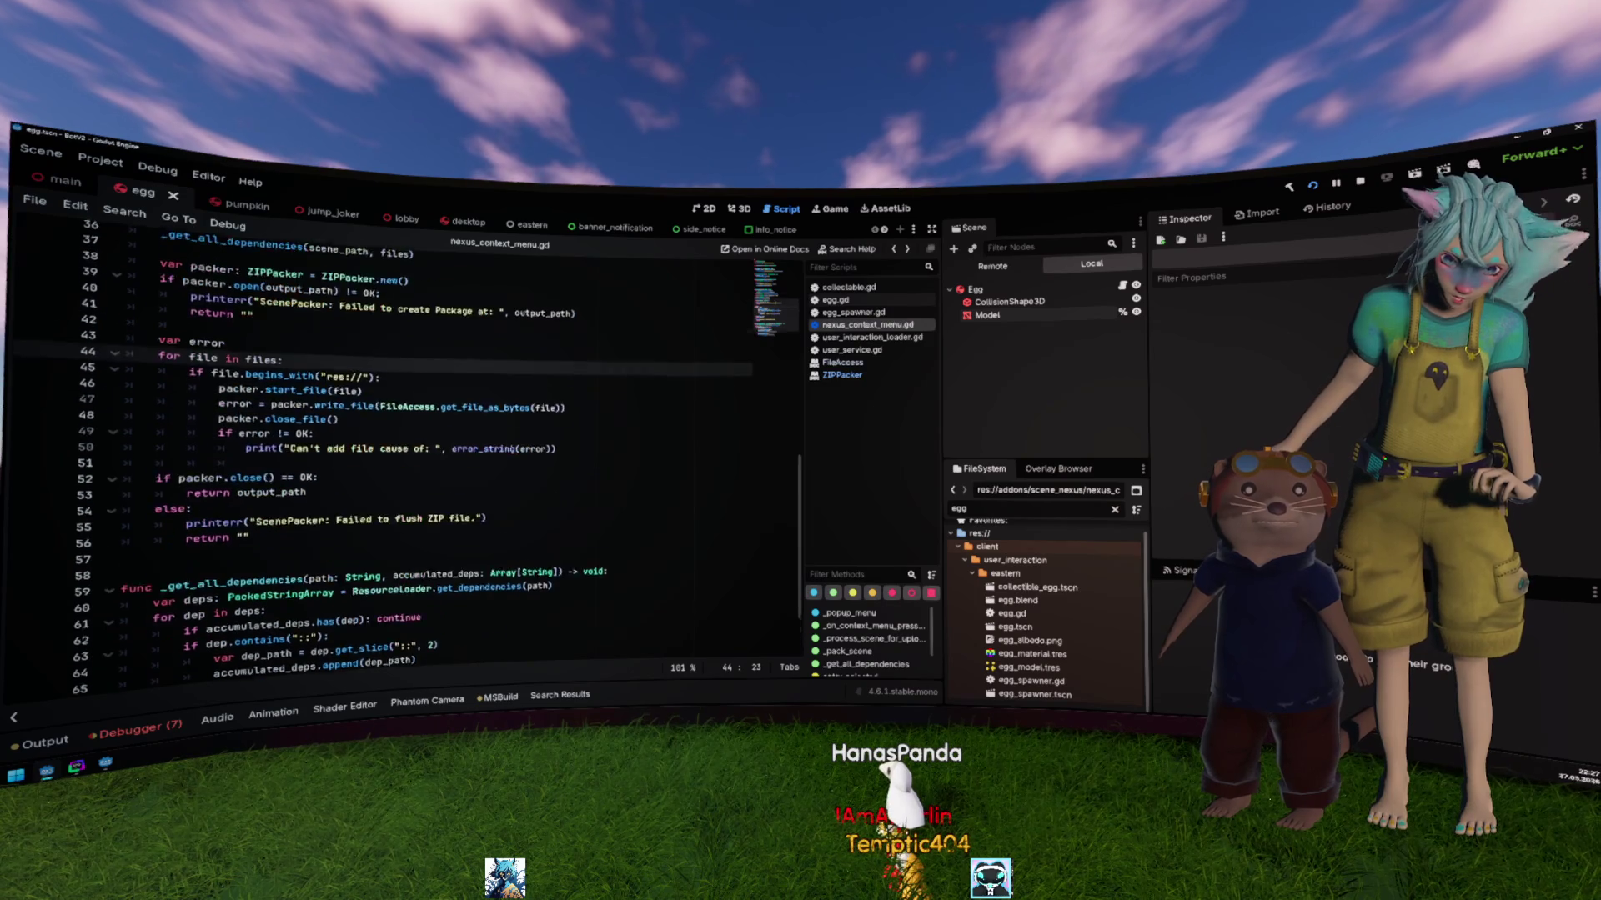
pyautogui.scroll(2, 511, 448)
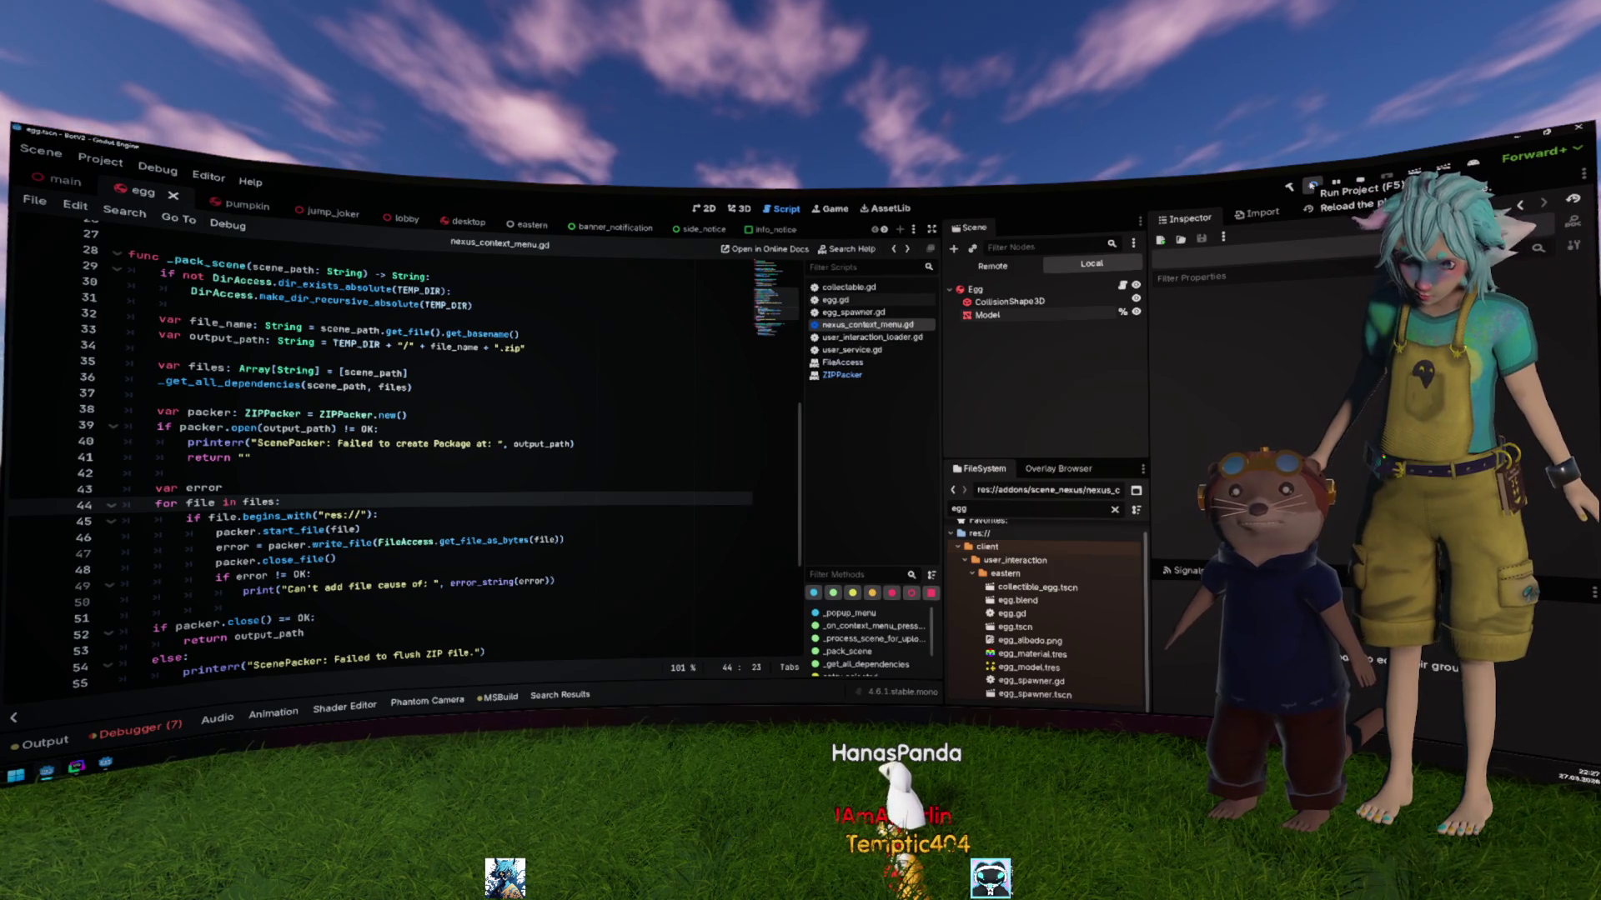
# Step: Run the project, upload egg.tscn through the addon, and confirm egg.zip in the output log
pyautogui.click(1312, 184)
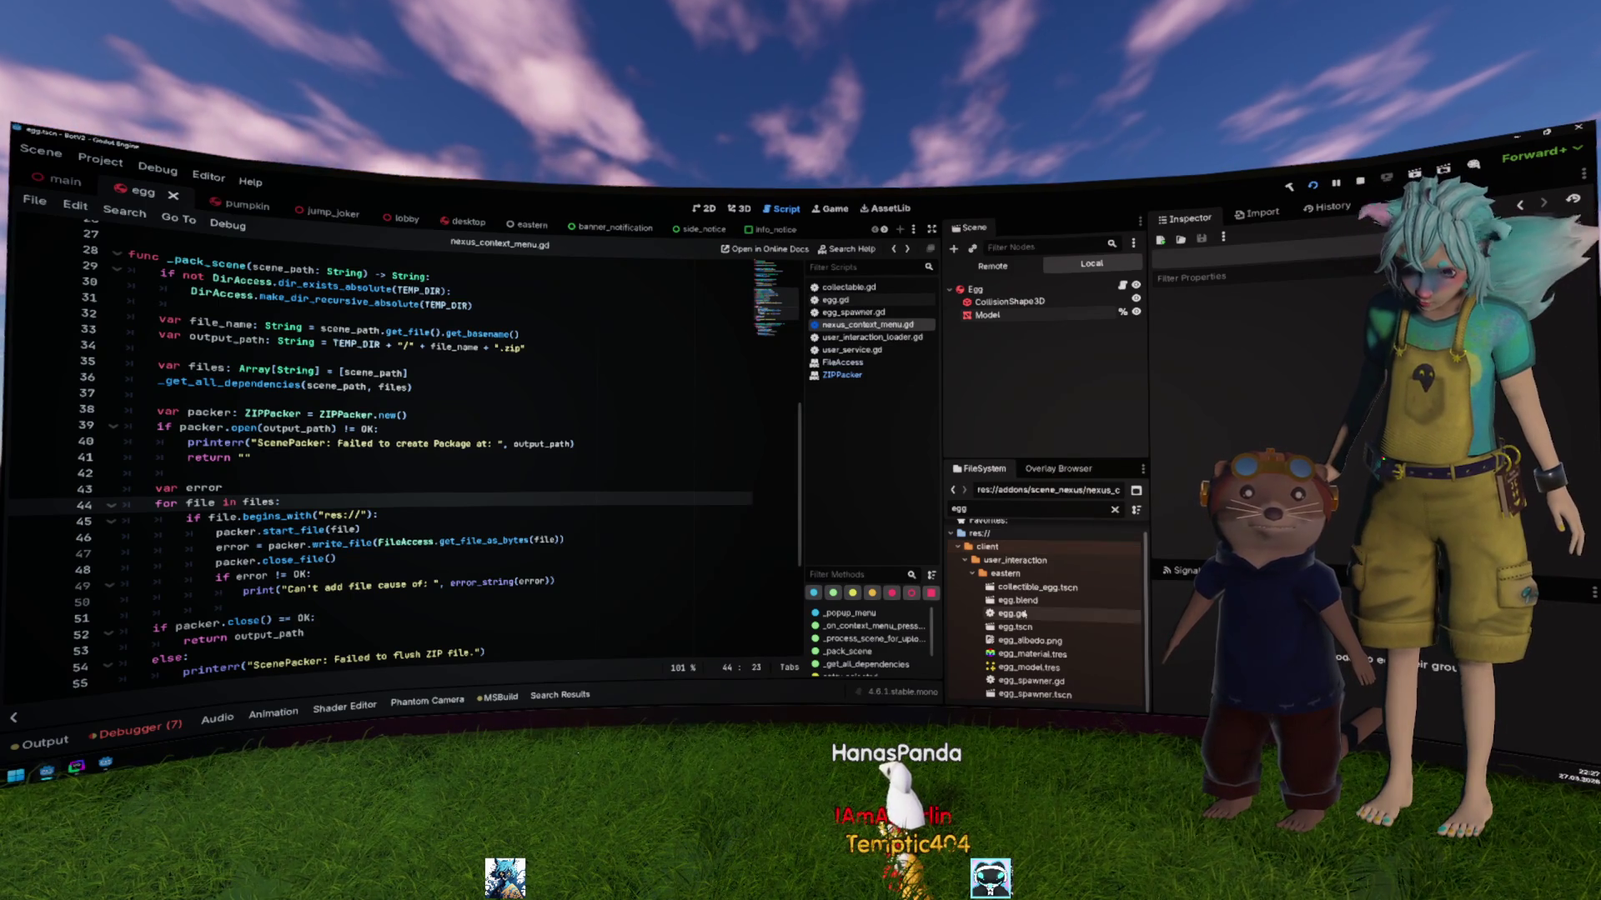
pyautogui.rightClick(1015, 627)
pyautogui.click(1075, 699)
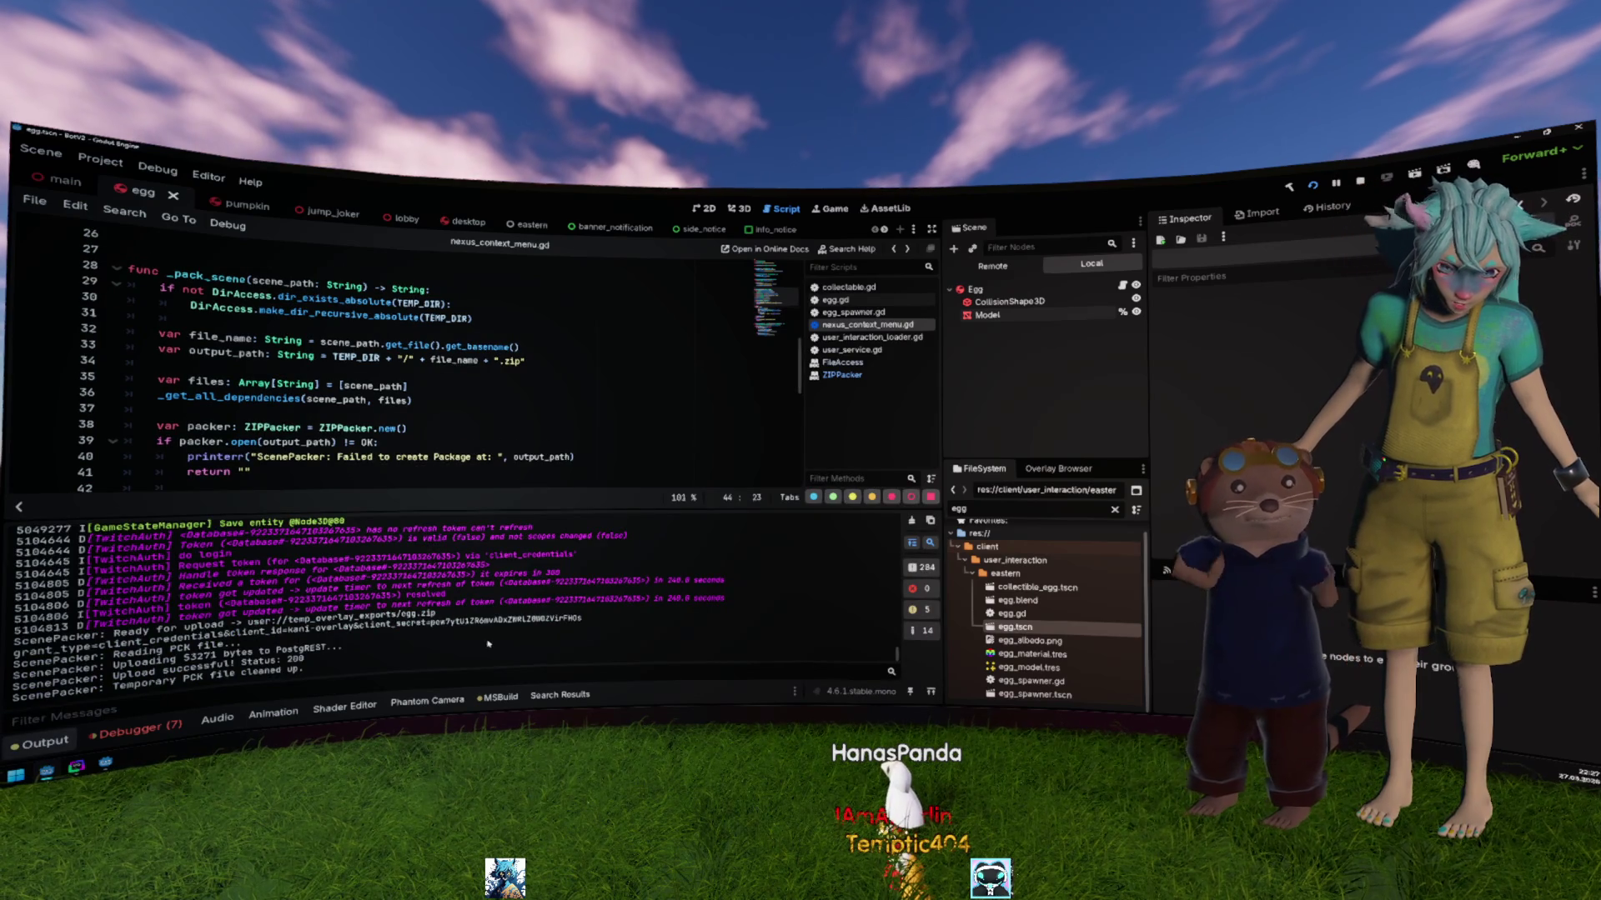
pyautogui.moveTo(435, 614); pyautogui.dragTo(367, 617)
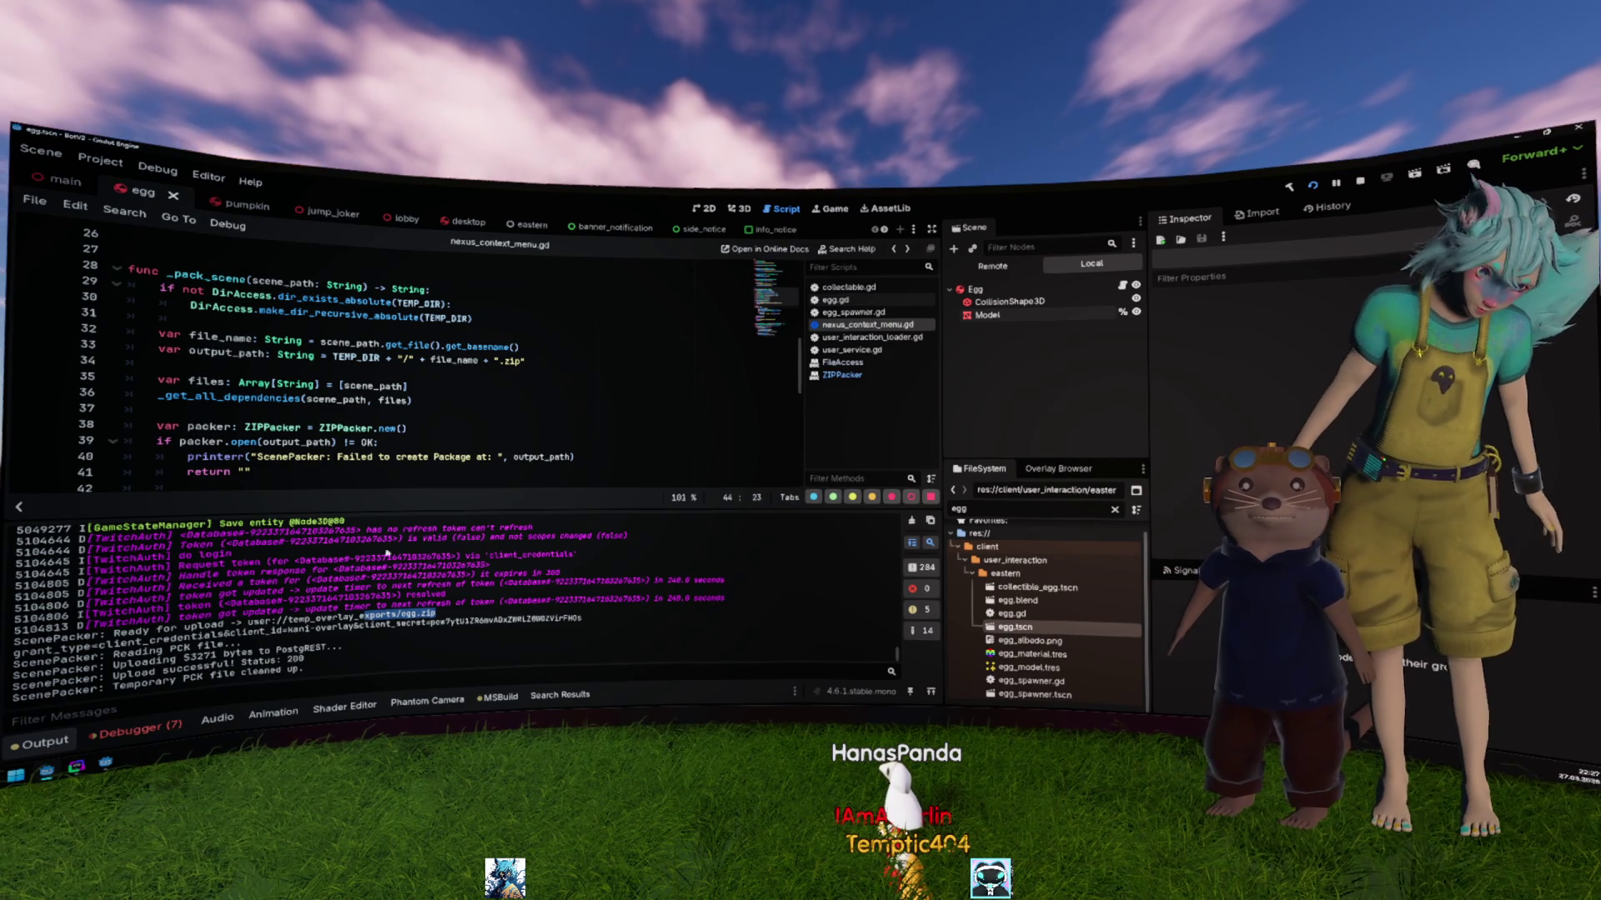
pyautogui.click(425, 402)
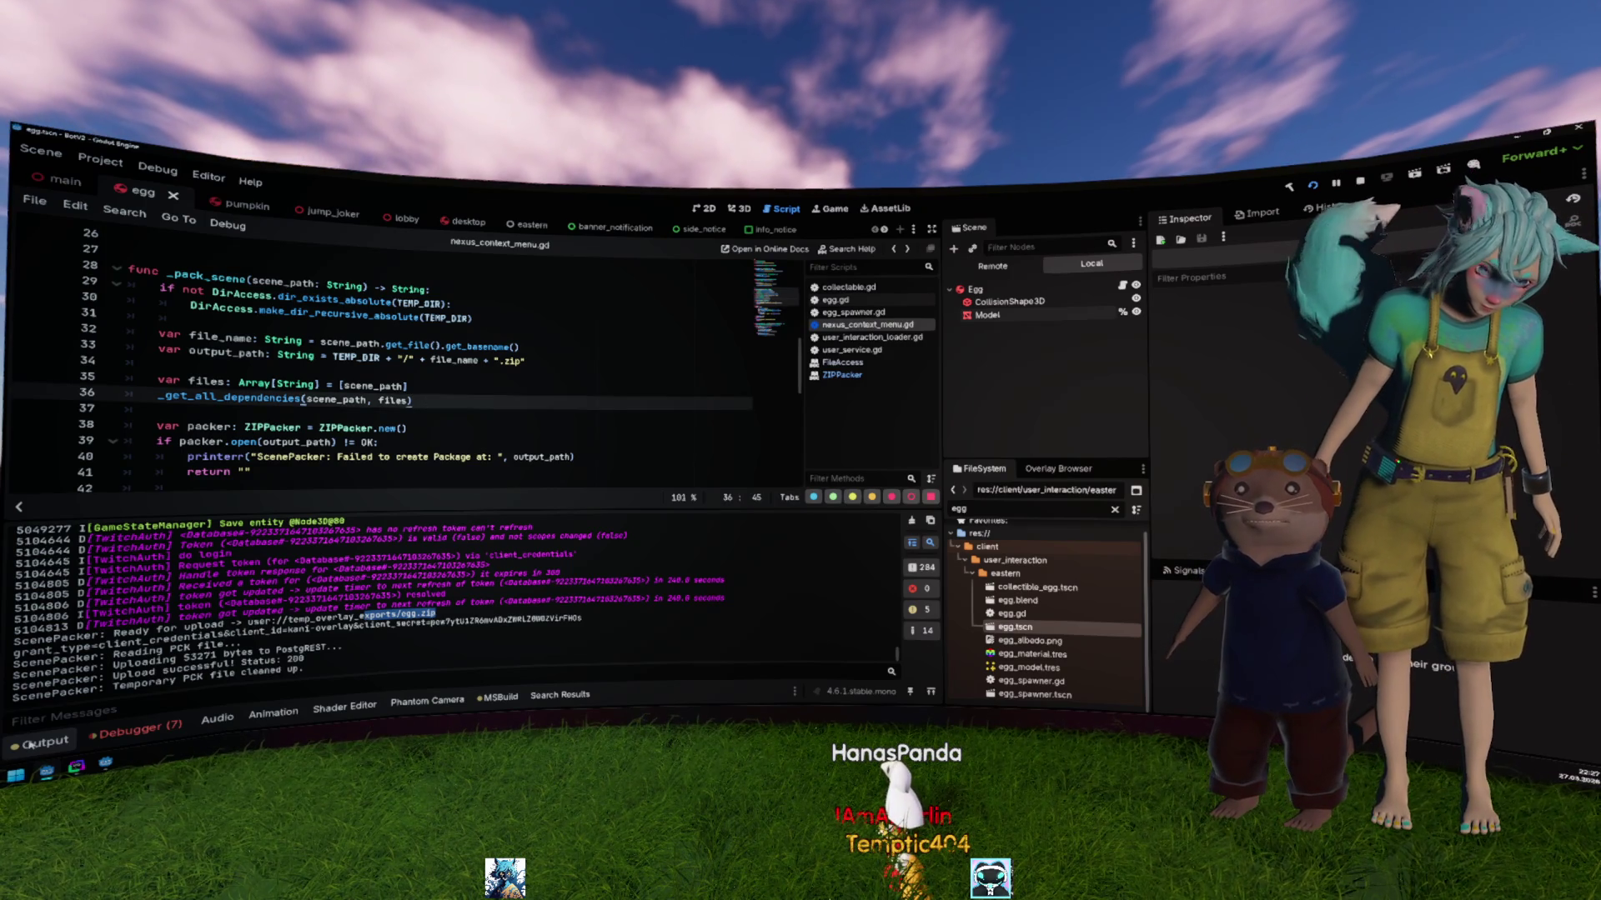
pyautogui.click(29, 745)
pyautogui.click(414, 517)
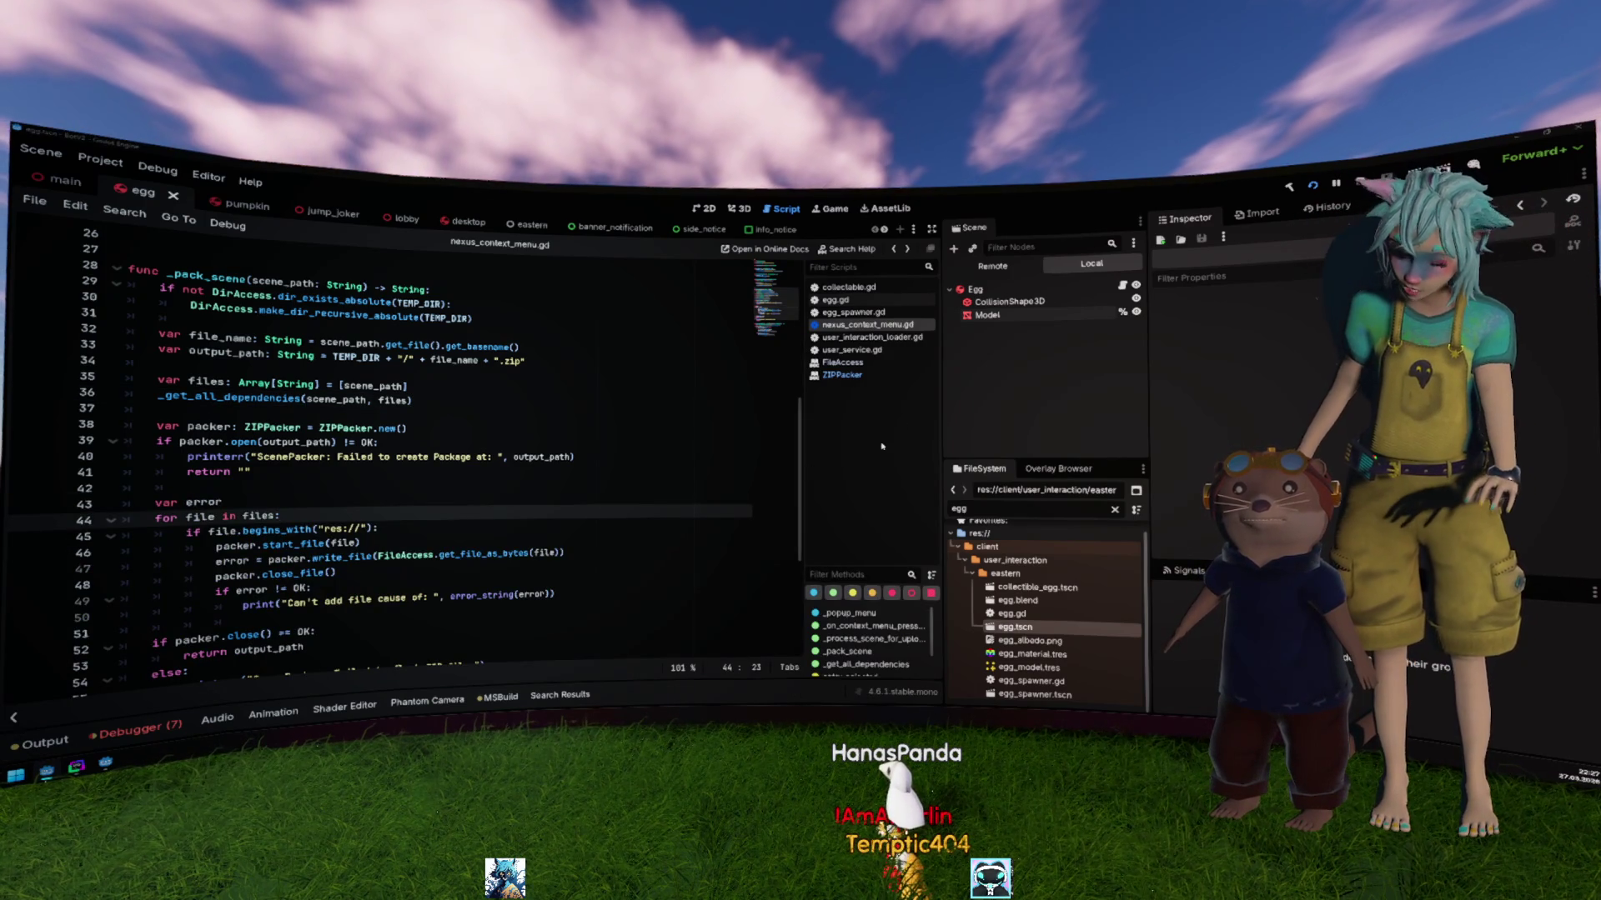
# Step: Clear the FileSystem filter and open res://addons/scene_nexus in the system file manager
pyautogui.hotkey('alt', 'Tab')
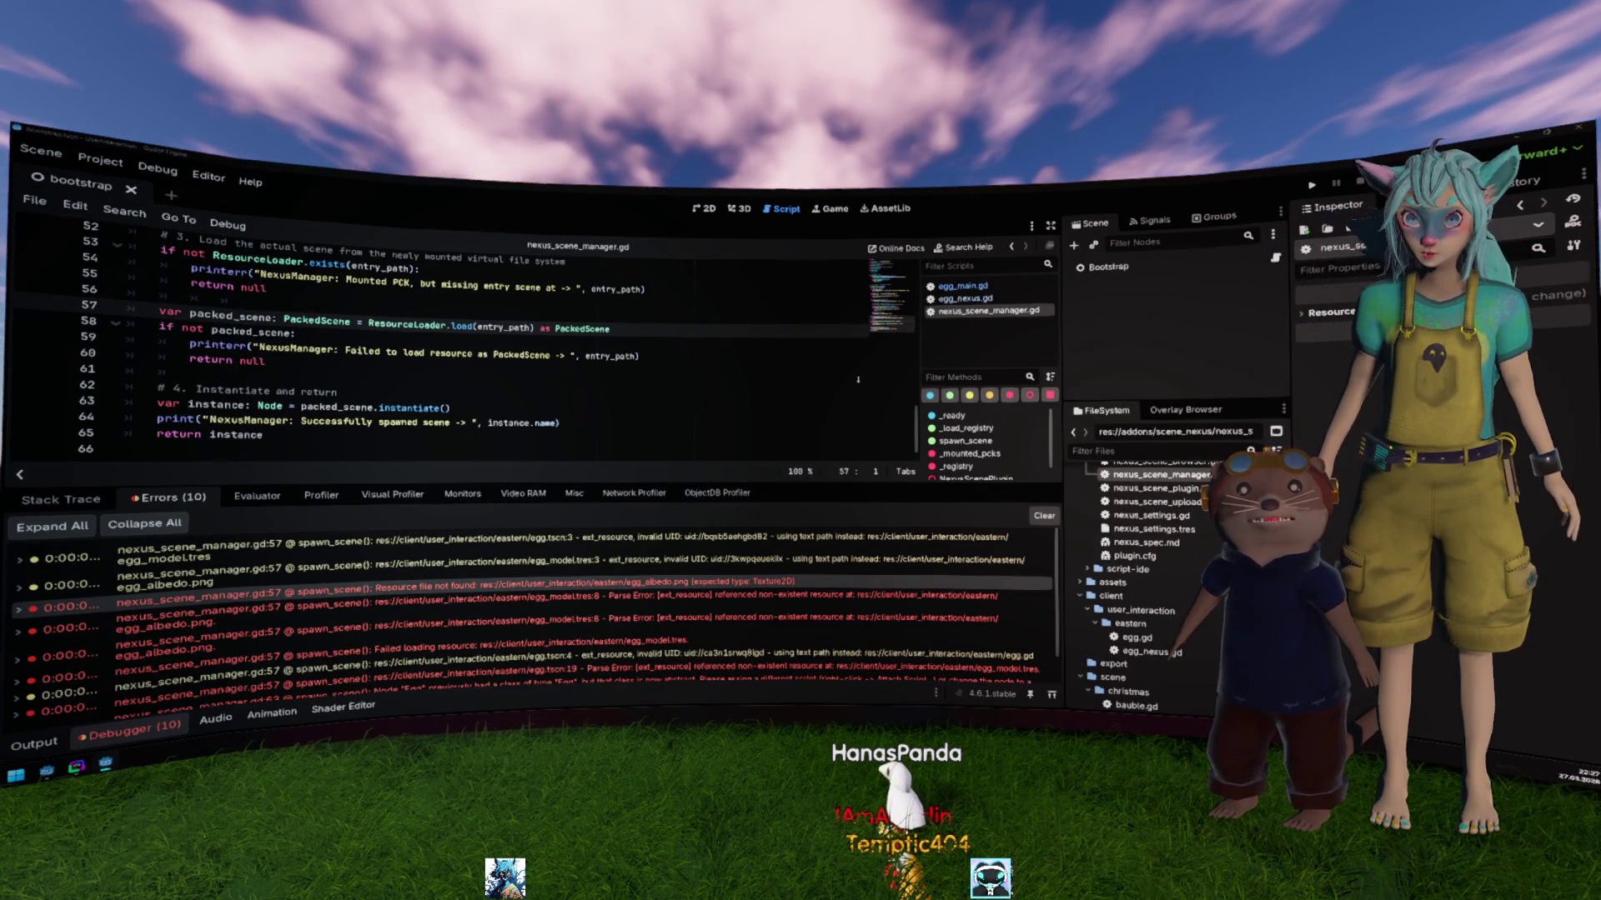
pyautogui.hotkey('alt', 'Tab')
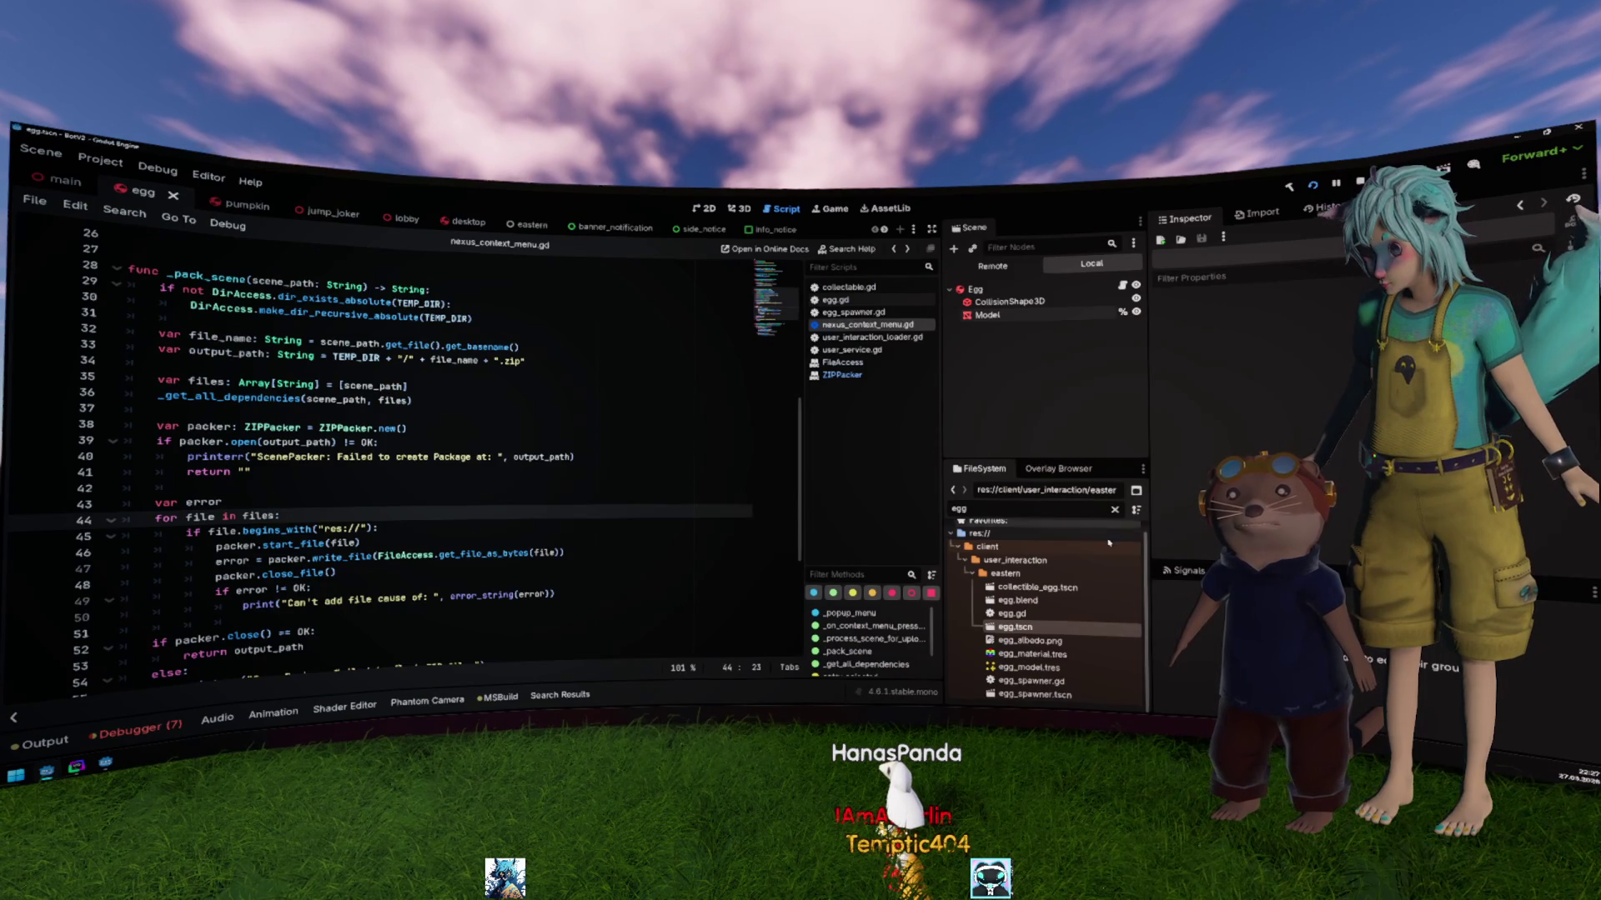
pyautogui.click(1115, 510)
pyautogui.scroll(15, 1104, 537)
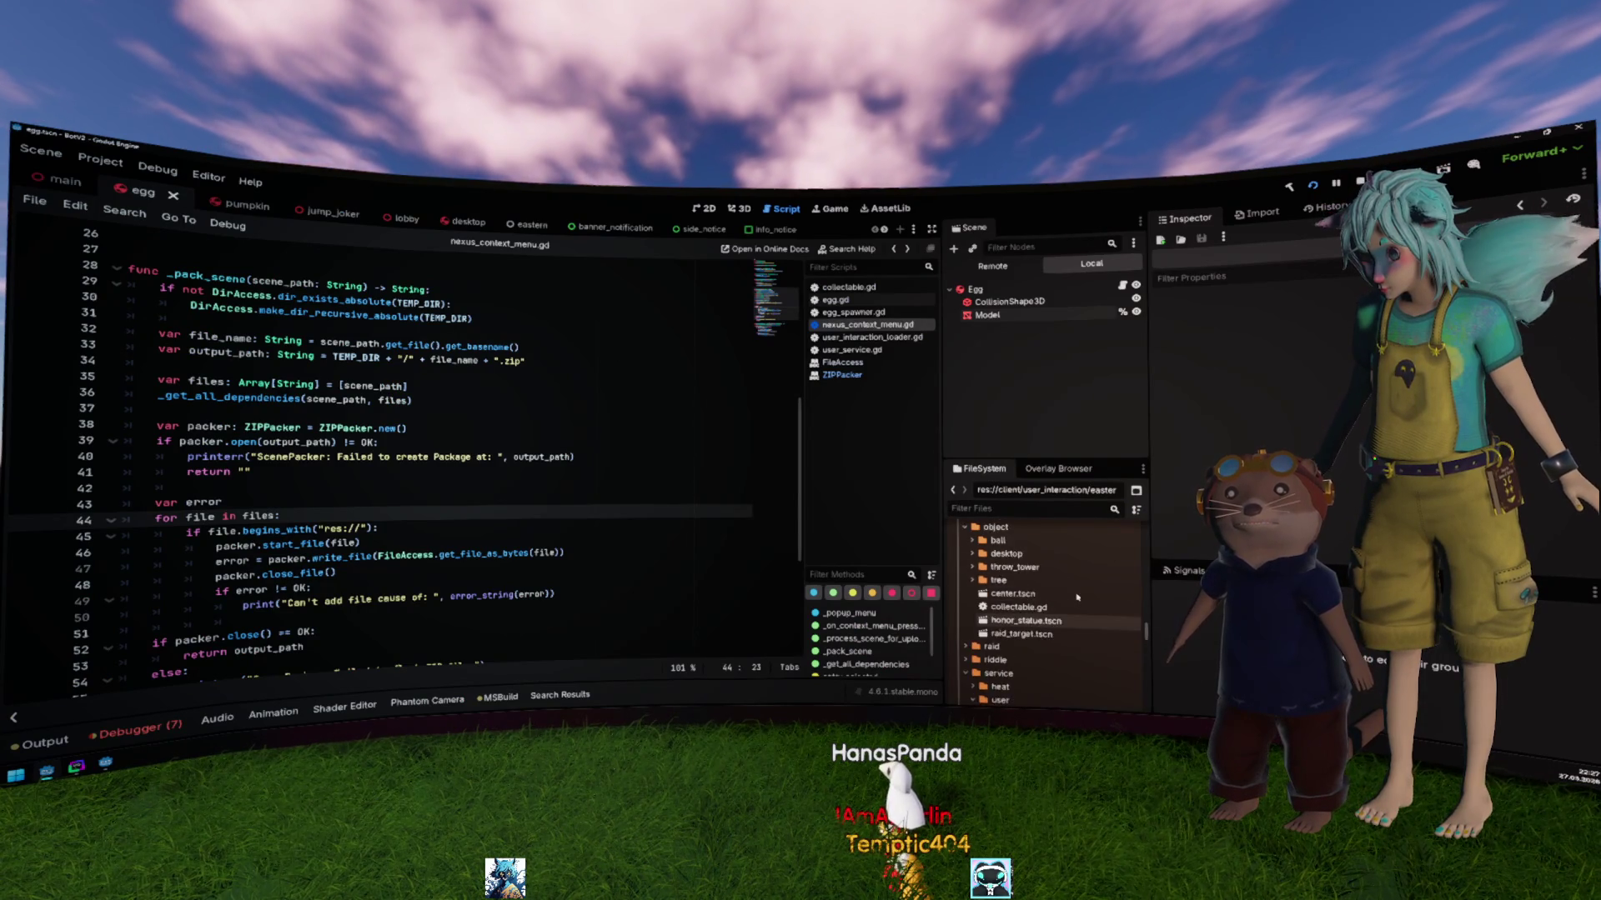
pyautogui.scroll(5, 1077, 597)
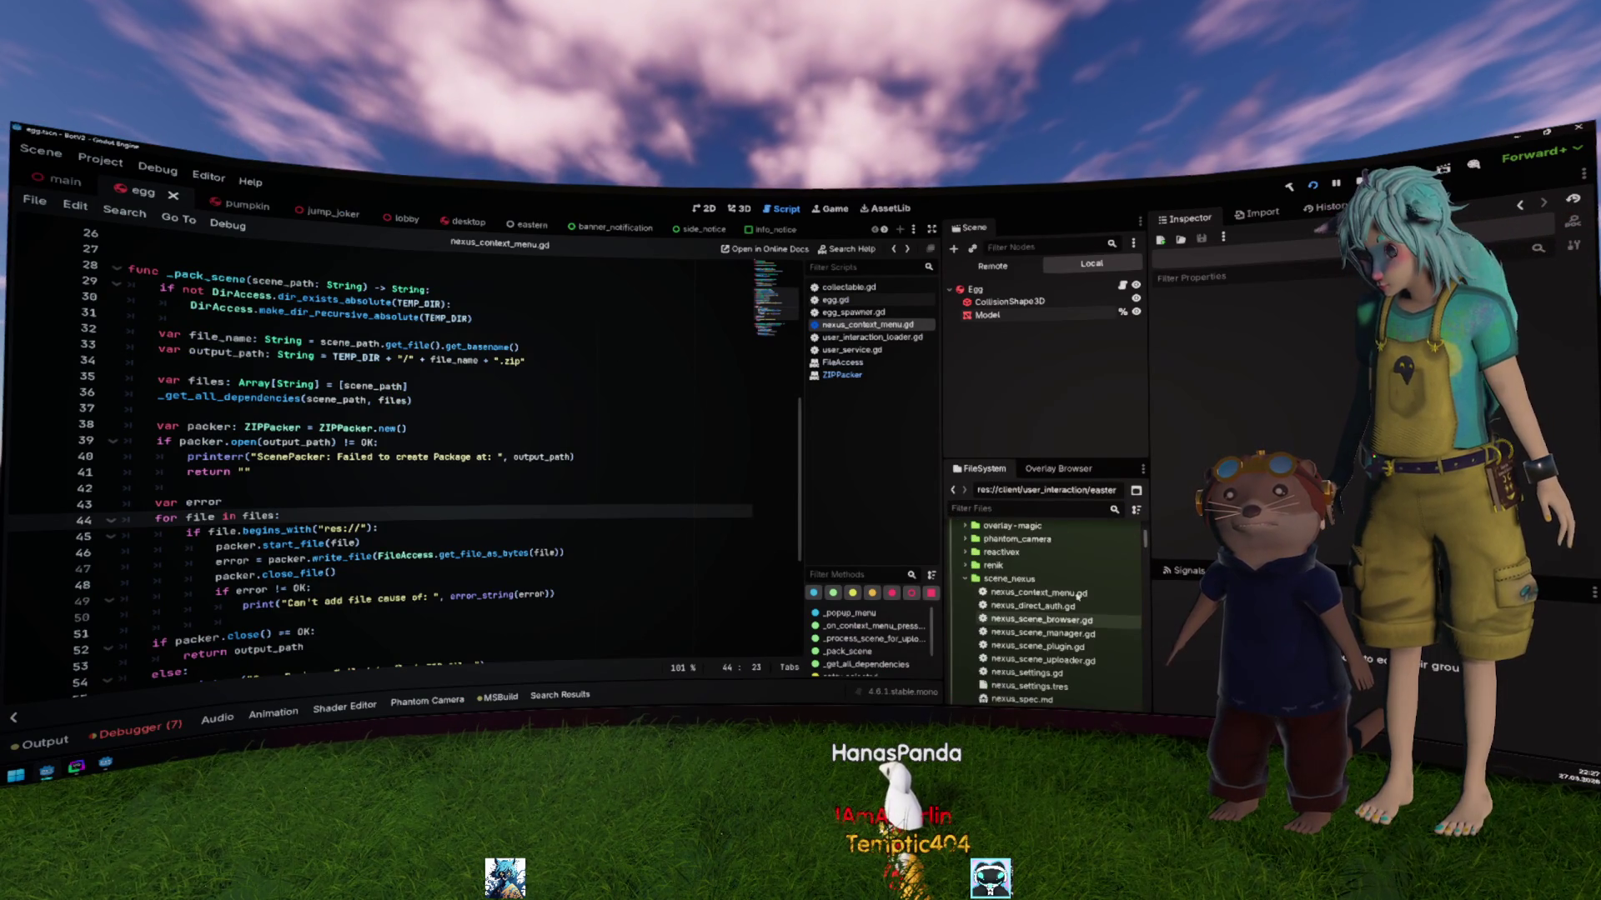
pyautogui.click(1011, 600)
pyautogui.rightClick(1011, 600)
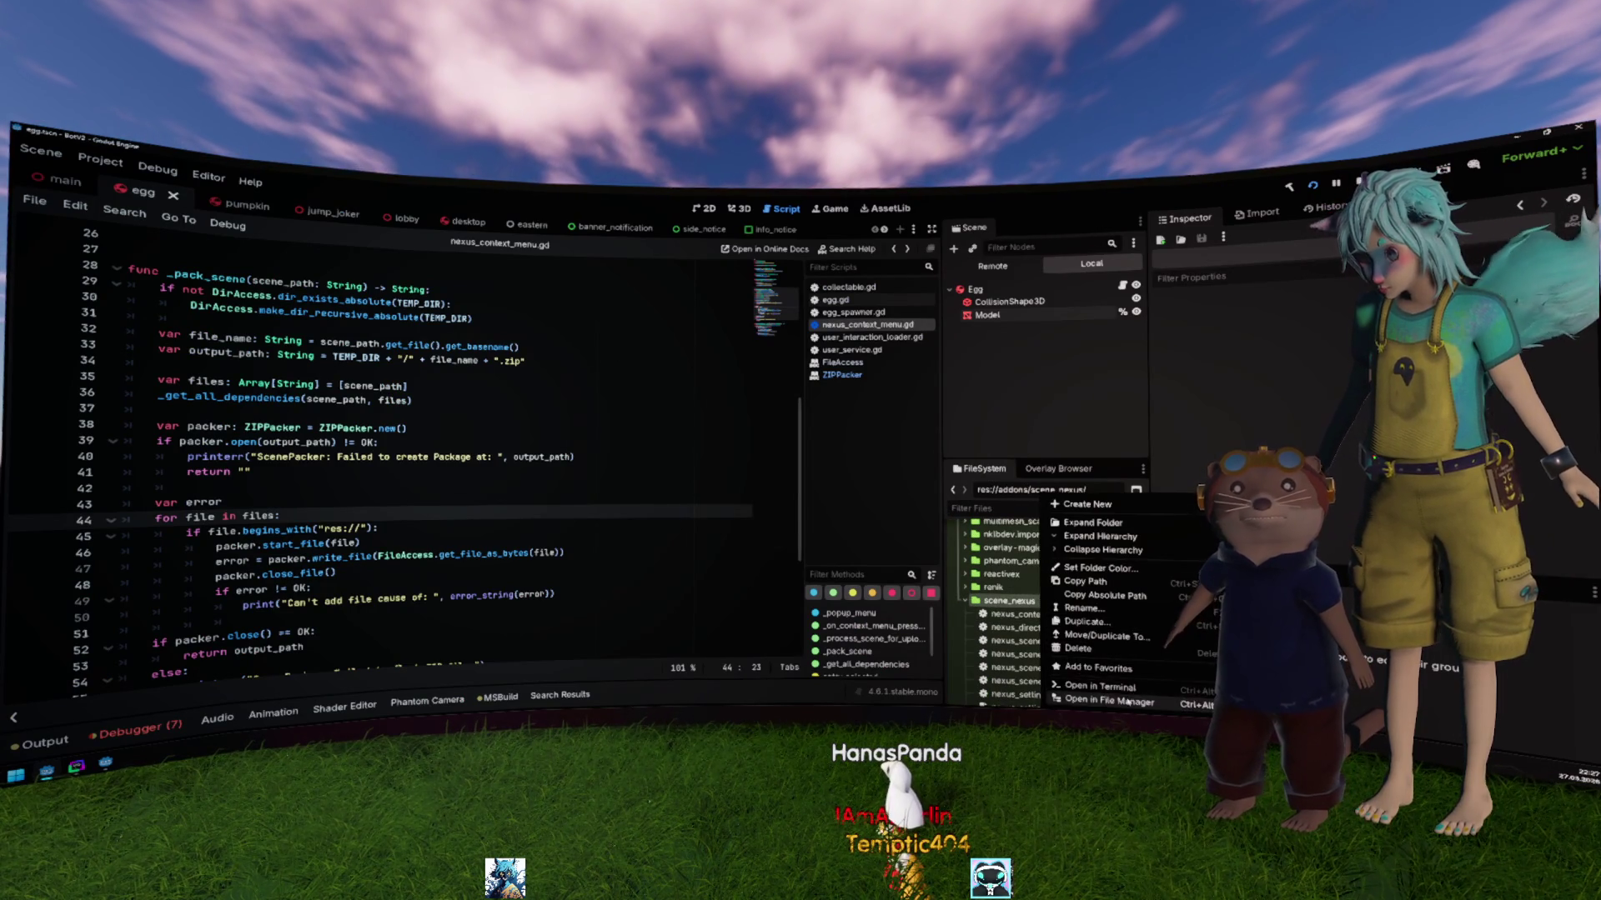
pyautogui.click(1107, 702)
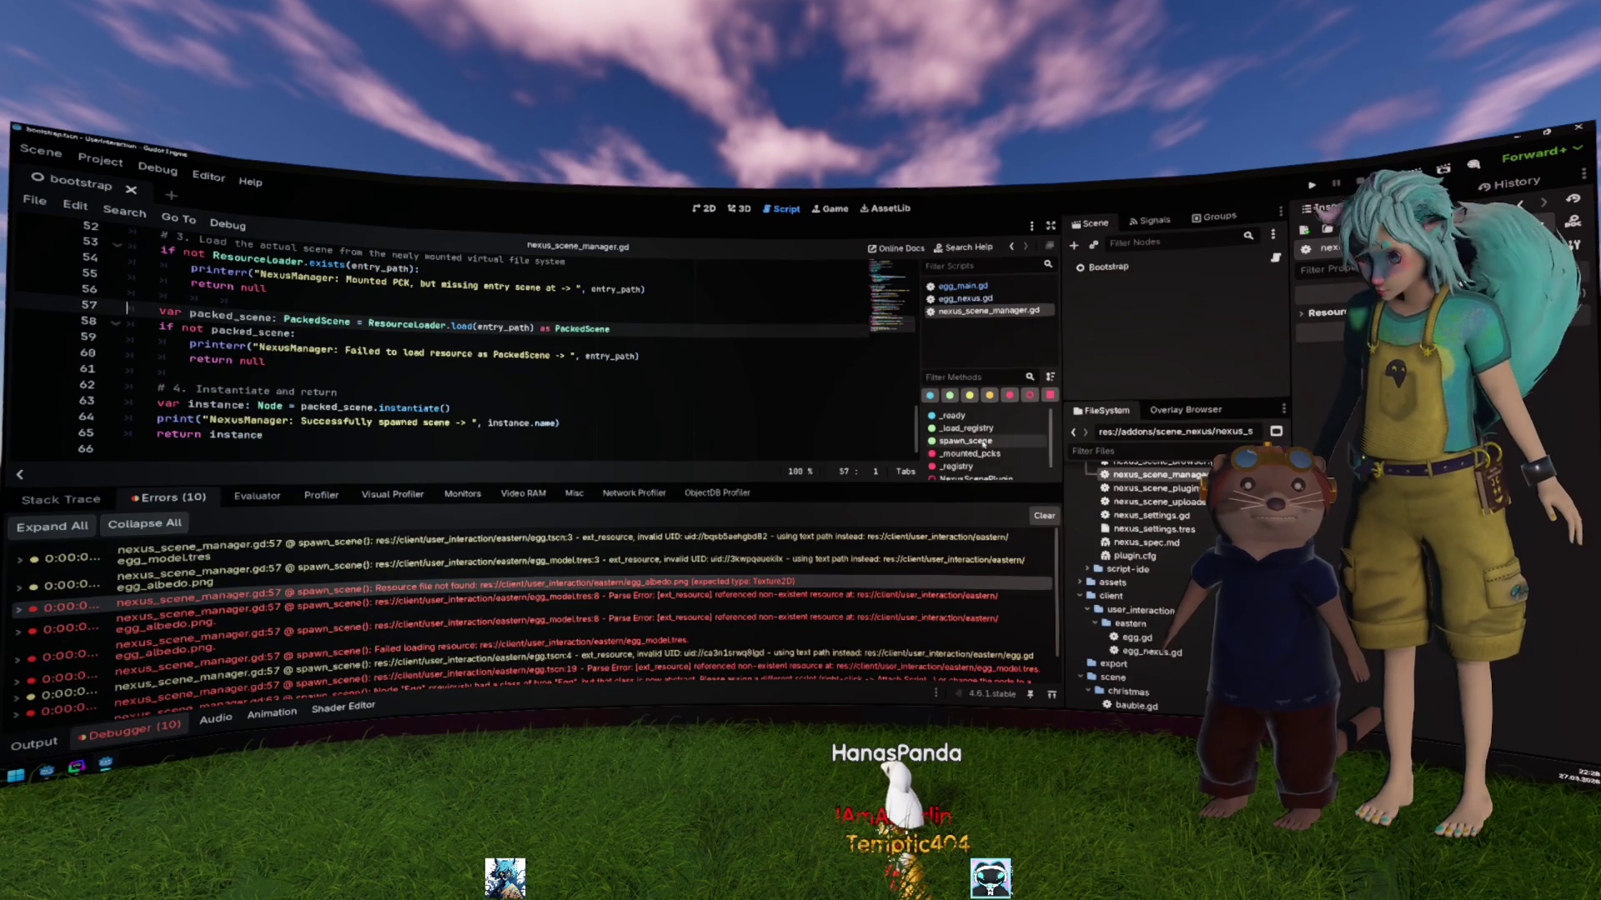
# Step: Go to line 60 of nexus_scene_manager.gd and hide the Debugger panel with Ctrl+J
pyautogui.scroll(3, 1134, 533)
pyautogui.click(1141, 517)
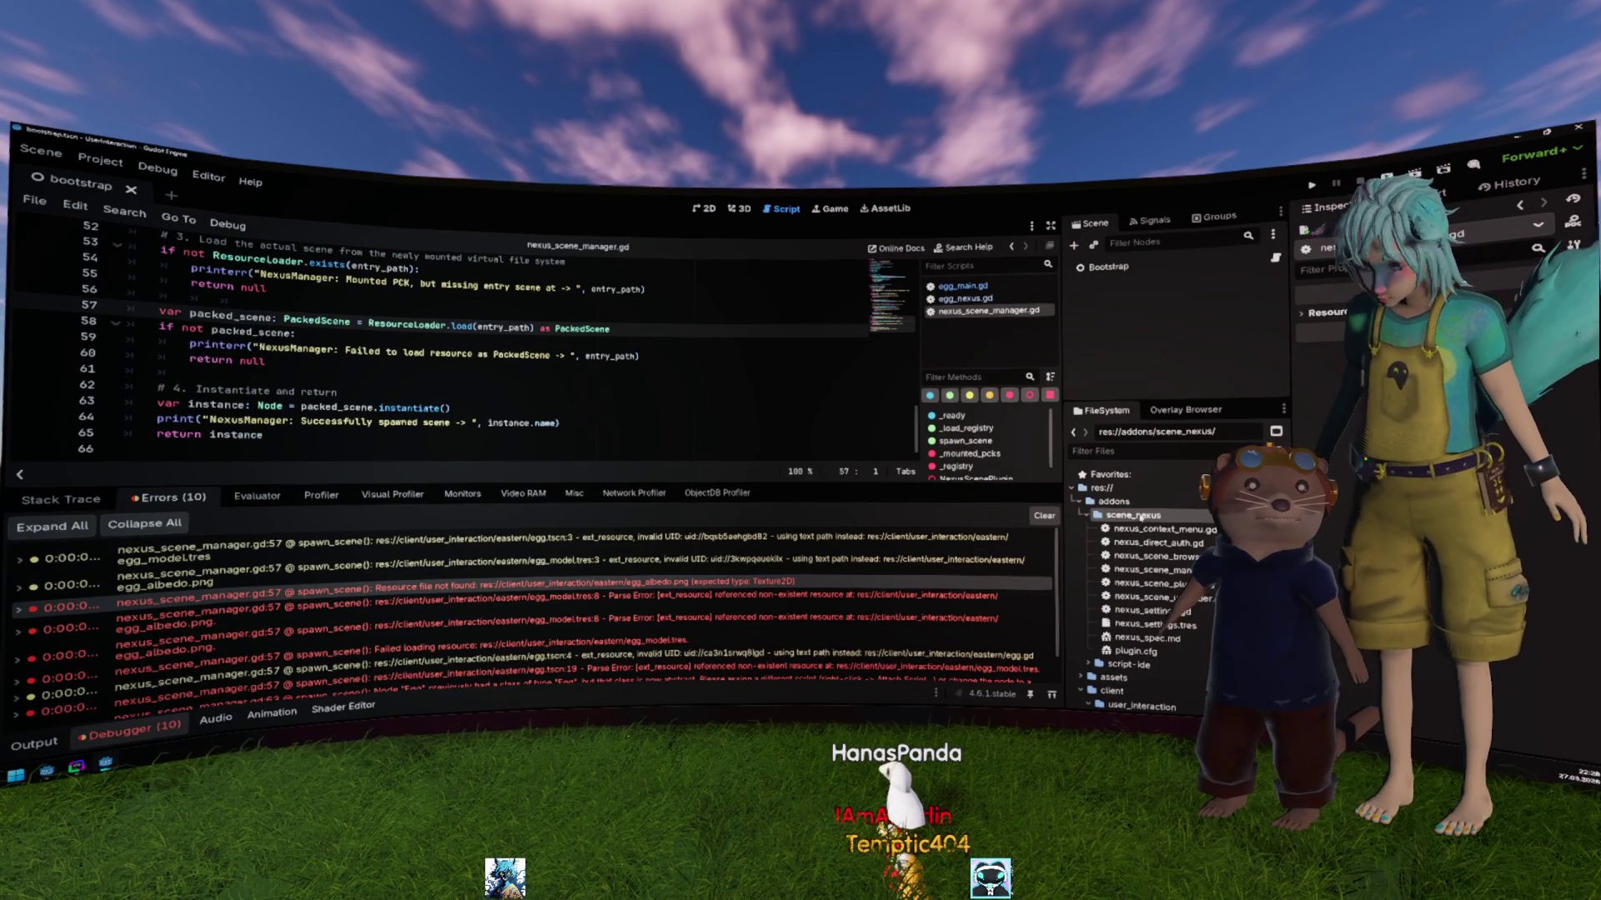
pyautogui.rightClick(1143, 513)
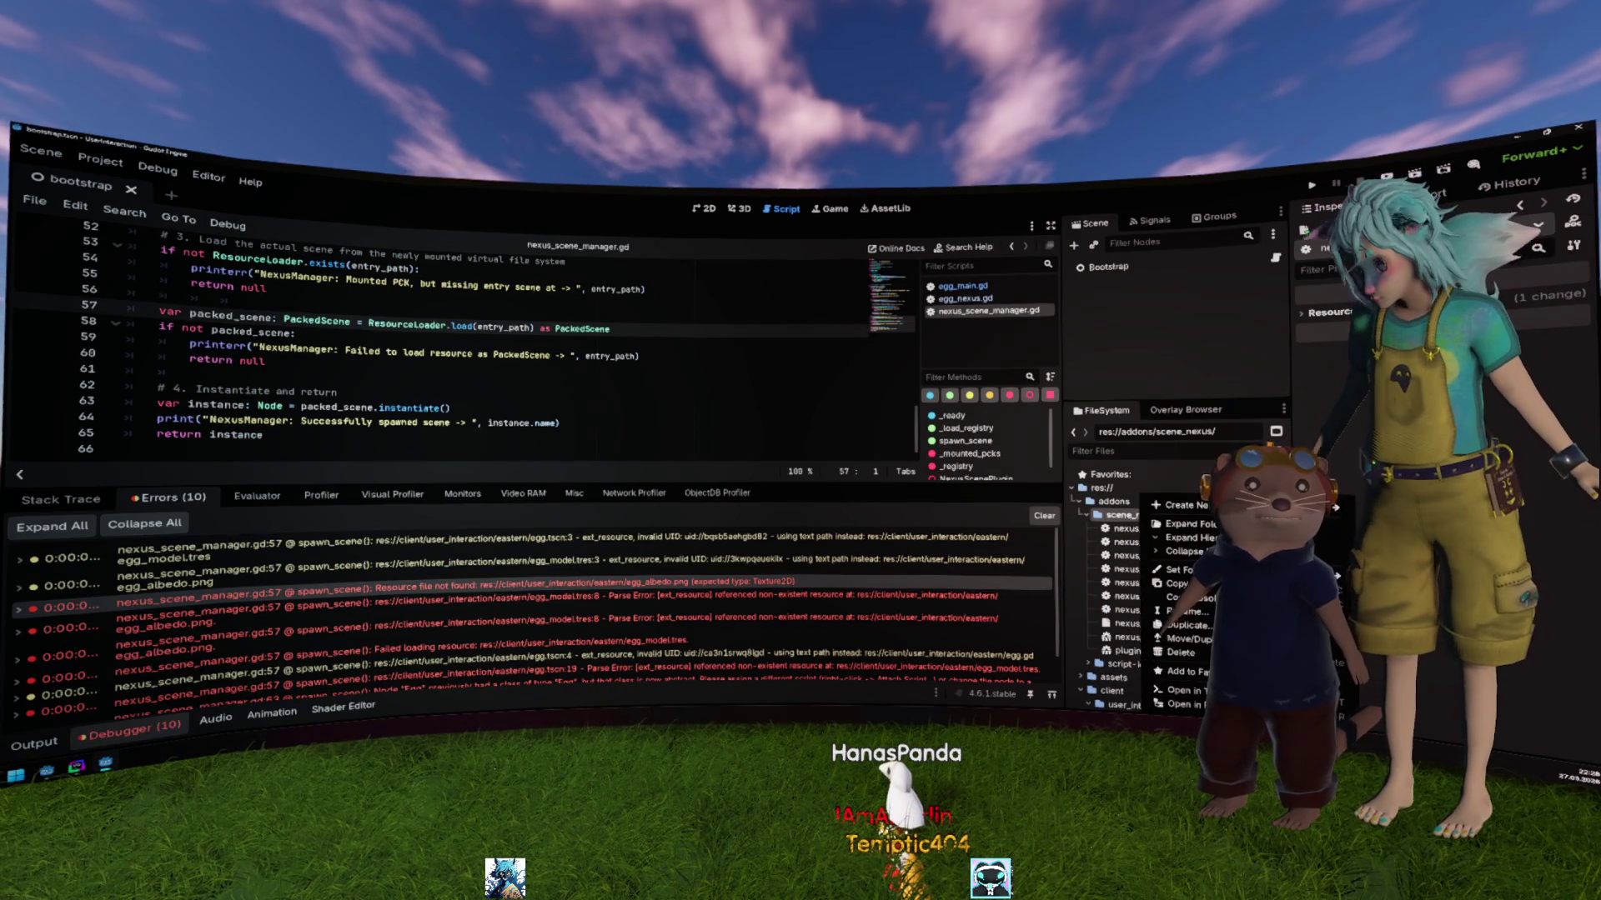
pyautogui.press('Escape')
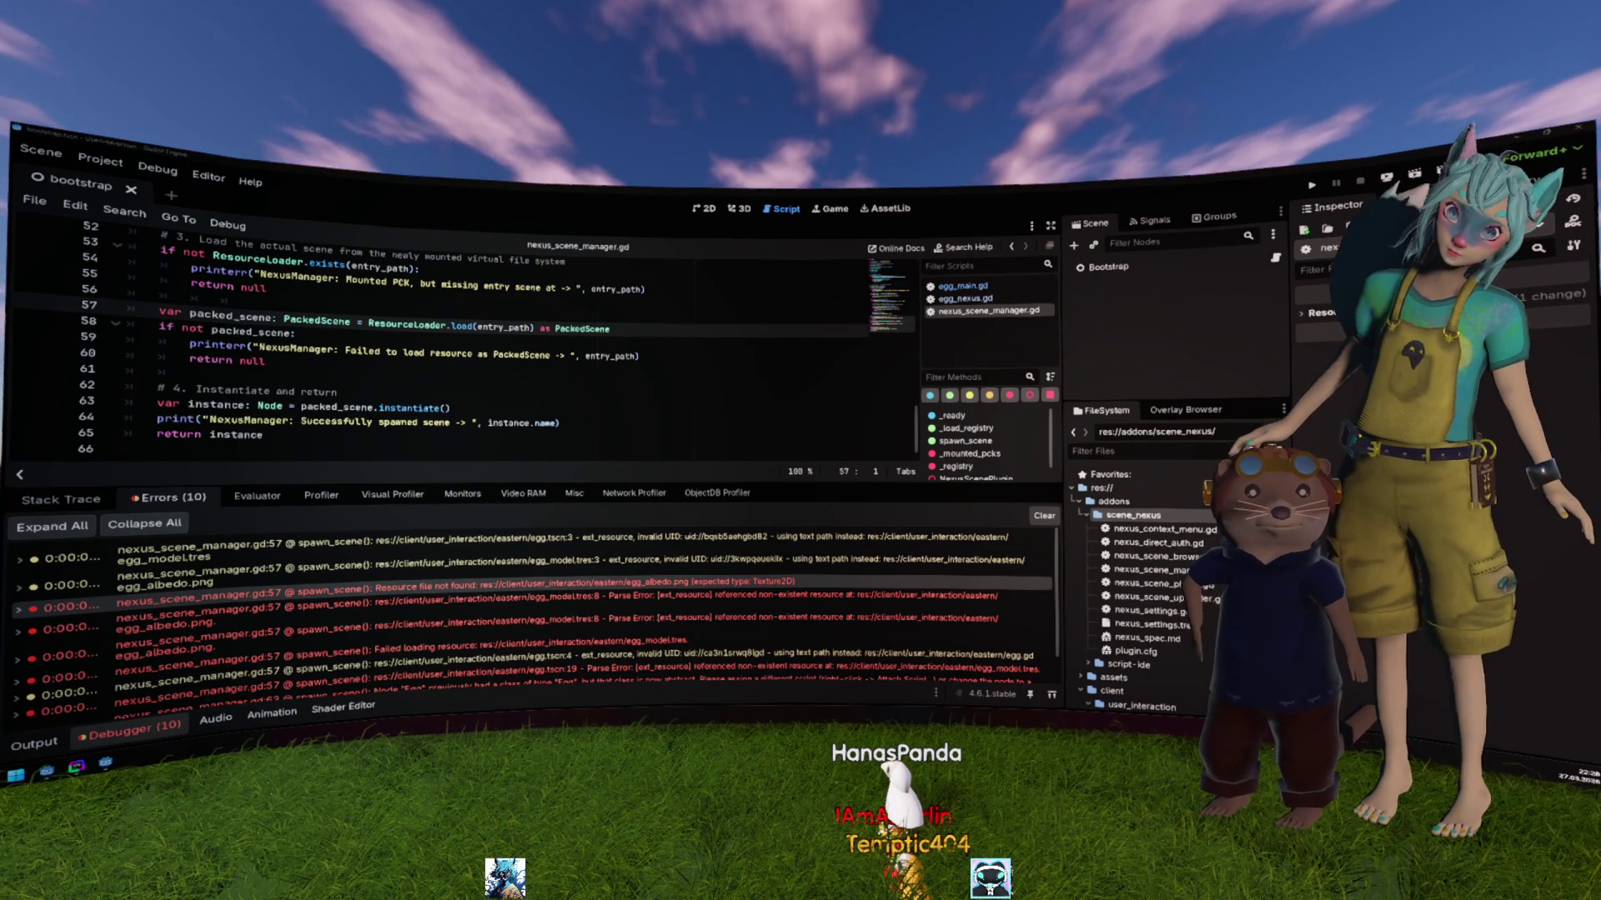
pyautogui.click(657, 365)
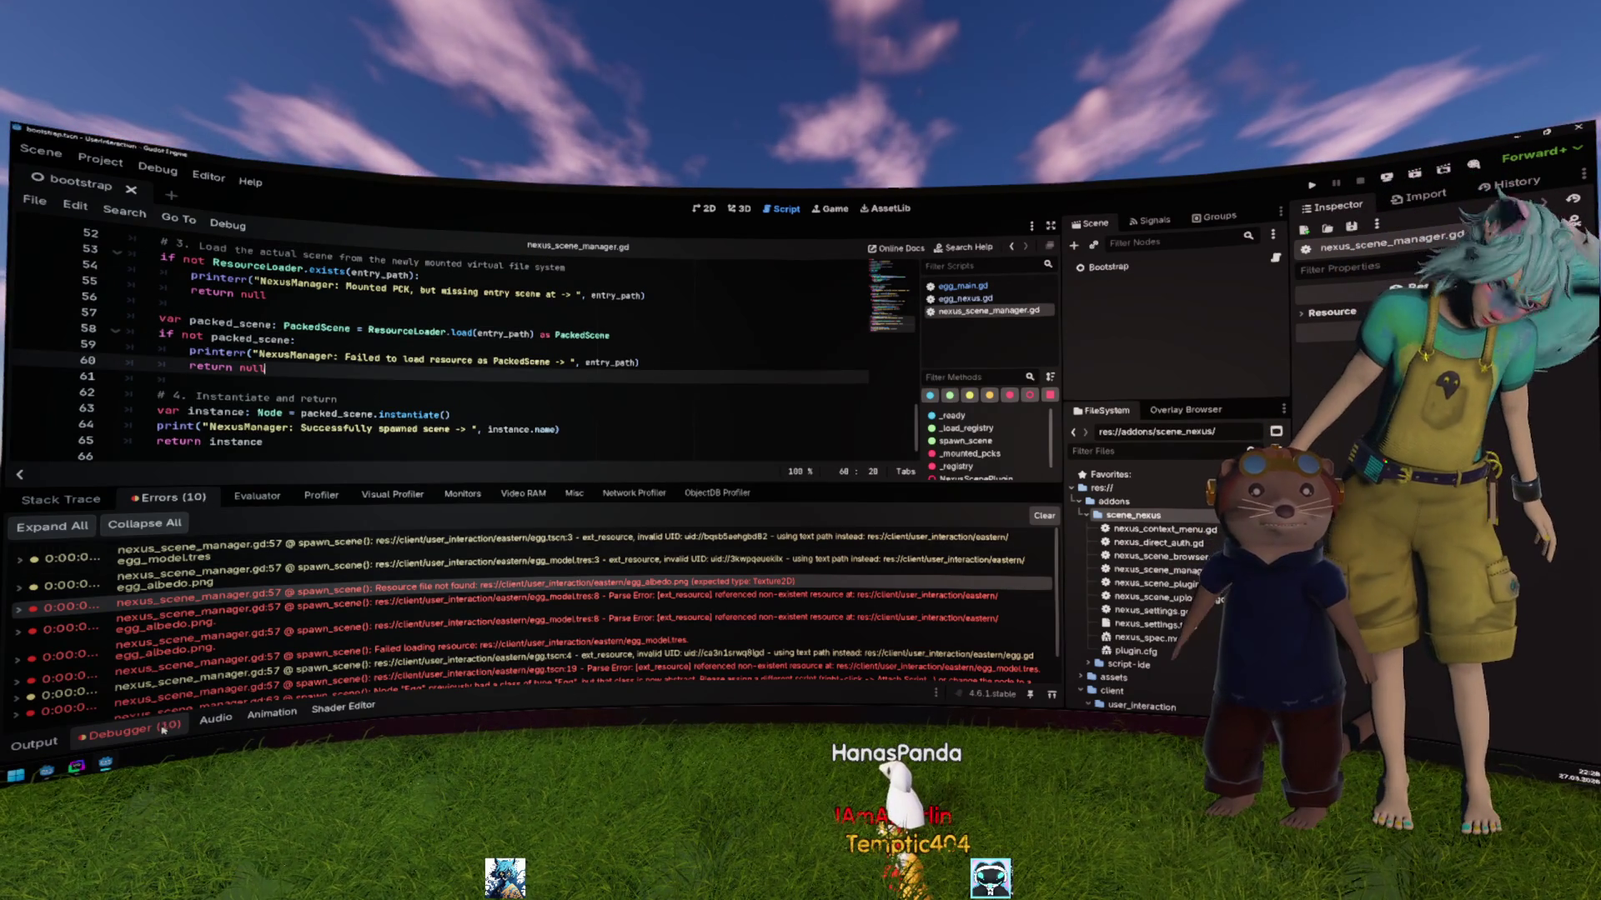
pyautogui.hotkey('ctrl', 'j')
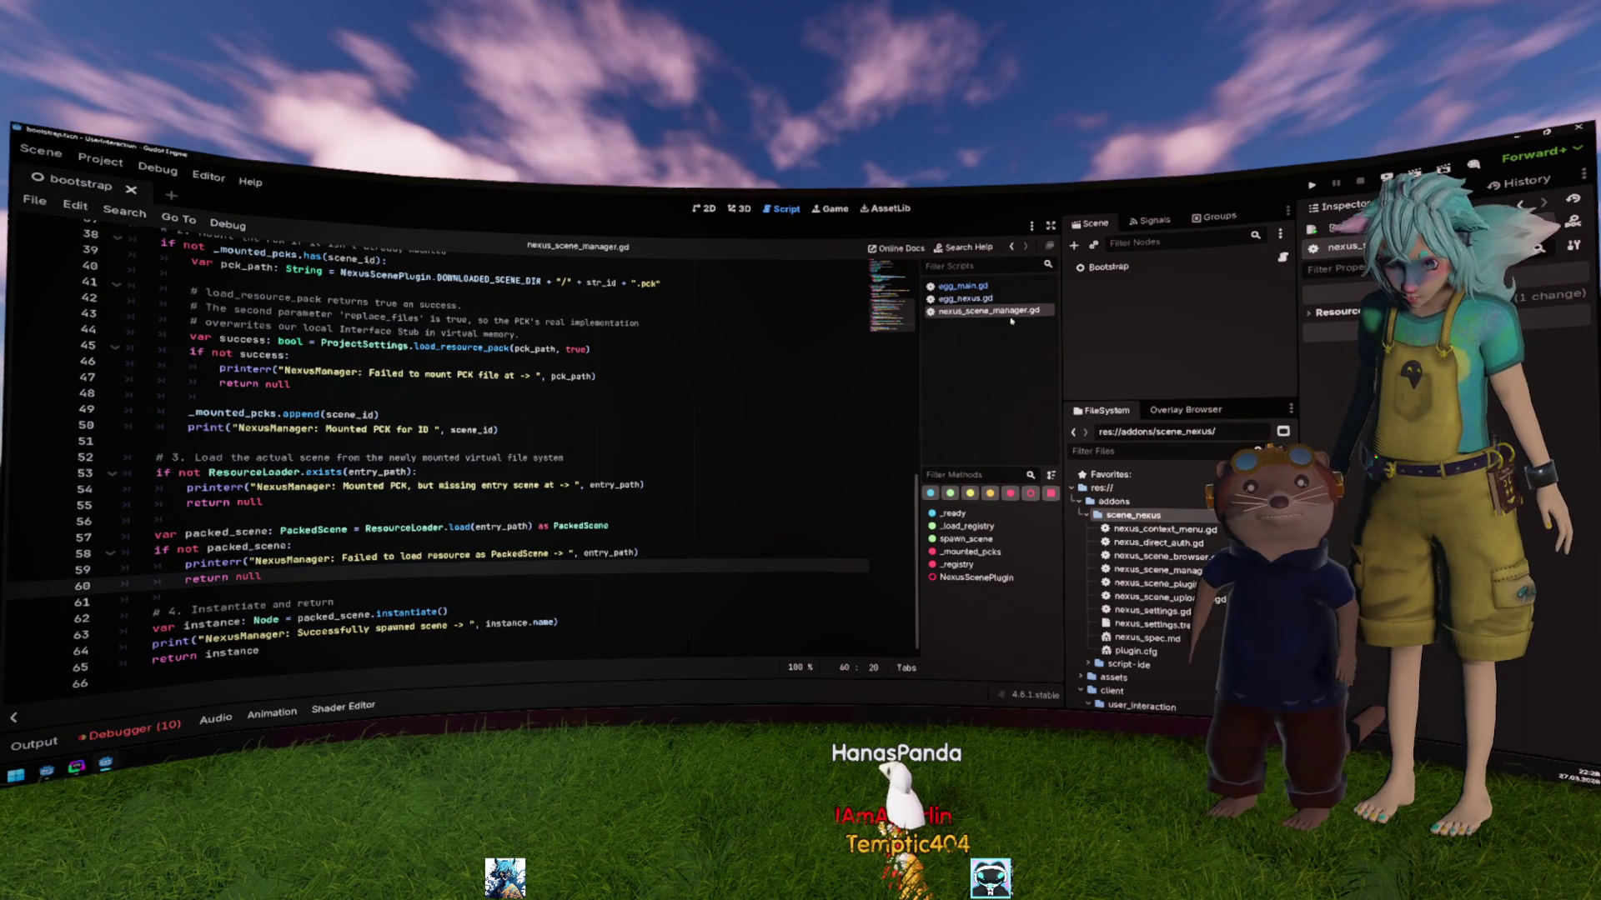
# Step: Open nexus_scene_browser.gd from the FileSystem dock and go to line 70
pyautogui.scroll(12, 706, 468)
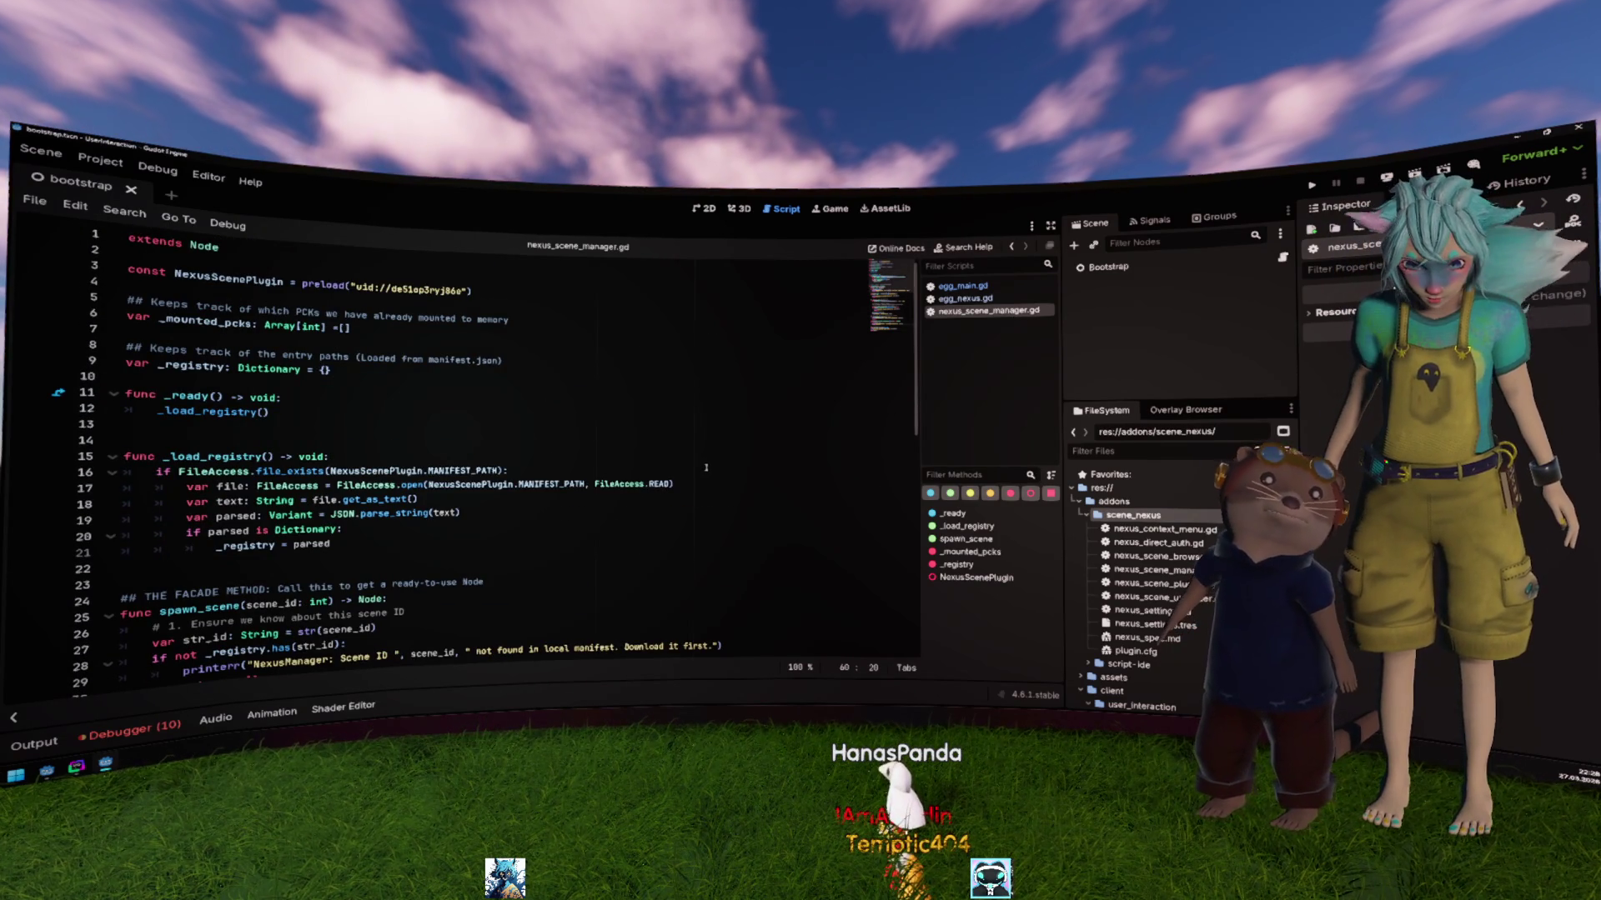
pyautogui.scroll(-2, 706, 468)
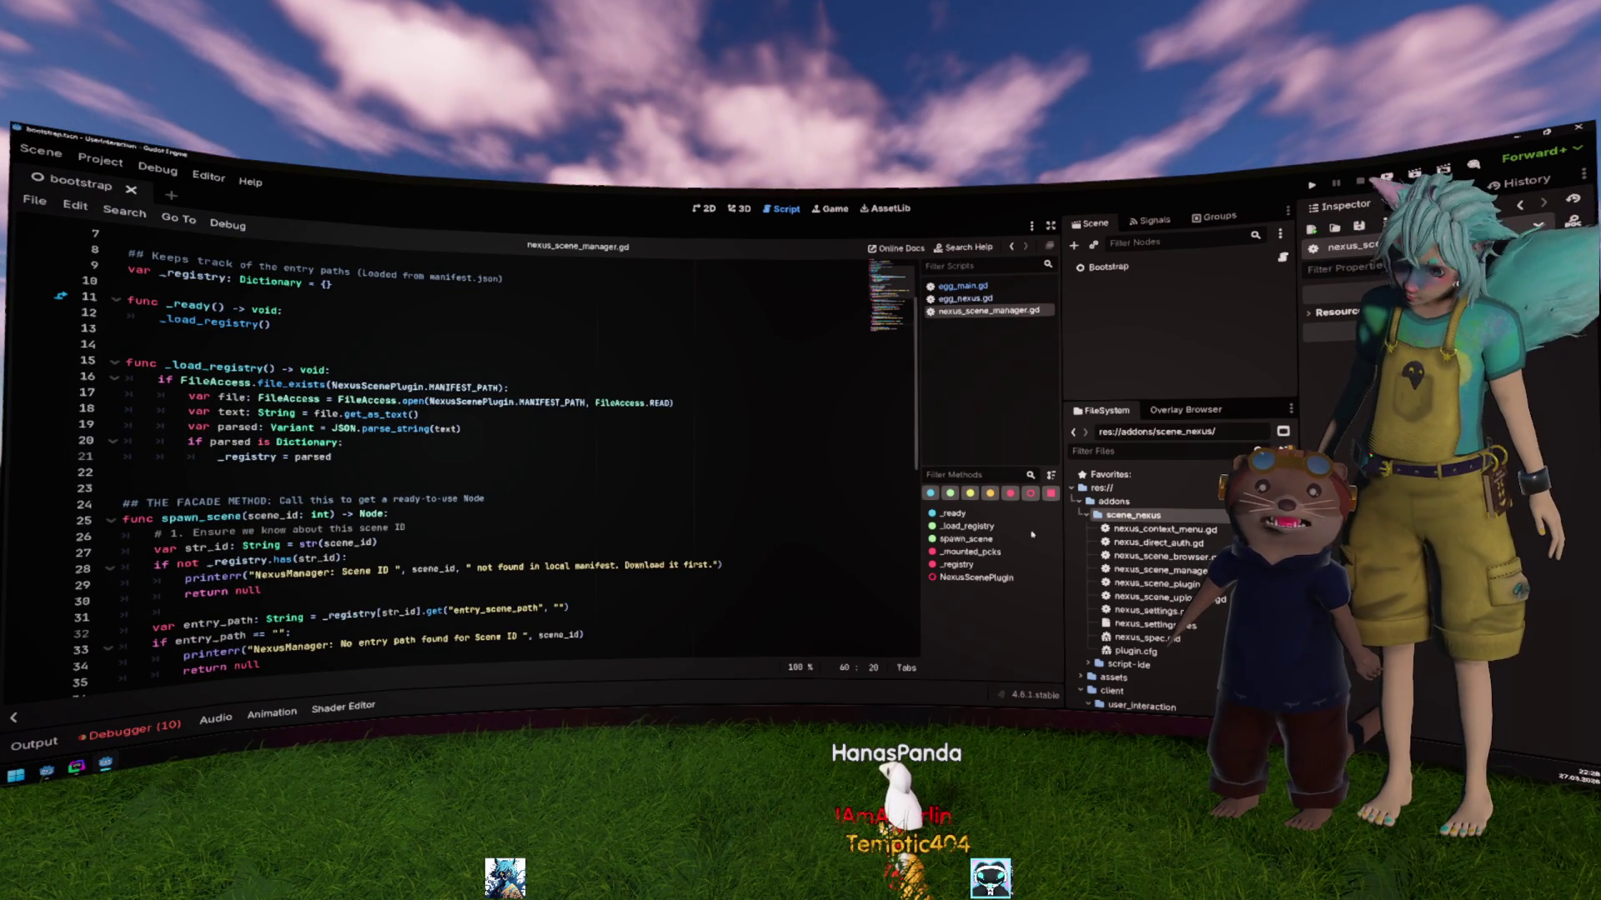
pyautogui.doubleClick(1113, 556)
pyautogui.click(550, 480)
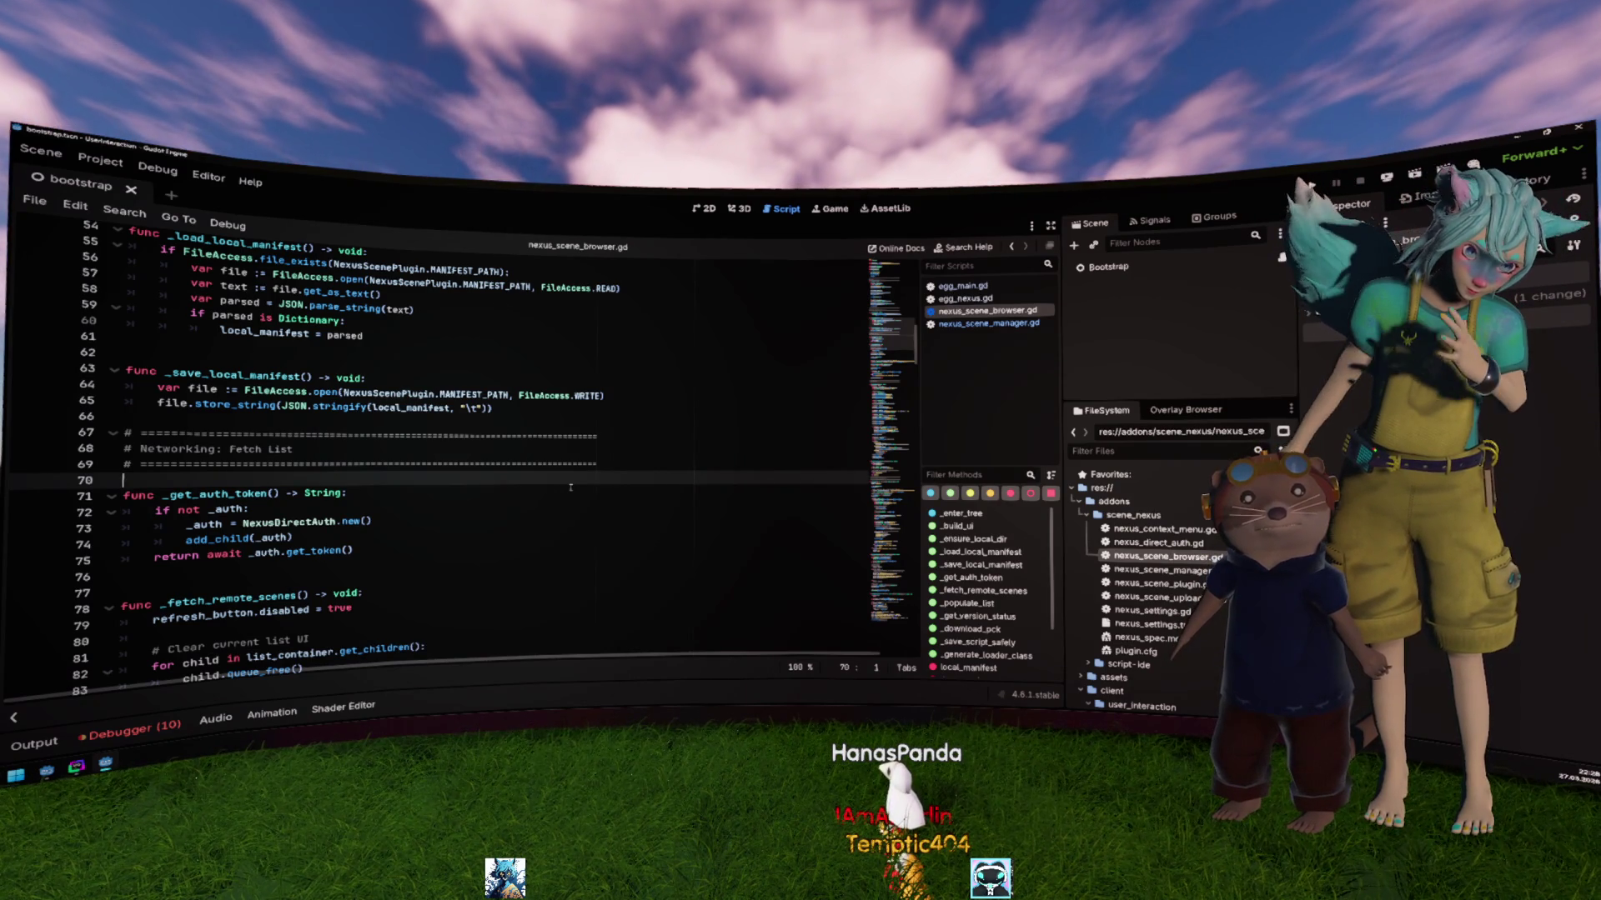
# Step: In _download_pck, change the downloaded scene's save-path extension from .pck to .zip
pyautogui.scroll(-8, 570, 487)
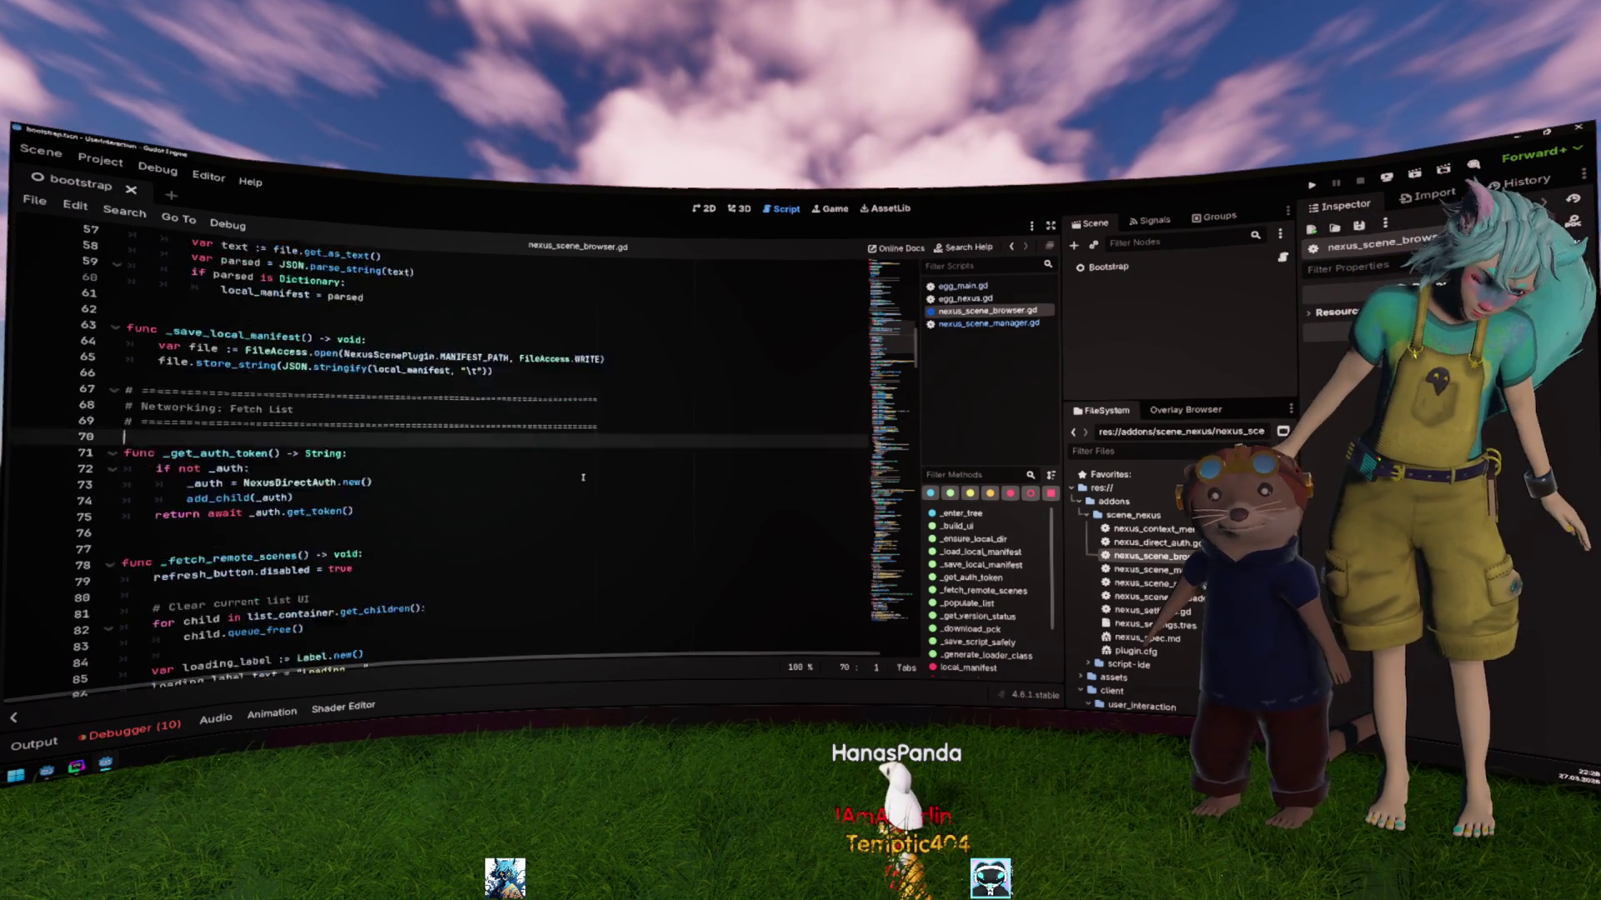
pyautogui.click(655, 479)
pyautogui.scroll(-6, 372, 291)
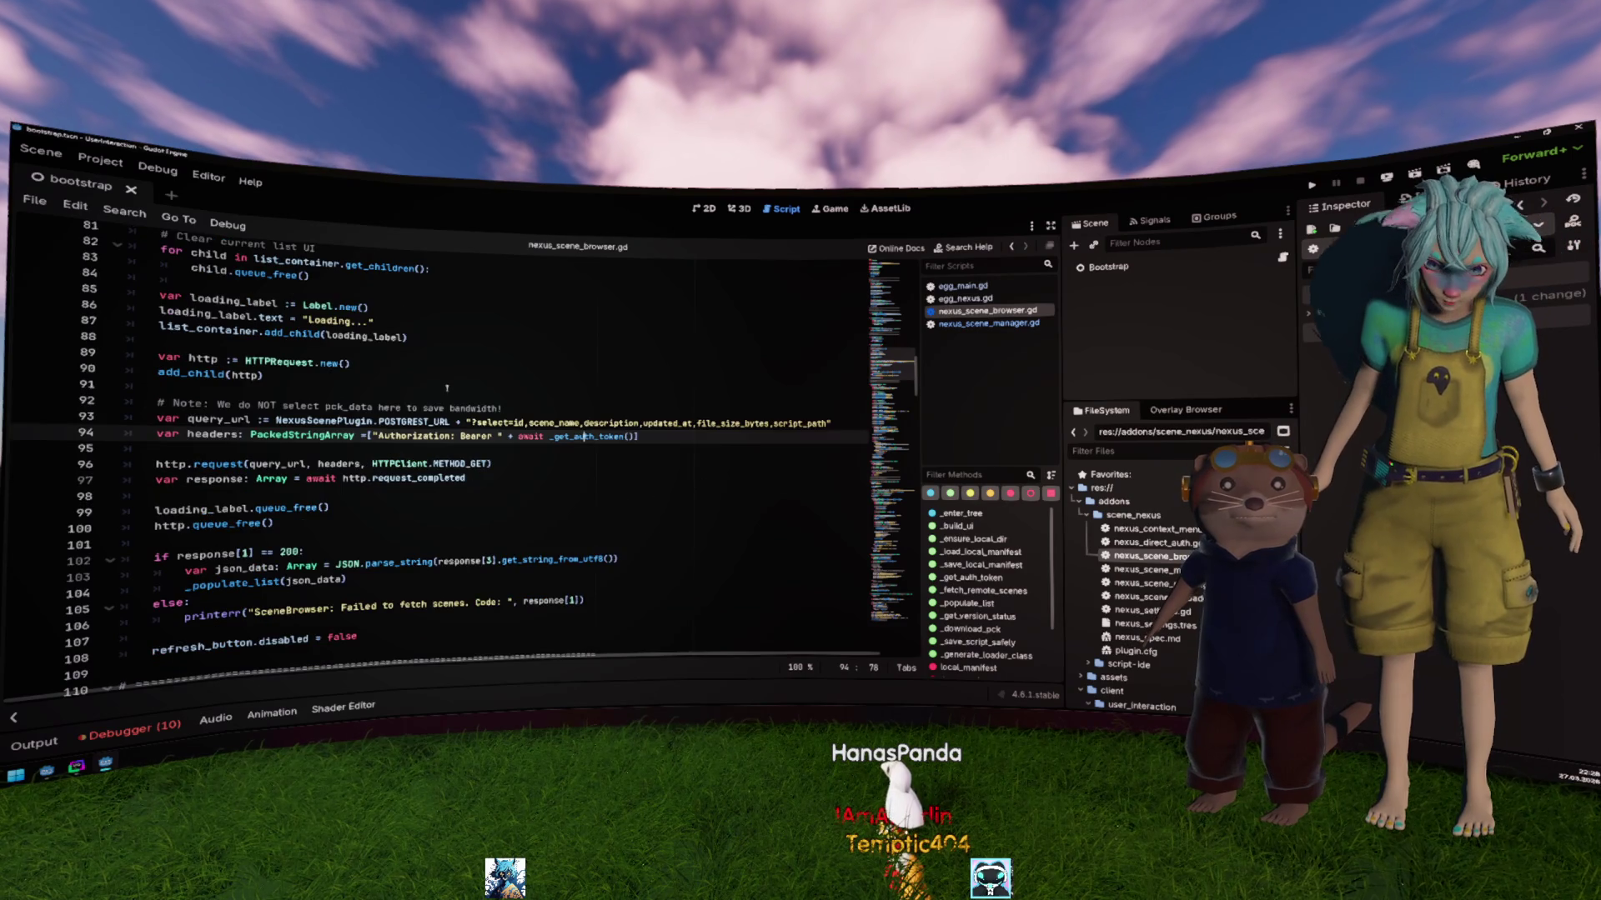
pyautogui.scroll(-17, 371, 290)
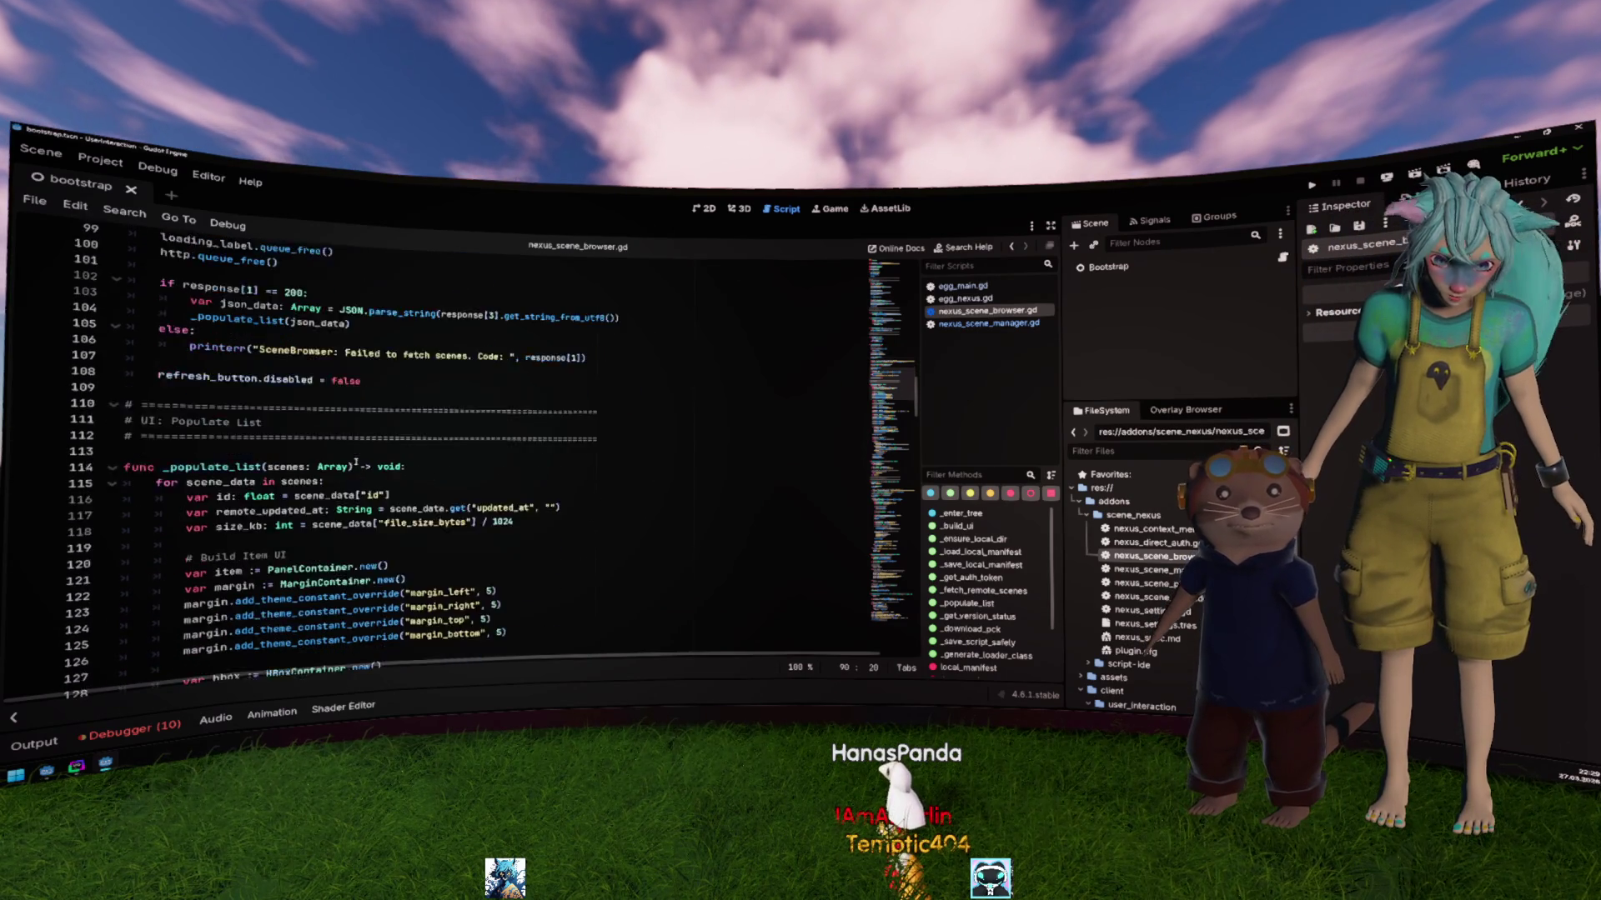
pyautogui.scroll(-14, 391, 419)
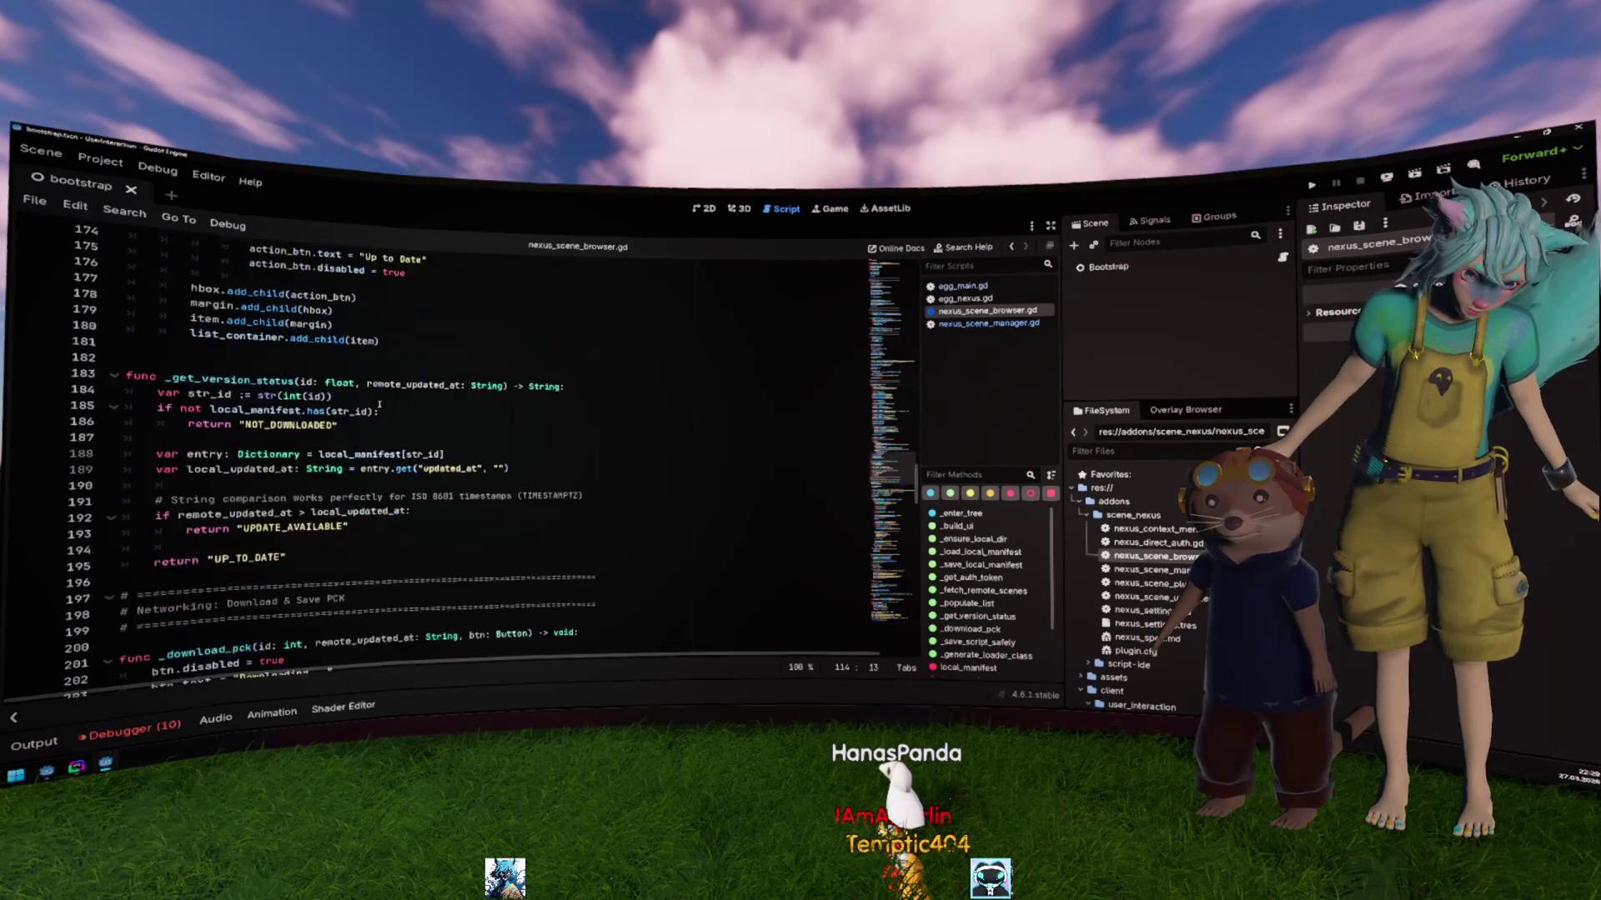
pyautogui.click(517, 467)
pyautogui.scroll(-3, 517, 481)
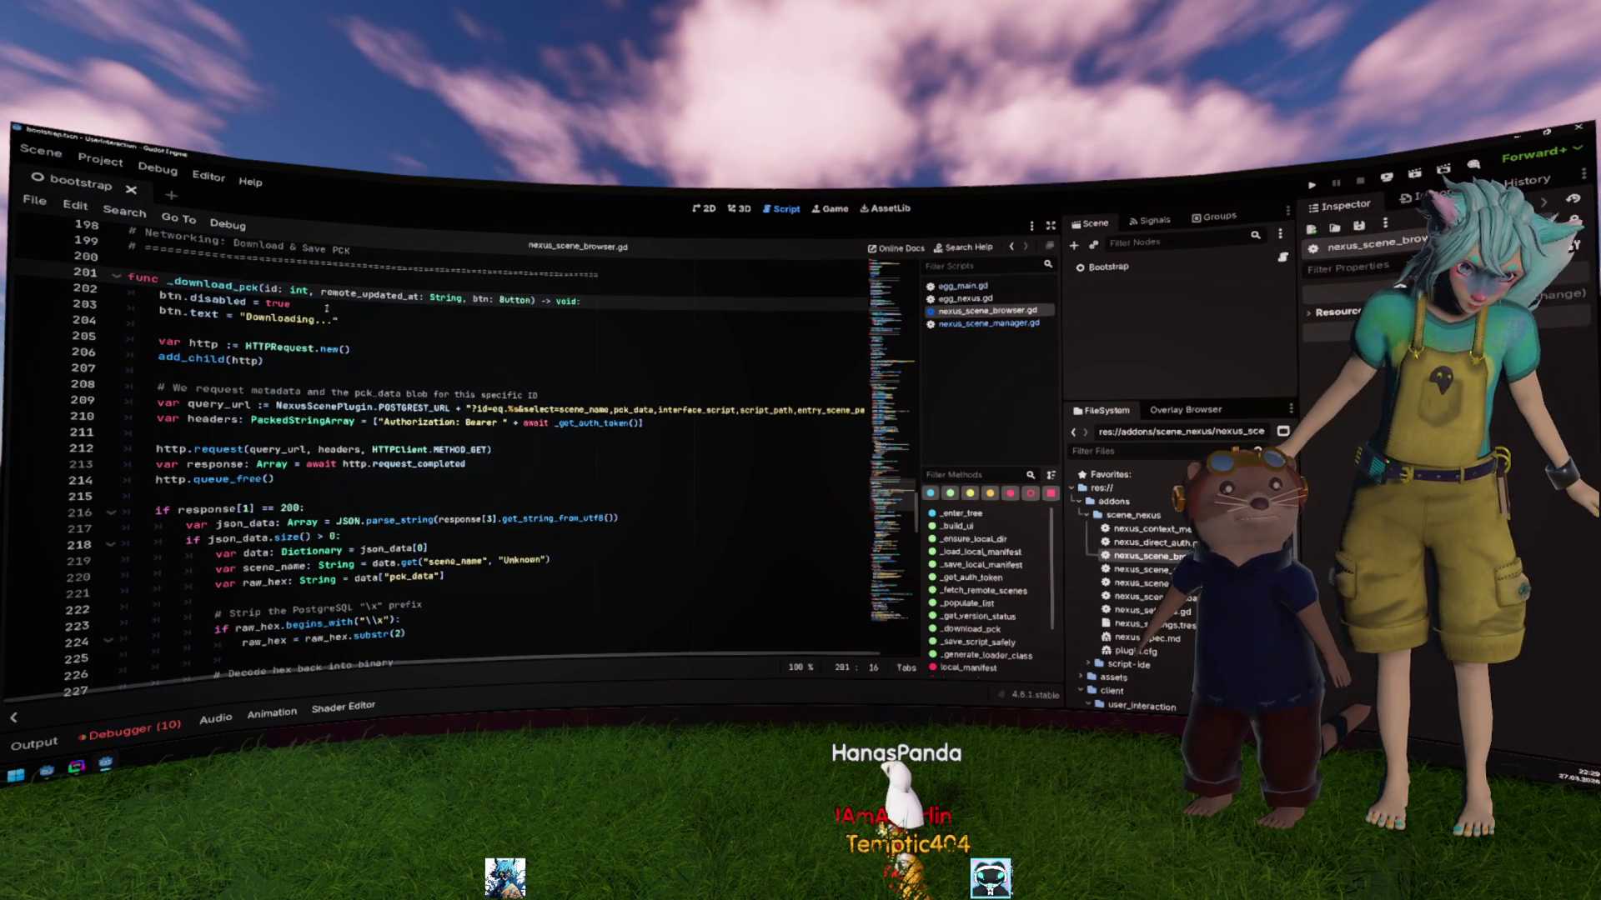
pyautogui.scroll(-5, 323, 495)
pyautogui.click(394, 362)
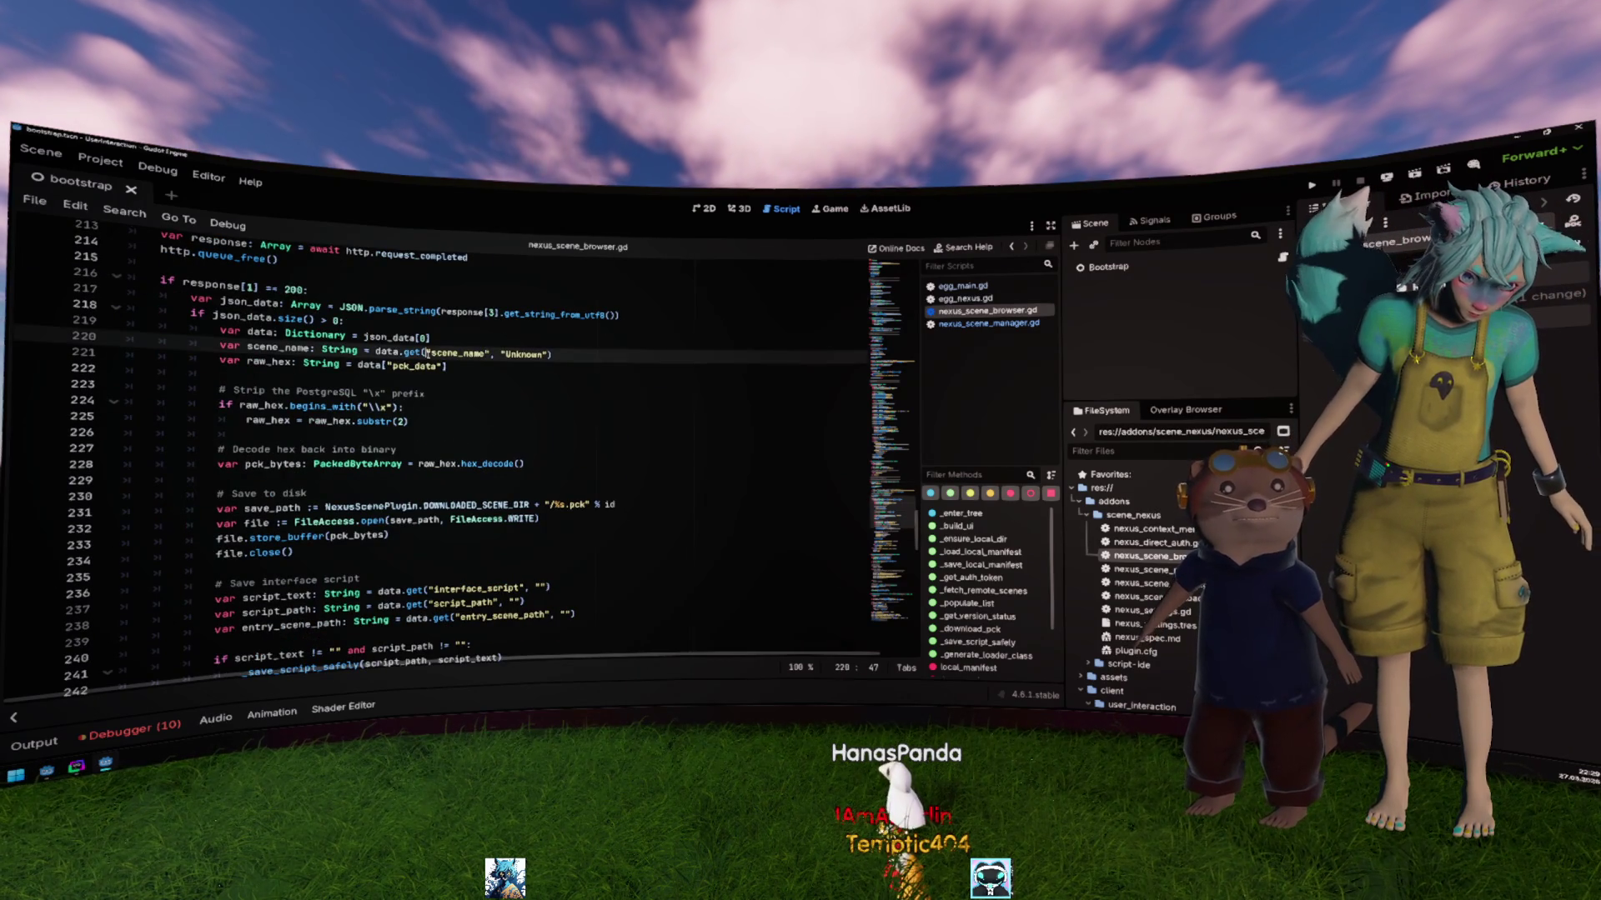
pyautogui.click(258, 346)
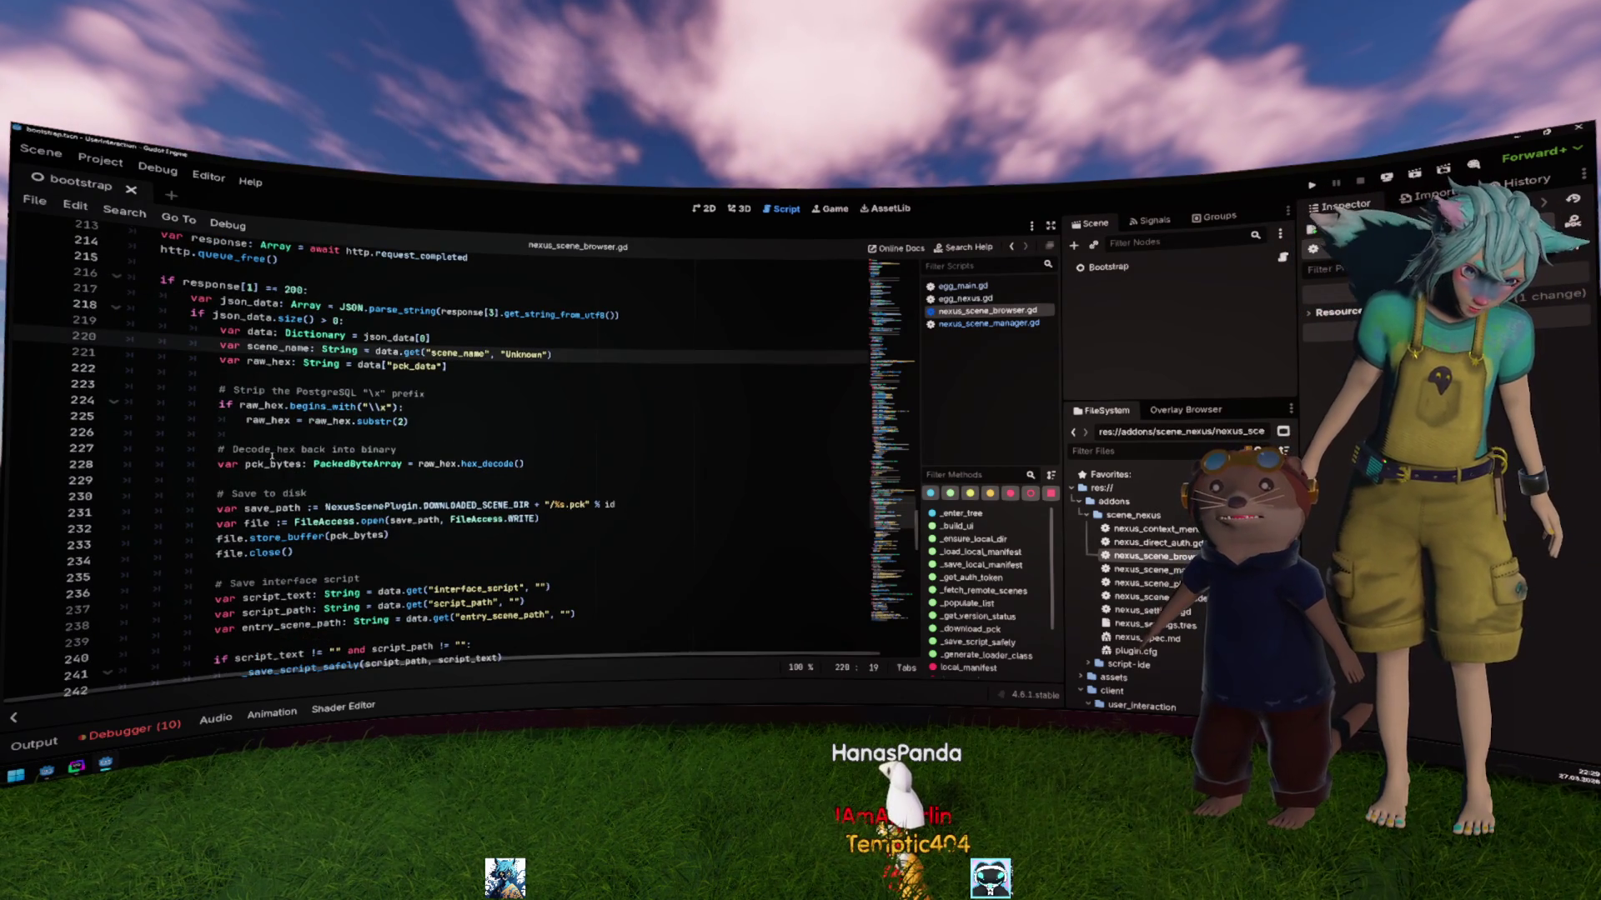
pyautogui.scroll(-3, 257, 347)
pyautogui.moveTo(126, 352)
pyautogui.mouseDown()
pyautogui.moveTo(218, 389)
pyautogui.moveTo(219, 434)
pyautogui.mouseUp()
pyautogui.doubleClick(579, 382)
pyautogui.write('zip')
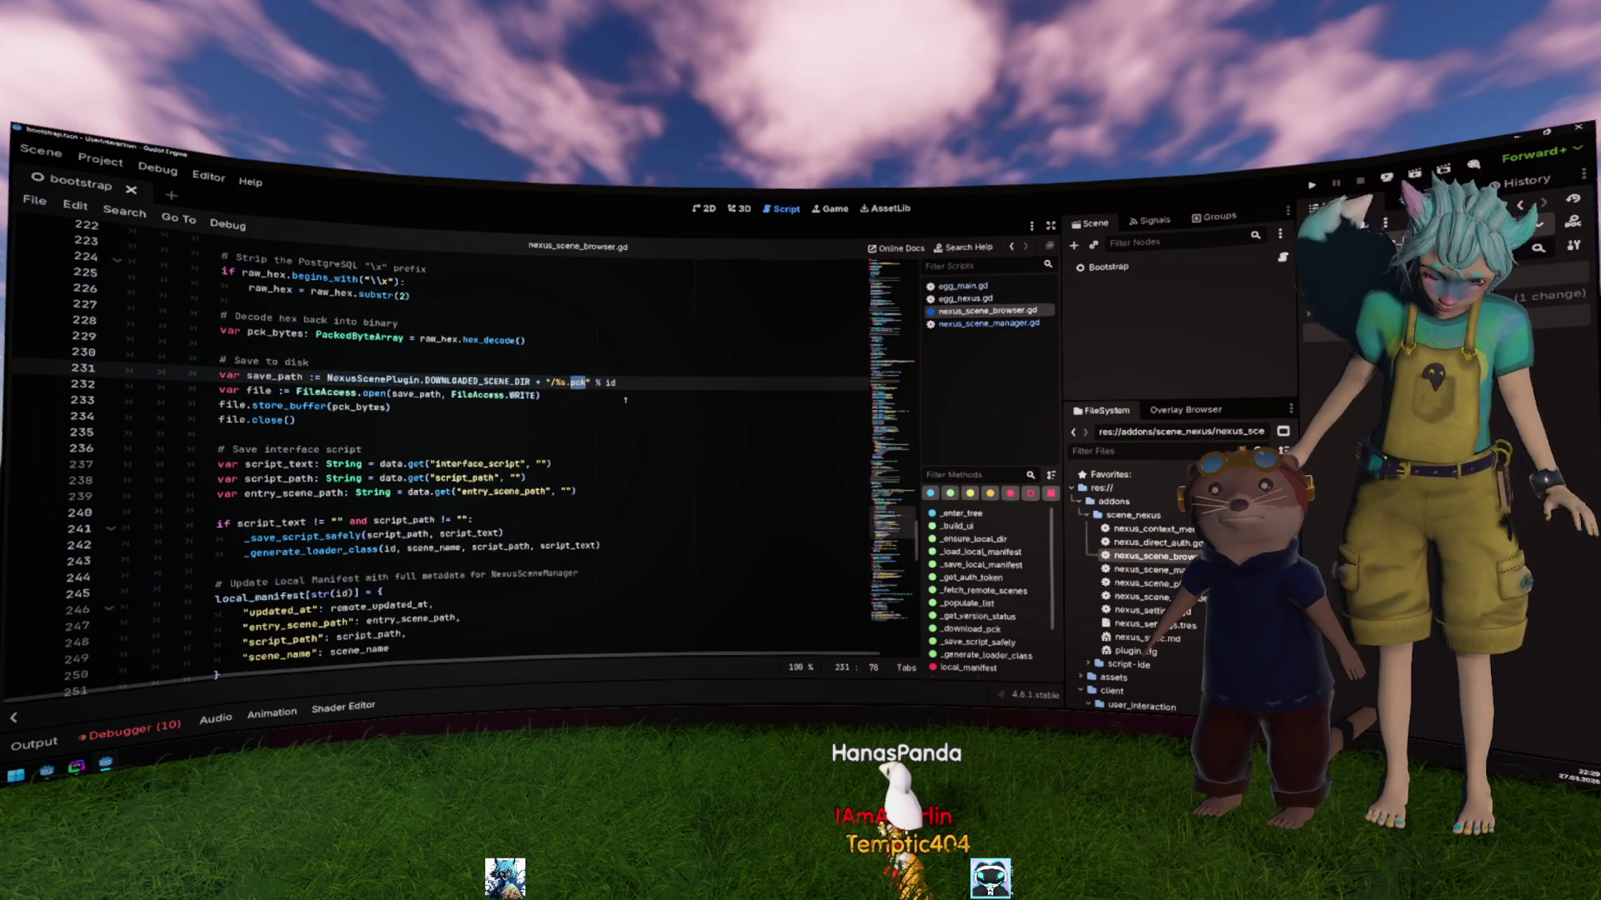
pyautogui.press('BackSpace')
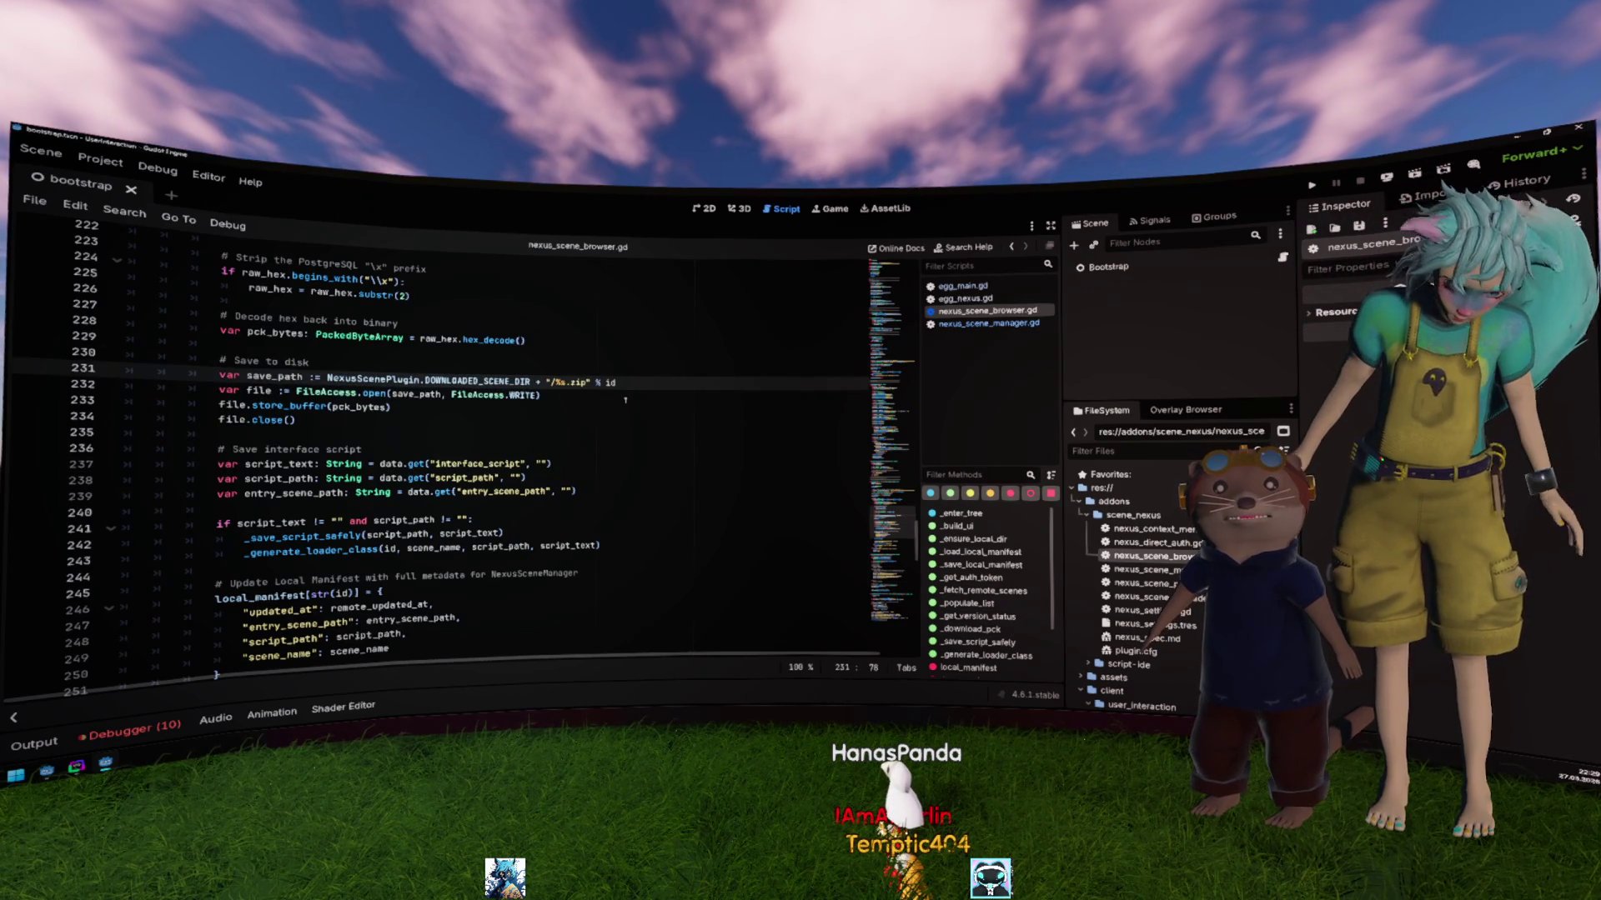
# Step: Jump to the DOWNLOADED_SCENE_DIR definition in nexus_scene_plugin.gd
pyautogui.moveTo(296, 420)
pyautogui.mouseDown()
pyautogui.moveTo(219, 367)
pyautogui.moveTo(127, 353)
pyautogui.mouseUp()
pyautogui.click(408, 409)
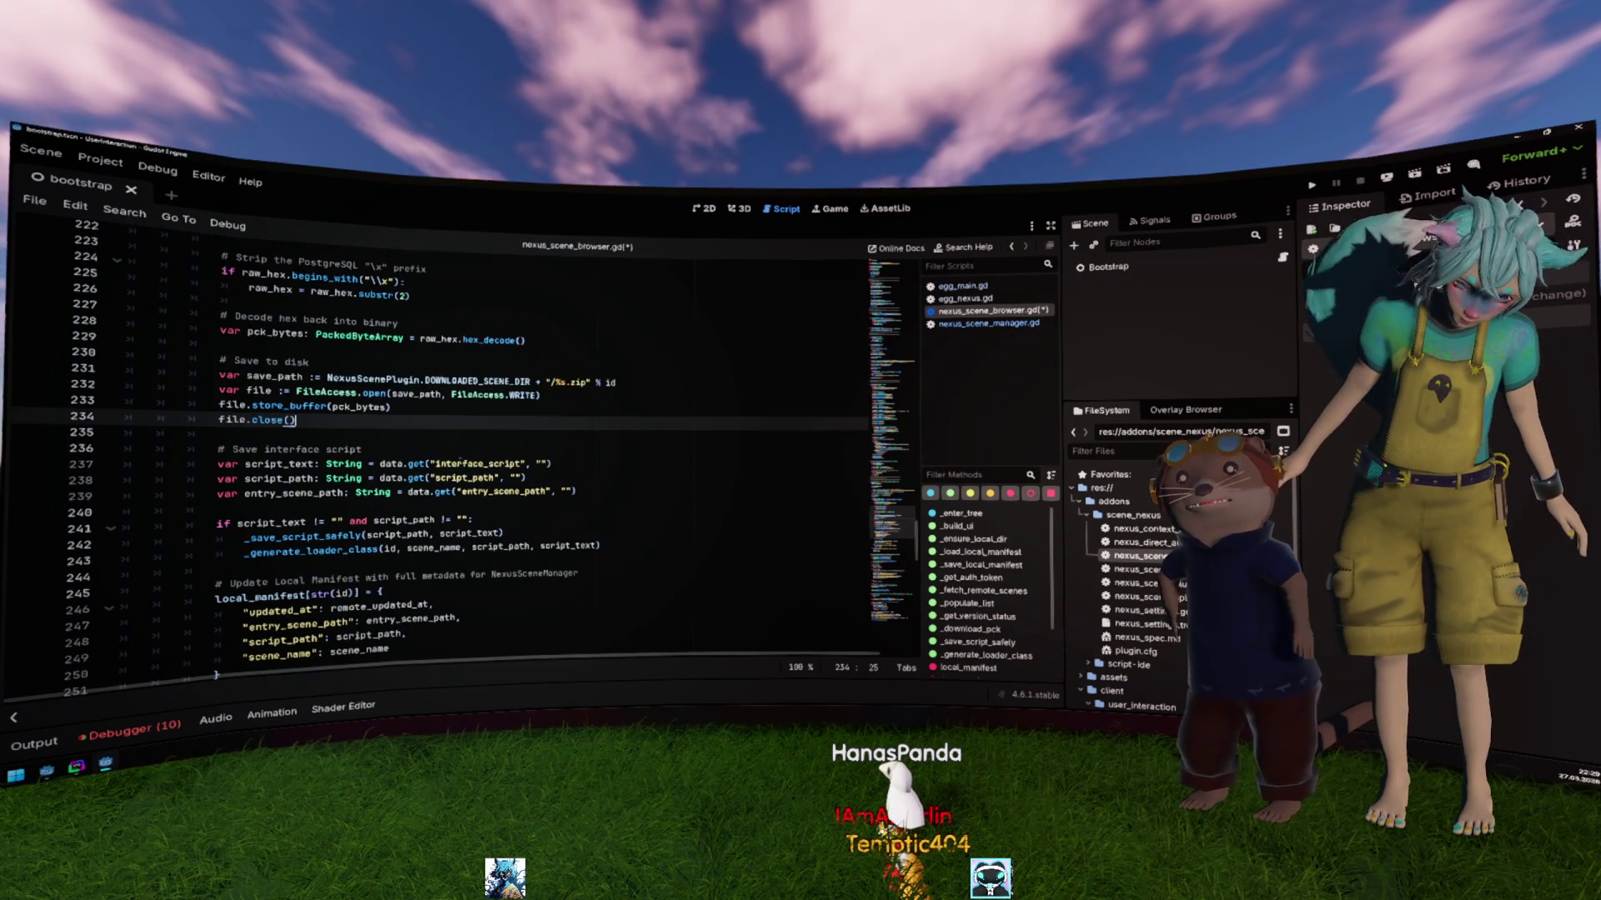
pyautogui.click(417, 394)
pyautogui.scroll(1, 416, 400)
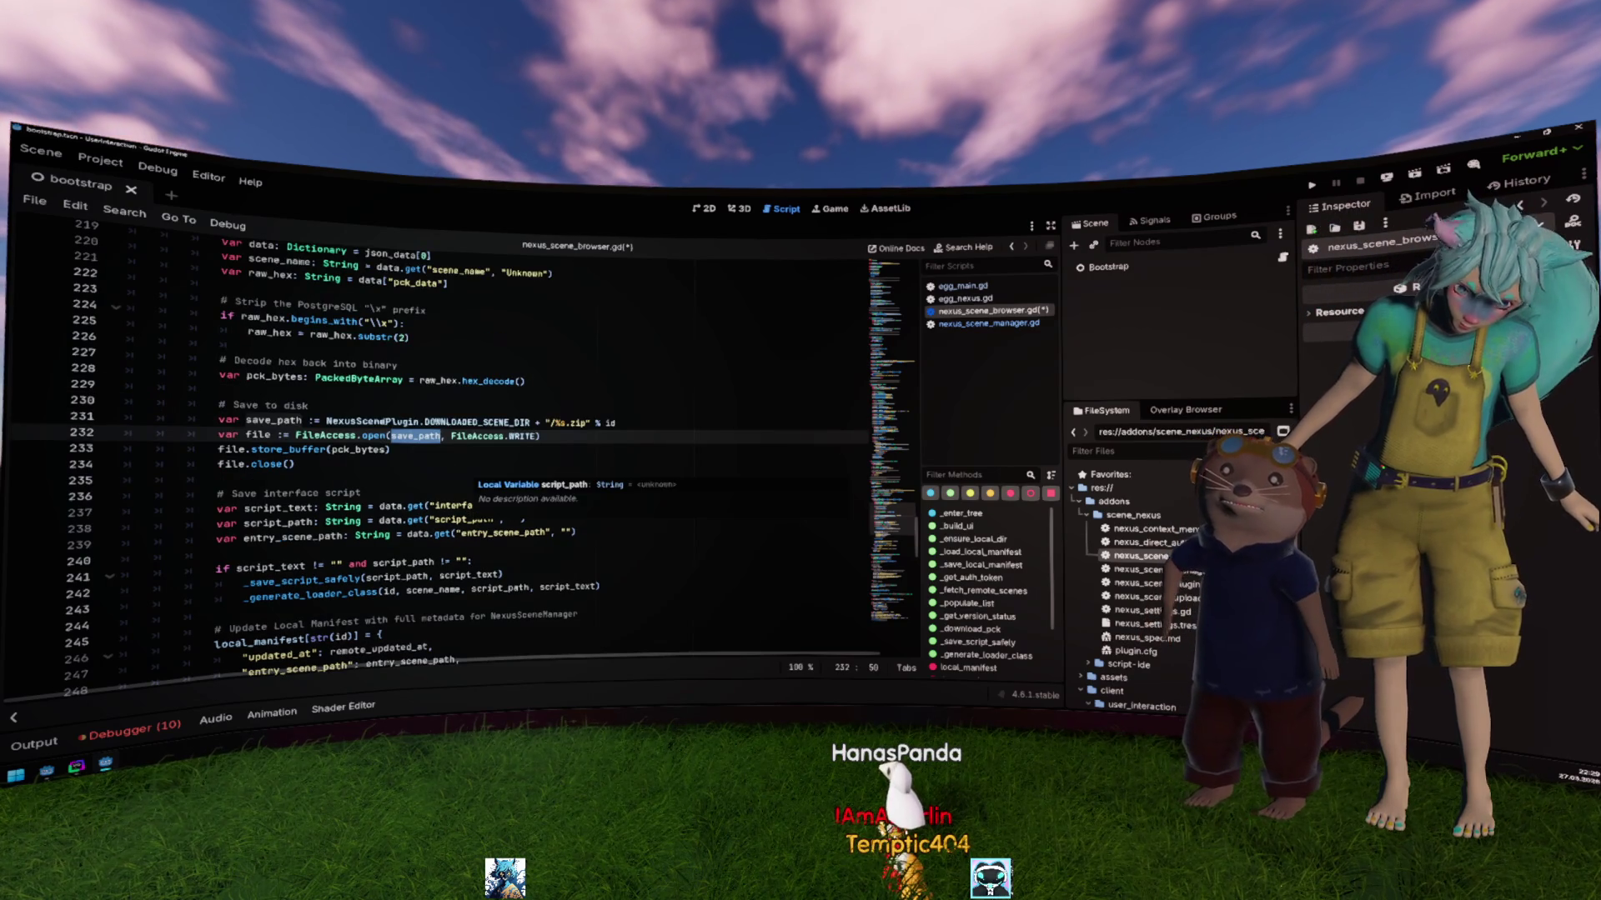
pyautogui.click(475, 423)
pyautogui.keyDown('ctrl'); pyautogui.click(475, 423); pyautogui.keyUp('ctrl')
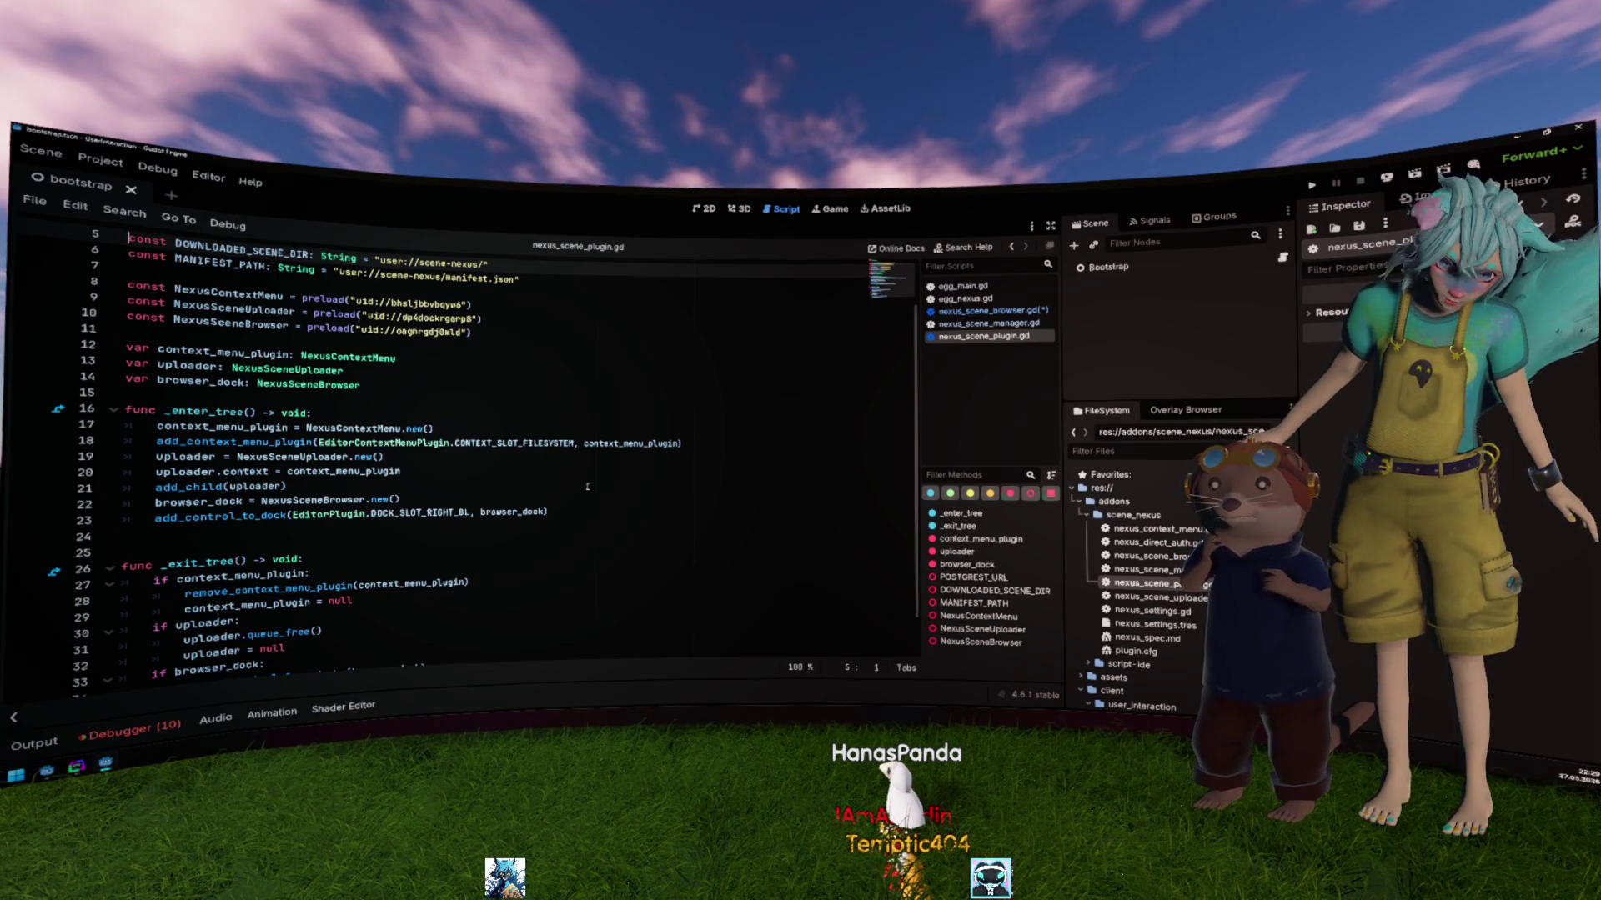
pyautogui.click(448, 379)
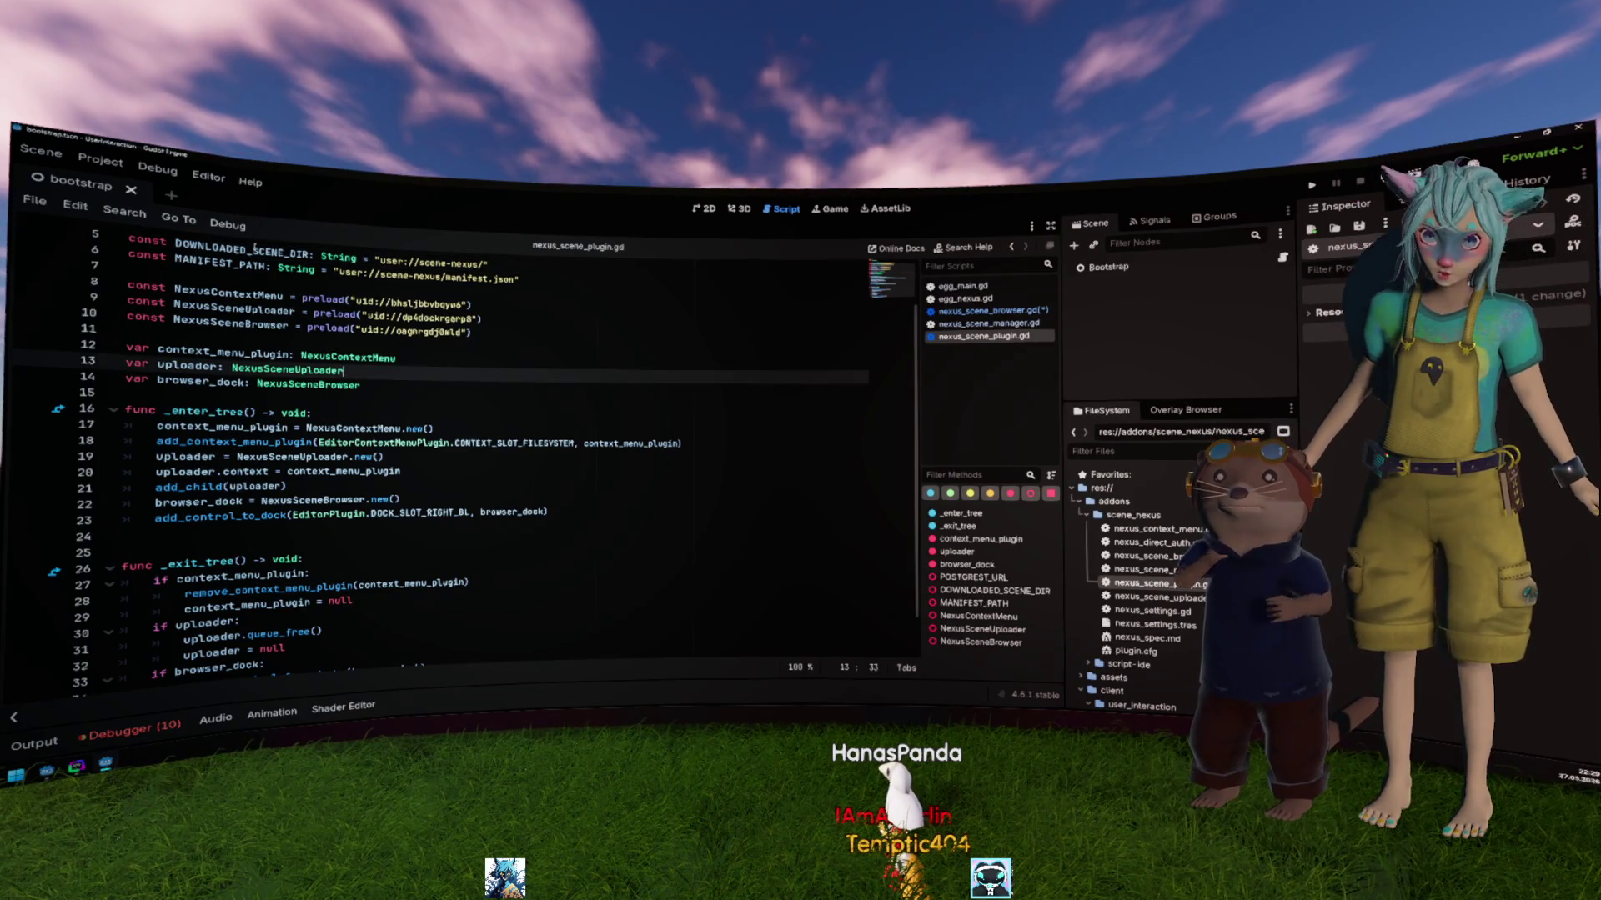
pyautogui.hotkey('ctrl', 'z')
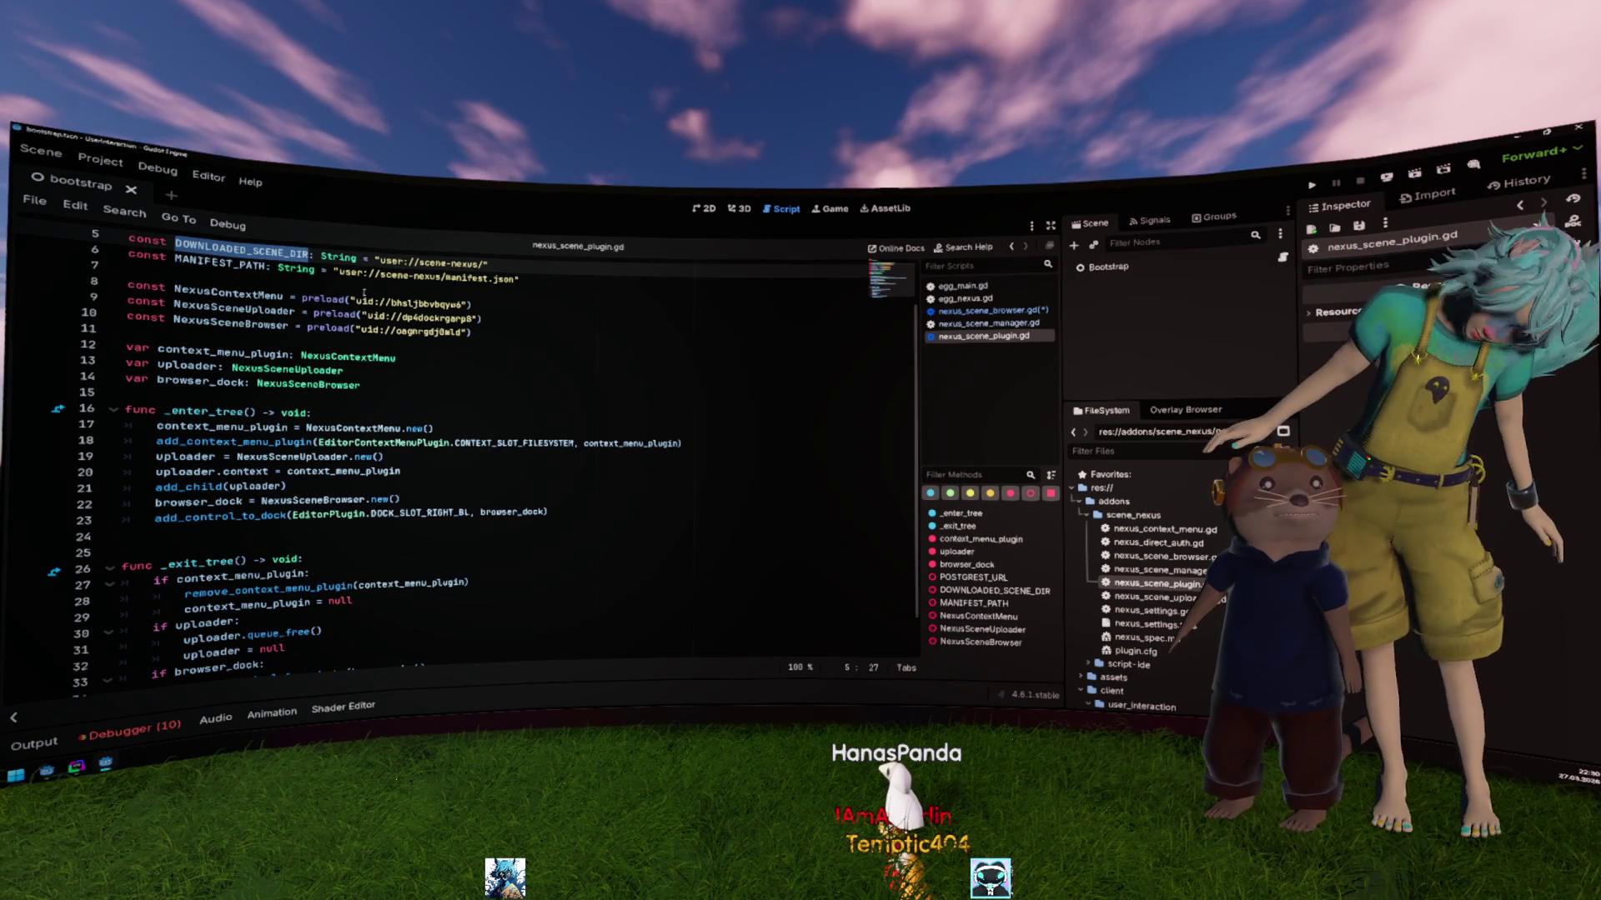
# Step: Select all of line 5, then show the Overlay Browser's list of available overlays
pyautogui.hotkey('shift', 'Home')
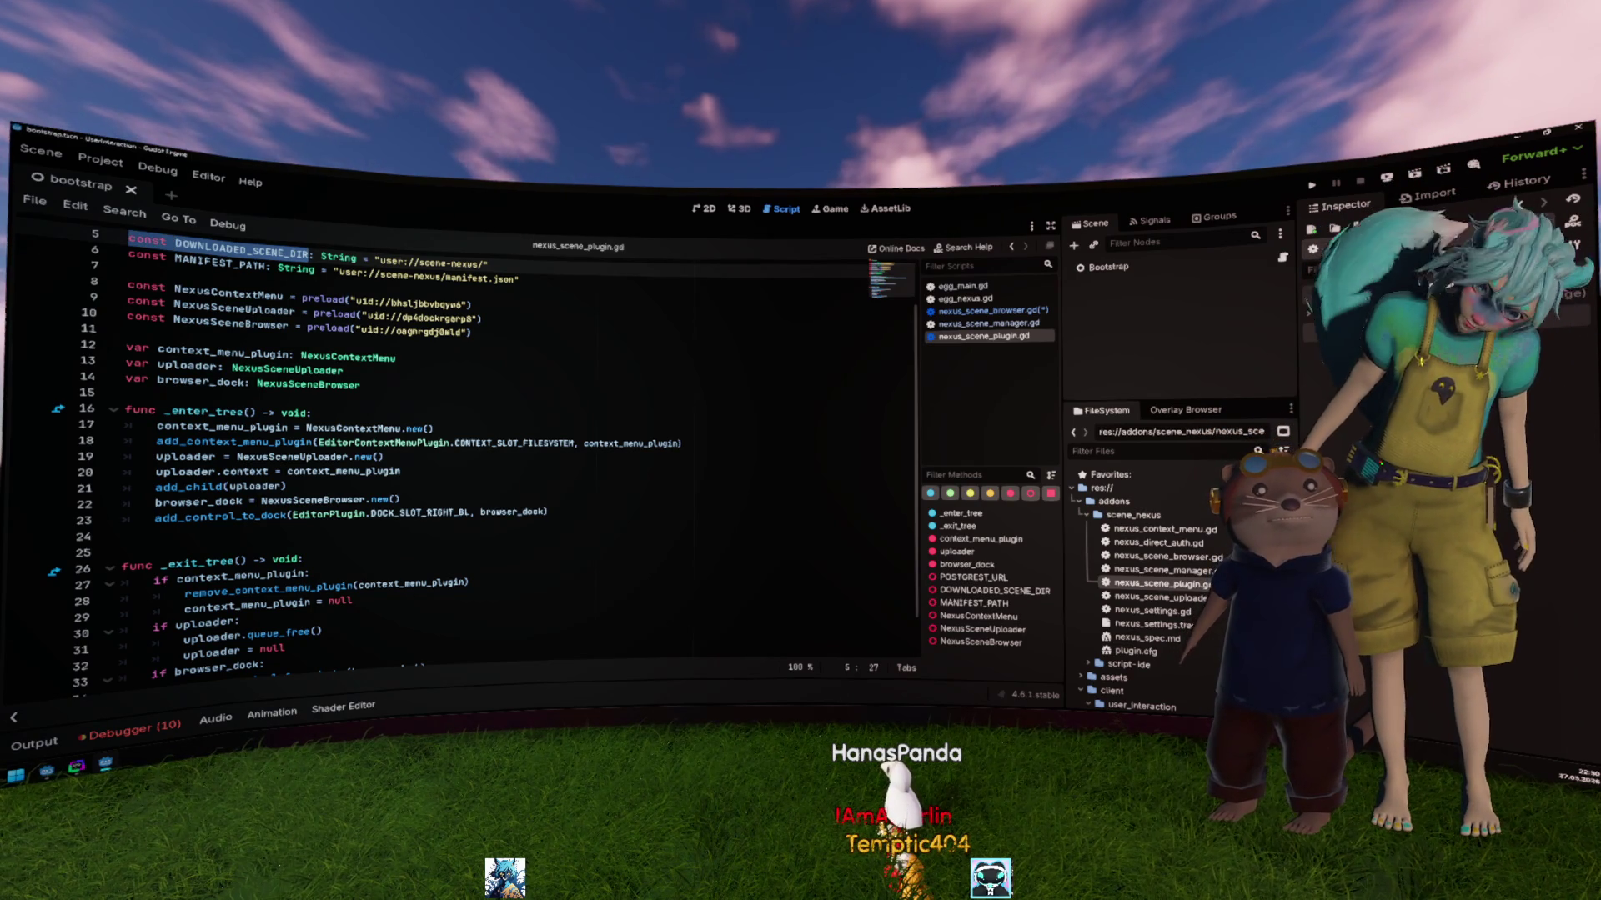
pyautogui.press('End')
pyautogui.hotkey('shift', 'Home')
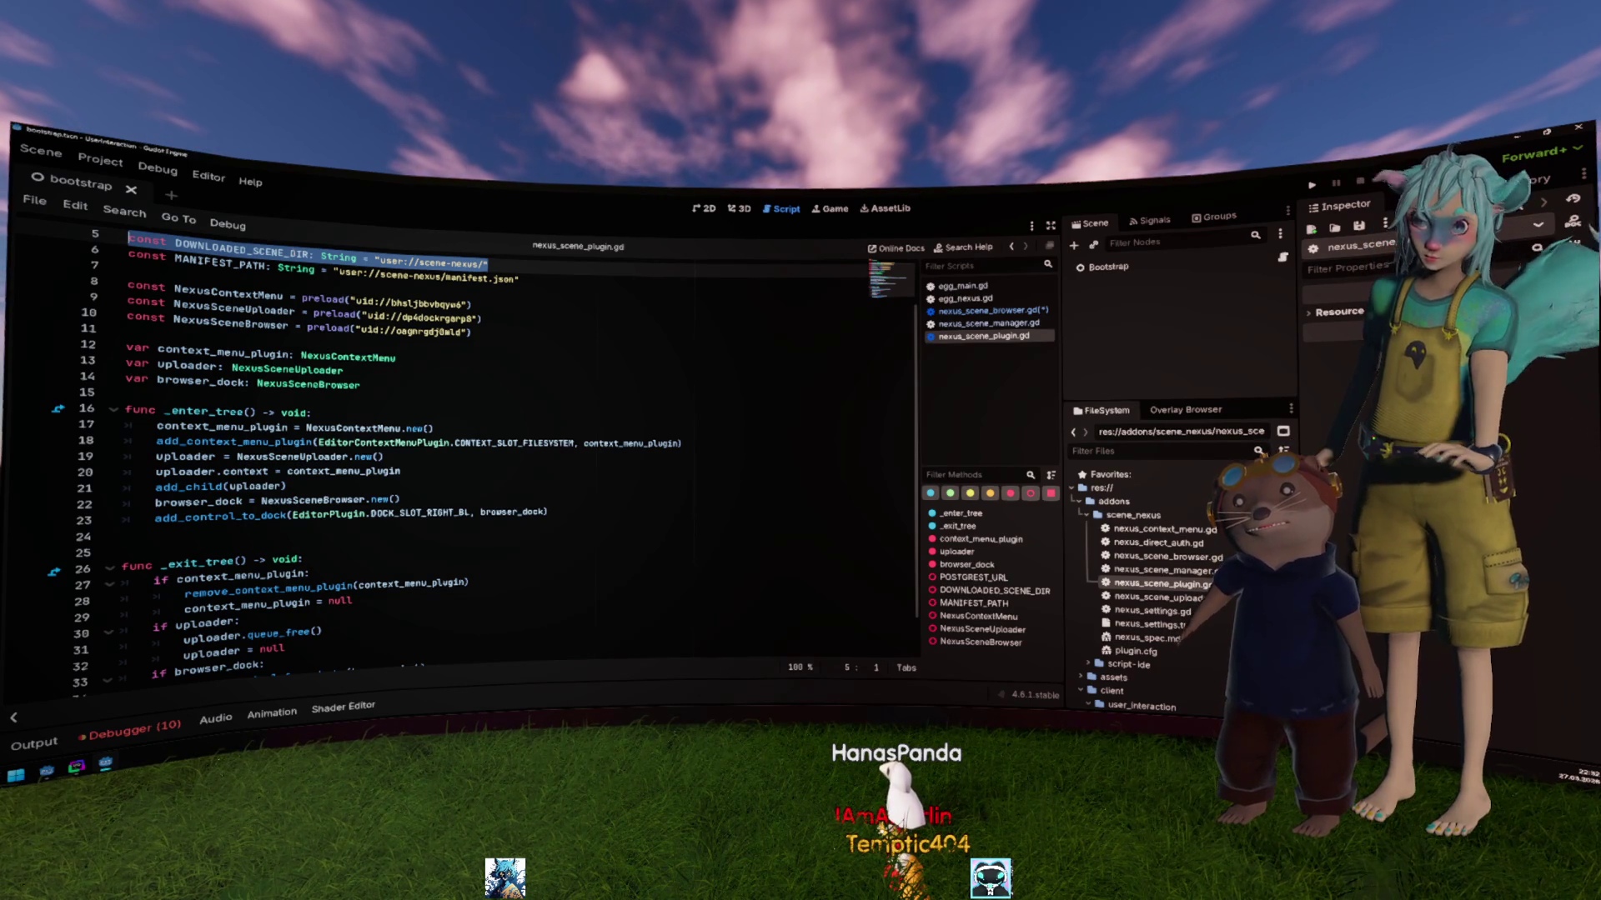
pyautogui.click(1186, 409)
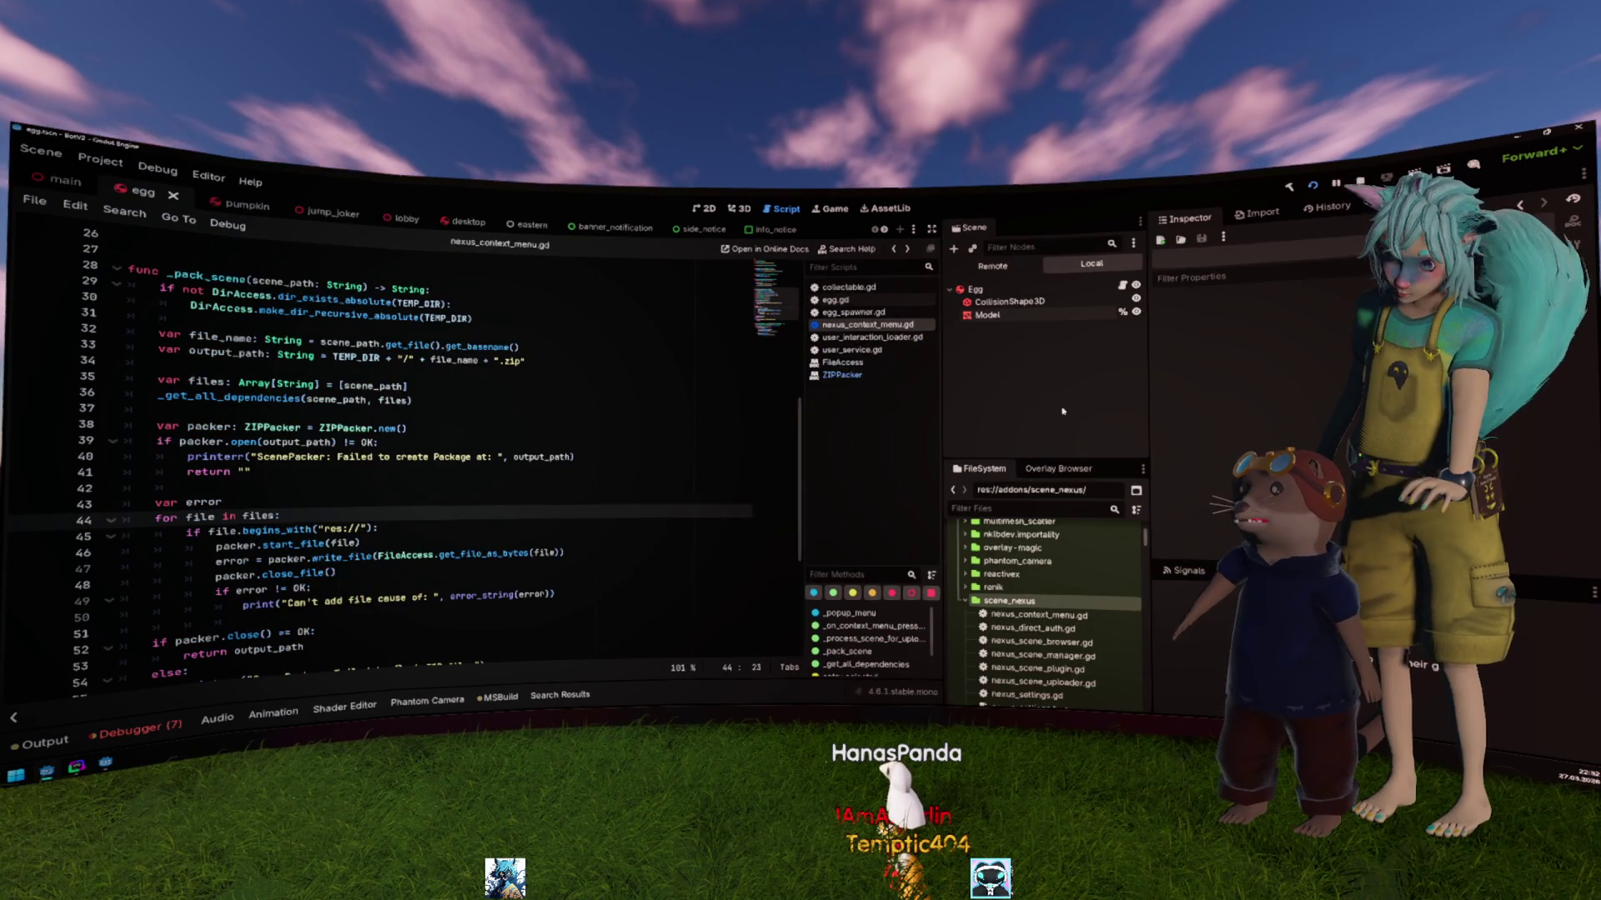
# Step: Widen the egg window's scene and file panels by moving the dock divider
pyautogui.moveTo(1061, 392)
pyautogui.mouseDown()
pyautogui.moveTo(926, 395)
pyautogui.moveTo(1048, 406)
pyautogui.mouseUp()
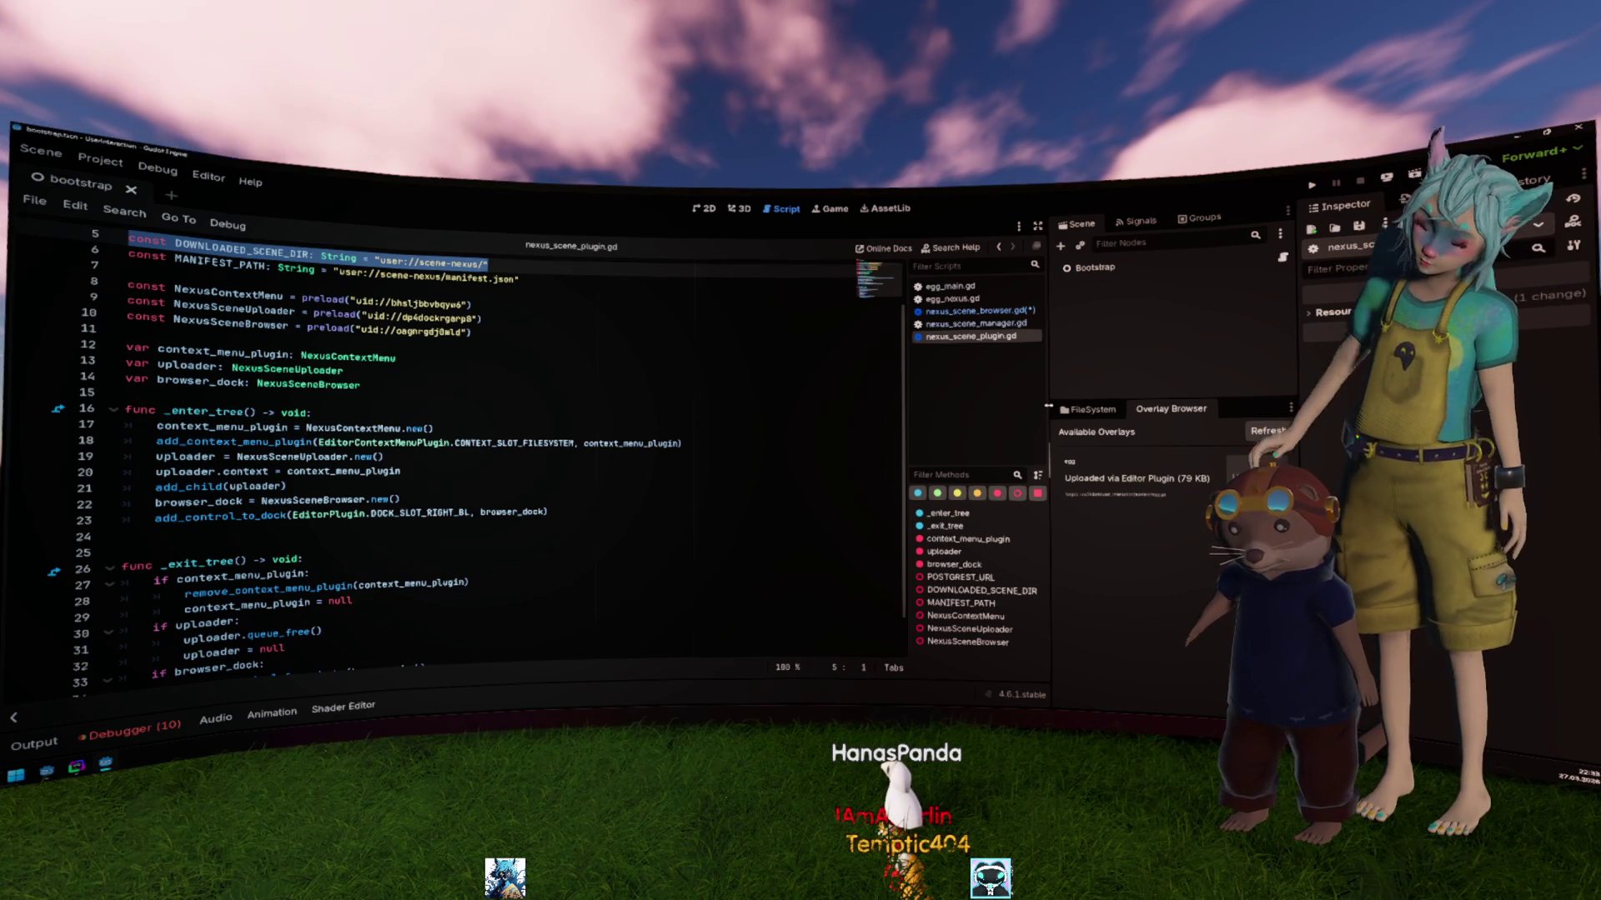
# Step: Show the FileSystem tree again and select the scene_nexus addon folder
pyautogui.click(1086, 410)
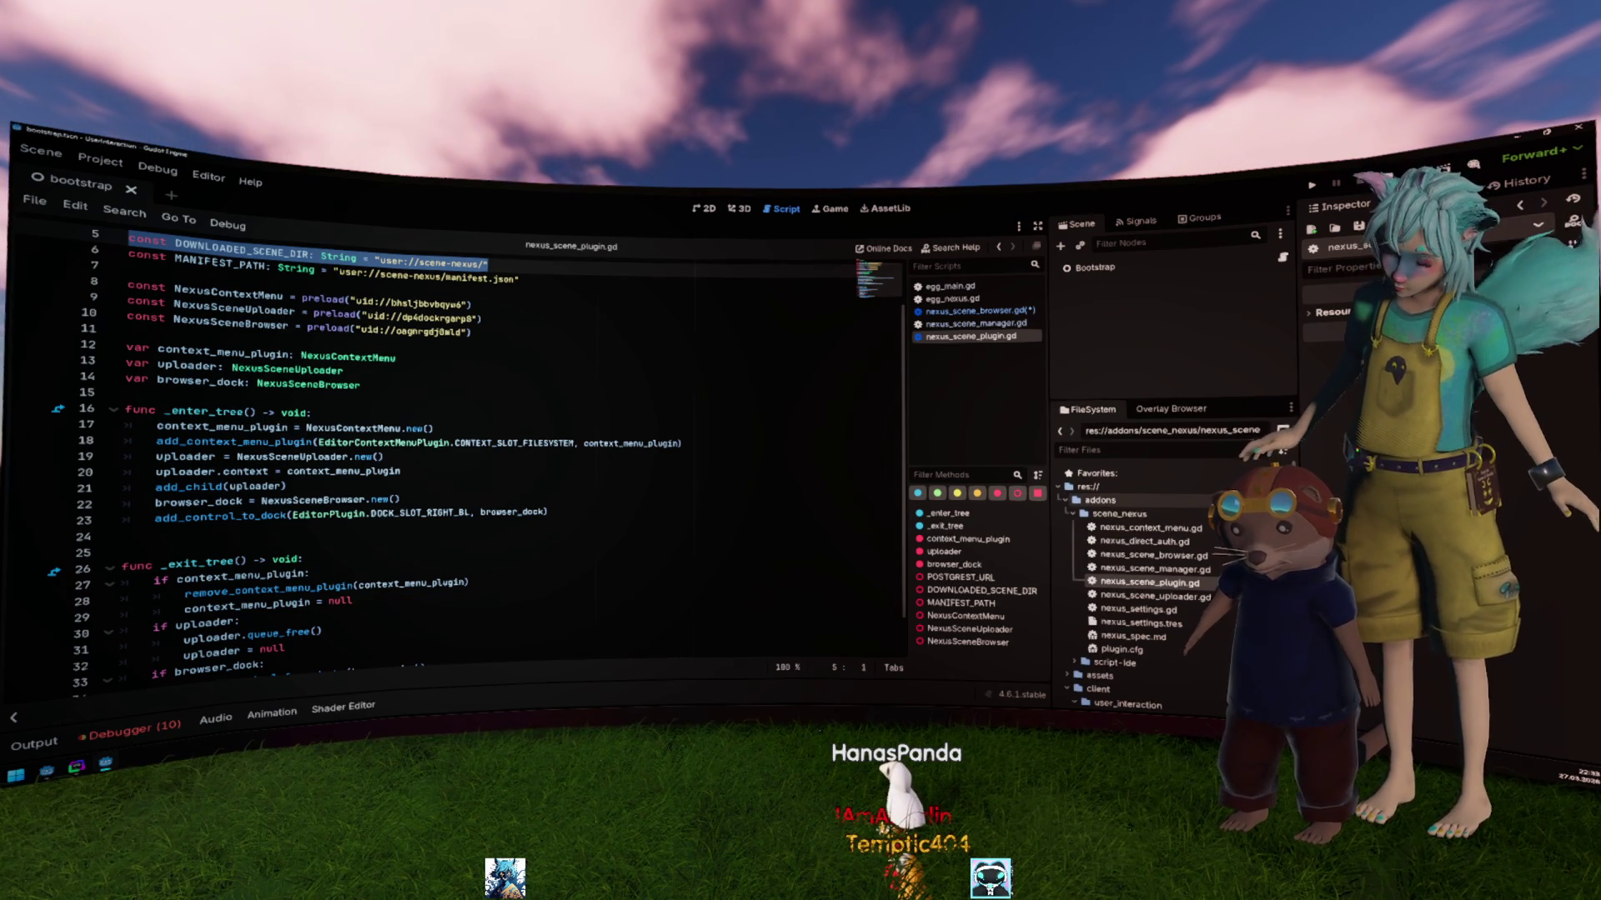
pyautogui.press('Down')
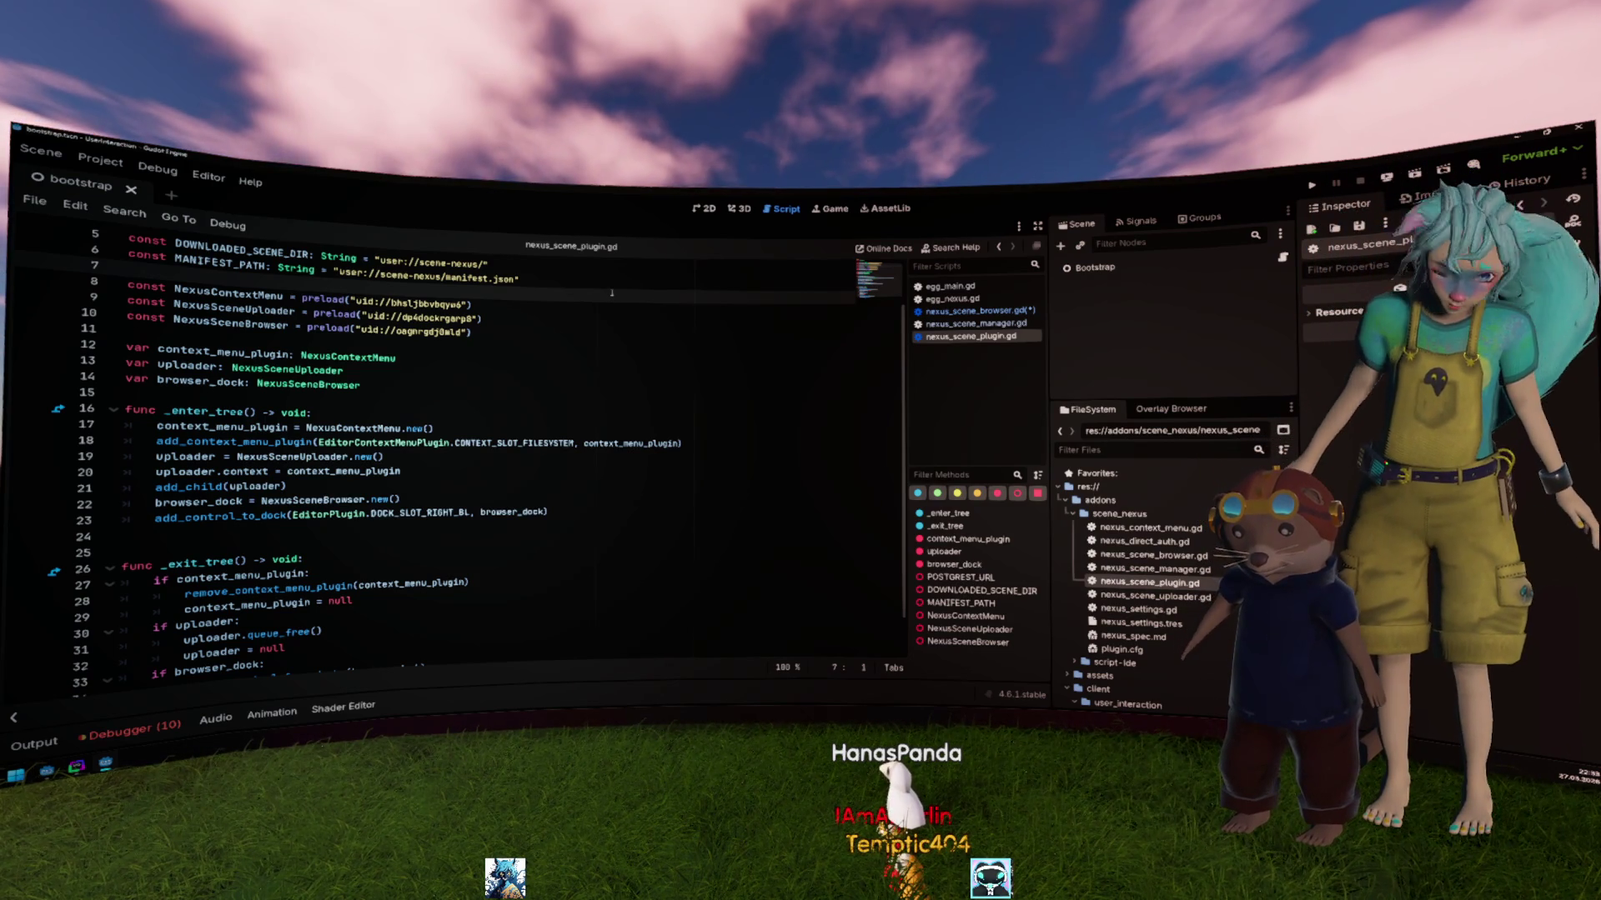
pyautogui.click(1189, 516)
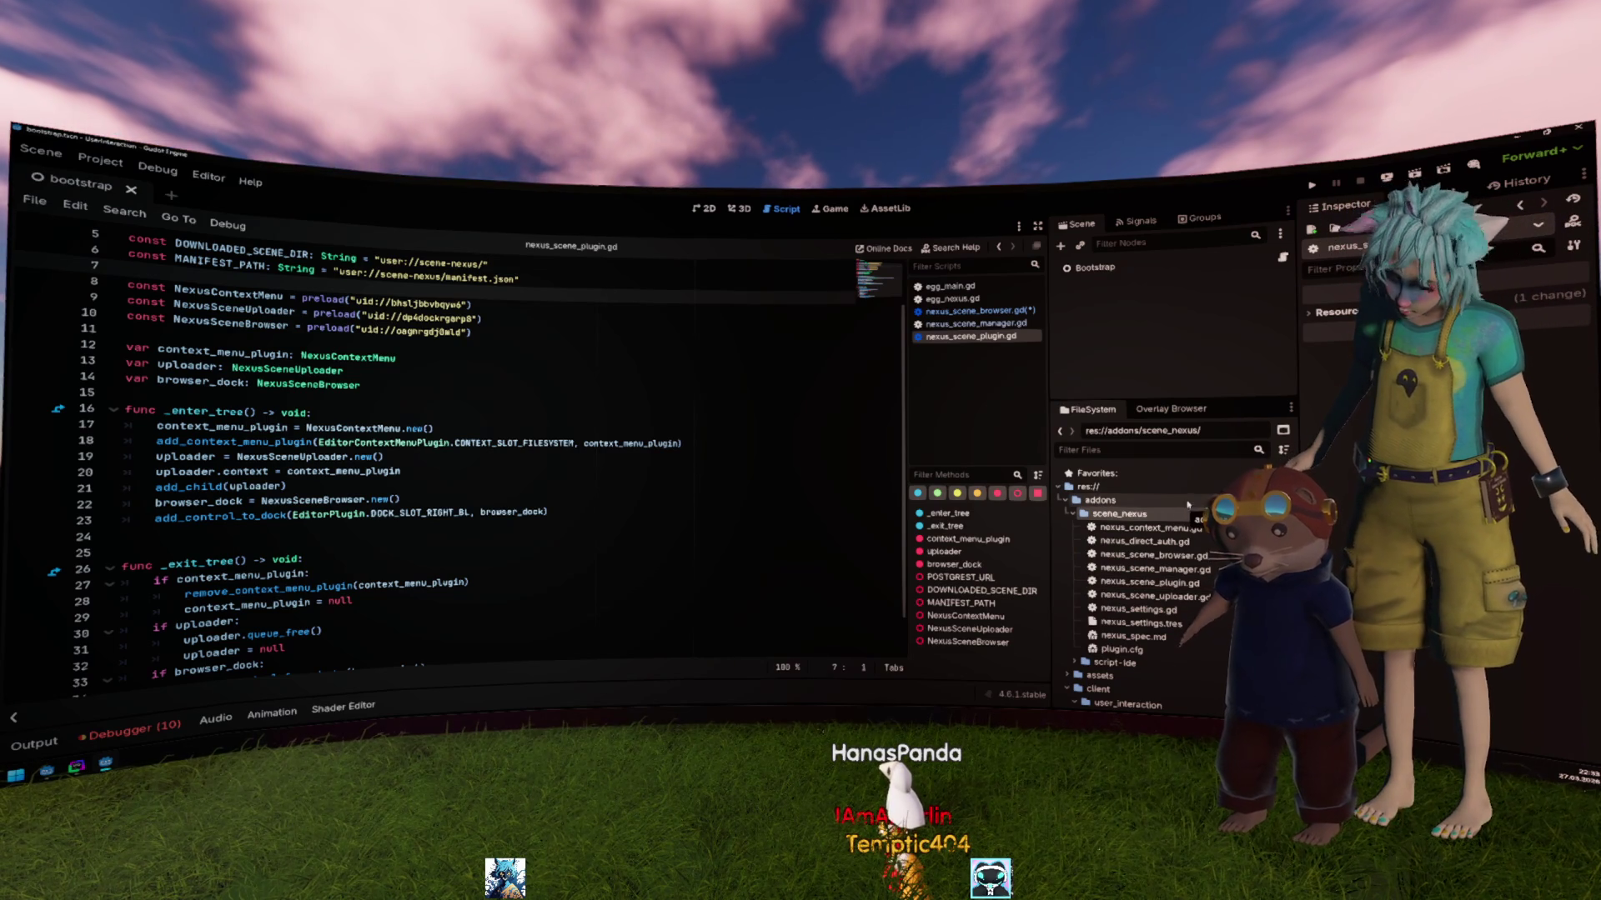
# Step: Create a folder named scene_nexus directly under res://
pyautogui.click(1167, 487)
pyautogui.hotkey('ctrl', 'shift', 'n')
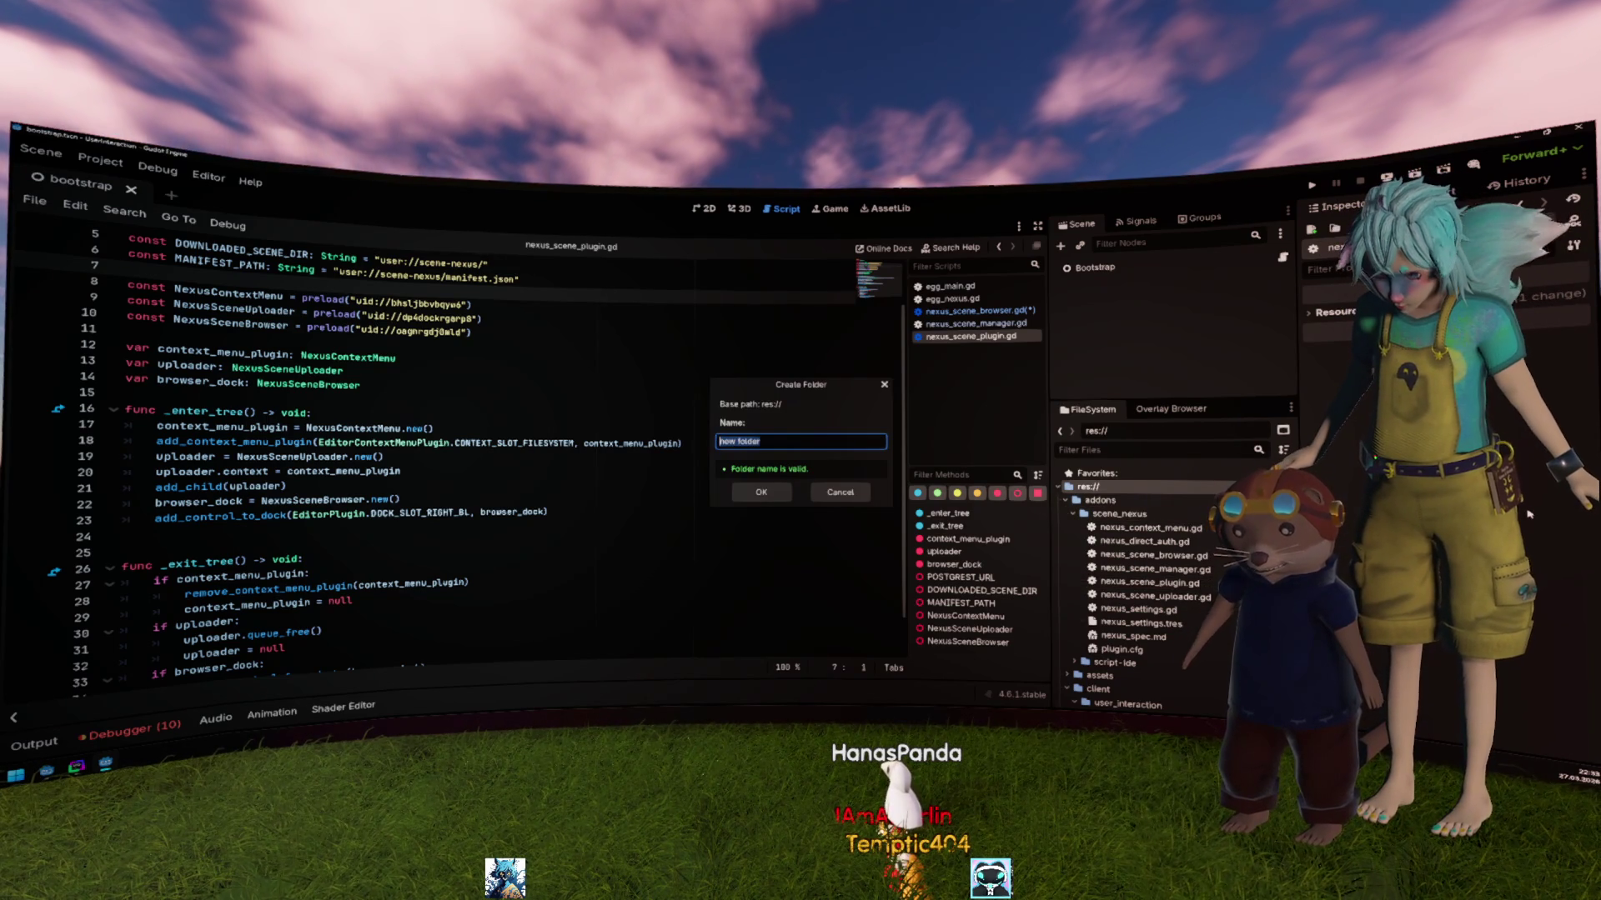
pyautogui.write('sc')
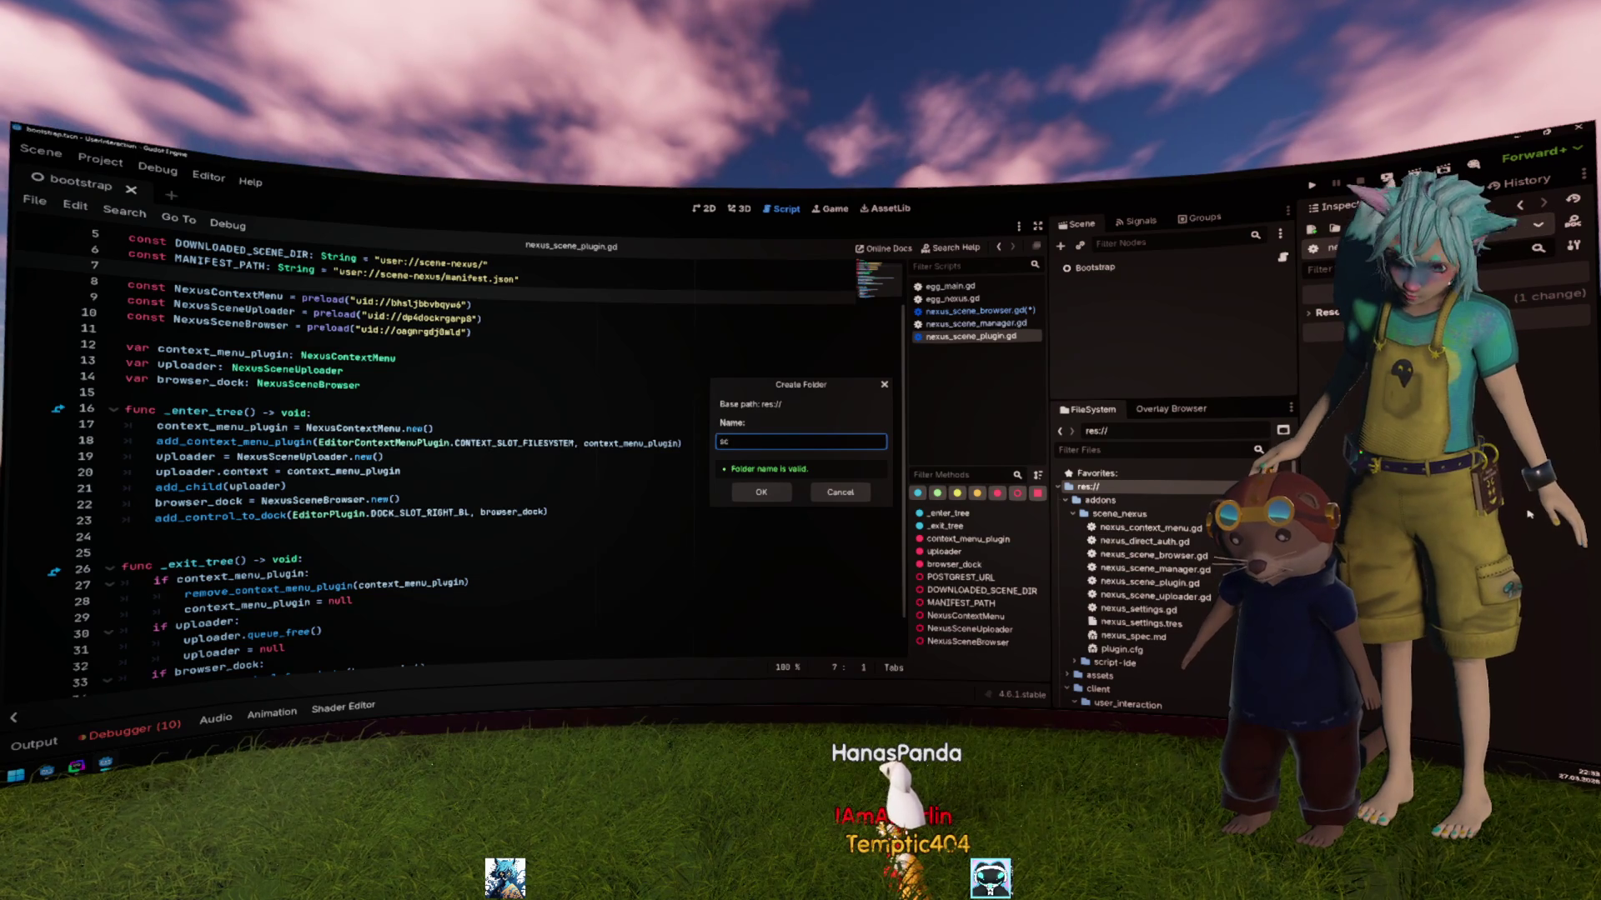
pyautogui.write('ene_nexus')
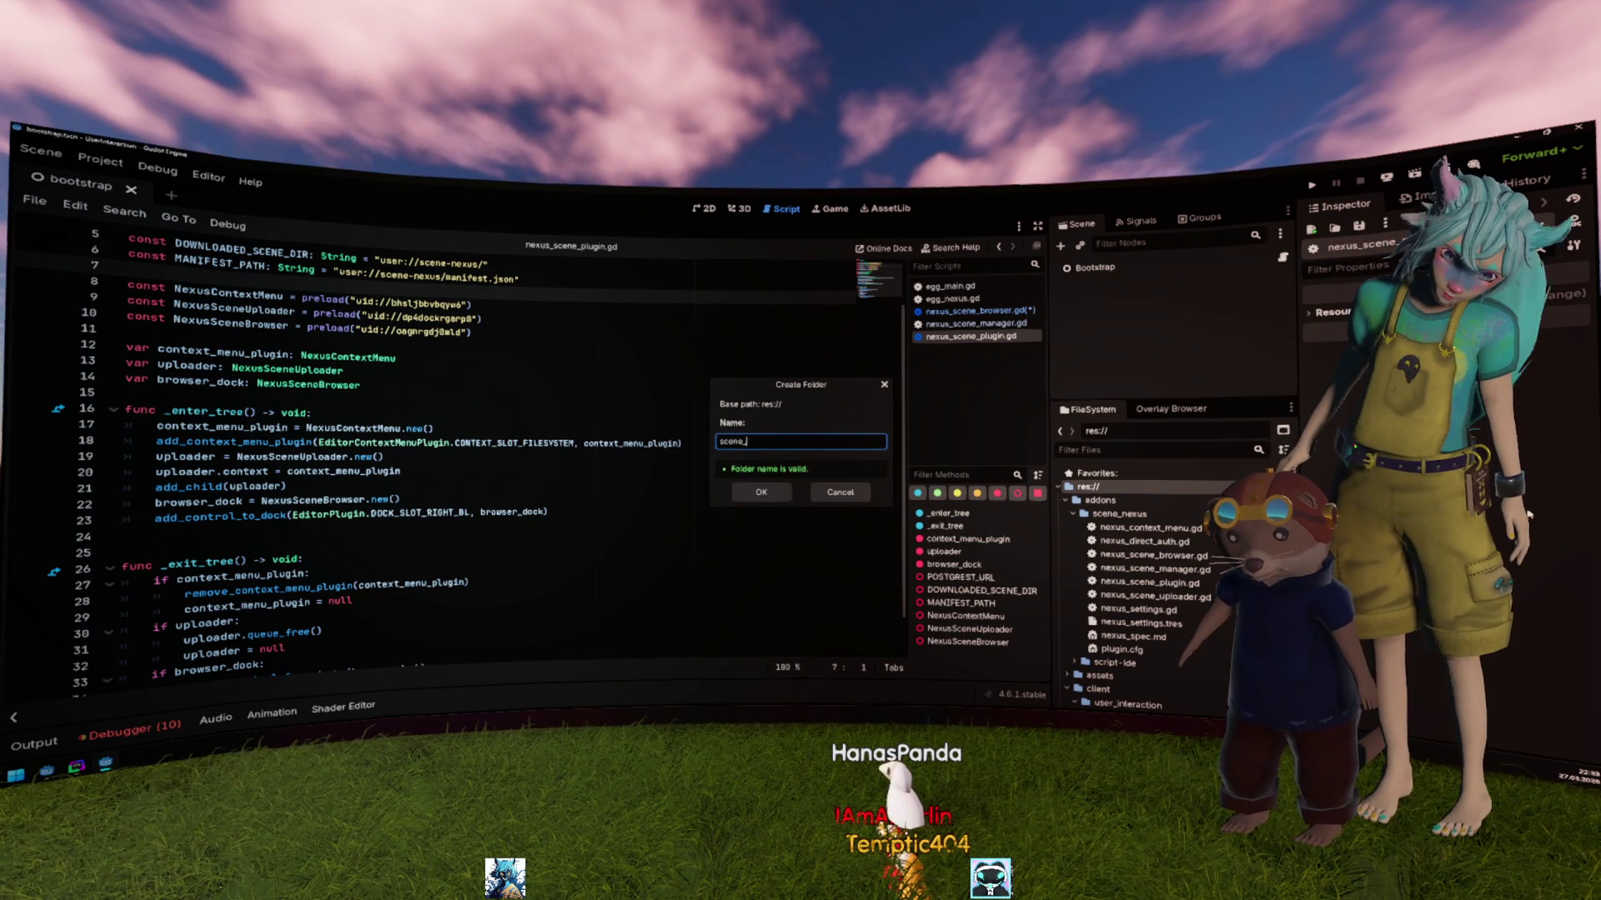
pyautogui.press('Return')
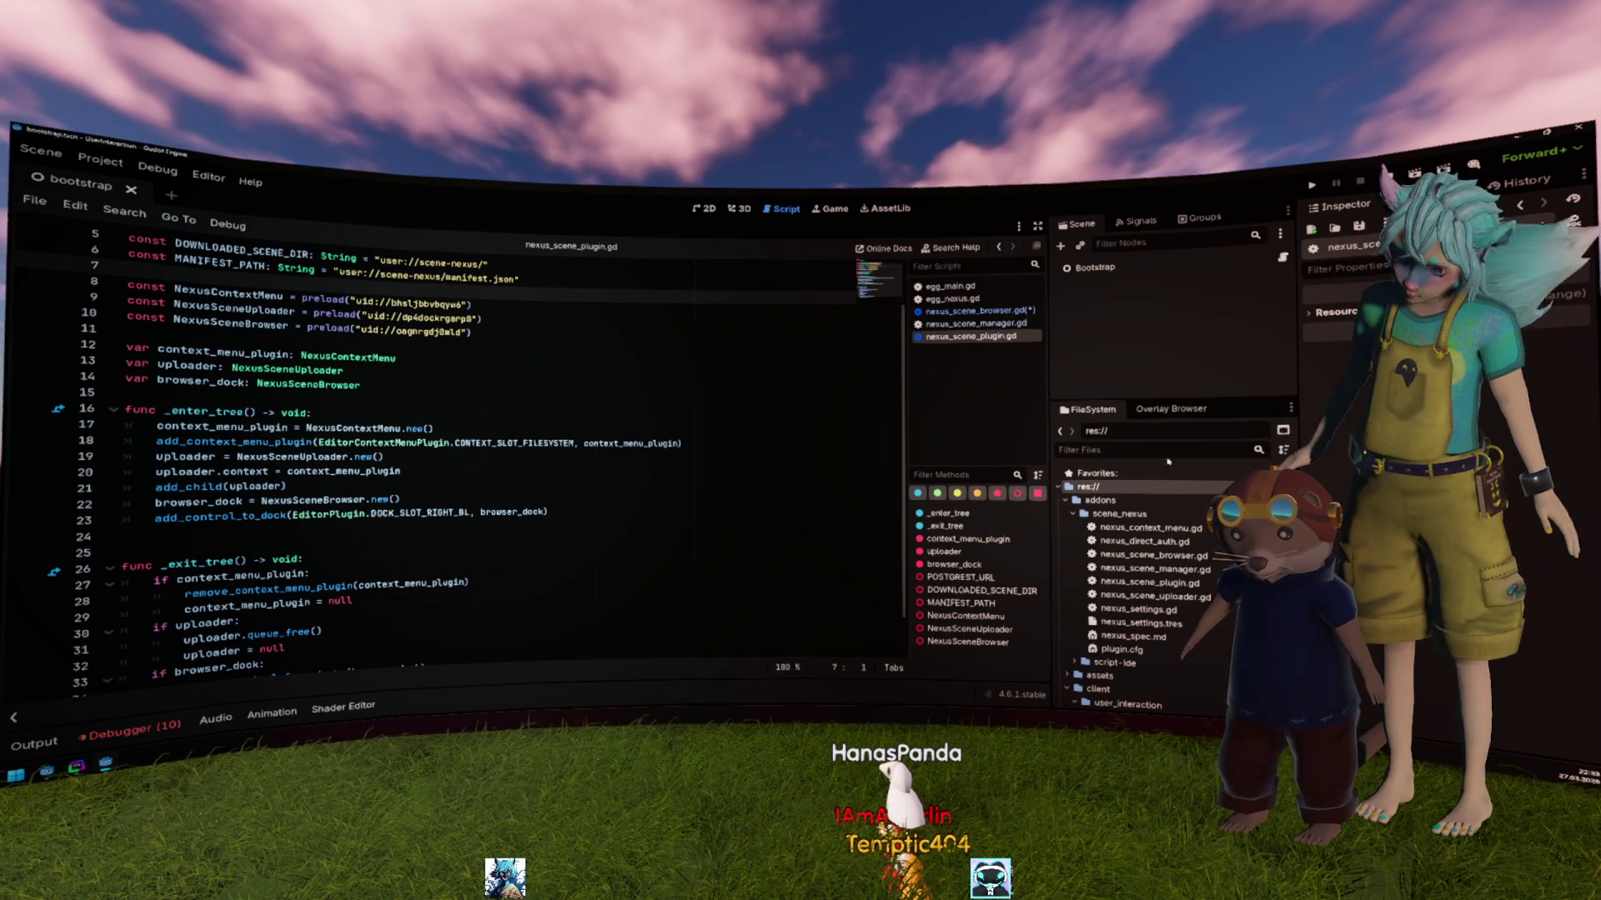
# Step: Collapse the addons, client, scene and util folders in the file tree
pyautogui.click(1108, 500)
pyautogui.doubleClick(1163, 527)
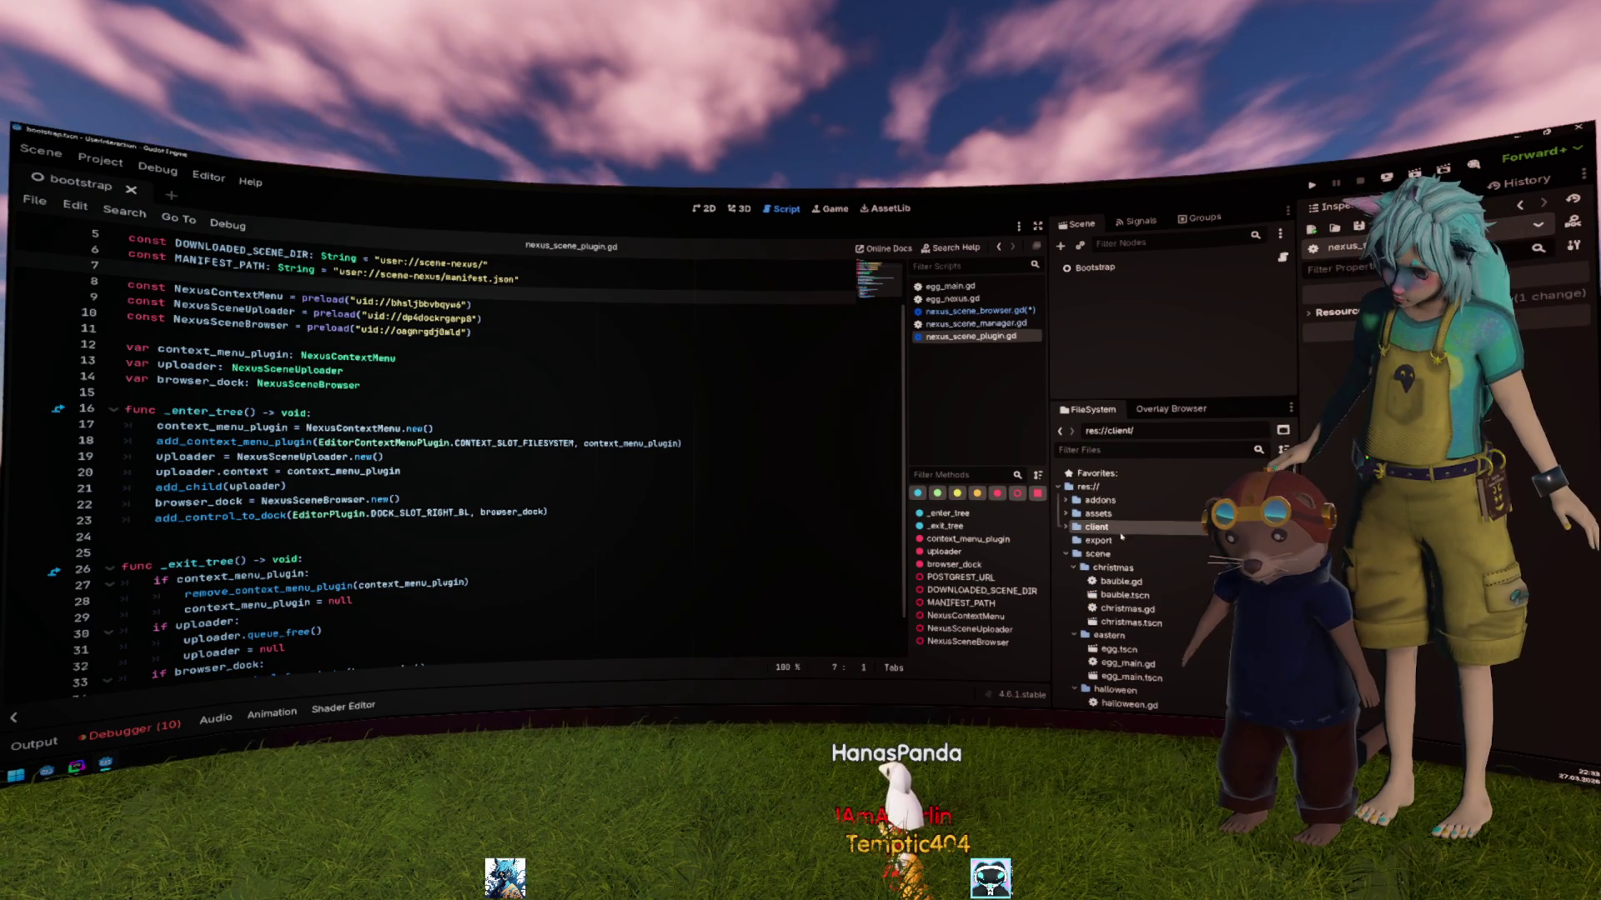
pyautogui.doubleClick(1134, 553)
pyautogui.doubleClick(1130, 579)
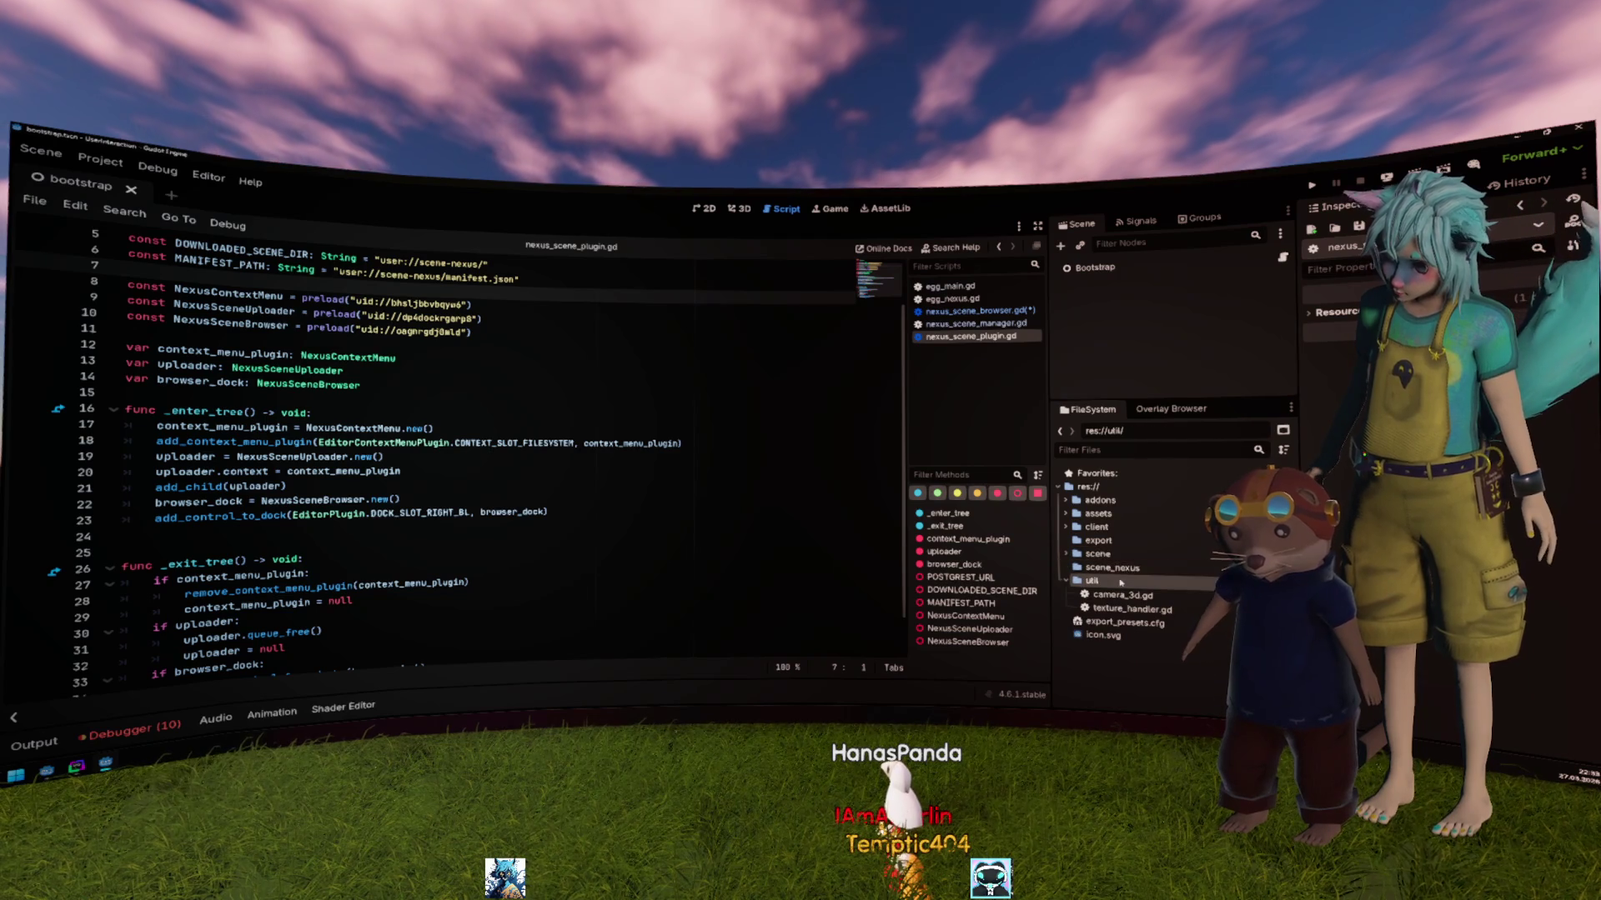
# Step: In the egg project, widen the file panel and drag the six egg files onto eastern_egg
pyautogui.hotkey('alt', 'Tab')
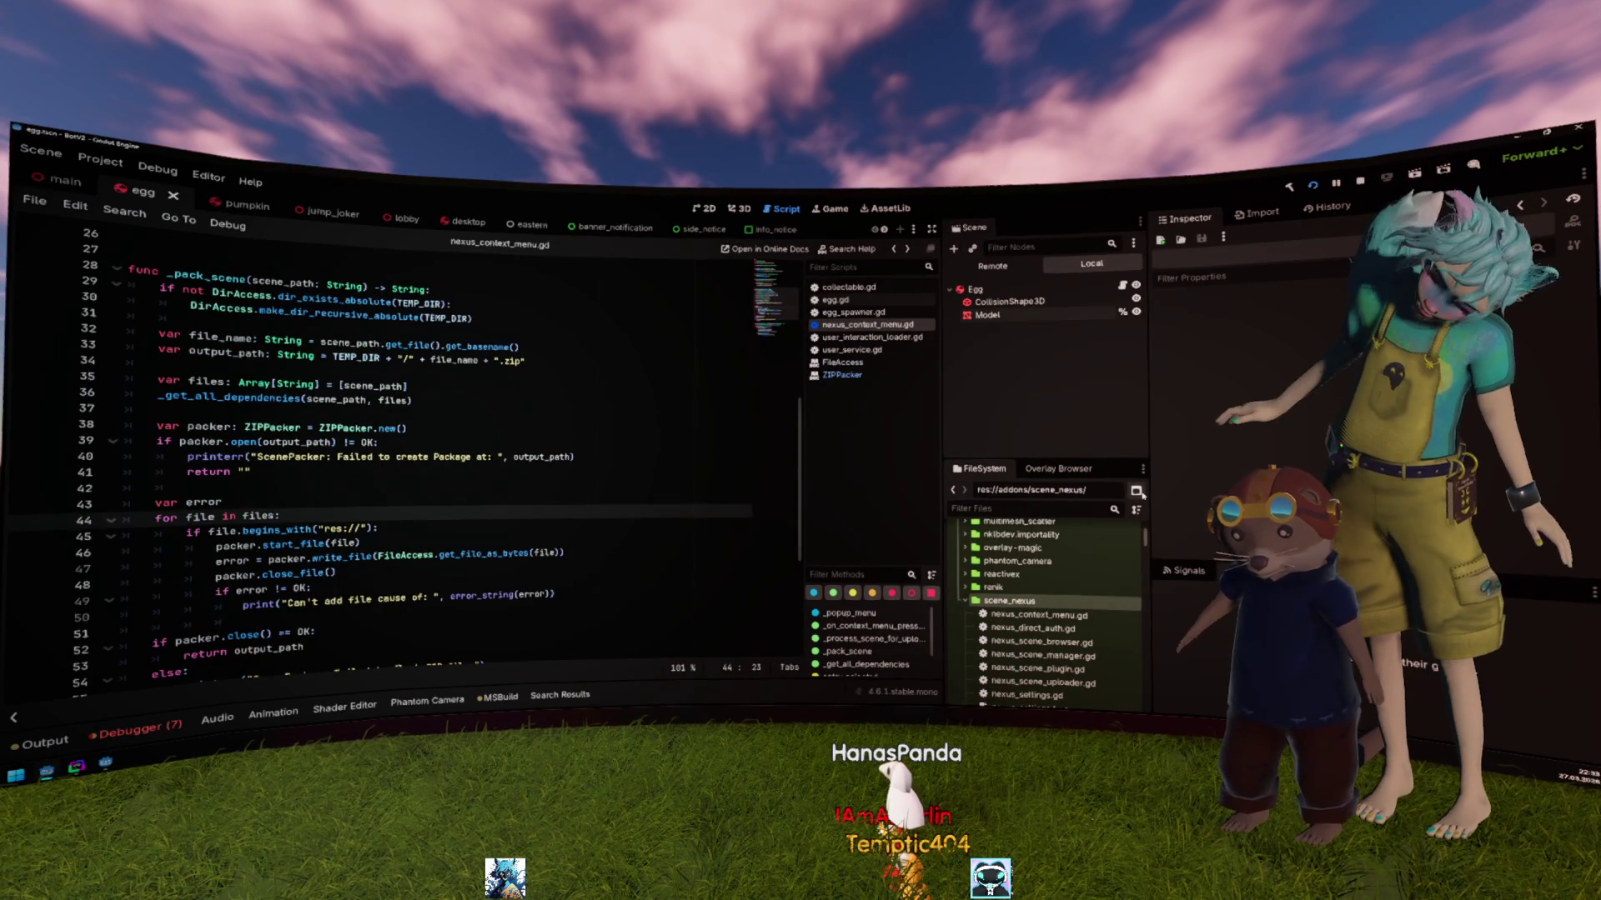
pyautogui.moveTo(1161, 555)
pyautogui.mouseDown()
pyautogui.moveTo(1203, 500)
pyautogui.moveTo(1223, 502)
pyautogui.mouseUp()
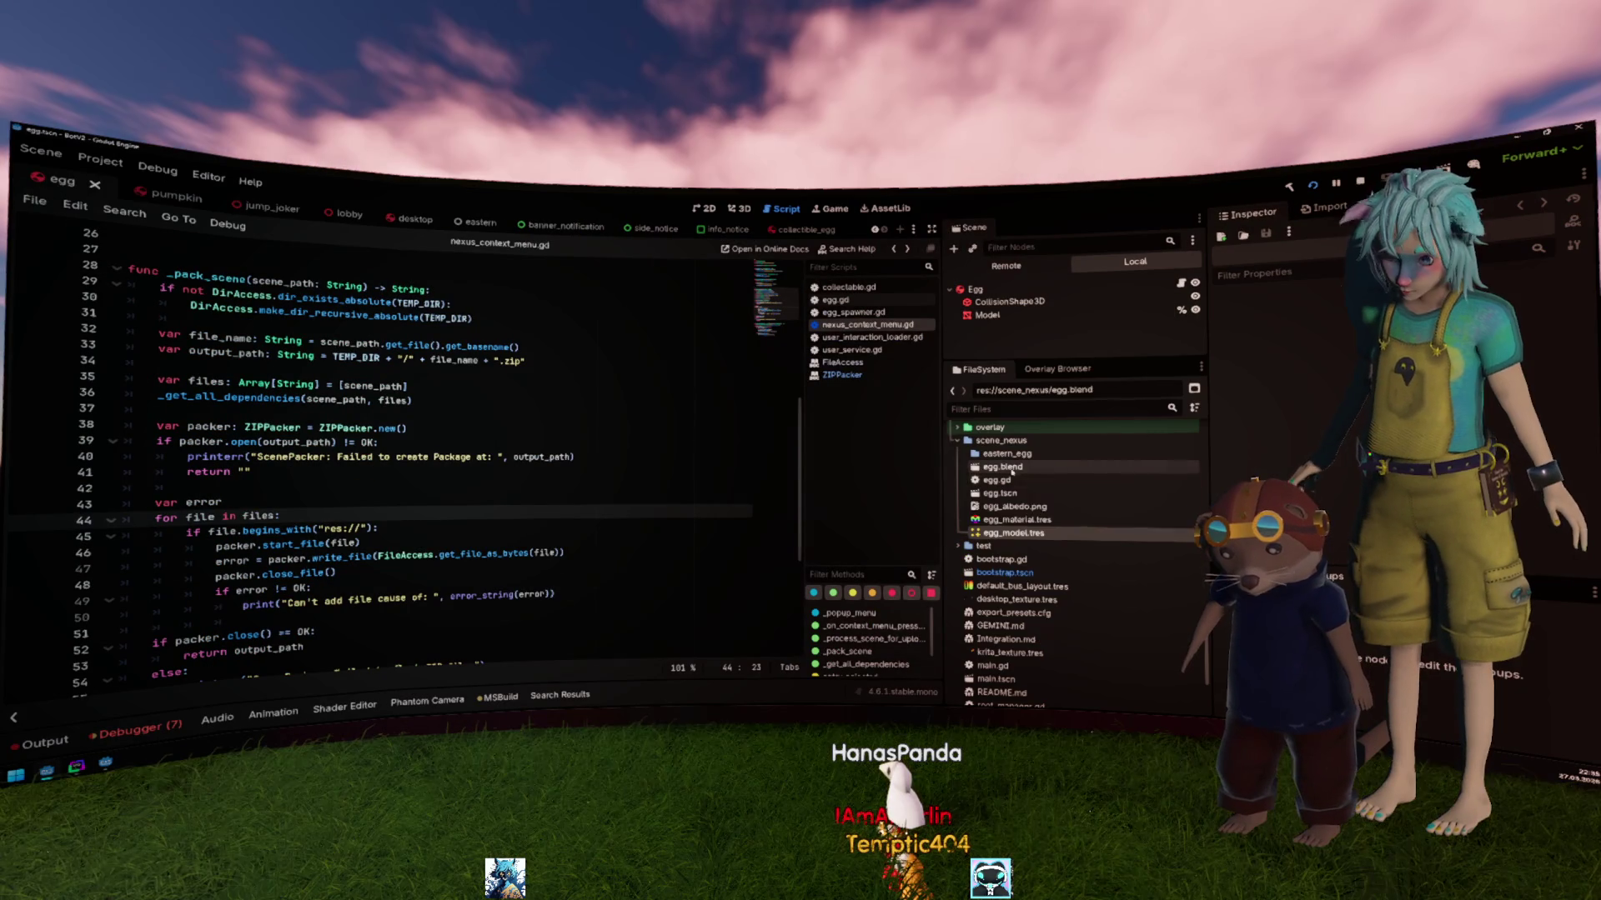
pyautogui.moveTo(1013, 507); pyautogui.dragTo(1007, 453)
# Step: Confirm moving the egg files into eastern_egg and expand the folder to show them
pyautogui.press('Return')
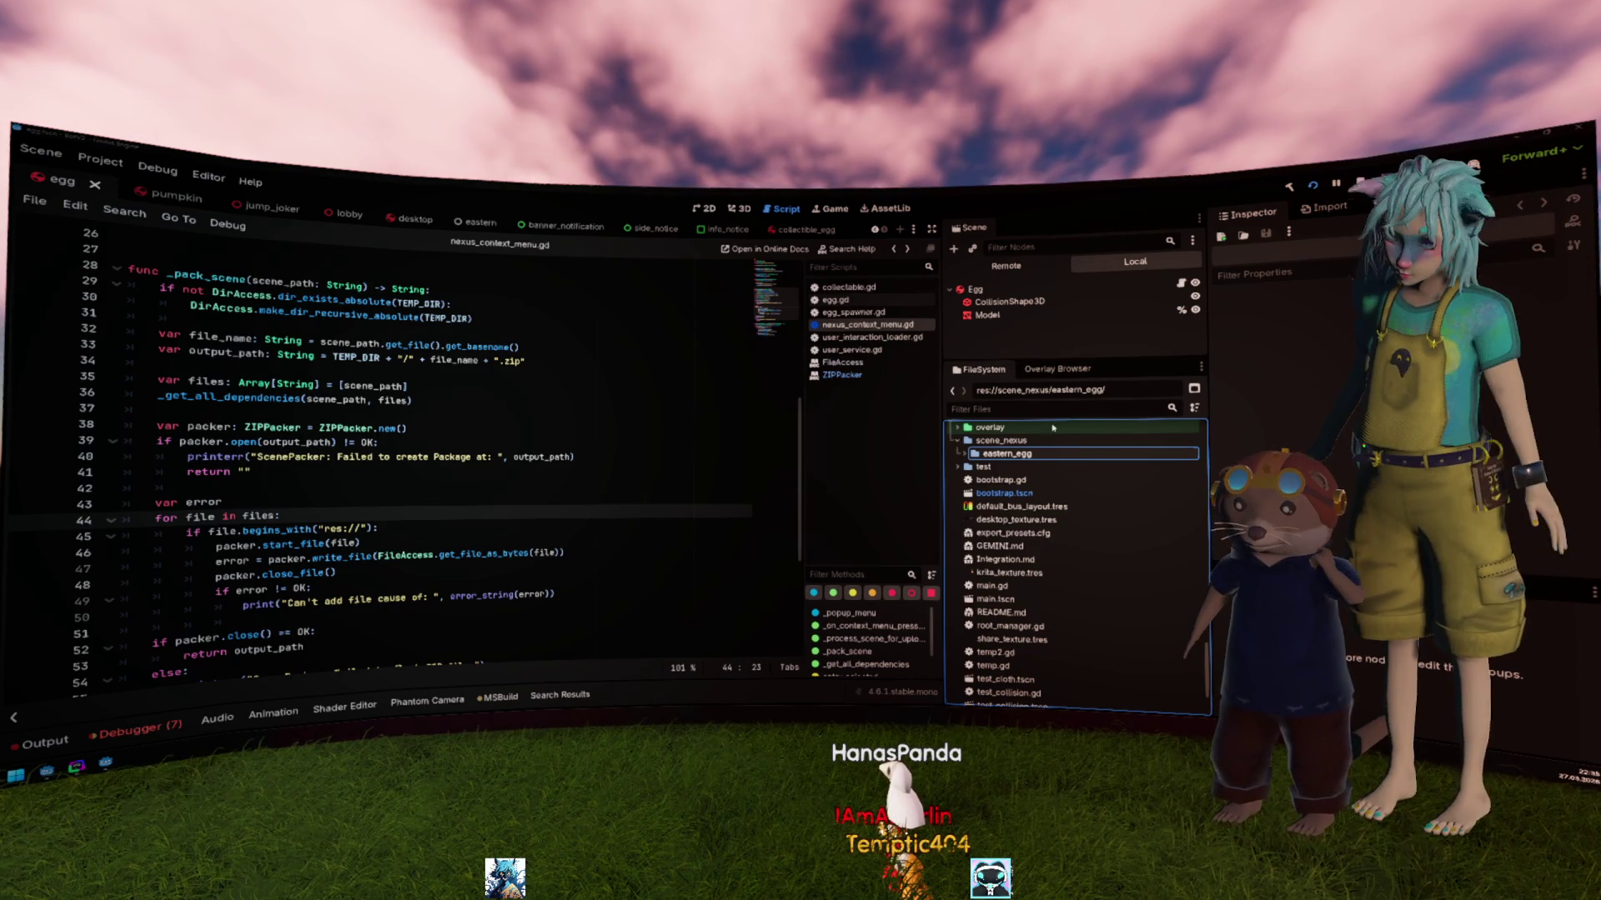
pyautogui.press('Right')
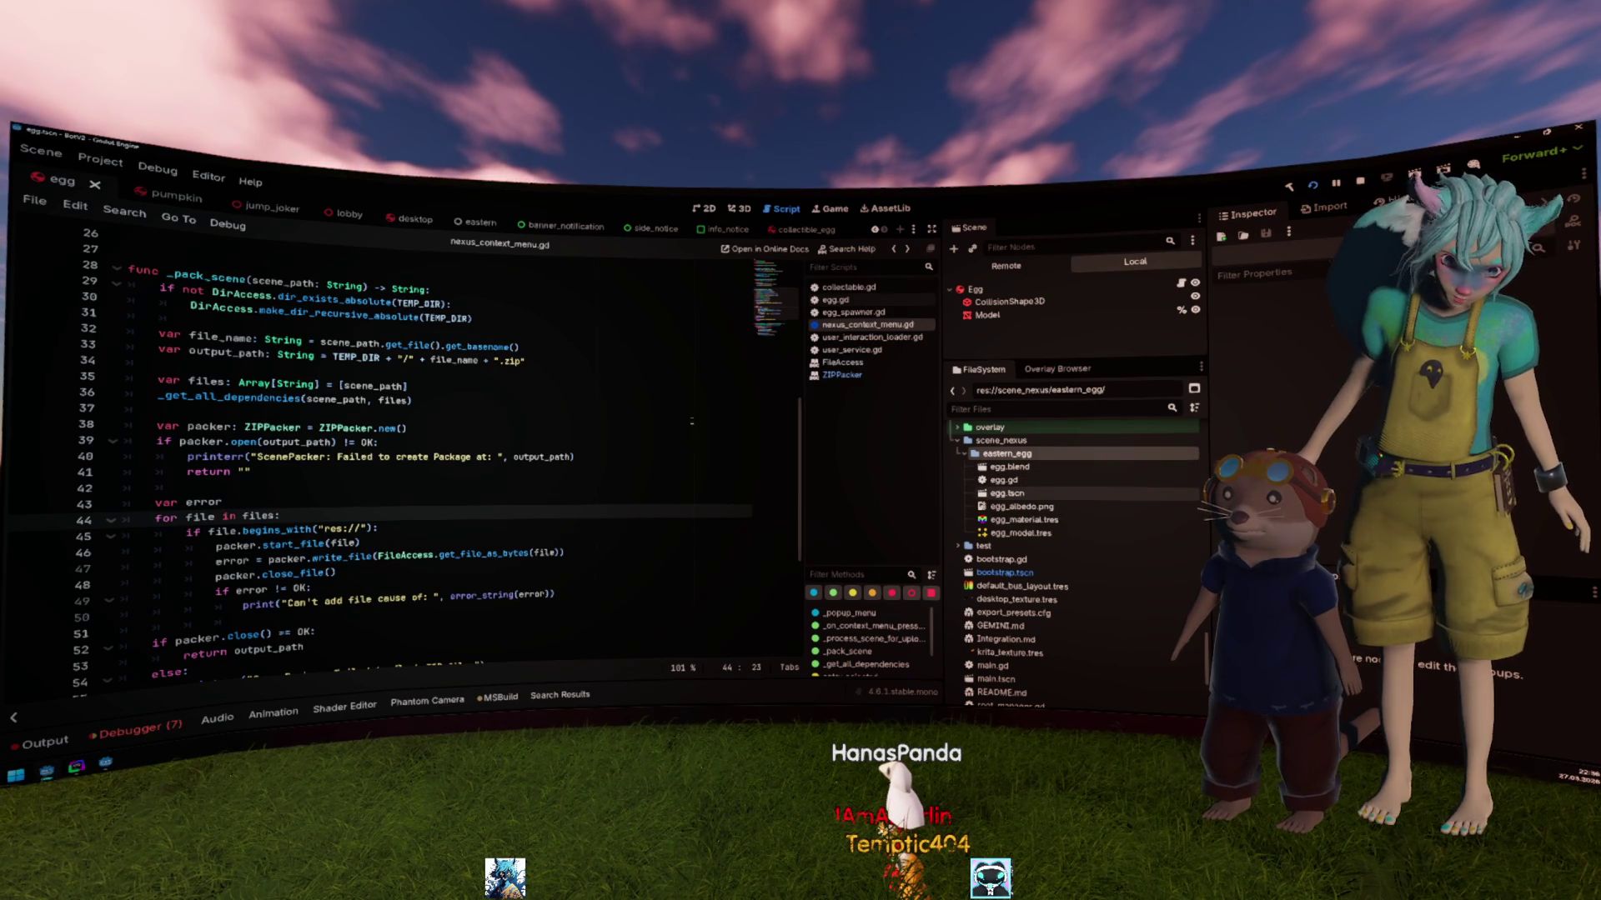
# Step: Review the _pack_scene code in nexus_context_menu.gd, including its var error declaration
pyautogui.click(395, 412)
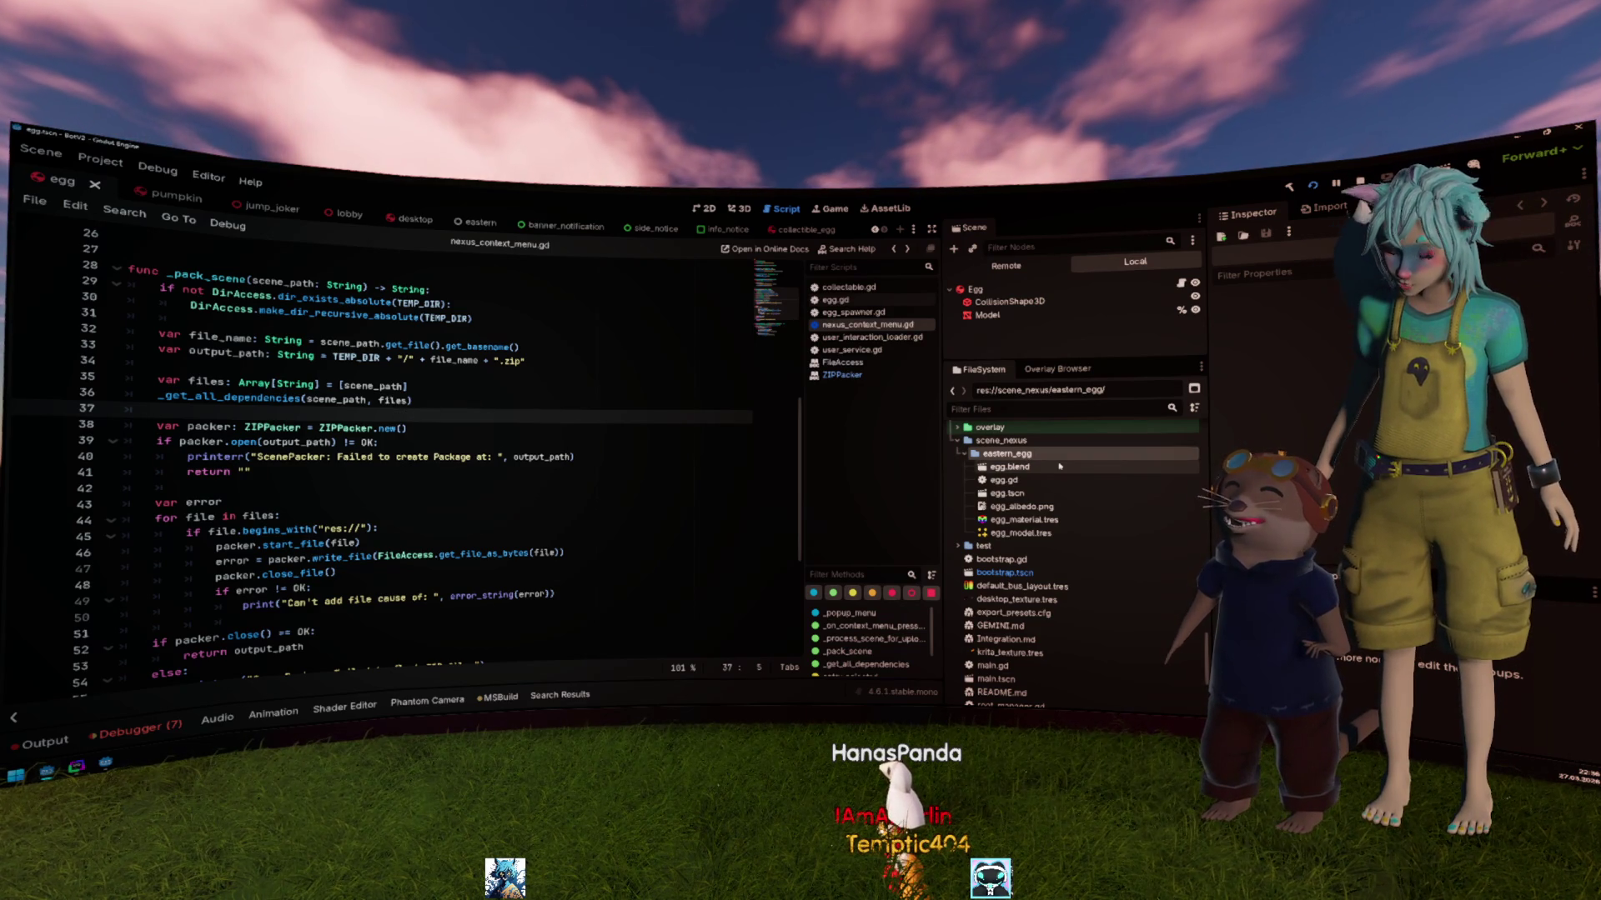
pyautogui.moveTo(1061, 467)
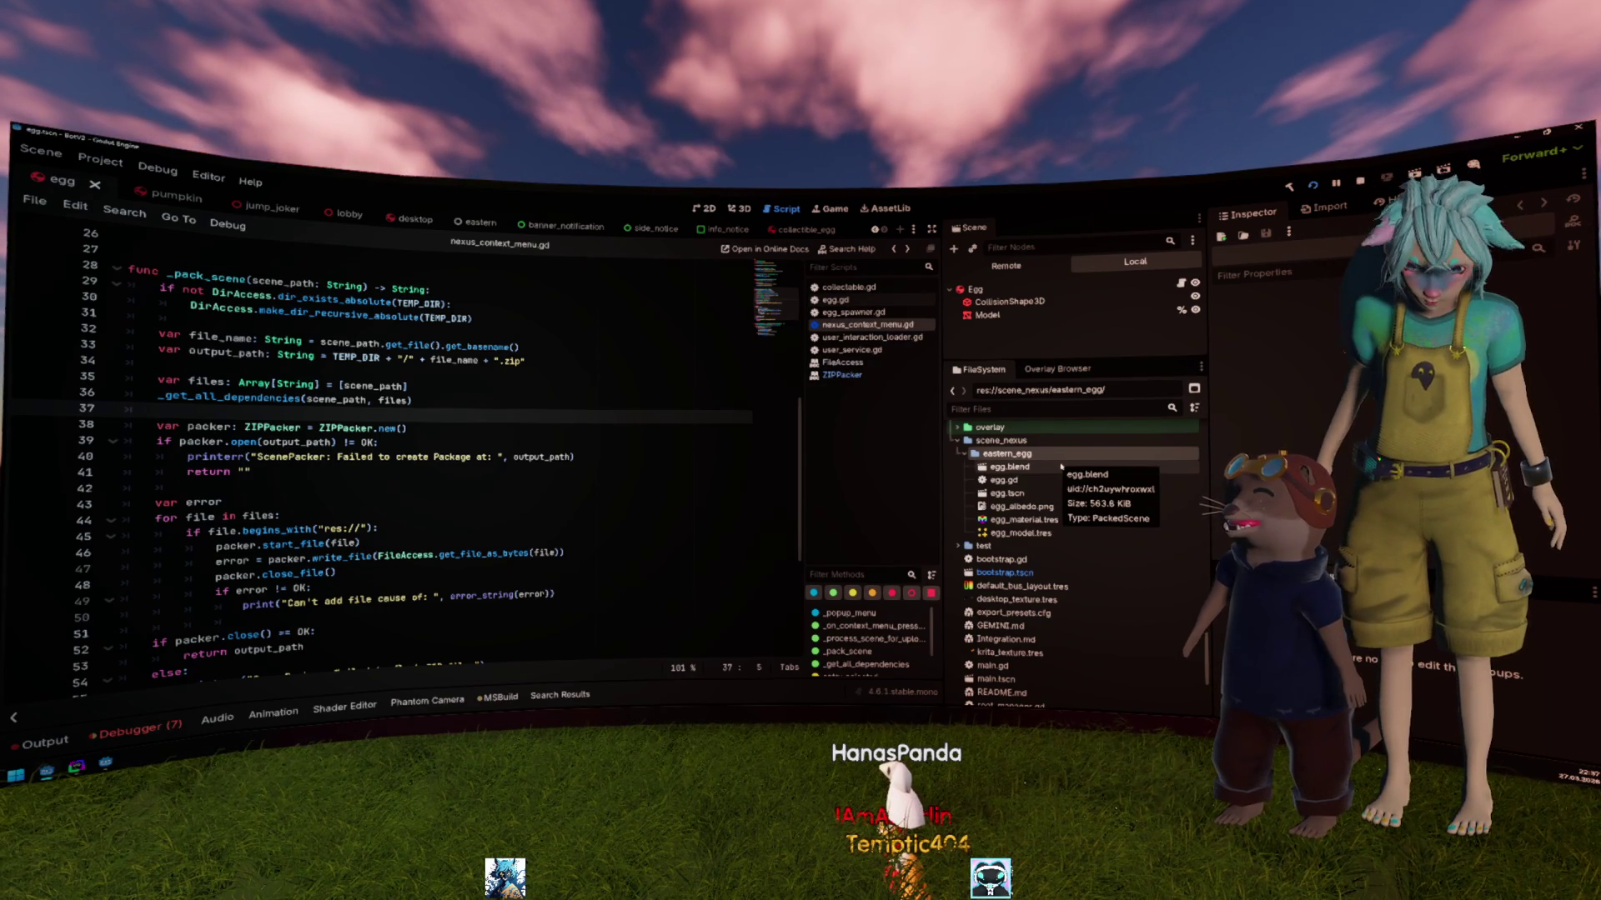
pyautogui.click(621, 497)
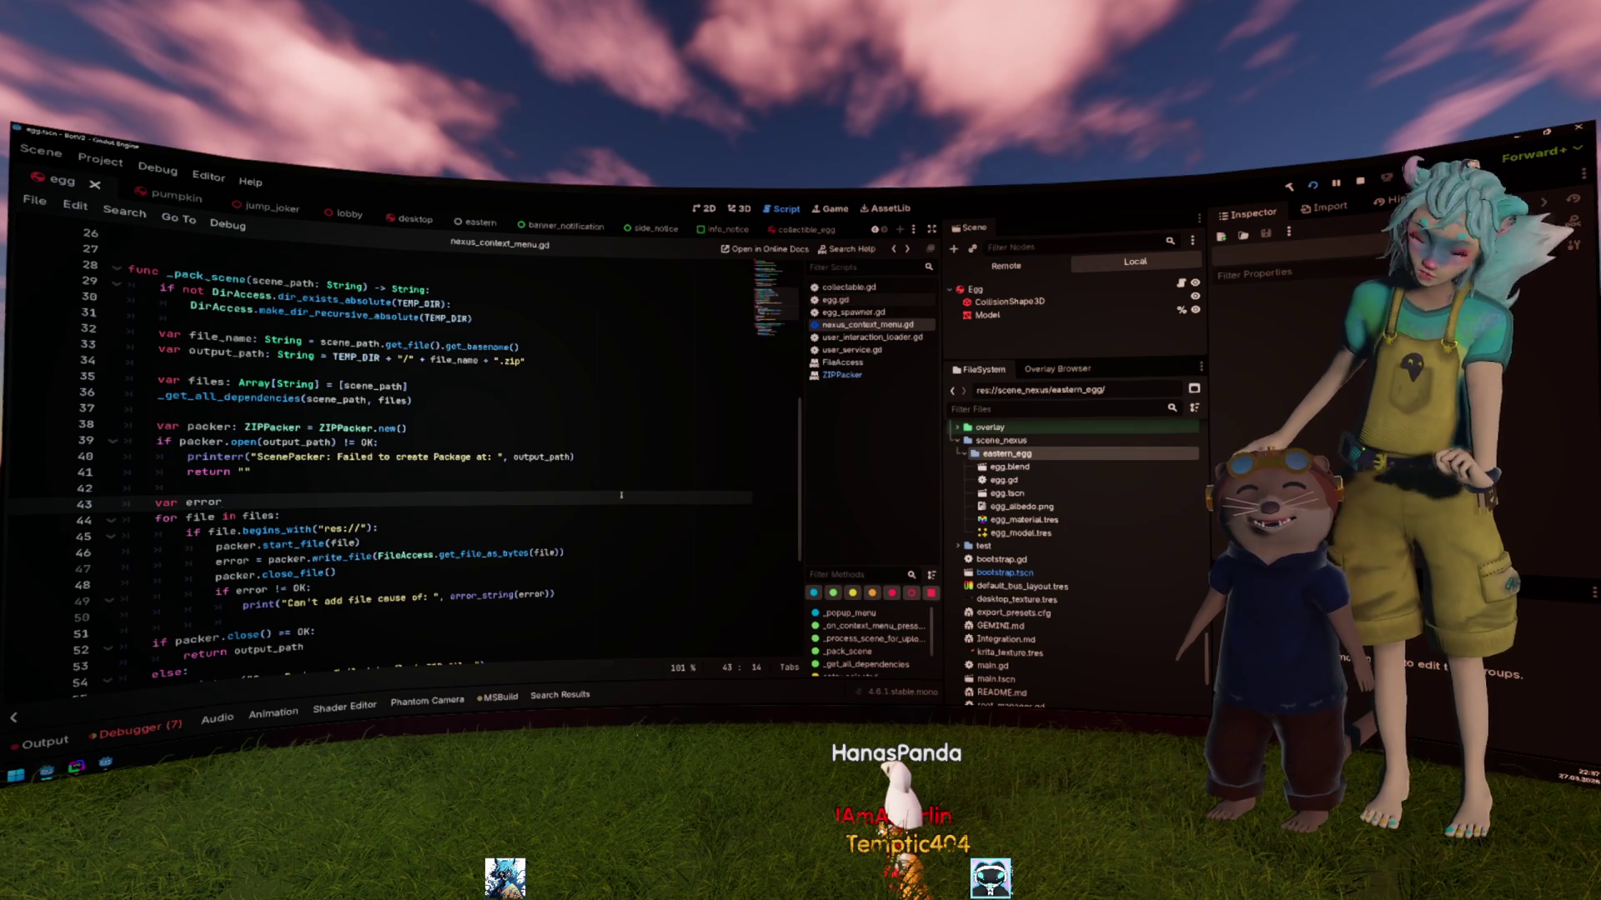
pyautogui.scroll(-4, 621, 496)
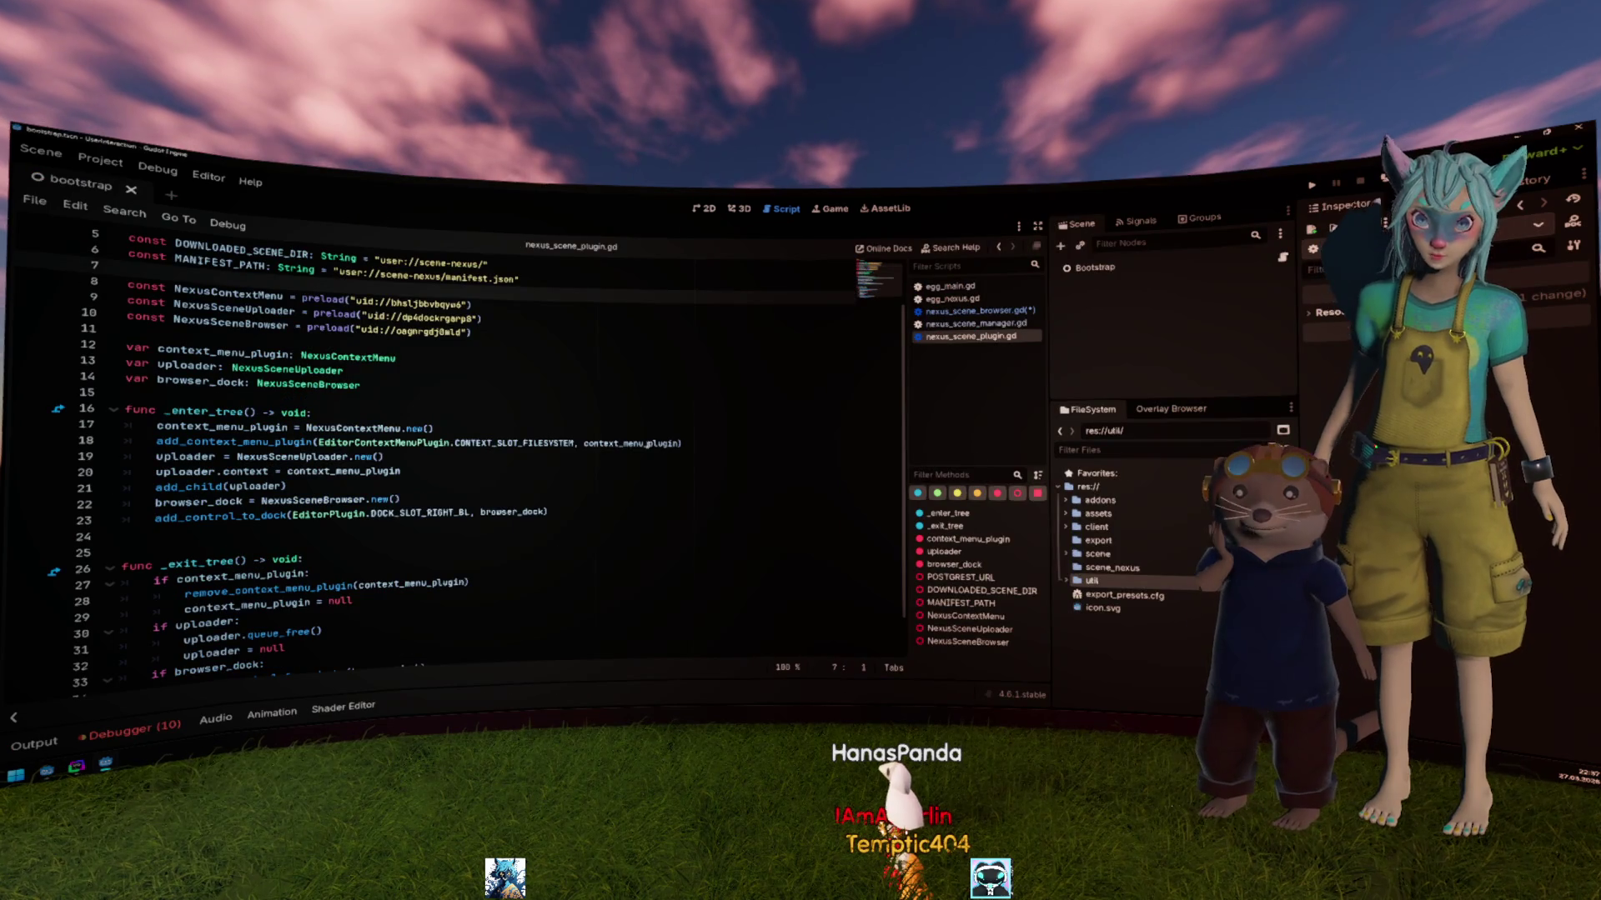
# Step: Open nexus_scene_browser.gd and delete the 'var script_text' line reading interface_script
pyautogui.click(967, 310)
pyautogui.click(543, 472)
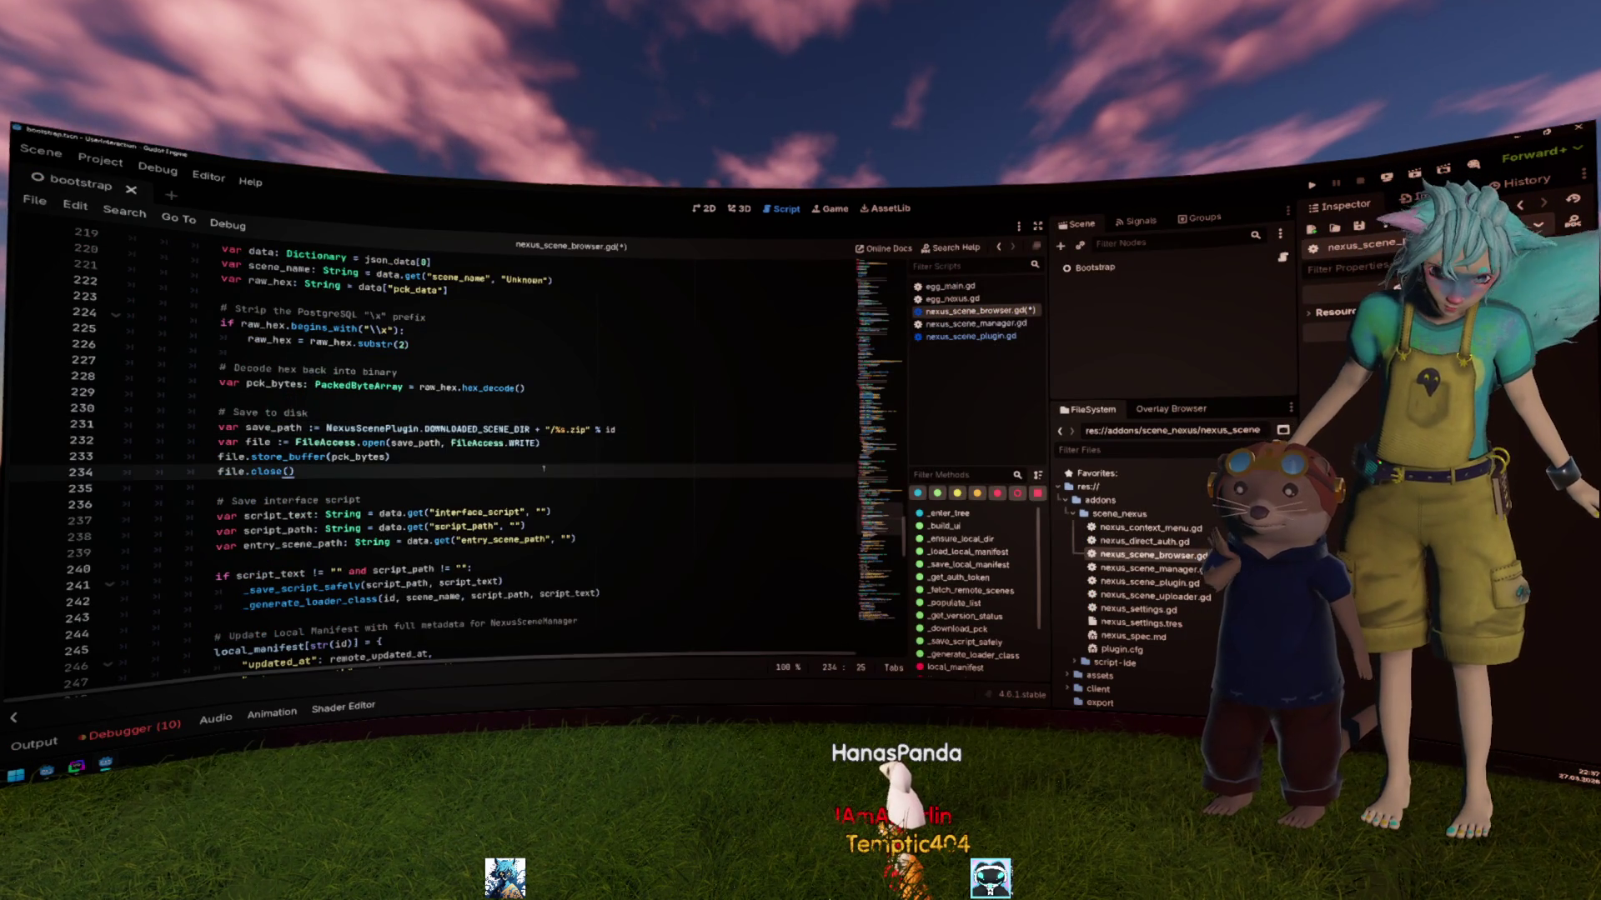
pyautogui.doubleClick(476, 429)
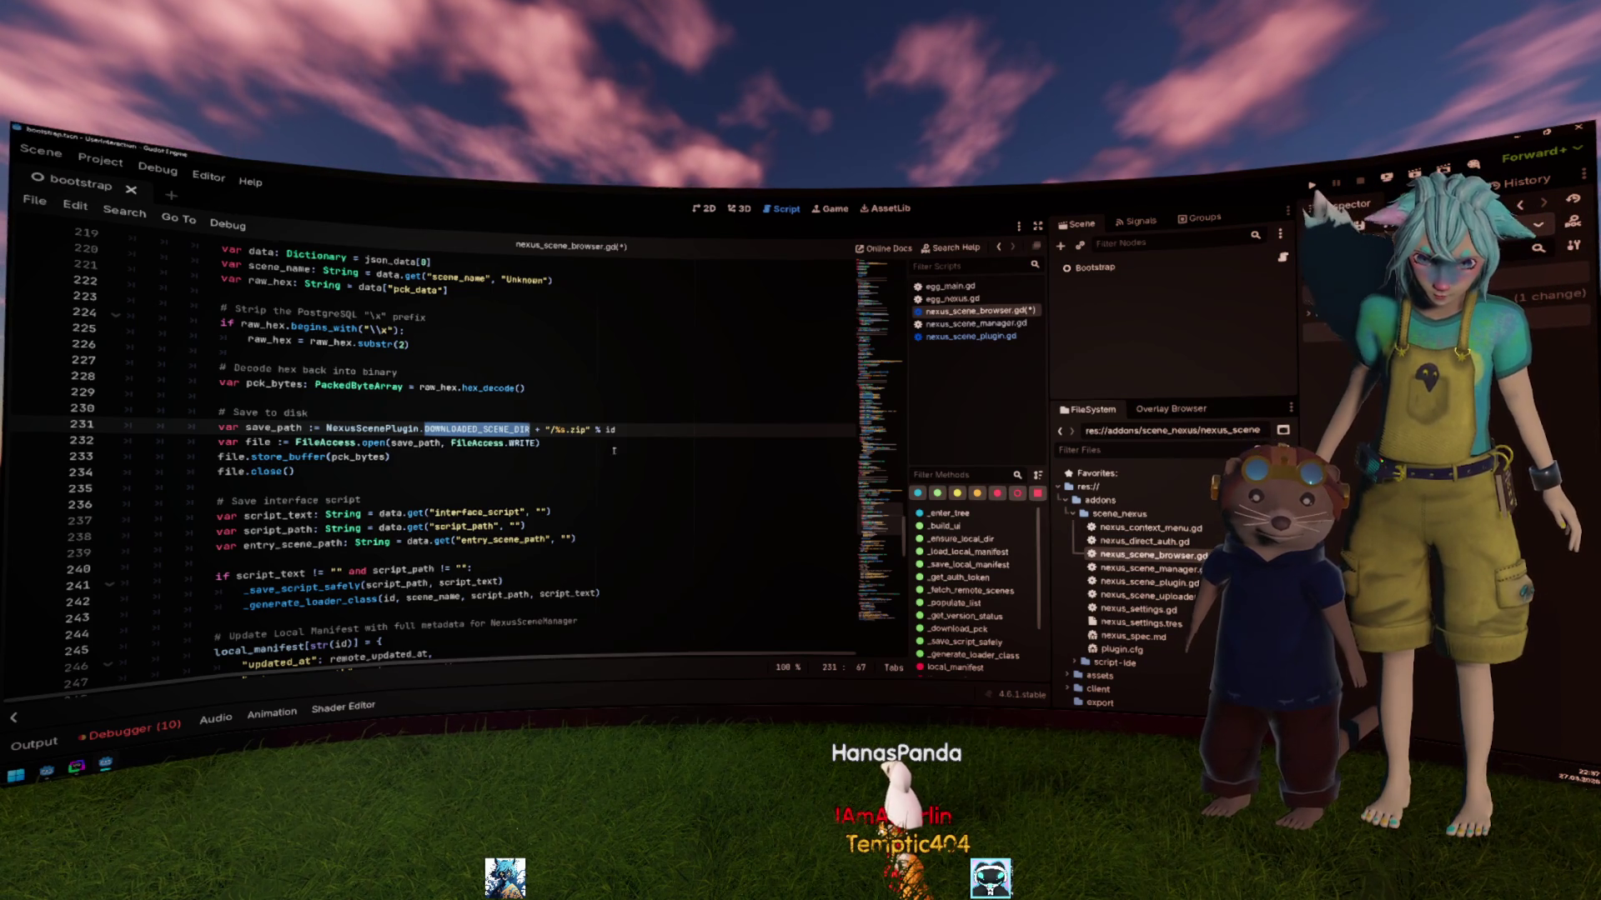
pyautogui.click(432, 417)
pyautogui.tripleClick(450, 429)
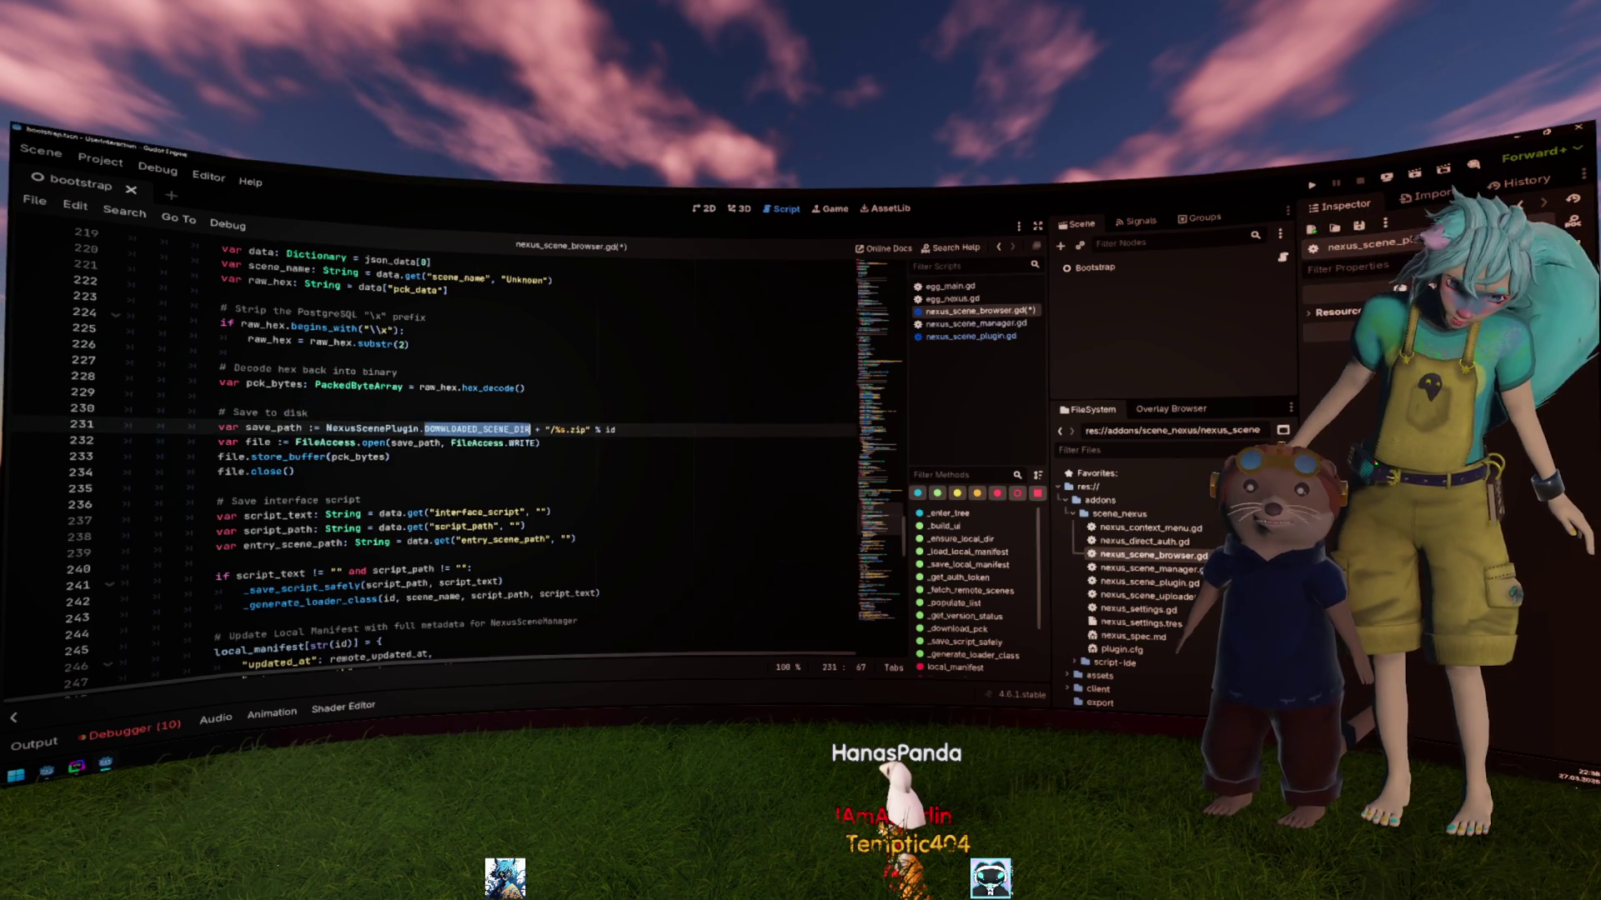
pyautogui.click(518, 443)
pyautogui.scroll(-2, 467, 461)
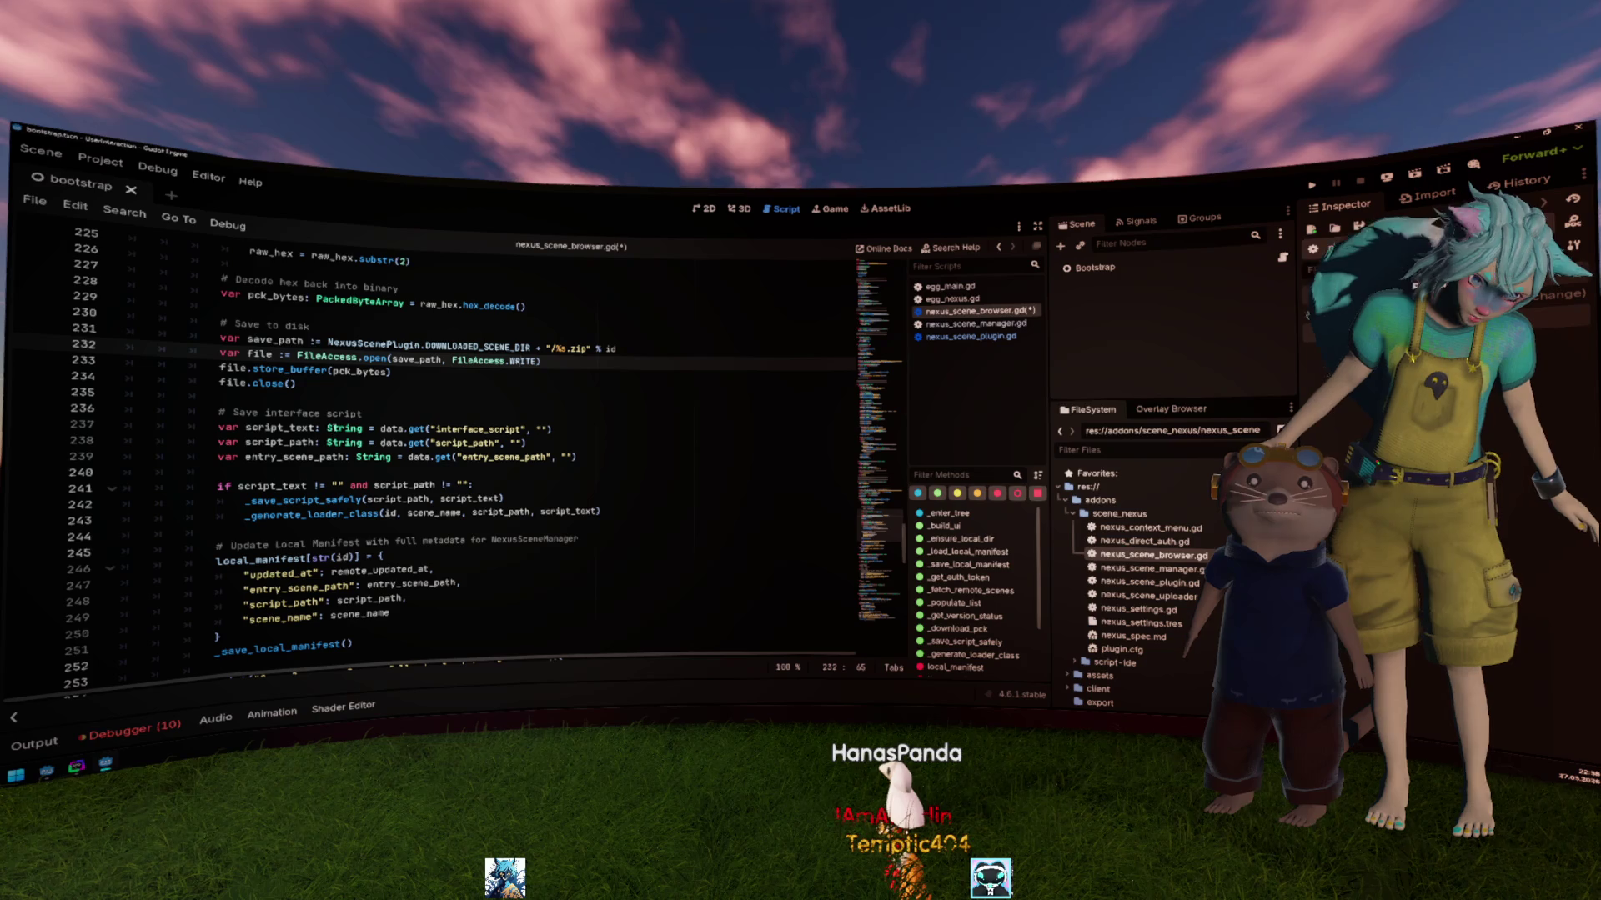
pyautogui.scroll(-2, 483, 411)
pyautogui.click(564, 390)
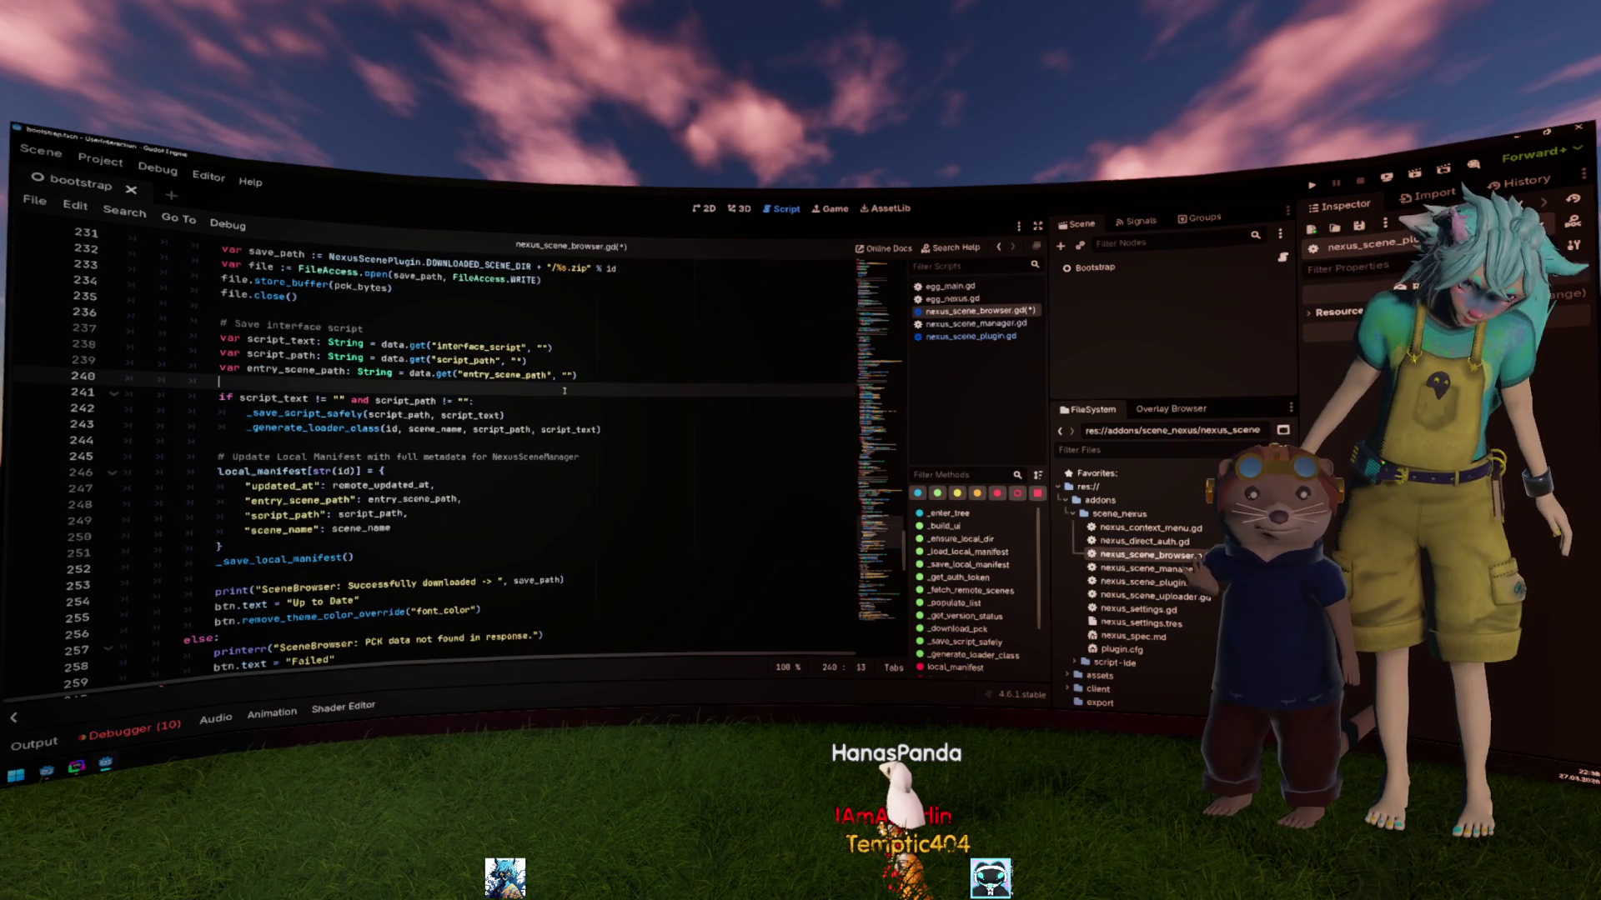
pyautogui.moveTo(564, 349); pyautogui.dragTo(195, 336)
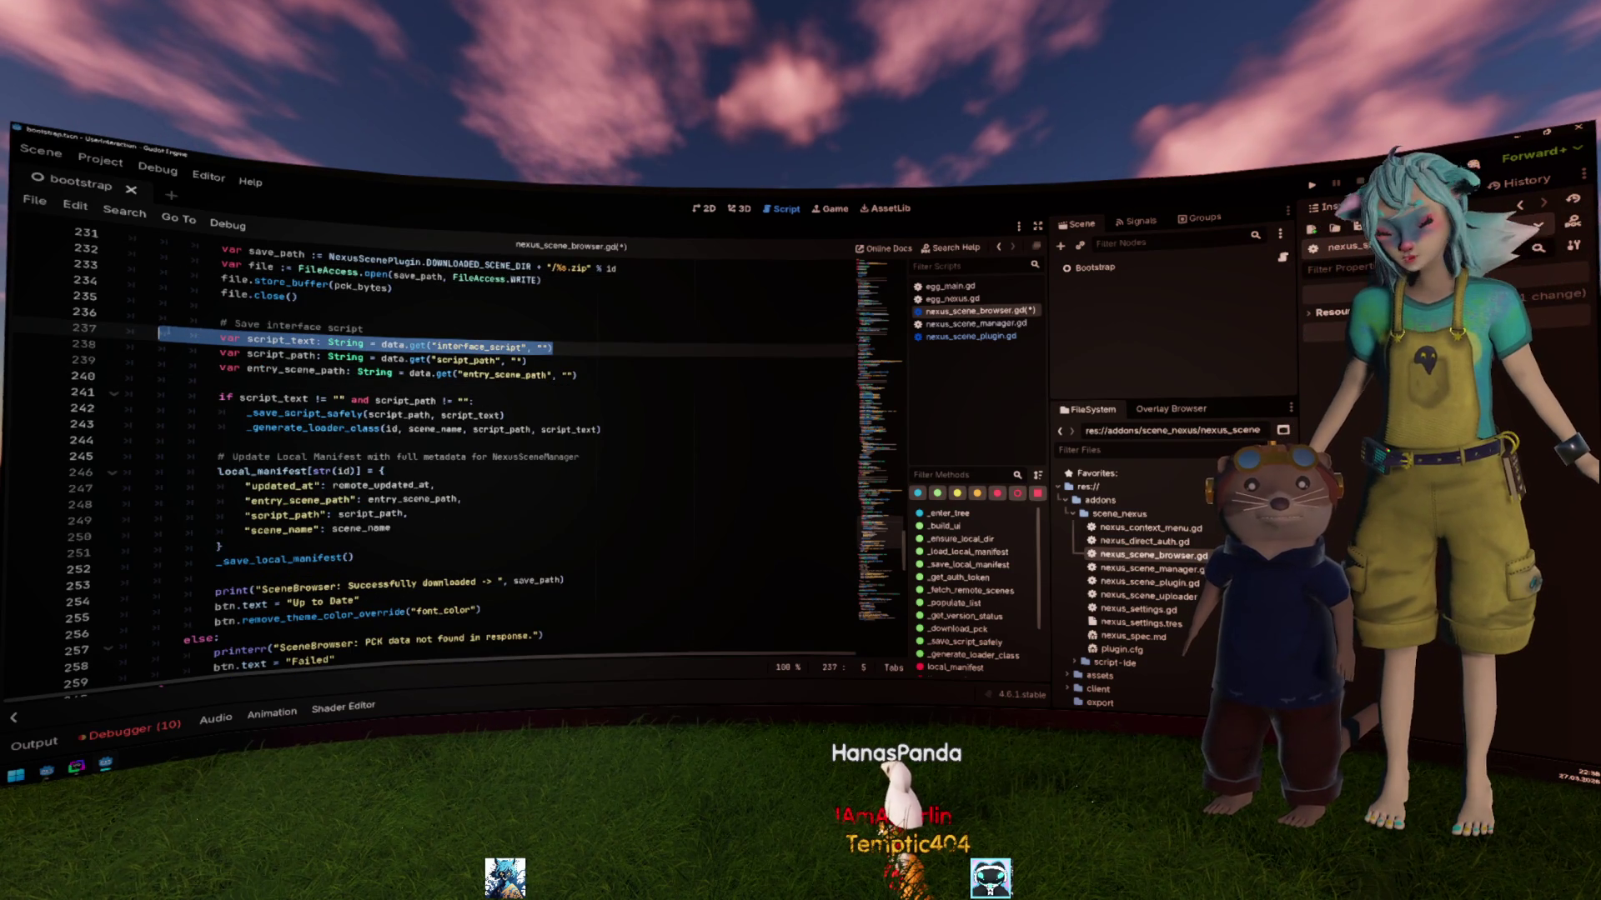
pyautogui.press('BackSpace')
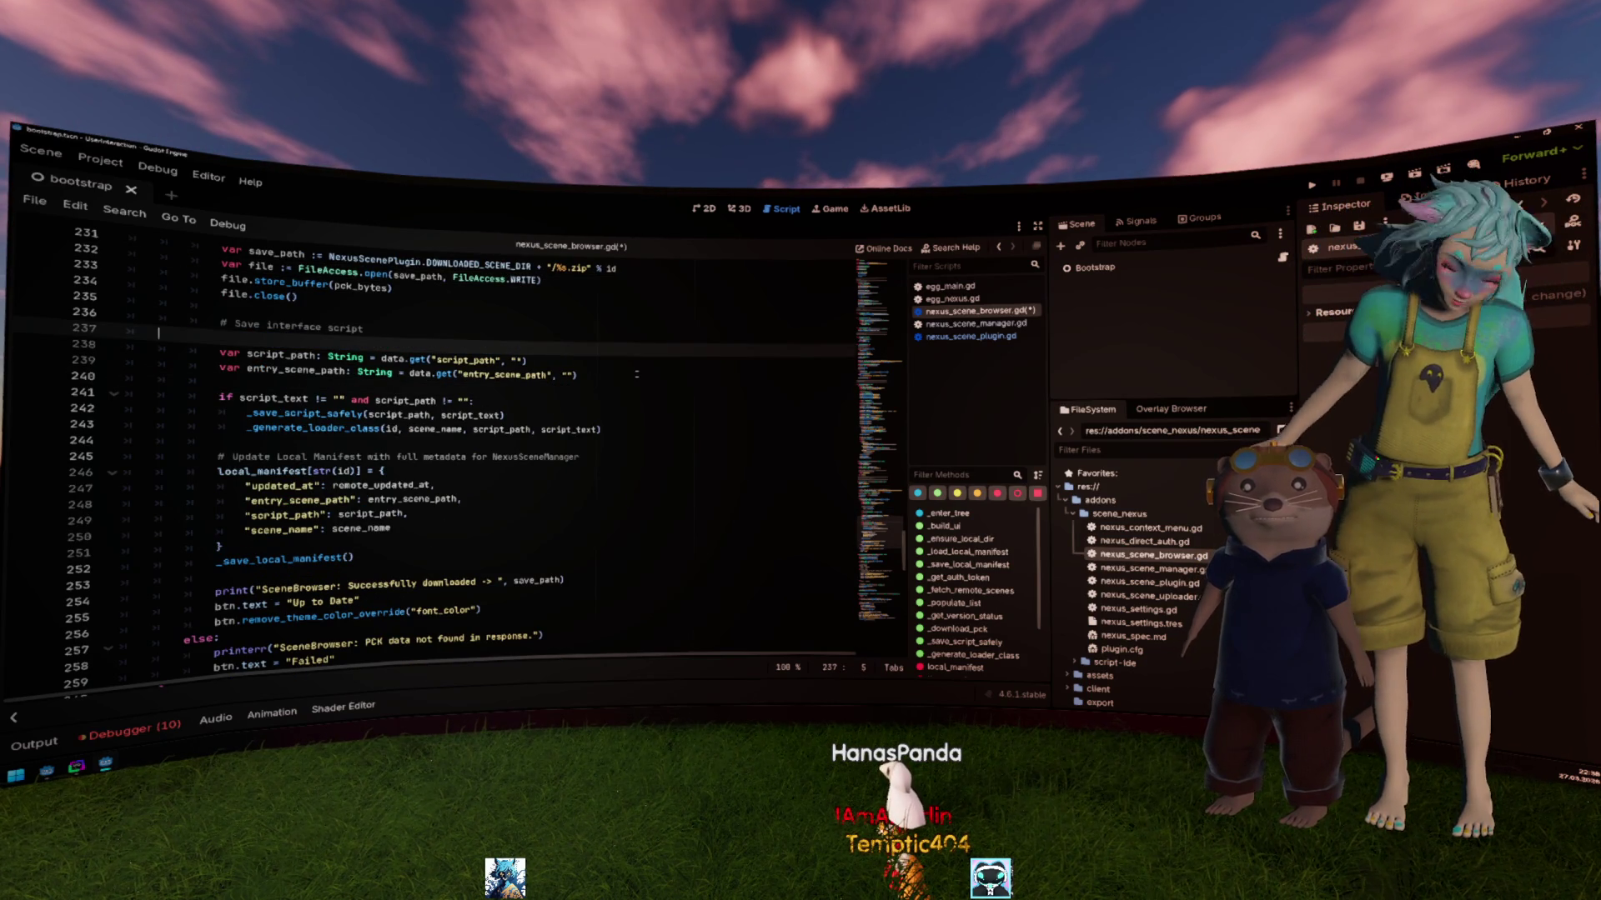
# Step: Remove the emptied line and delete the script-saving, loader-generating if-block
pyautogui.press('BackSpace')
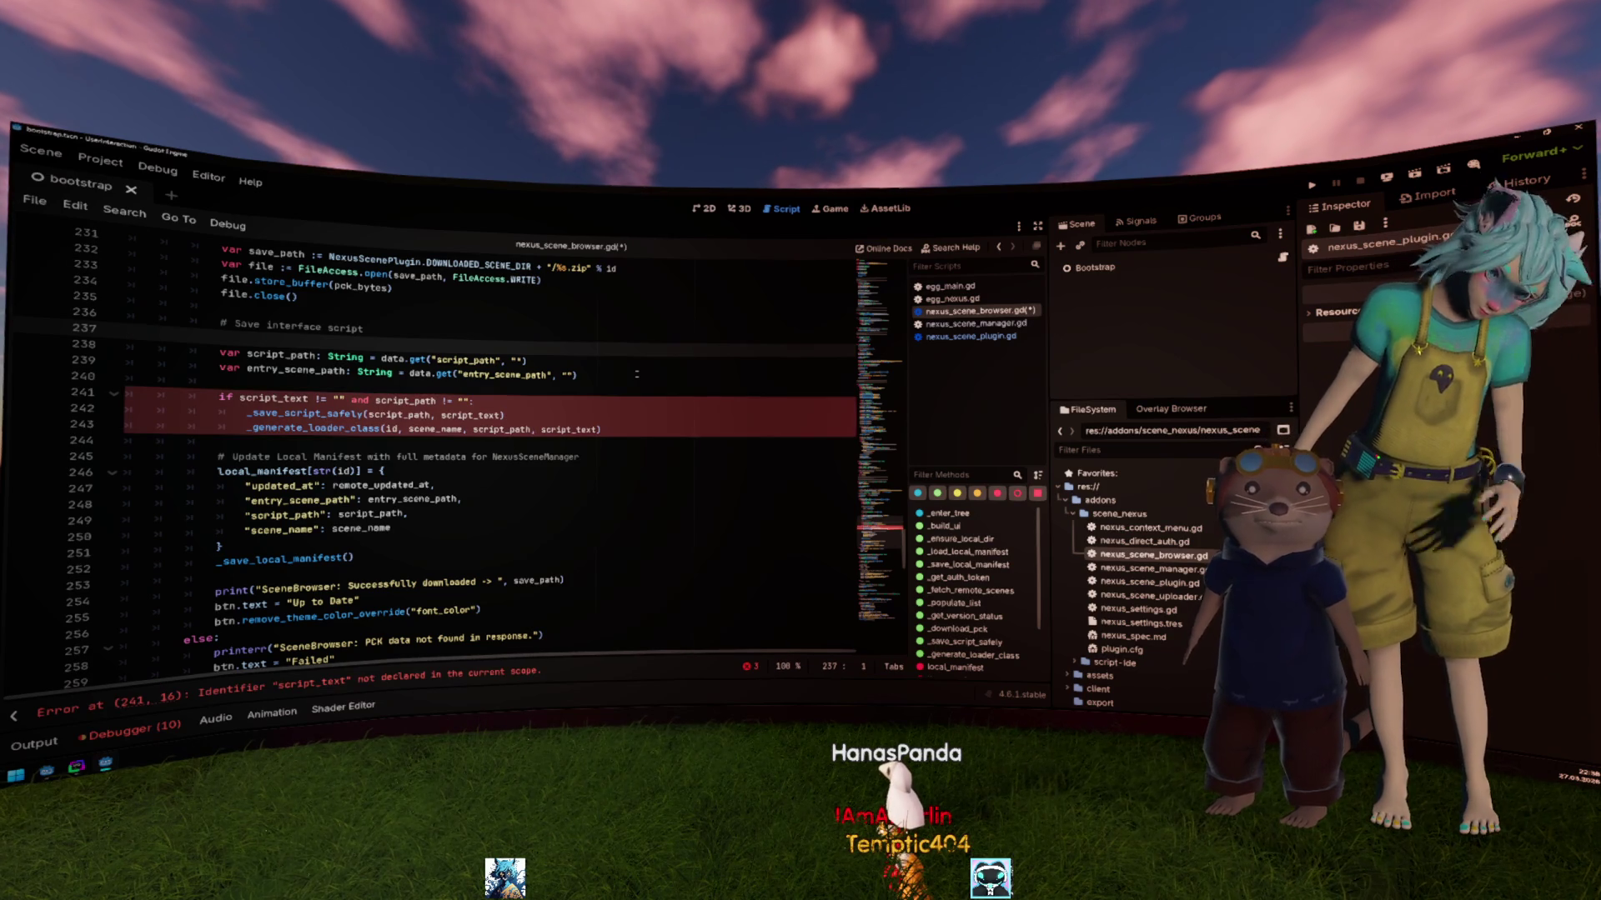
pyautogui.press('BackSpace')
pyautogui.scroll(9, 642, 392)
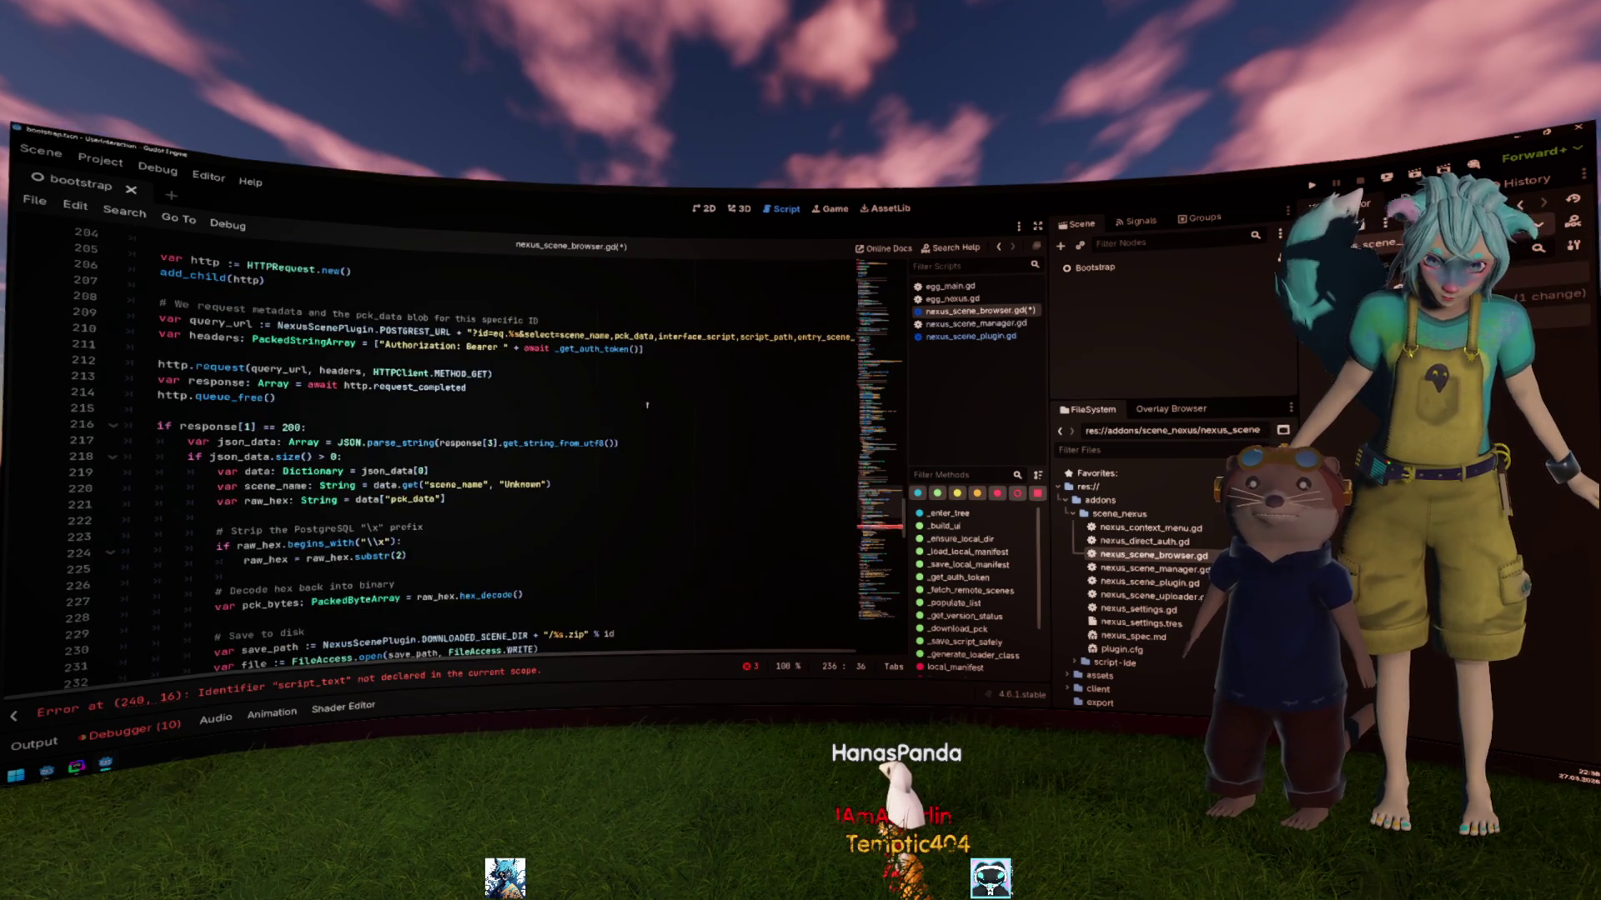
pyautogui.click(649, 392)
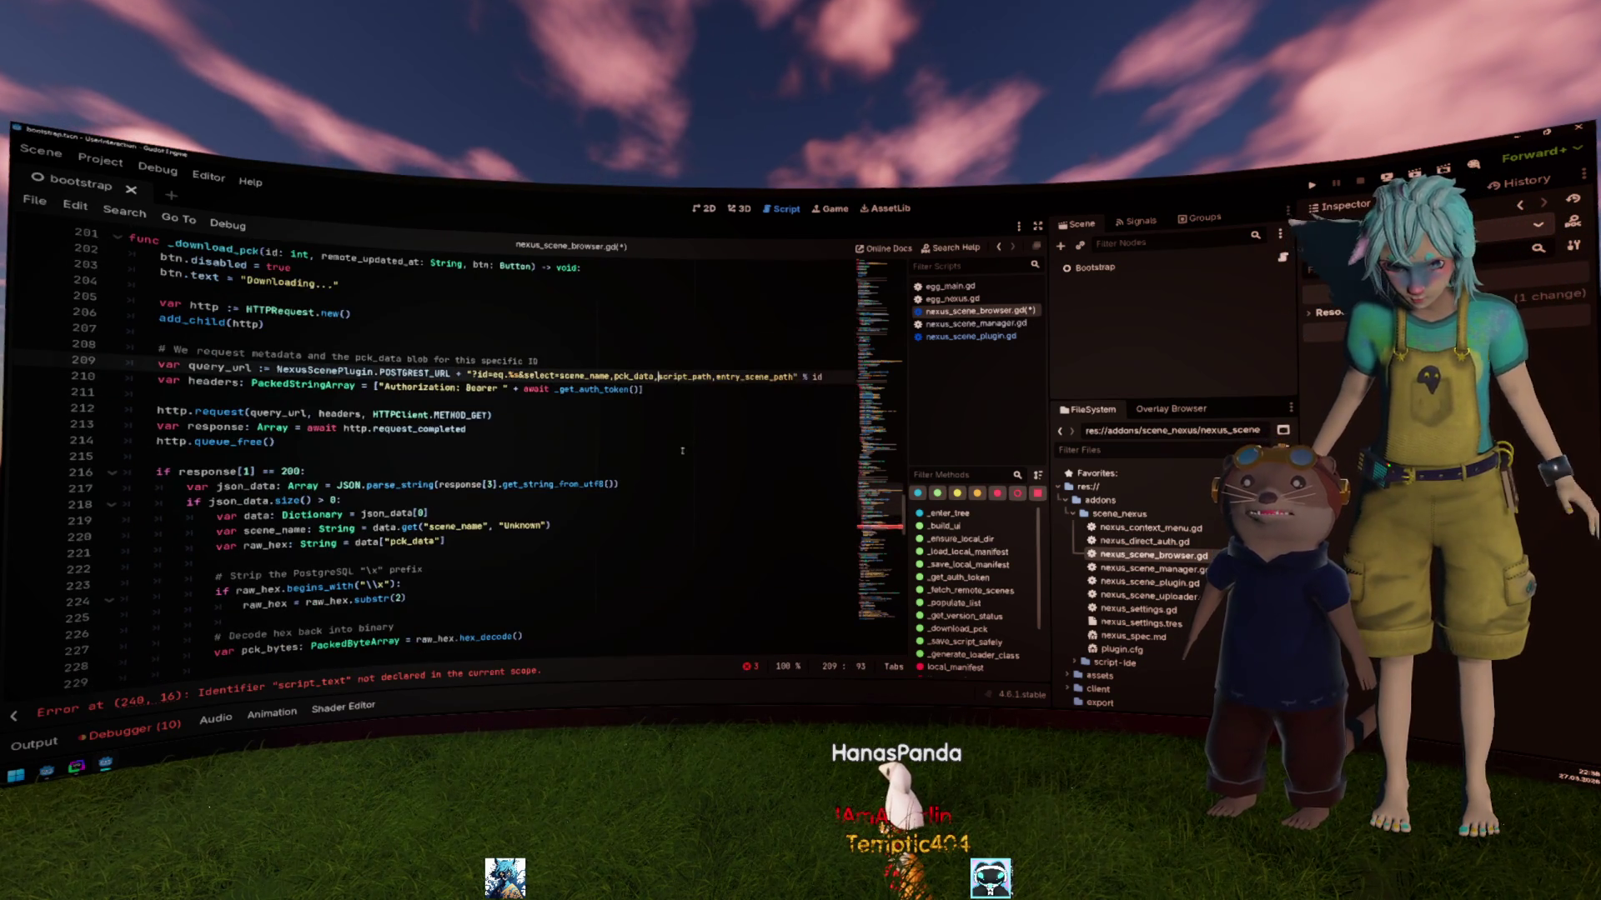
pyautogui.scroll(-5, 667, 434)
pyautogui.scroll(-2, 475, 485)
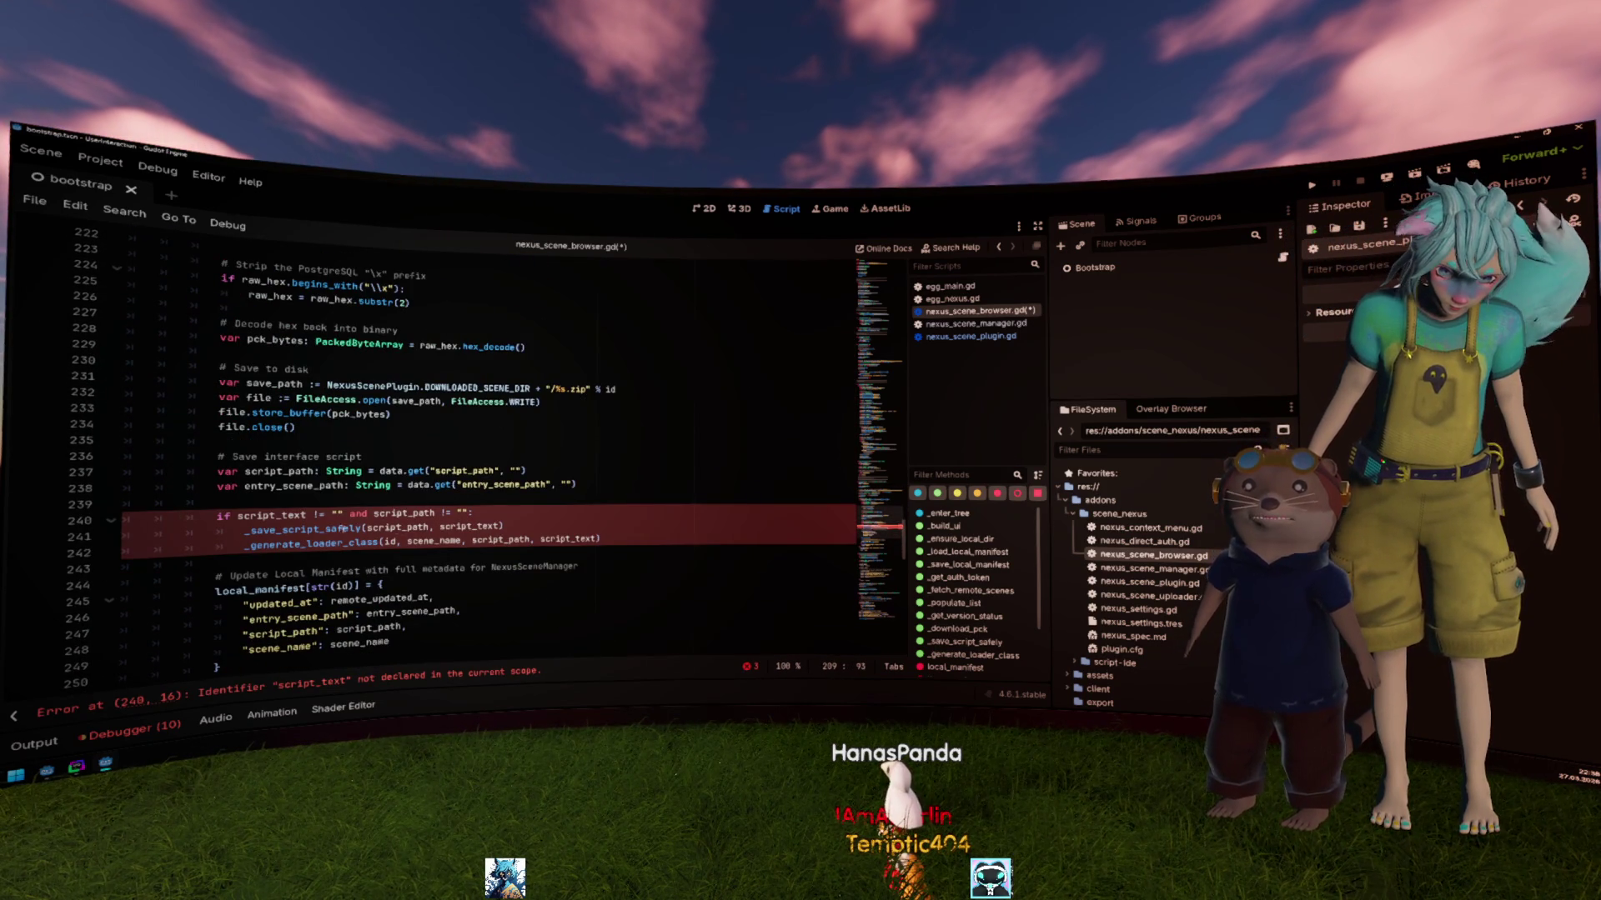
pyautogui.moveTo(638, 536)
pyautogui.mouseDown()
pyautogui.moveTo(167, 523)
pyautogui.moveTo(125, 506)
pyautogui.mouseUp()
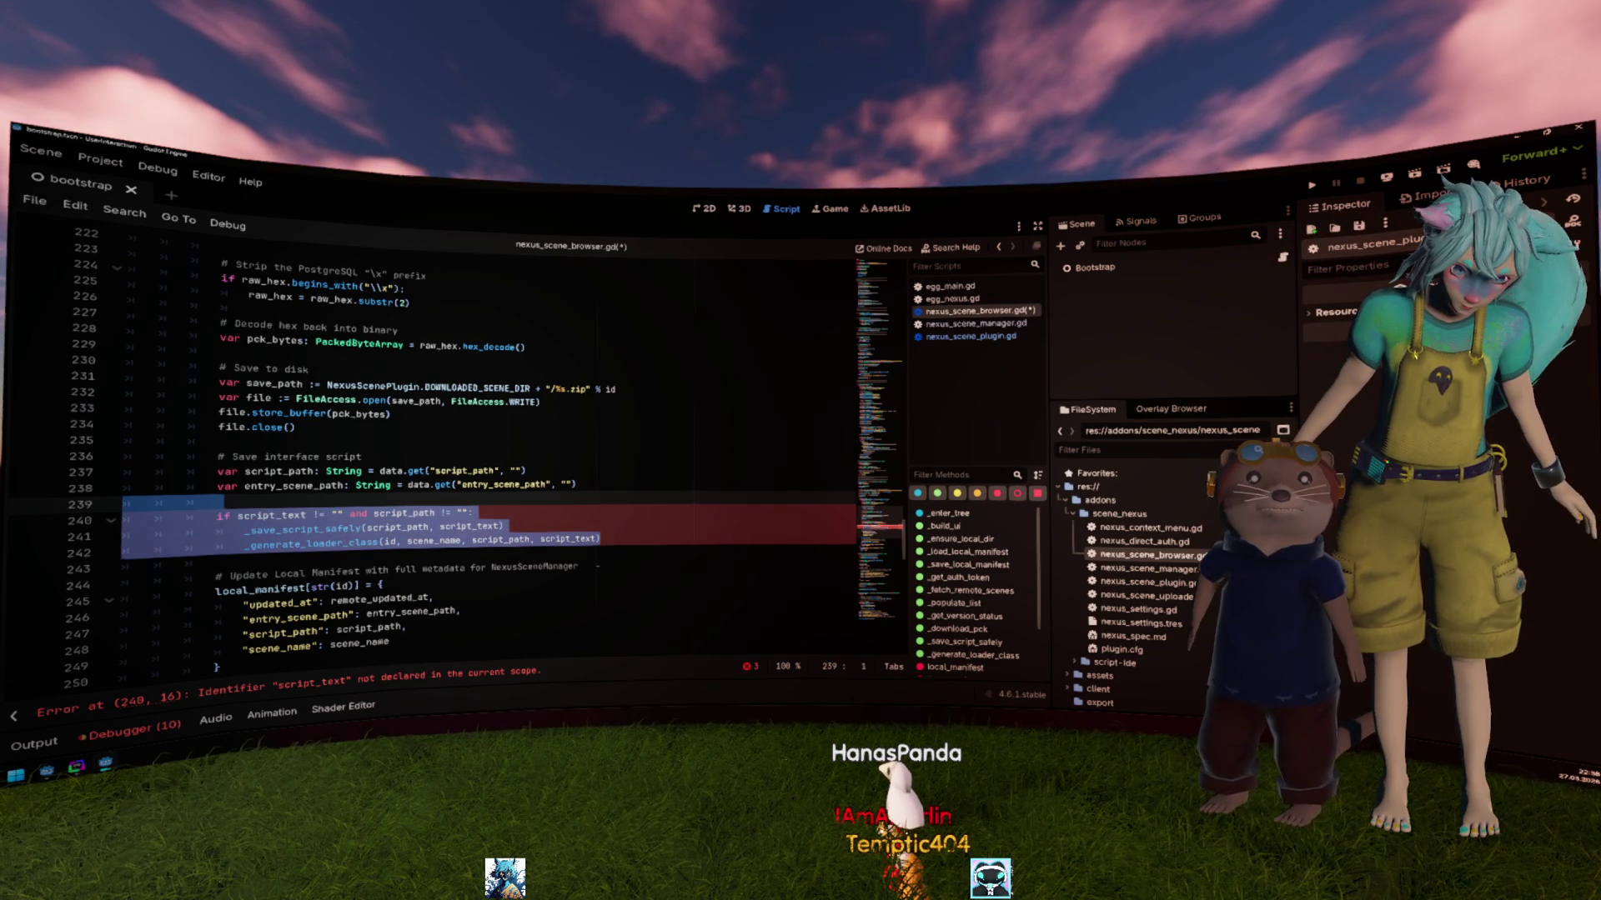
pyautogui.scroll(-1, 597, 567)
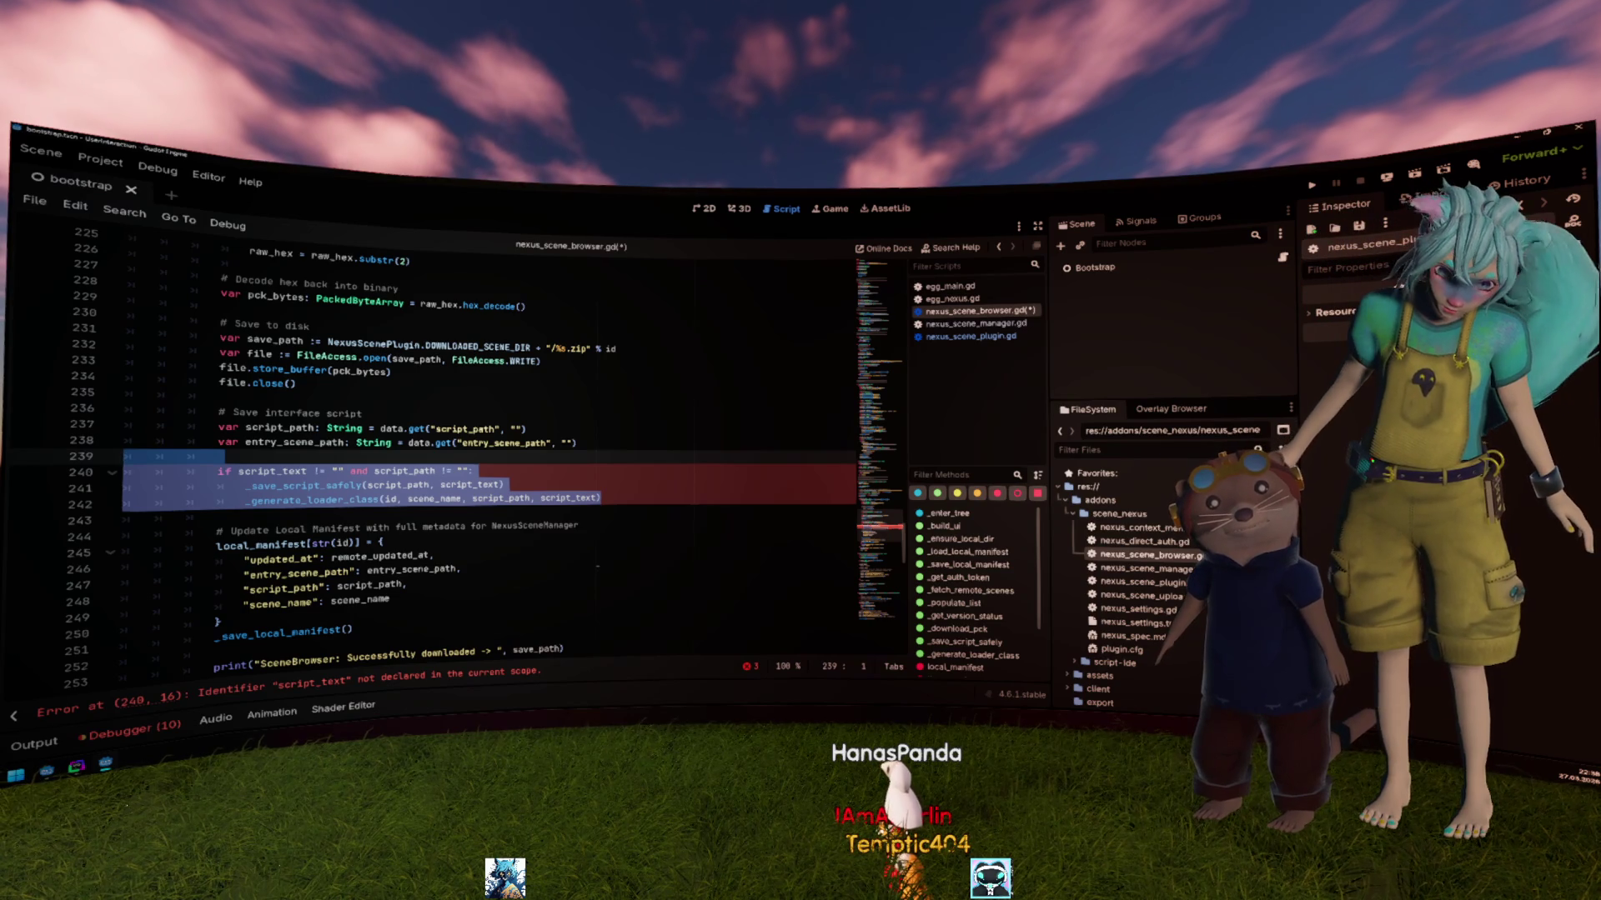
pyautogui.press('Delete')
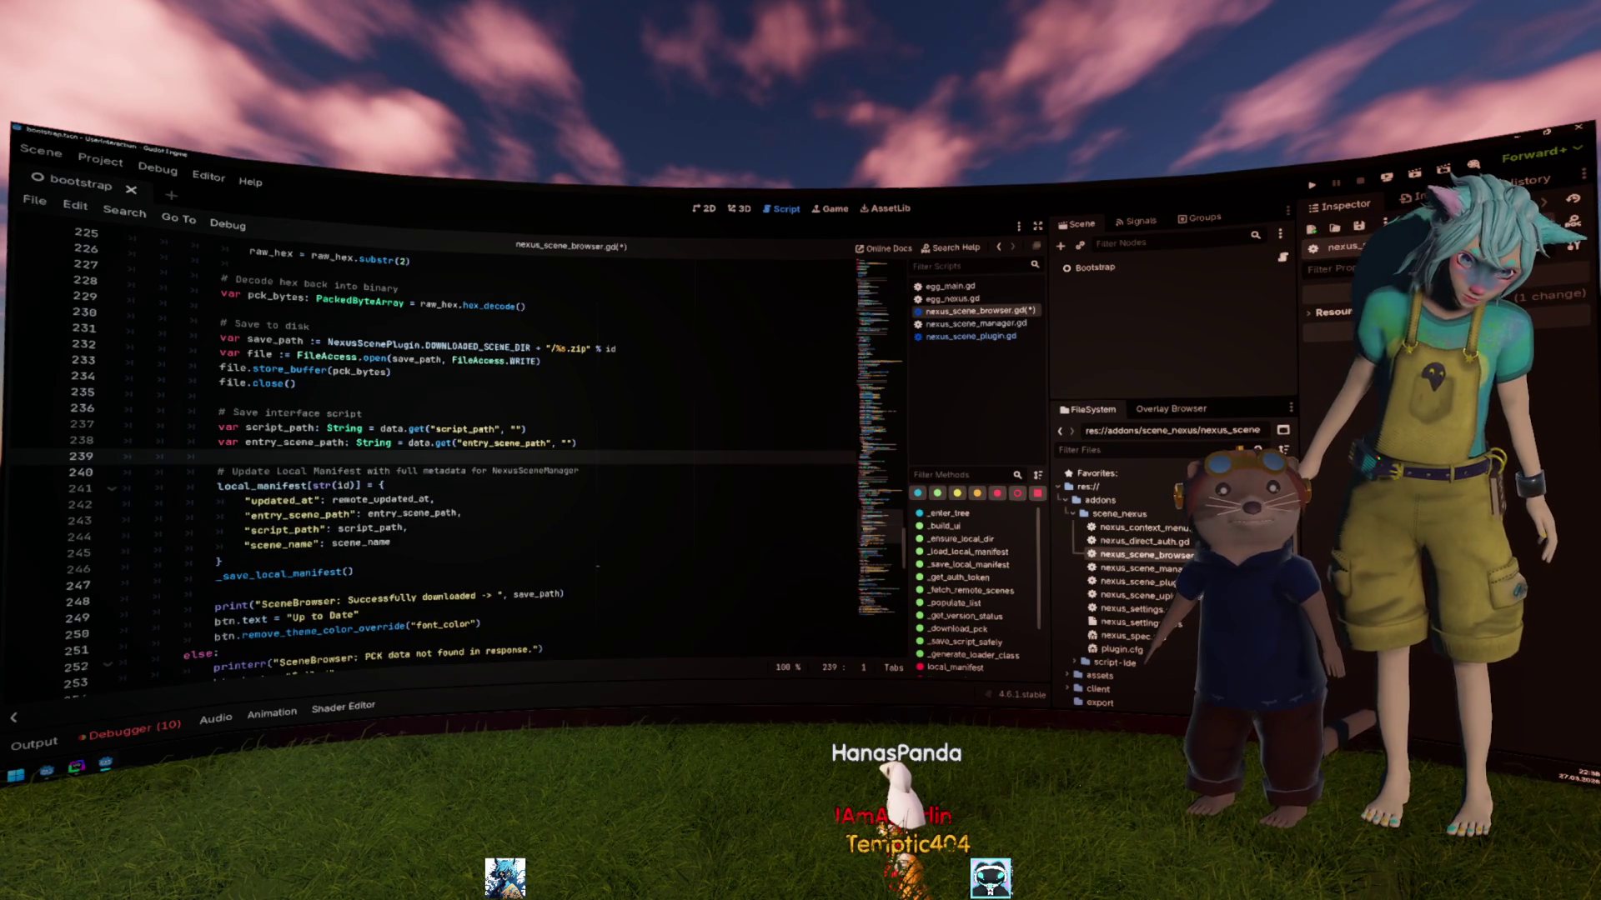
# Step: Delete the script_path variable line above entry_scene_path
pyautogui.scroll(-1, 575, 528)
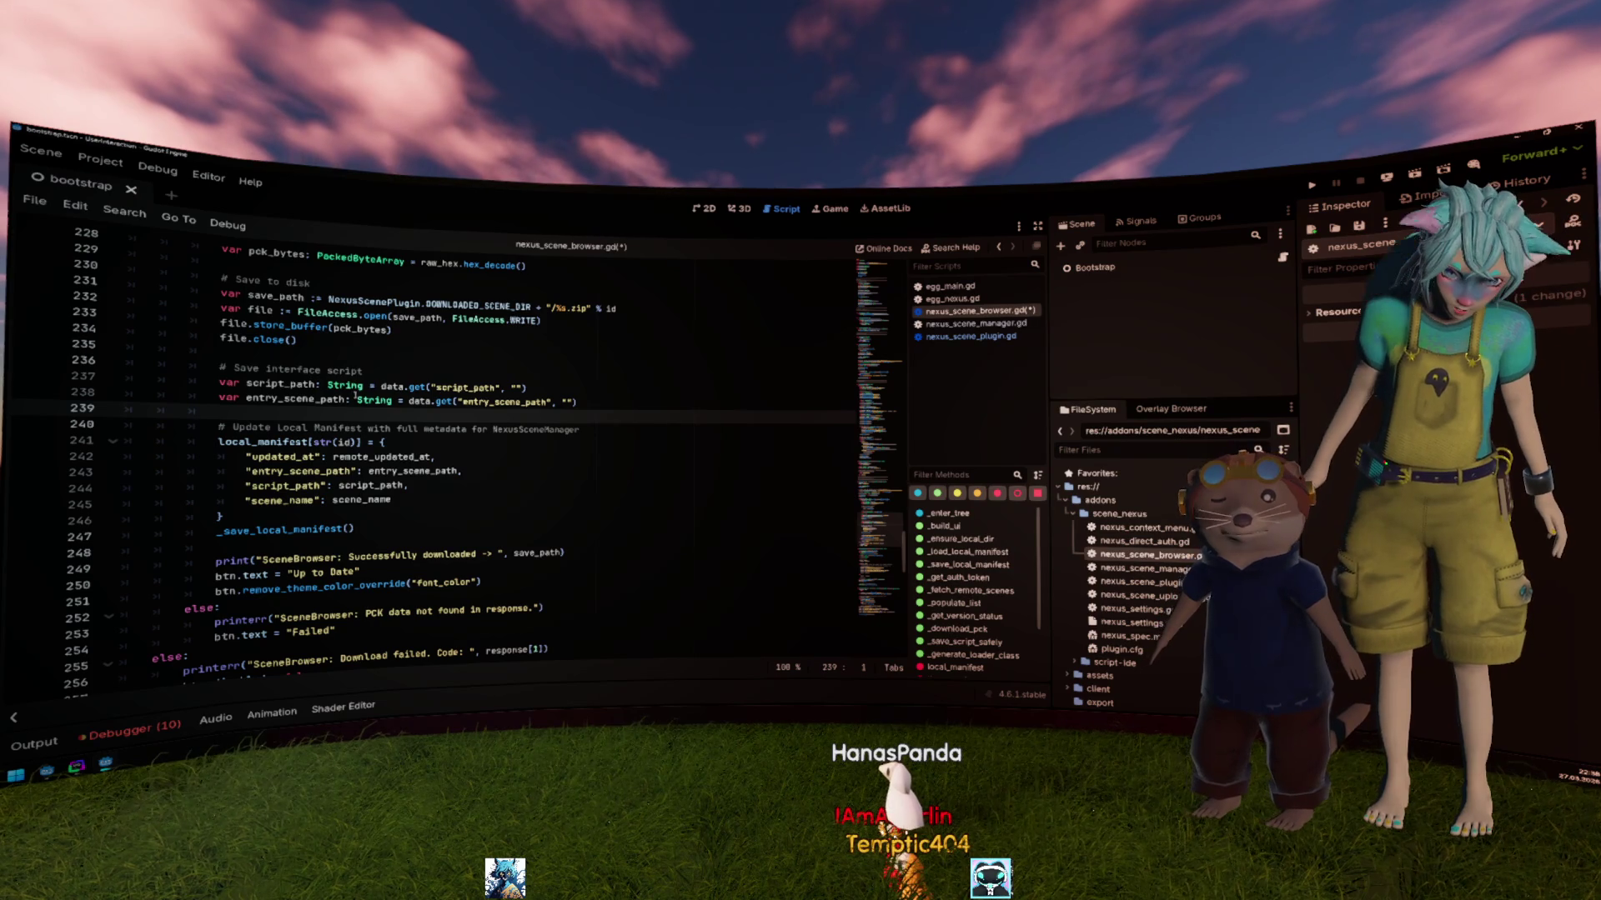
pyautogui.doubleClick(281, 384)
pyautogui.doubleClick(285, 398)
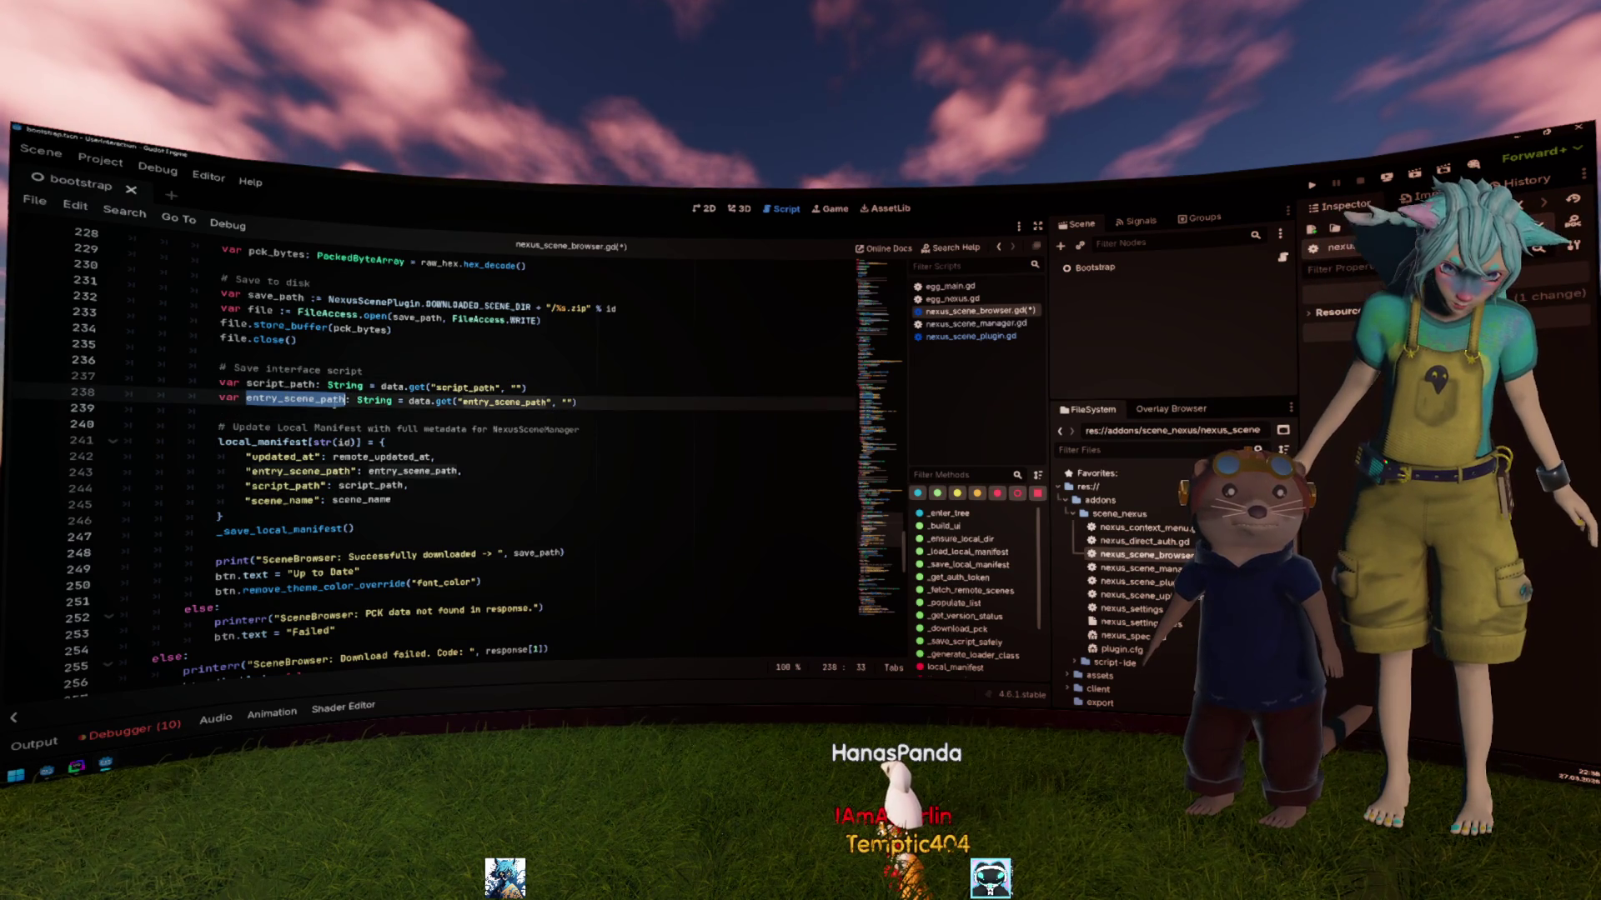
pyautogui.doubleClick(506, 402)
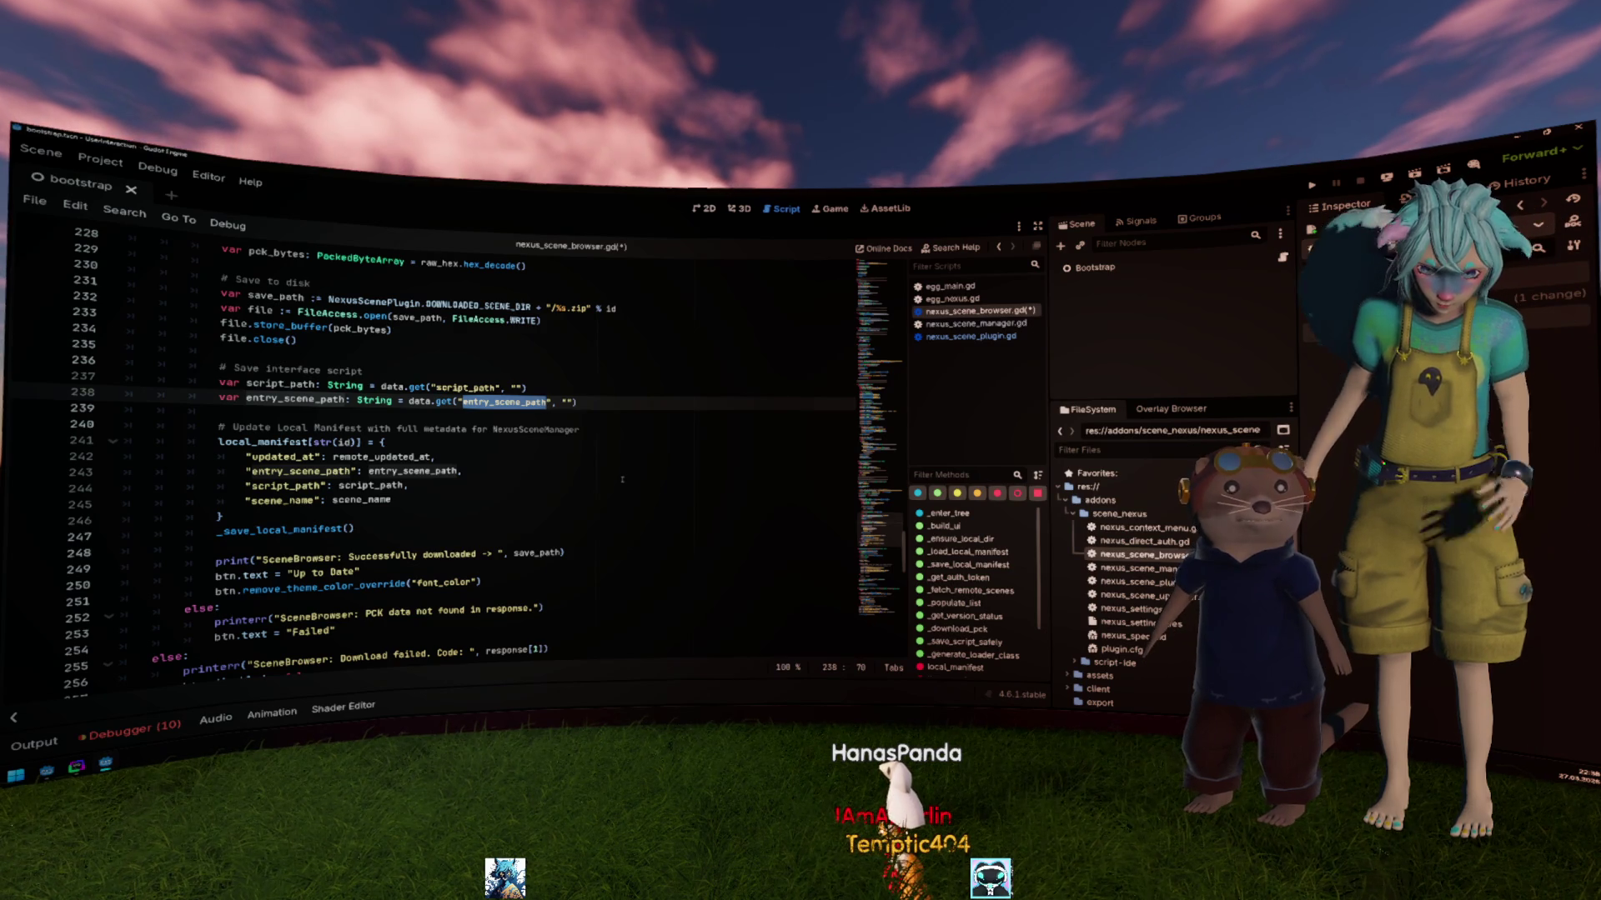
pyautogui.press('Up')
pyautogui.press('End')
pyautogui.hotkey('shift', 'Up')
pyautogui.press('BackSpace')
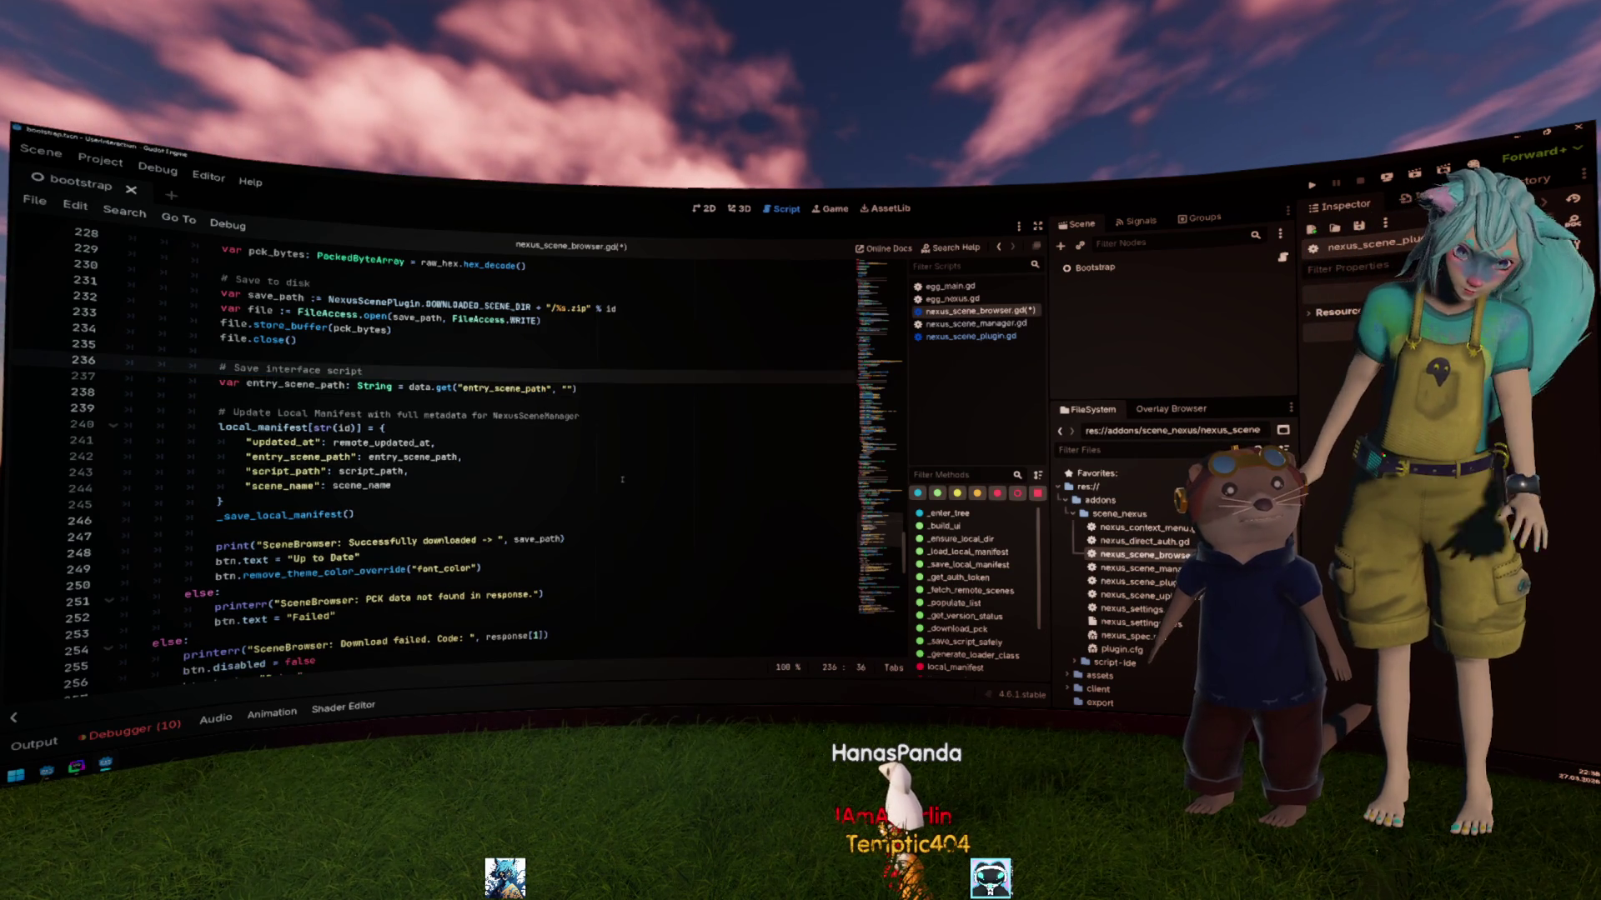
# Step: Remove script_path from the query URL's selected fields, then bring up DataGrip
pyautogui.scroll(9, 622, 479)
pyautogui.doubleClick(684, 377)
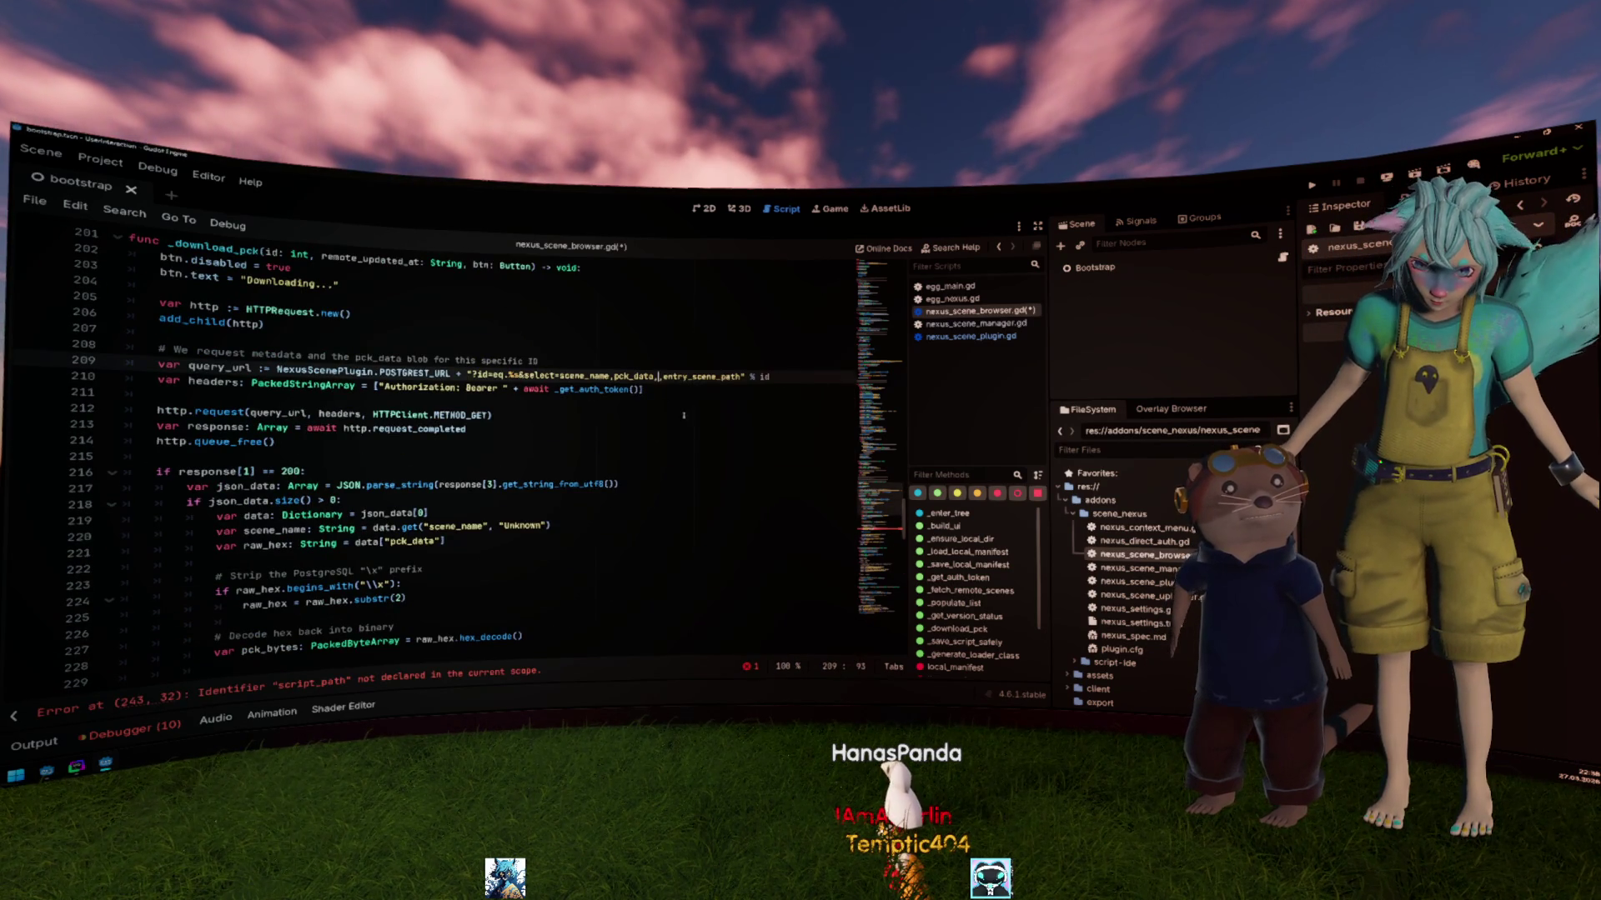
pyautogui.press('BackSpace')
pyautogui.scroll(-6, 677, 451)
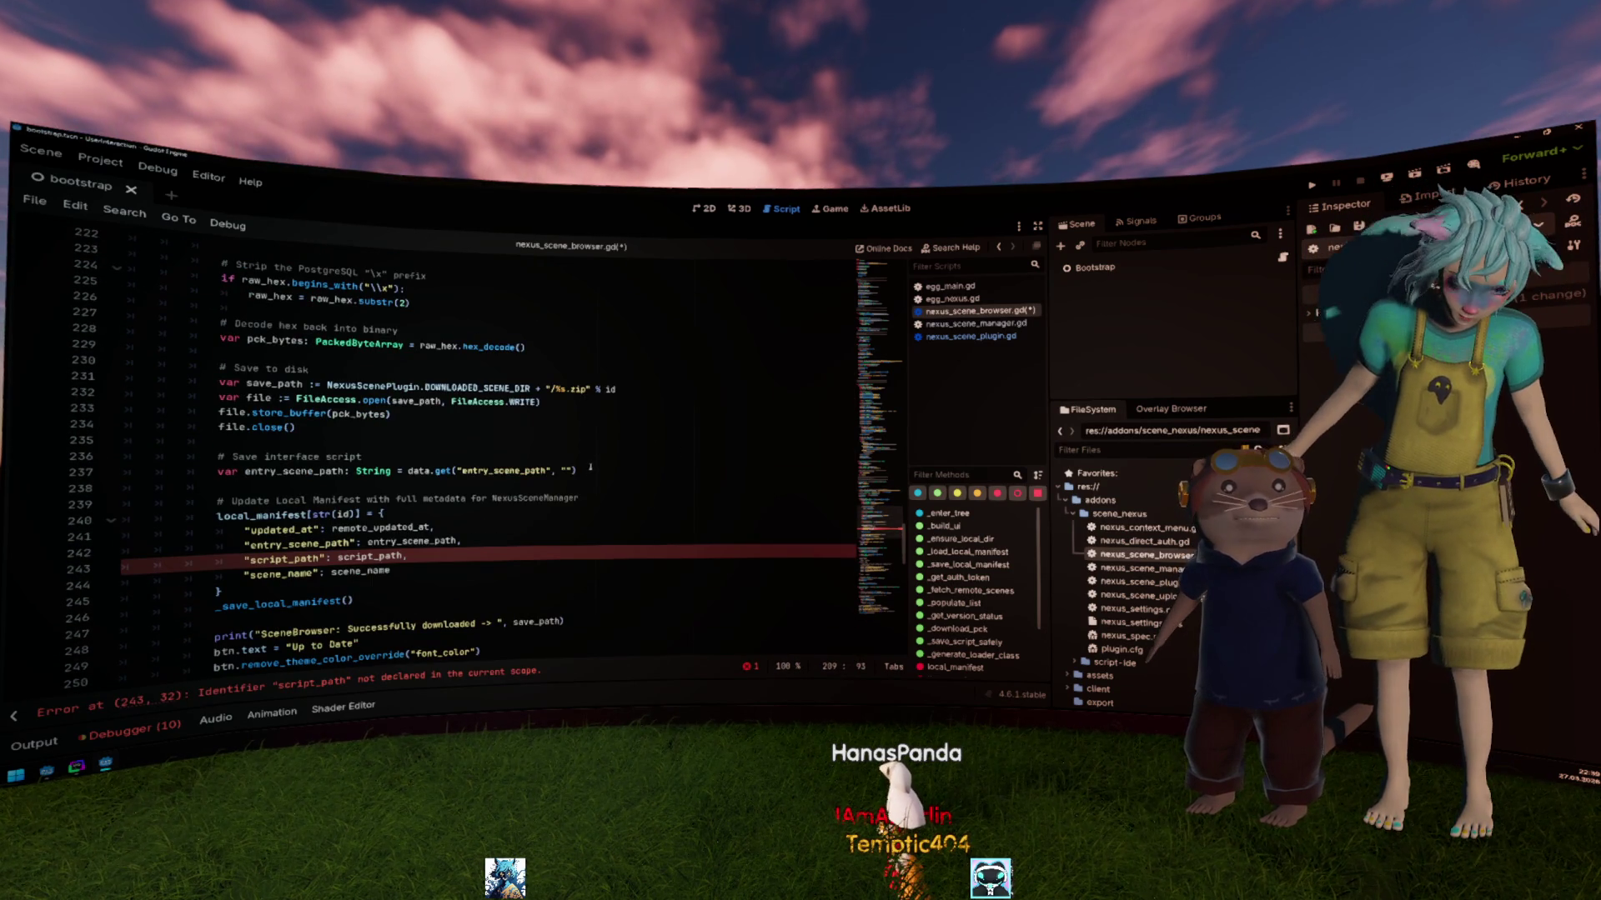
pyautogui.click(589, 467)
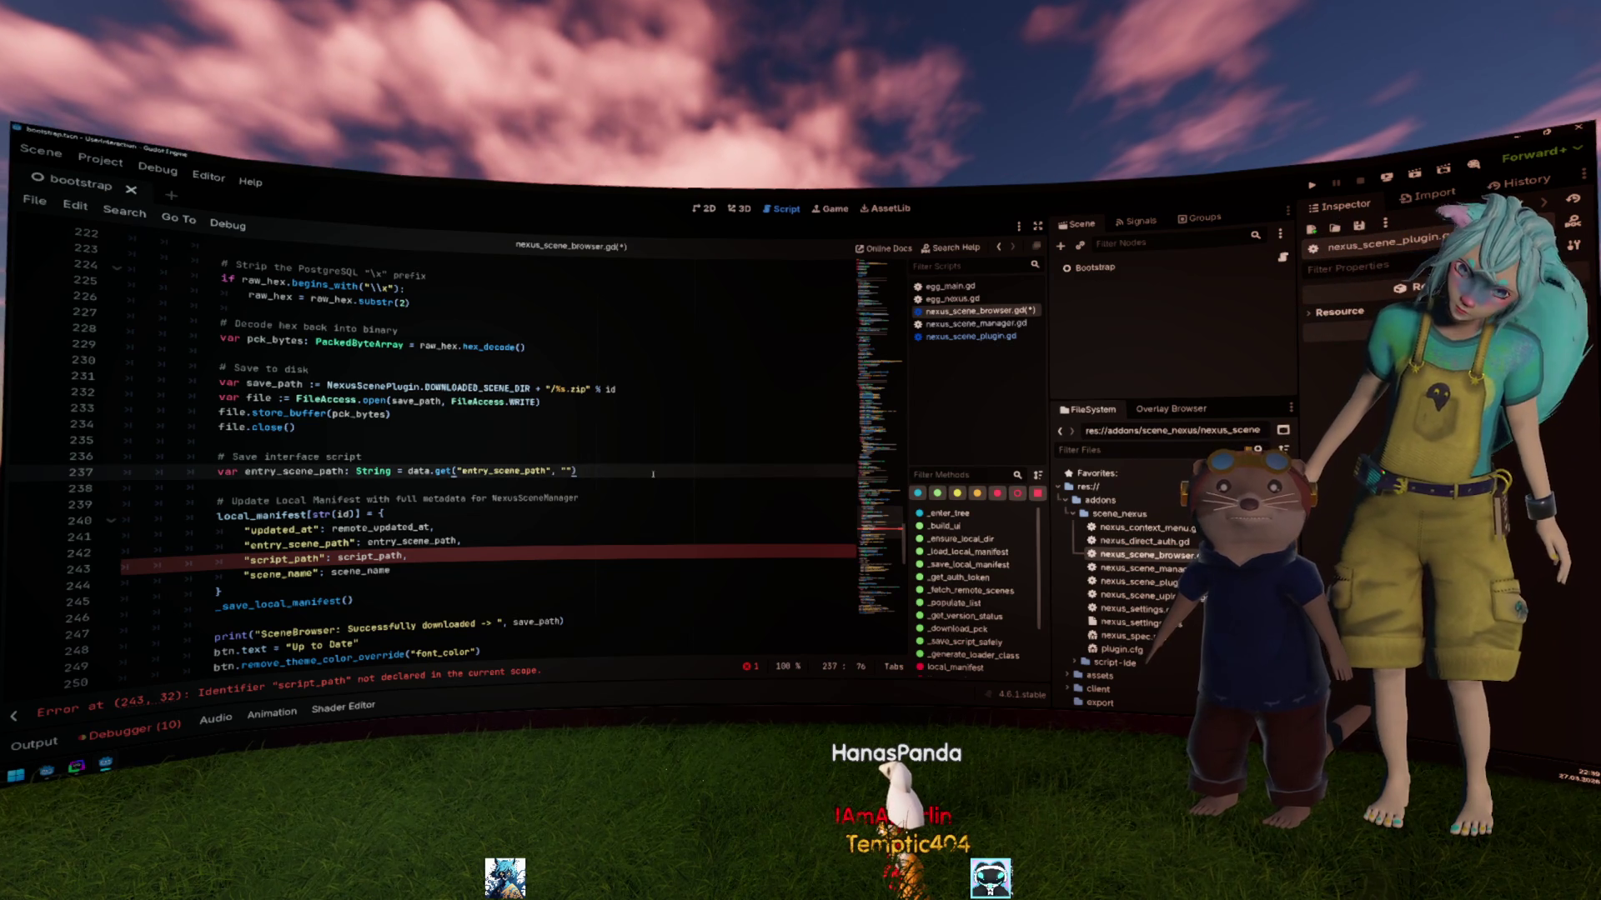
pyautogui.doubleClick(504, 471)
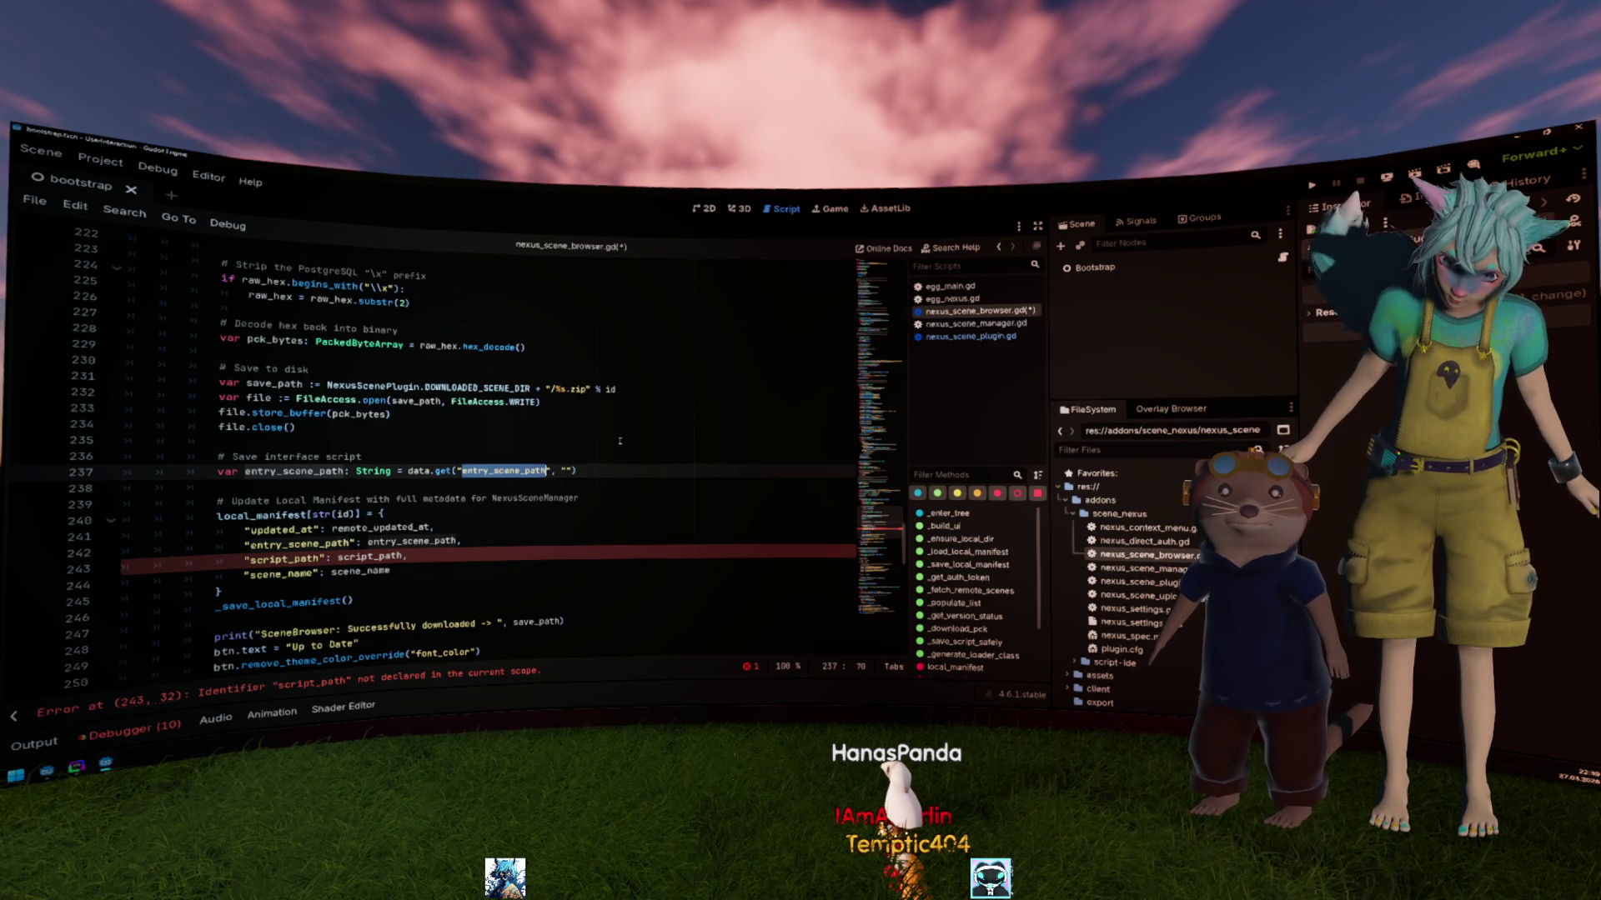
pyautogui.click(79, 765)
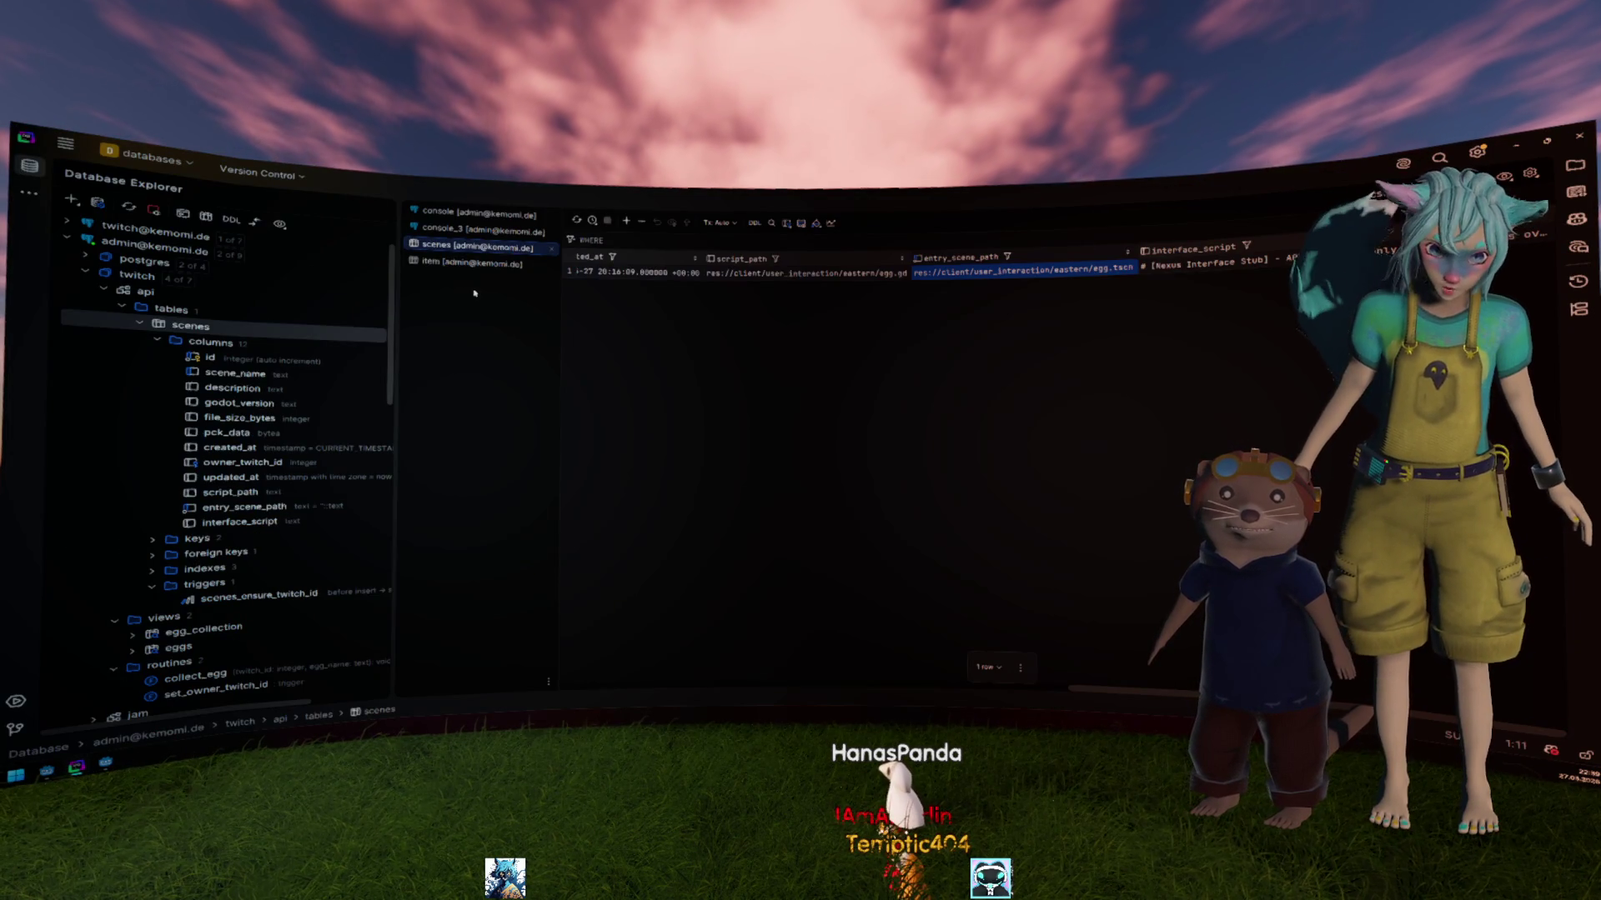
# Step: Open the scenes table for modification and rename its pck_data column to zip_data
pyautogui.click(671, 273)
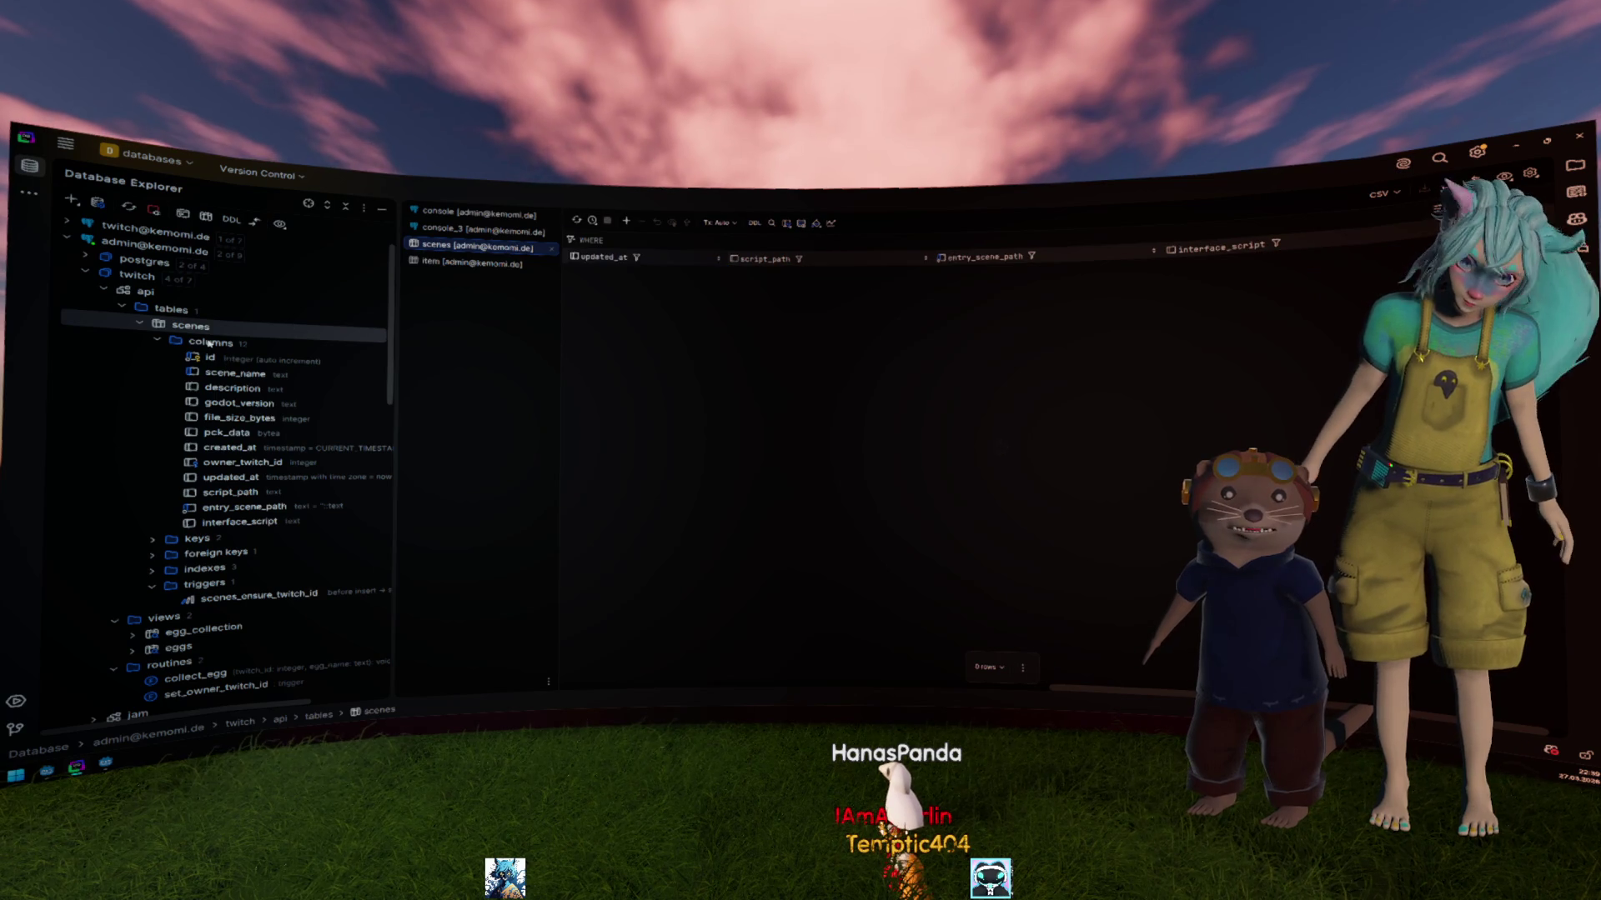
pyautogui.rightClick(200, 326)
pyautogui.click(250, 353)
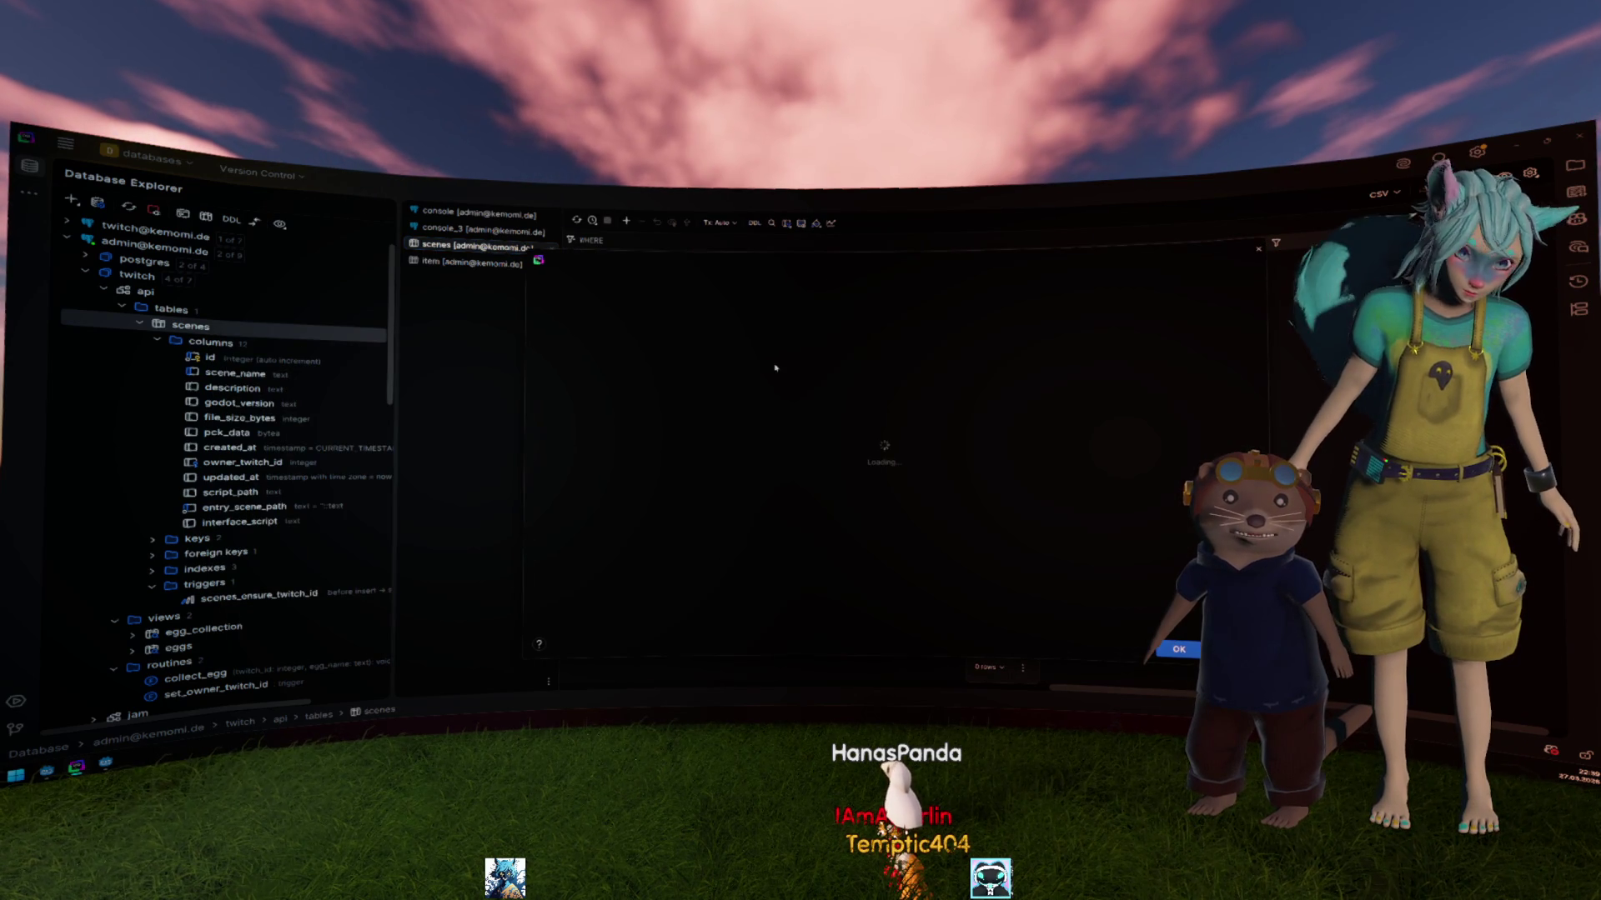
pyautogui.click(598, 392)
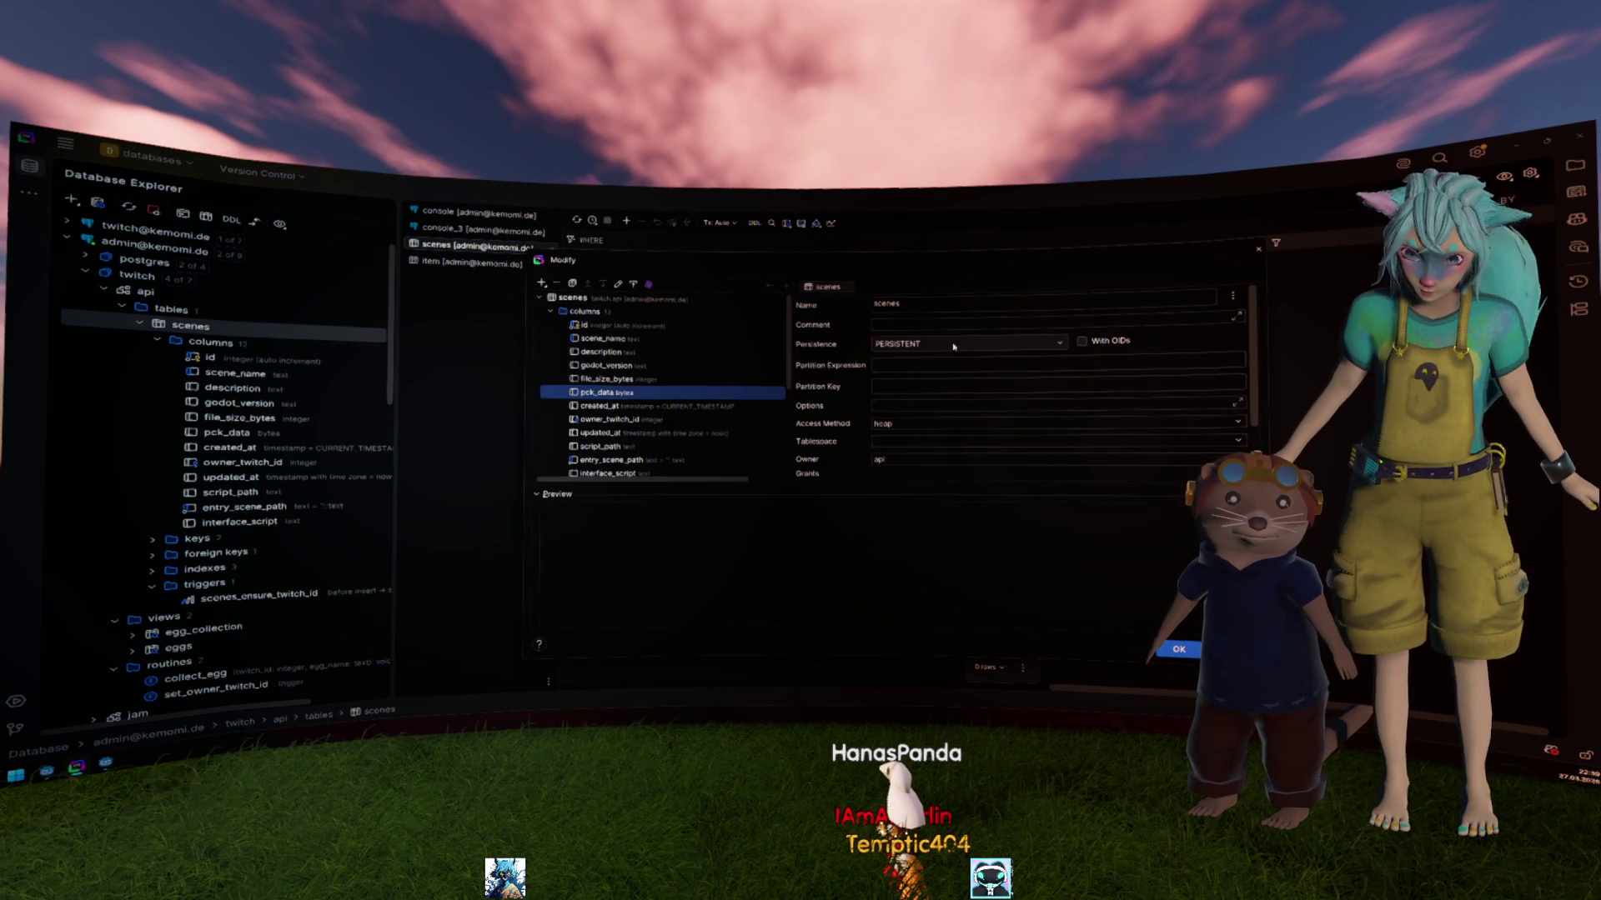
pyautogui.click(893, 305)
pyautogui.click(880, 303)
pyautogui.press('BackSpace')
pyautogui.press('BackSpace')
pyautogui.press('BackSpace')
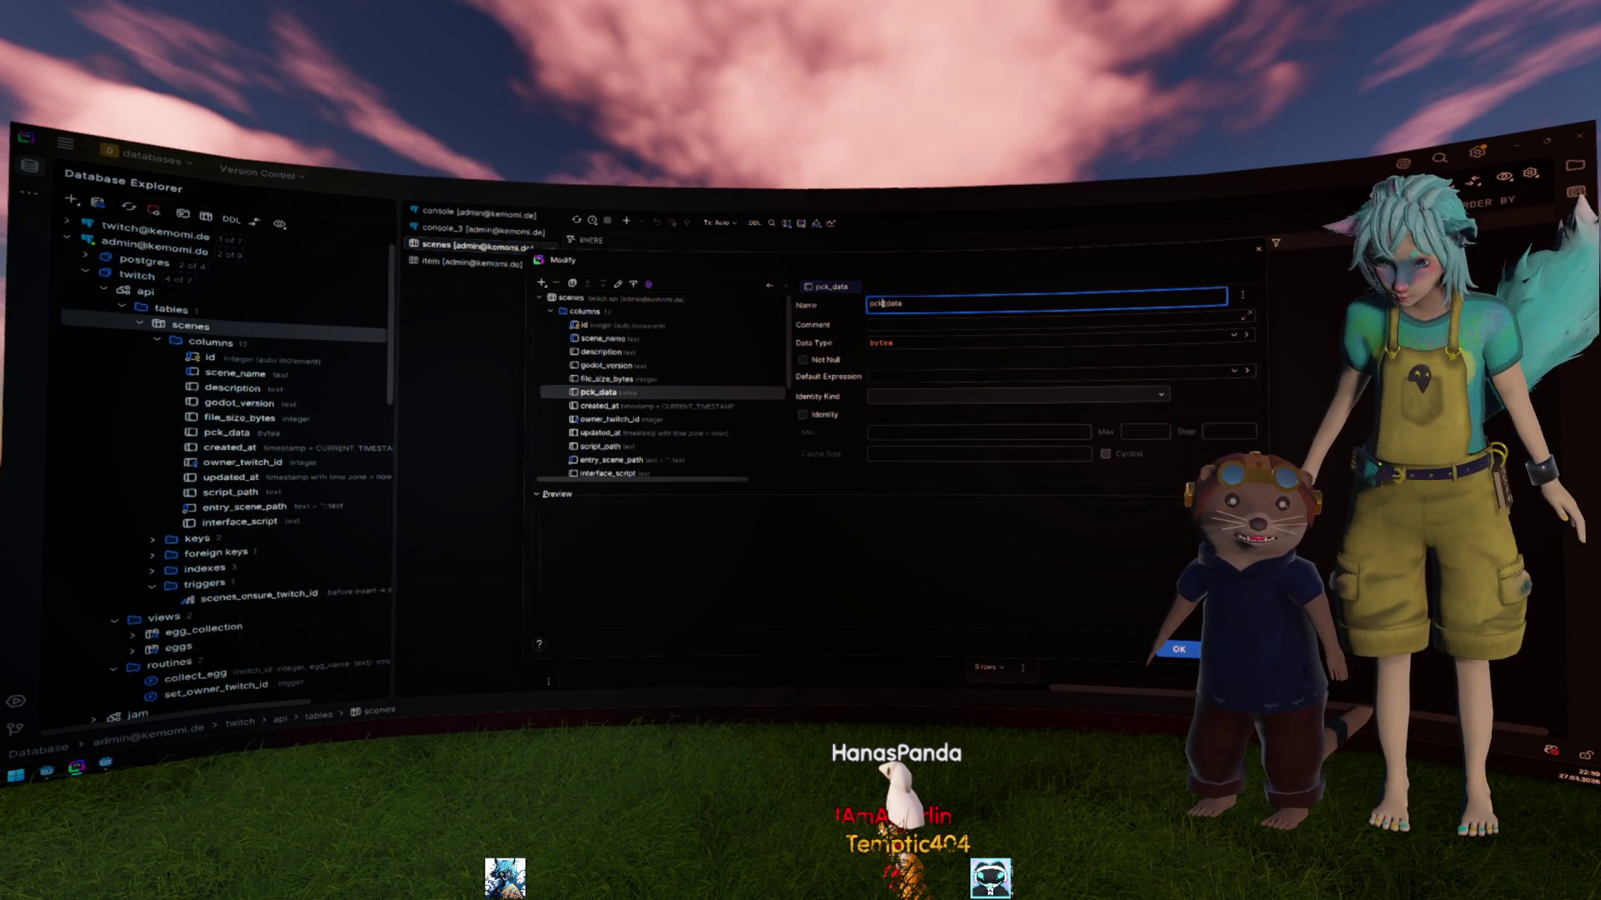
pyautogui.write('zip')
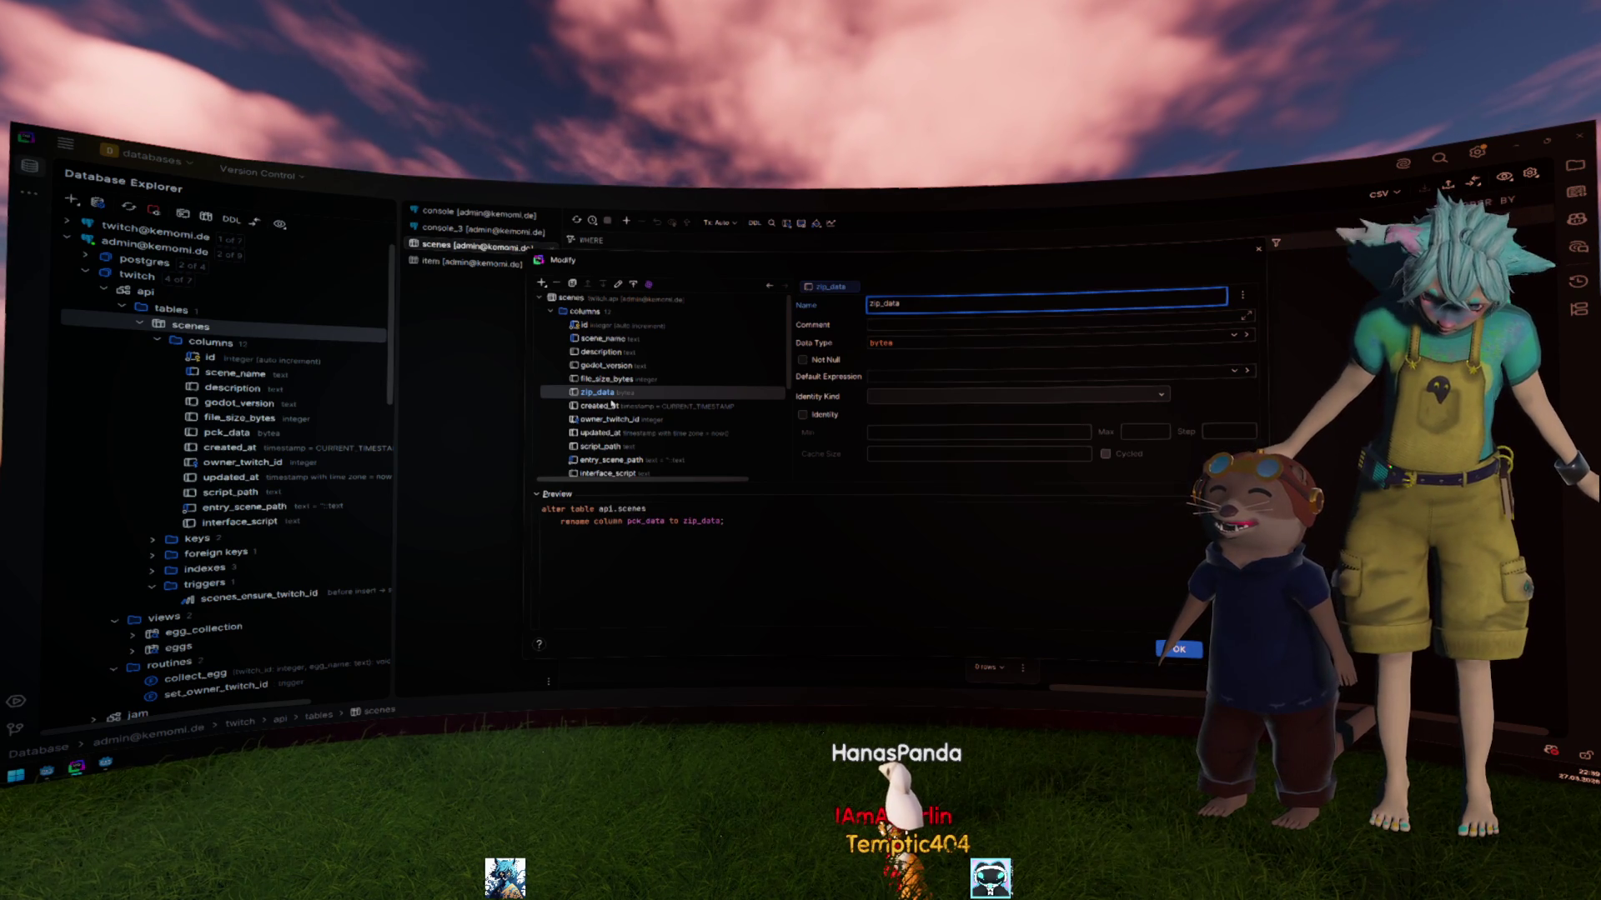
# Step: Mark the script_path and interface_script columns for deletion
pyautogui.scroll(-1, 697, 384)
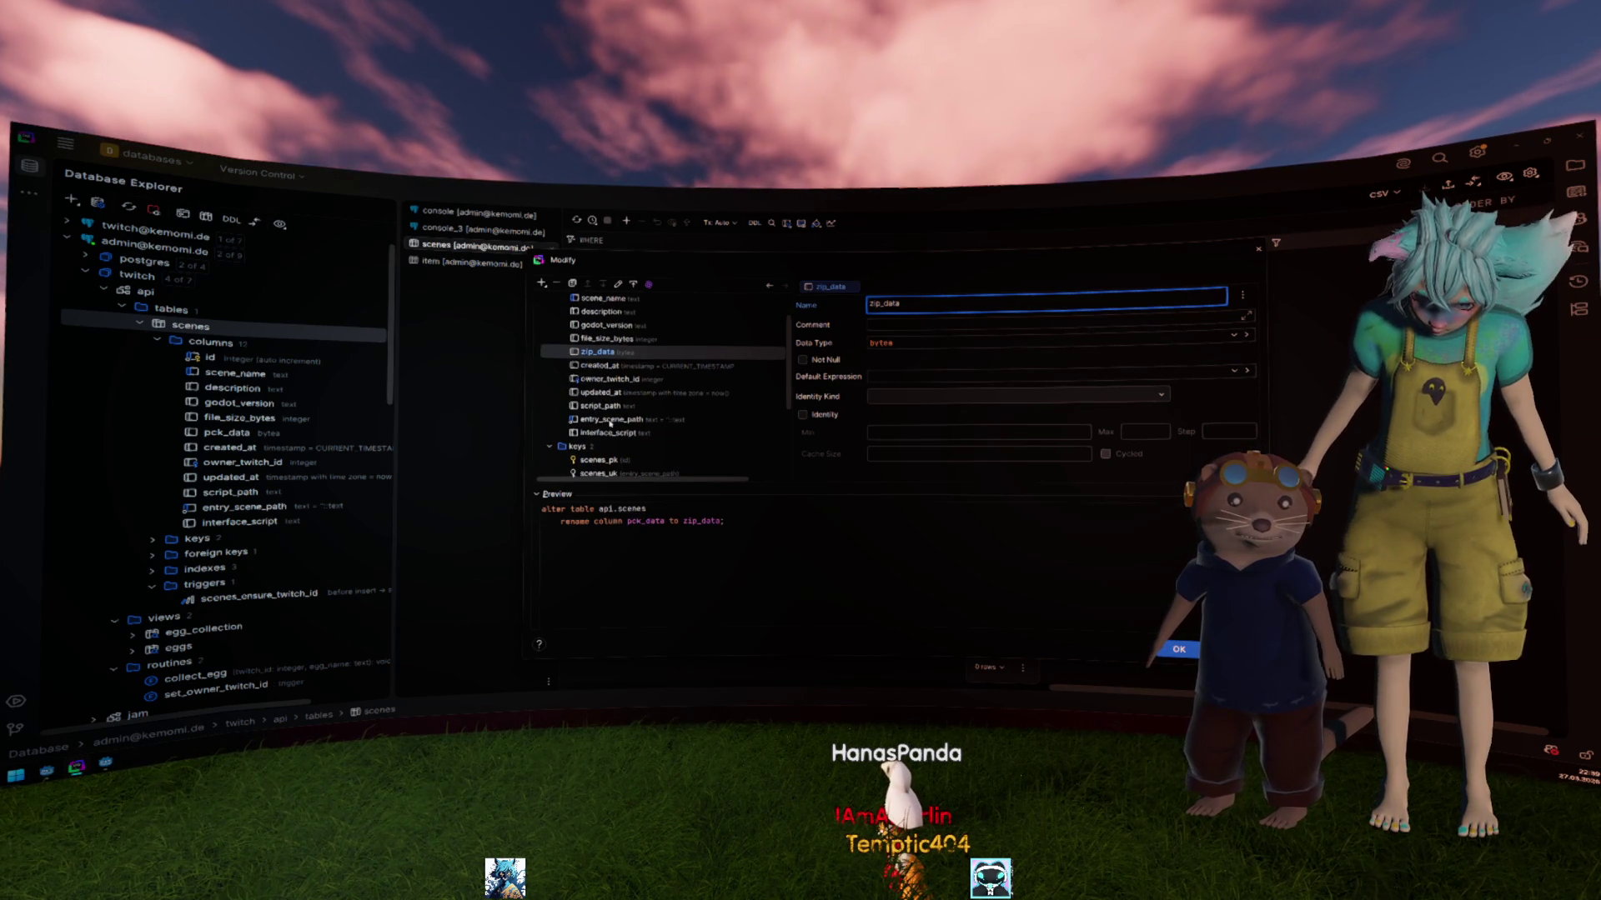
pyautogui.click(612, 406)
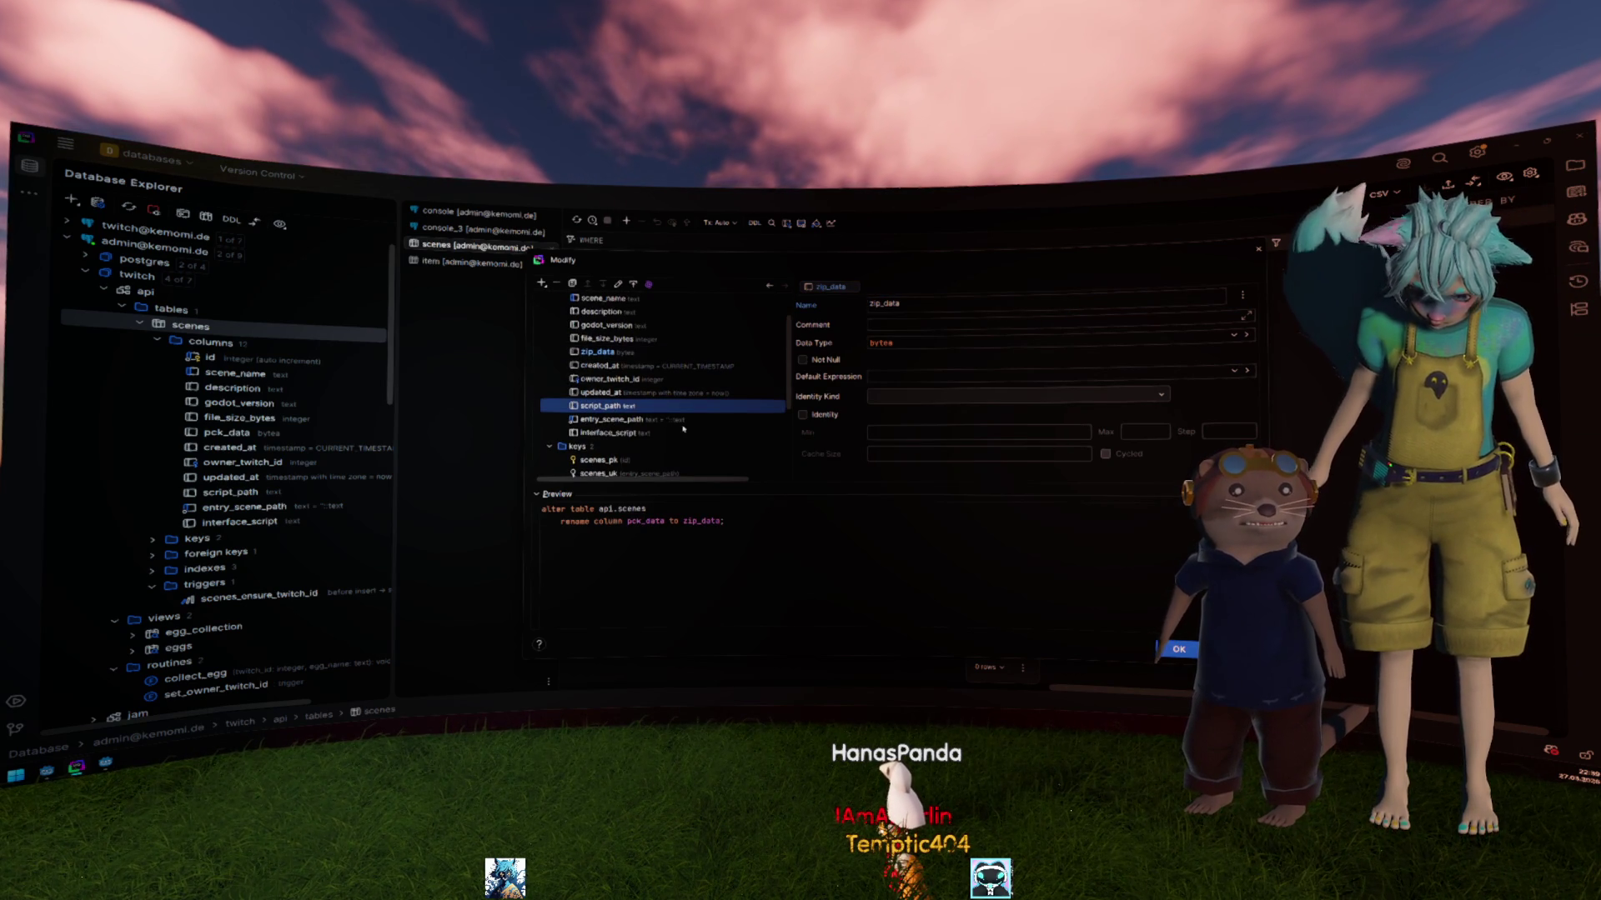
pyautogui.press('Delete')
pyautogui.click(645, 419)
pyautogui.press('Delete')
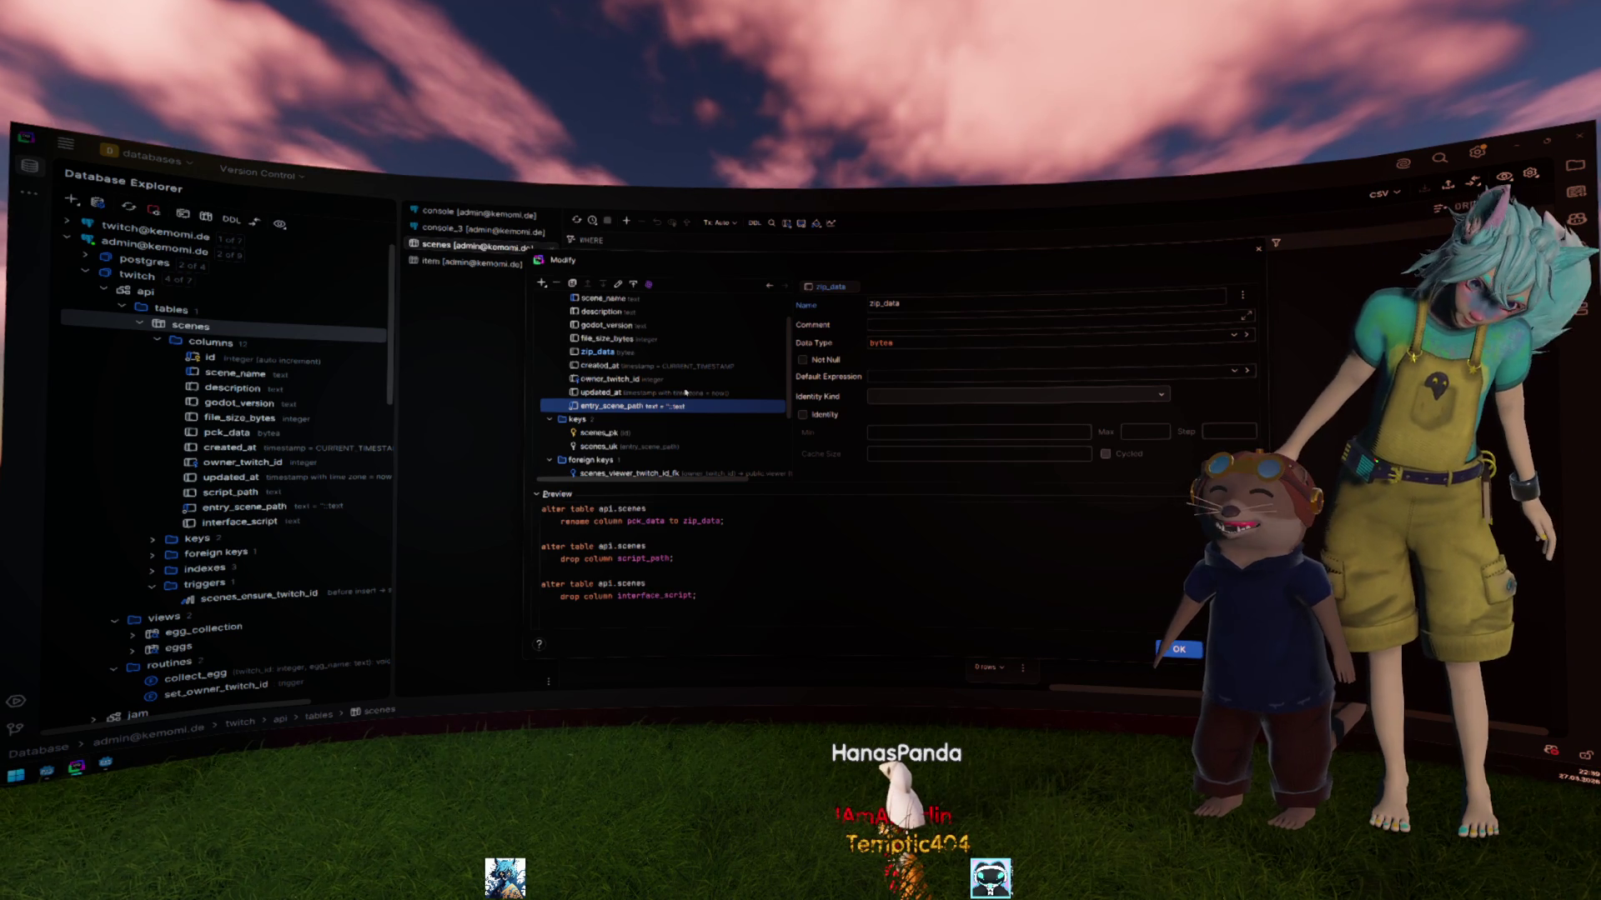
pyautogui.scroll(2, 685, 392)
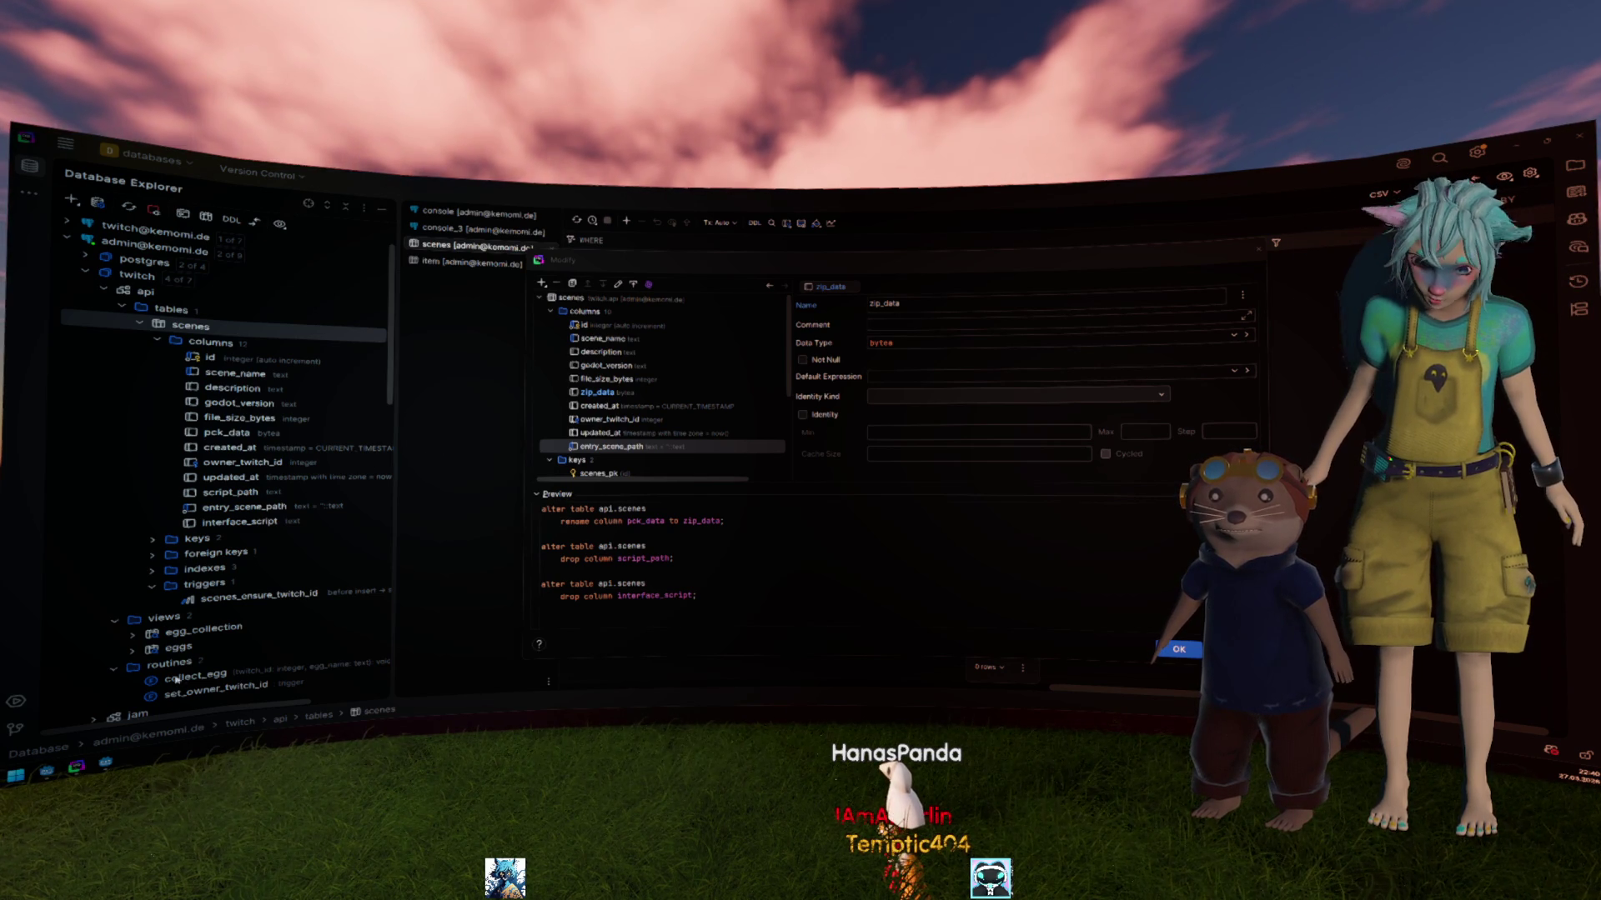
# Step: Switch from DataGrip back to the Godot editor window showing egg.tscn
pyautogui.moveTo(107, 765)
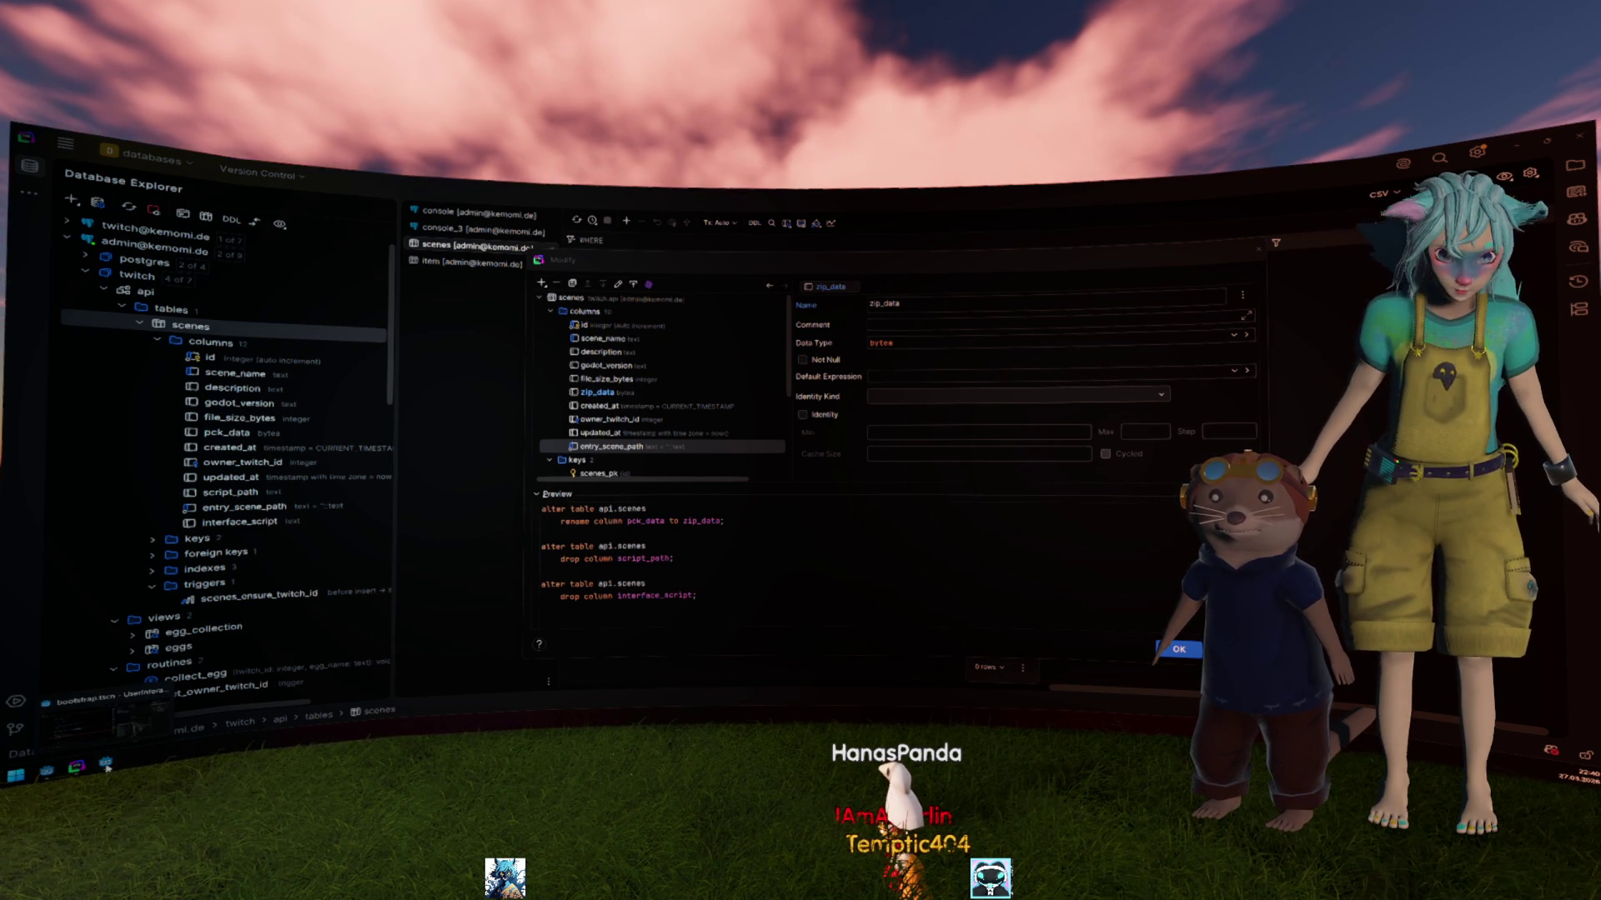
pyautogui.click(44, 775)
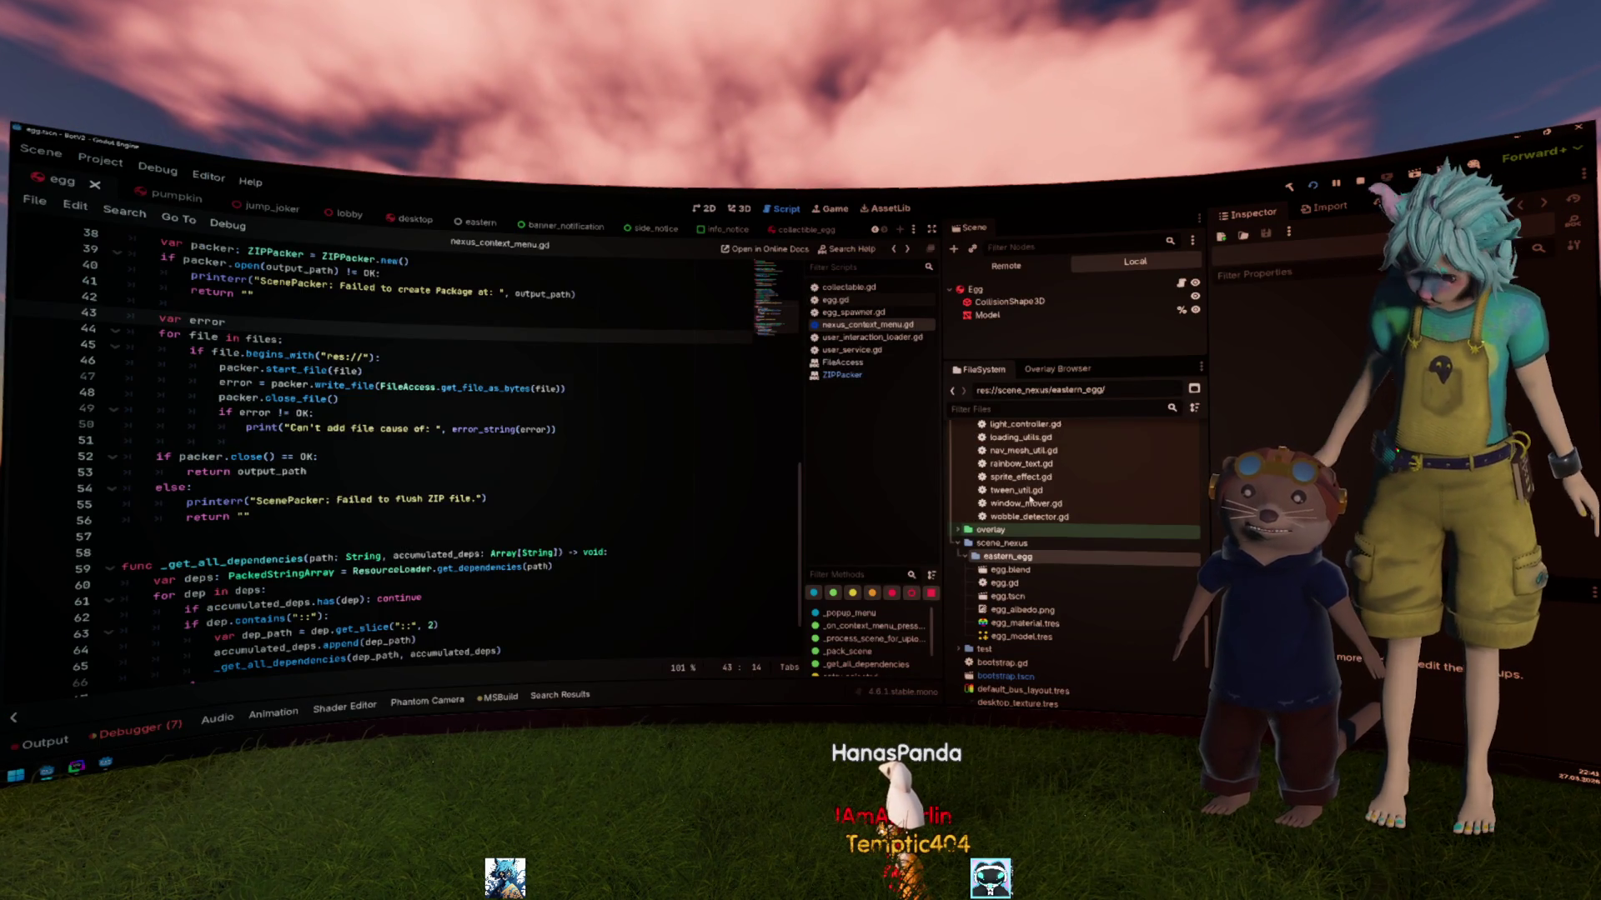
# Step: Expand addons and twitcher in the FileSystem dock, collapse scene_nexus and auth, and open twitch_api_generator.gd
pyautogui.scroll(10, 1032, 500)
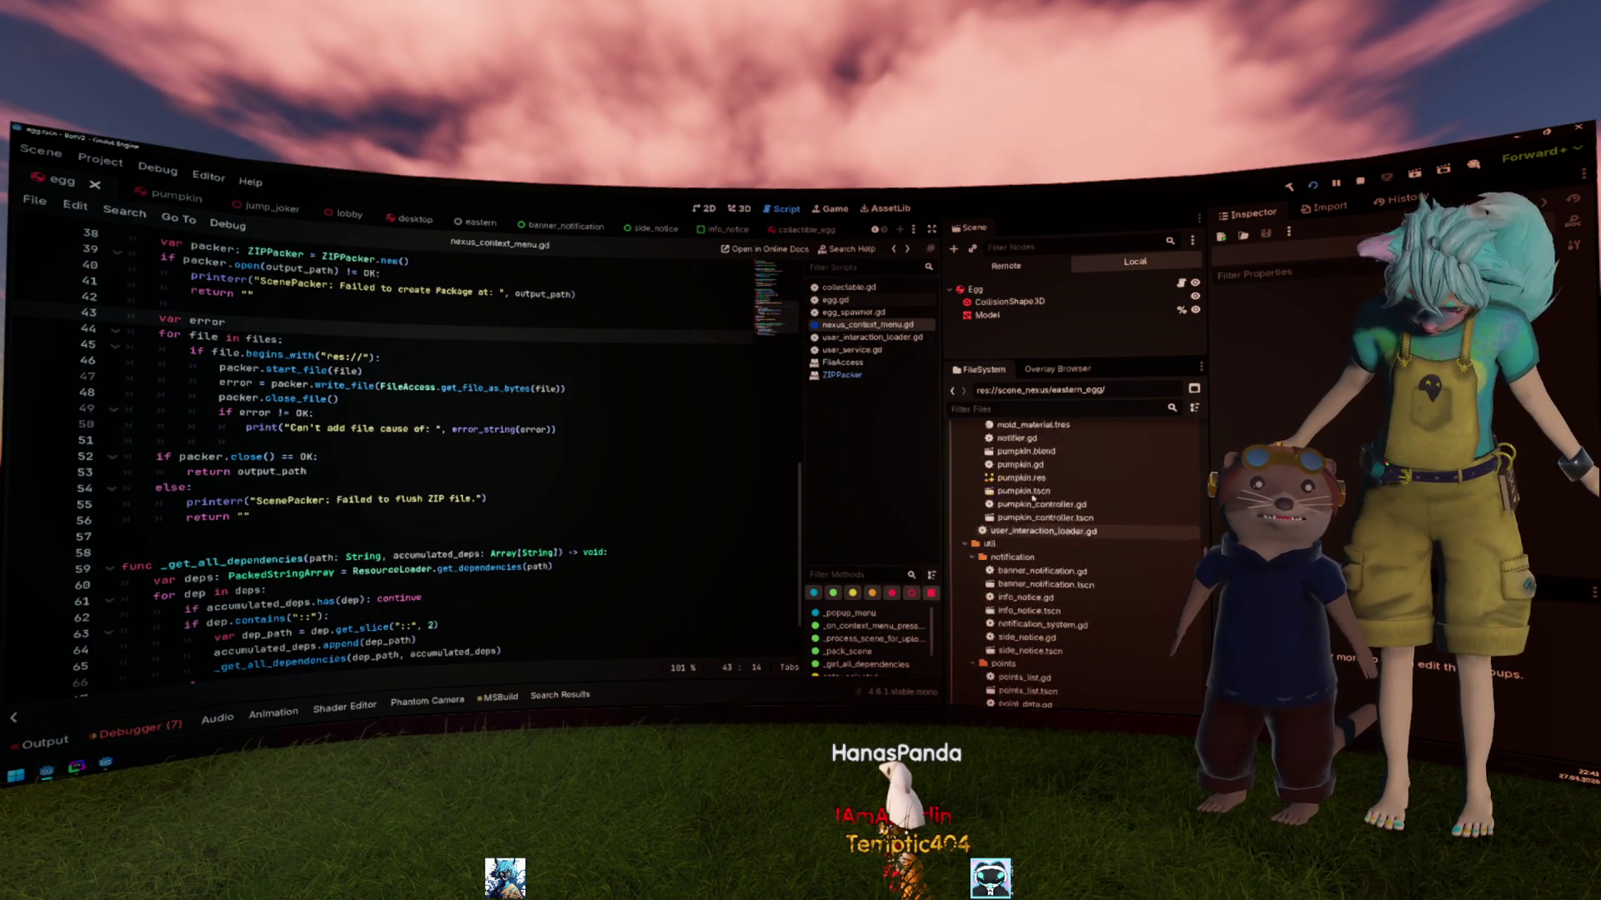
pyautogui.scroll(10, 1033, 497)
pyautogui.click(1008, 485)
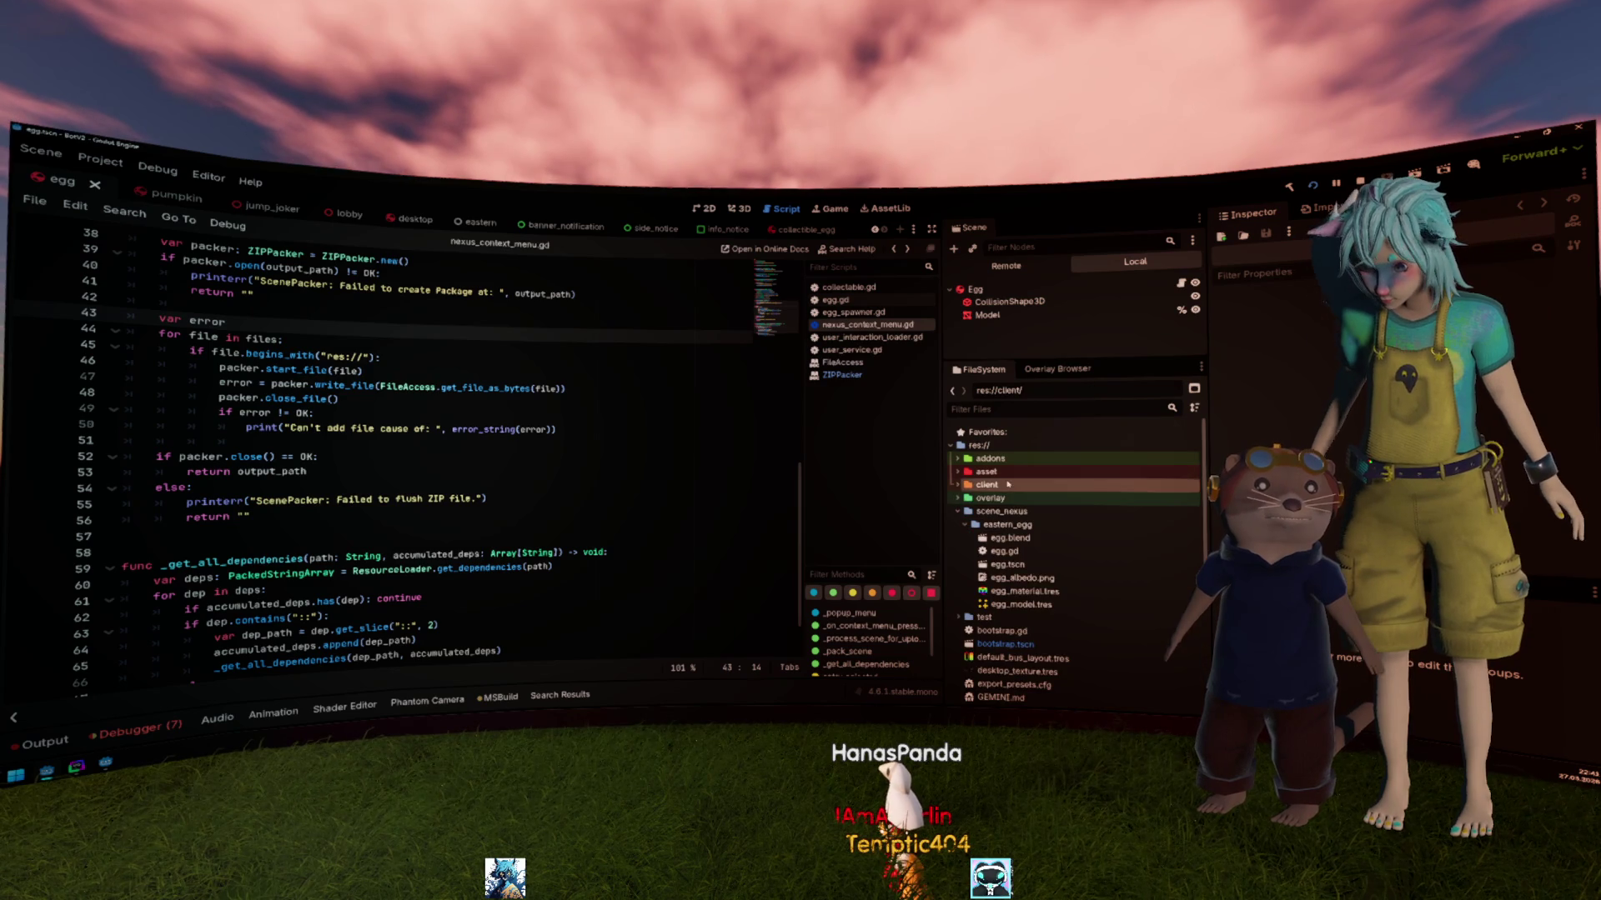
pyautogui.doubleClick(1003, 460)
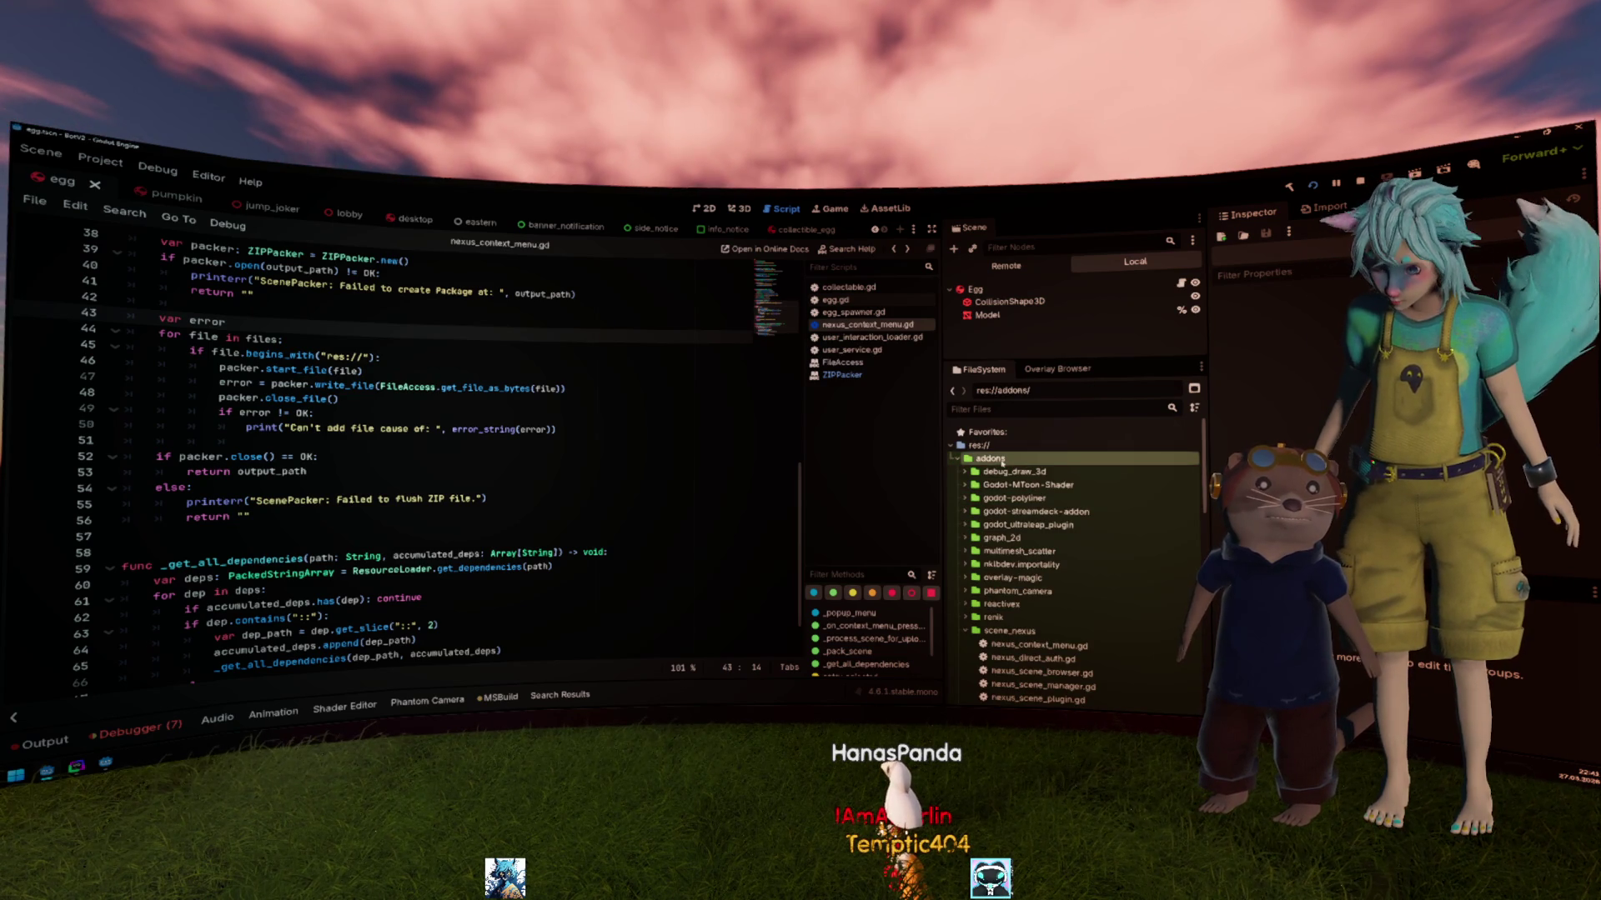
pyautogui.doubleClick(1008, 631)
pyautogui.scroll(-3, 1016, 602)
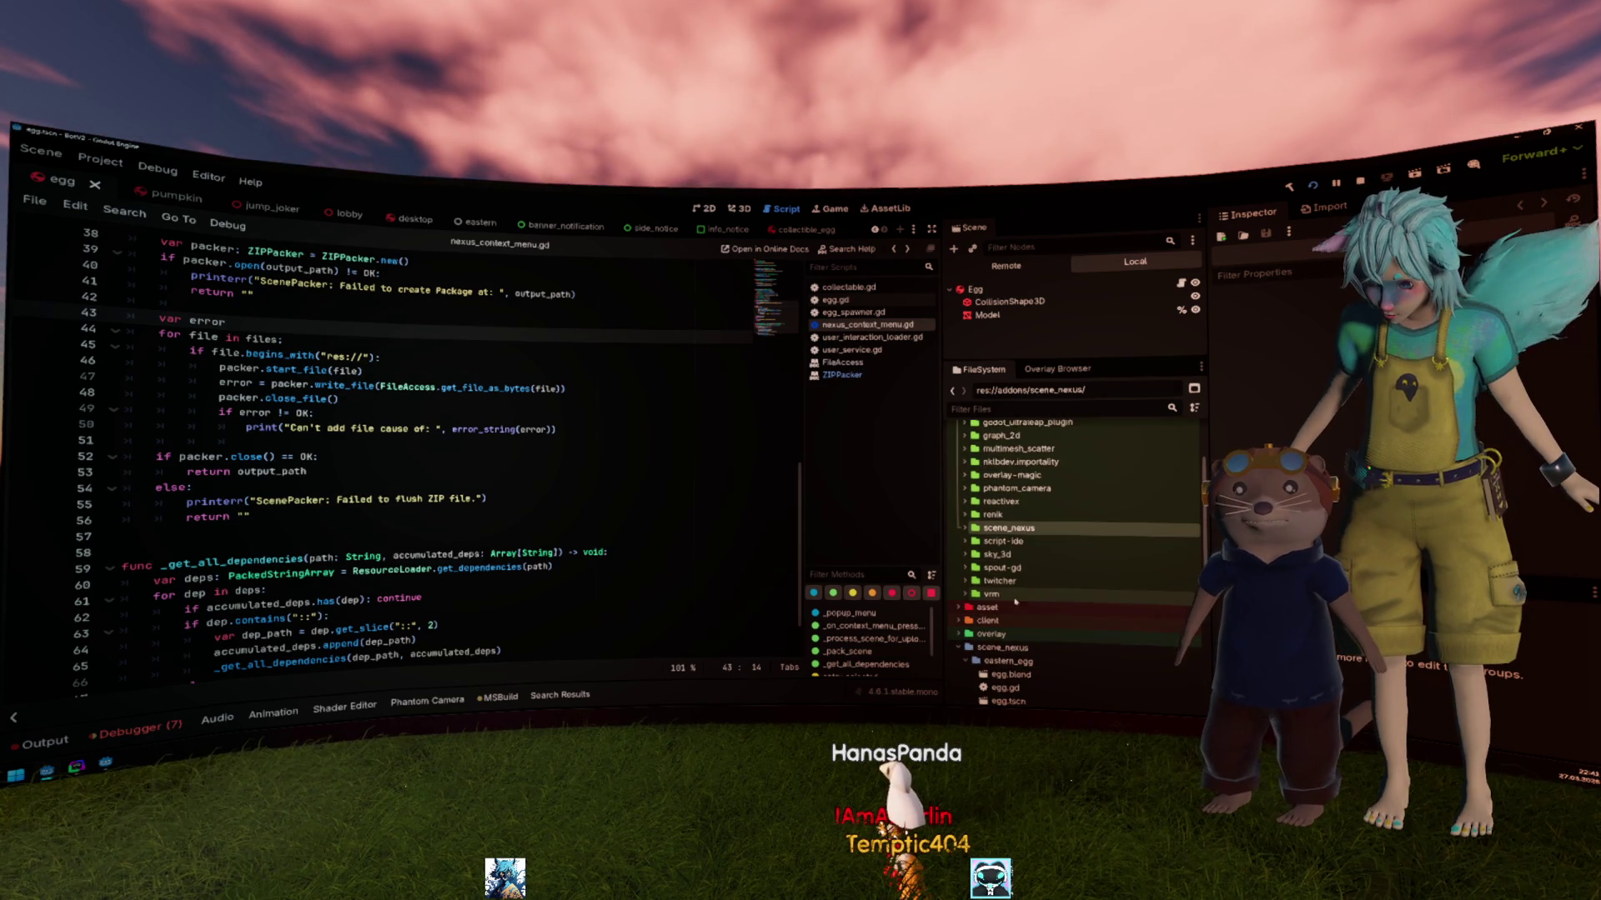
pyautogui.doubleClick(1000, 581)
pyautogui.scroll(-3, 1013, 500)
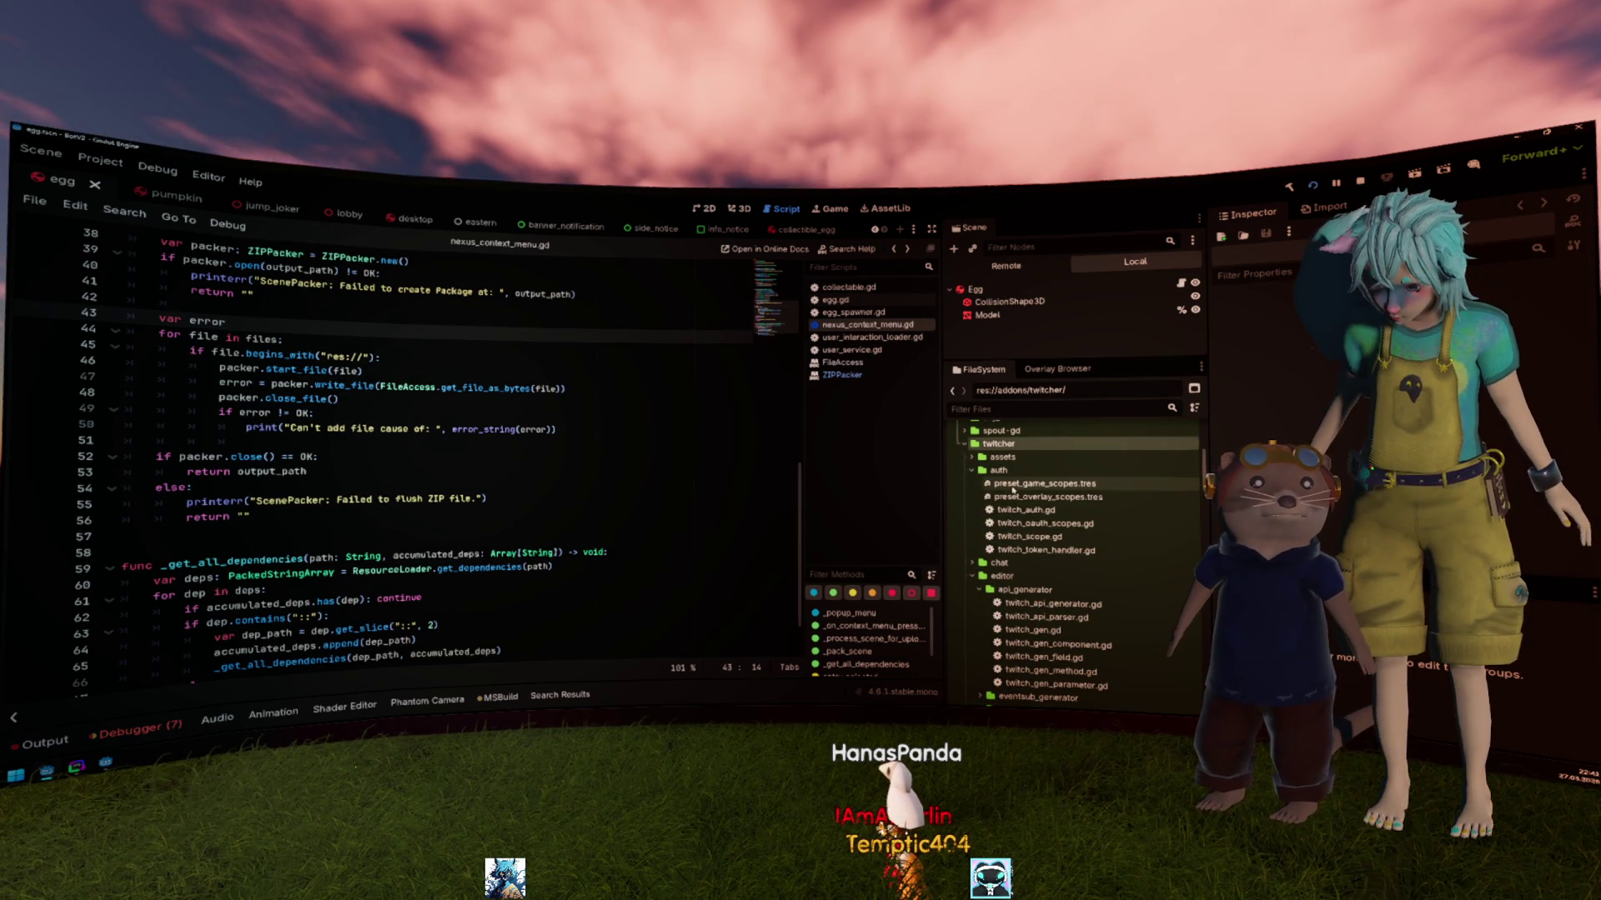
pyautogui.doubleClick(999, 470)
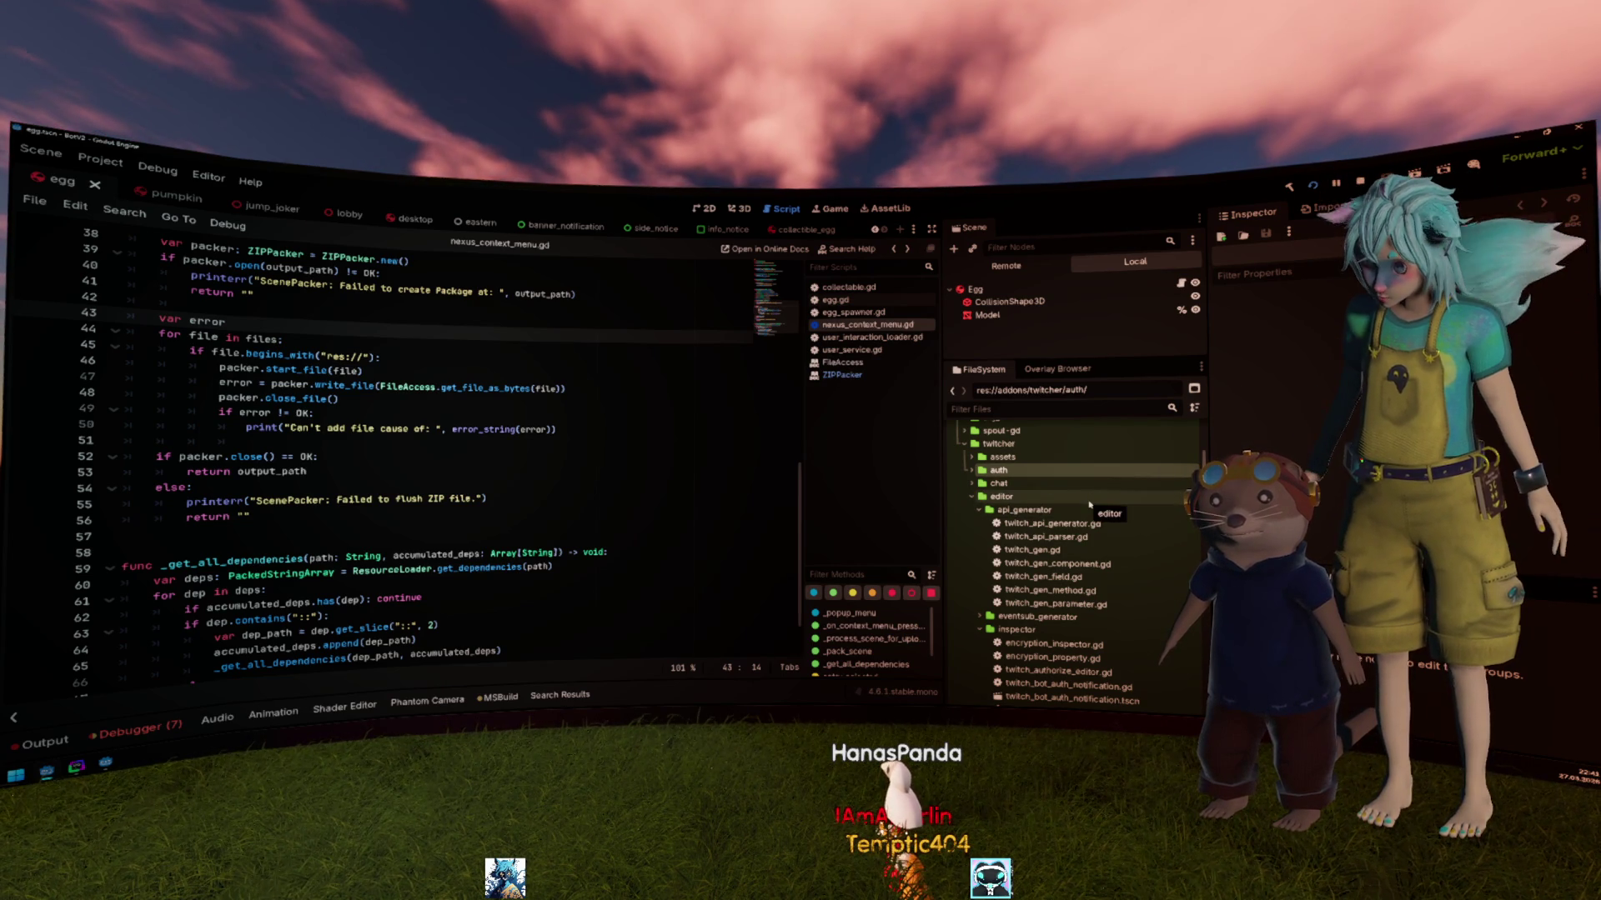
pyautogui.scroll(-2, 1089, 508)
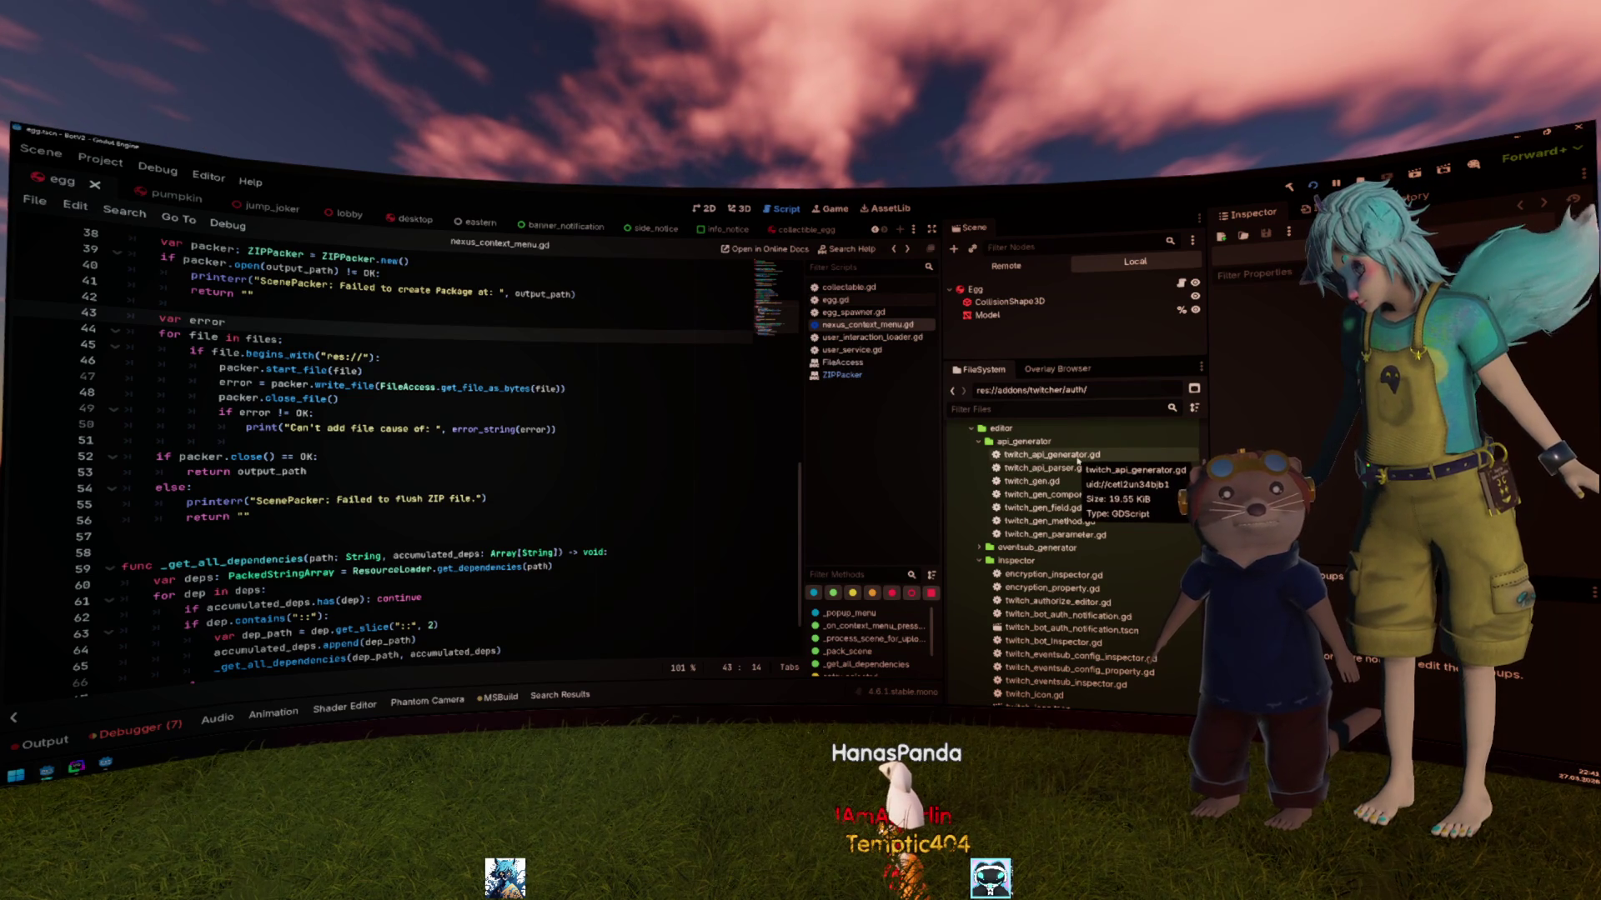
pyautogui.doubleClick(1077, 460)
# Step: Search the script for 'vip', then bring the generate_api function into view
pyautogui.hotkey('ctrl', 'f')
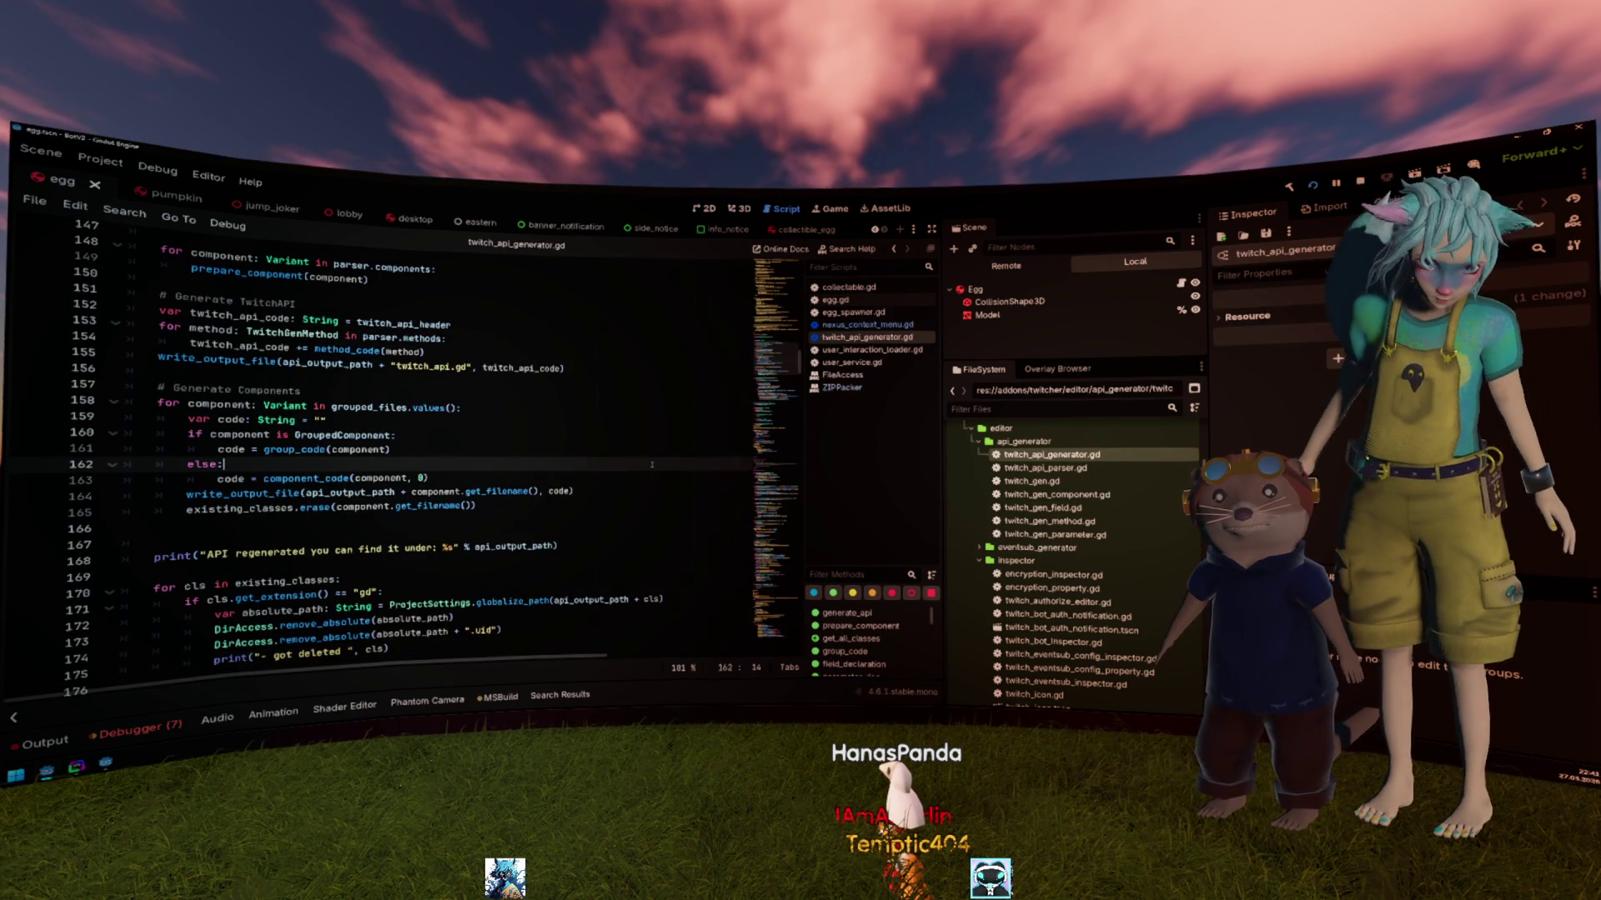
pyautogui.write('vips')
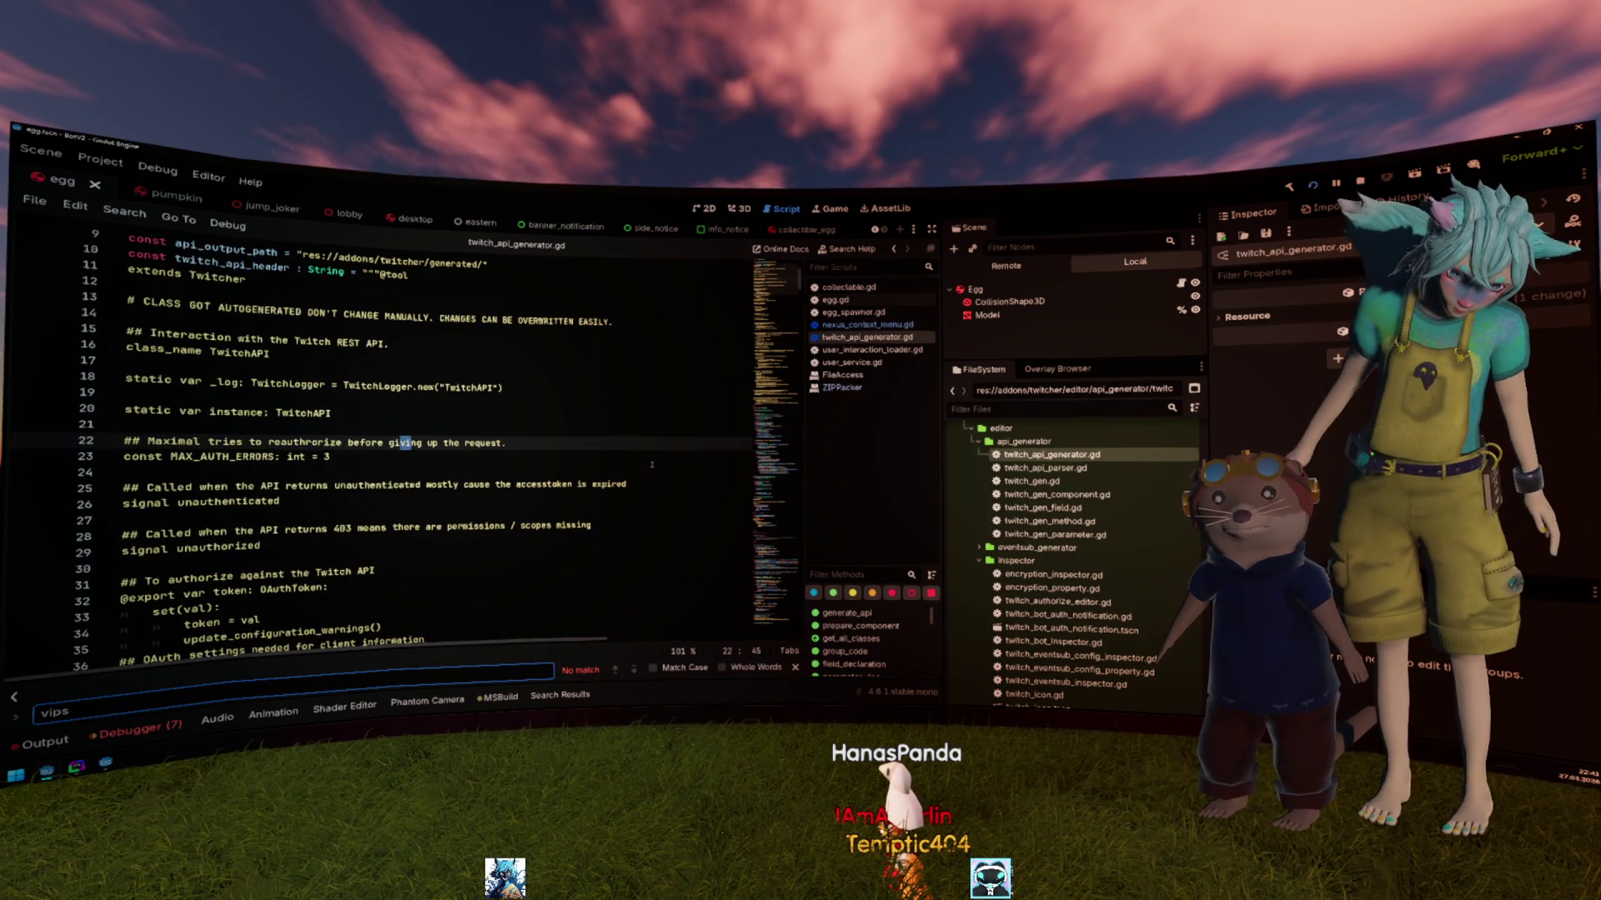
pyautogui.press('Escape')
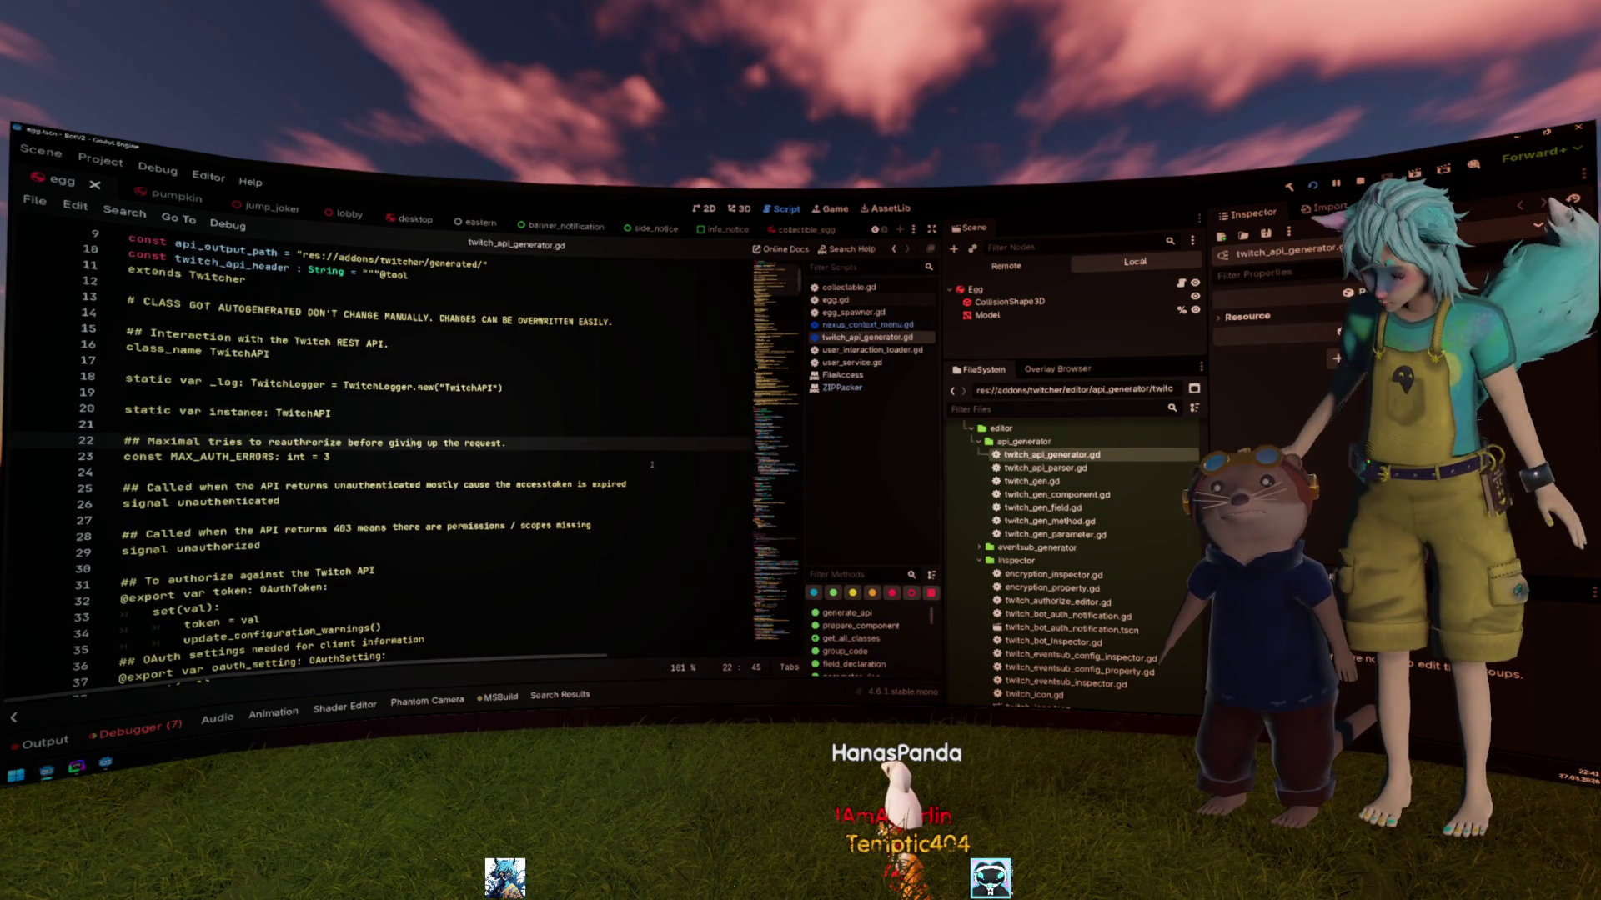
pyautogui.moveTo(771, 291); pyautogui.dragTo(756, 367)
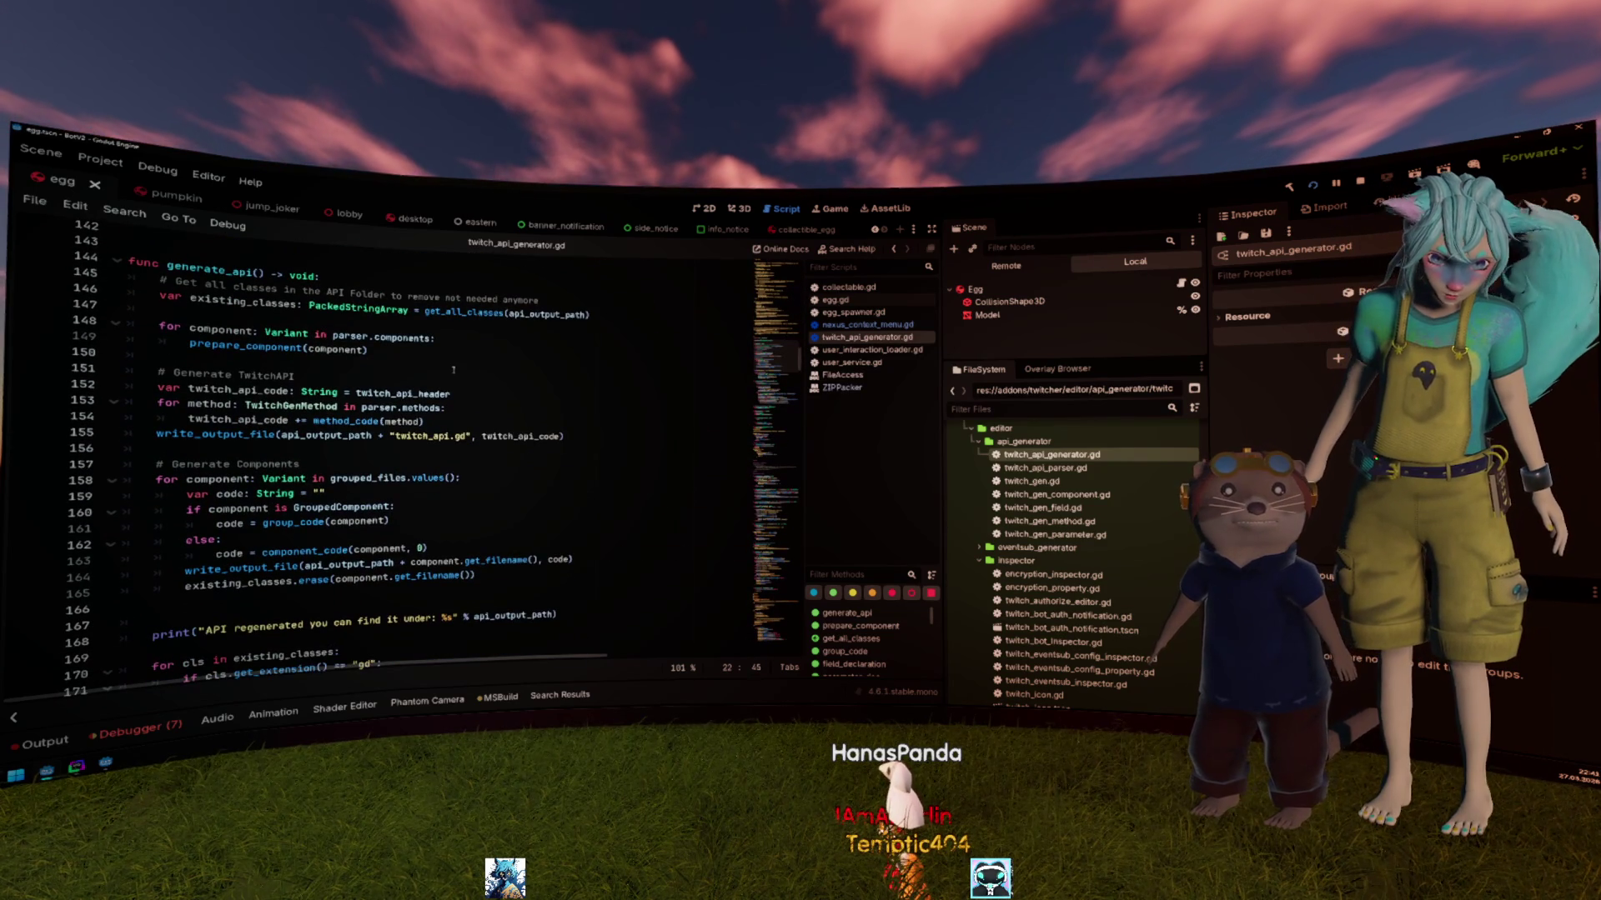
# Step: Inspect api_output_path, the grouped_files components loop and get_filename on lines 155-164
pyautogui.doubleClick(326, 436)
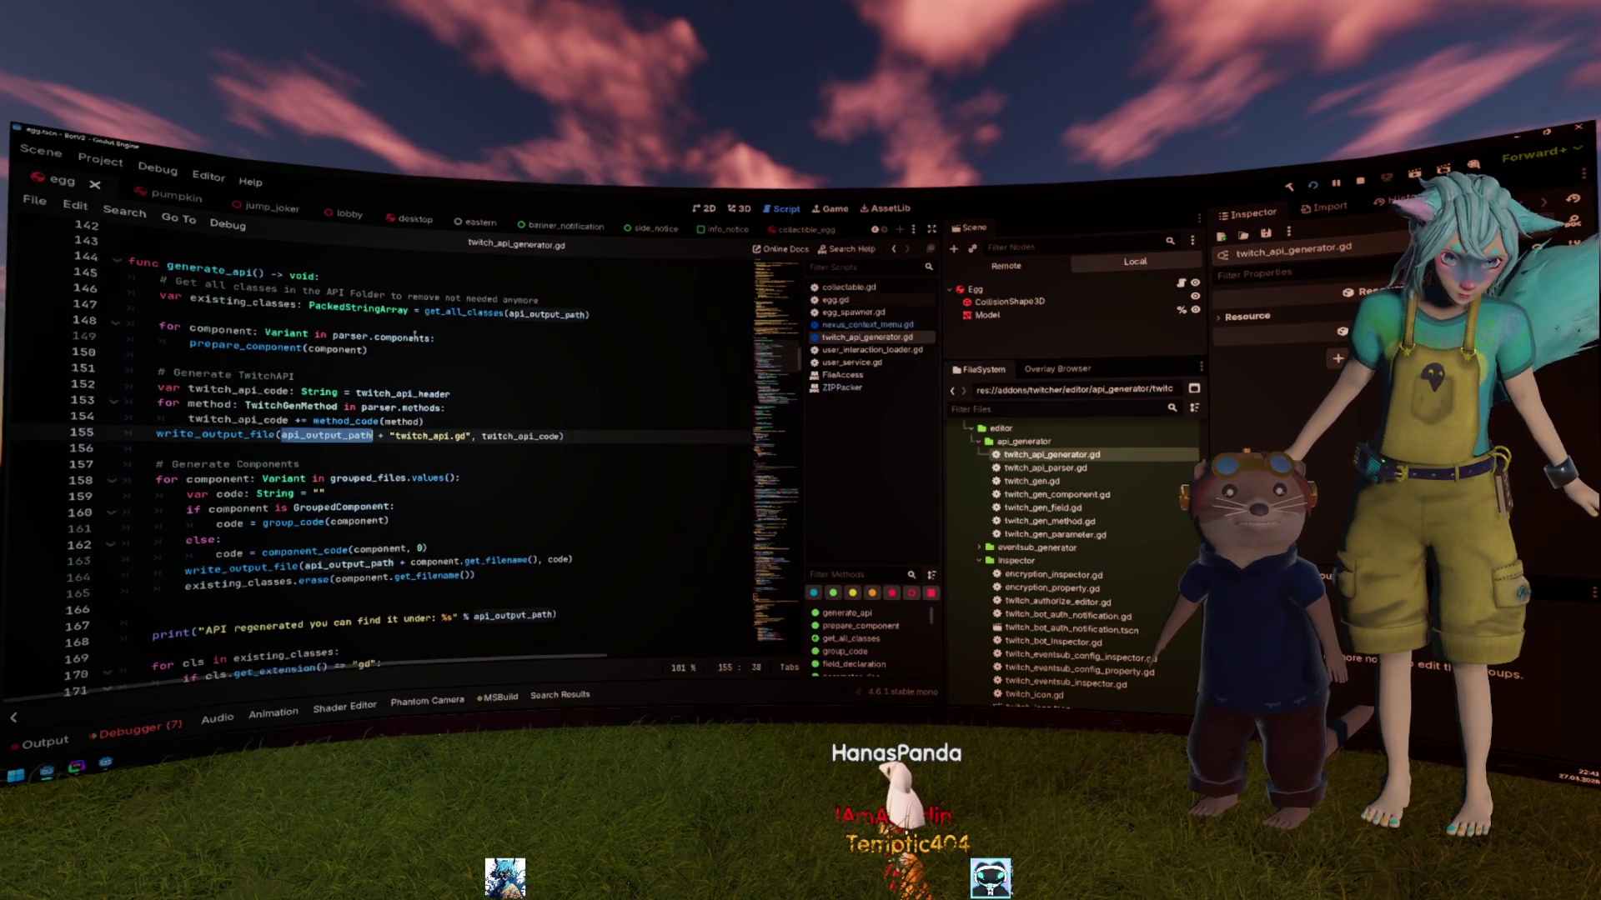
pyautogui.scroll(3, 328, 446)
pyautogui.scroll(-5, 334, 458)
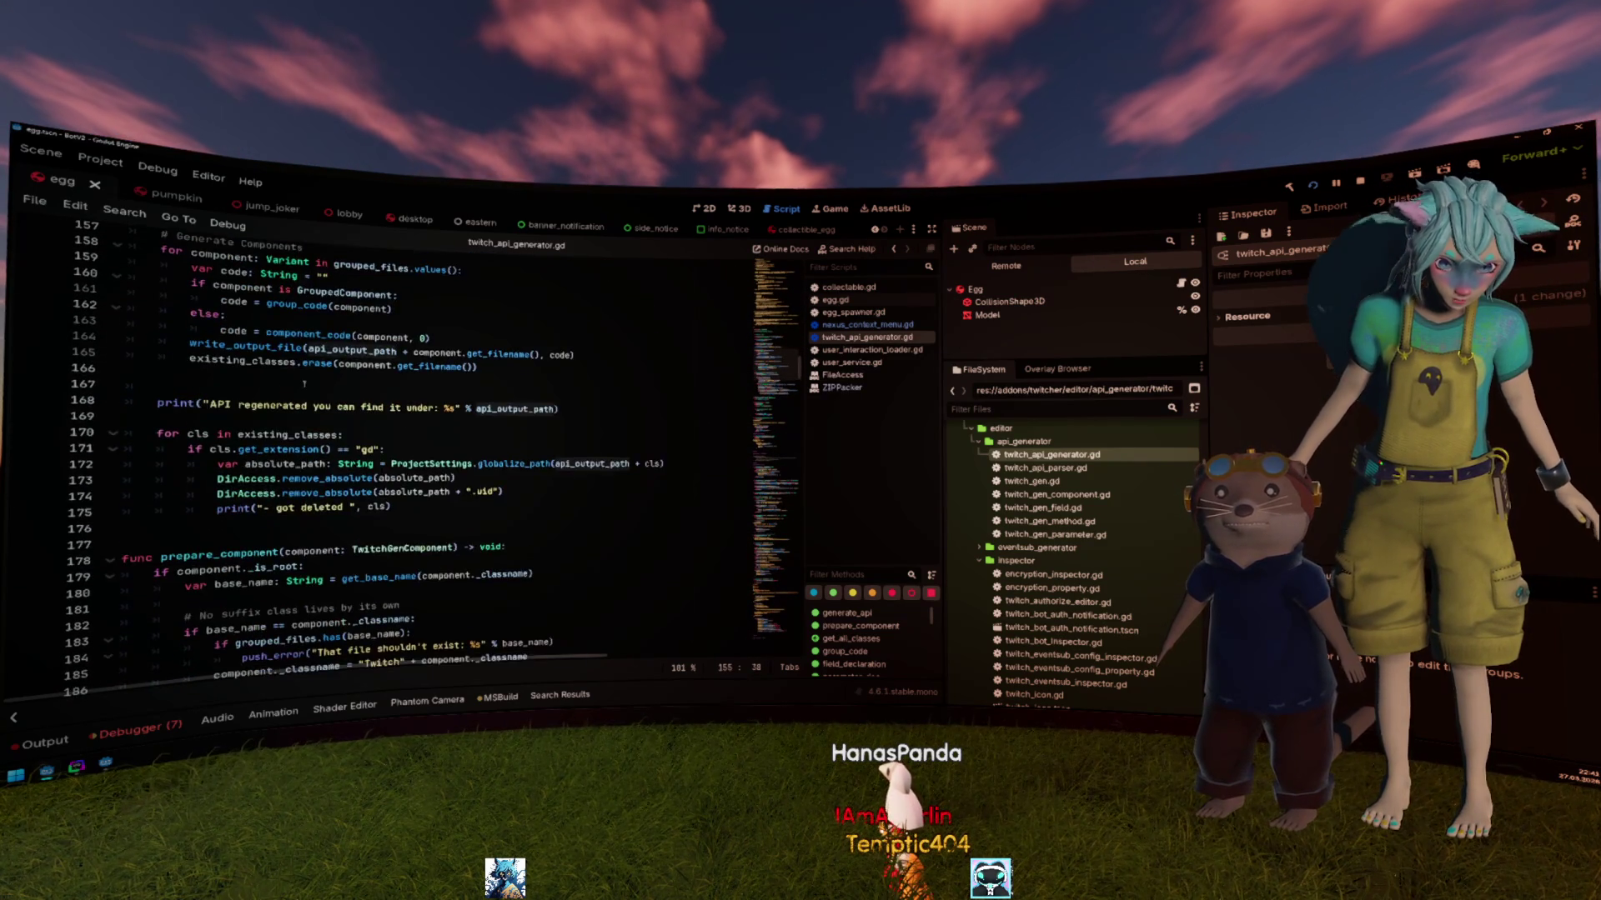
pyautogui.click(243, 479)
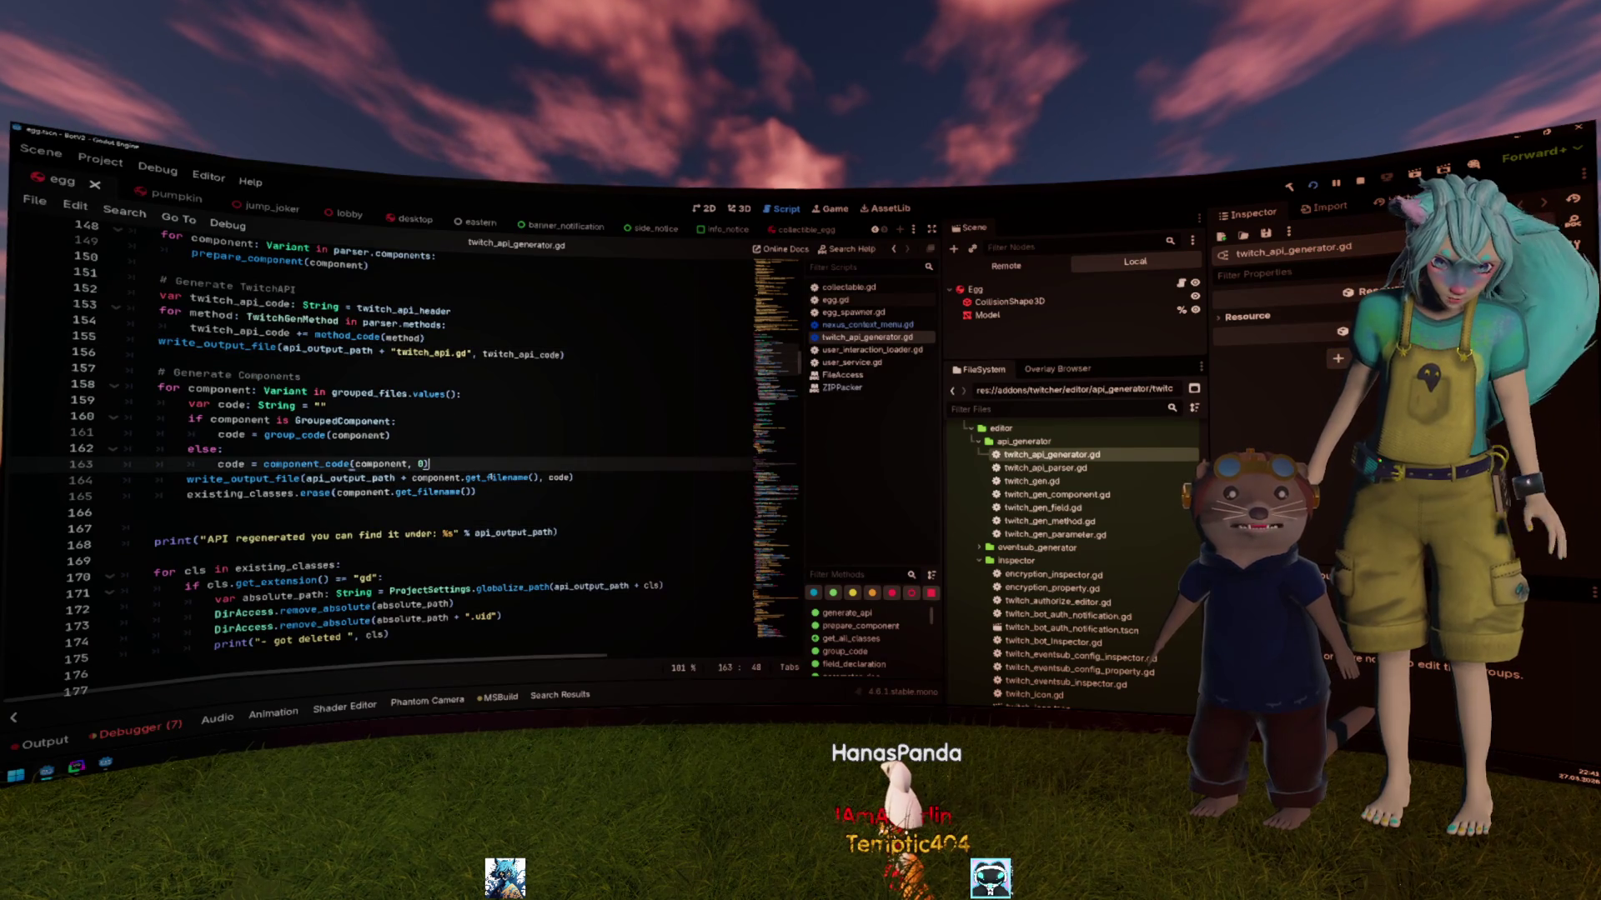
pyautogui.click(498, 478)
pyautogui.doubleClick(502, 477)
pyautogui.doubleClick(435, 477)
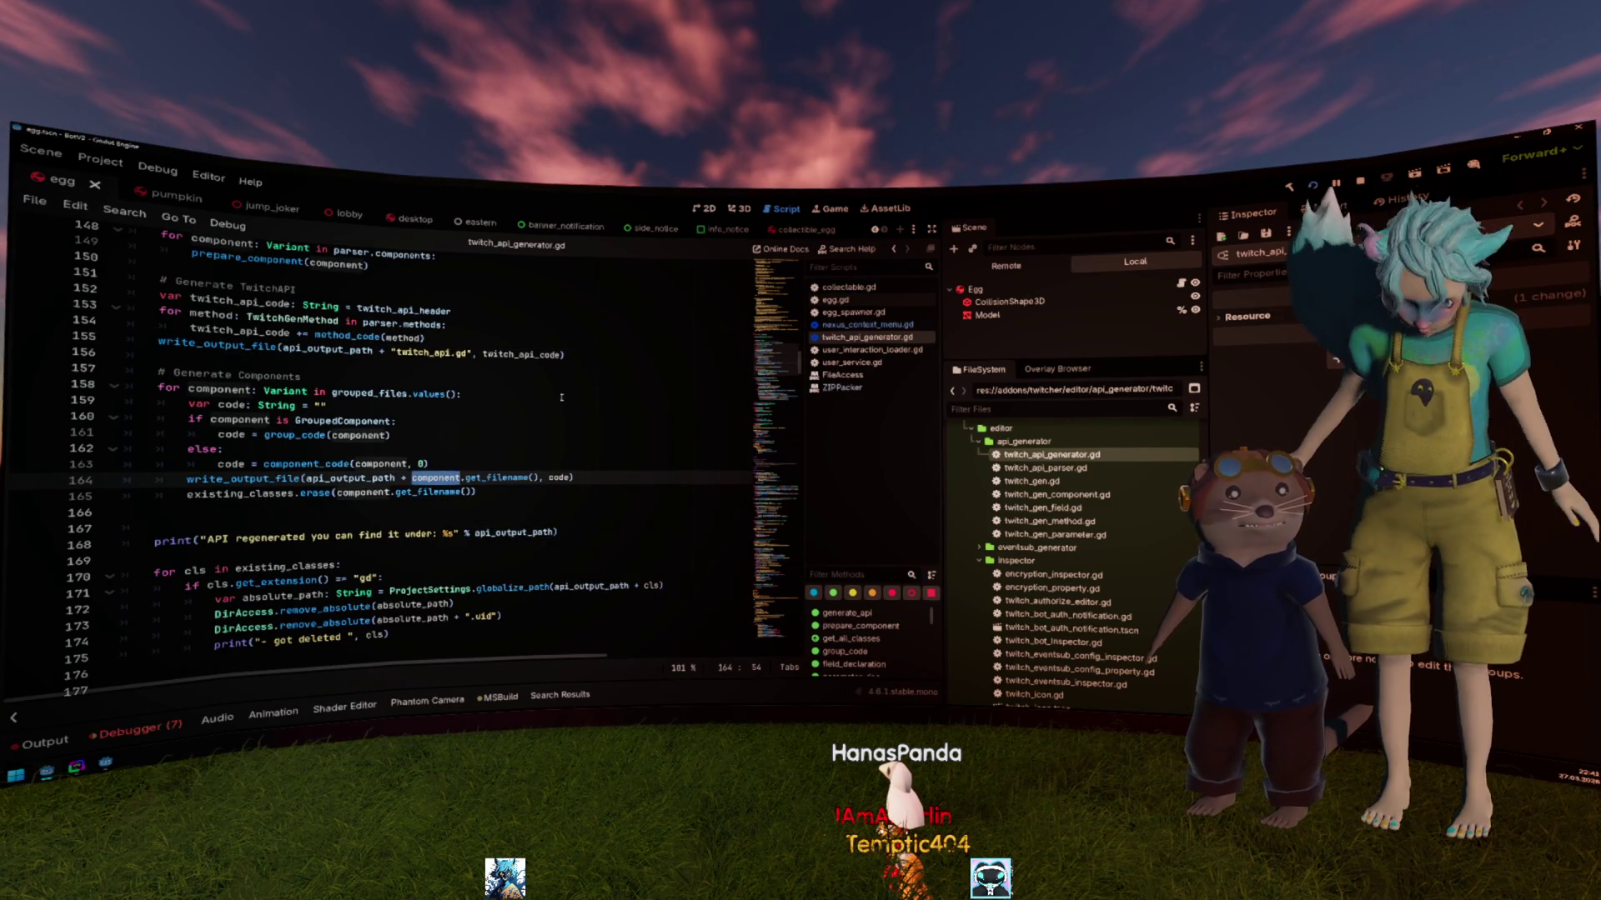
pyautogui.moveTo(461, 395); pyautogui.dragTo(182, 389)
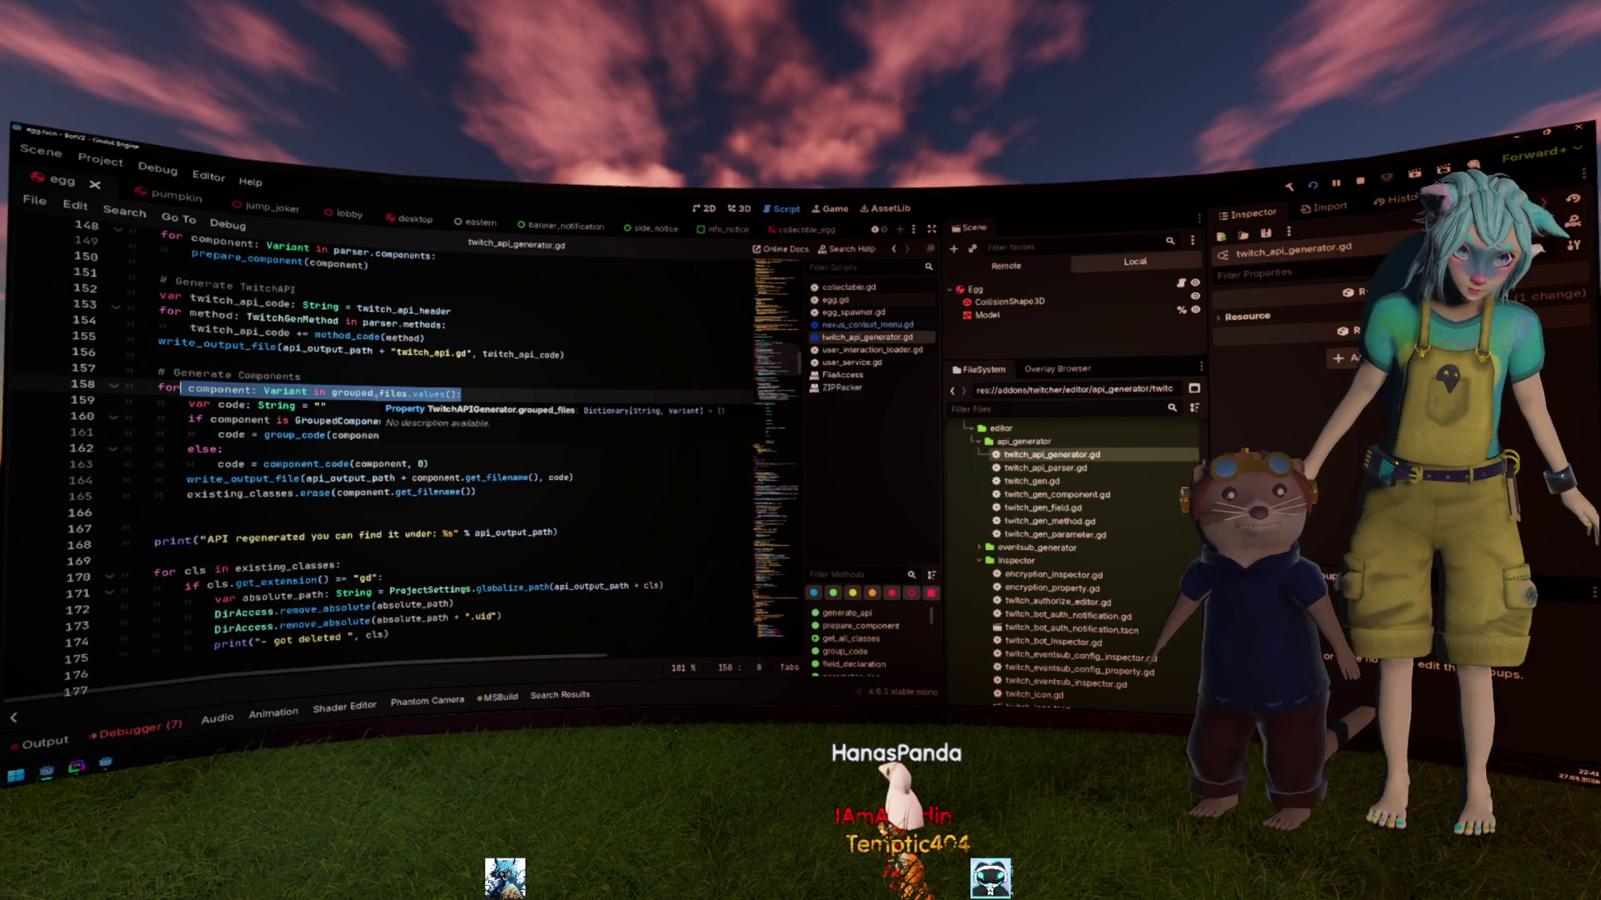
pyautogui.doubleClick(376, 392)
pyautogui.scroll(1, 376, 383)
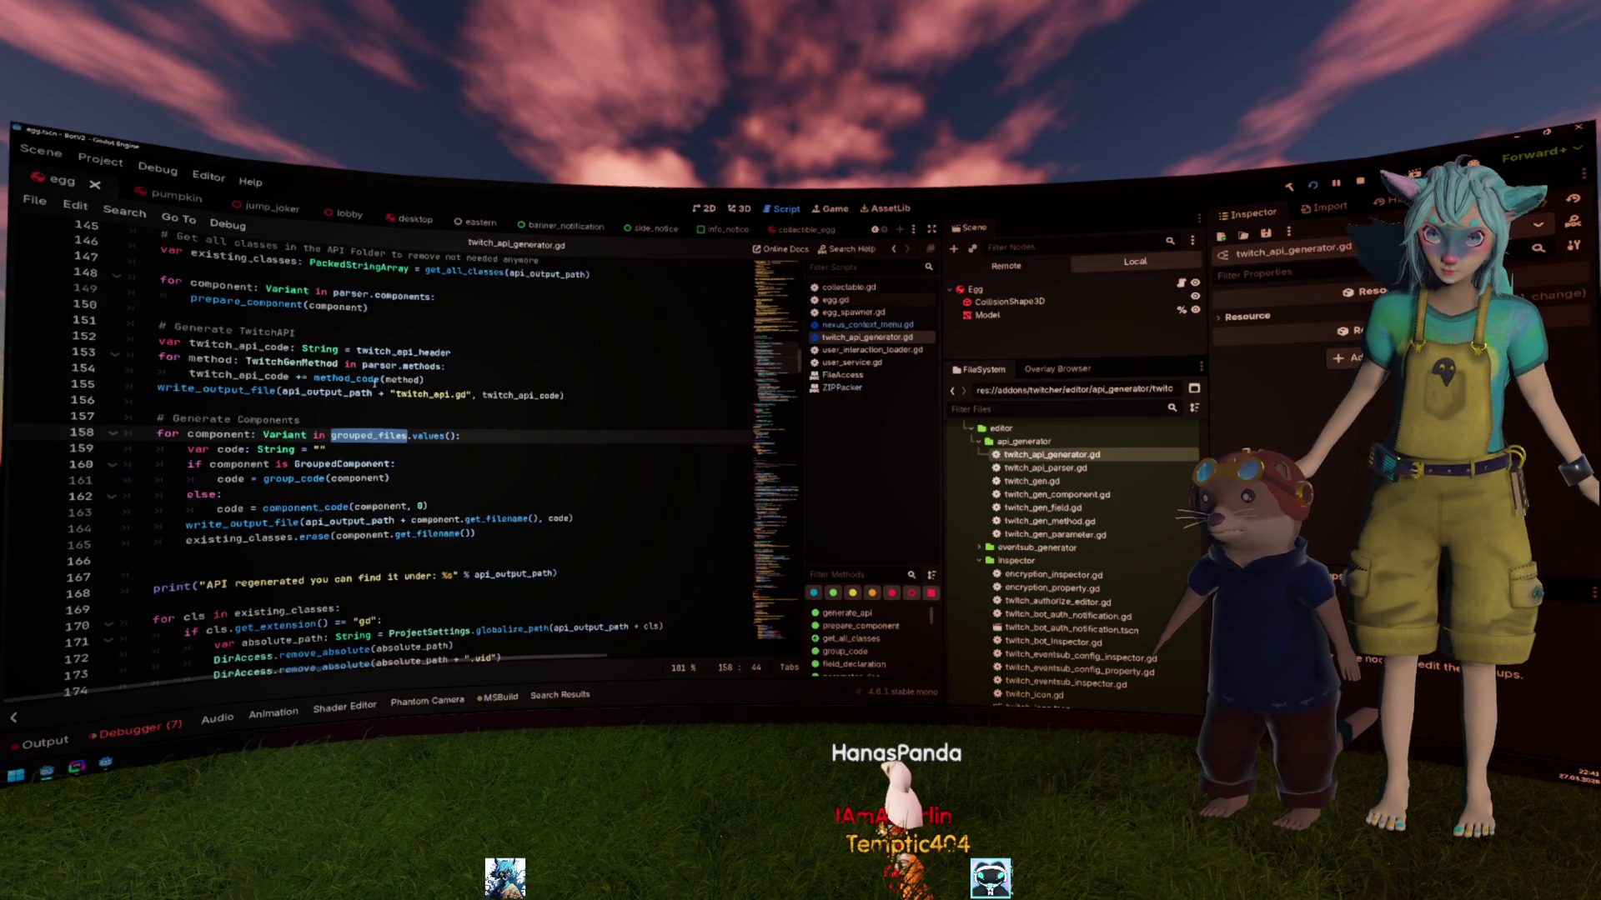